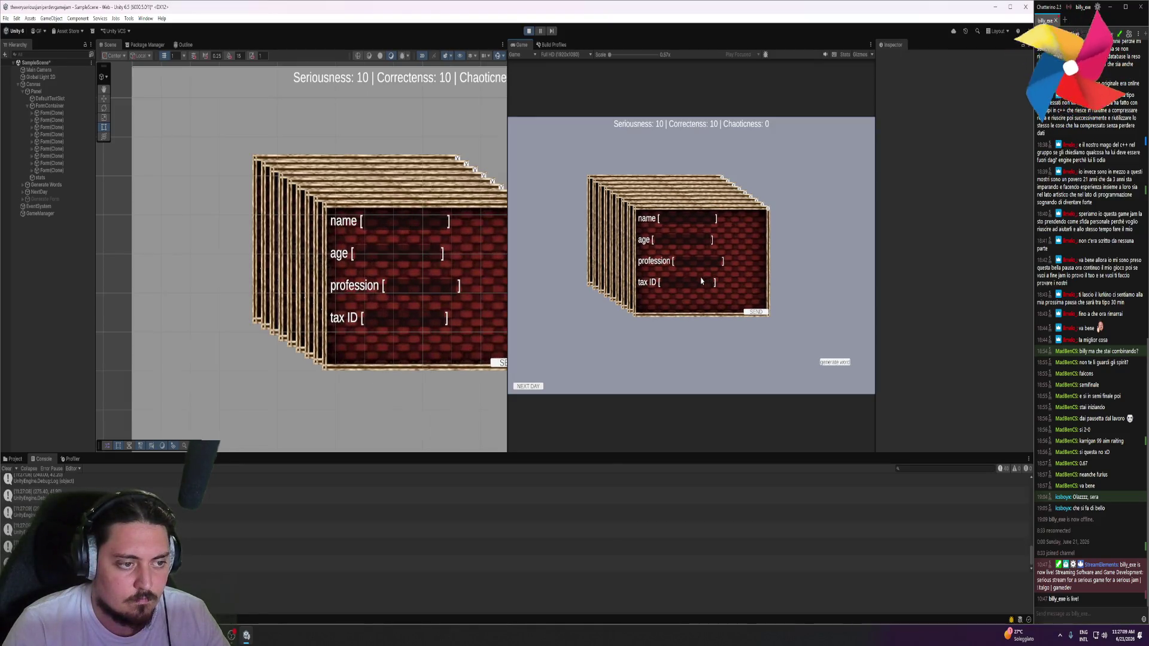
Inspect the front form and select the spawned Form(Clone) object
scroll(421, 254, down, 2)
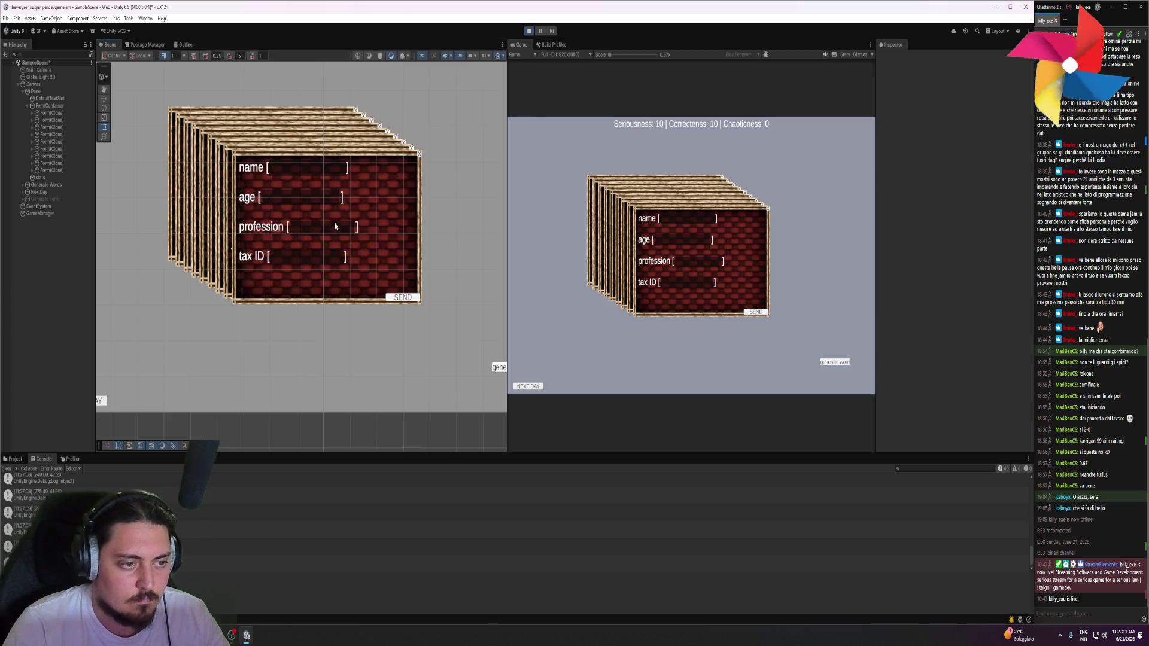
click(335, 226)
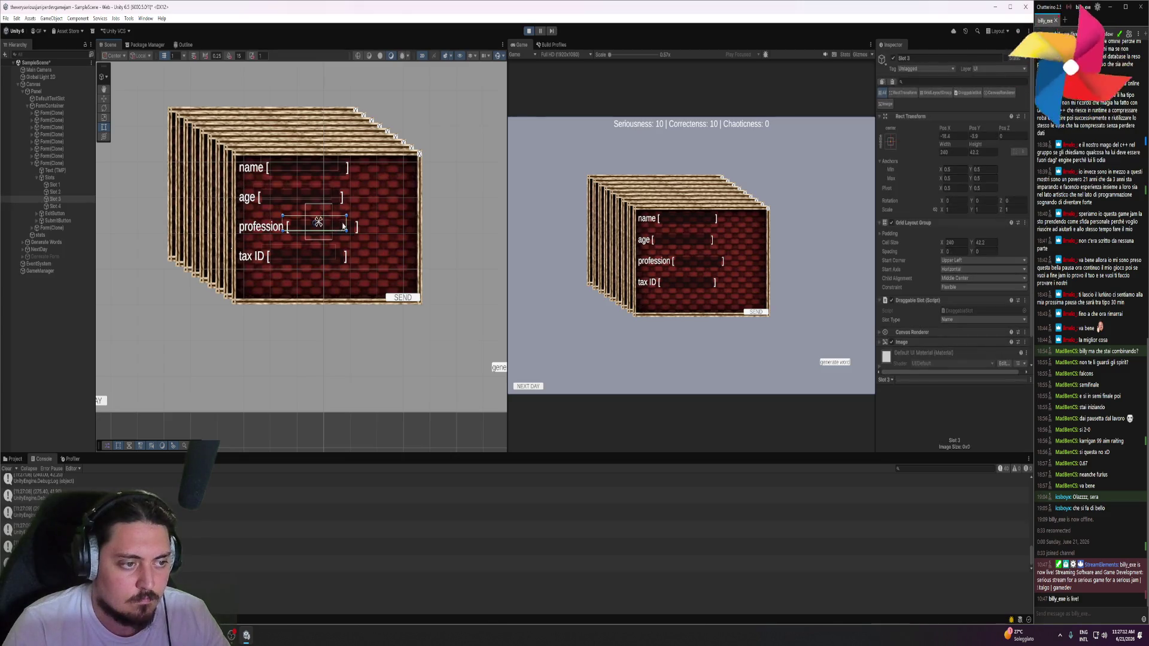
click(53, 228)
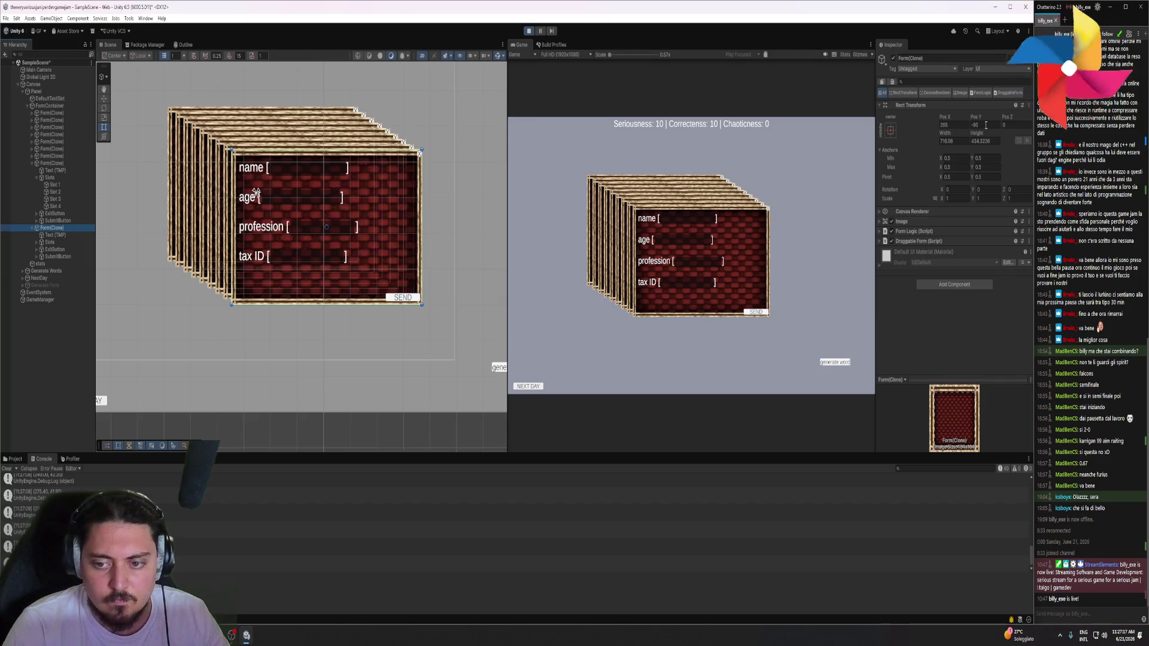
Change the line-23 comparison in CheckSpawnBoundaries from '>' to '<' and return to Unity
key(alt+Tab)
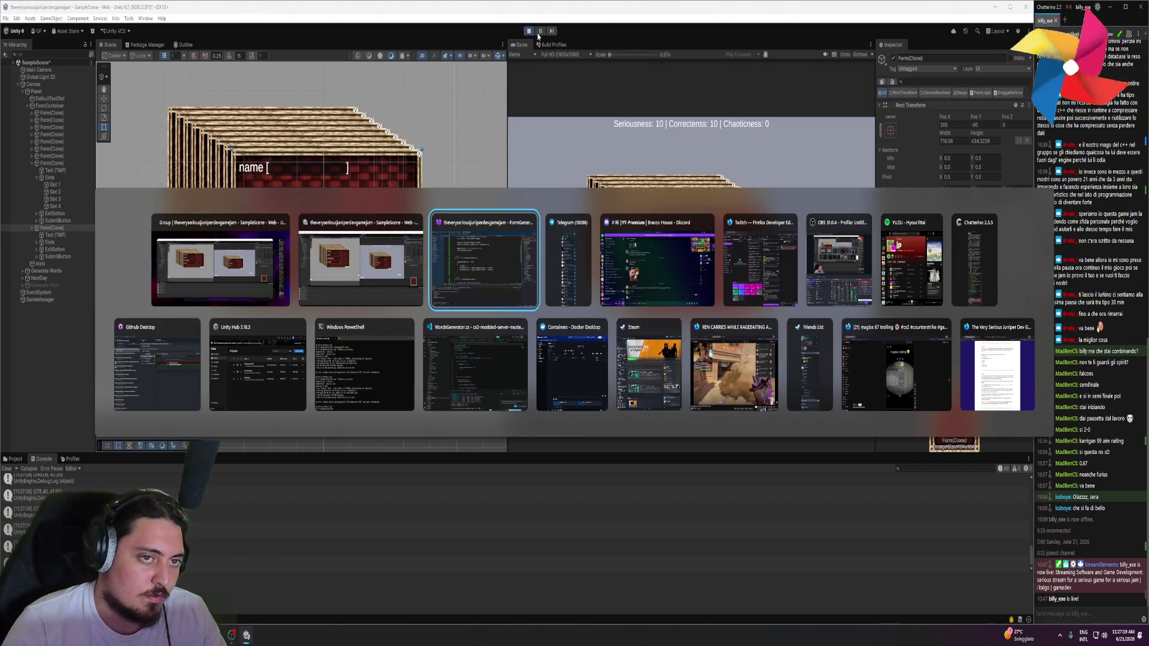
key(Escape)
key(alt+Tab)
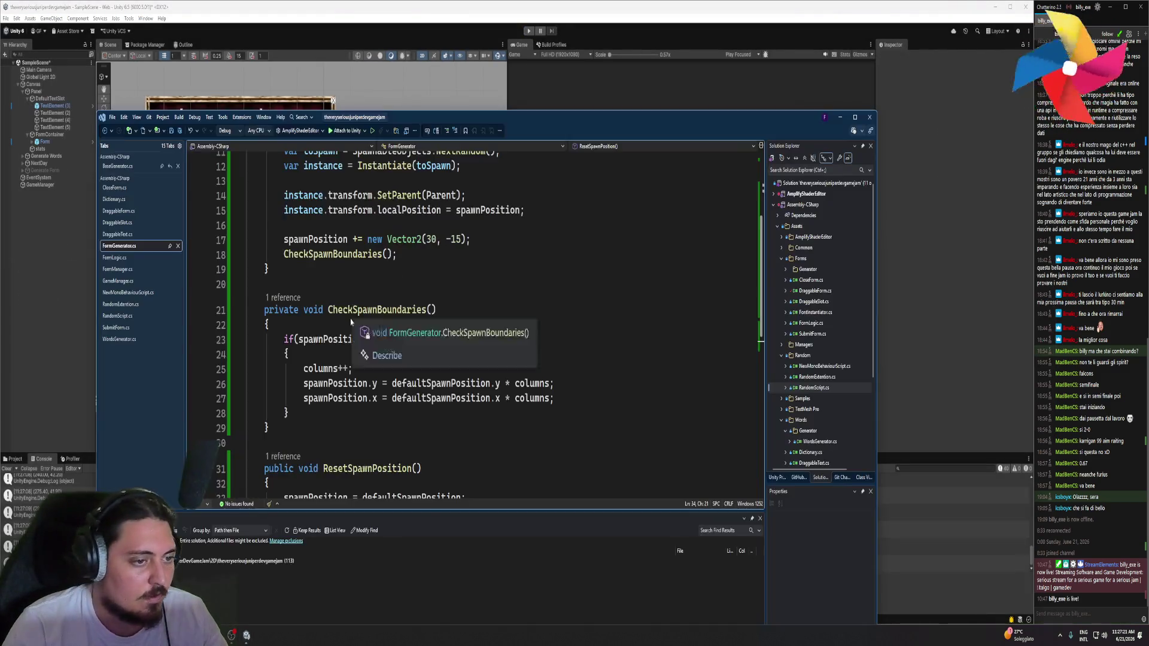
click(380, 340)
key(BackSpace)
text(<)
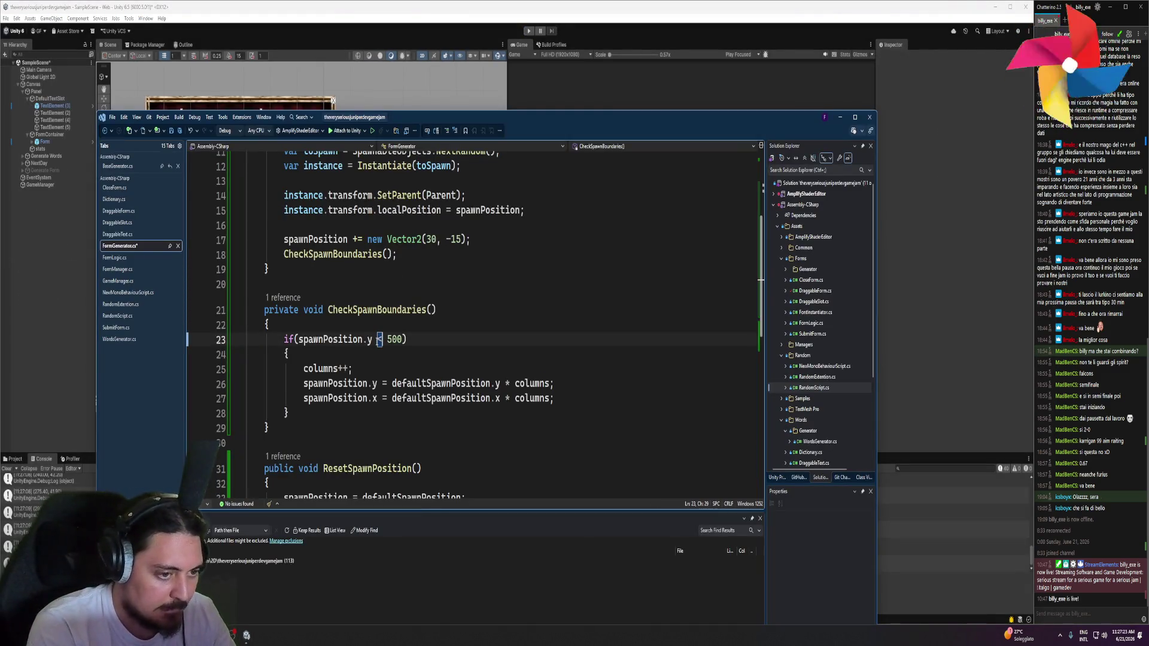
key(alt+Tab)
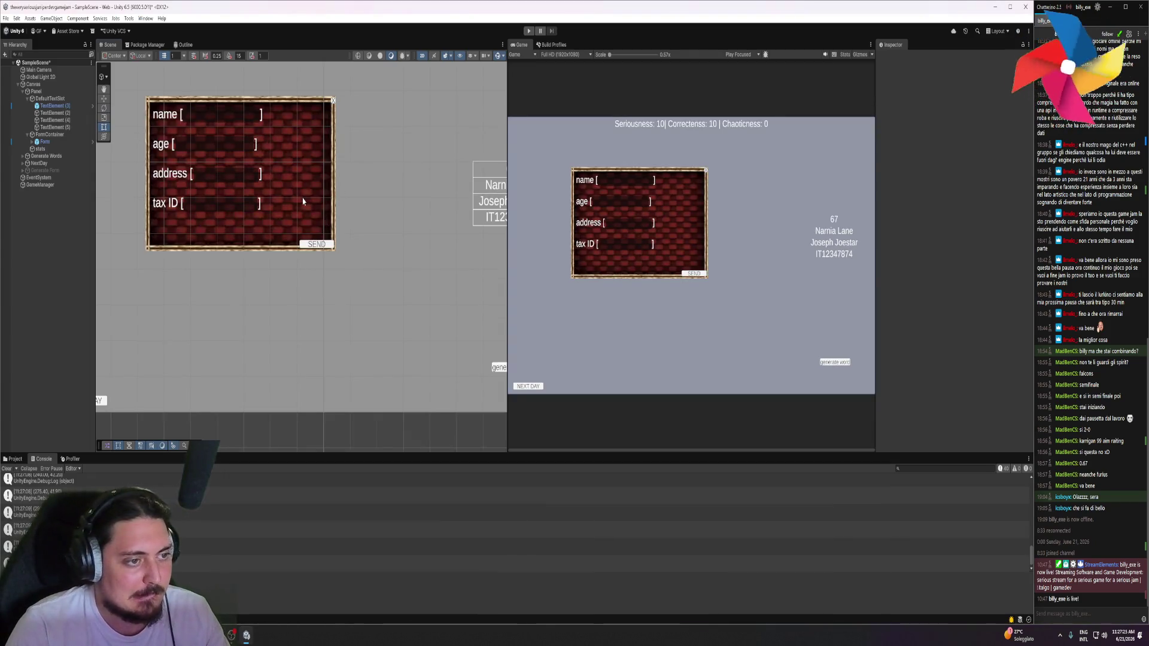
Drag the Form toward the canvas's upper-left, then bring FormGenerator.cs back up
click(47, 142)
scroll(309, 159, down, 5)
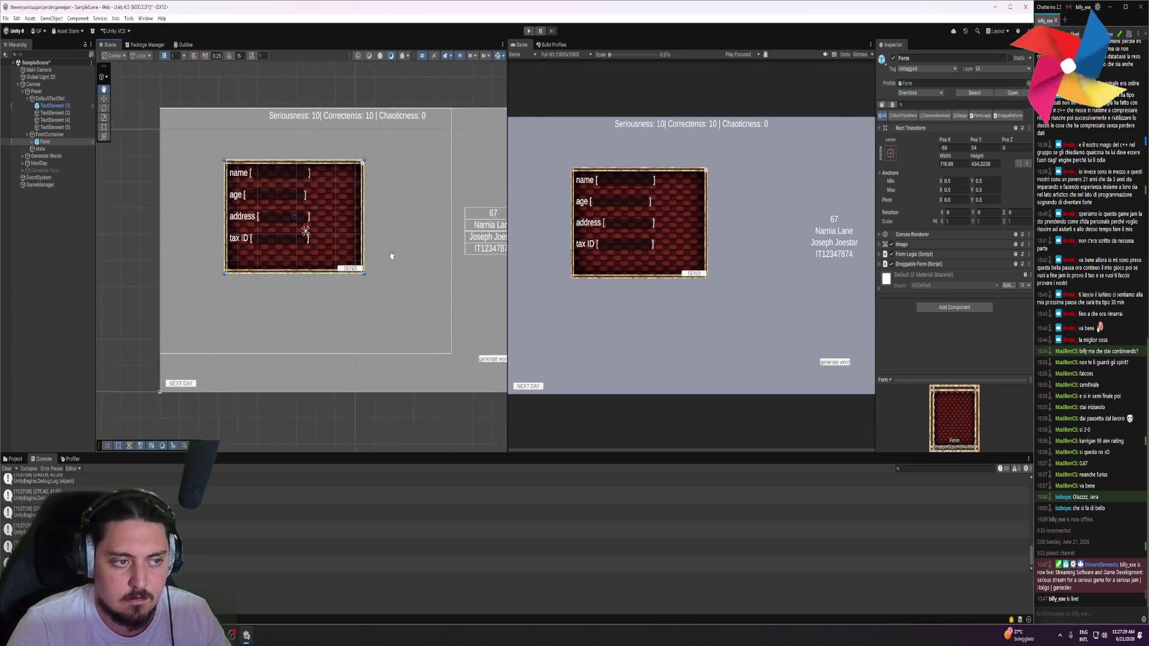
drag(334, 215, 283, 193)
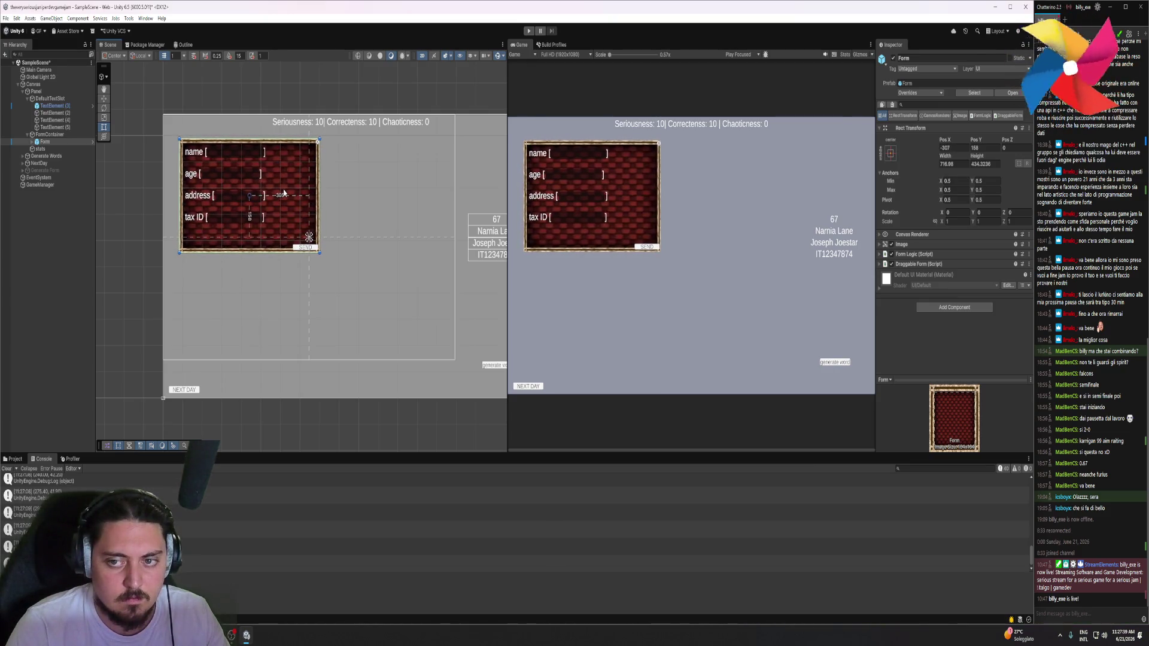
key(alt+Tab)
scroll(471, 213, up, 3)
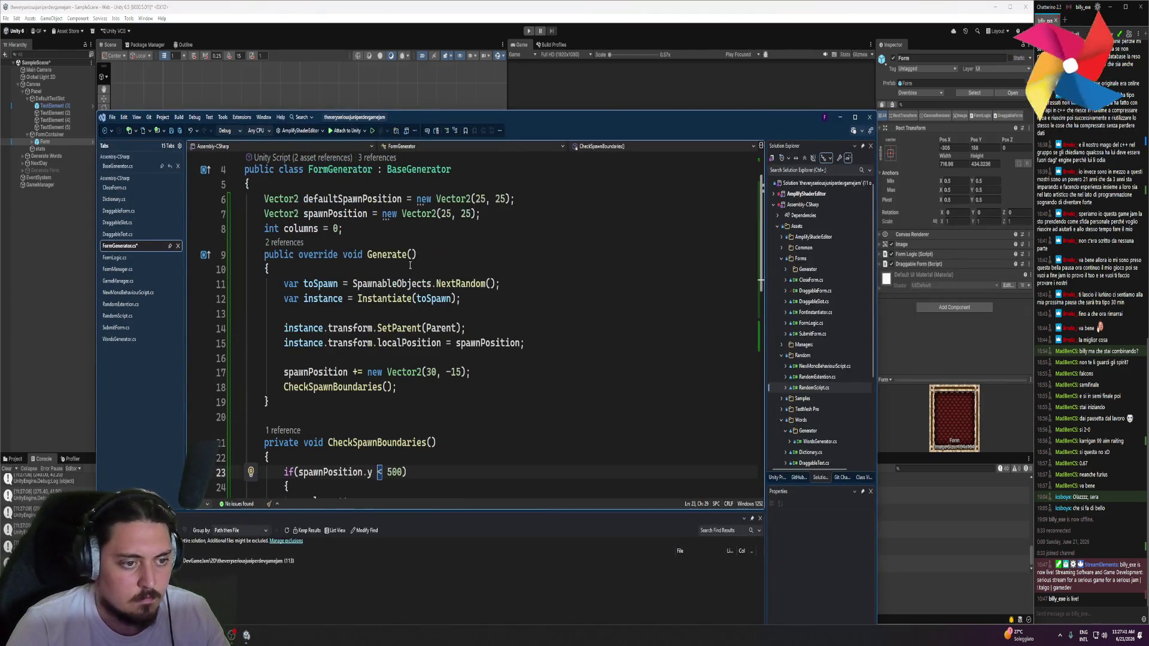
Set line 6's spawn position to Vector2(-300, 150)
double_click(483, 199)
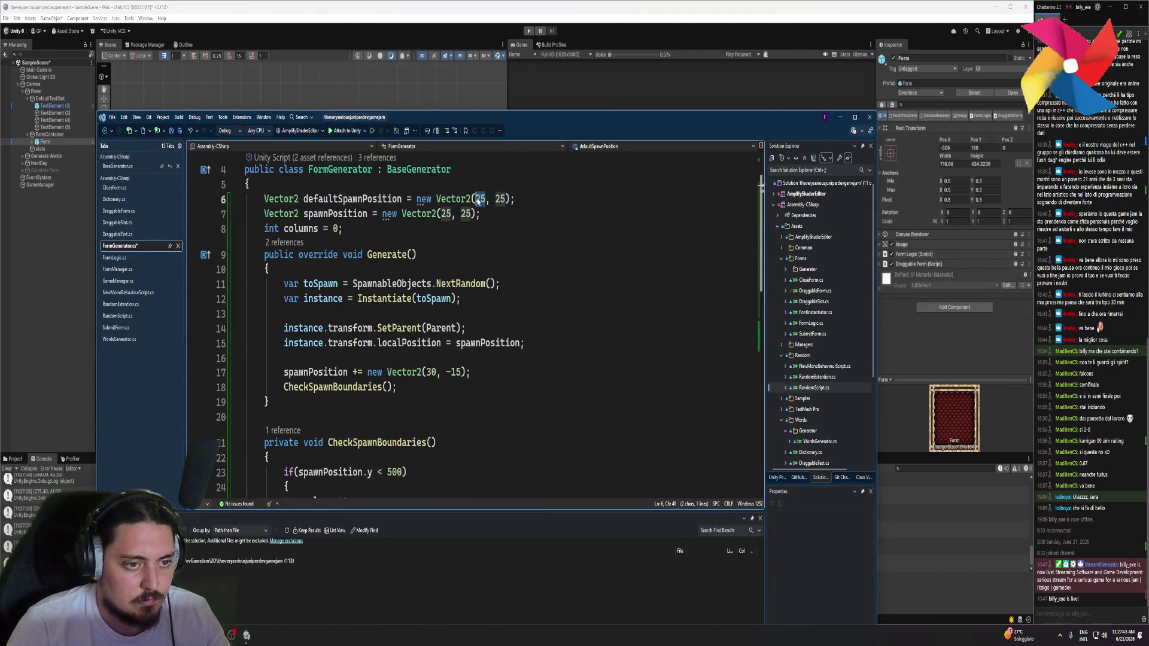
text(-300)
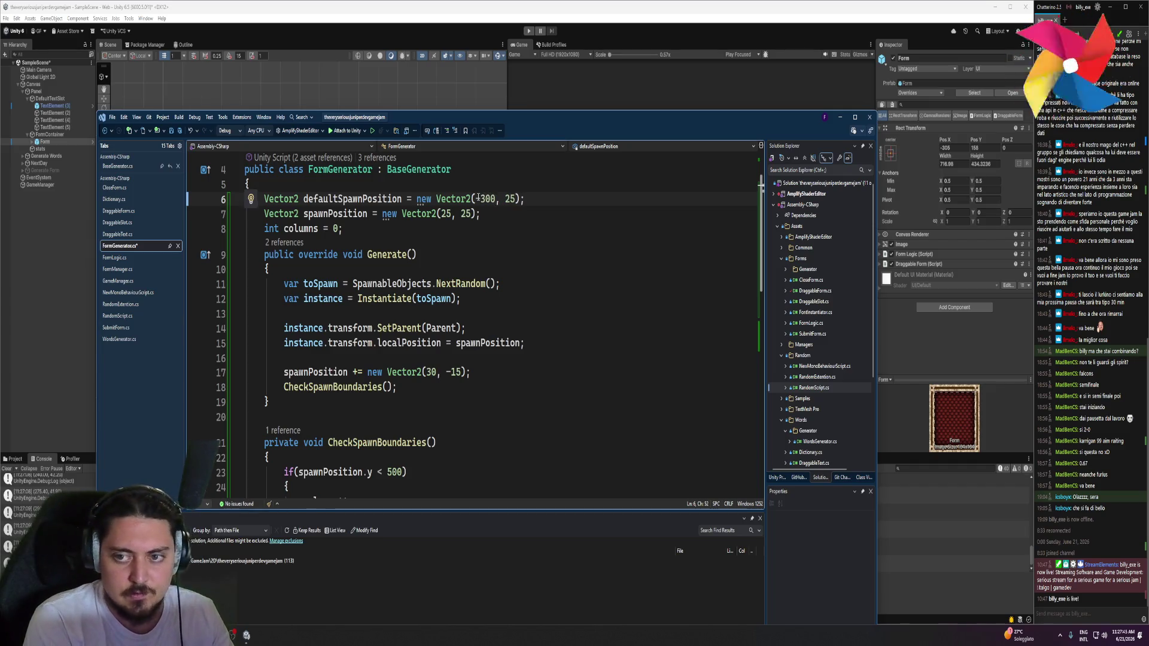
key(BackSpace)
key(BackSpace)
text(150)
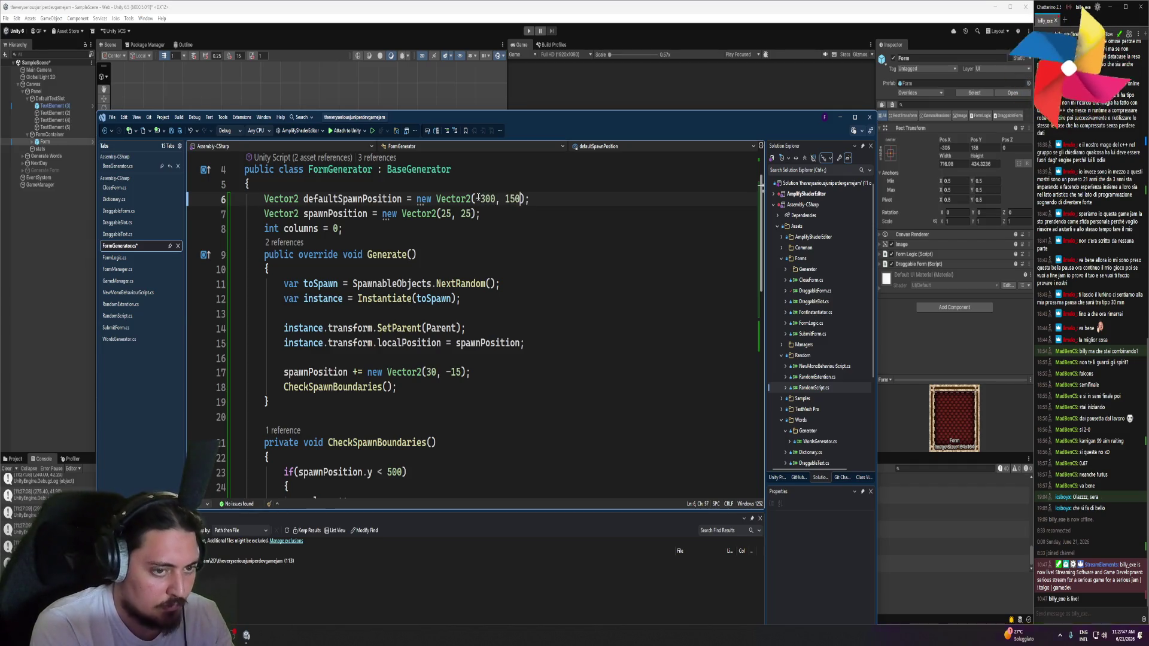
Copy -300 and 150 into line 7 so the starting spawn position is also (-300, 150)
drag(495, 200, 477, 200)
key(ctrl+c)
double_click(446, 214)
key(ctrl+v)
click(508, 199)
double_click(510, 199)
key(ctrl+c)
double_click(476, 214)
key(ctrl+v)
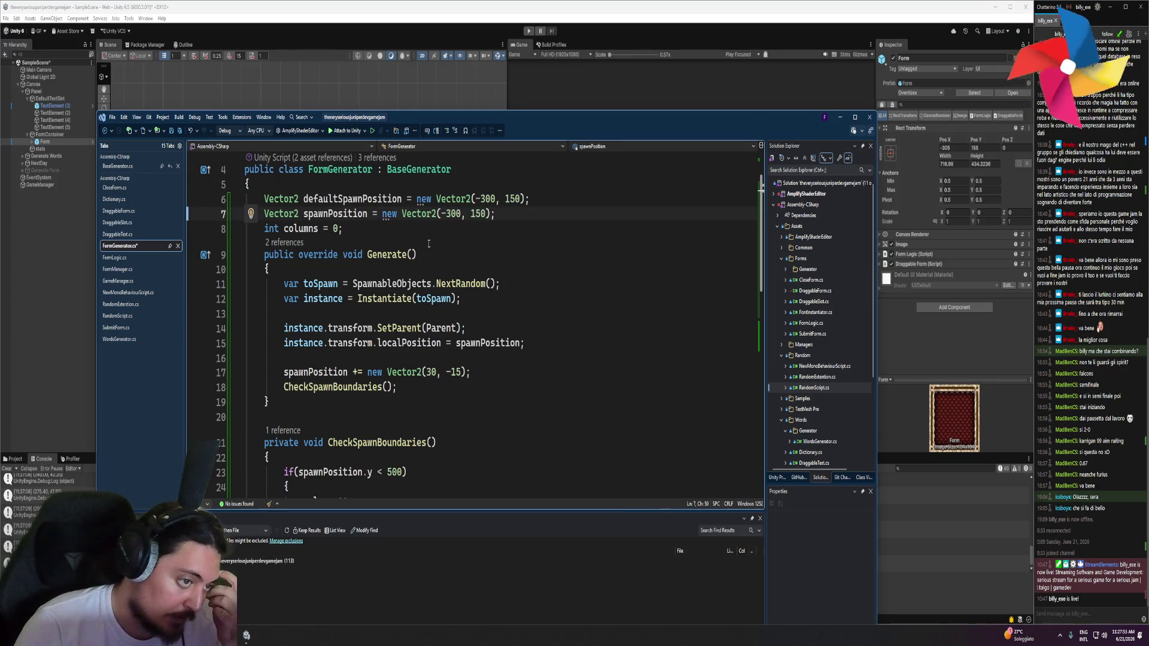
Review the script and open a new line below the spawnPosition declaration
scroll(458, 372, down, 2)
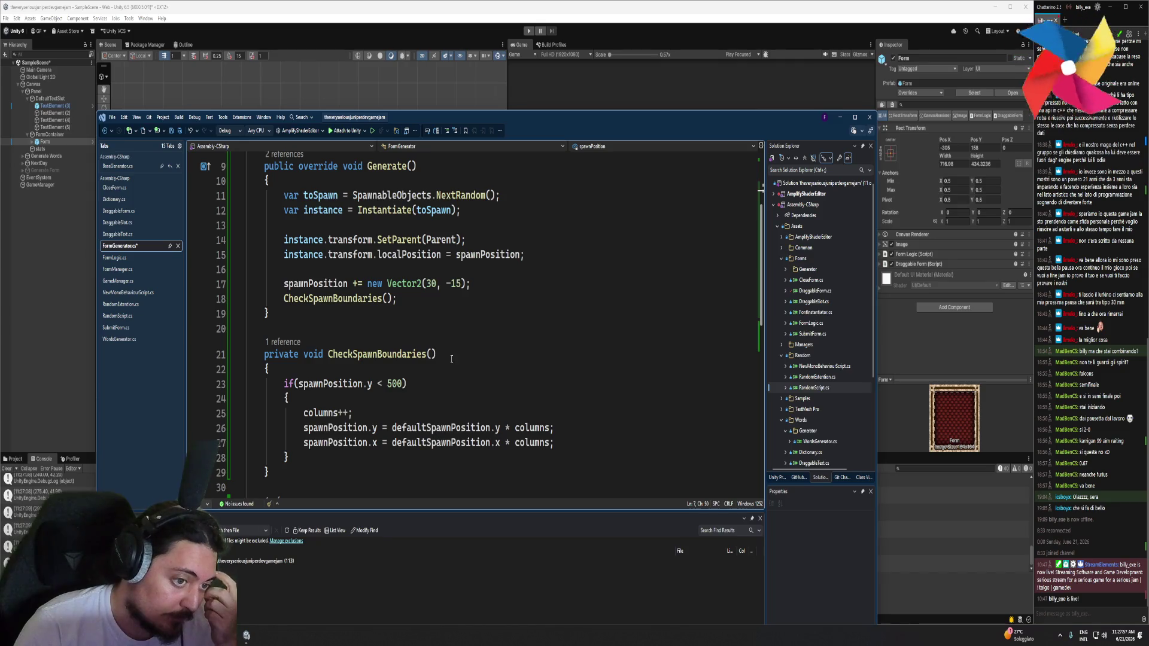
scroll(451, 359, down, 2)
scroll(479, 358, up, 3)
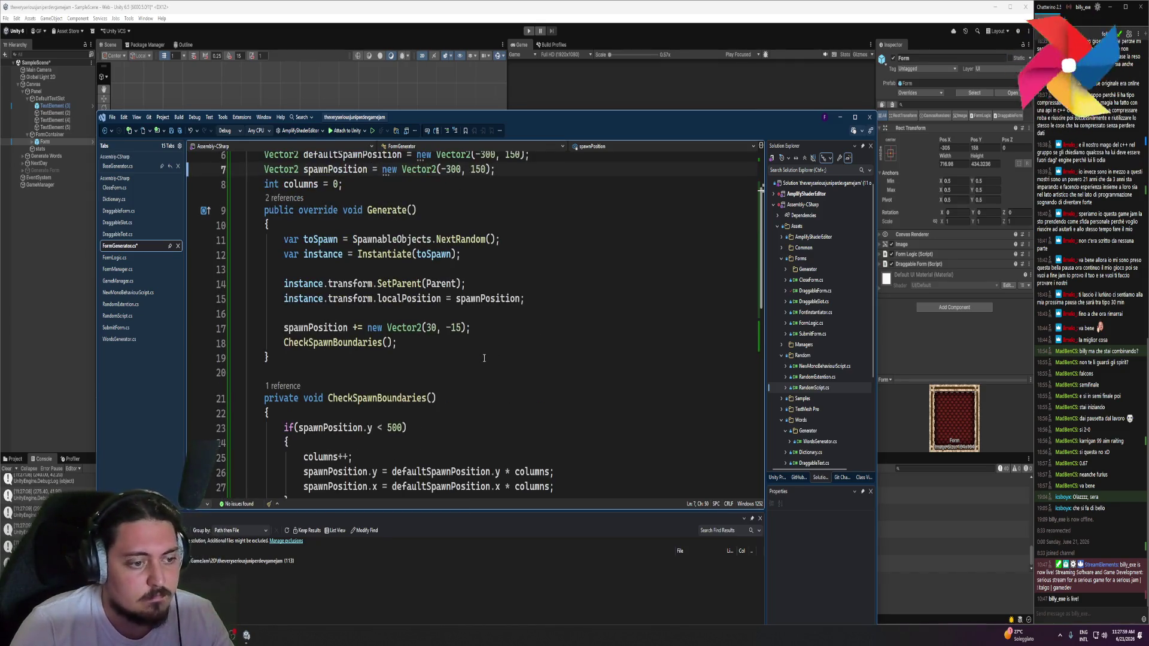
scroll(483, 357, up, 2)
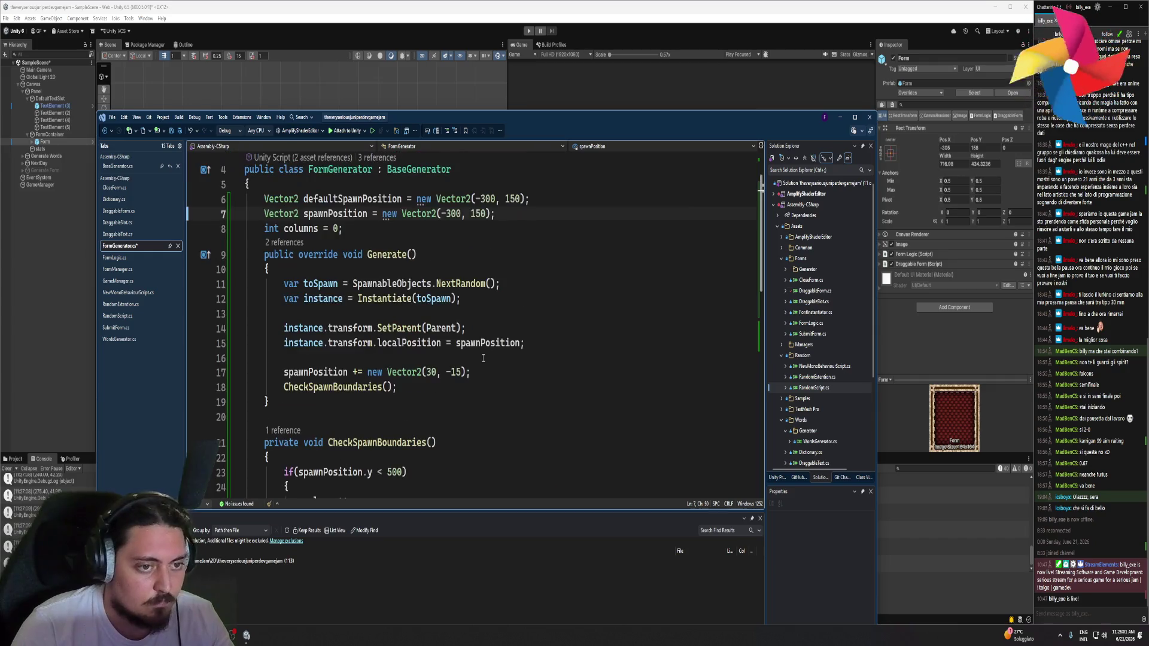
scroll(482, 357, down, 2)
scroll(483, 357, down, 3)
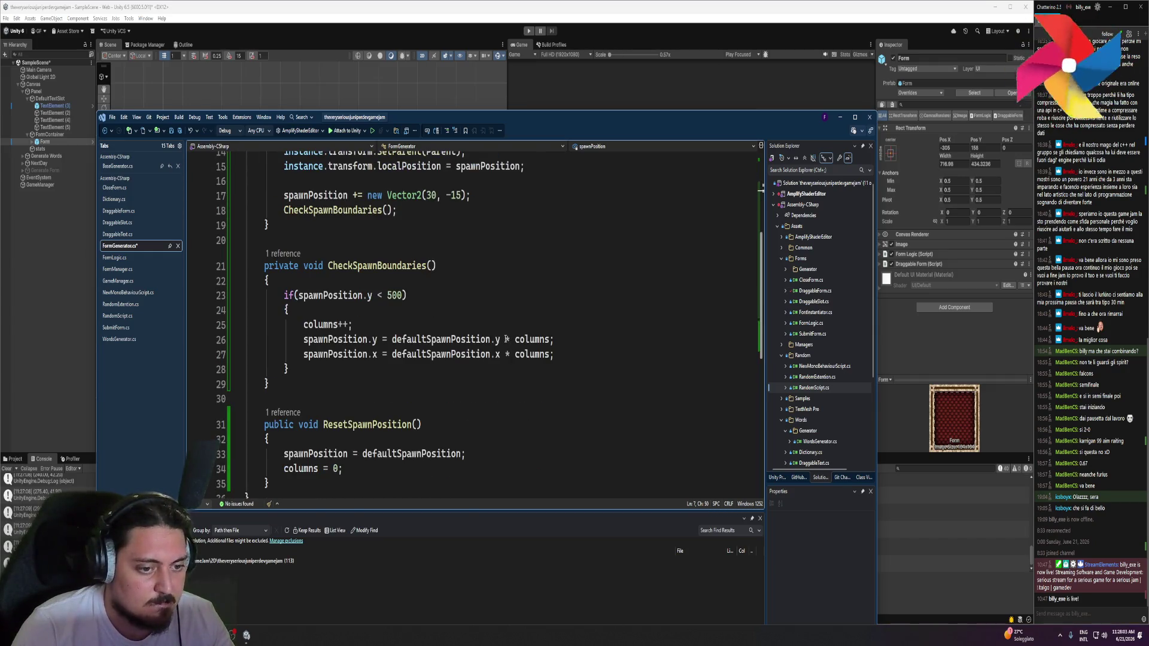
scroll(505, 339, up, 3)
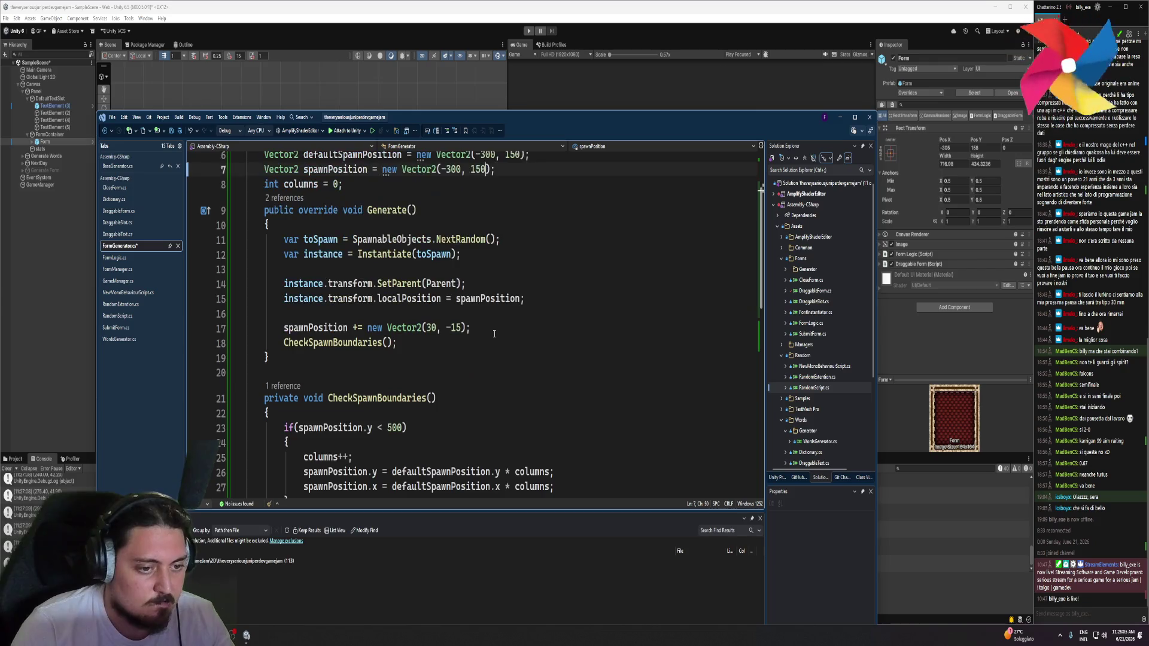
scroll(495, 334, up, 2)
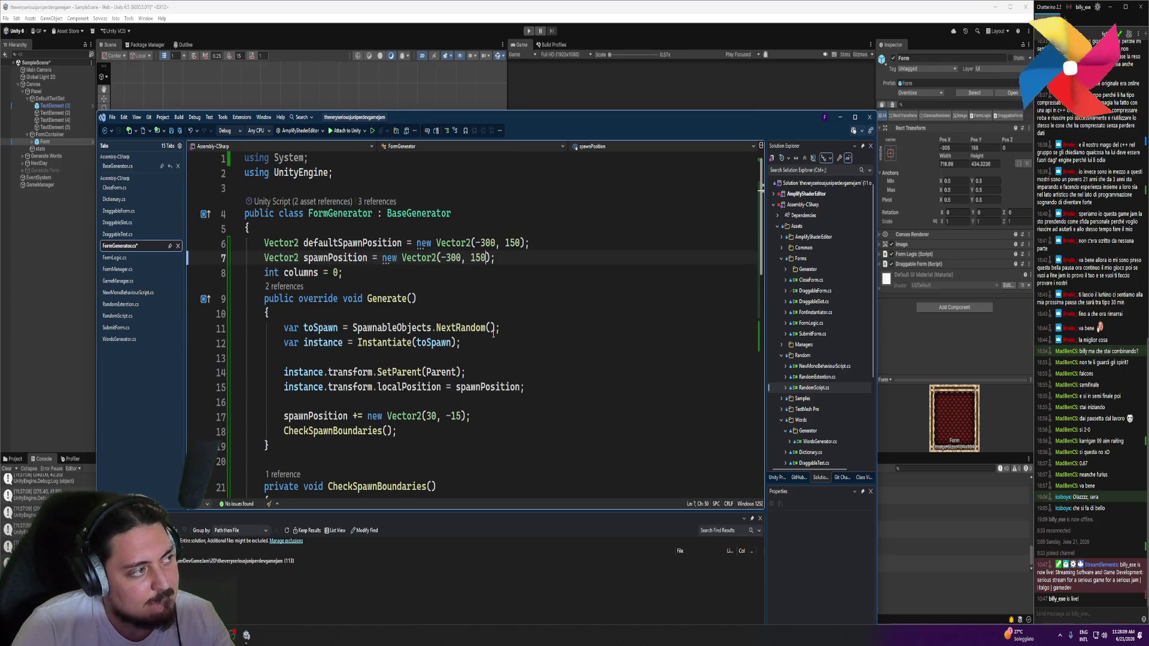
scroll(493, 333, down, 1)
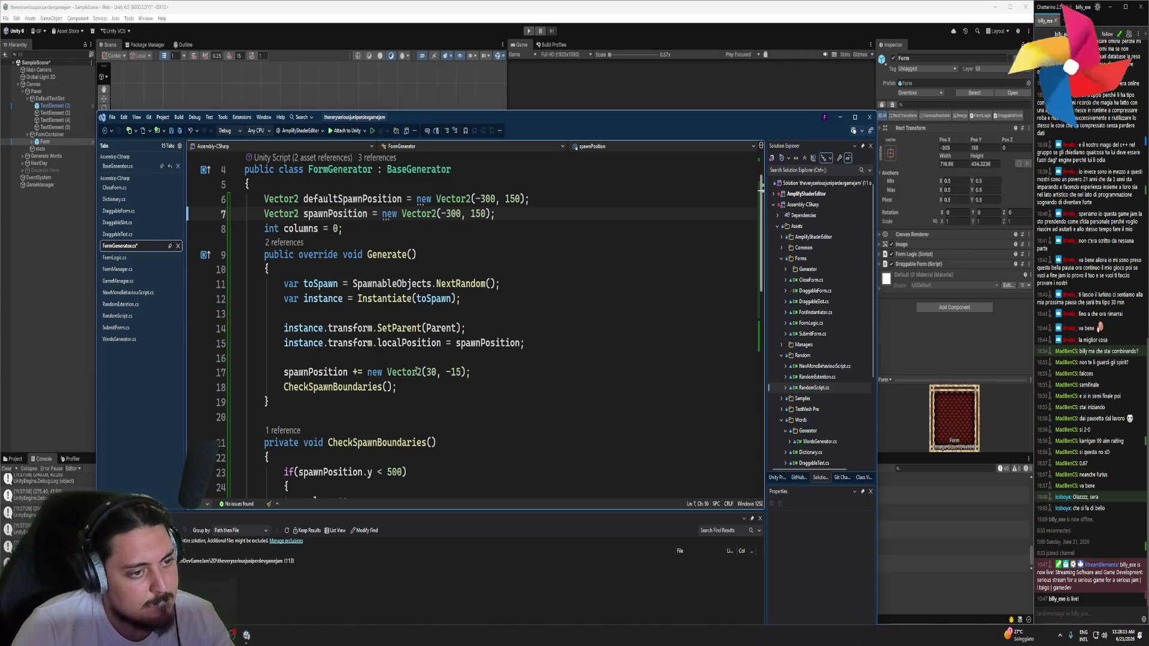
key(Return)
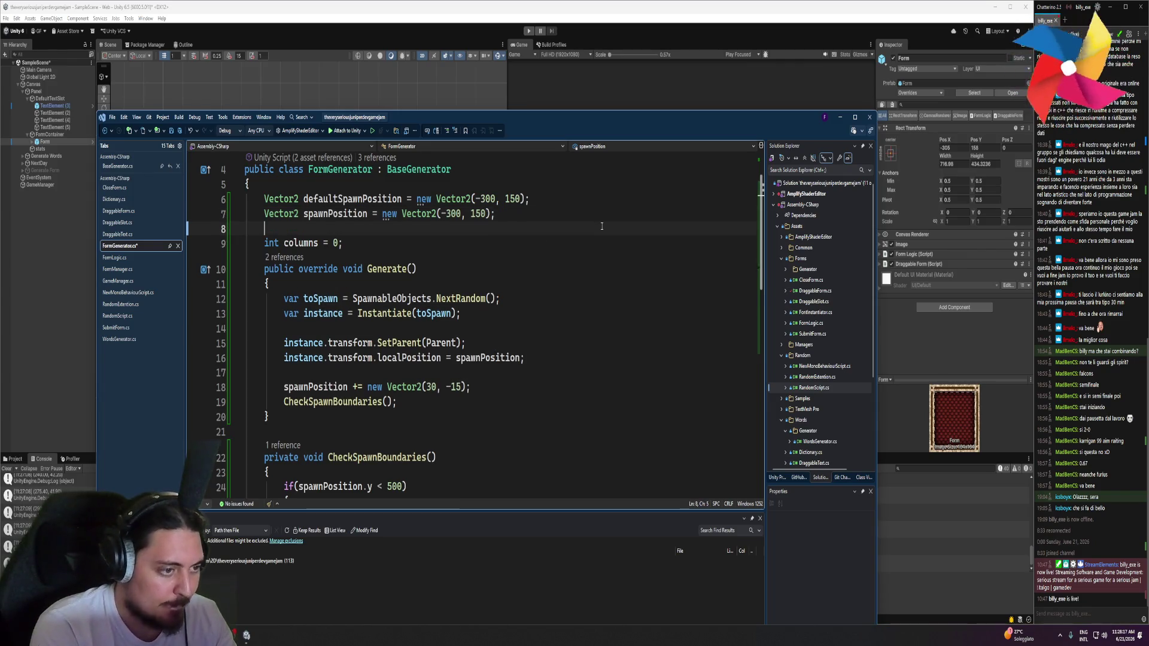
Declare Vector2 deltaSpawn = new Vector2(30, -15) on line 8
text(Vector2 )
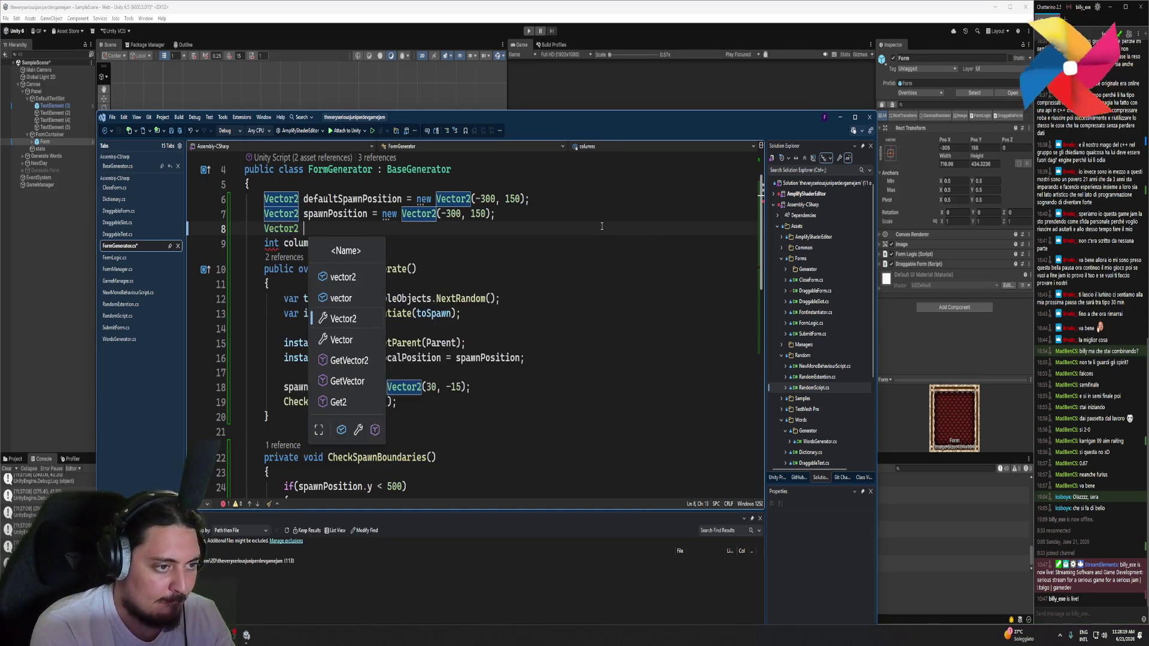
text(deltaSpan)
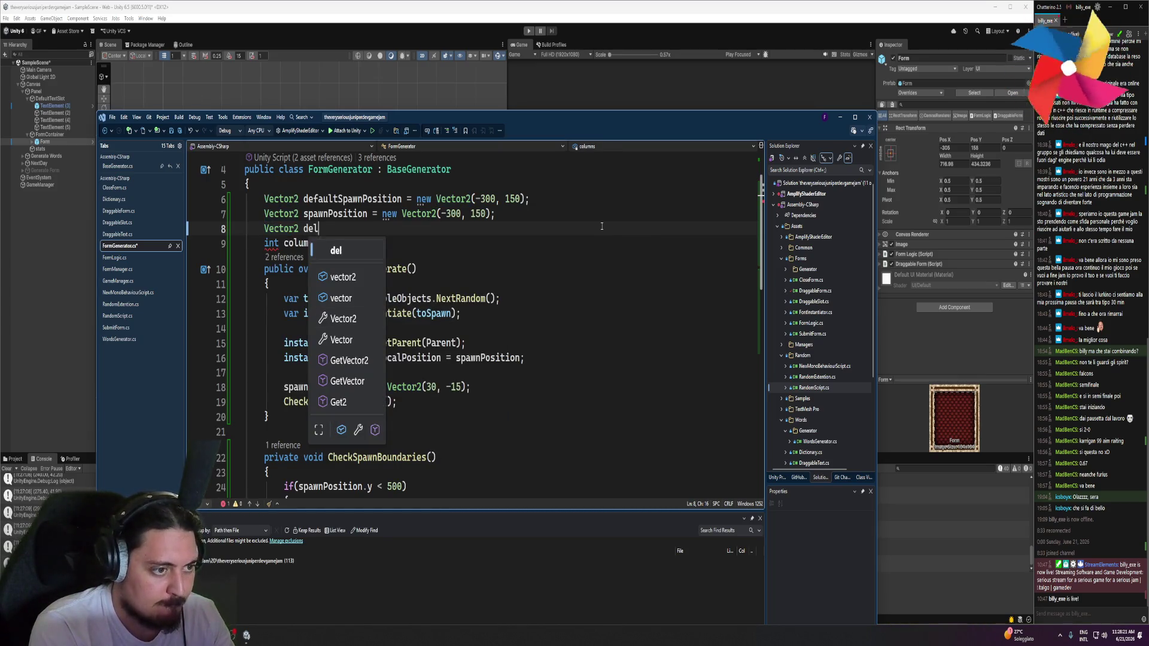
key(BackSpace)
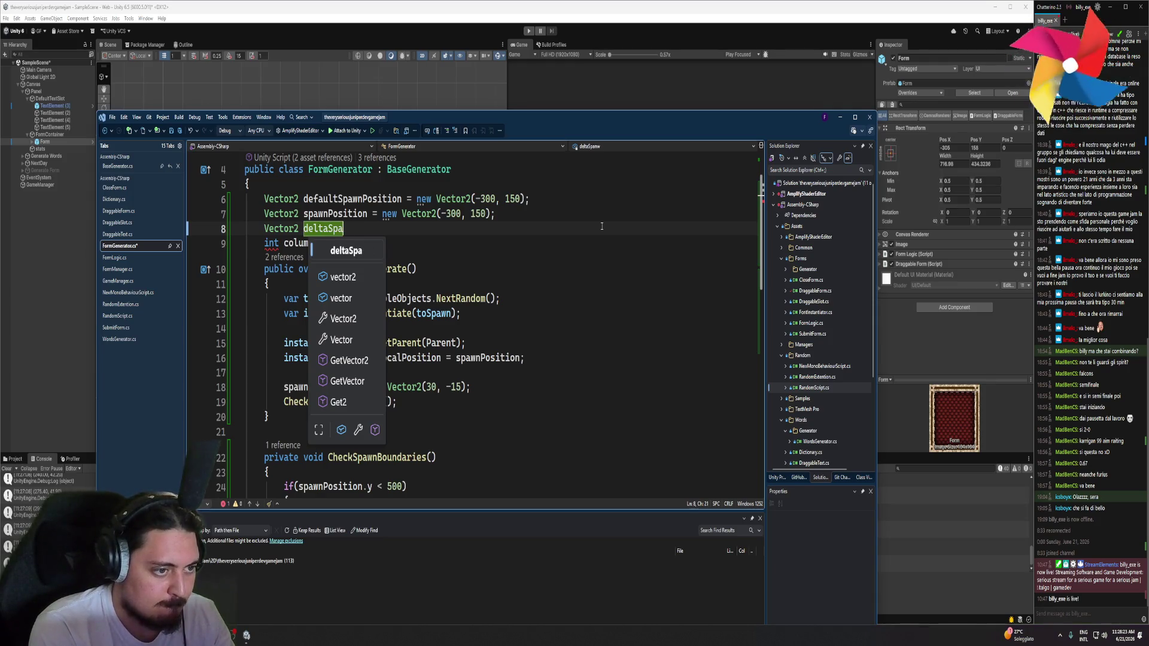
text(wn = new )
text(Vector2)
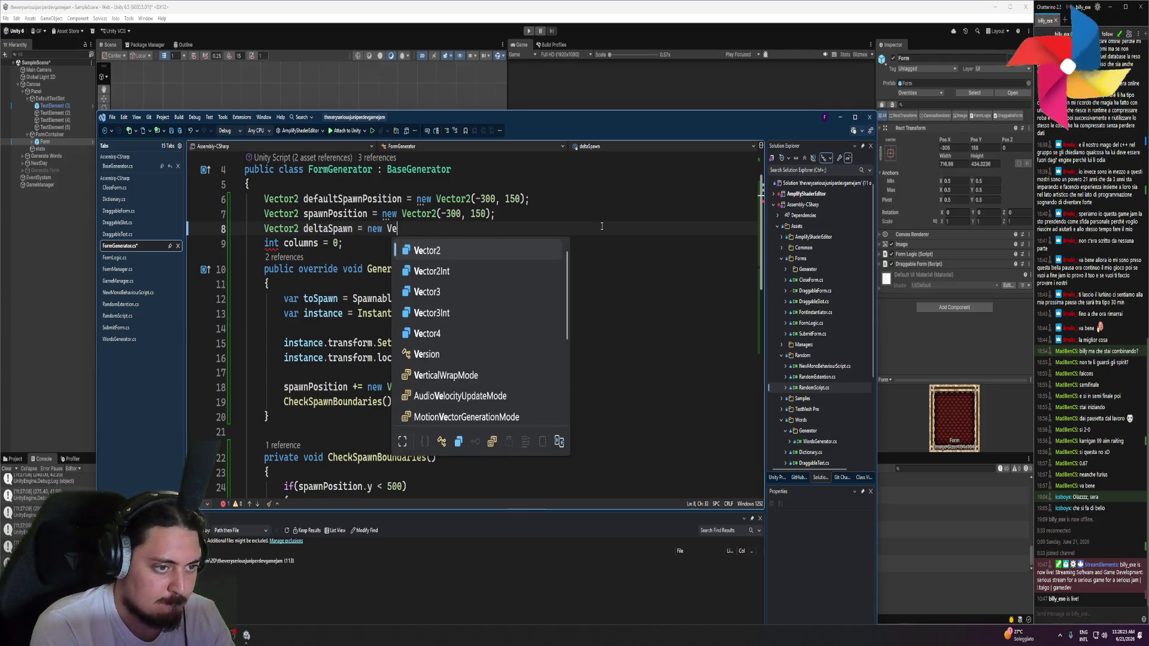
text(()
drag(464, 386, 426, 386)
click(427, 228)
key(ctrl+v)
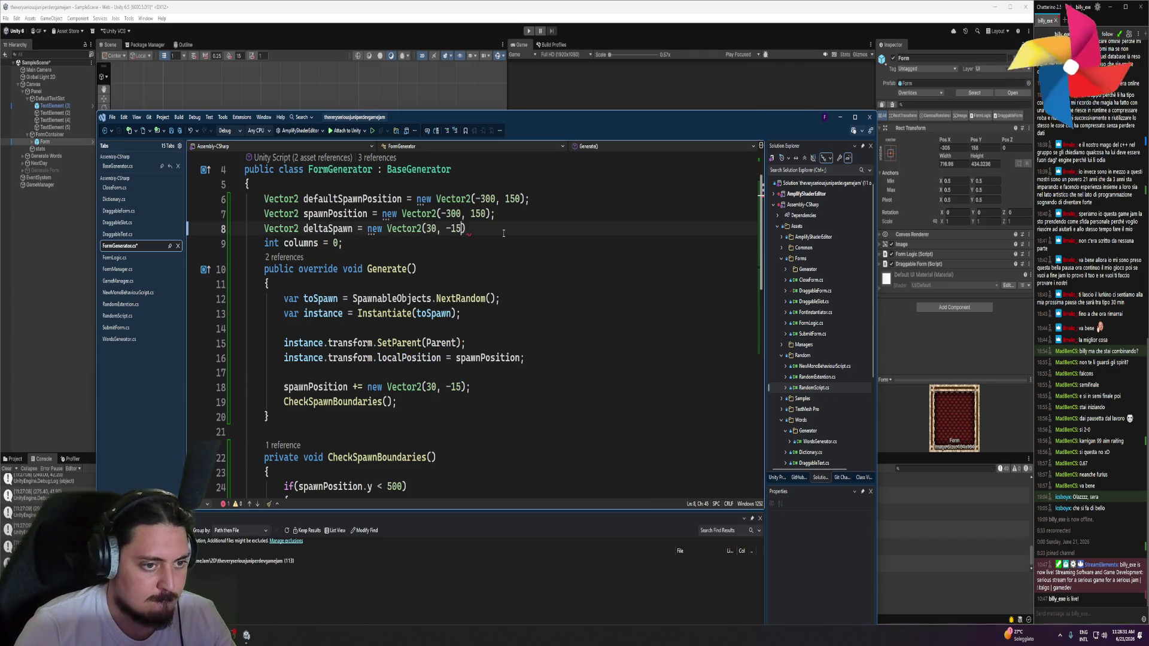
text();)
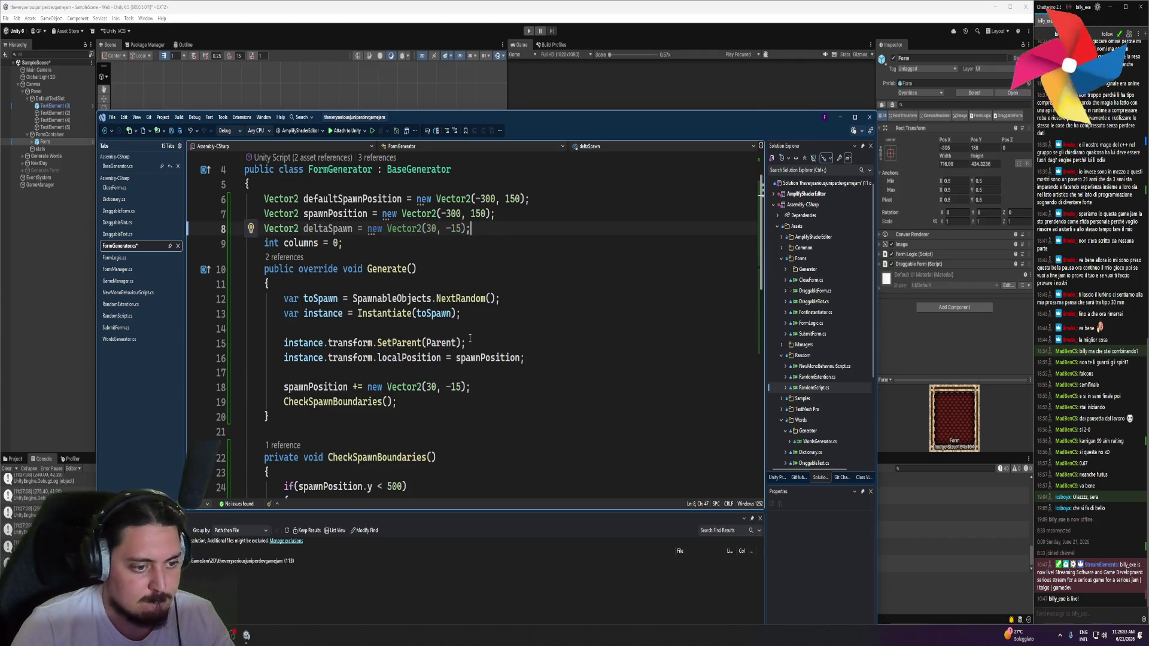
Replace new Vector2(30, -15) on line 18 with deltaSpawn
drag(471, 386, 367, 387)
text(del)
key(Tab)
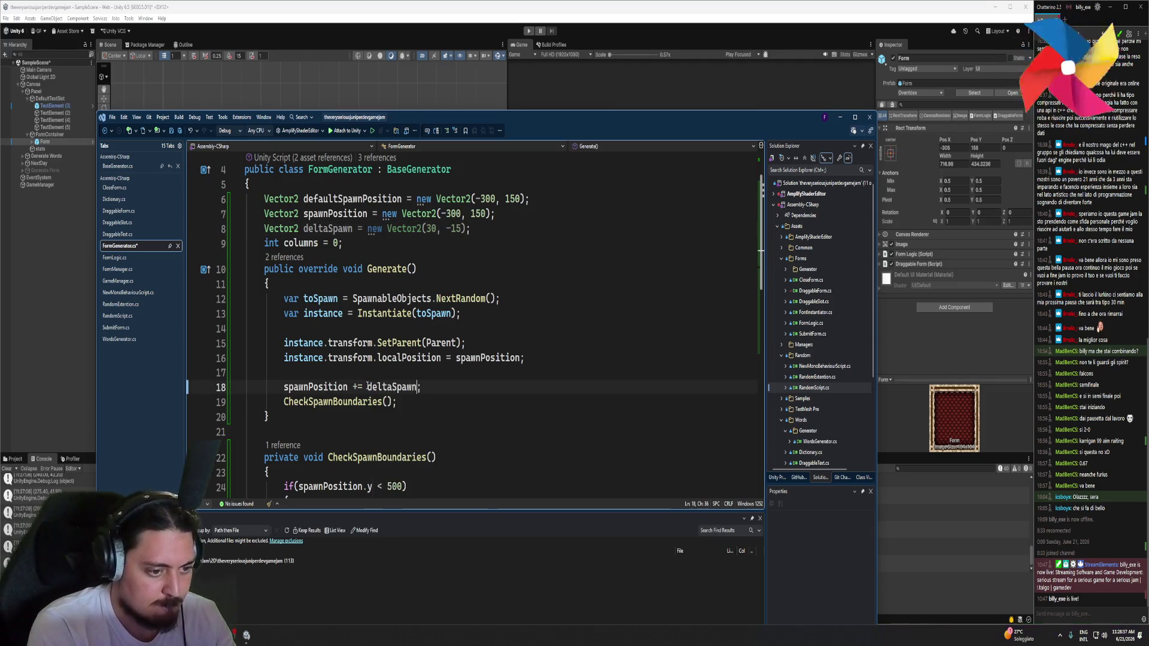
Swap defaultSpawnPosition for deltaSpawn on lines 27 and 28 and save the script
scroll(383, 350, down, 2)
scroll(384, 351, down, 1)
click(461, 403)
scroll(461, 403, up, 3)
double_click(327, 215)
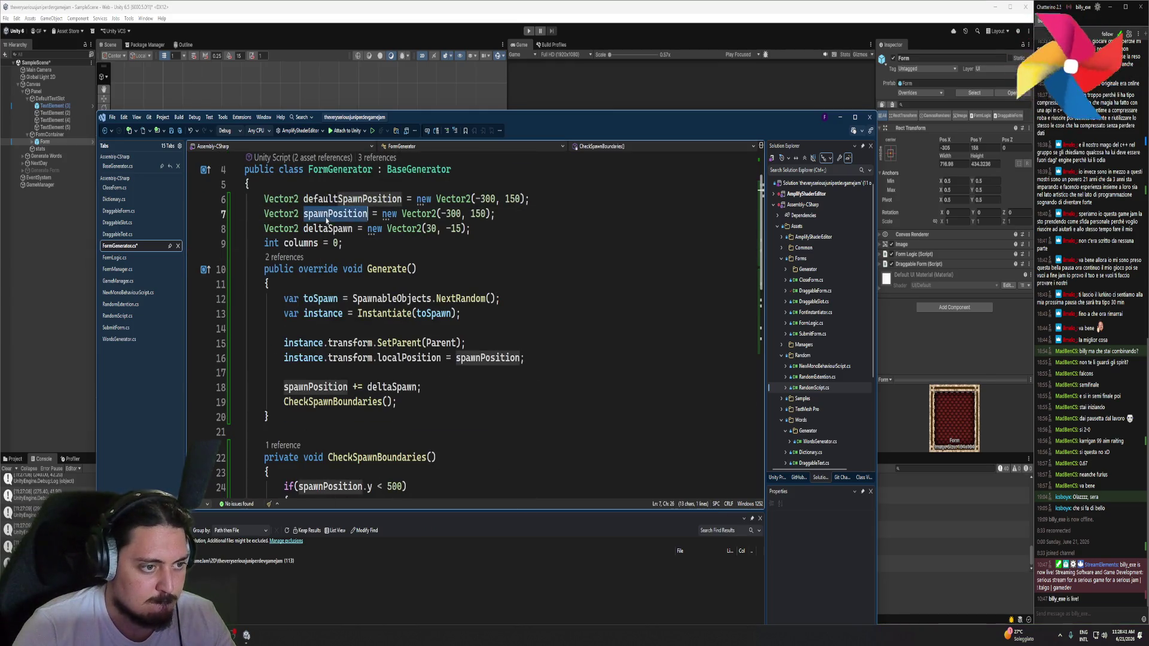
double_click(327, 228)
key(ctrl+c)
scroll(439, 400, down, 3)
double_click(440, 399)
key(ctrl+v)
double_click(443, 413)
key(ctrl+v)
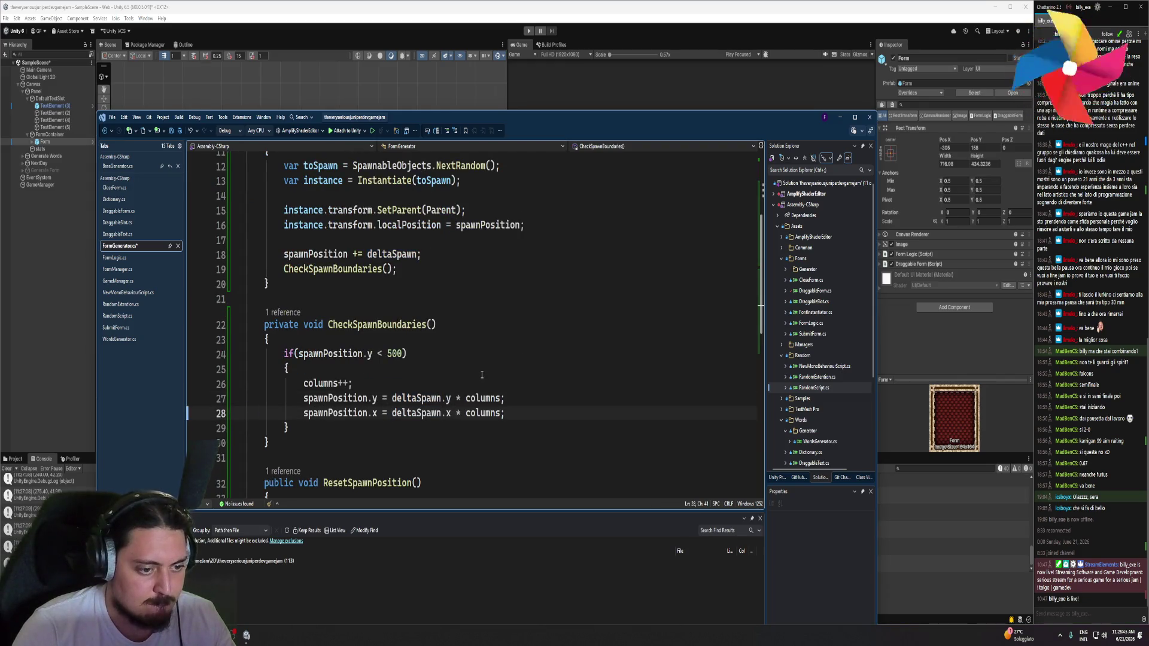
key(ctrl+s)
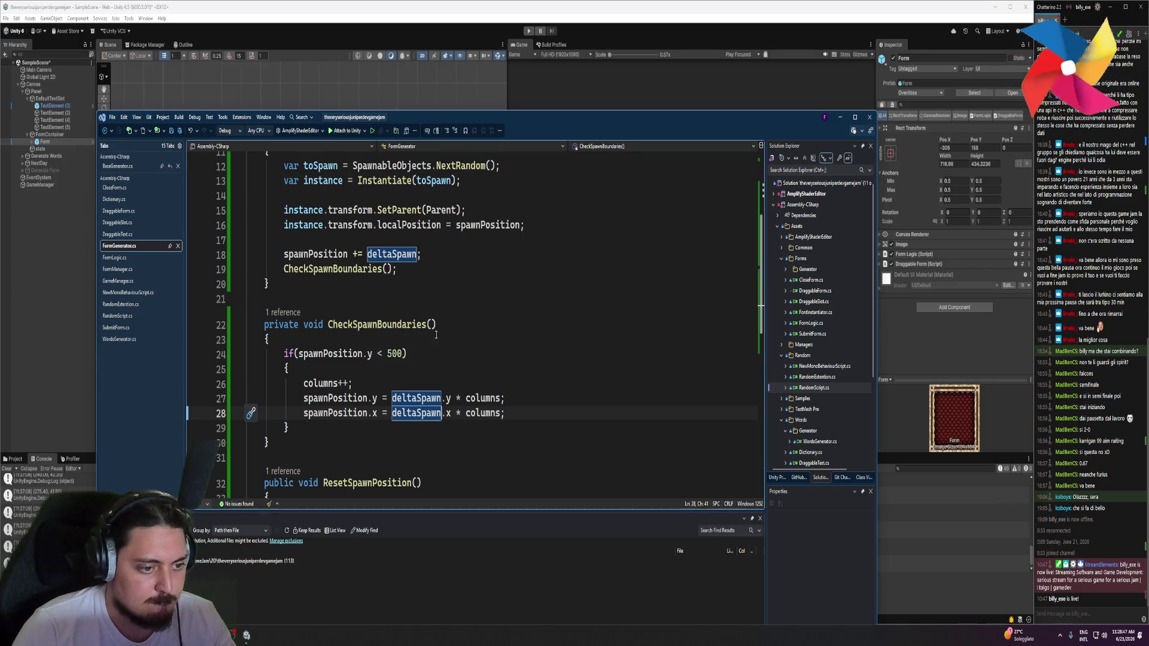
Lower the boundary check's y limit from 500 to 150
scroll(443, 259, up, 4)
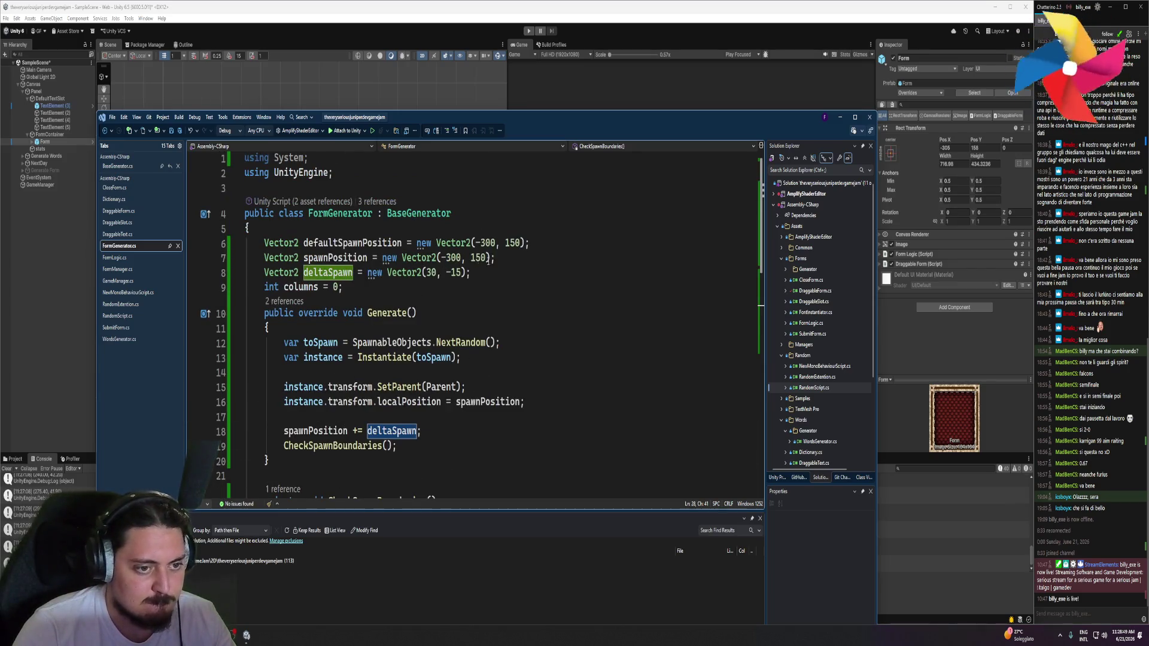
scroll(467, 269, down, 3)
scroll(454, 278, up, 3)
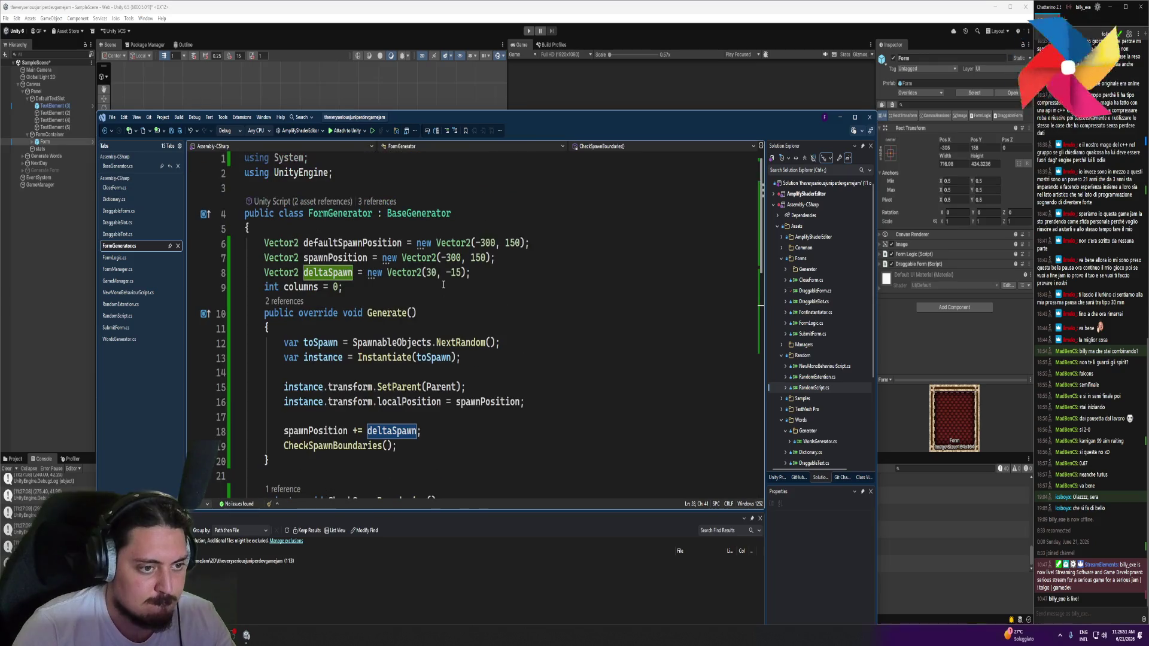
scroll(461, 277, down, 2)
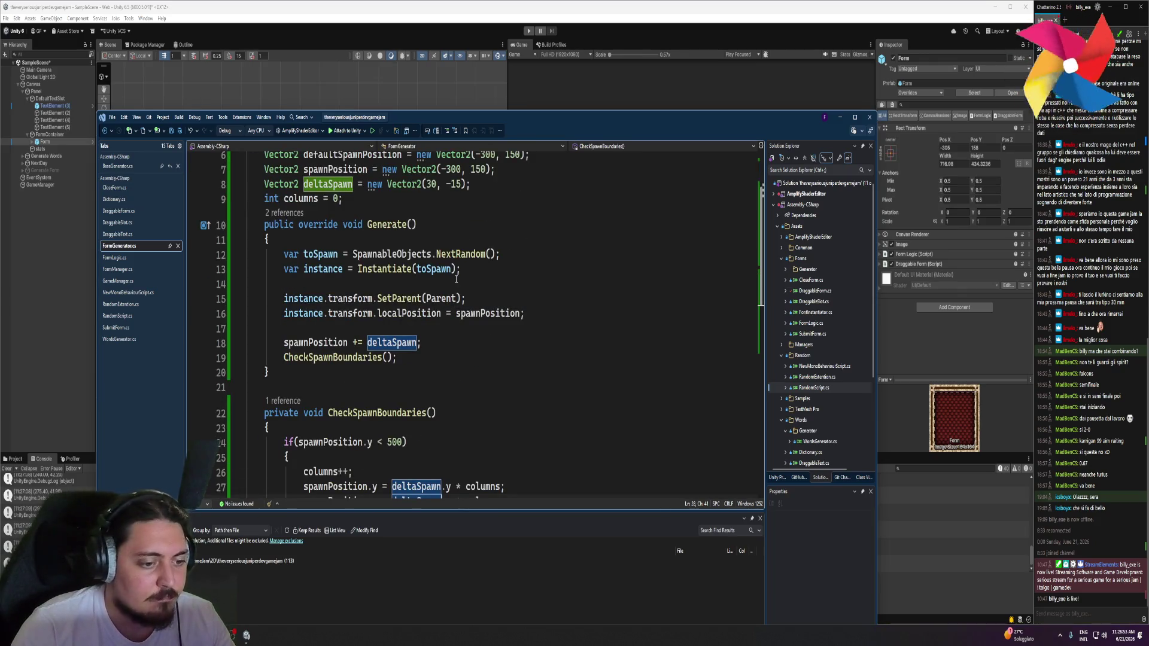
scroll(456, 279, up, 1)
scroll(456, 279, down, 2)
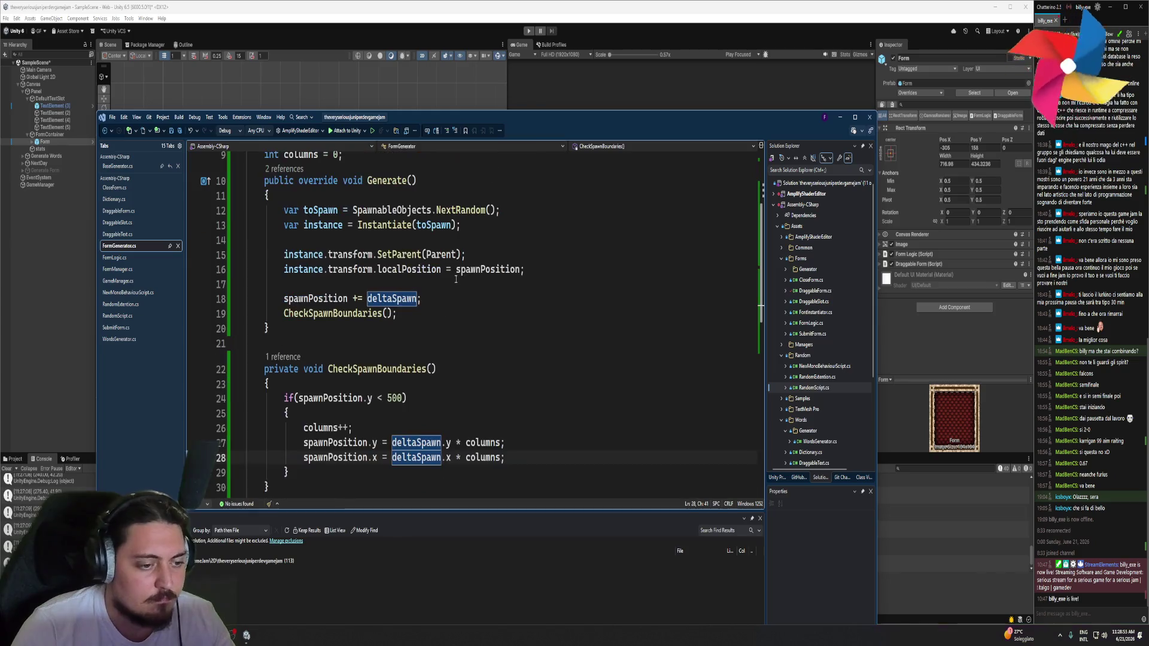
double_click(397, 399)
text(150)
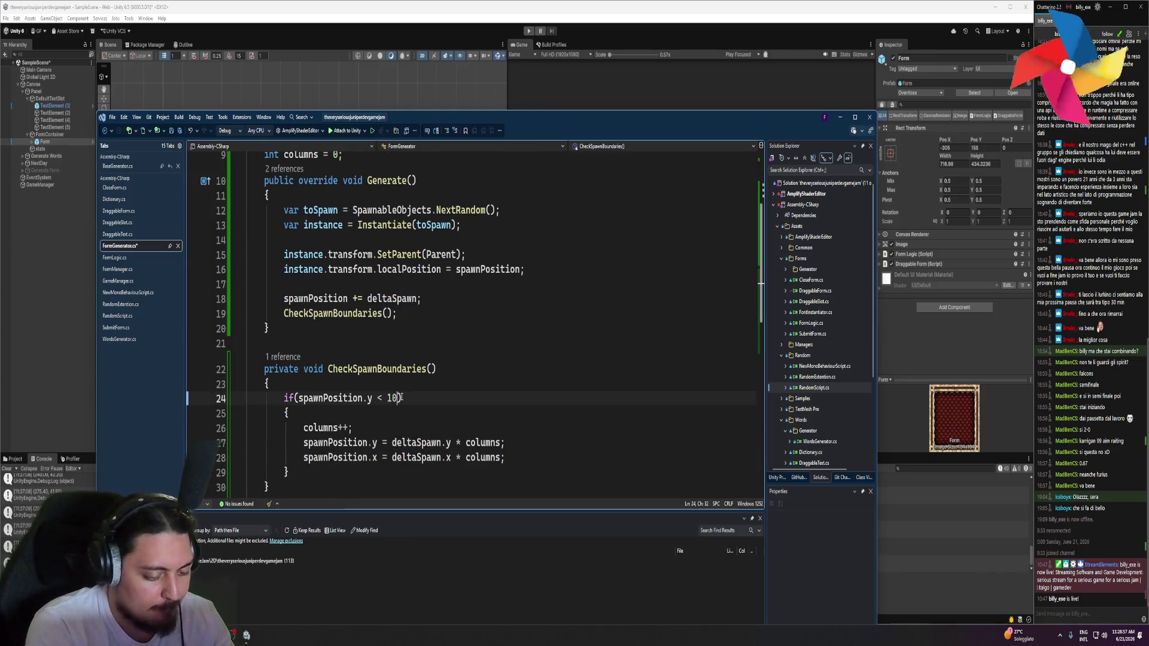
scroll(431, 377, up, 3)
Play the game and press NEXT DAY to spawn forms, then switch back to the code
click(528, 30)
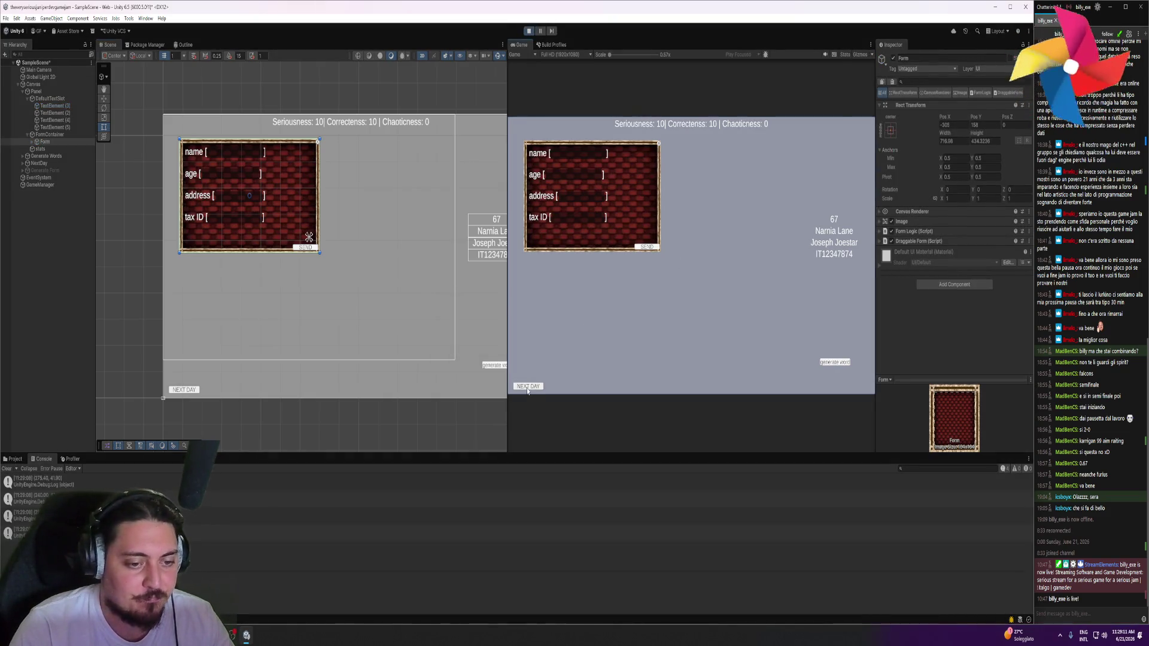
click(527, 387)
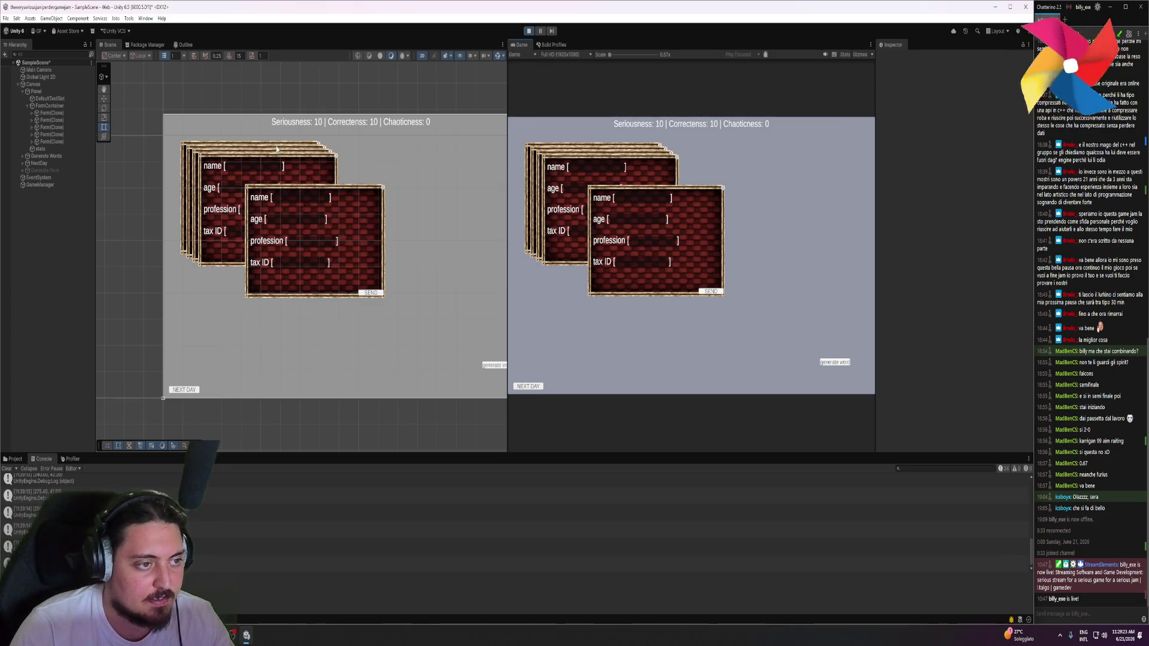
key(alt+Tab)
scroll(402, 418, down, 5)
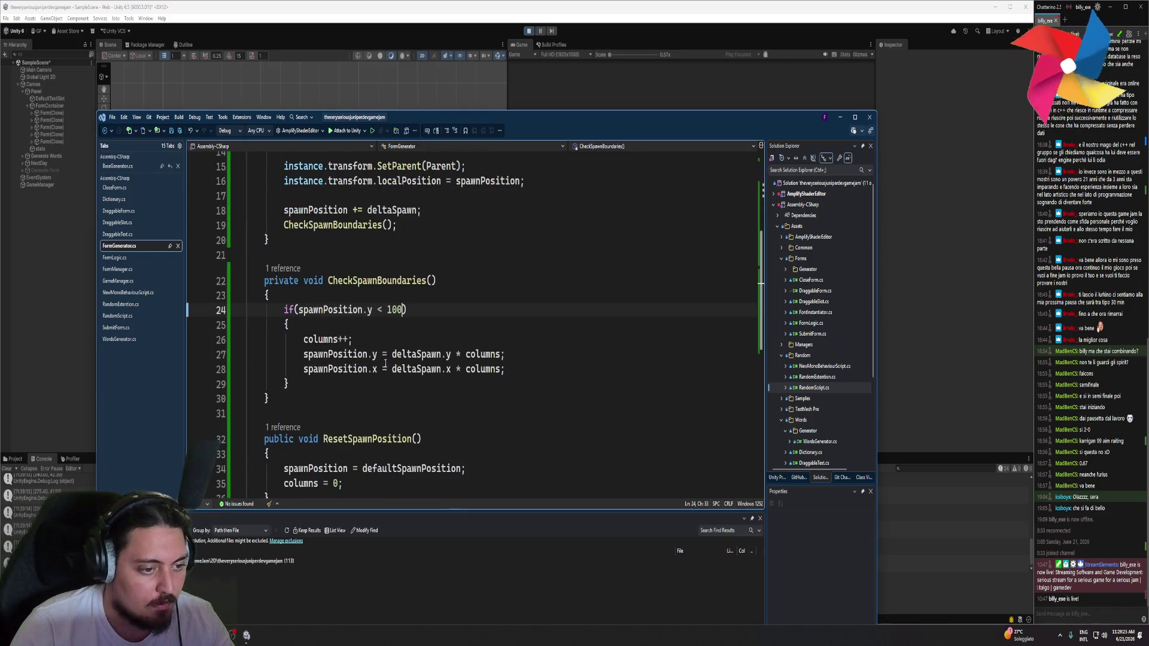
Highlight the uses of columns on line 27, then return to the Unity editor
click(485, 355)
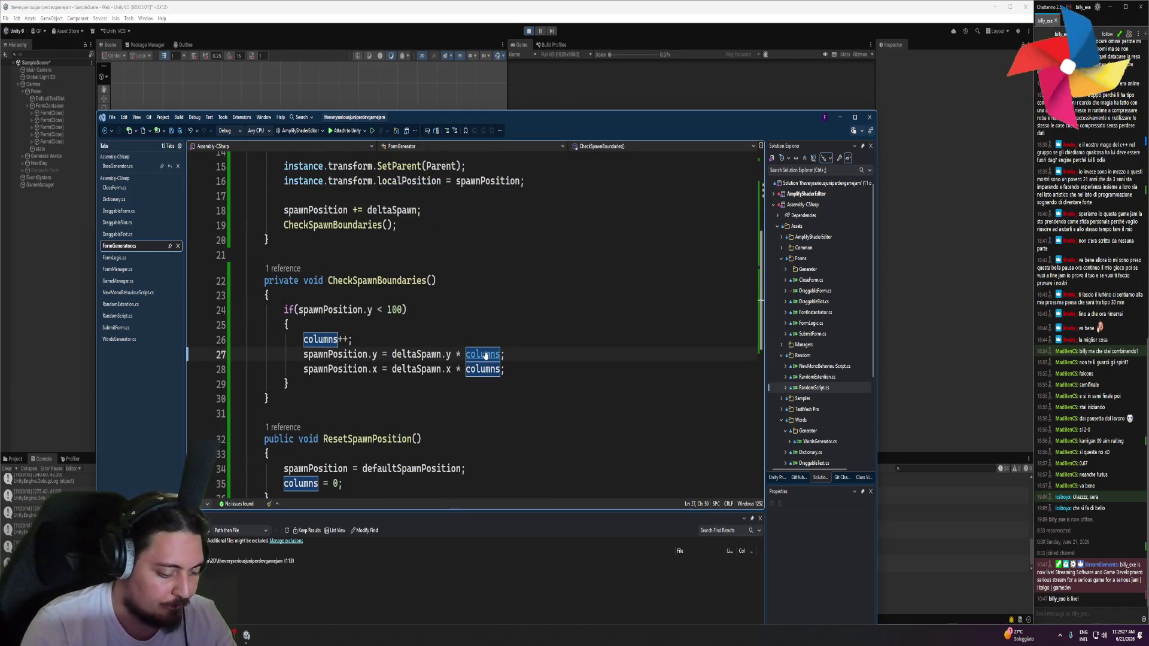
click(549, 106)
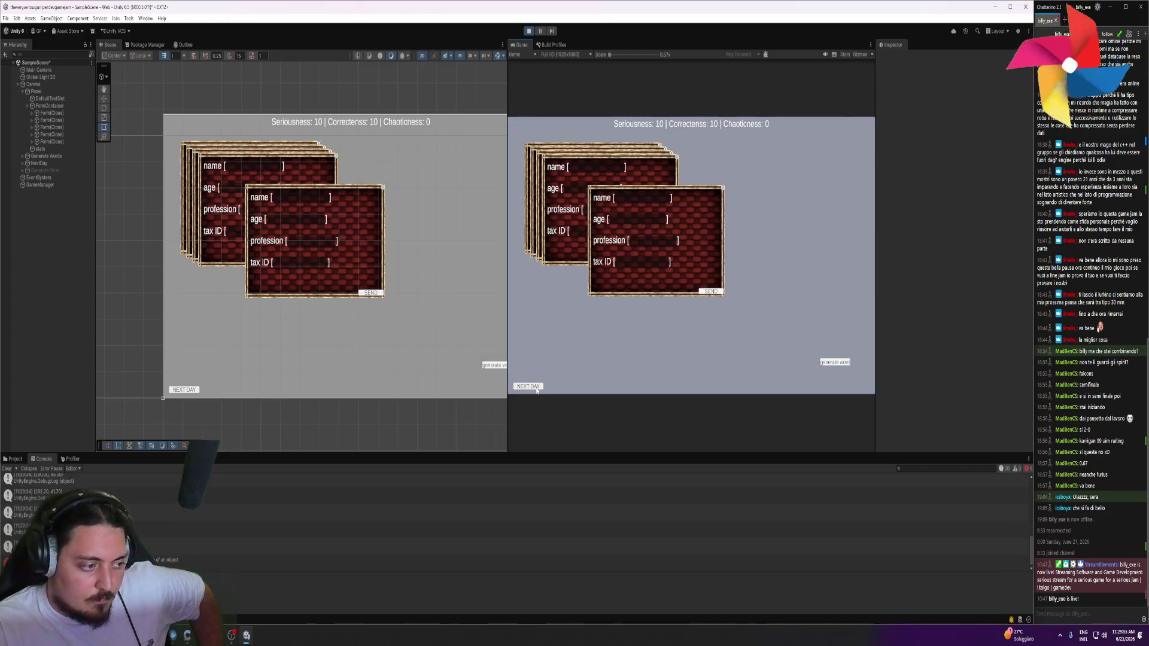
Play the game to spawn another batch of forms, then stop and switch to the code
click(529, 31)
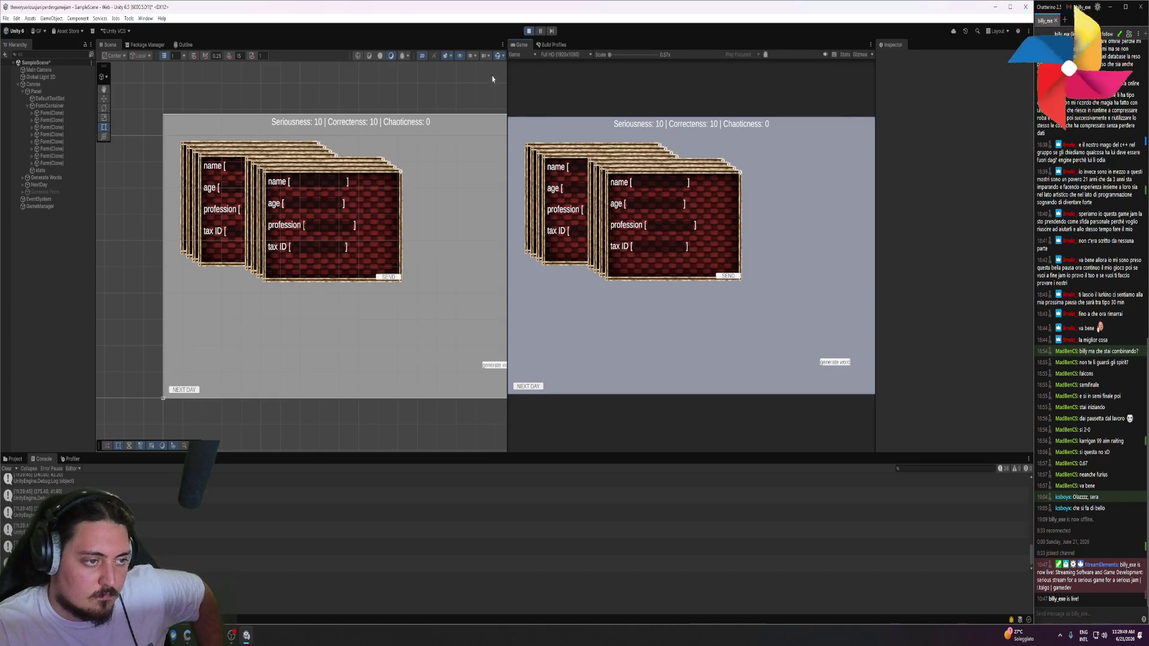
click(528, 31)
key(alt+Tab)
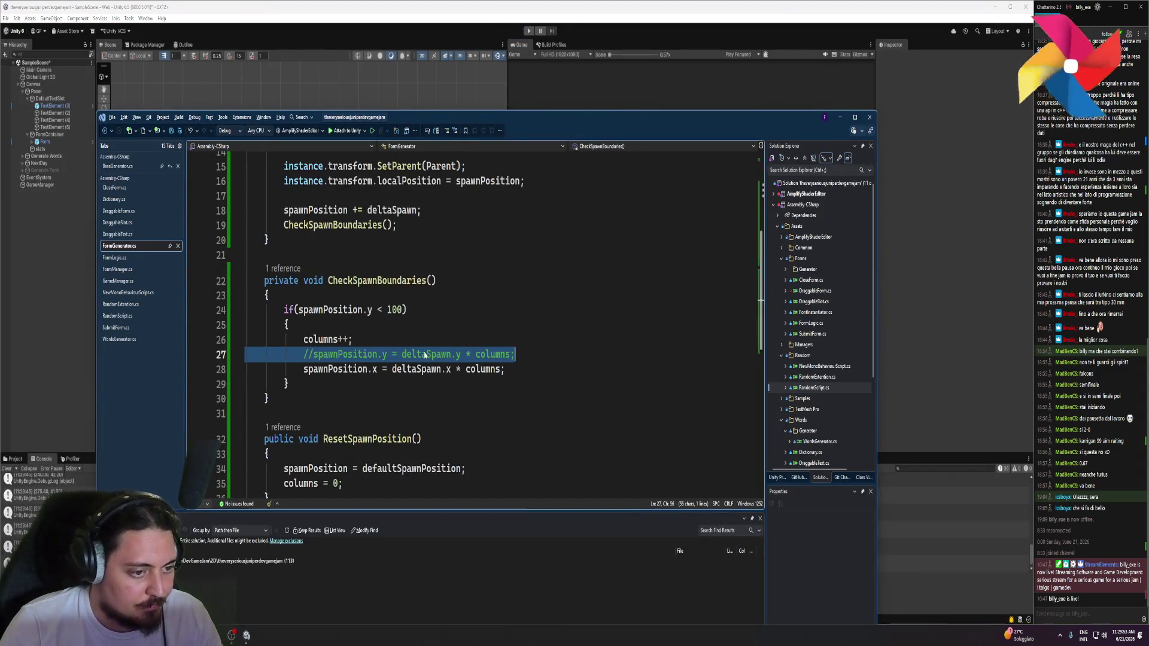
Locate the commented spawnPosition y-offset line in CheckSpawnBoundaries
scroll(450, 353, down, 1)
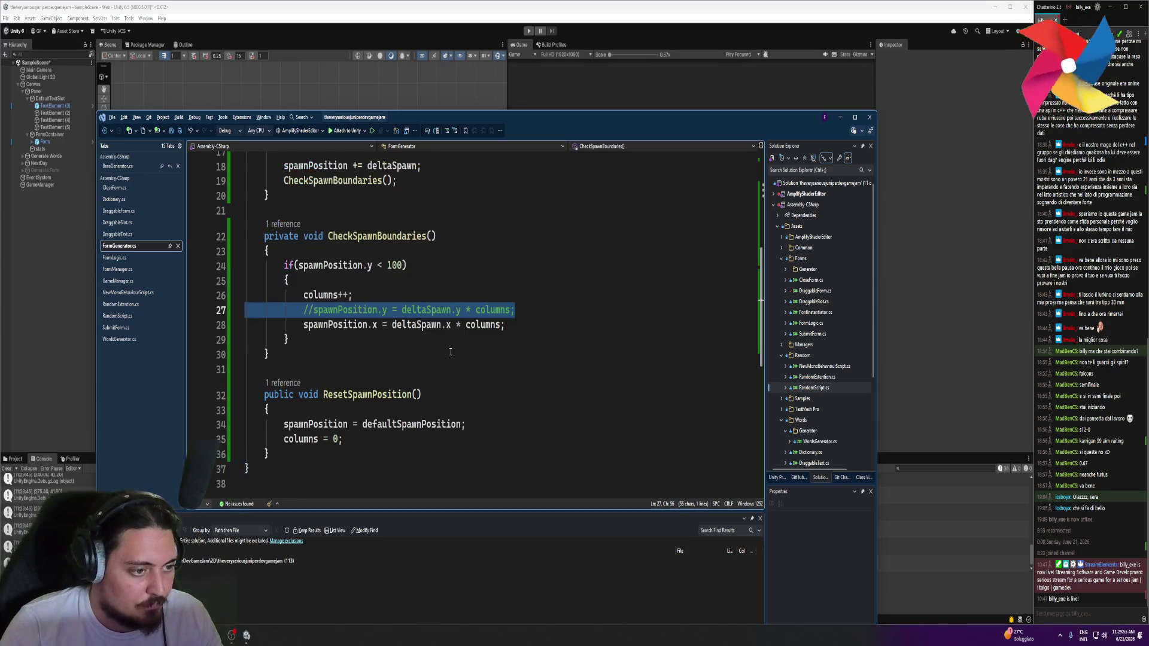
click(436, 309)
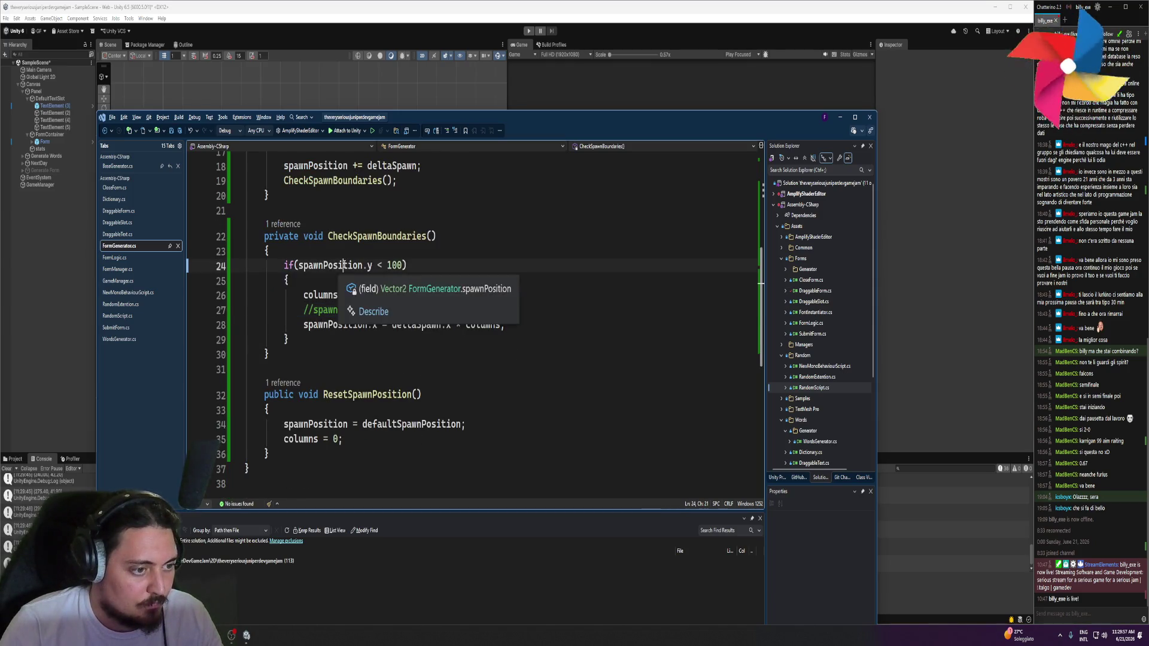
double_click(347, 310)
click(529, 306)
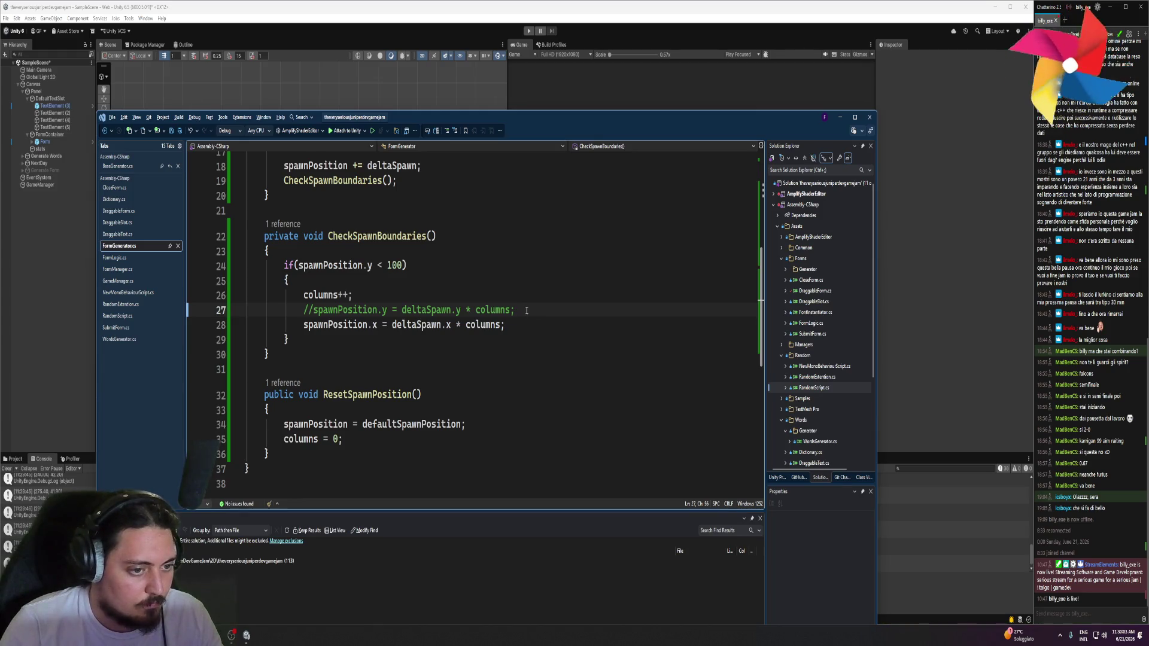
scroll(526, 310, up, 3)
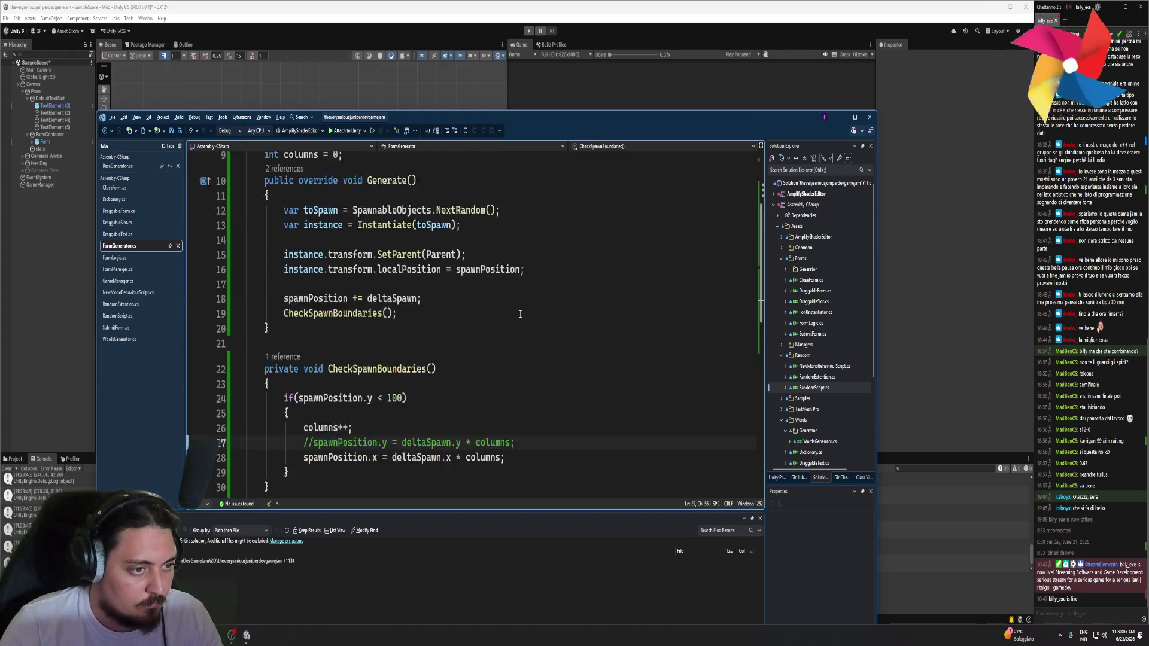
scroll(504, 363, down, 1)
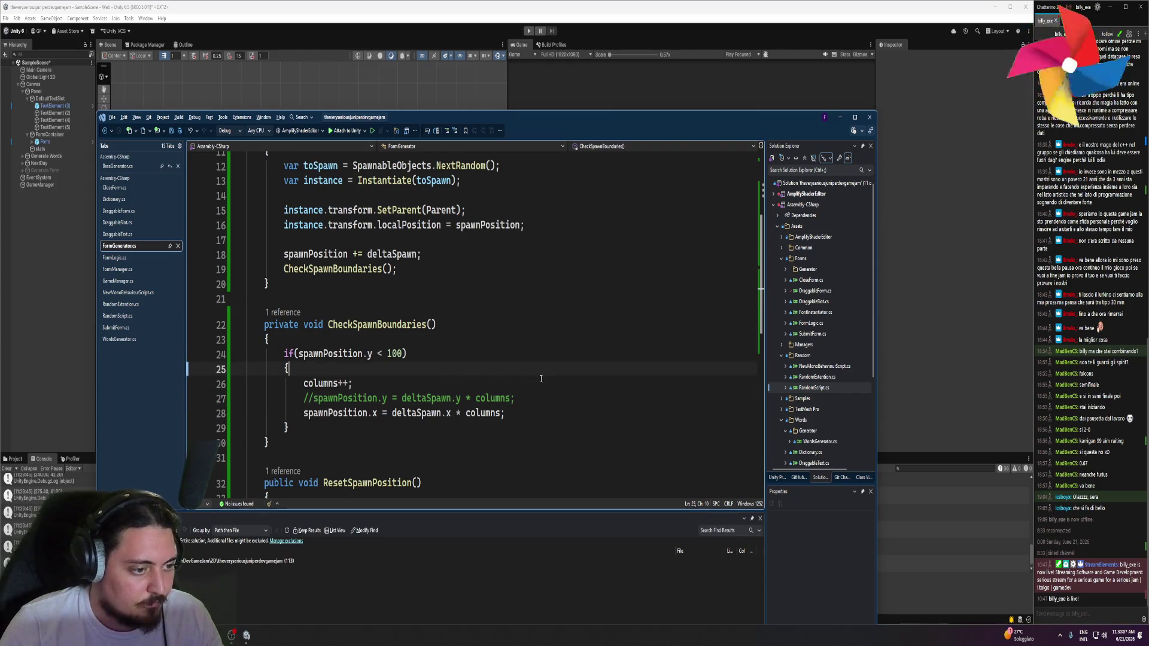
Add 'spawnPosition = defaultSpawnPosition;' after columns++ and save the script
click(417, 384)
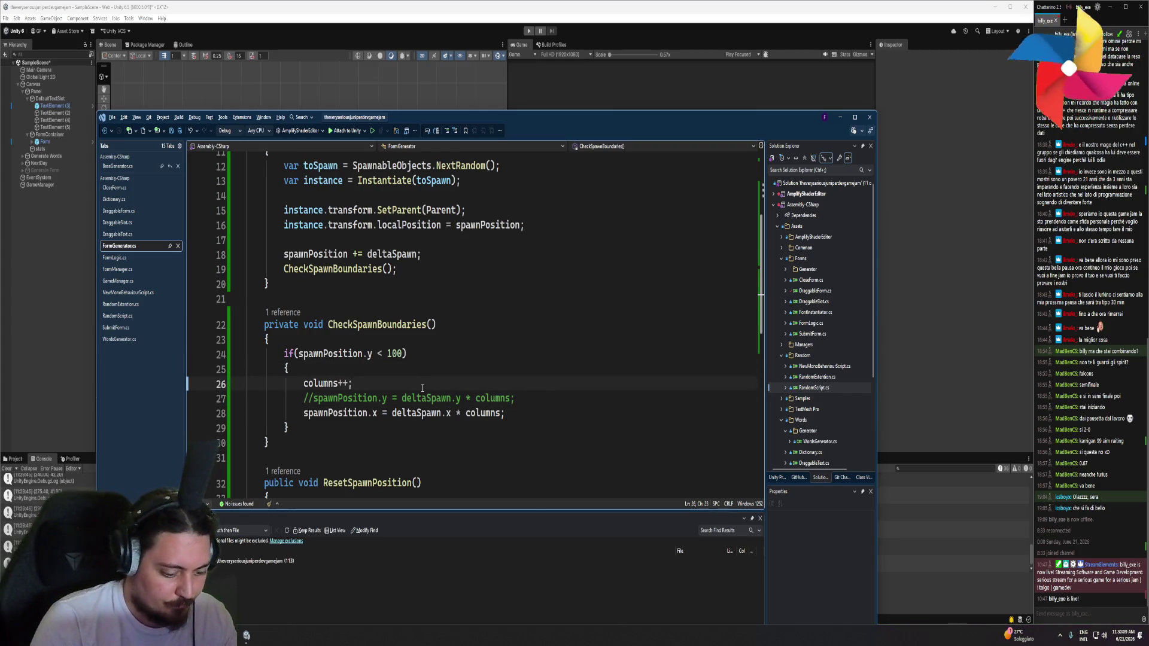
key(Return)
text(spawn)
key(Tab)
text(= def)
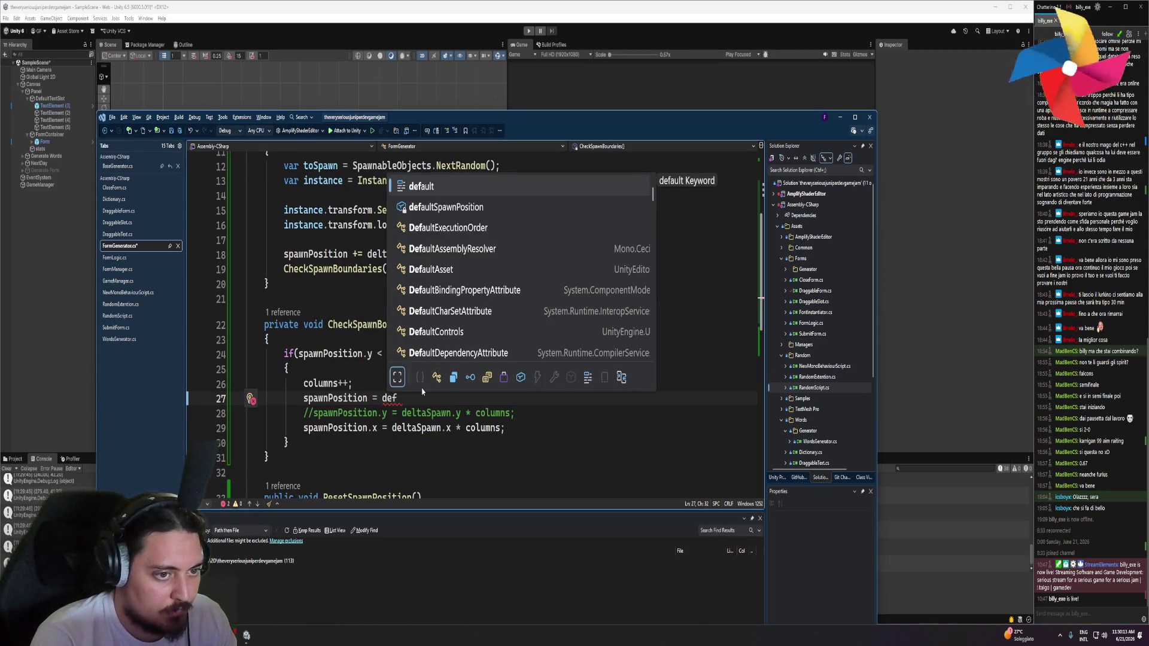
key(Down)
key(Tab)
text(;)
key(ctrl+s)
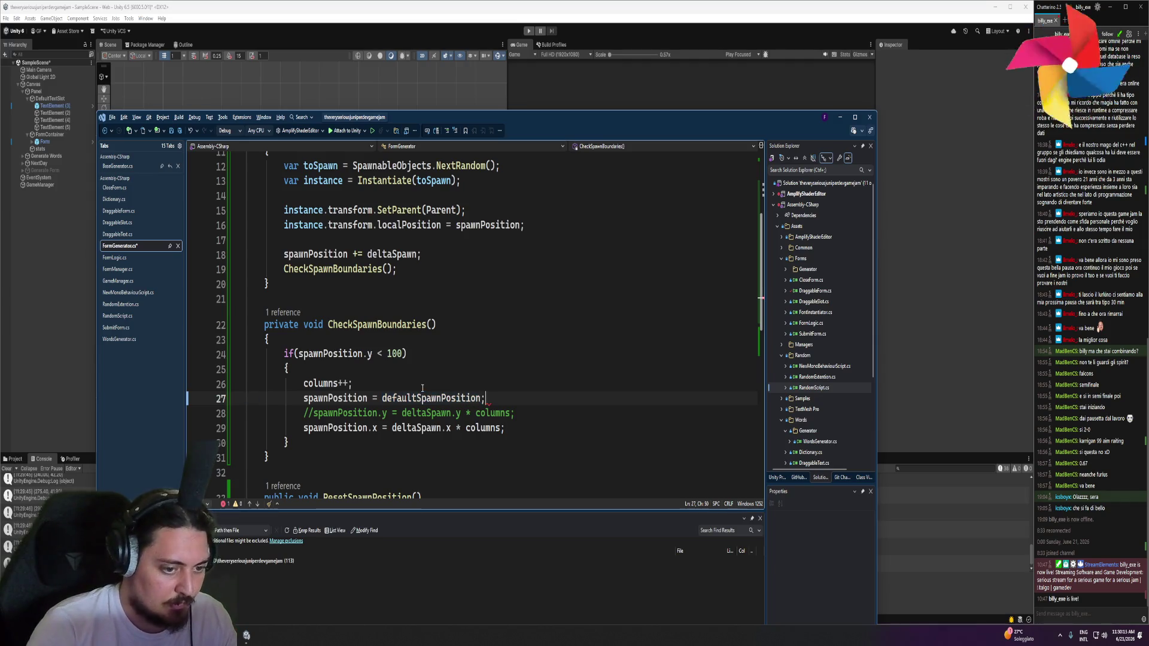
Delete the commented y-offset line and return to Unity to recompile
shift+click(526, 411)
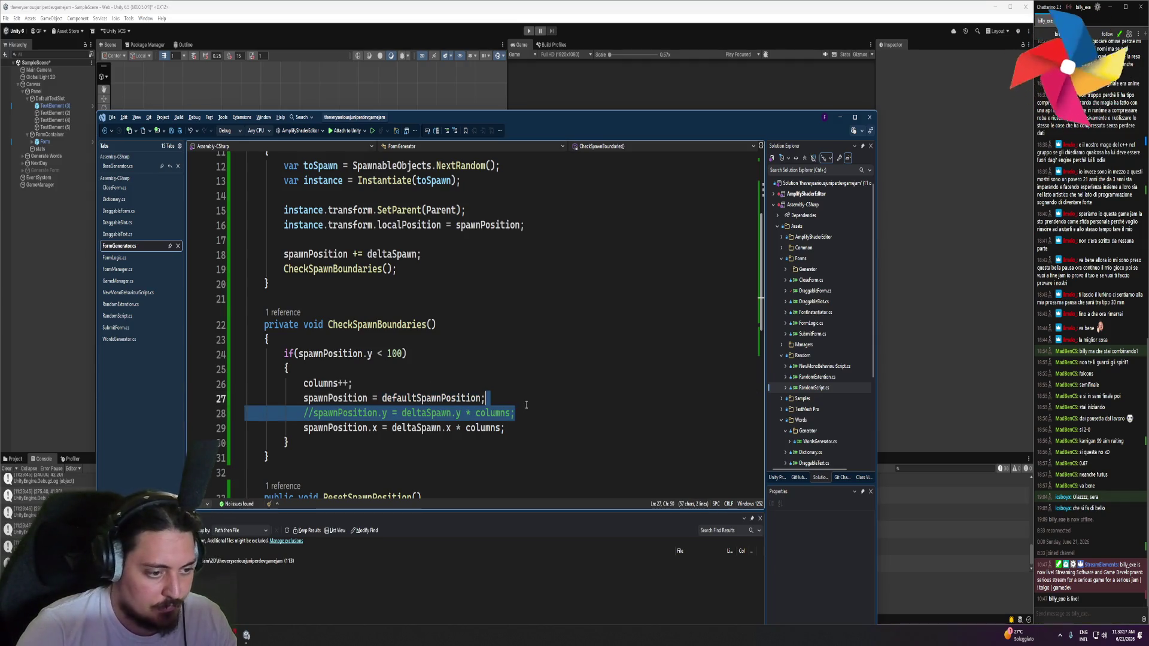
key(Delete)
click(441, 81)
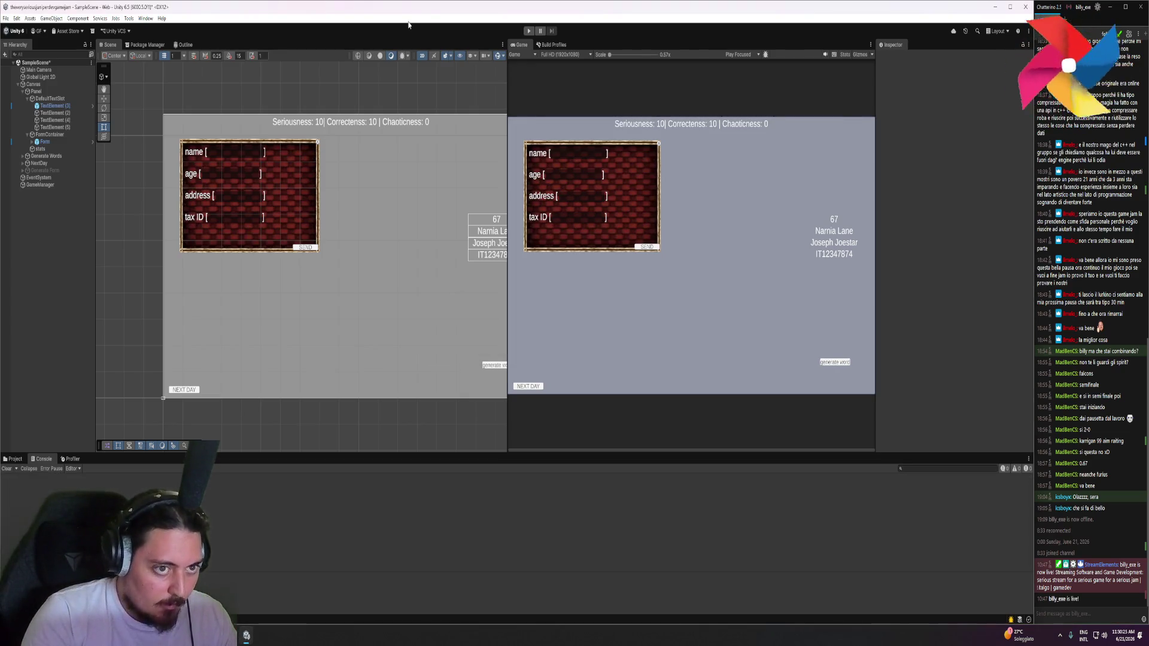
Run the game and advance three days to spawn forms
click(533, 30)
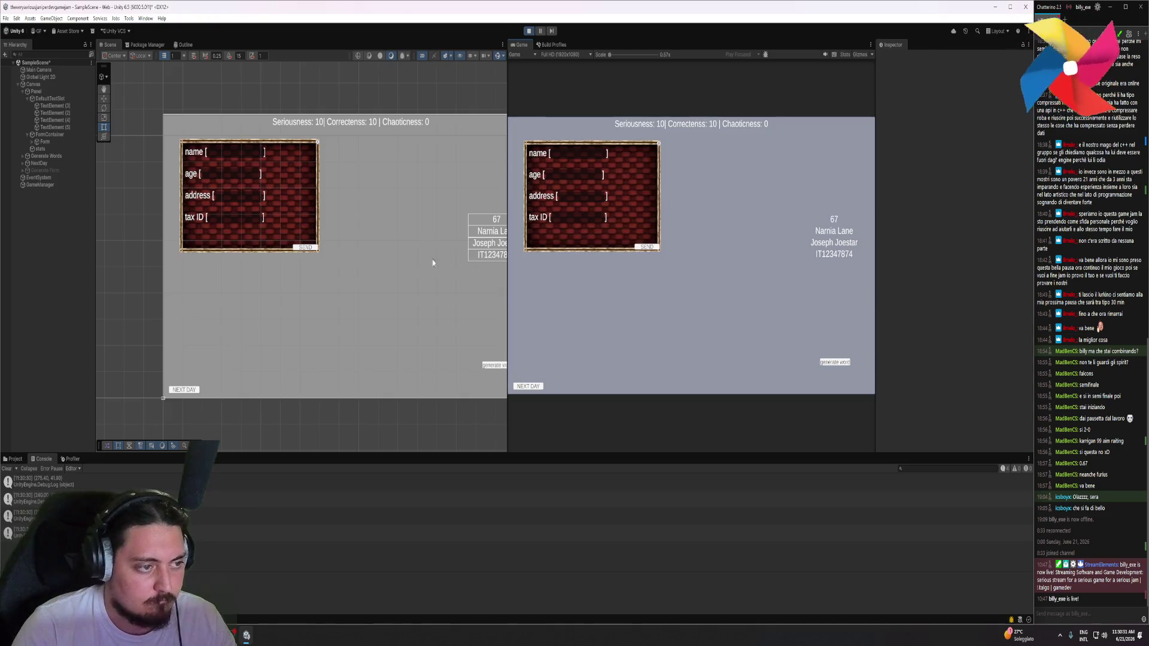
click(533, 386)
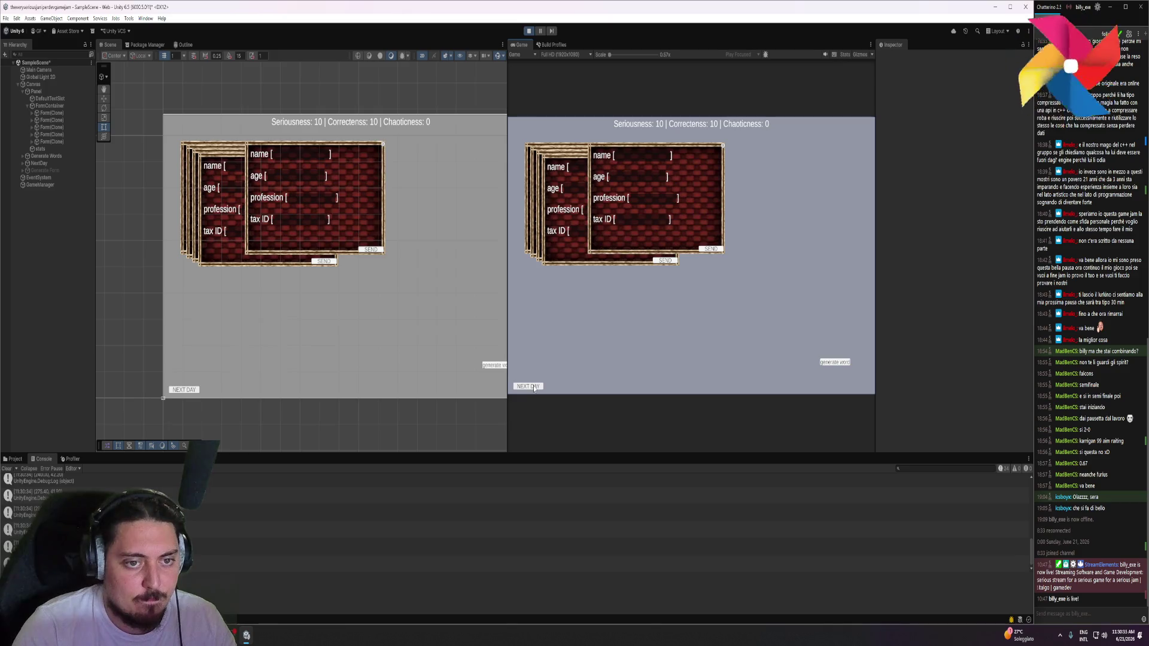
click(533, 387)
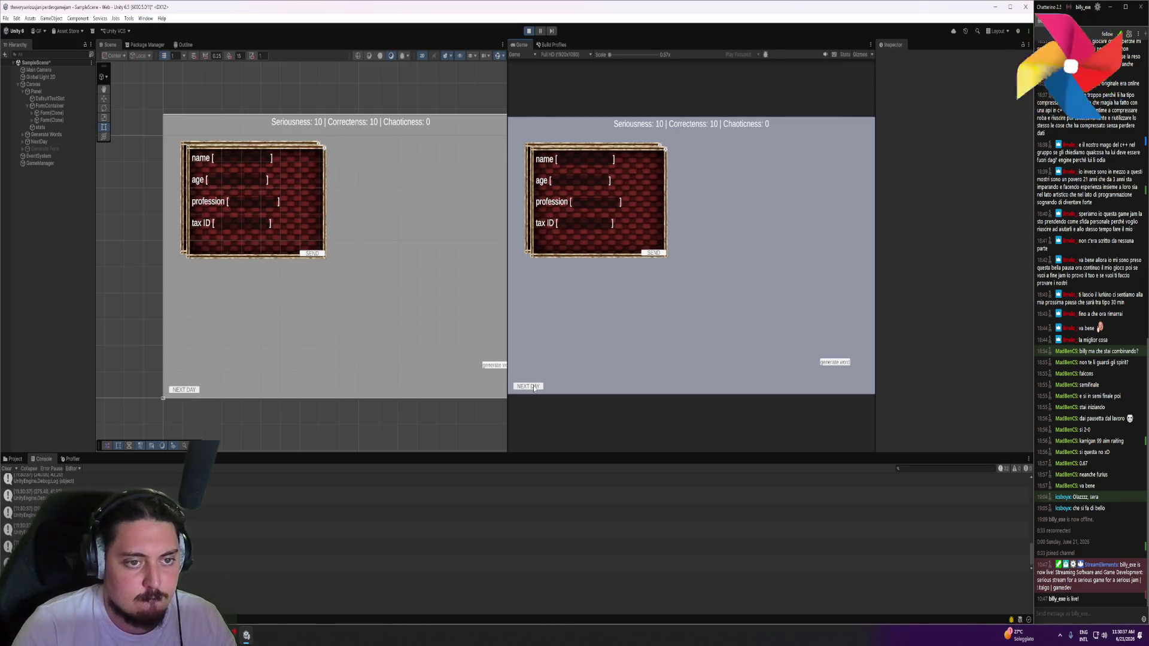
click(533, 386)
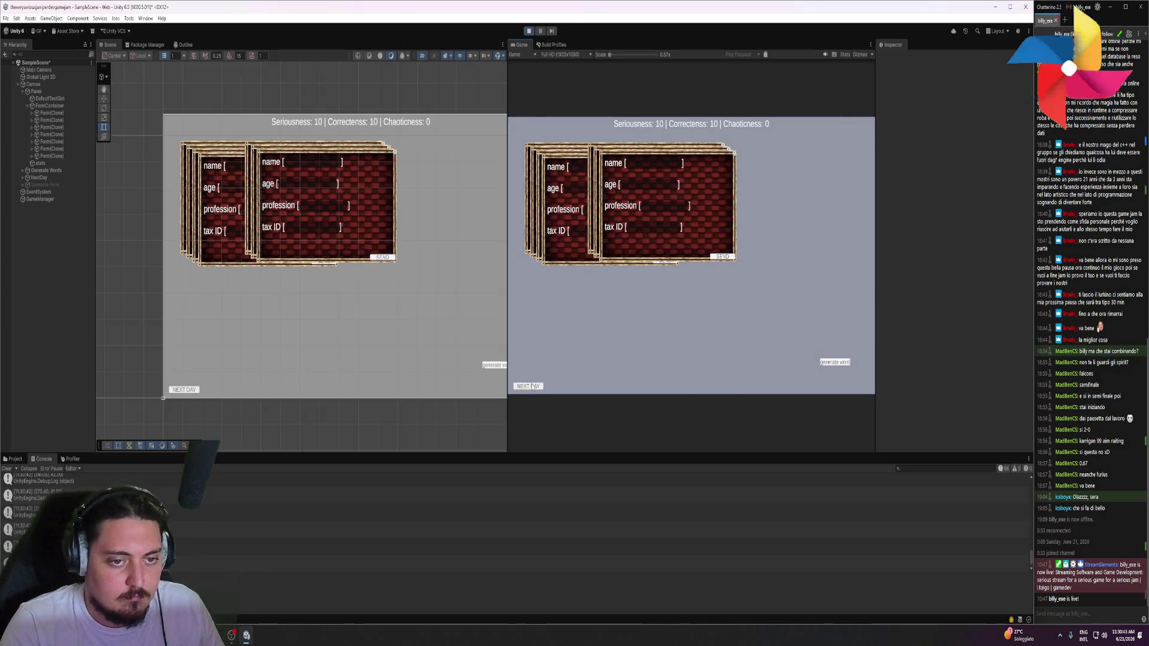
Drag the stacked forms apart across the game screen
drag(658, 198, 658, 275)
drag(574, 191, 569, 263)
drag(658, 191, 694, 204)
mouse_move(577, 207)
mouse_down()
mouse_move(553, 180)
mouse_move(540, 213)
mouse_up()
drag(628, 179, 626, 133)
drag(731, 339, 785, 383)
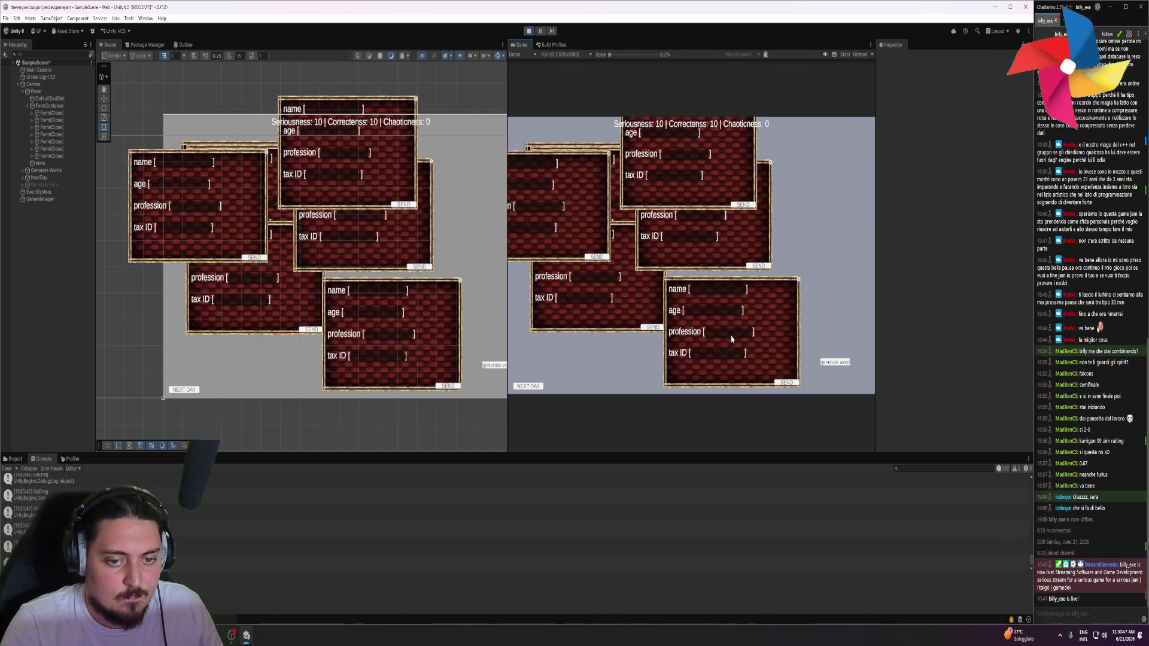
Dismiss every remaining form, then stop play mode
click(786, 383)
click(596, 257)
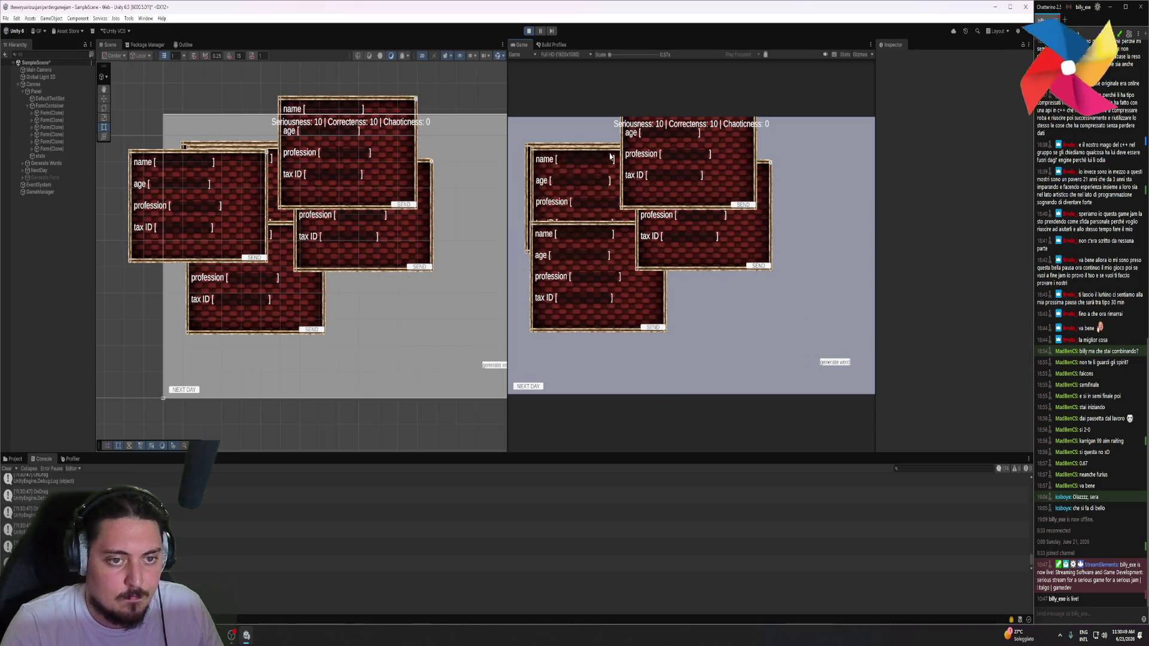
click(653, 327)
drag(700, 225, 711, 247)
click(778, 183)
drag(720, 182, 748, 274)
click(782, 208)
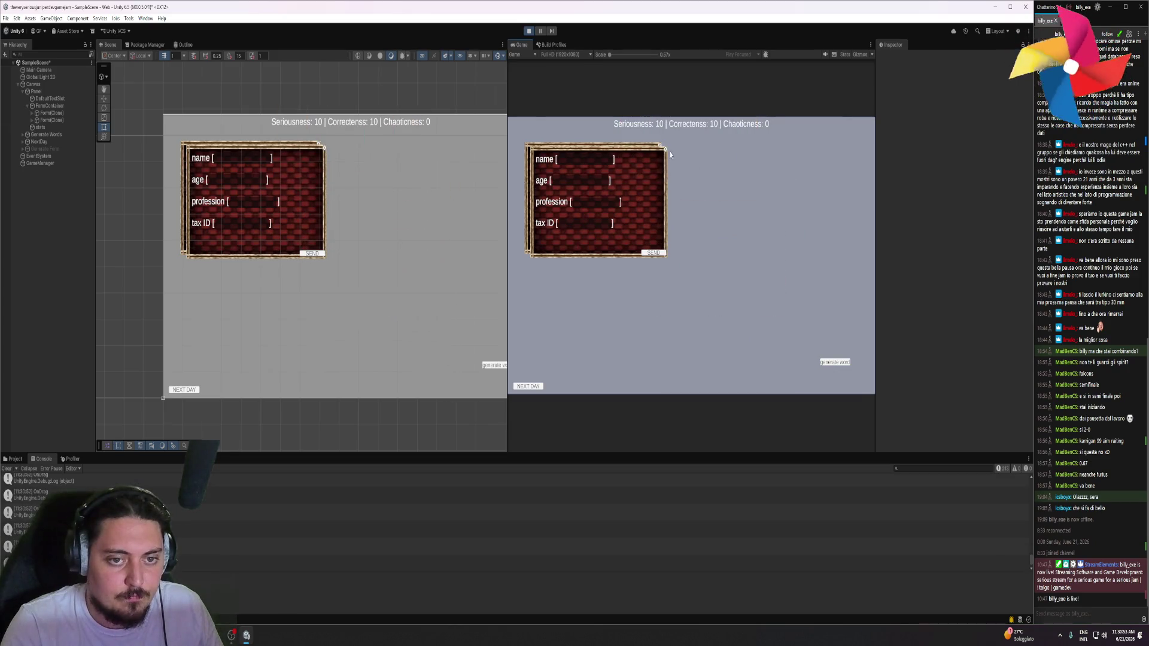
click(664, 147)
click(525, 32)
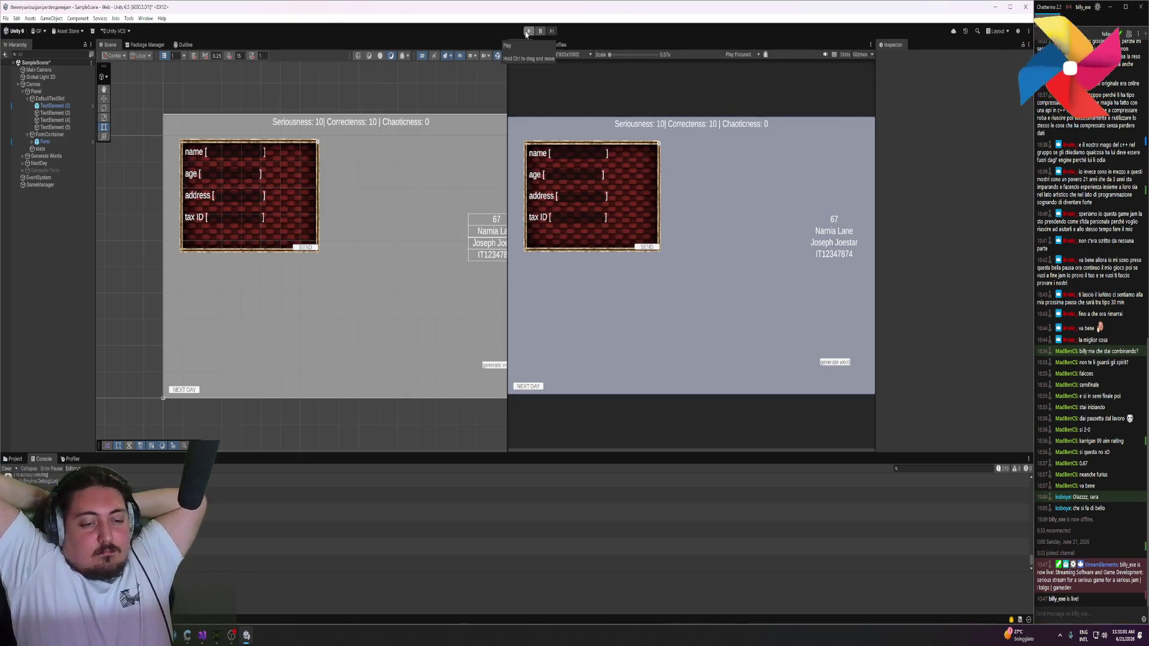
Pan the Scene view to the canvas and clear the Console log
click(526, 31)
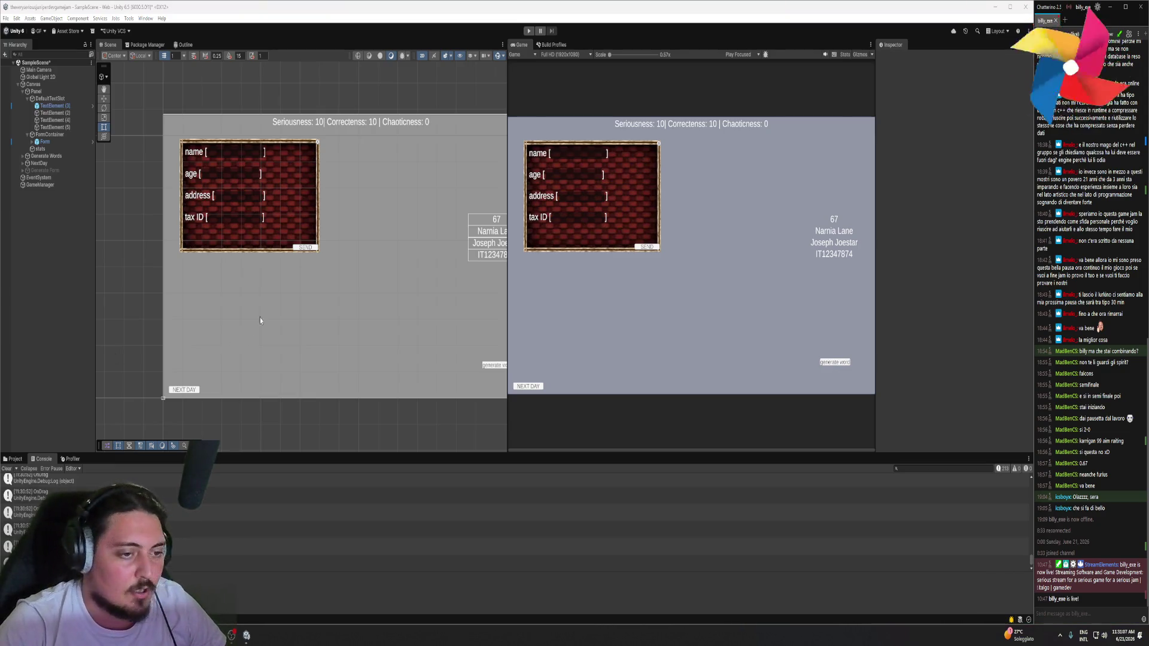
drag(361, 274, 320, 251)
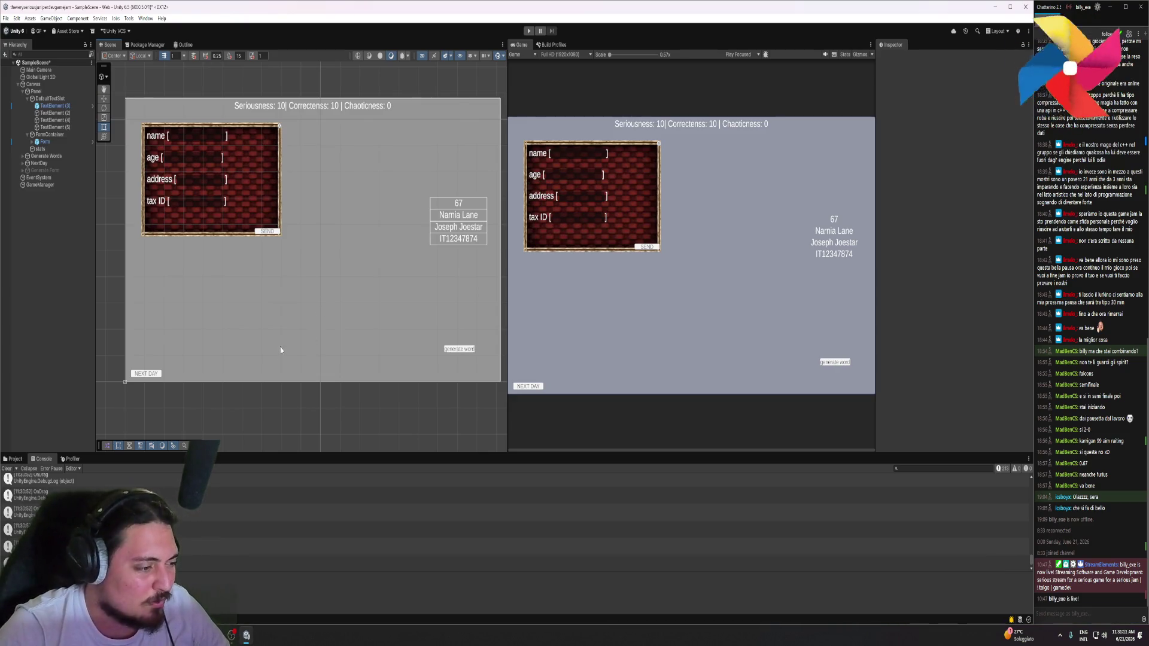
click(7, 468)
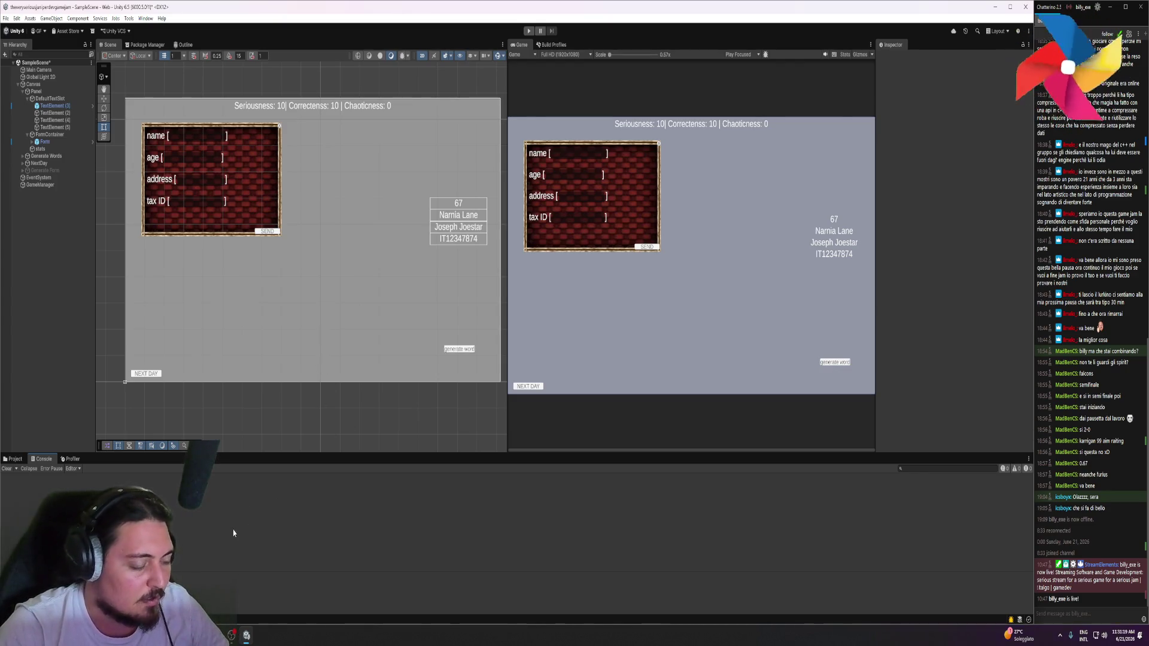
Inspect DefaultTextSlot, then create an empty GameObject under Panel
click(27, 99)
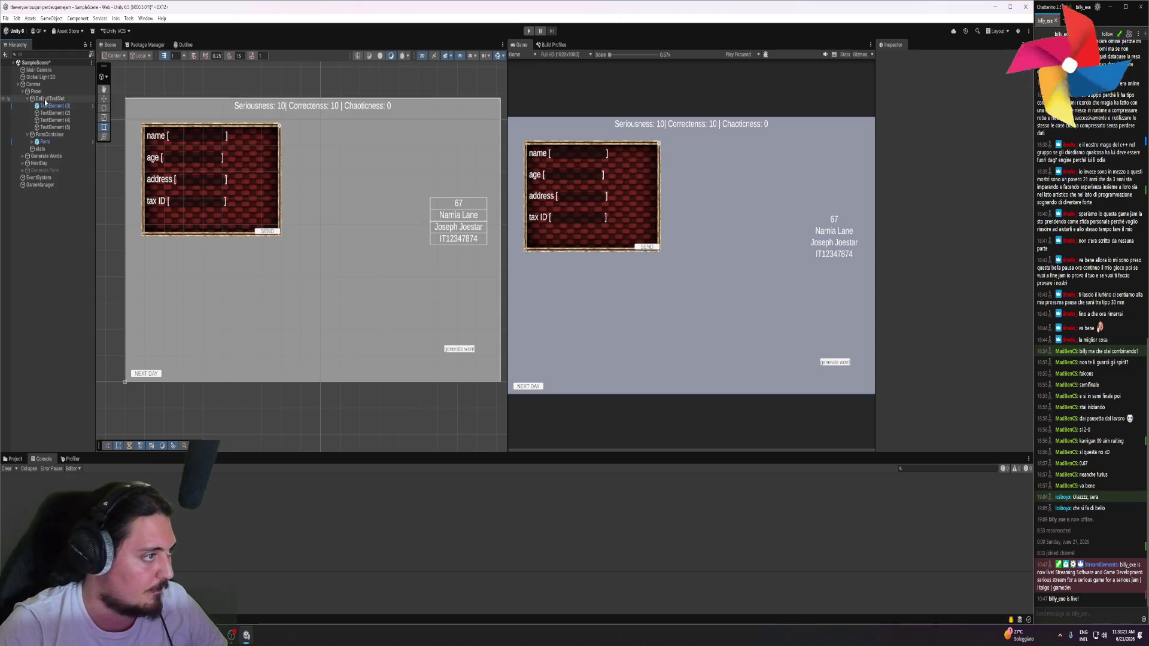
key(Left)
key(Left)
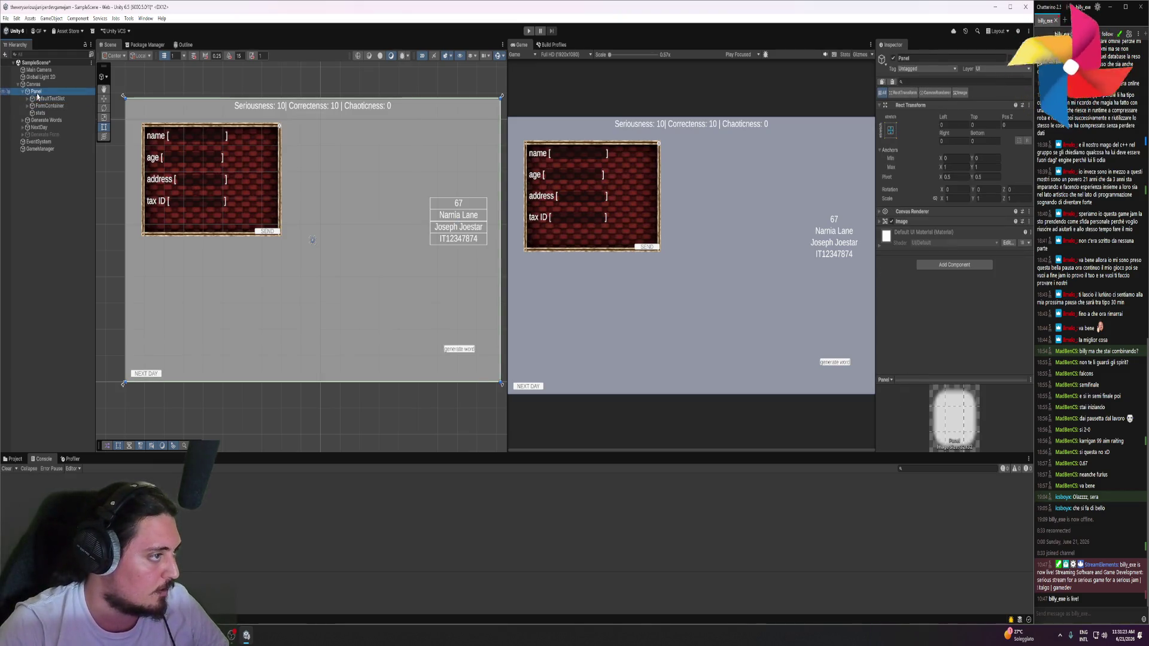
click(47, 99)
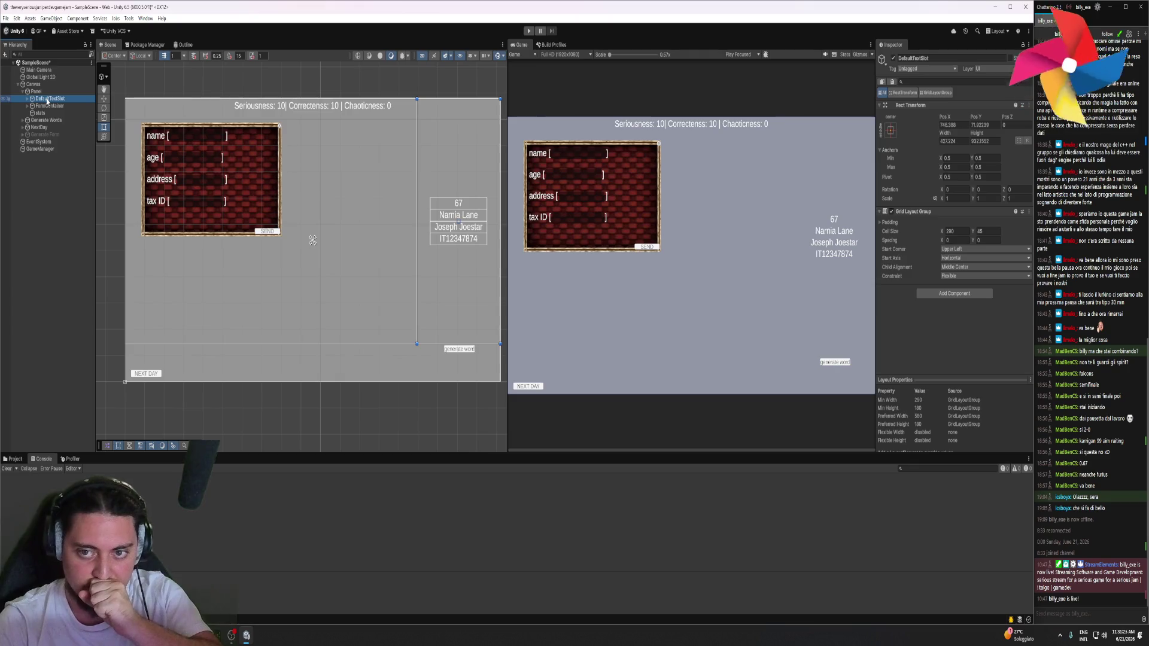
right_click(41, 92)
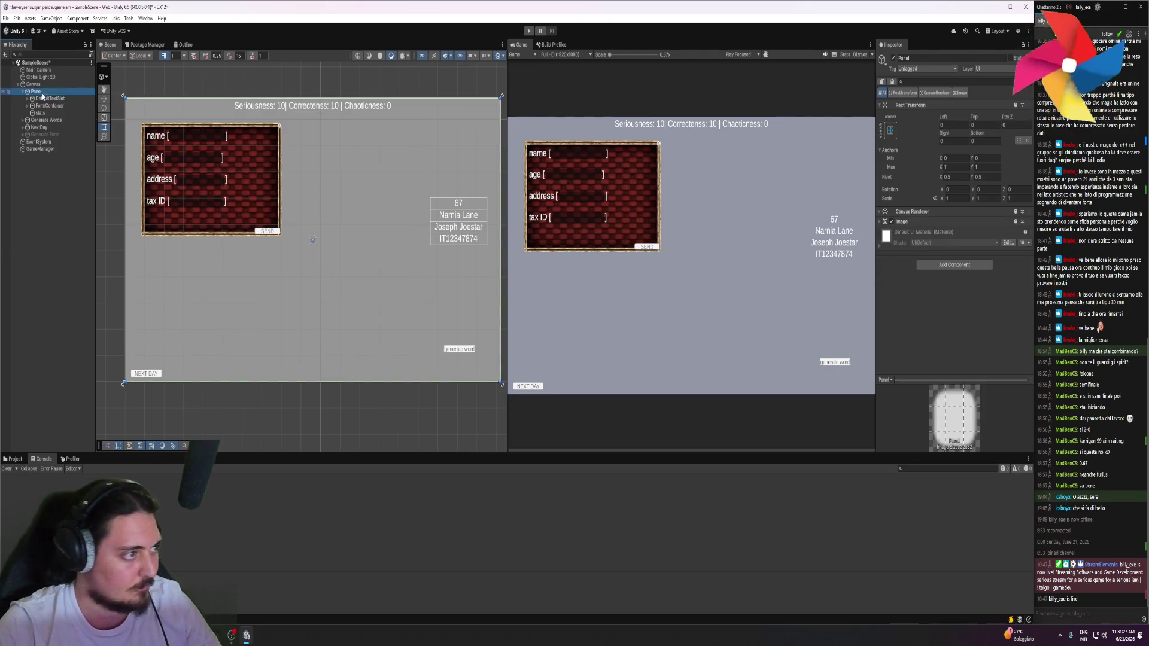
click(95, 258)
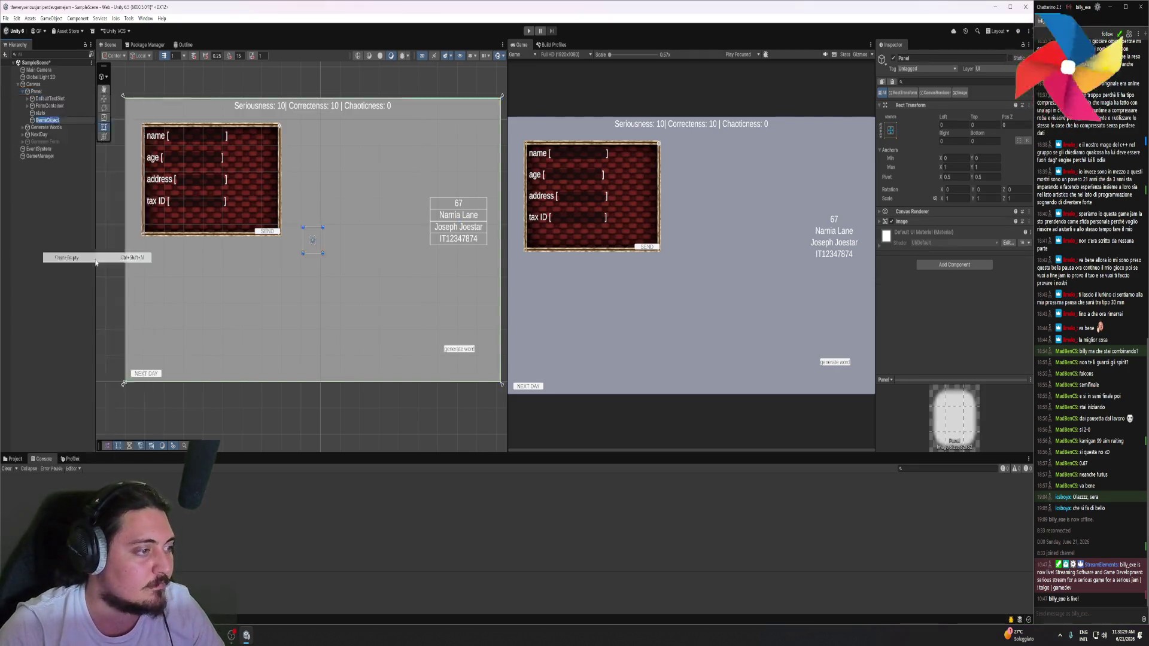
Rename the new object to Tutorial and stretch its rect to cover the whole canvas
text(Tutorial)
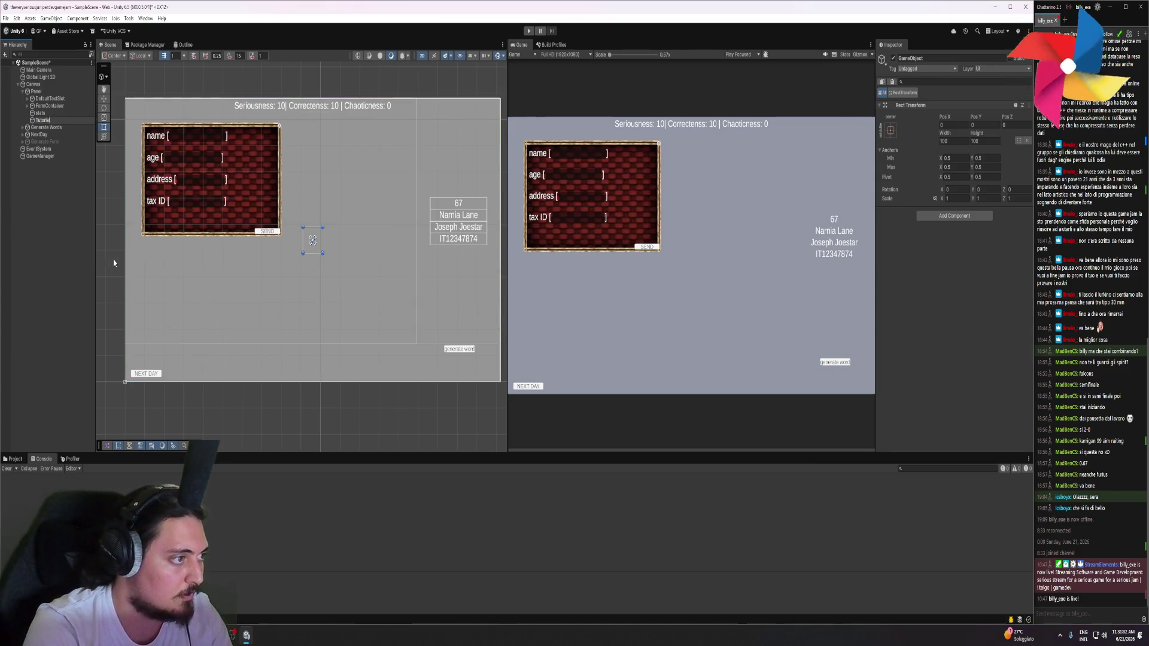
key(Return)
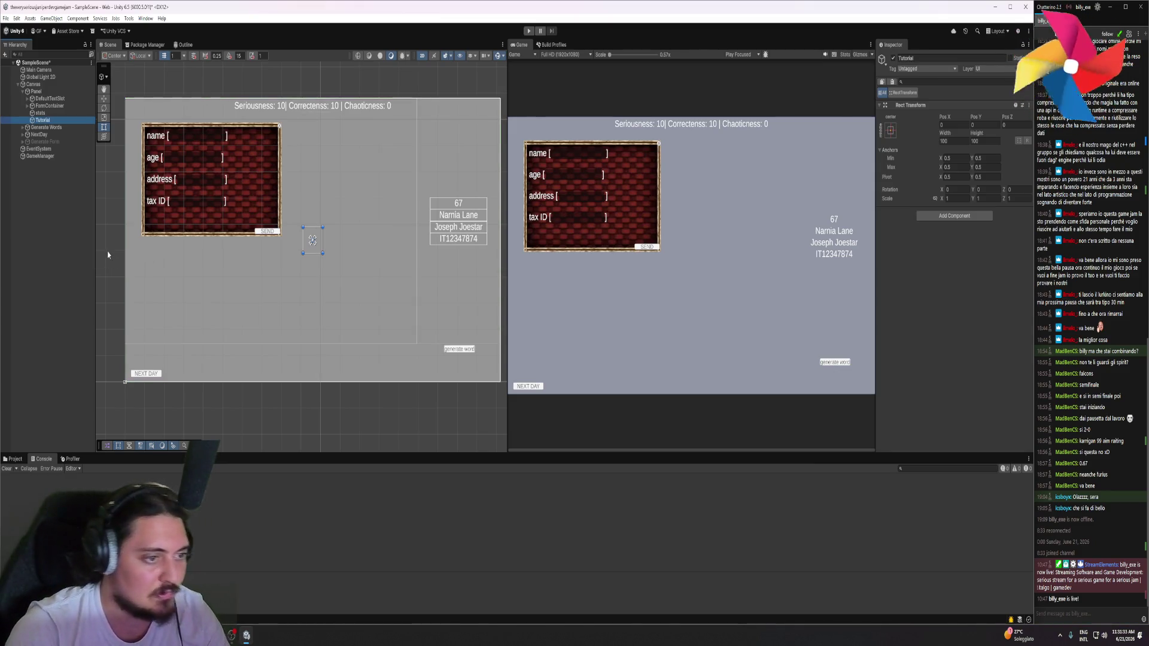
drag(323, 227, 500, 99)
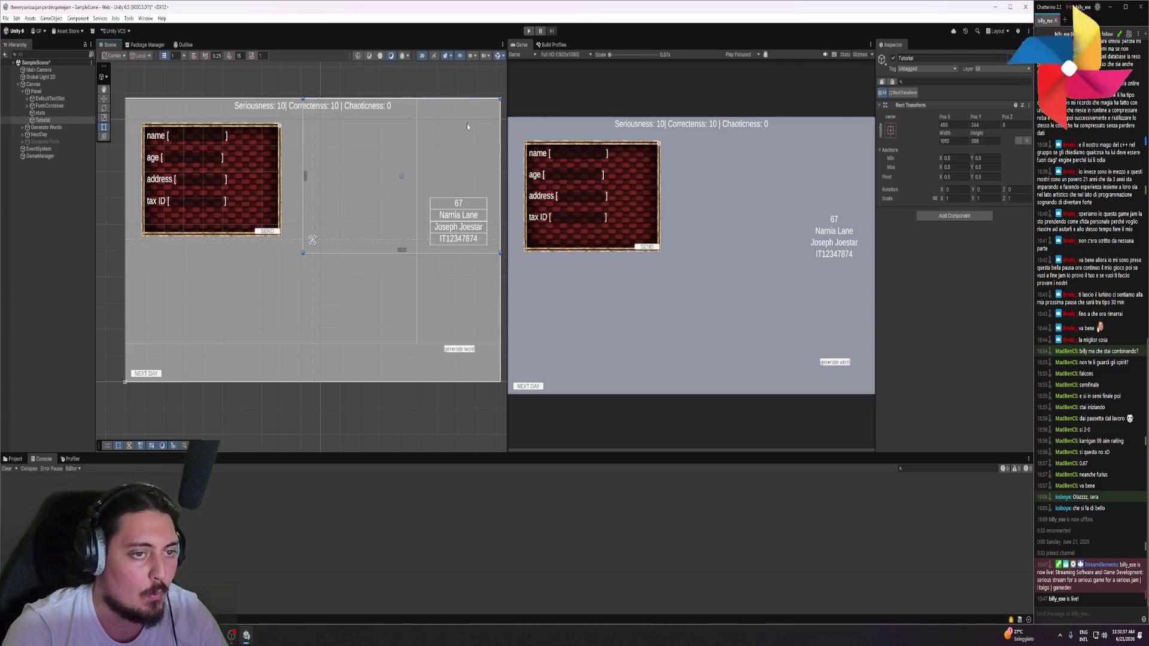
mouse_move(303, 253)
mouse_down()
mouse_move(137, 361)
mouse_move(124, 381)
mouse_up()
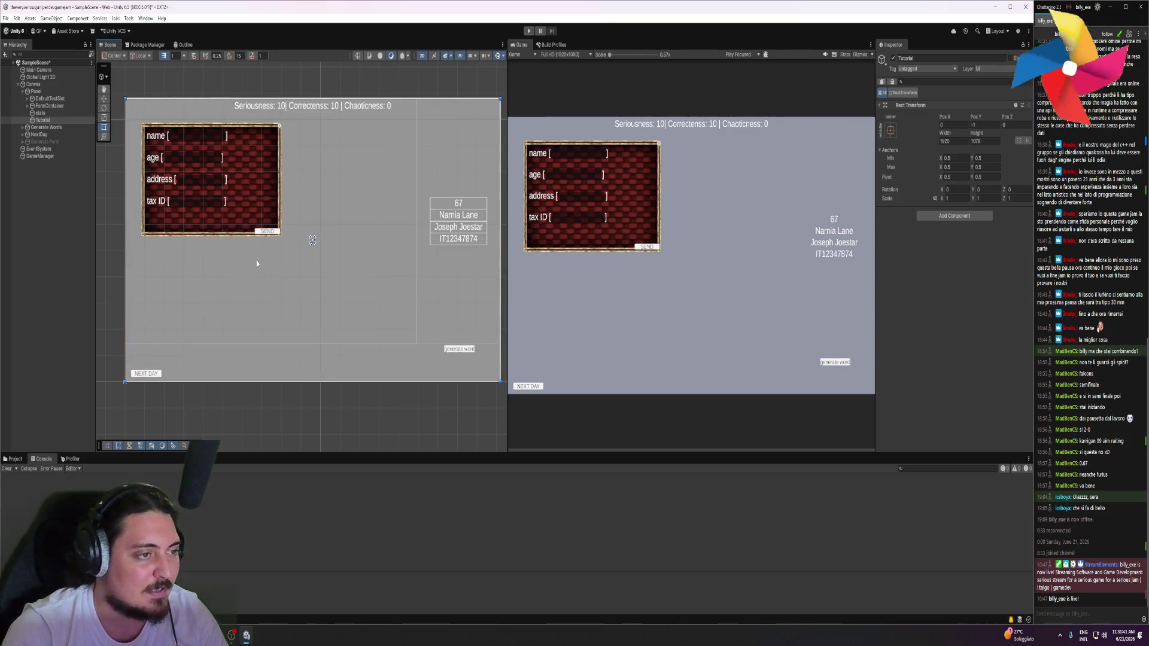
Add a UI Text (TMP) element as a child of Tutorial
right_click(45, 120)
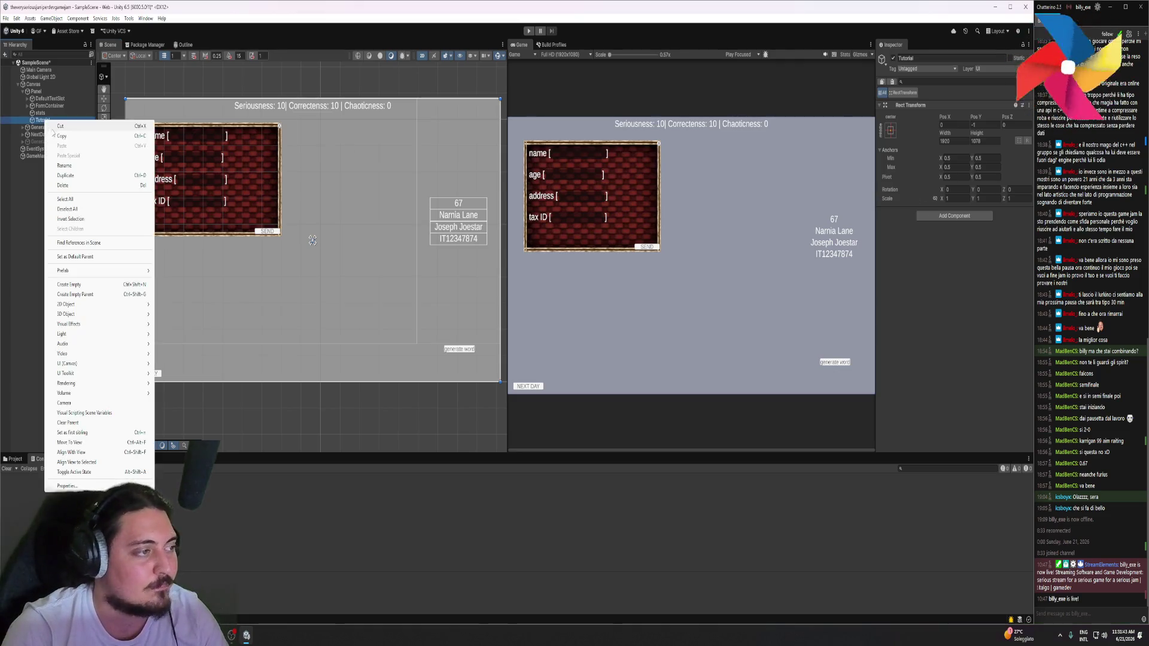
mouse_move(106, 320)
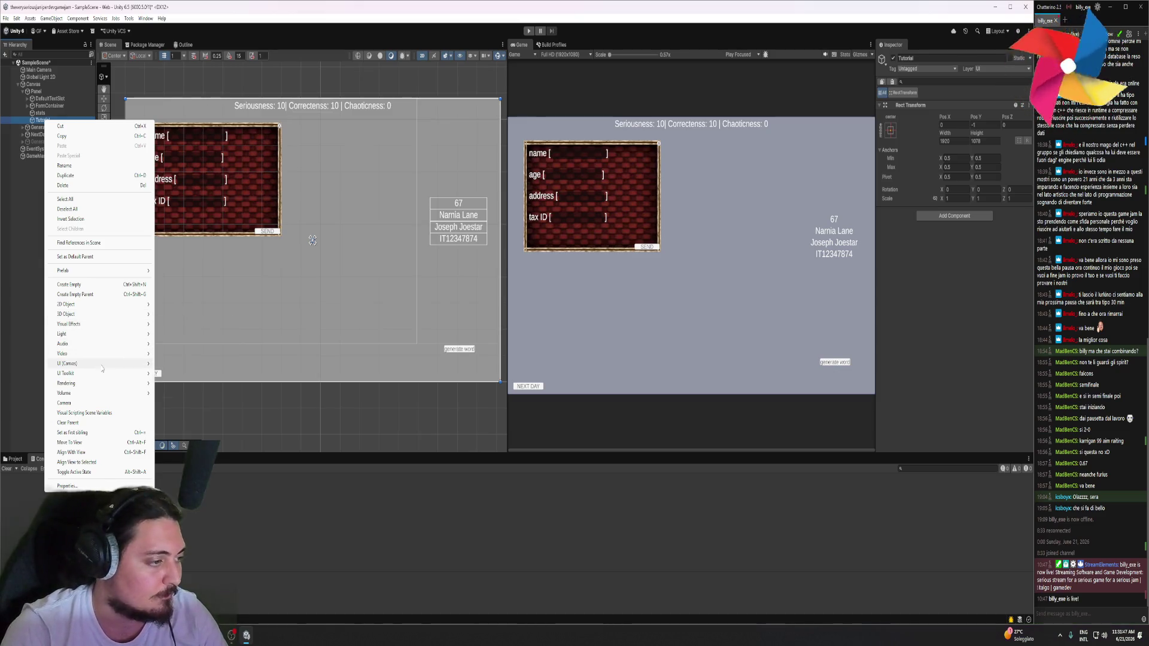
mouse_move(117, 366)
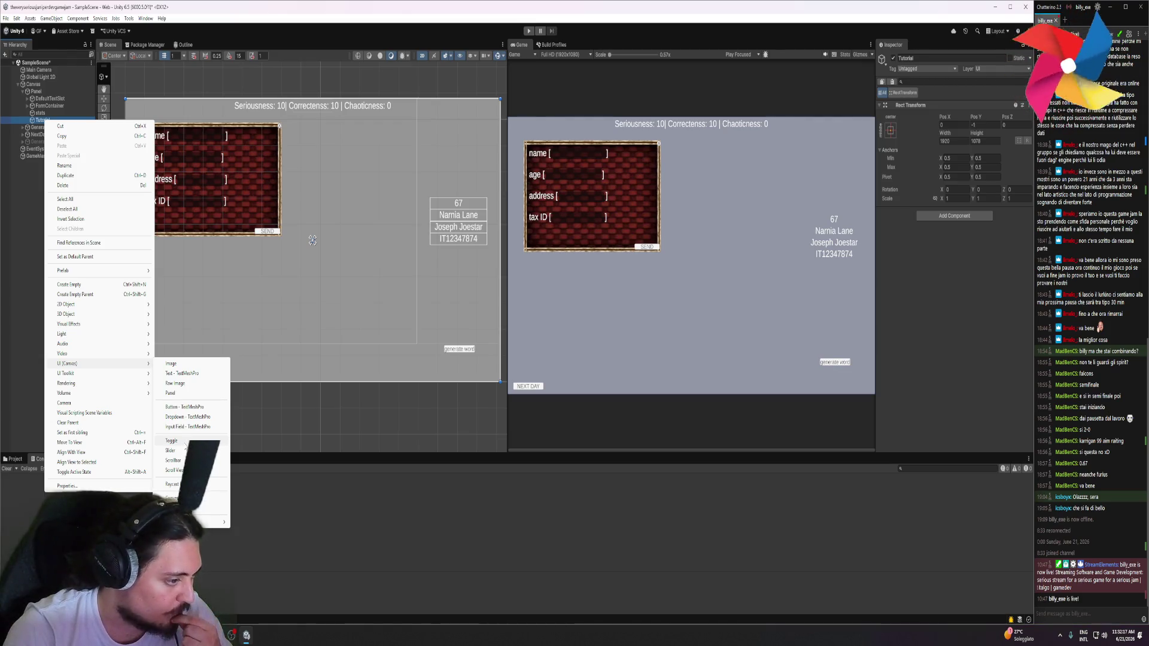
click(186, 372)
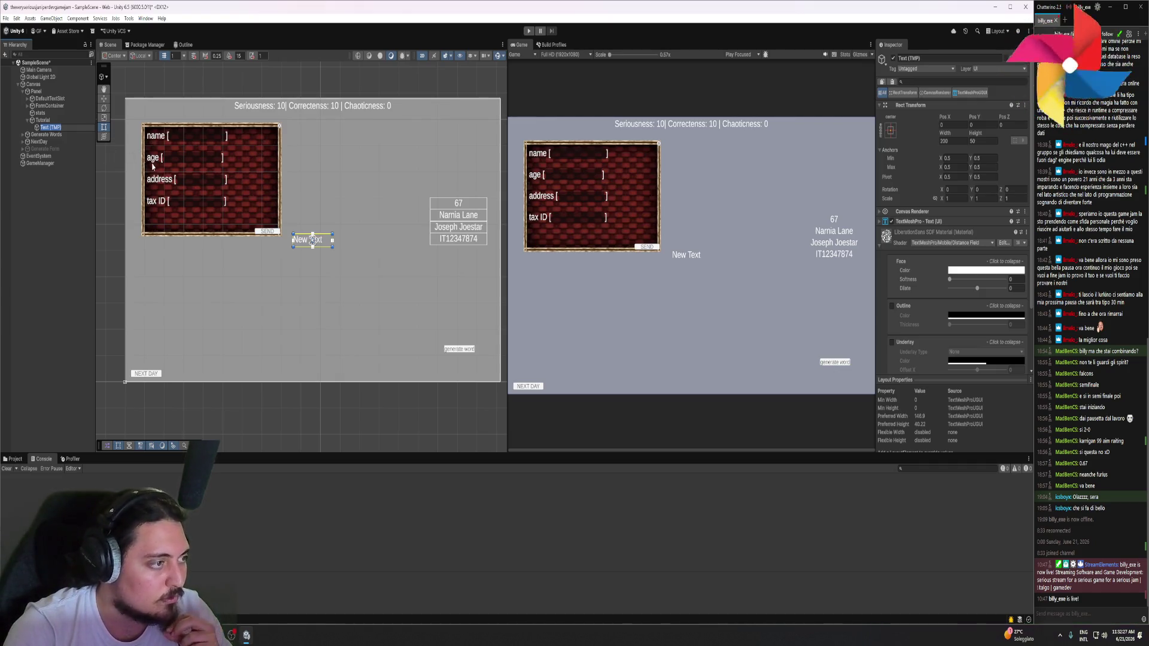
Rename the new text object to Tutorial 1
text(Tutorial)
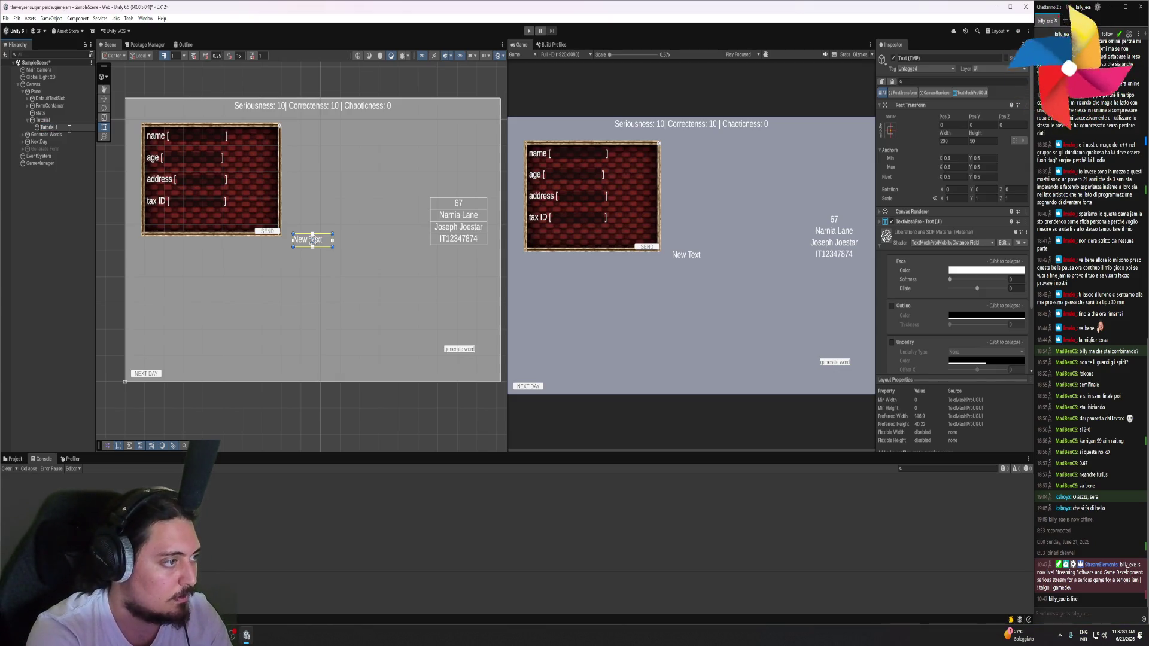
text( 1)
key(Return)
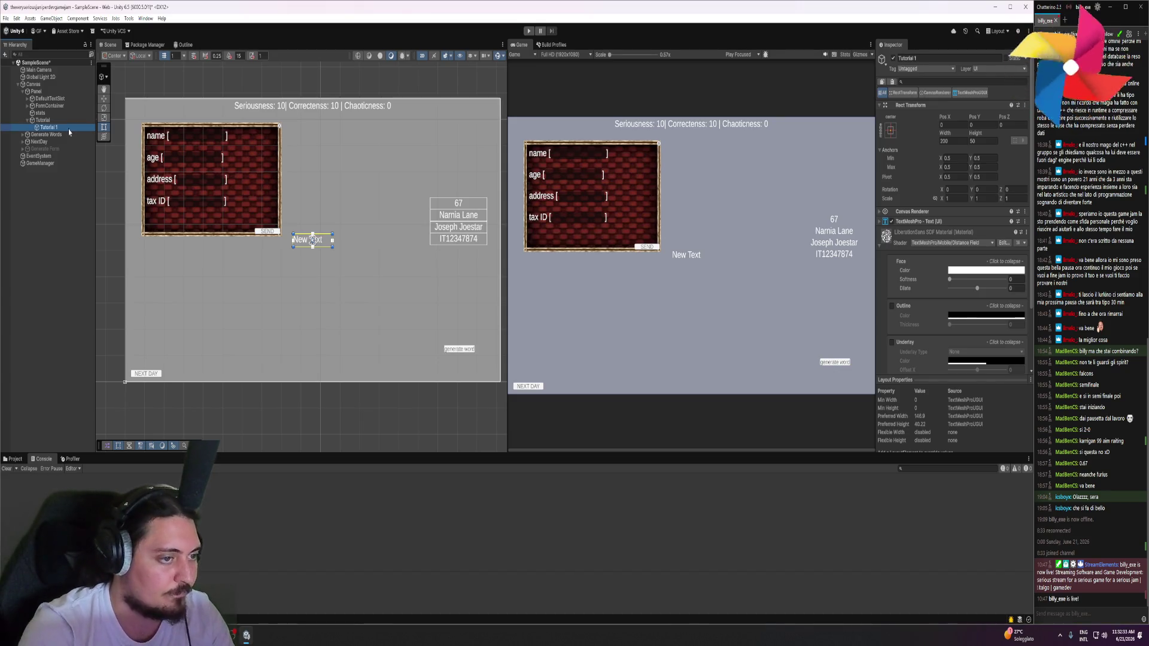
click(915, 236)
Replace 'New Text' with 'Generate words to compile all your forms' and widen the box to two lines
click(946, 261)
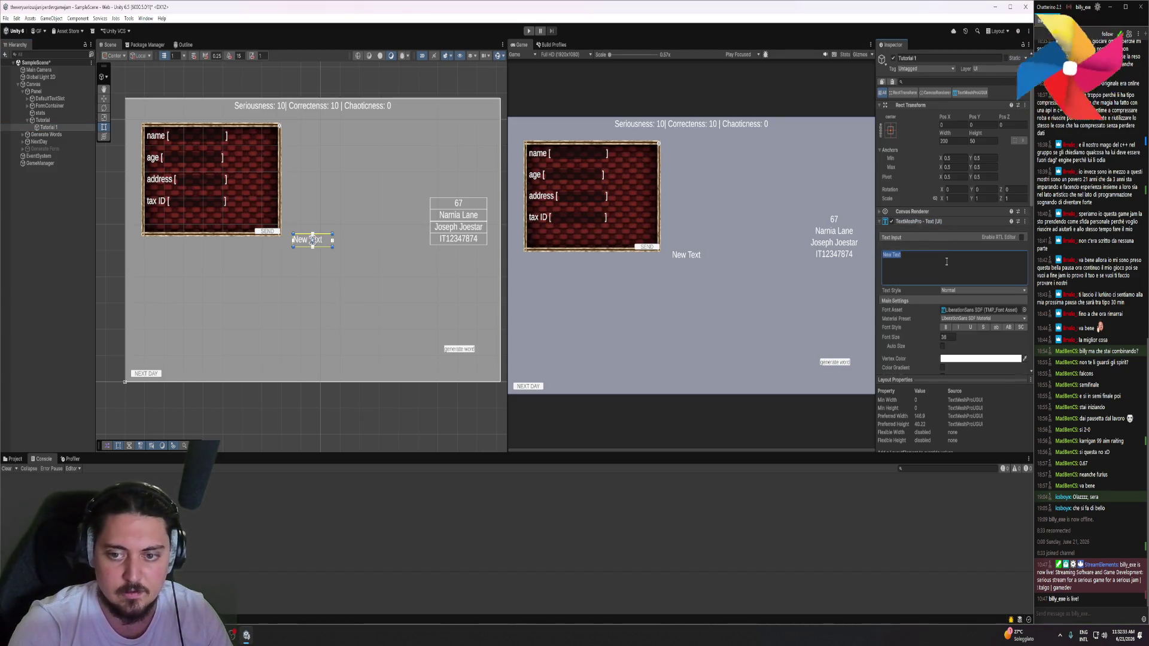
text(Generatewo)
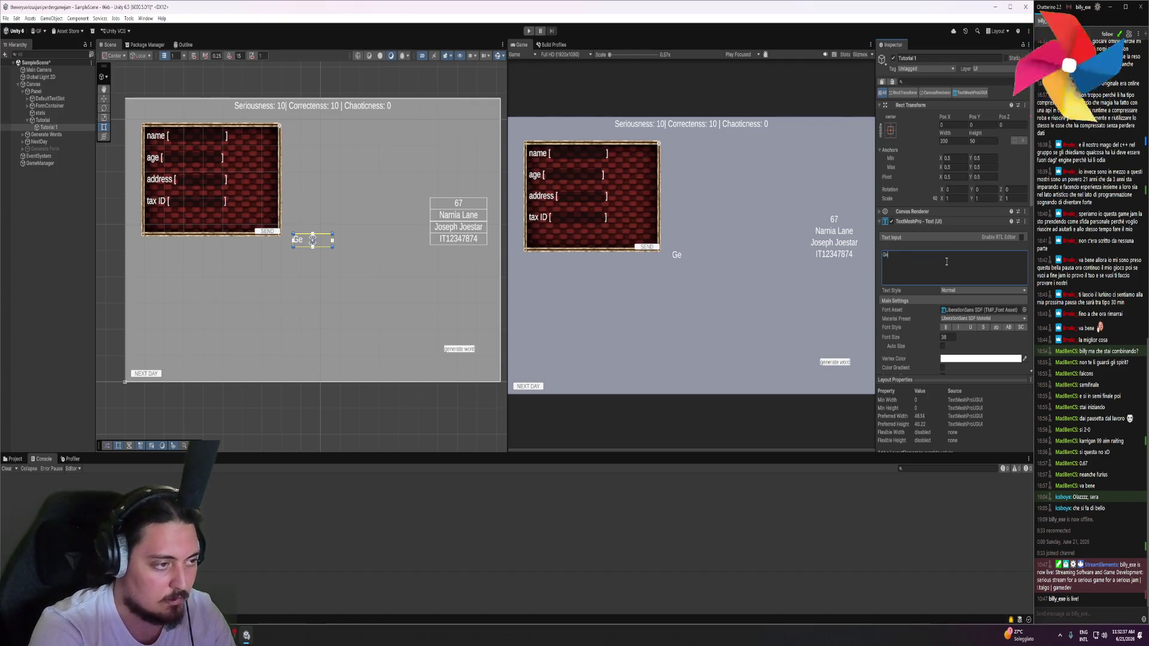
key(BackSpace)
key(BackSpace)
text(words to co)
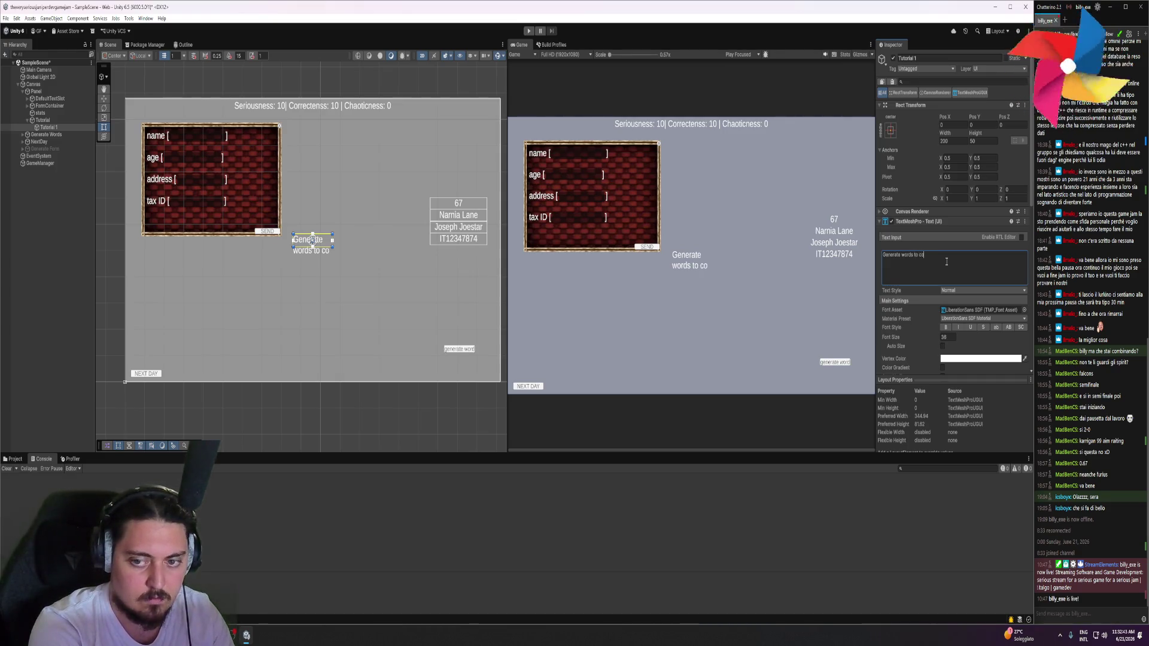
key(BackSpace)
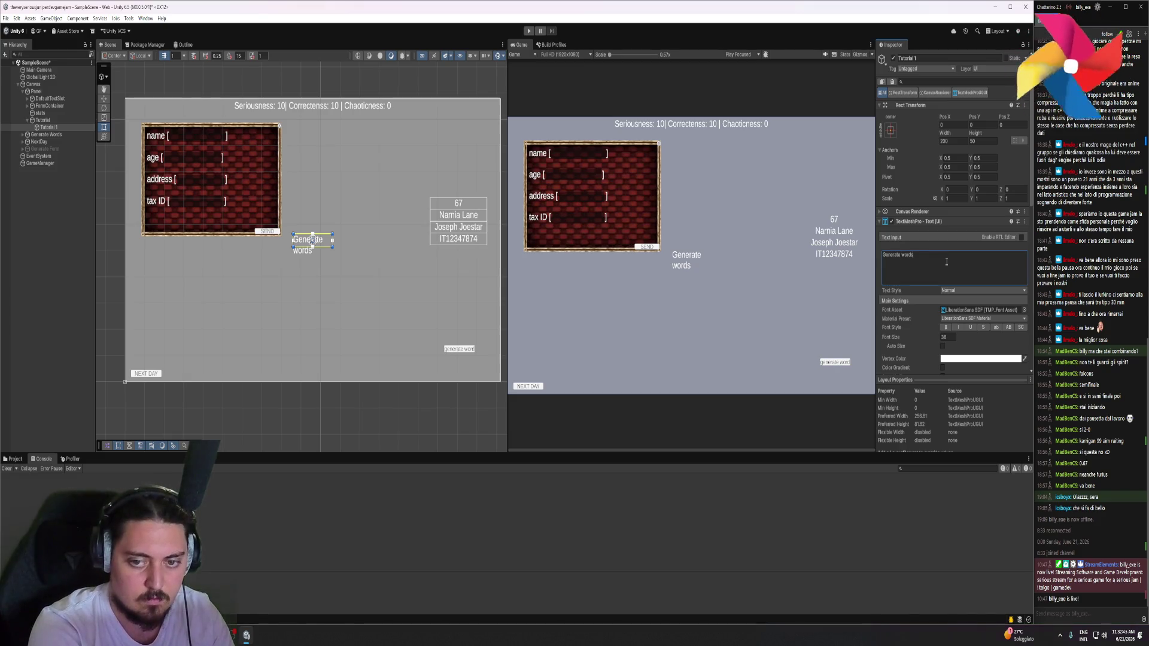
key(ctrl+a)
key(BackSpace)
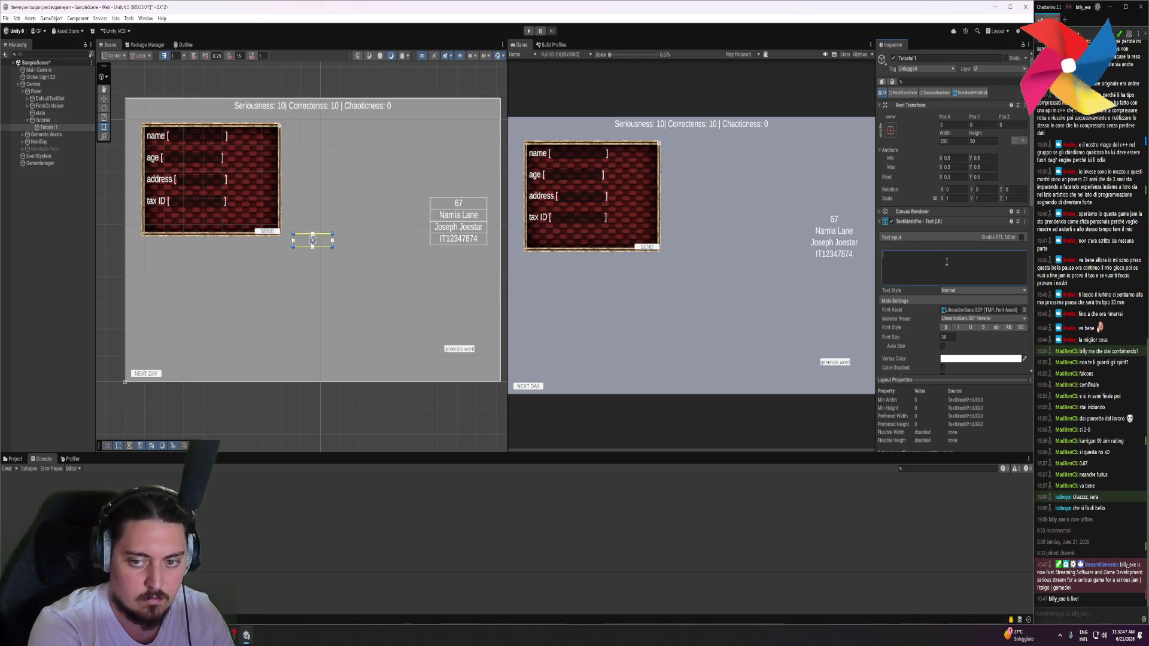
text(Generate words)
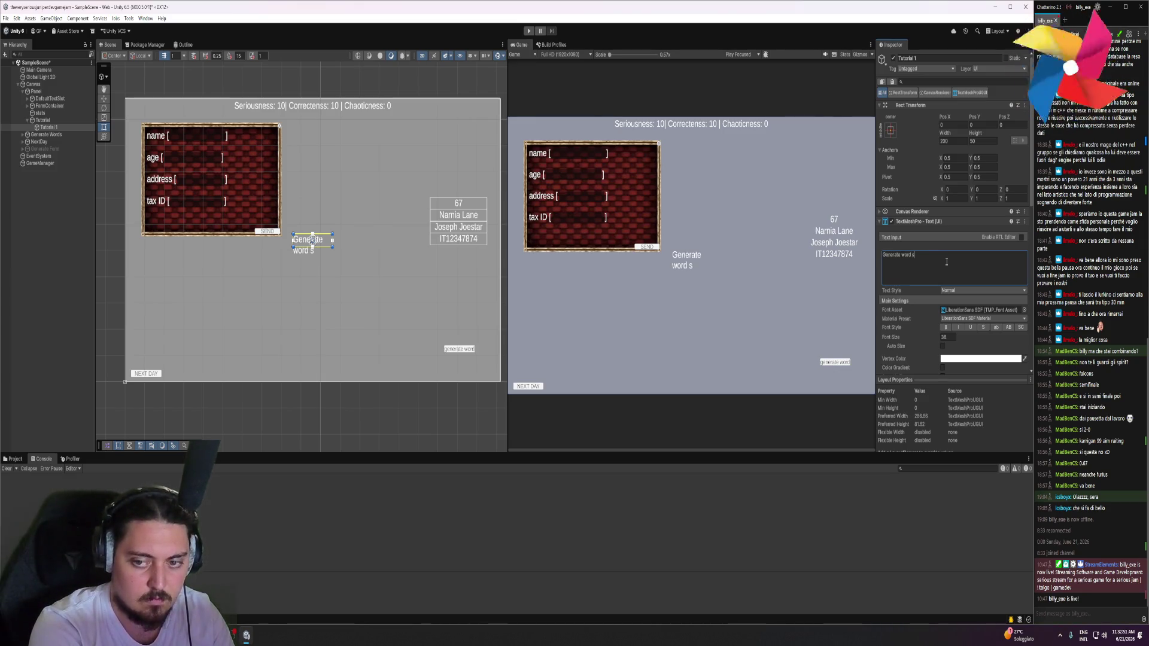
text( to)
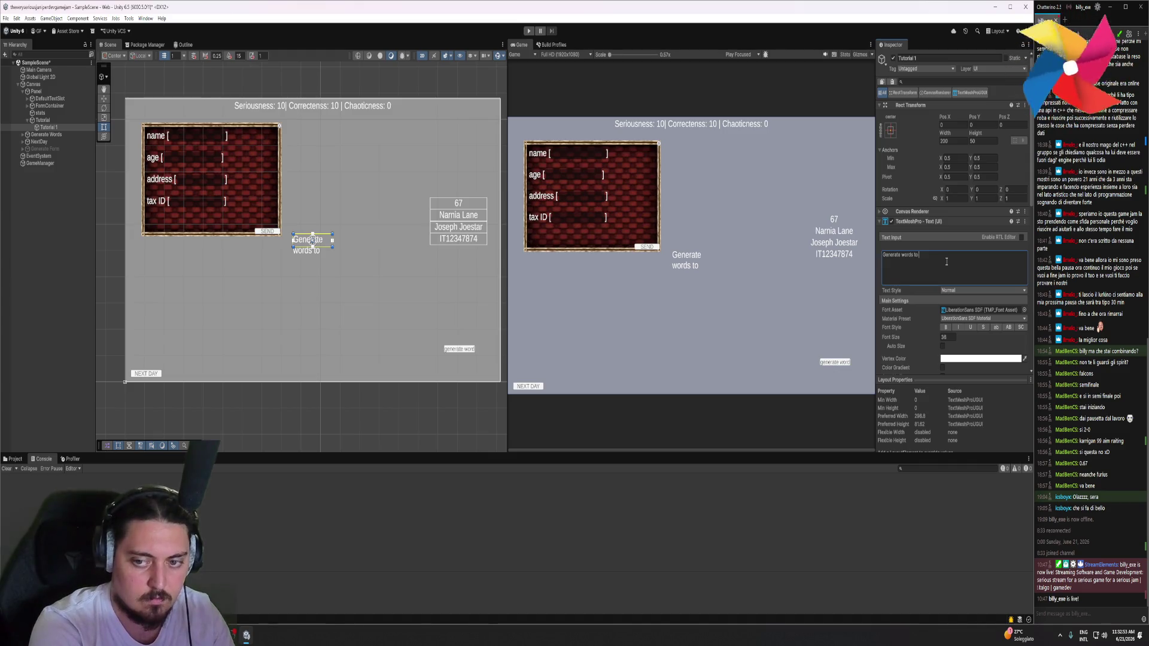
text( compile)
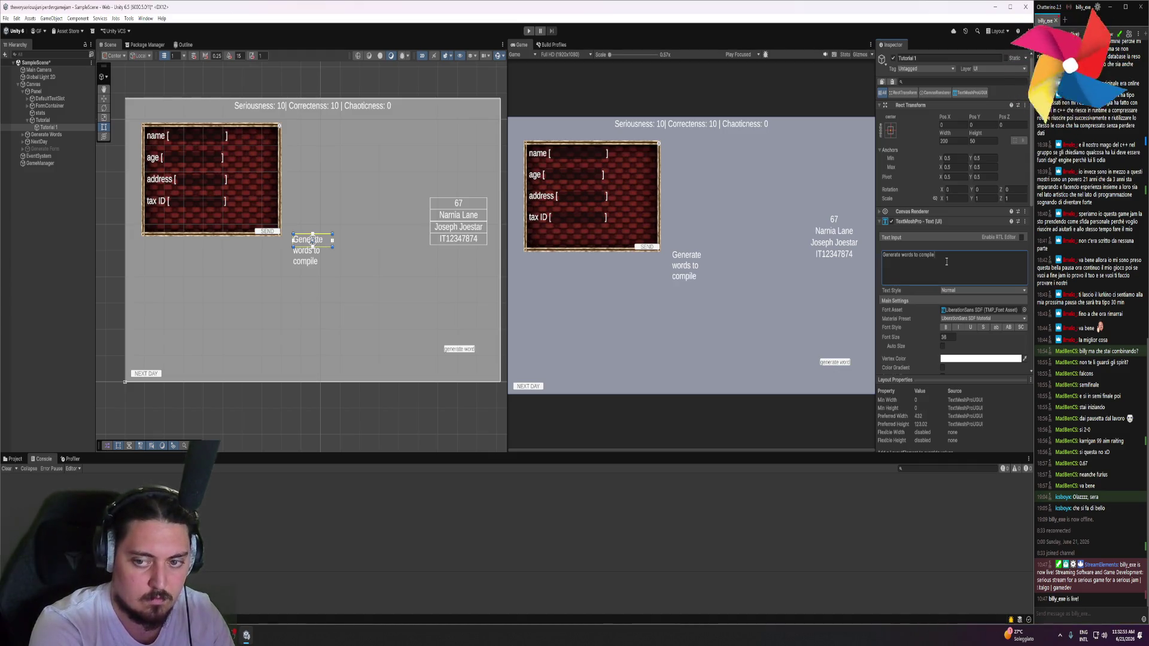
text( all your forms)
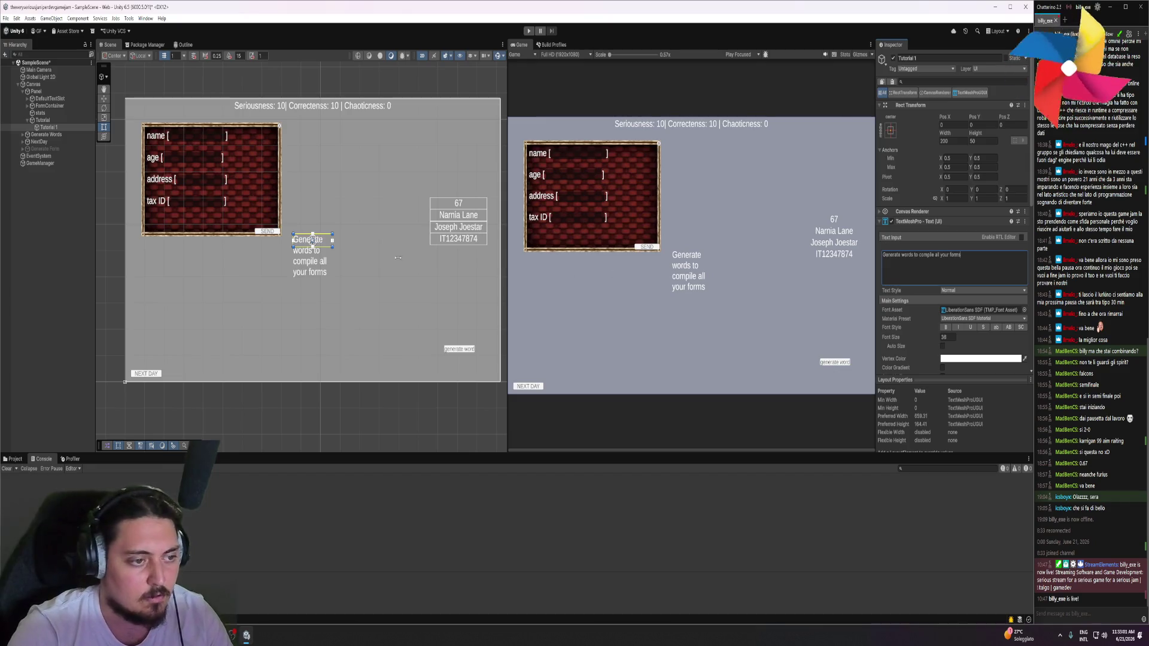
mouse_move(333, 248)
mouse_down()
mouse_move(502, 290)
mouse_move(392, 262)
mouse_up()
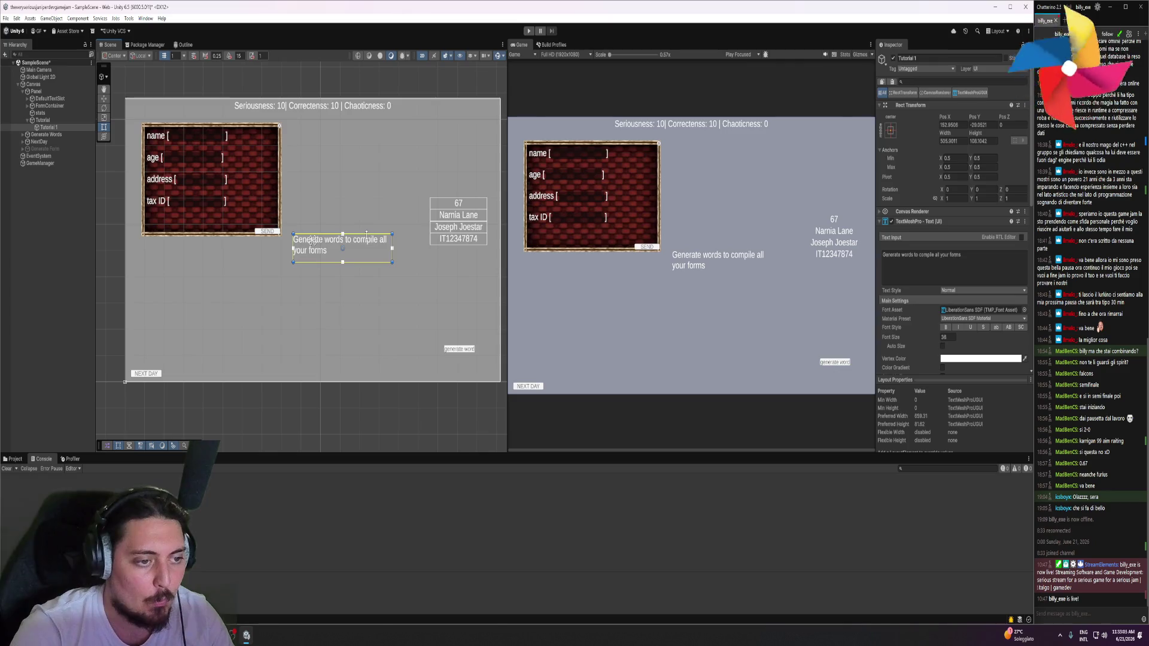
Move the tutorial text to the canvas's lower right, just beside the generate word button
click(103, 100)
mouse_move(342, 215)
mouse_down()
mouse_move(344, 290)
mouse_move(421, 293)
mouse_move(424, 308)
mouse_move(439, 307)
mouse_up()
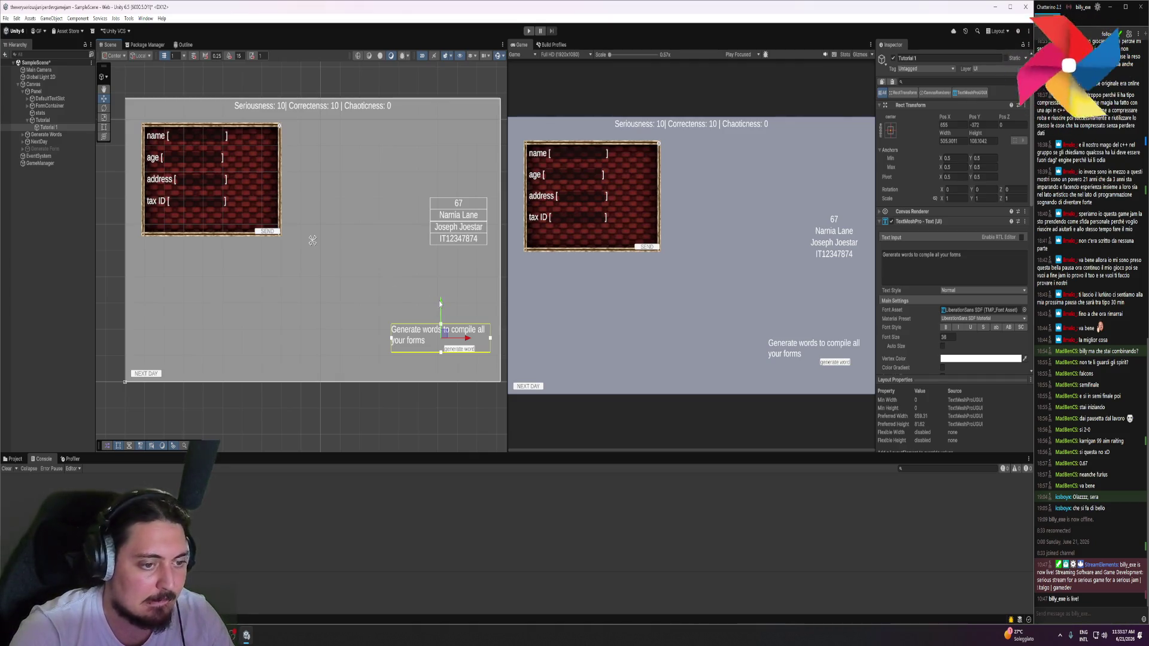
drag(442, 301, 443, 303)
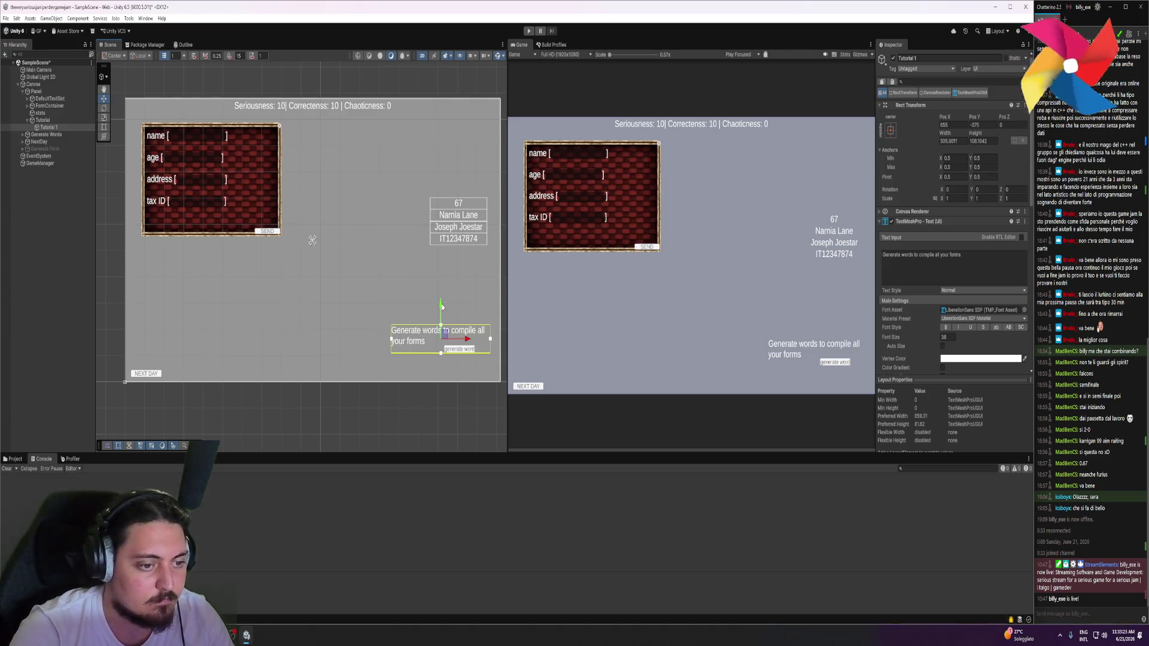
drag(441, 307, 441, 310)
Duplicate the Tutorial 1 text object to make copies
click(62, 128)
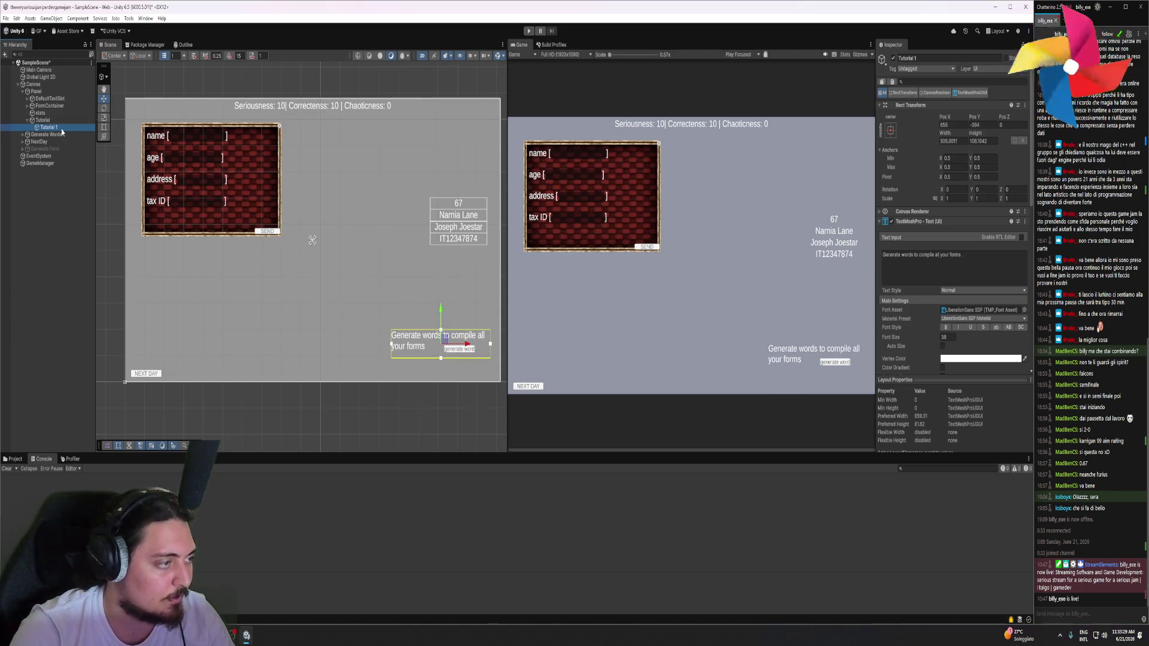
key(ctrl+d)
key(ctrl+d)
key(ctrl+d)
click(65, 135)
Move the first copy above the info card and reword it as a drag-and-drop-the-words-into-the-forms hint
drag(440, 308, 453, 173)
click(941, 252)
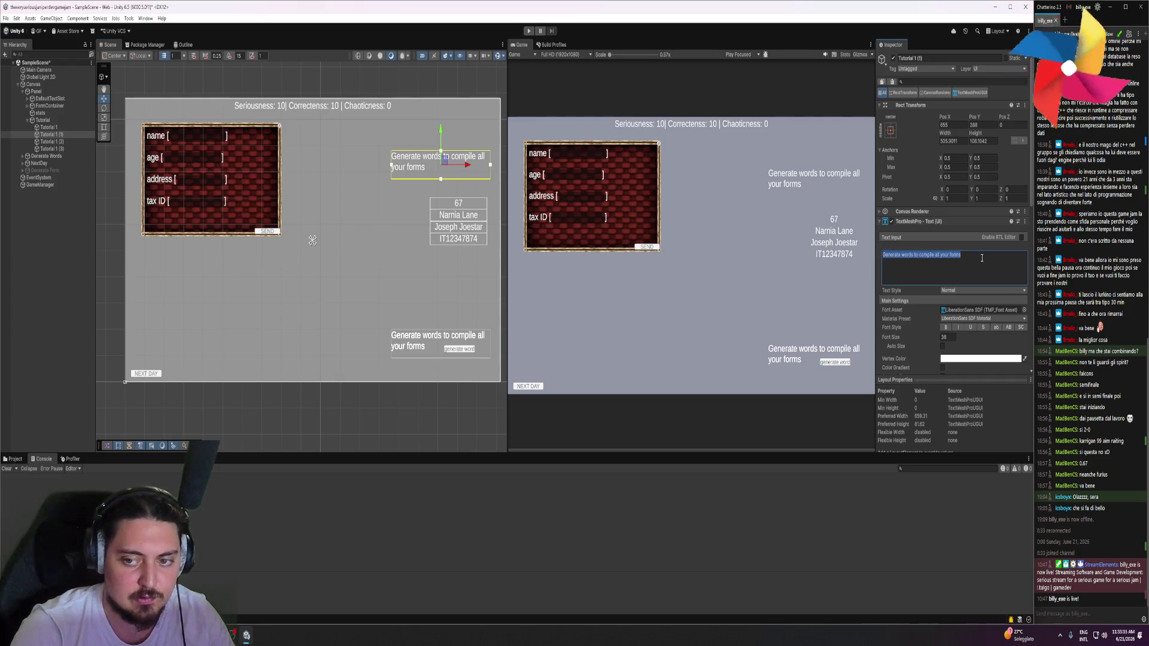
key(ctrl+a)
text(drag and drop words)
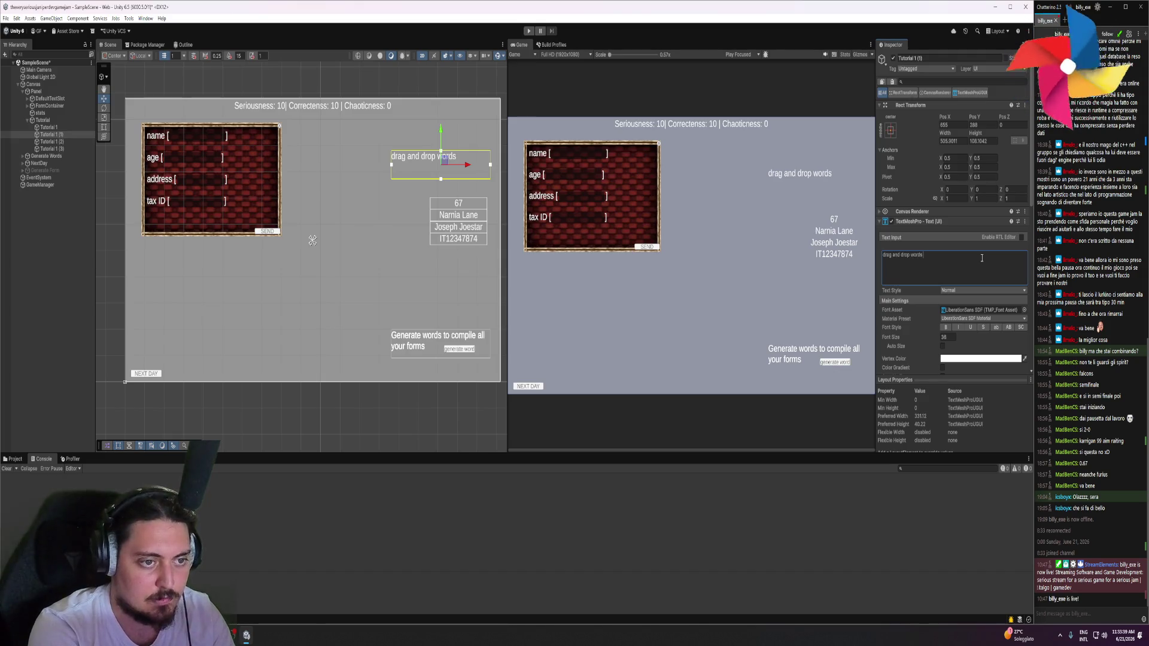
key(BackSpace)
key(BackSpace)
key(BackSpace)
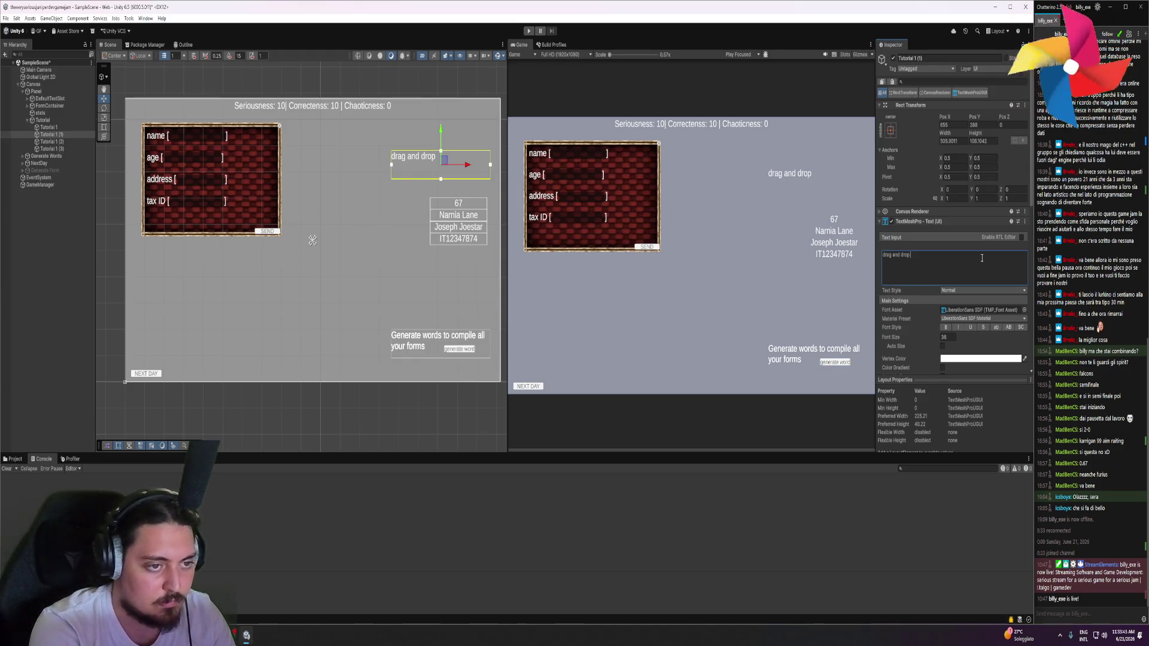
text( the words)
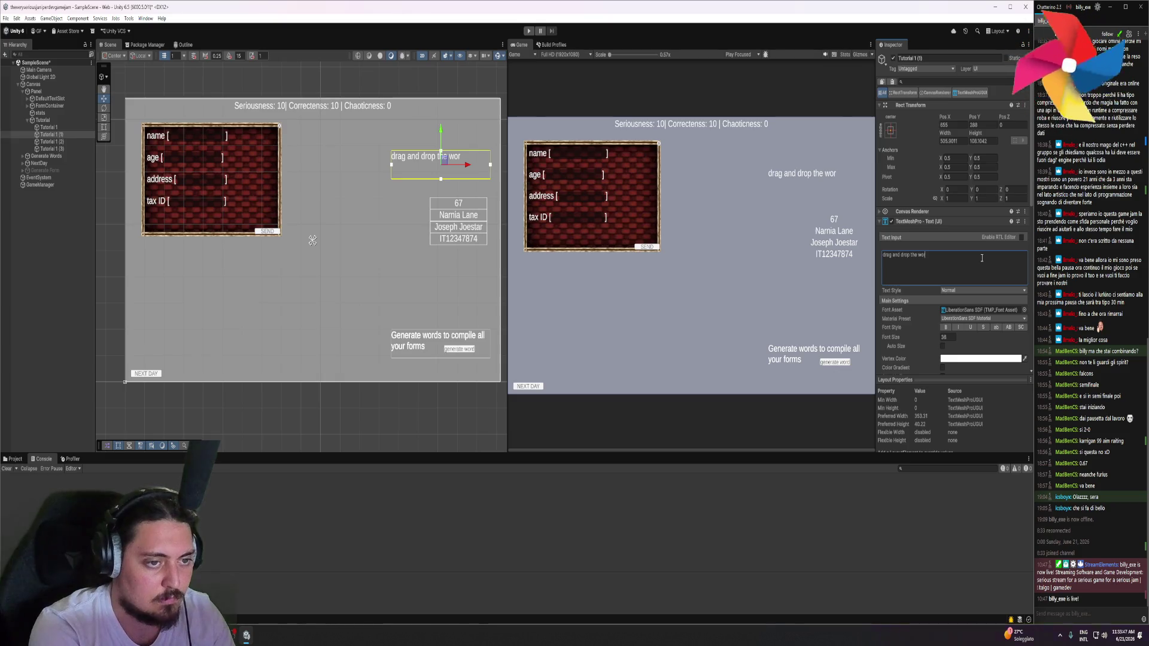
text( into the forms)
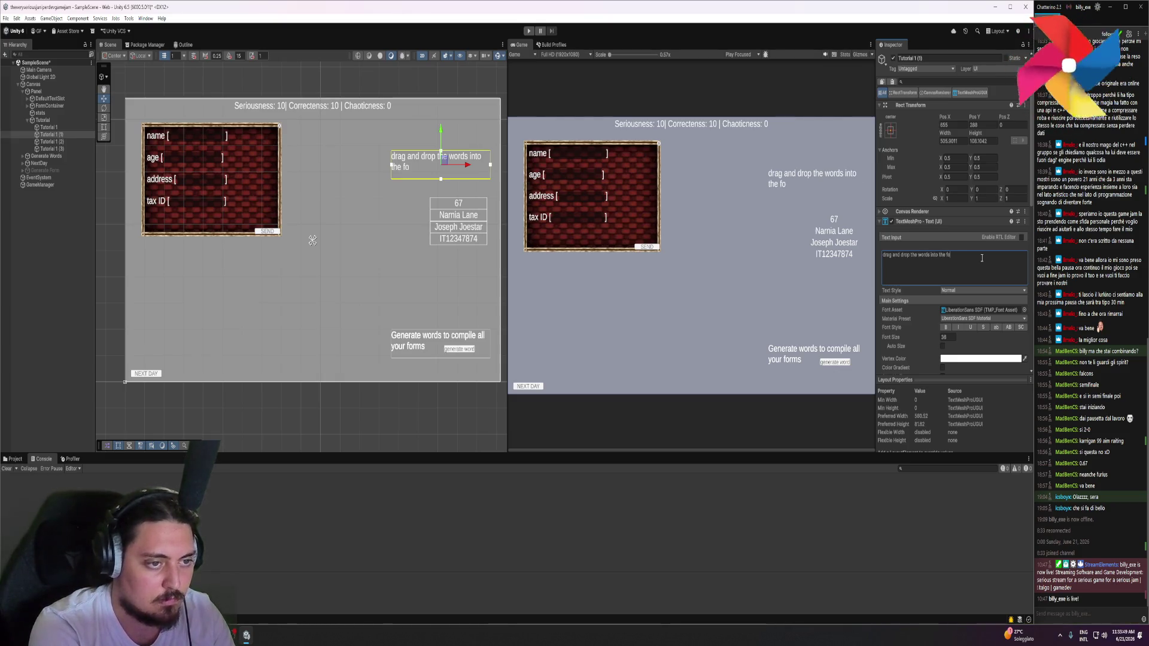
Move the second tutorial copy, Tutorial 1 (2), up beside the right of the form
click(51, 142)
mouse_move(442, 314)
mouse_down()
mouse_move(253, 315)
mouse_move(268, 106)
mouse_up()
drag(281, 145, 358, 141)
Make it read 'compile all the serious forms, close any unserious form' and move Tutorial 1 (3) lower left
click(976, 255)
key(ctrl+a)
text(compile forms)
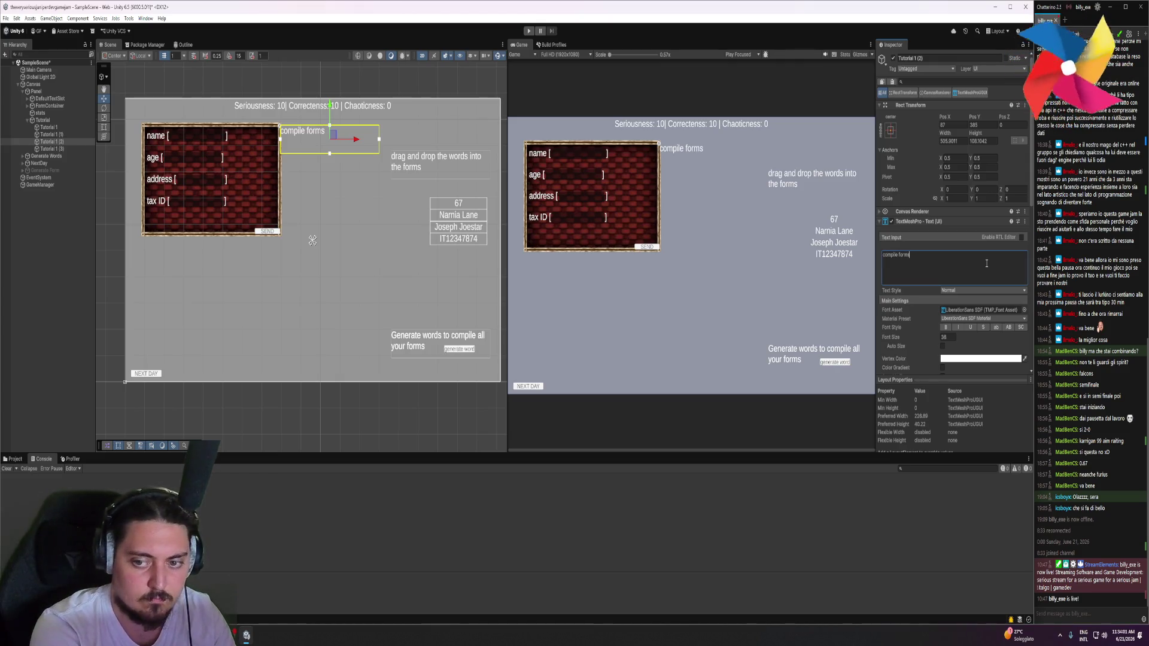
key(BackSpace)
key(BackSpace)
key(BackSpace)
text(ll the so)
text(erious forms,)
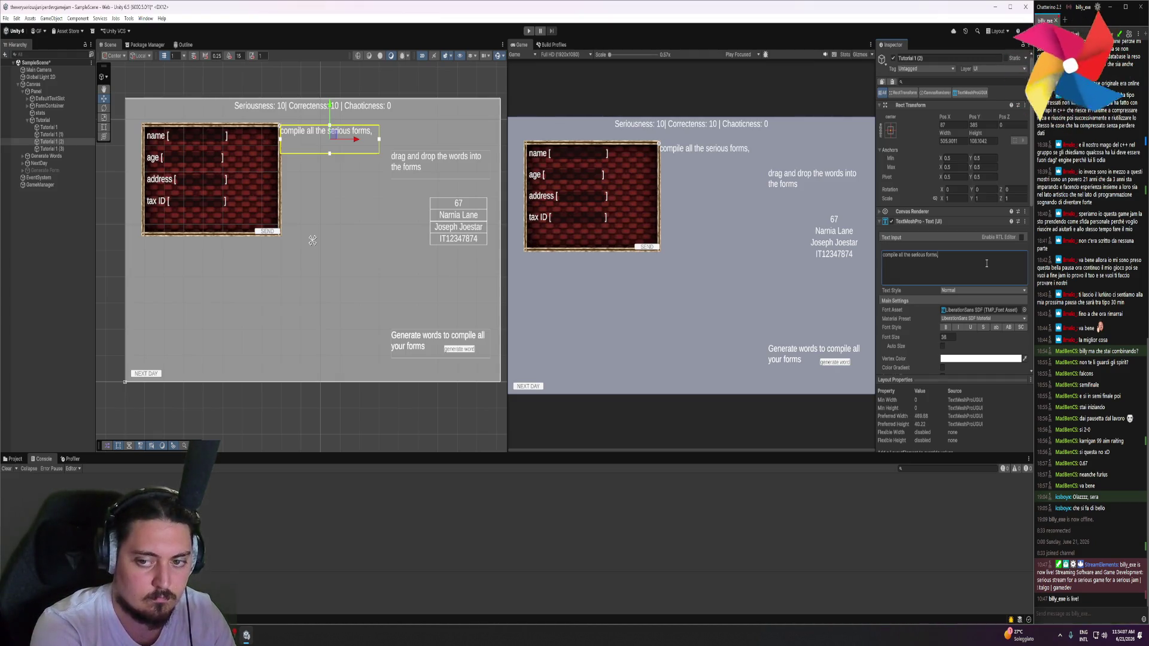
text(lose any unserious form)
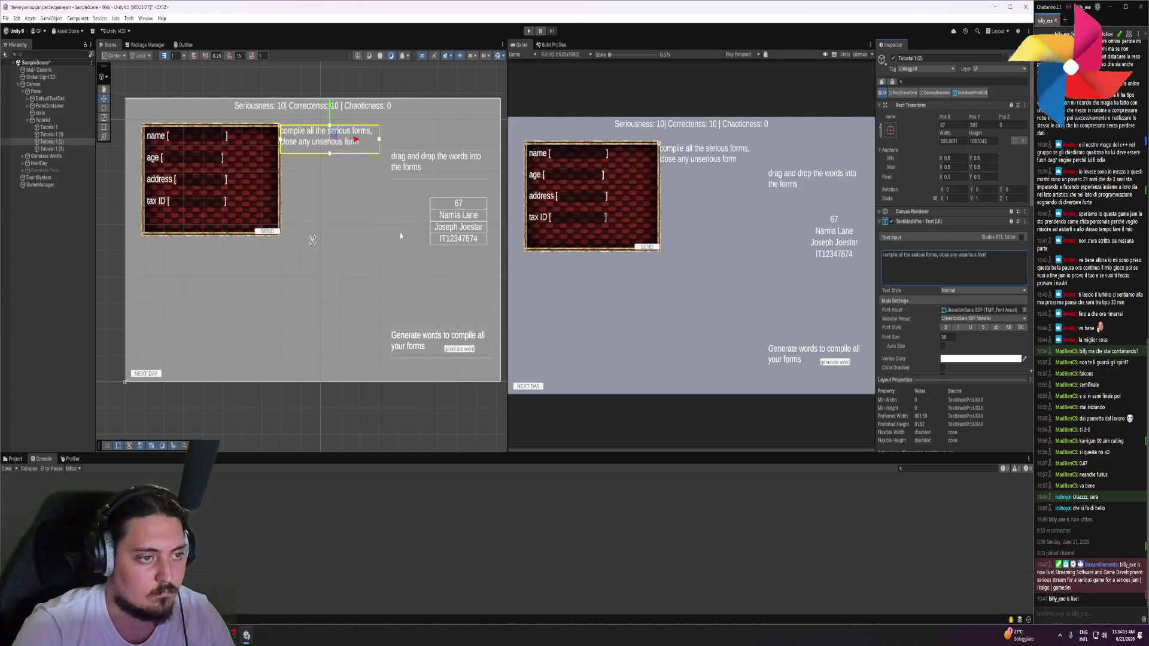
click(65, 150)
mouse_move(462, 356)
mouse_down()
mouse_move(174, 366)
mouse_move(218, 368)
mouse_move(222, 350)
mouse_up()
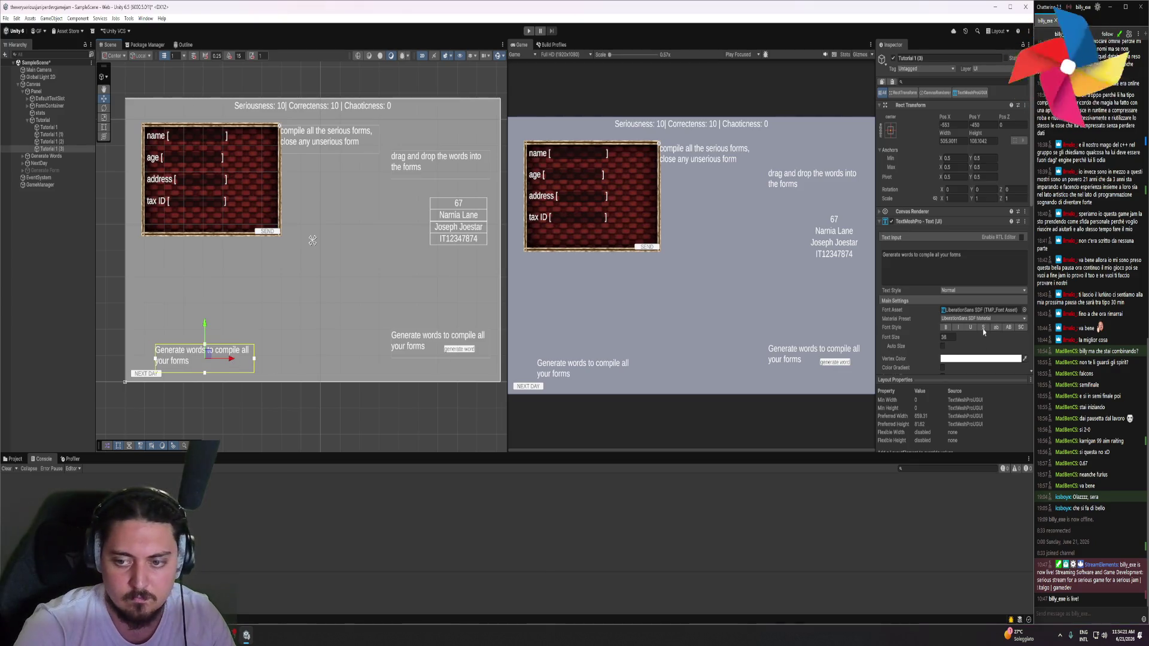
Right-align Tutorial 1 (3) and set its text to 'well done! you can go to the next day'
scroll(966, 343, down, 3)
click(959, 348)
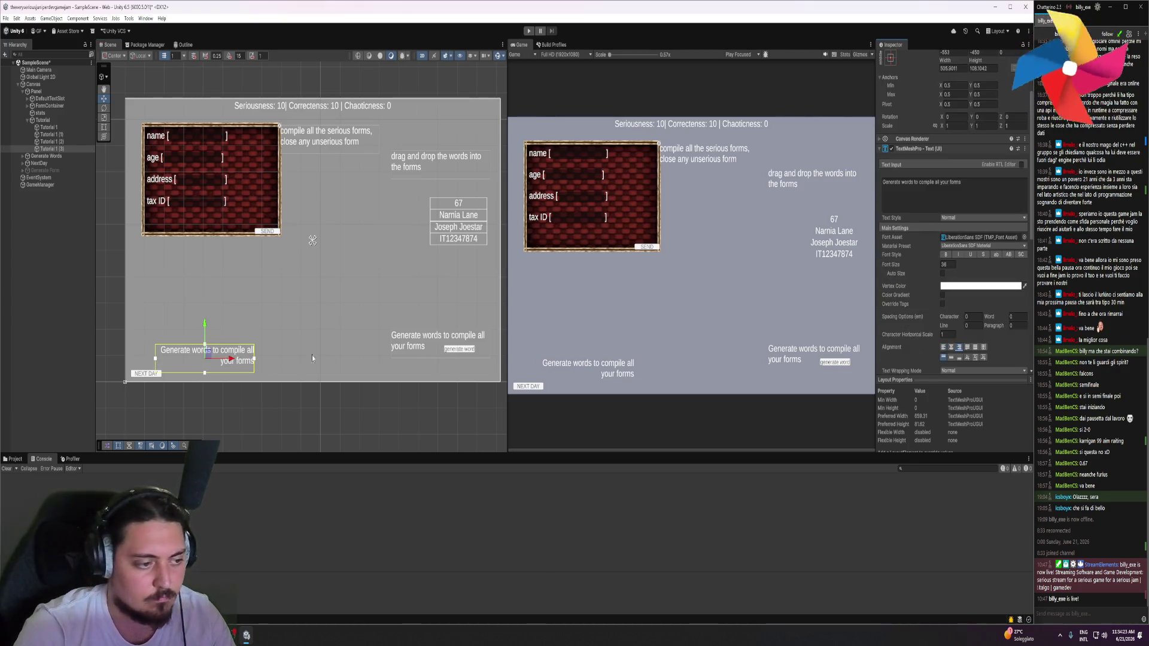
mouse_move(204, 328)
mouse_down()
mouse_move(182, 326)
mouse_move(180, 362)
mouse_up()
click(975, 198)
text(well done!)
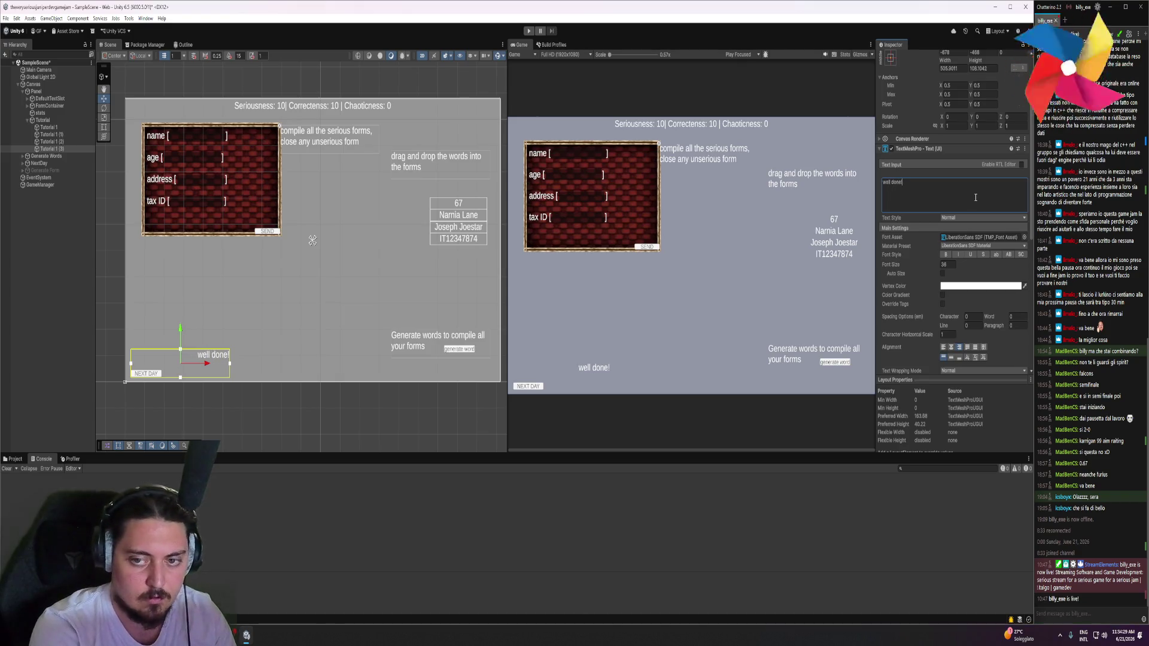
text( you can)
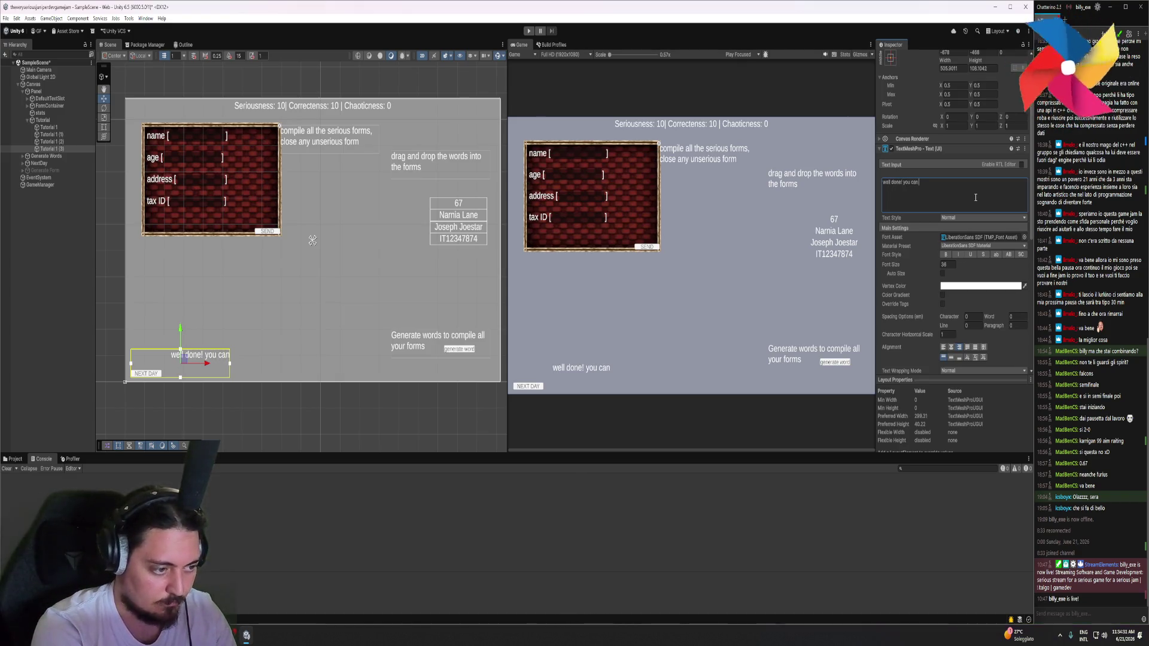
text( go to)
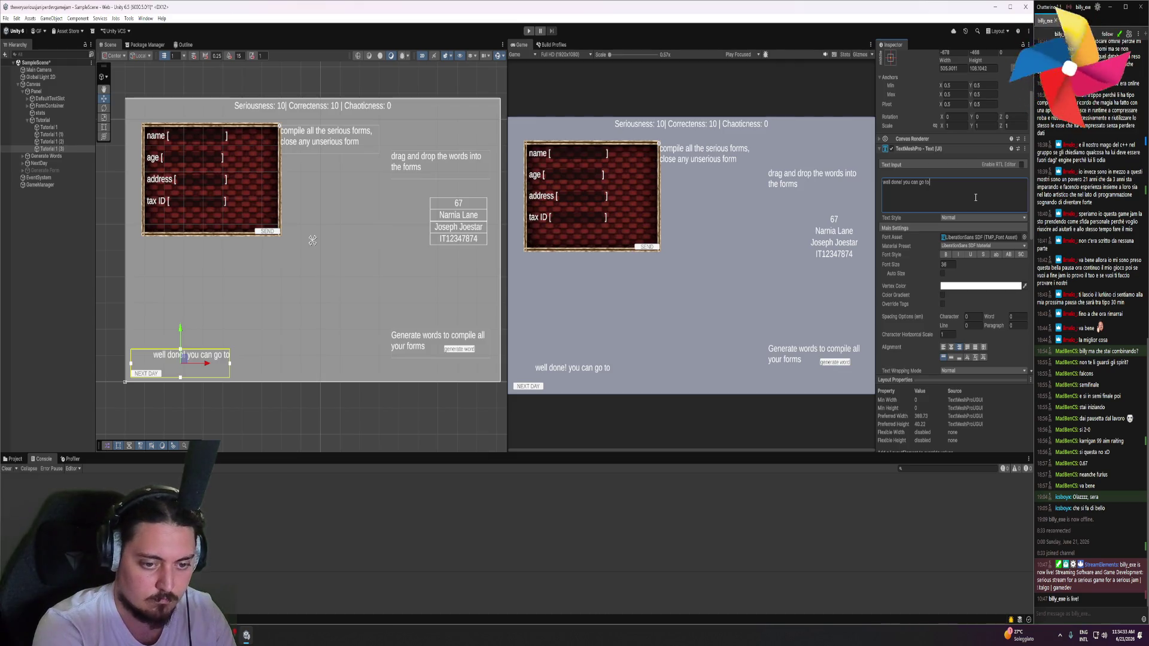
text( the next)
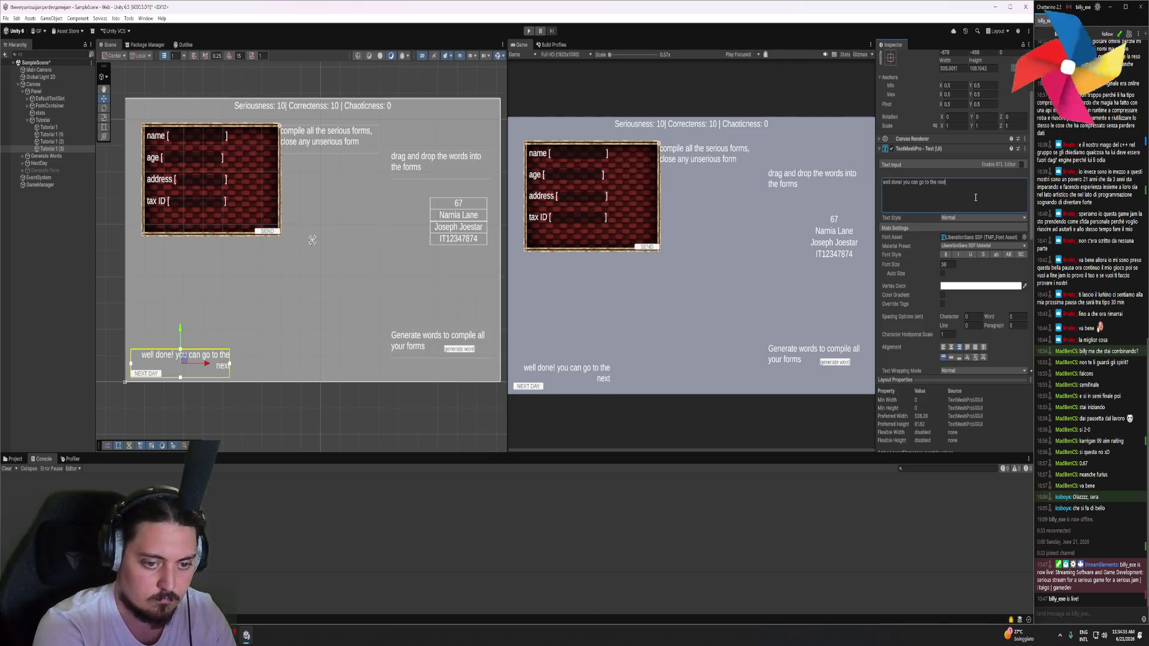
text( day)
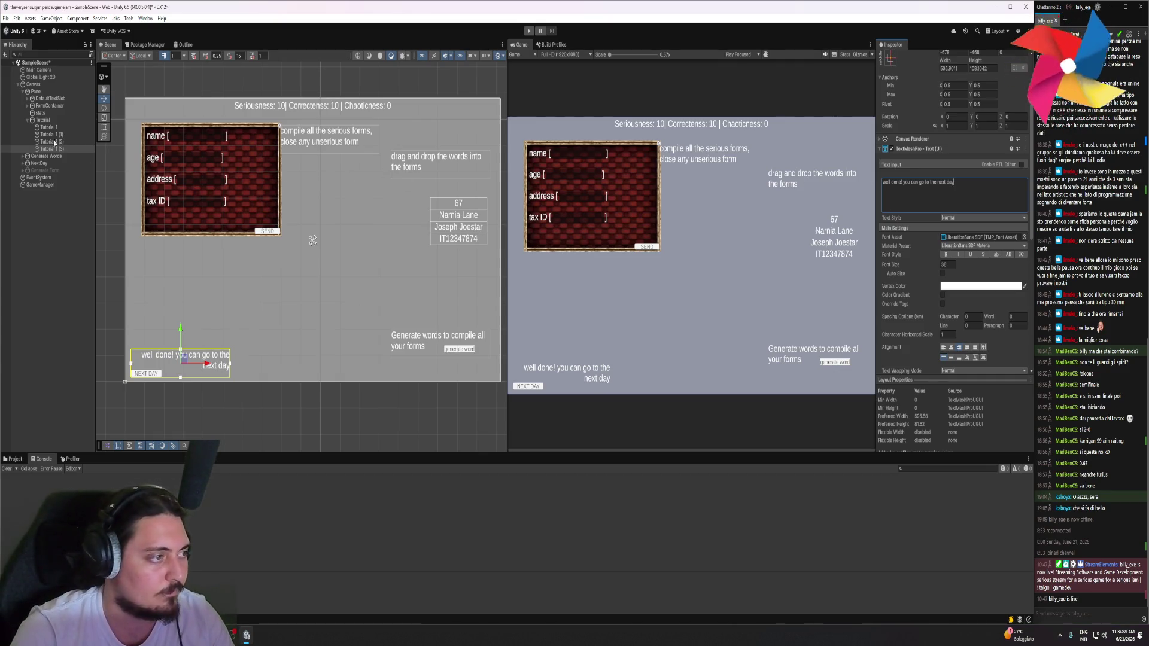
right_click(44, 122)
Add a UI Button under the Tutorial group and move it down near the canvas bottom
mouse_move(117, 315)
mouse_move(120, 396)
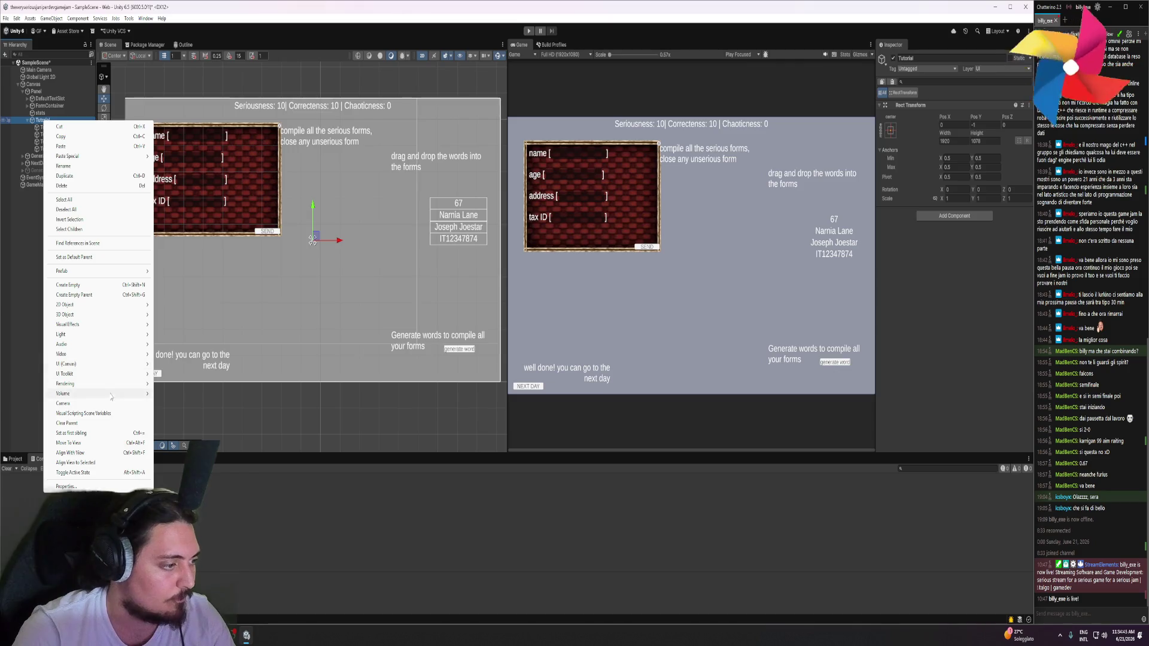
mouse_move(108, 369)
click(201, 398)
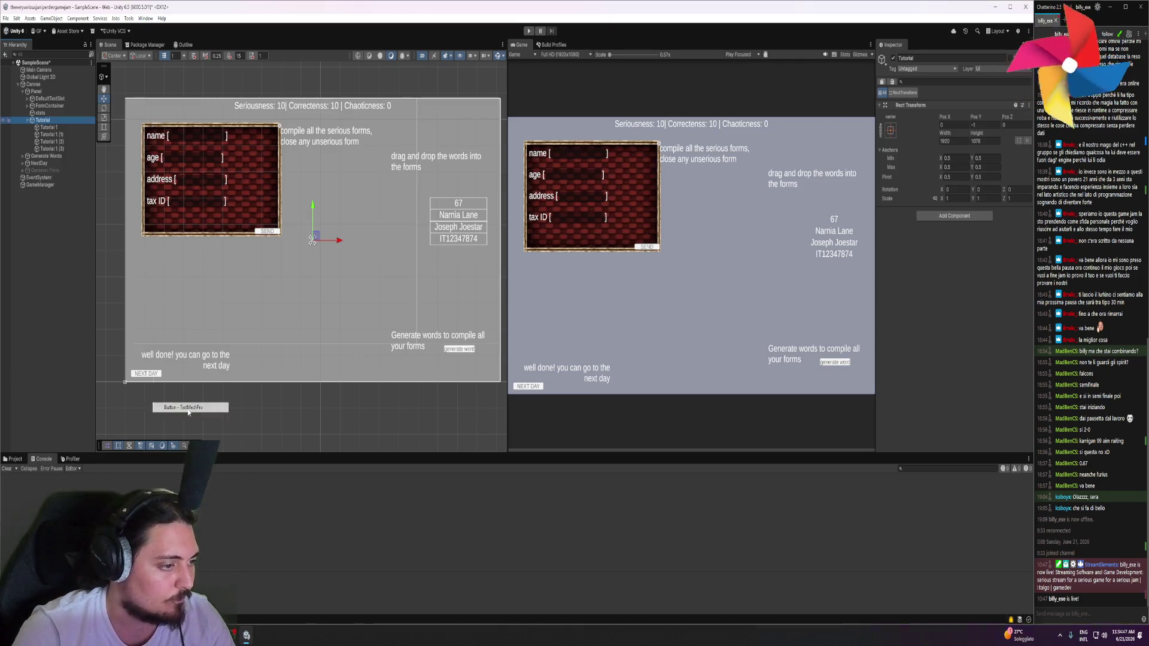
drag(316, 210, 316, 328)
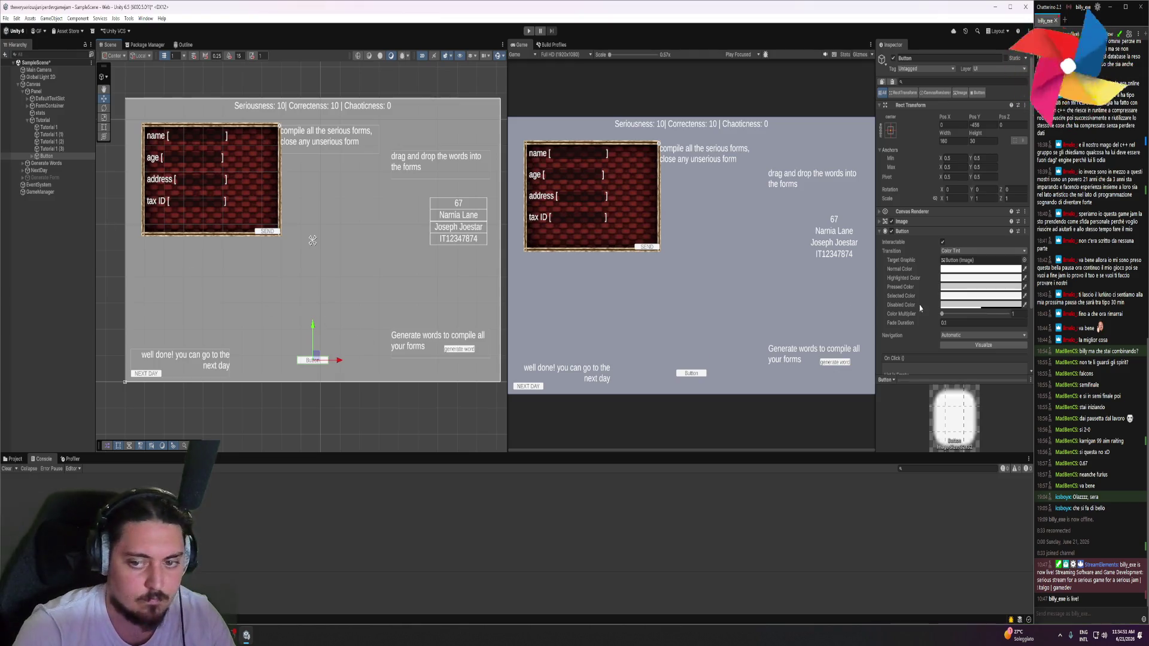
Change the button's label text to NEXT and save the scene
click(317, 359)
click(920, 268)
text(NEXT)
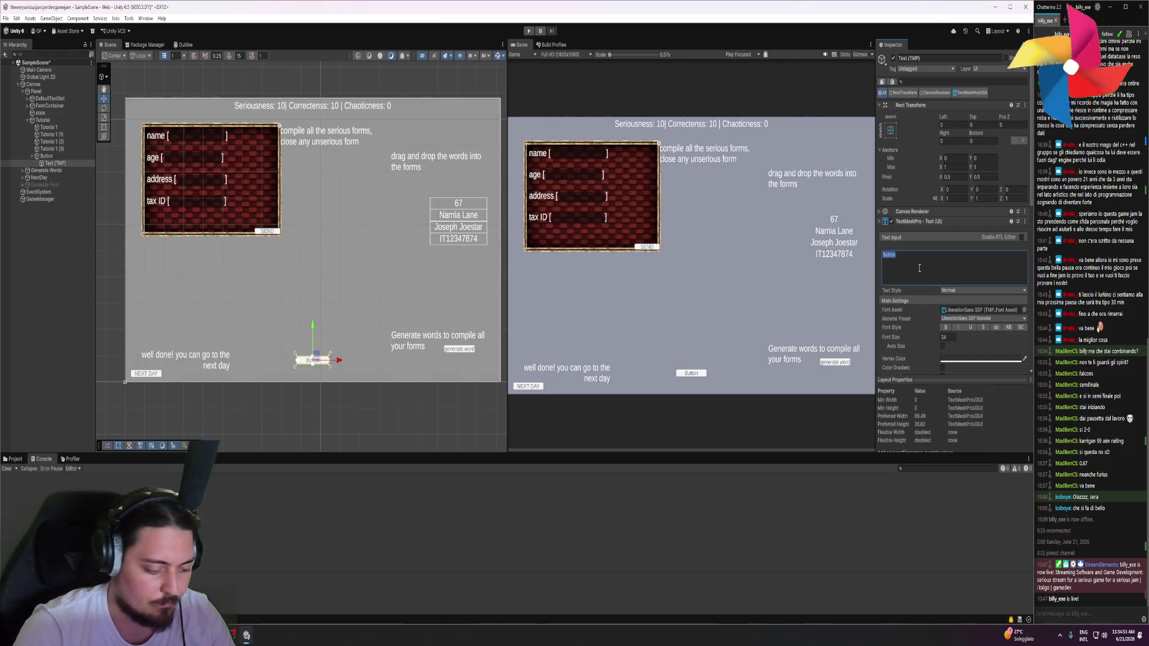
key(ctrl+s)
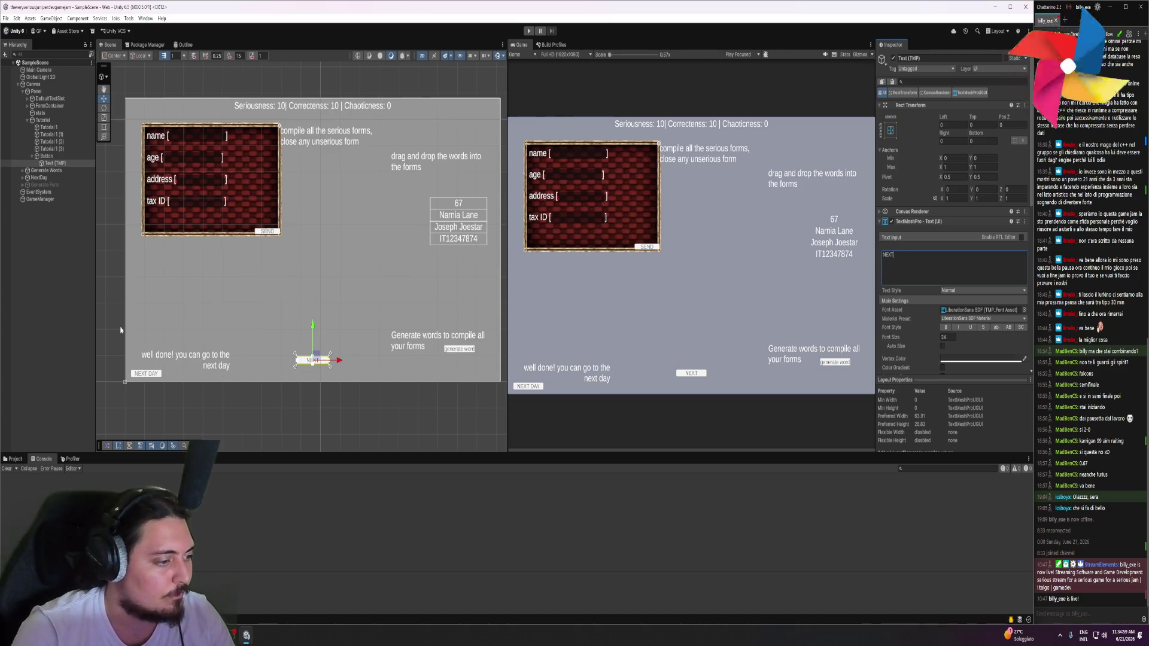
mouse_move(222, 634)
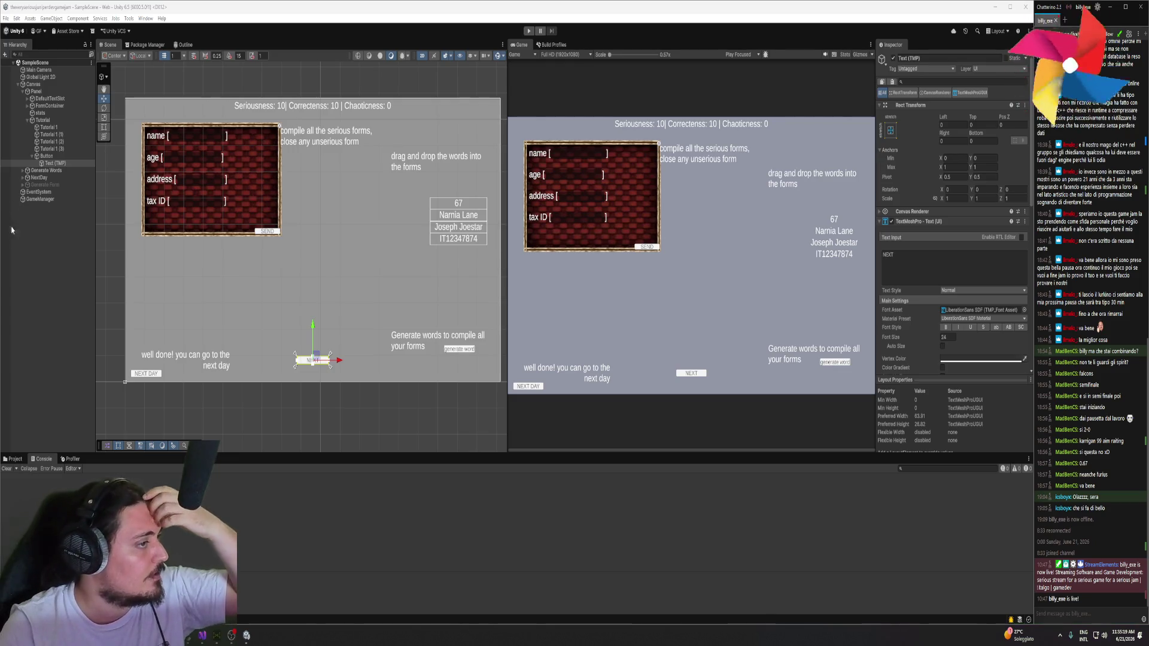
click(27, 120)
click(51, 106)
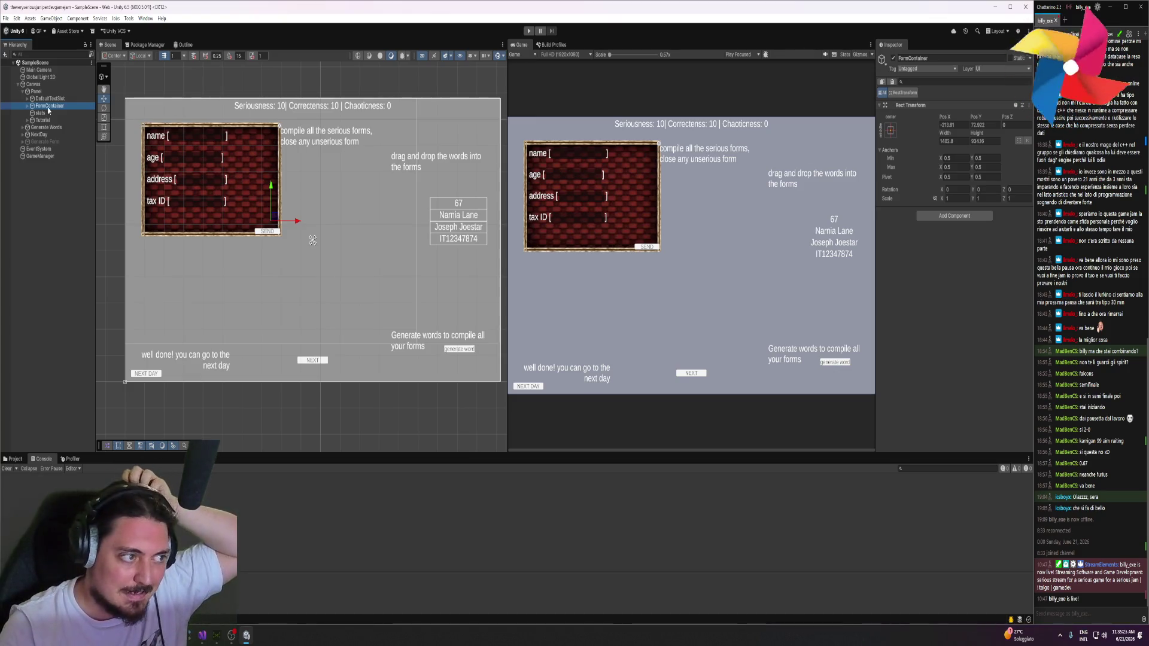
click(945, 215)
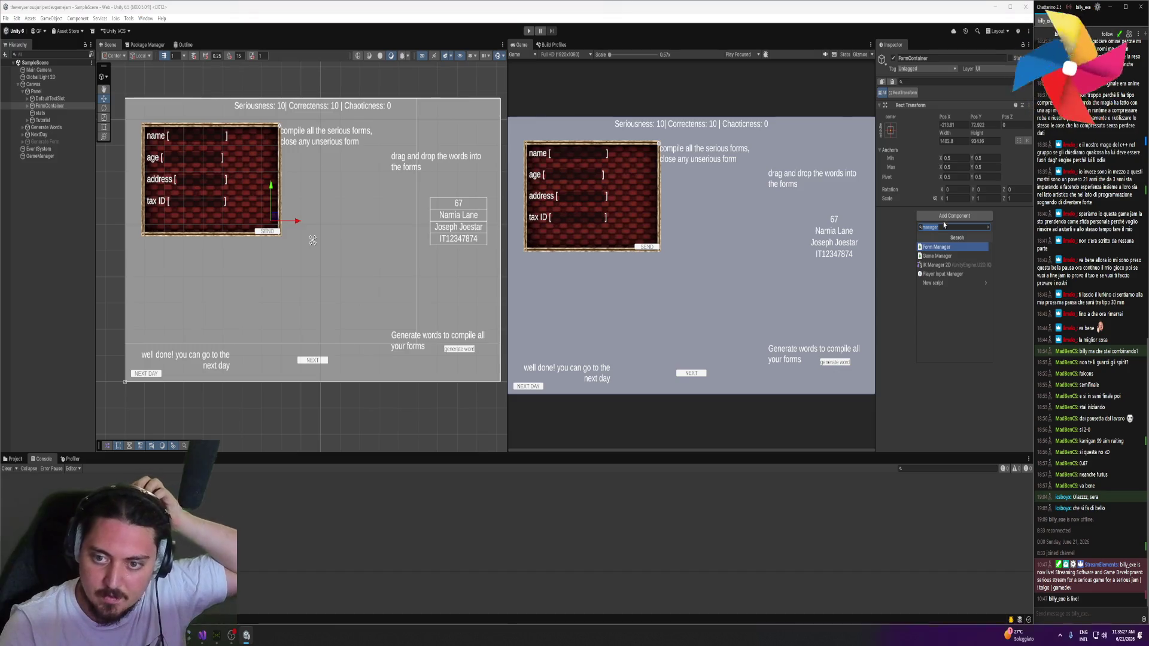
text(image)
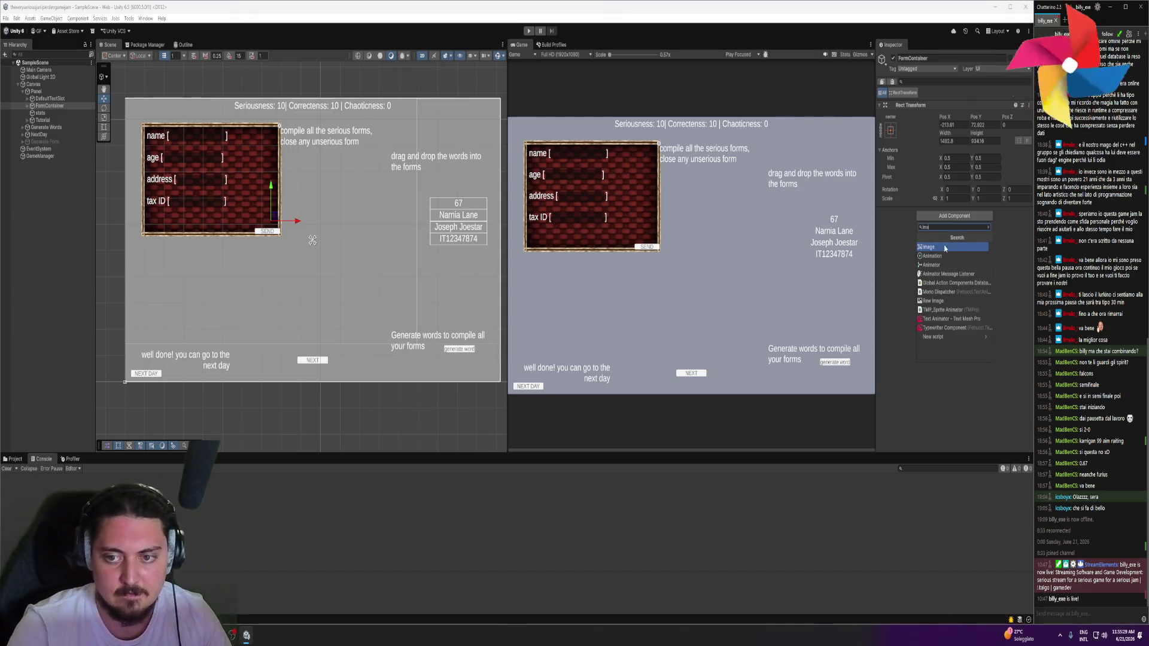
click(946, 247)
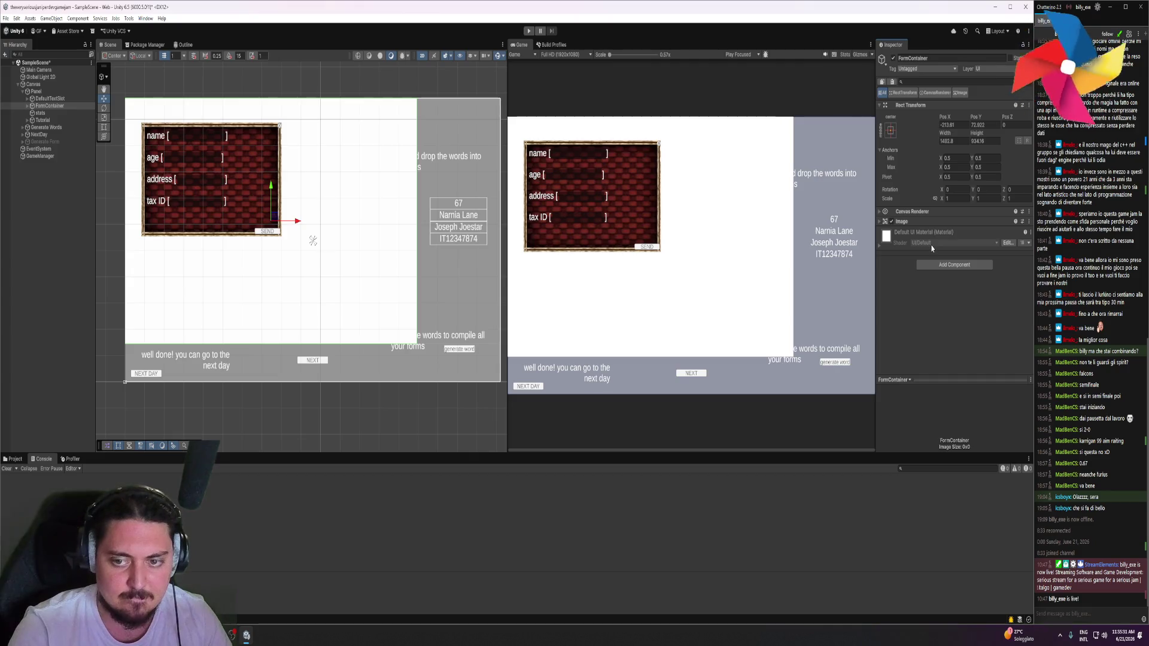
click(881, 246)
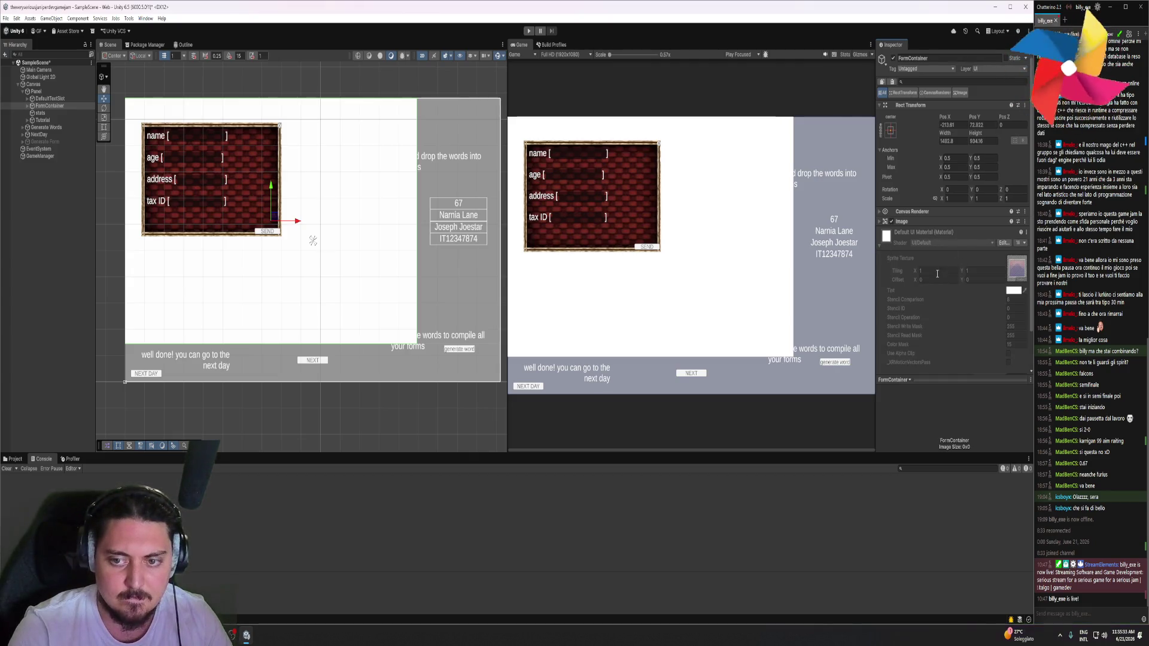
click(915, 221)
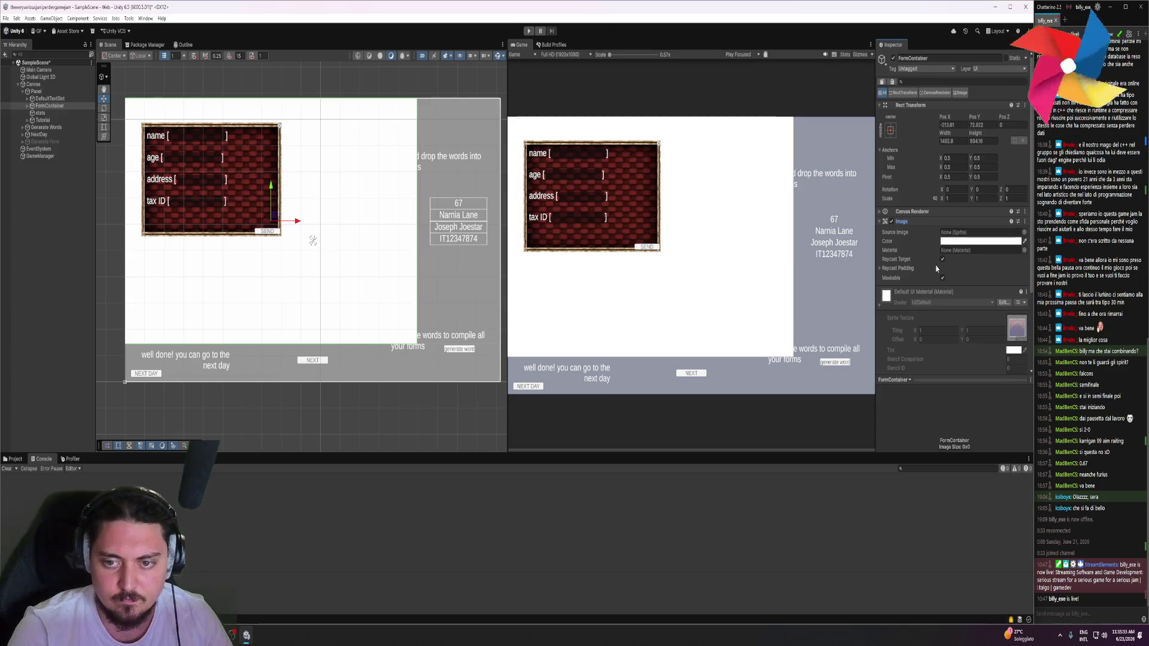
click(894, 268)
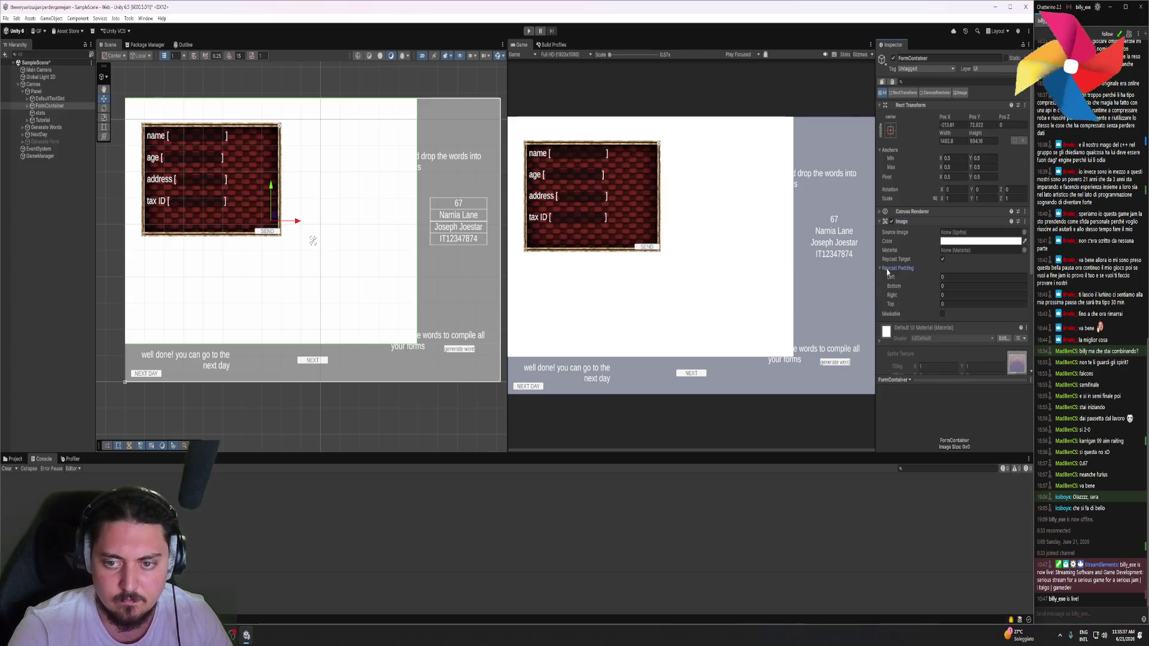
drag(890, 303, 924, 305)
key(Escape)
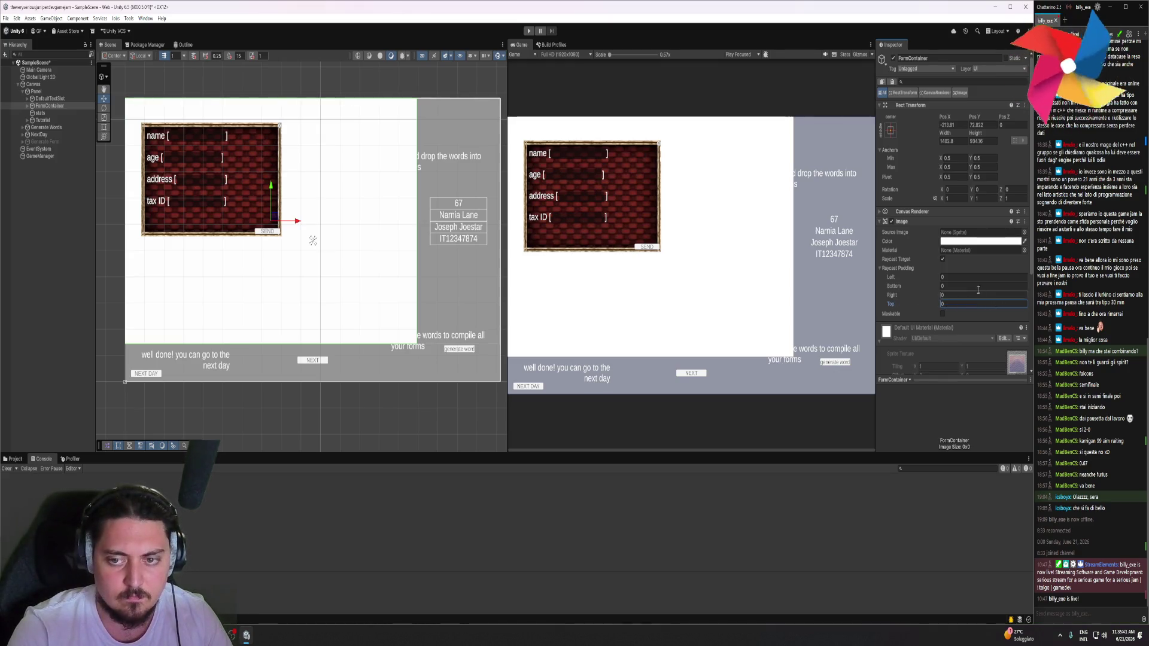
click(980, 241)
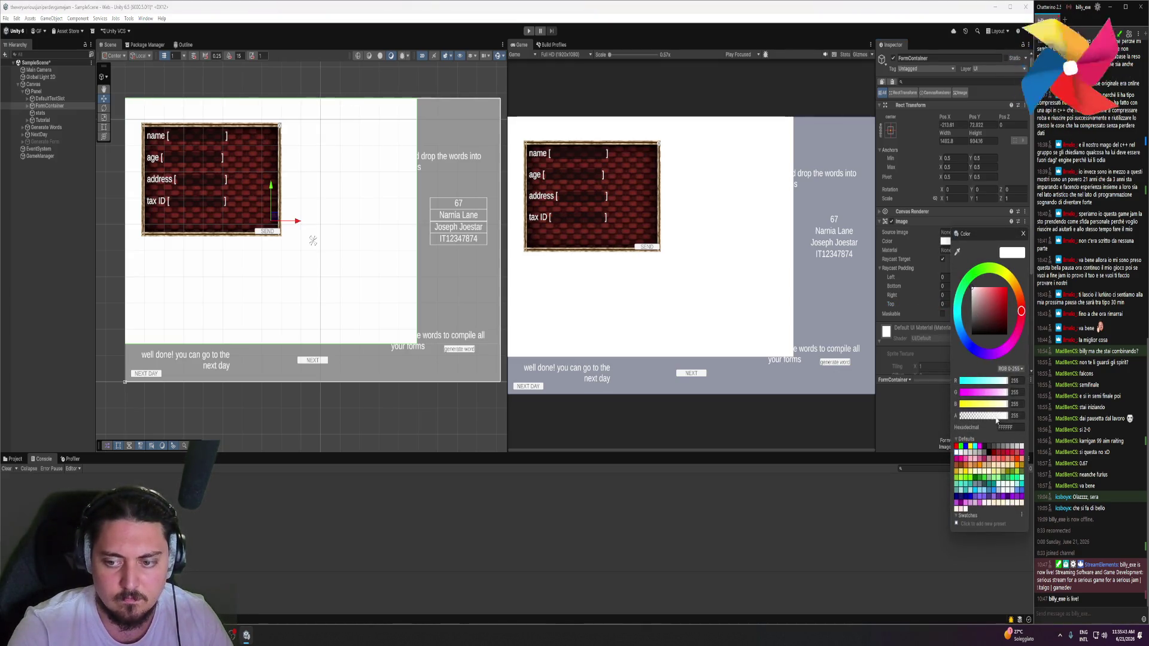
text(202020)
key(Return)
mouse_move(994, 419)
mouse_down()
mouse_move(969, 417)
mouse_move(1013, 415)
mouse_move(958, 417)
mouse_up()
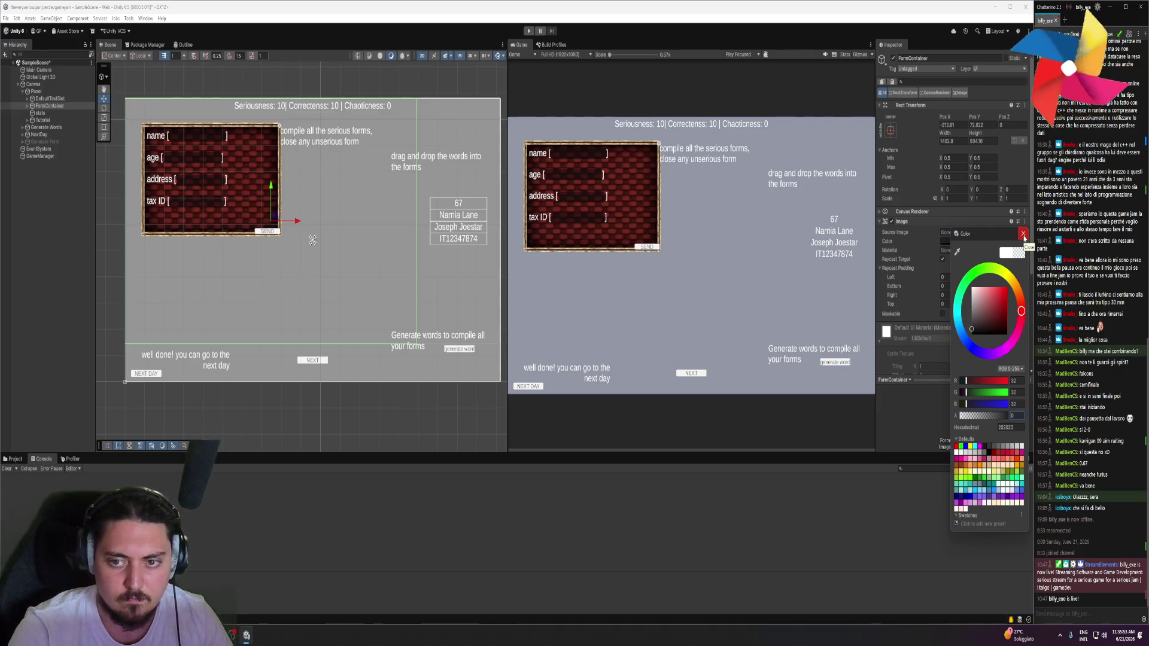
click(1022, 235)
click(1024, 221)
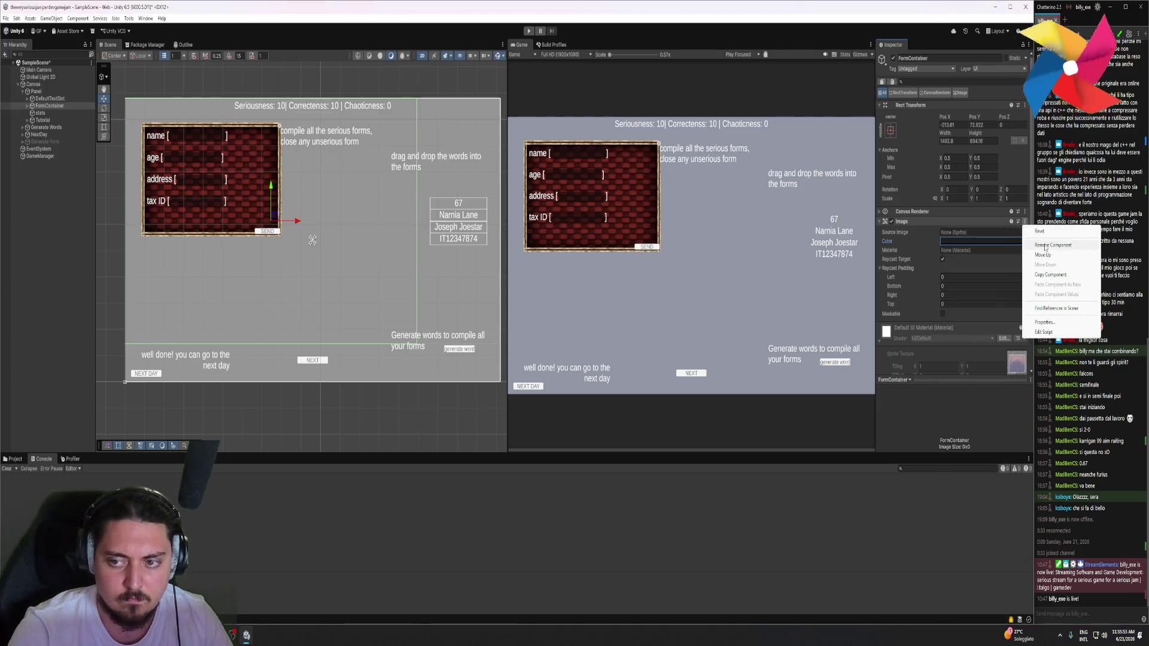
click(1053, 244)
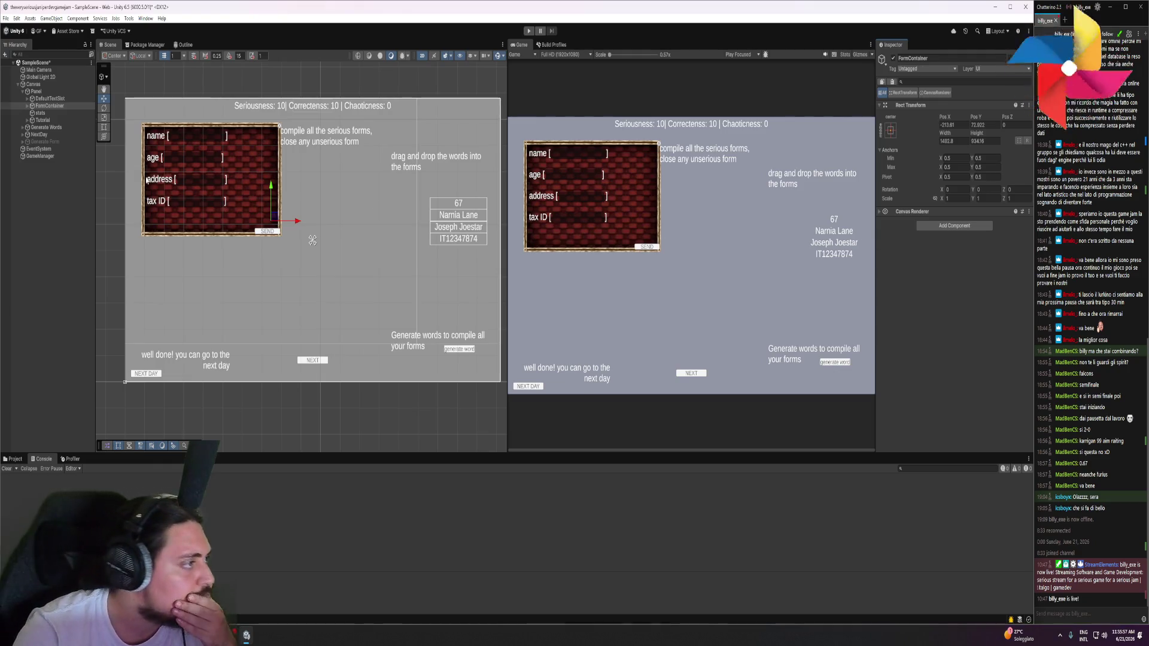
Expand the Tutorial group in the Hierarchy to reveal its Tutorial 1 text children
click(63, 106)
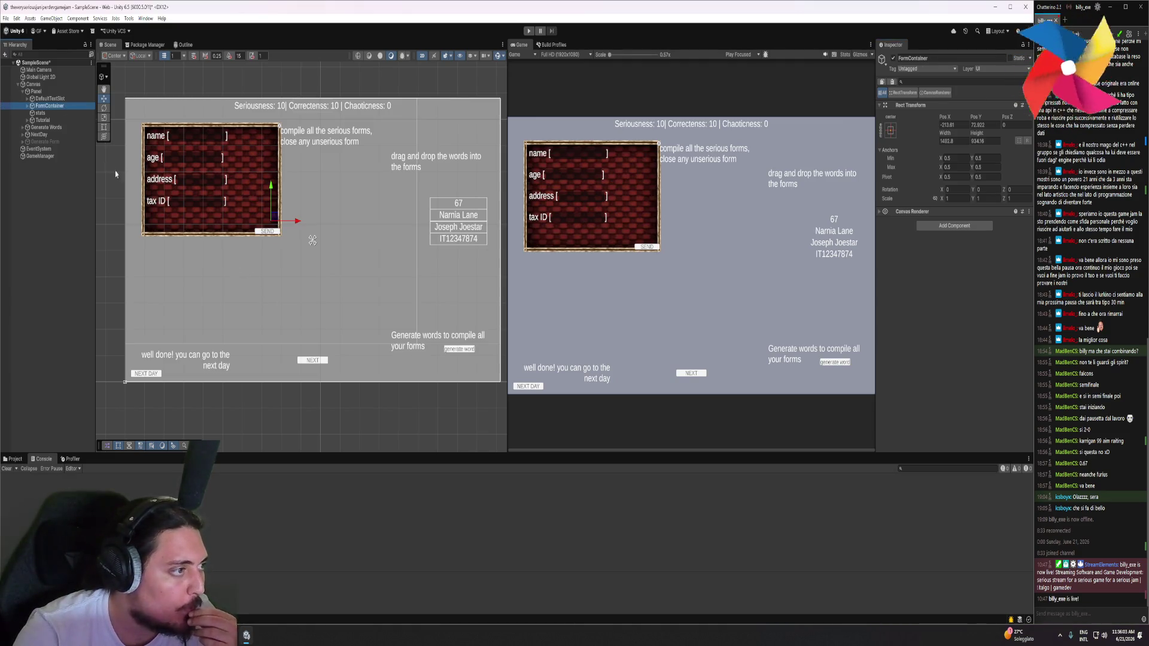
click(27, 120)
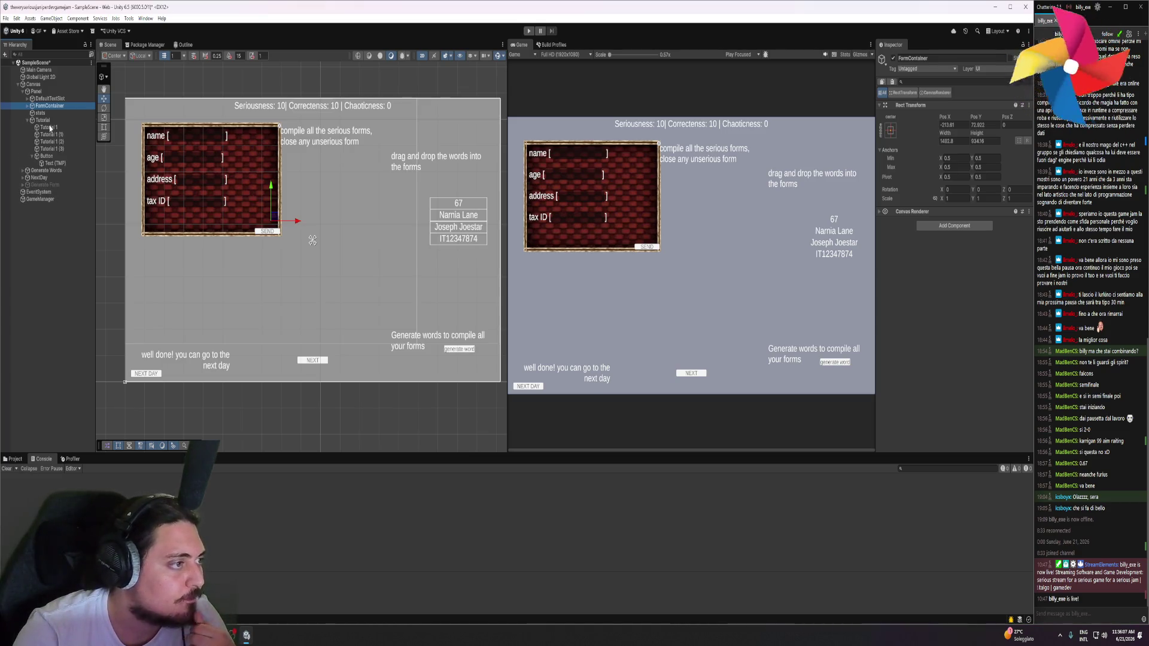
click(51, 127)
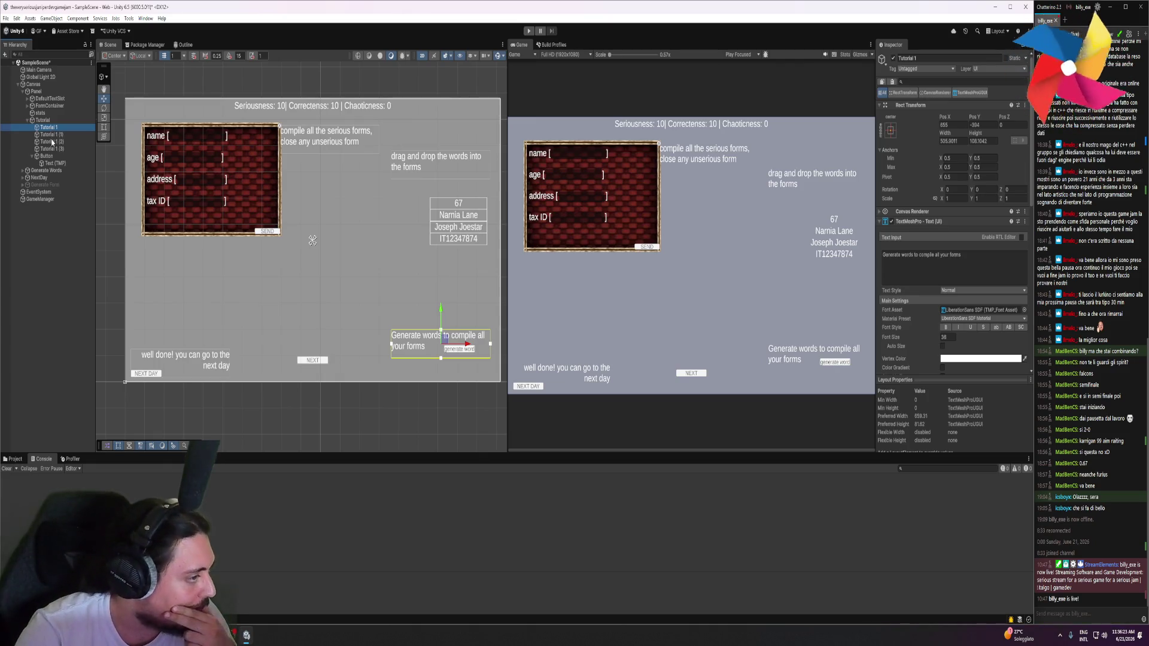
click(48, 121)
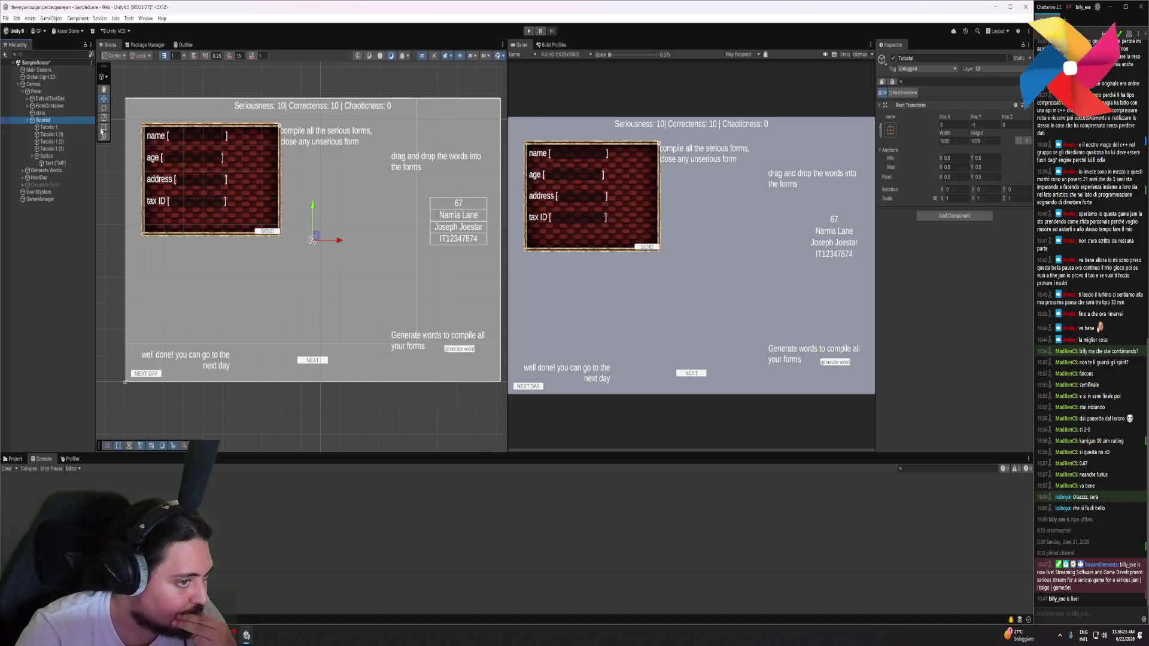
Show the Project window's Assets and browse into the Managers folder
click(13, 459)
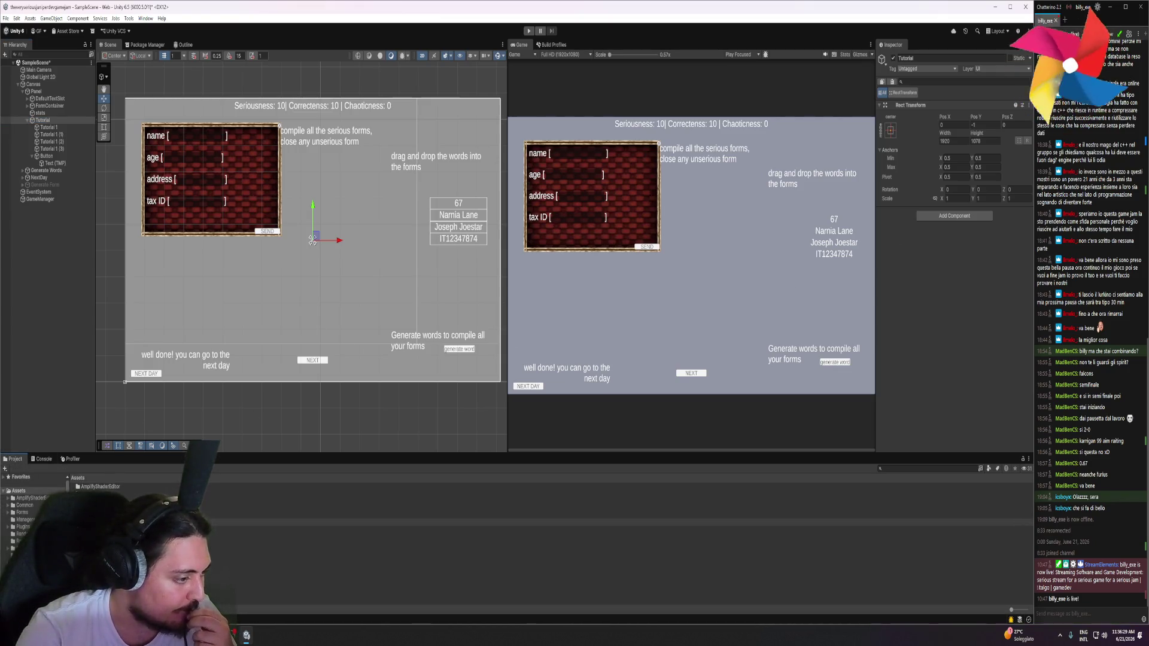
click(25, 520)
right_click(109, 496)
Create a MonoBehaviour script named TutorialManager in the Managers folder and open it in Visual Studio
mouse_move(198, 276)
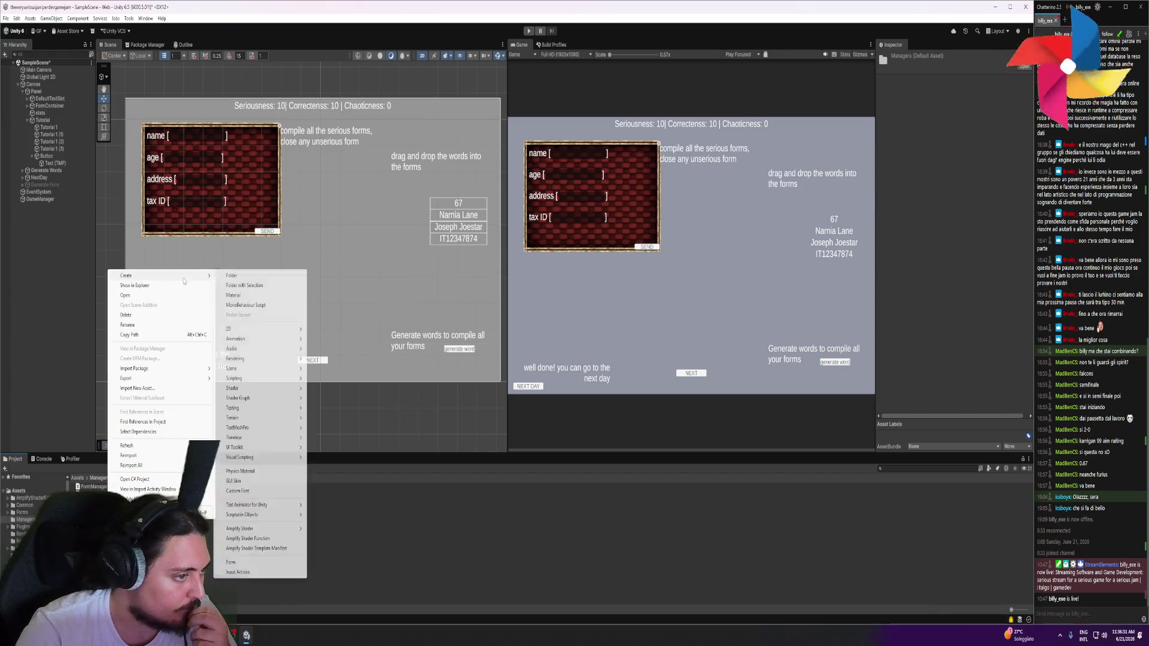
click(256, 307)
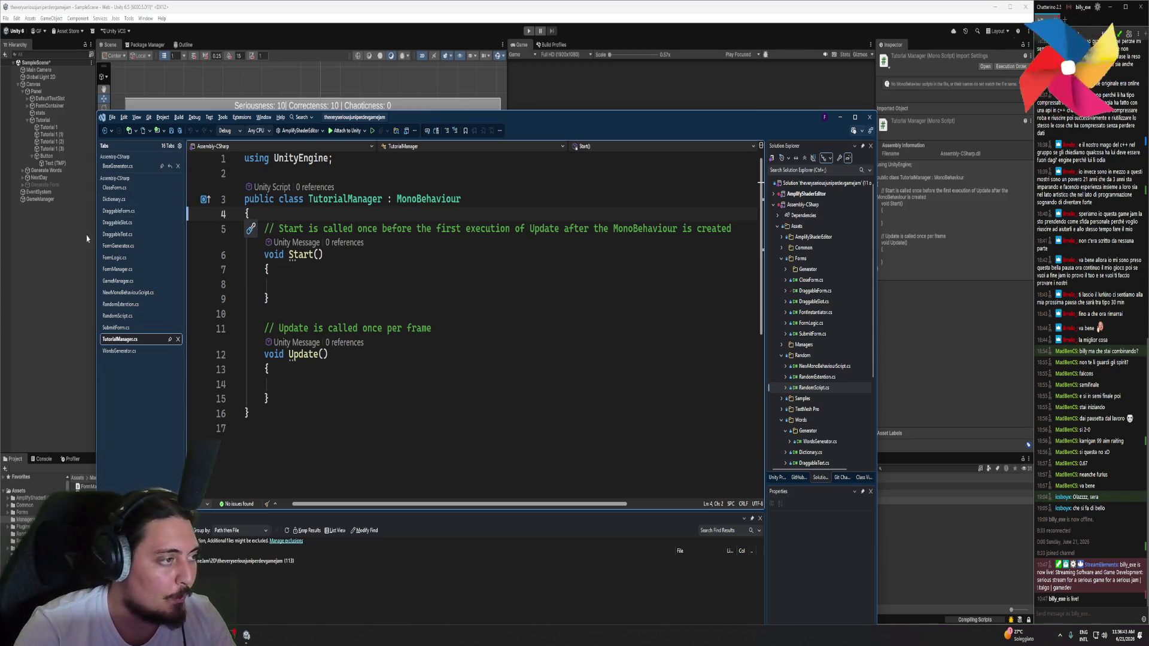
Return from Visual Studio to the Unity editor and select the Tutorial 1 text object
key(alt+Tab)
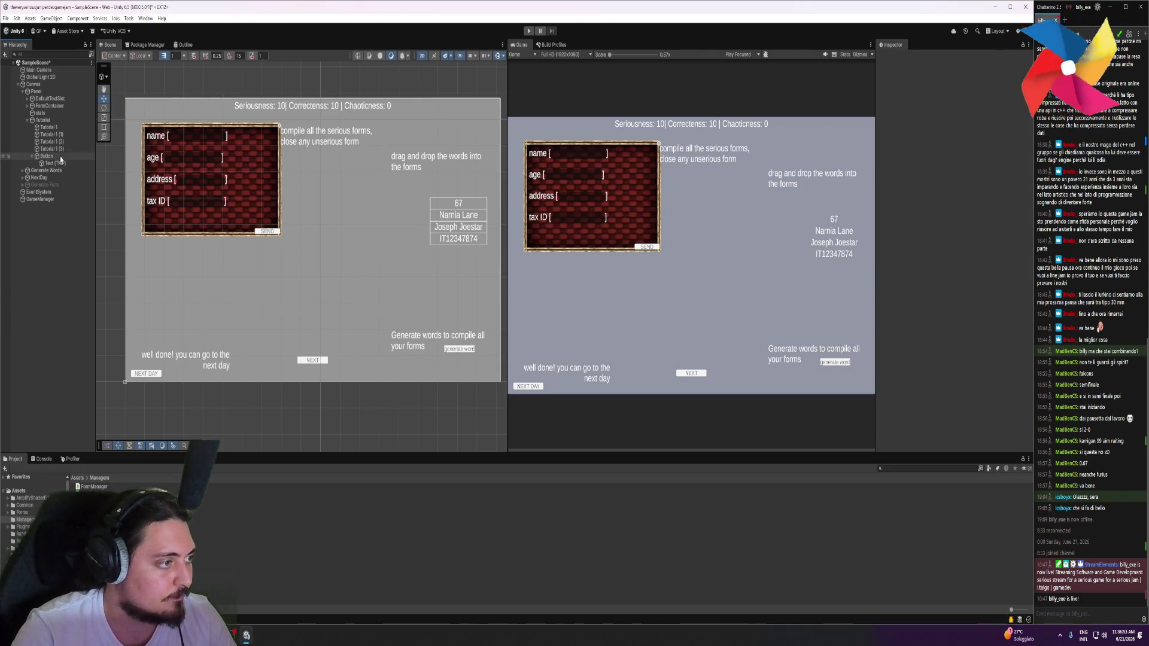
click(64, 129)
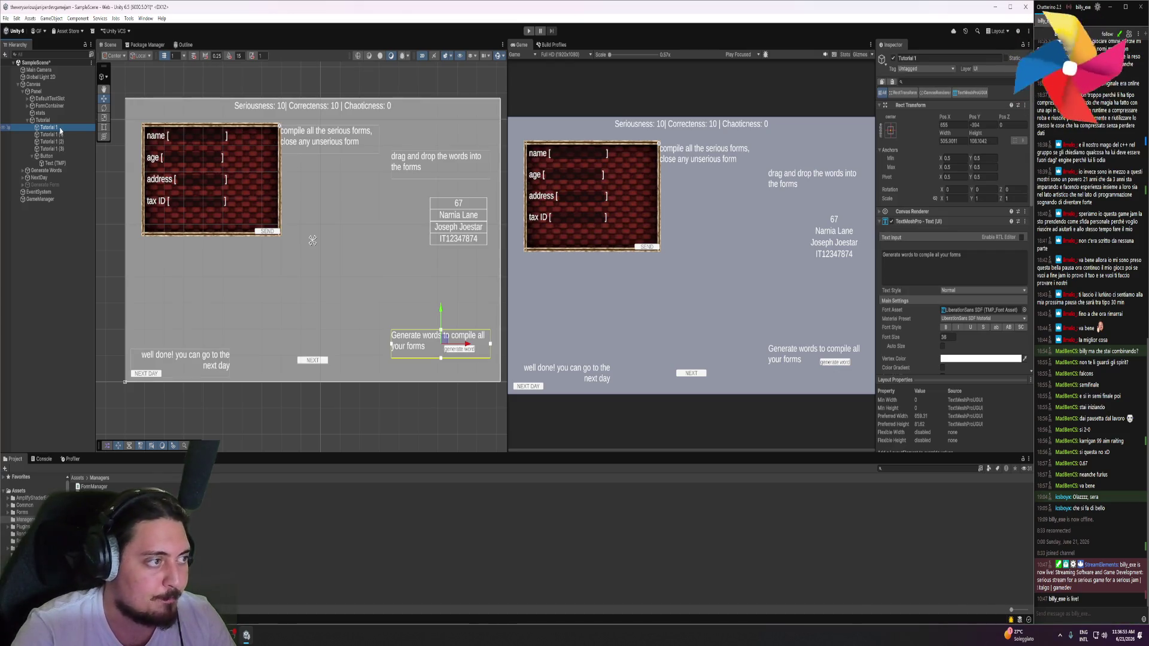
Move the Tutorial object out of Panel to sit directly under Canvas
click(28, 121)
click(43, 121)
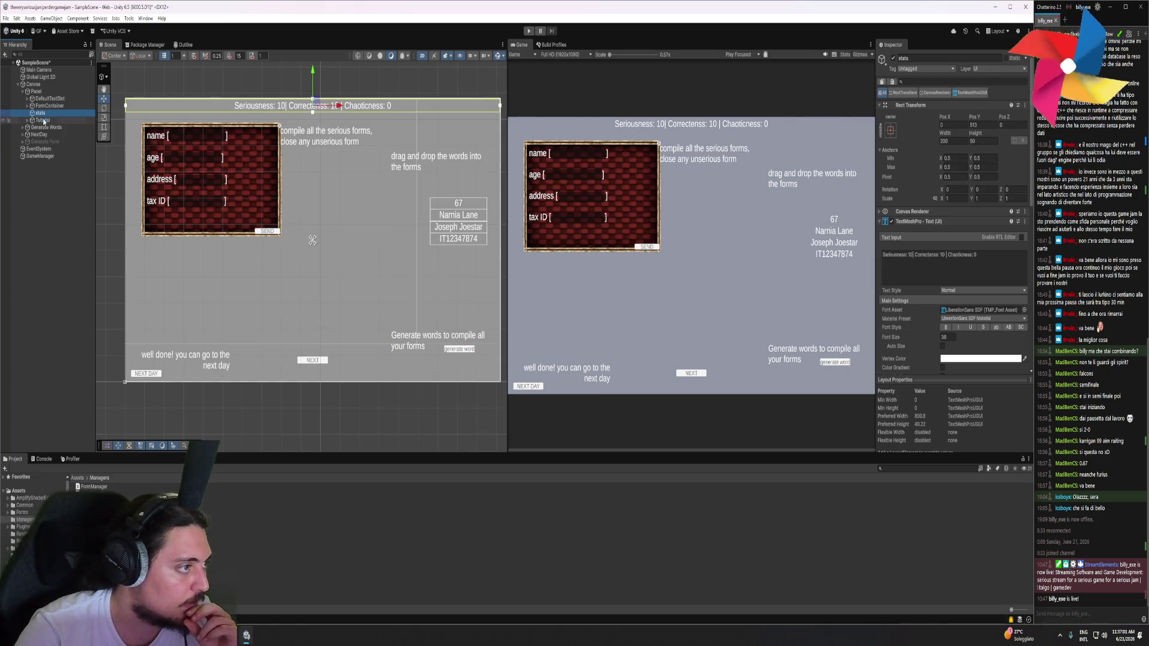
click(44, 127)
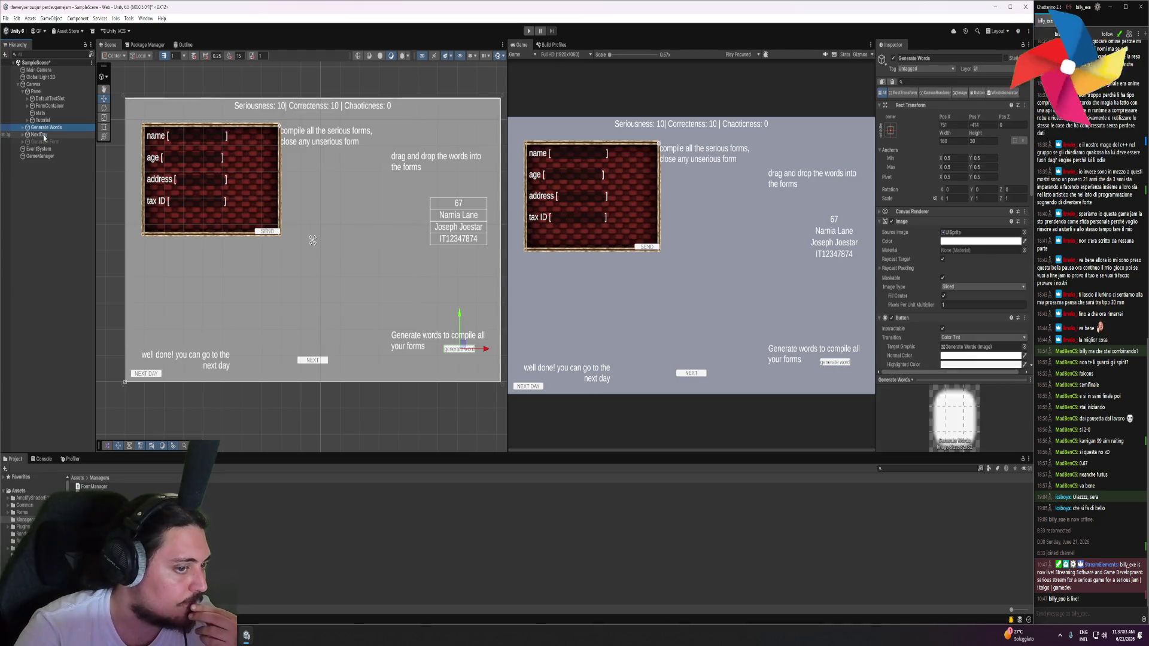
click(44, 135)
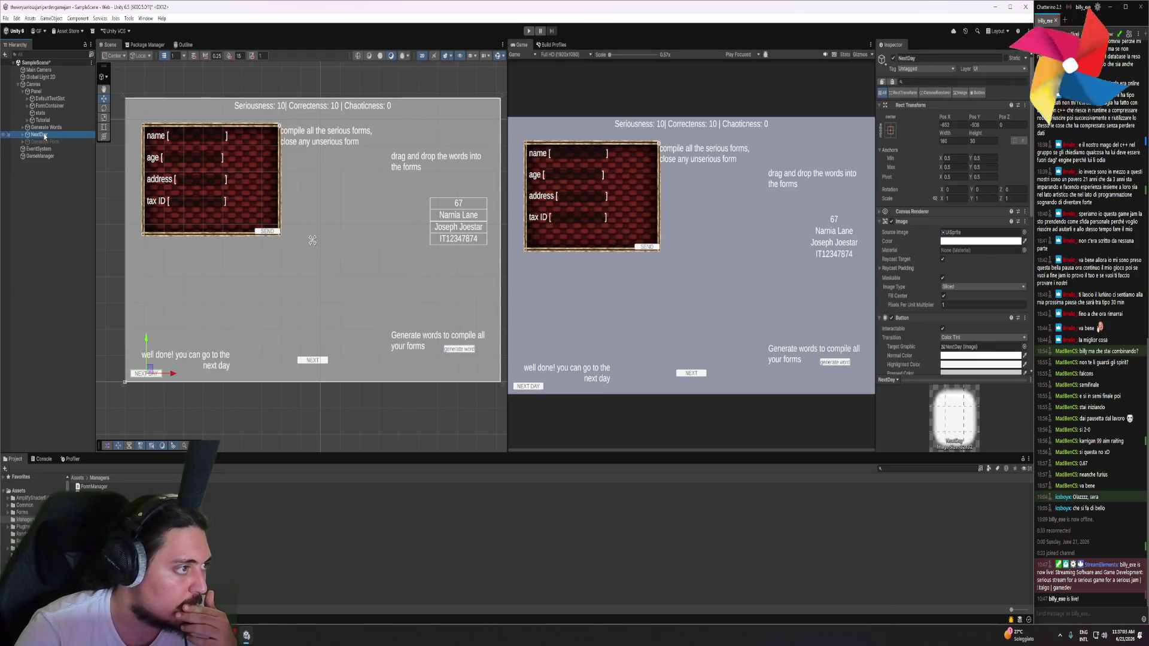
drag(44, 124, 38, 88)
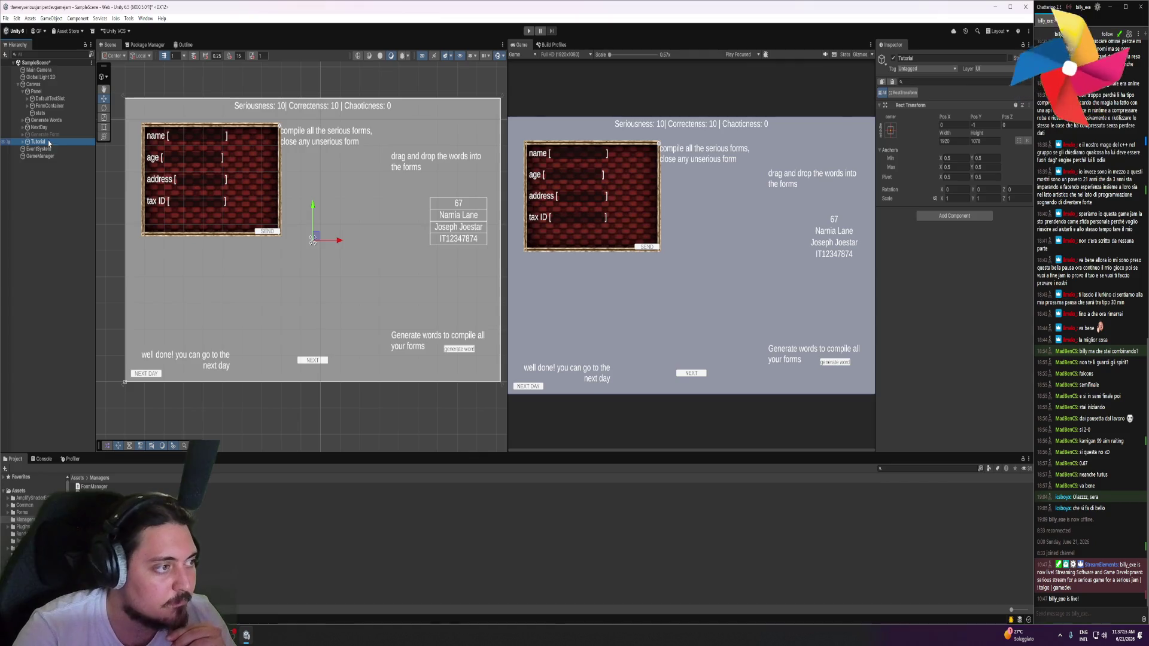
Reposition the Generate Words button higher within the Panel hierarchy
click(42, 101)
click(36, 91)
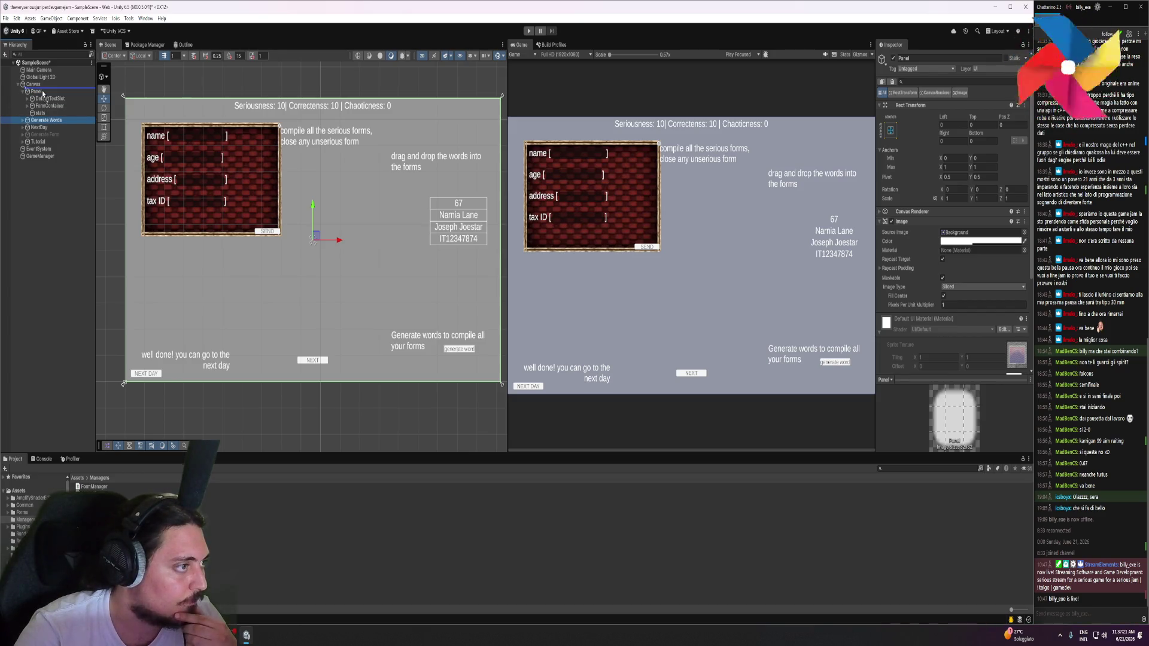
click(40, 120)
drag(39, 128, 37, 96)
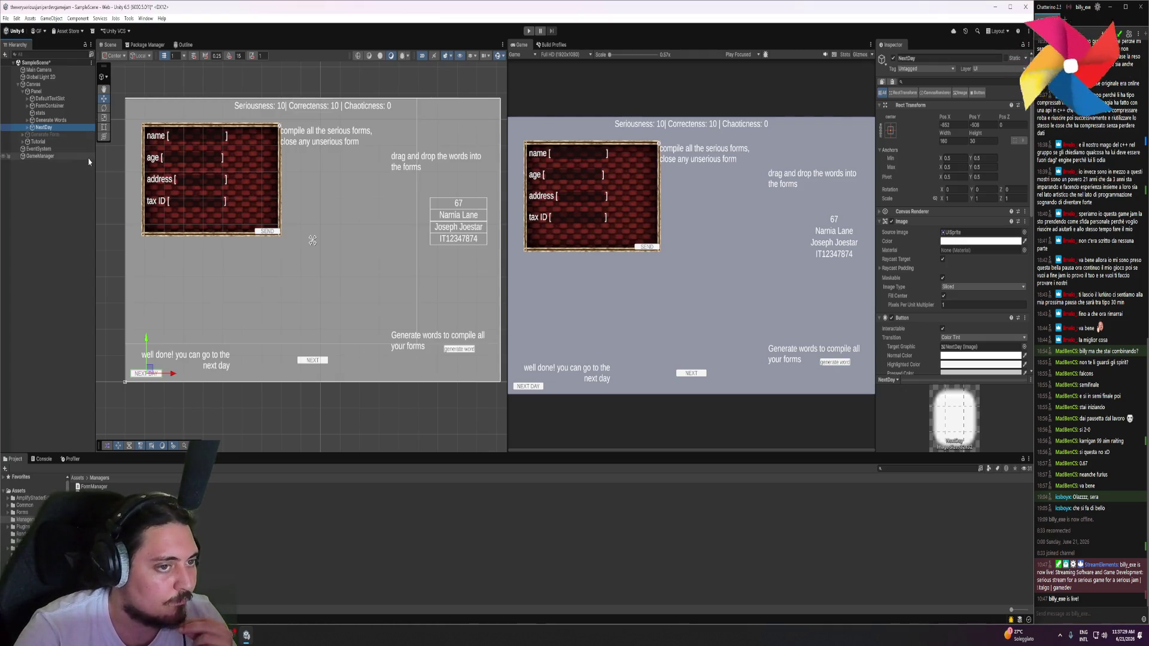
click(59, 134)
click(38, 142)
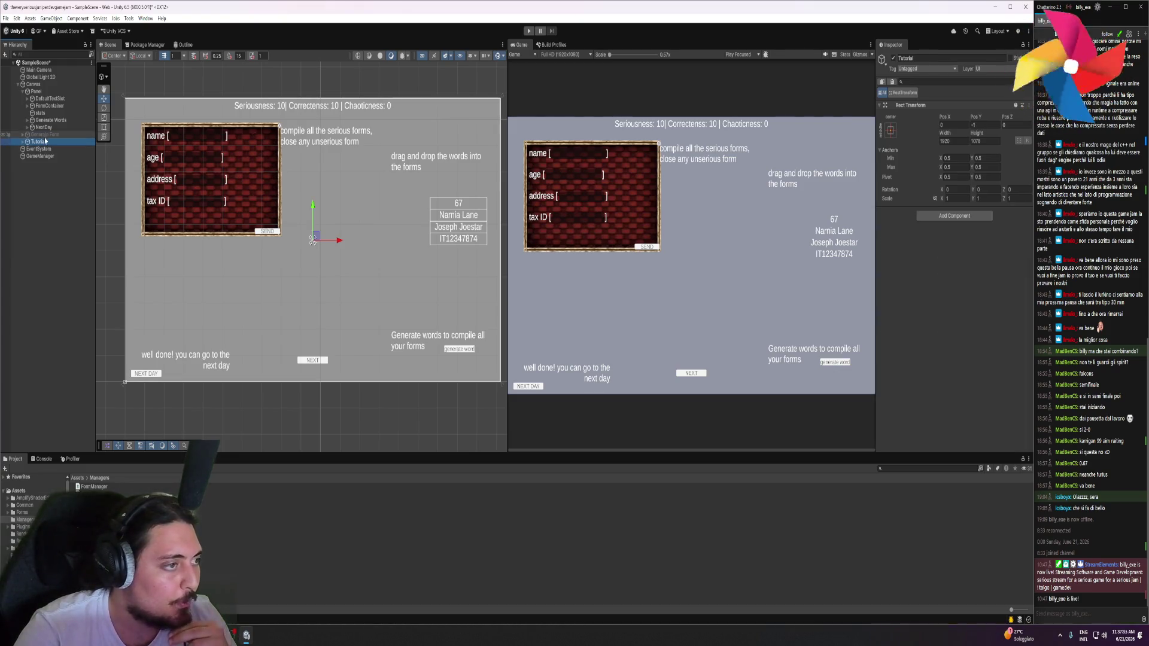
Inspect DefaultTextSlot's text elements and save the scene
click(58, 101)
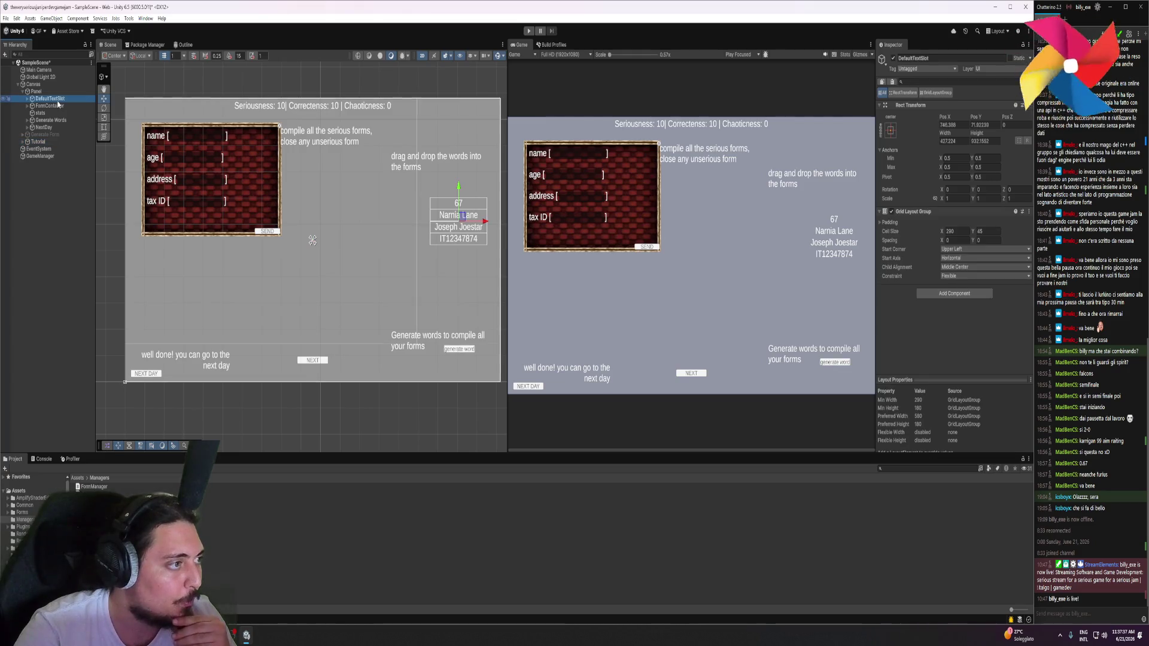
click(27, 99)
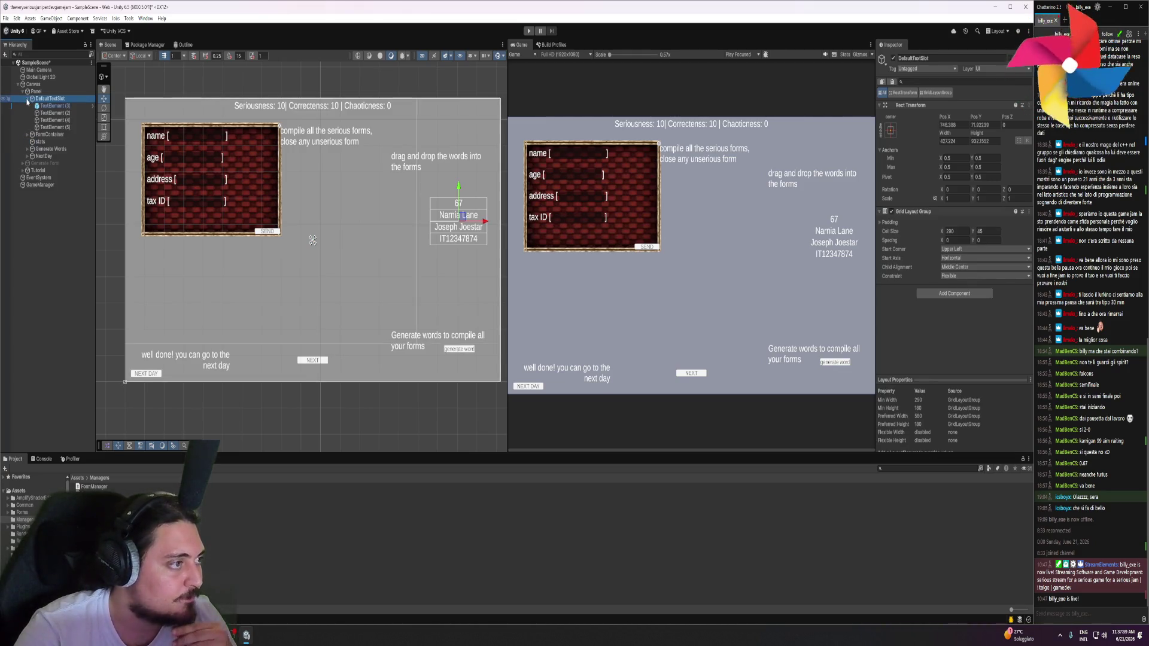
click(27, 99)
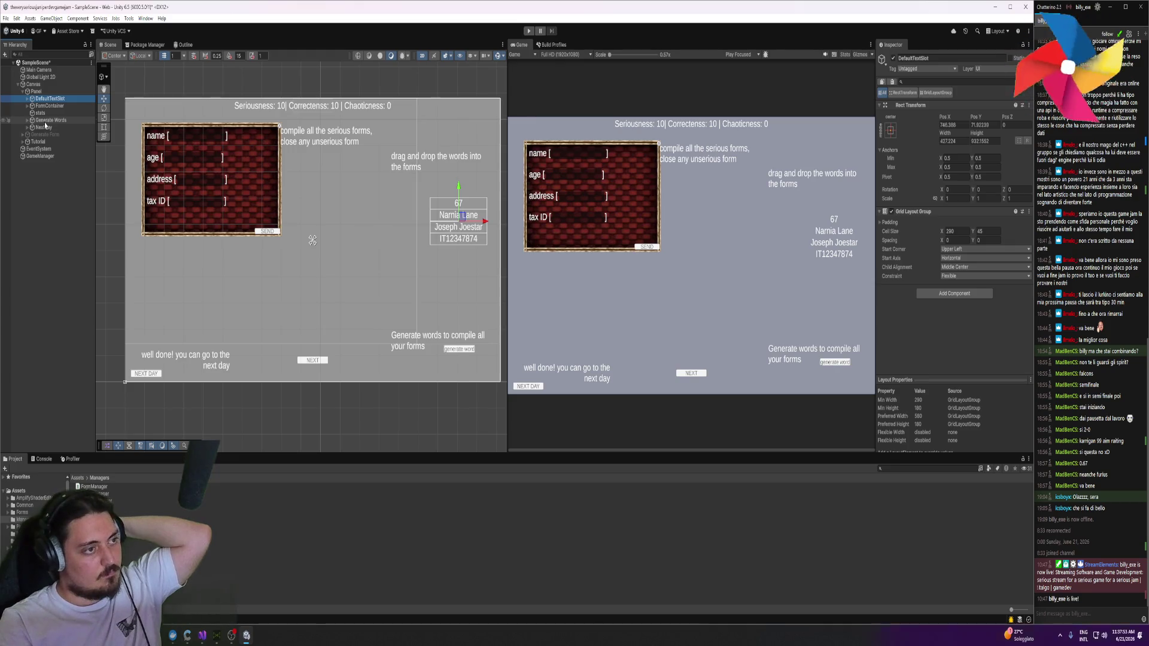
key(ctrl+s)
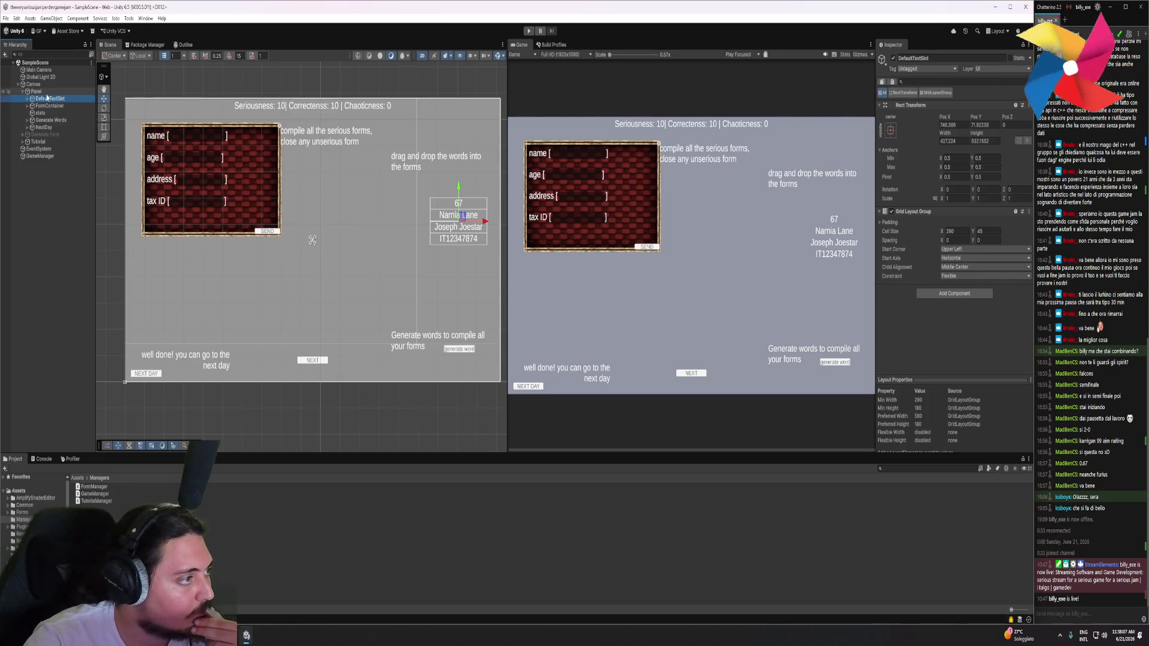
right_click(47, 92)
Create four empty objects under Panel and name the first two Forms and Words
click(78, 262)
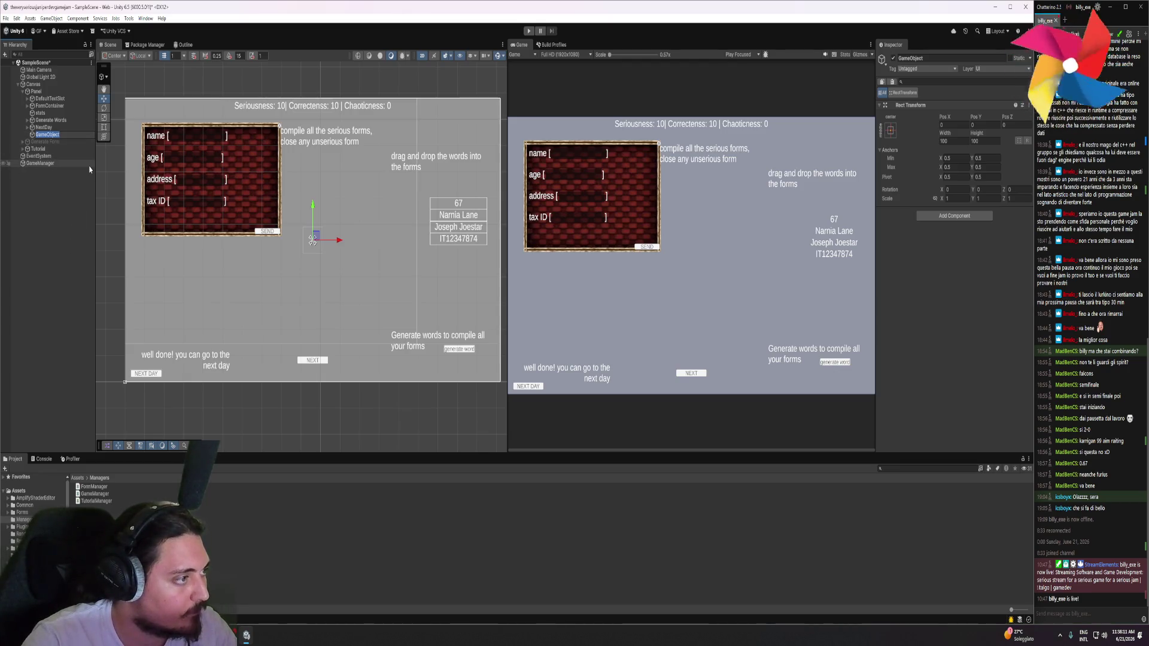
key(Return)
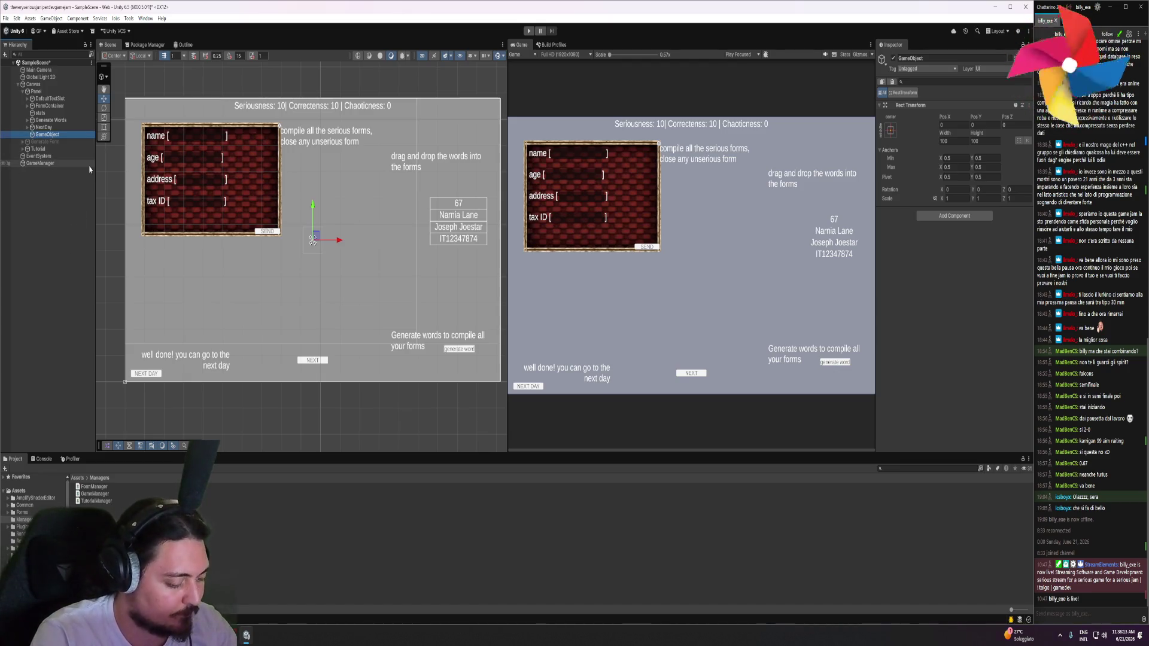
key(ctrl+d)
key(ctrl+d)
key(ctrl+d)
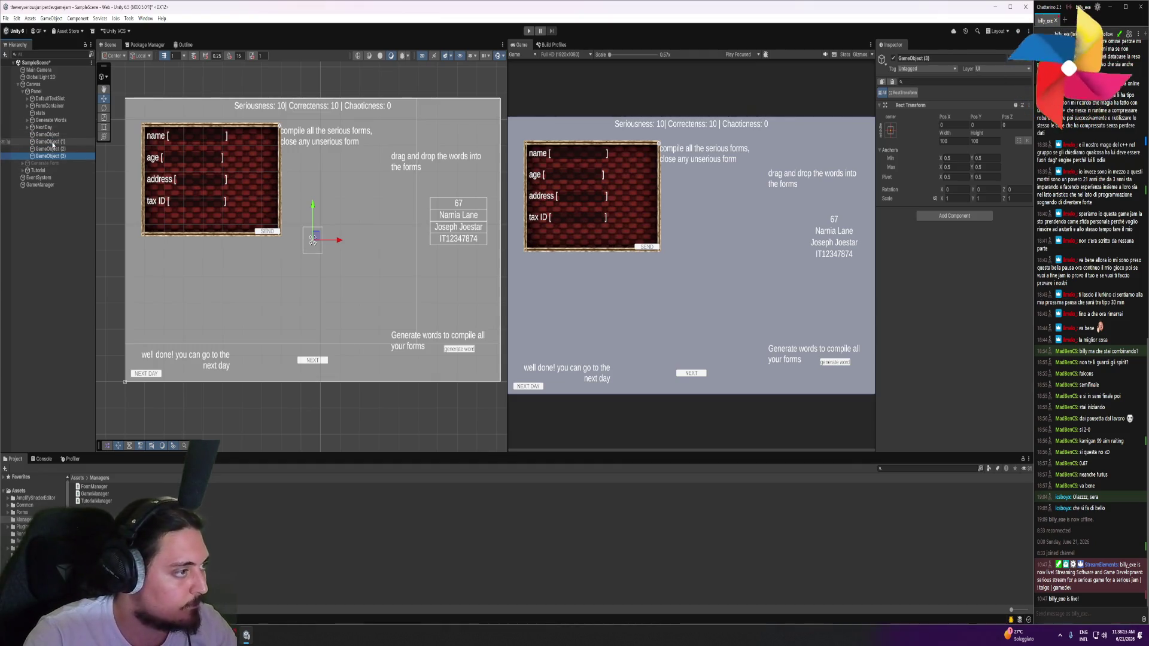
click(55, 136)
key(F2)
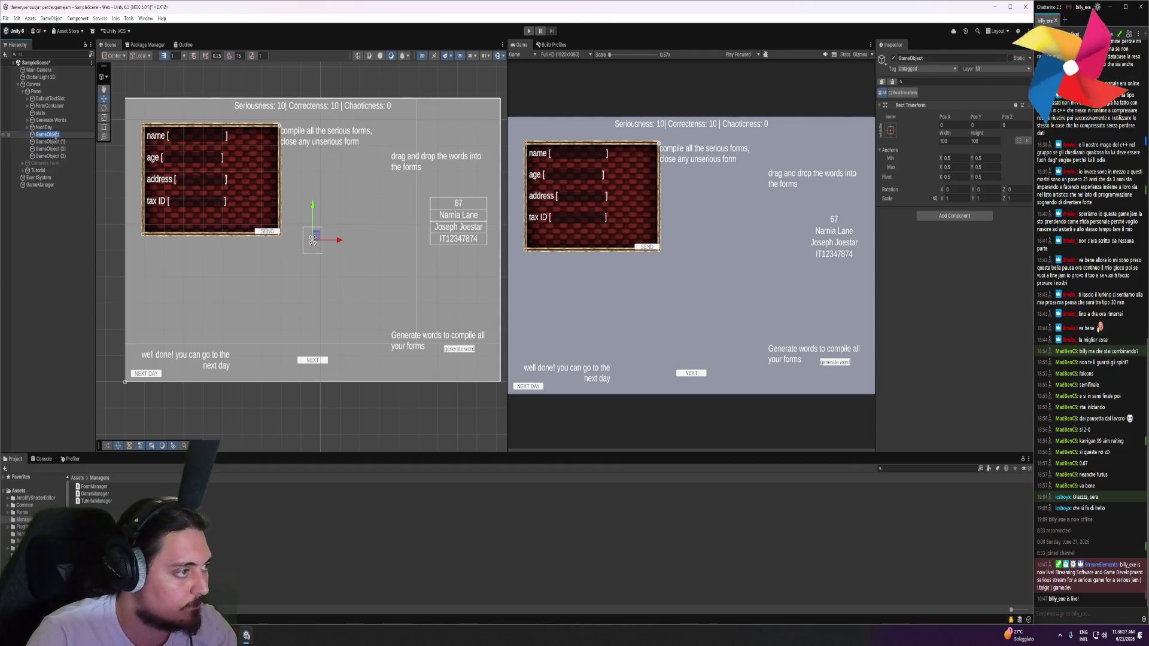
text(F)
key(Return)
click(54, 143)
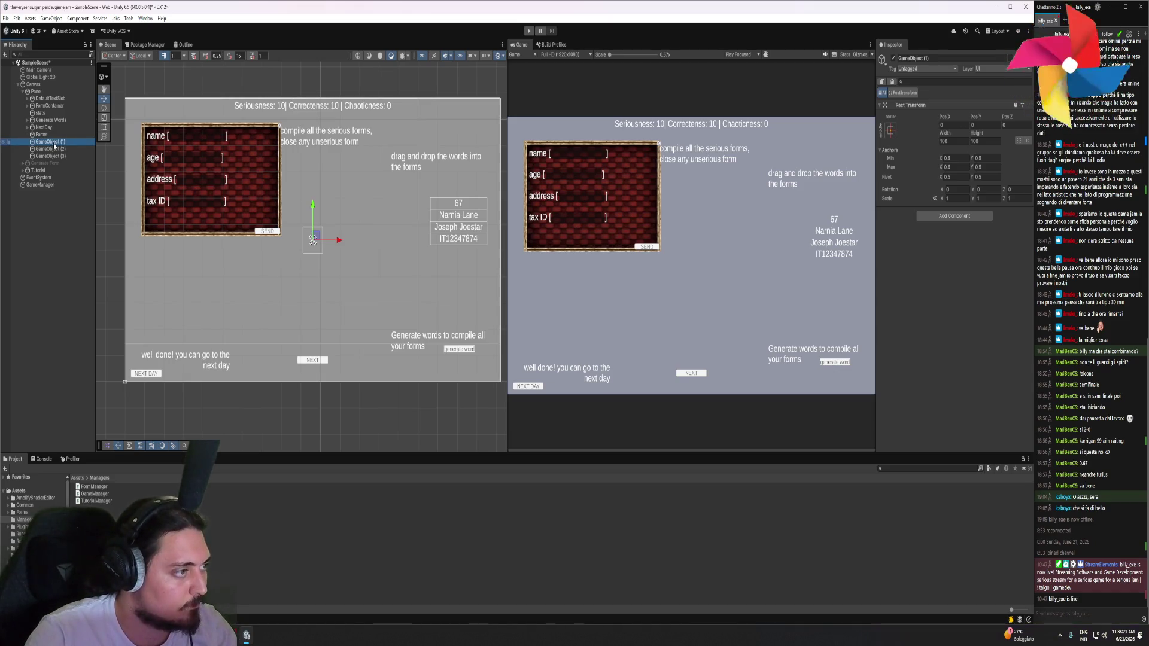
key(F2)
text(N)
text(s)
key(Return)
Name the third empty object AddWords and the fourth NextDay, fixing a stray character
click(50, 149)
key(F2)
text(AddWo)
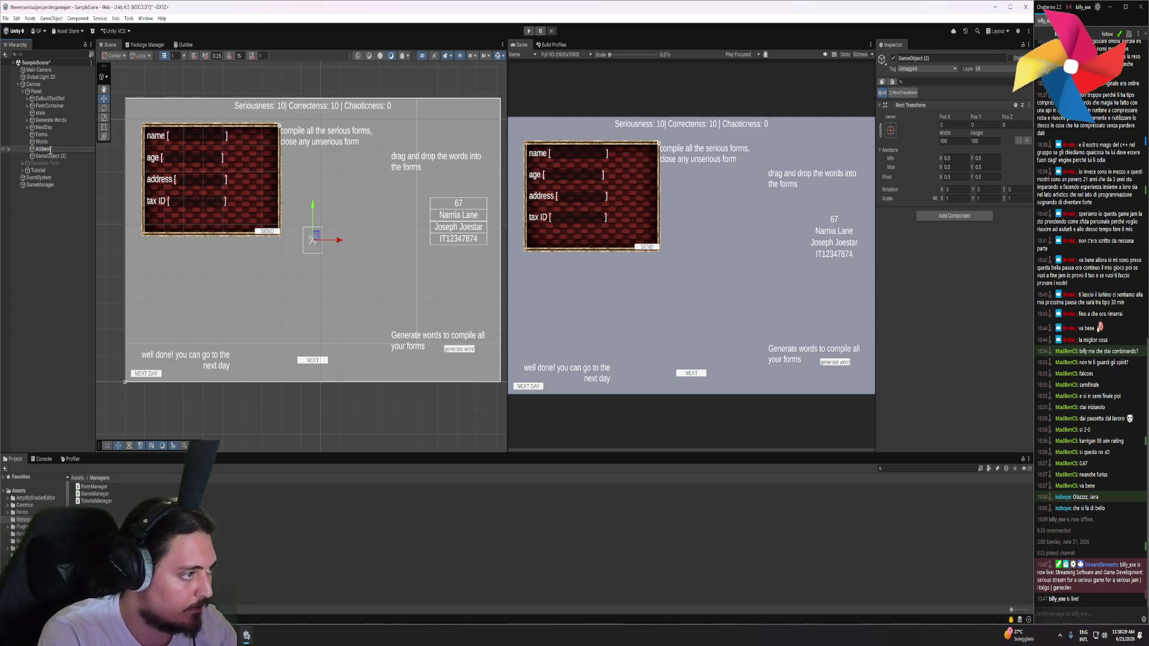
text(rds)
key(Return)
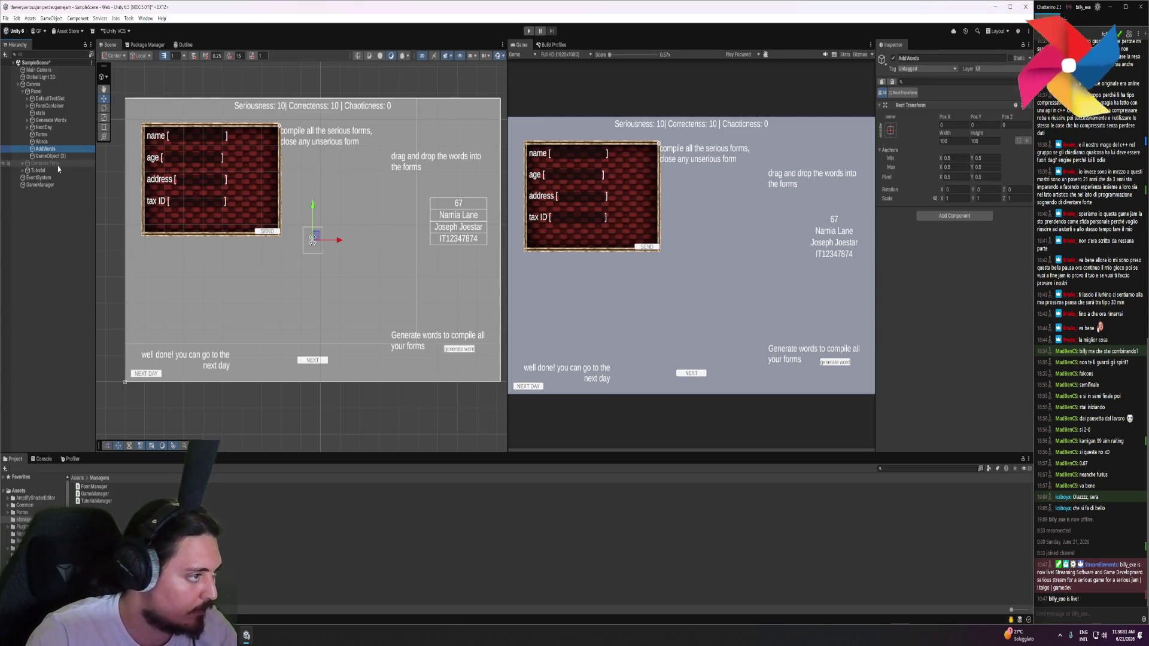
click(55, 157)
key(F2)
text(NextDa)
key(Return)
key(F2)
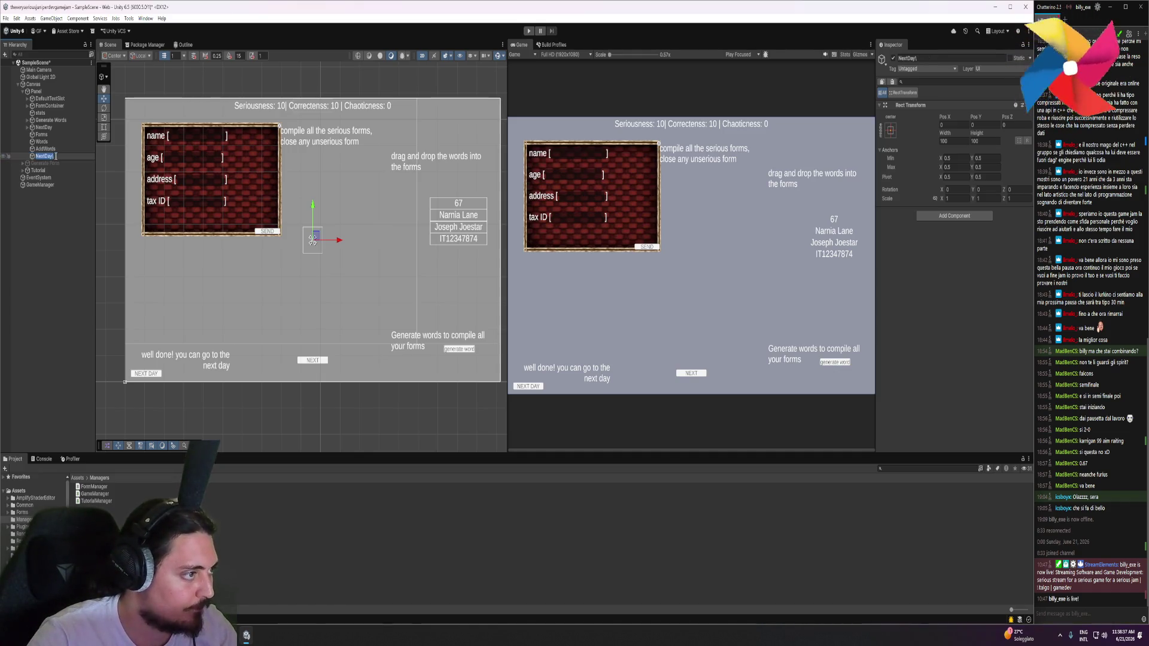
key(BackSpace)
key(Return)
Rename AddWords to GenerateWords and nest the original NextDay button inside the NextDay group
key(Up)
key(F2)
text(a)
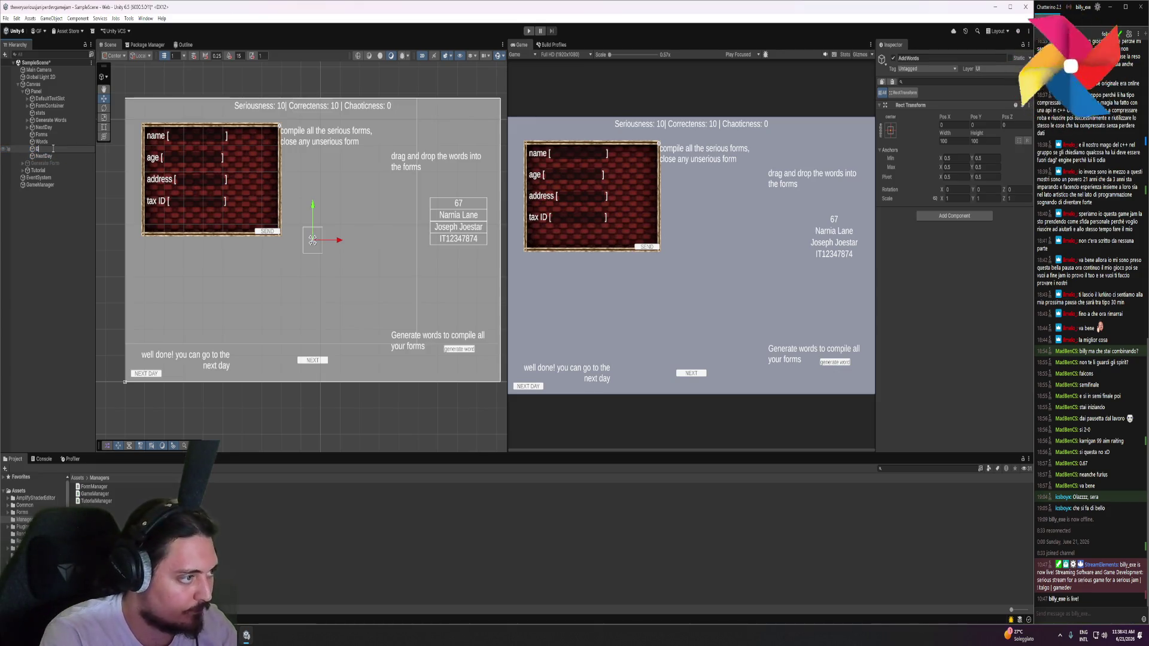
text(teWords)
key(Return)
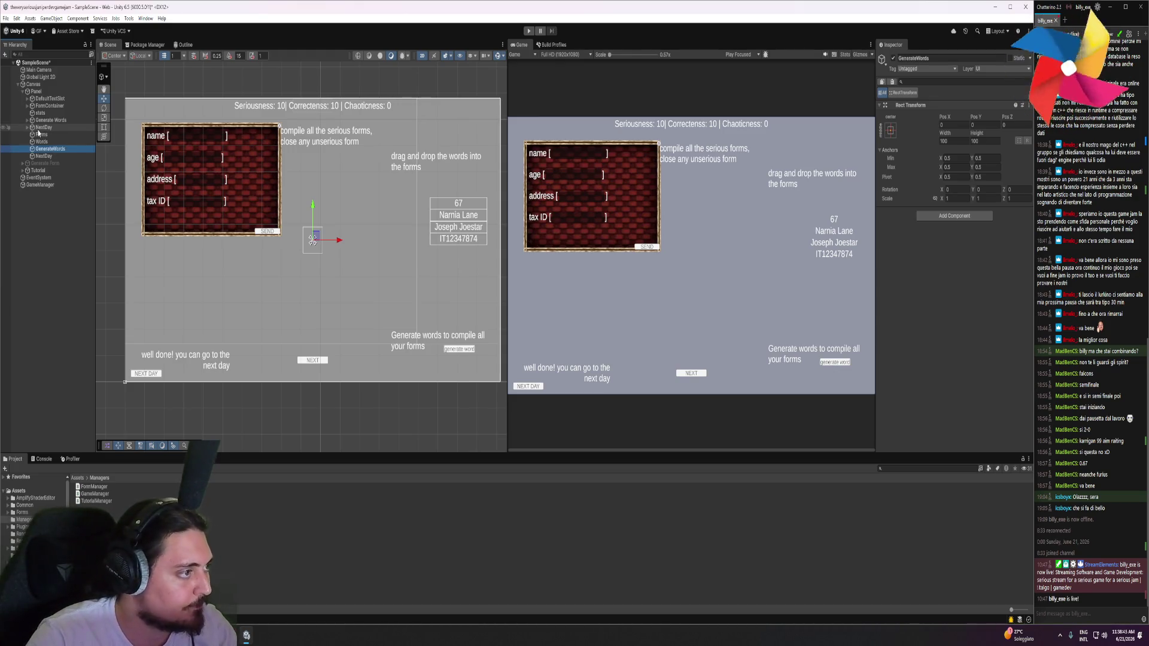
drag(45, 130, 45, 157)
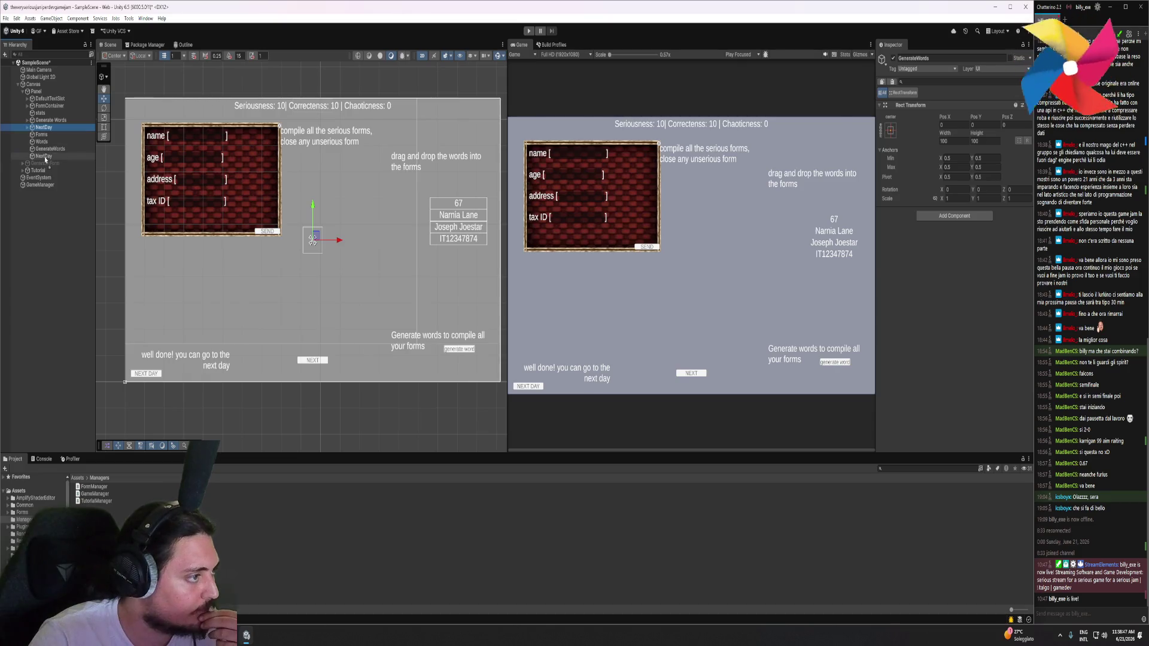
Nest the Generate Words button in GenerateWords and rename the buttons Generate Words Button and Next Day Button
click(48, 157)
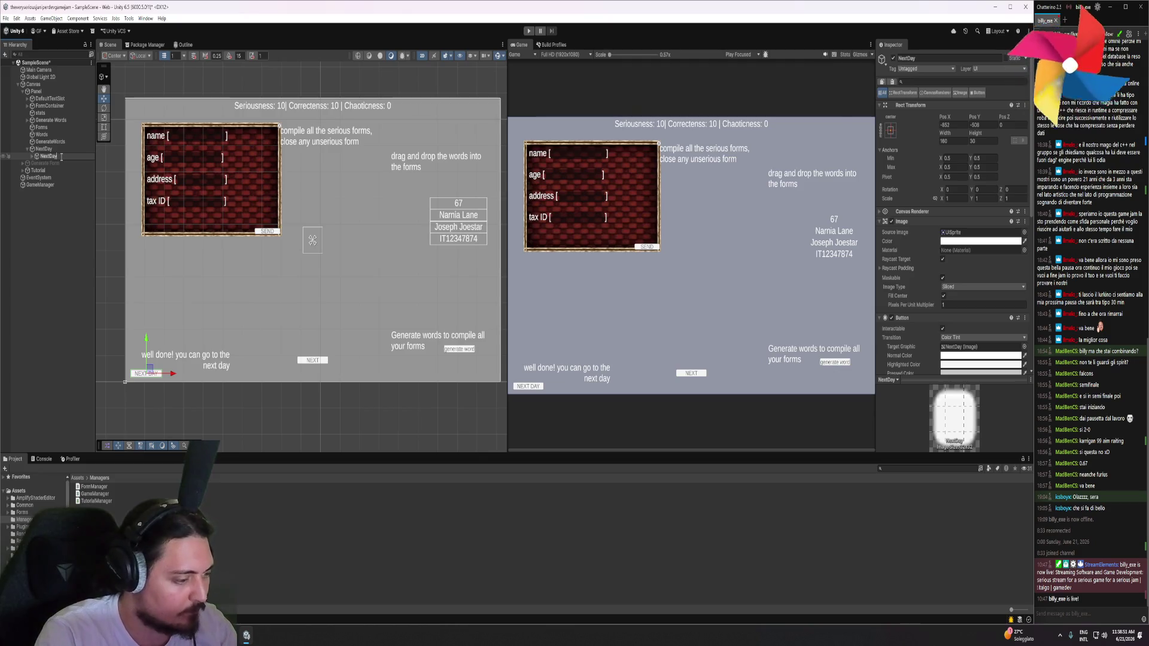
key(Return)
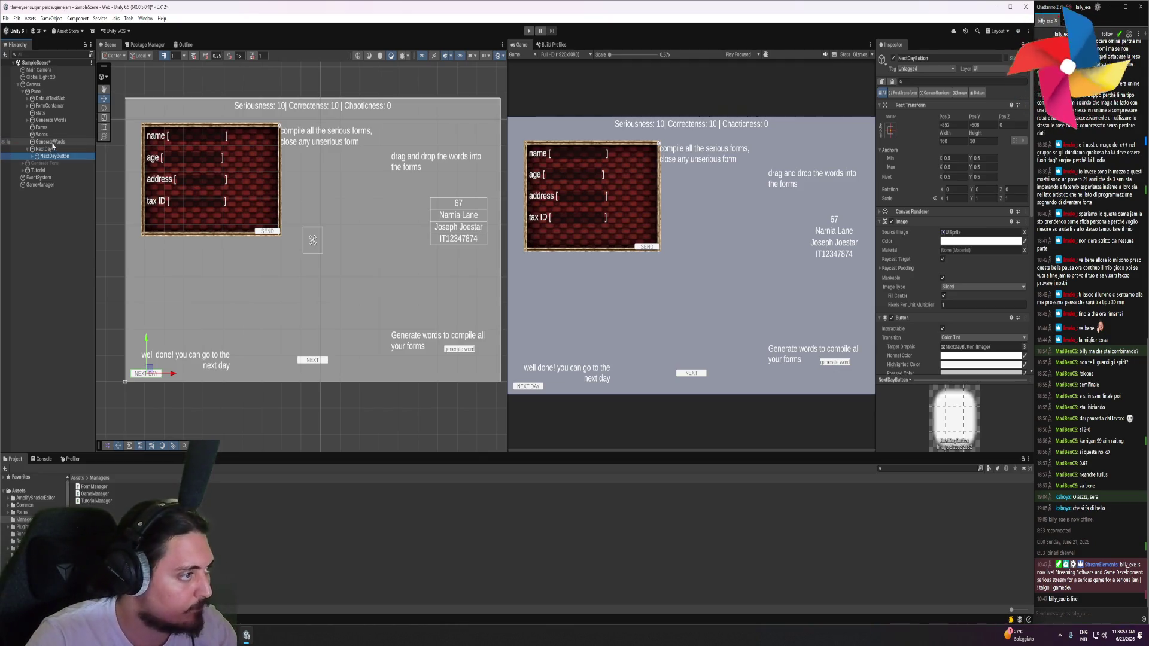
drag(52, 121, 63, 143)
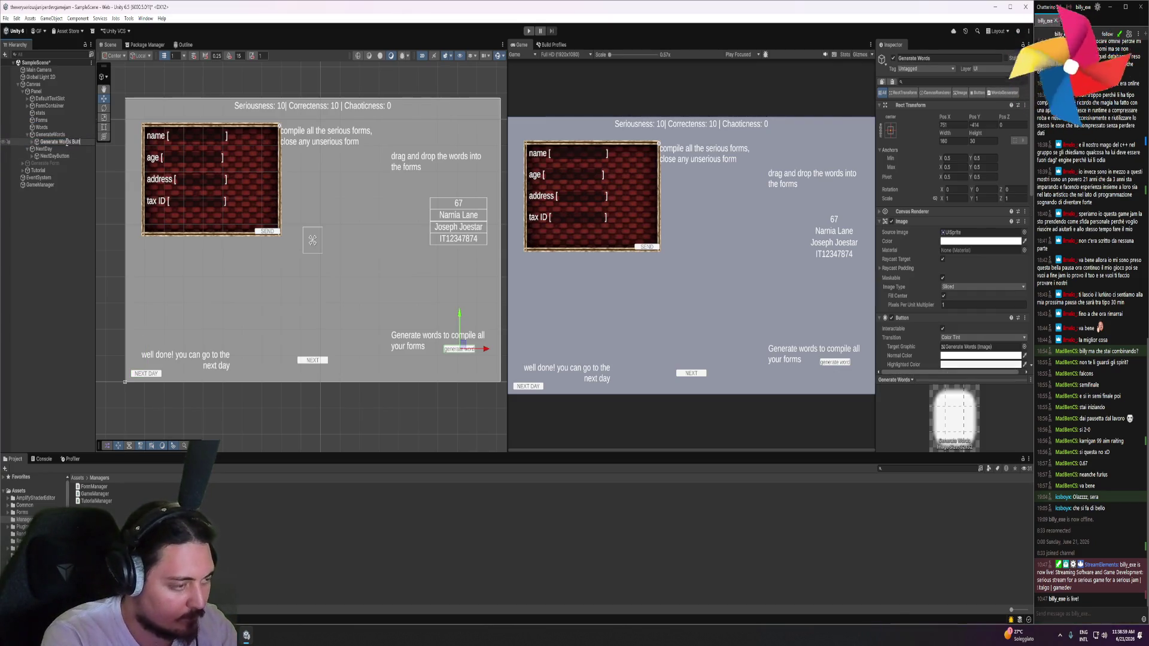
text(onm)
key(Return)
key(F2)
key(BackSpace)
key(Return)
click(55, 156)
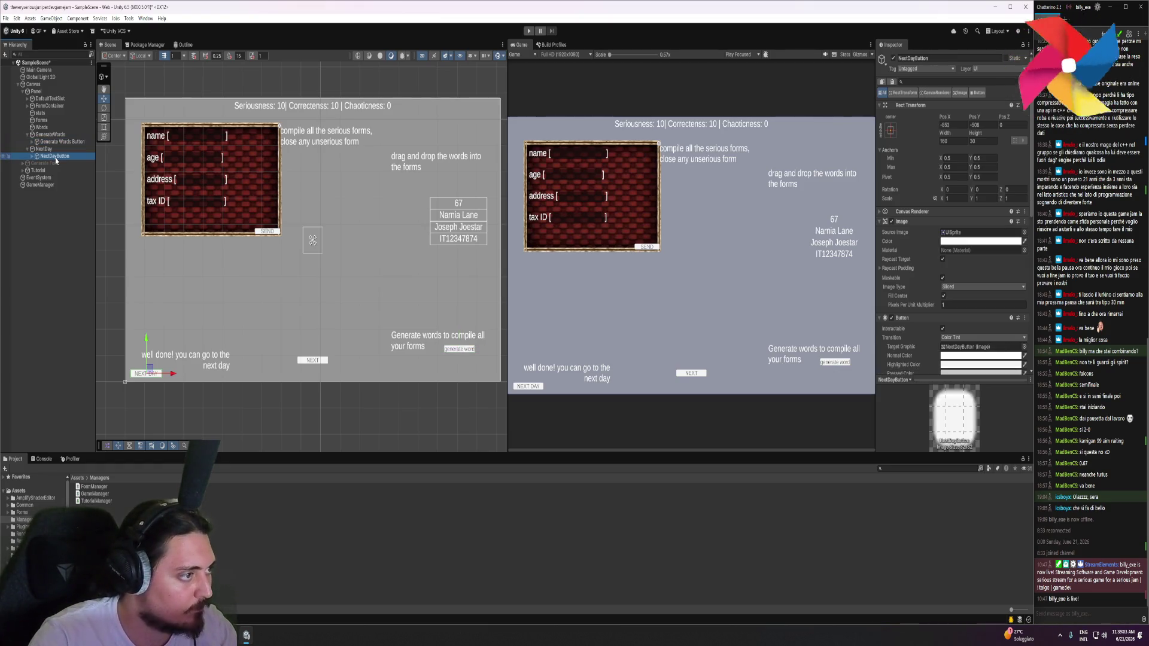
key(F2)
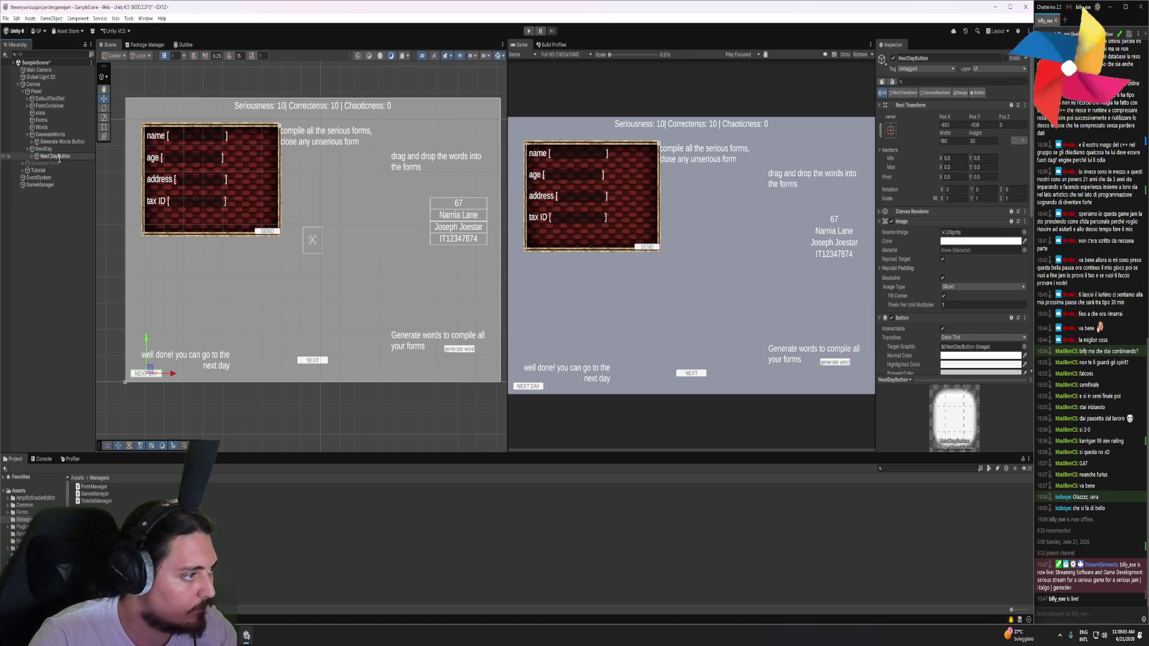
key(Return)
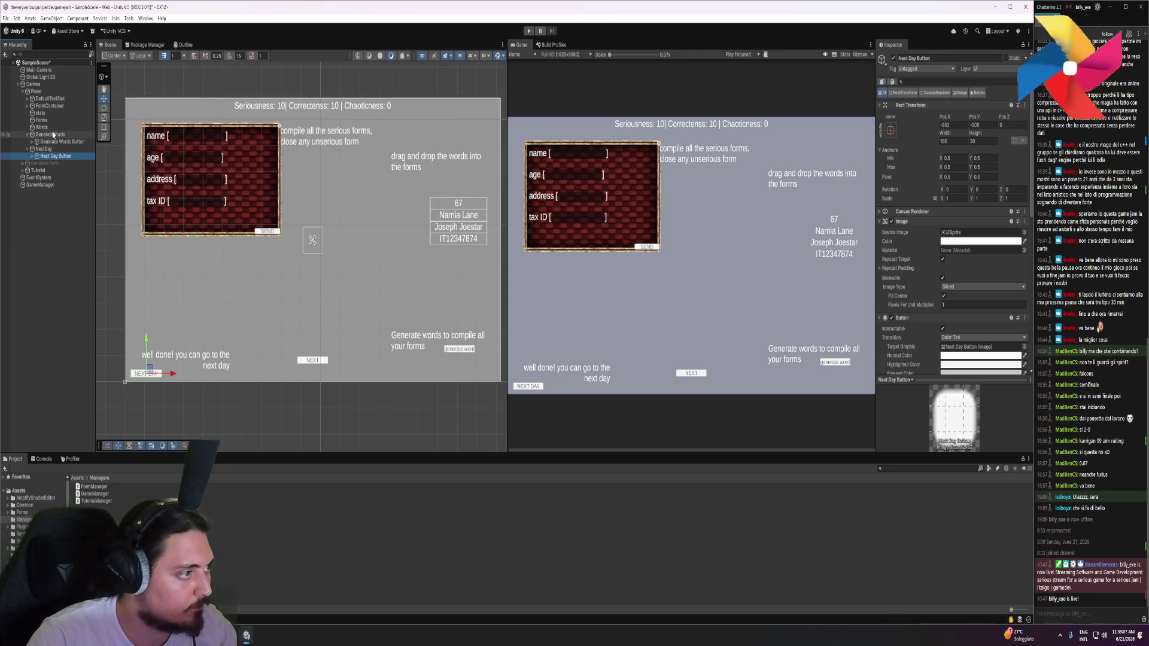
Move FormContainer into Forms, Tutorial 1 into GenerateWords and Tutorial 1 (1) into Words
mouse_move(50, 107)
mouse_down()
mouse_move(42, 127)
mouse_move(32, 119)
mouse_up()
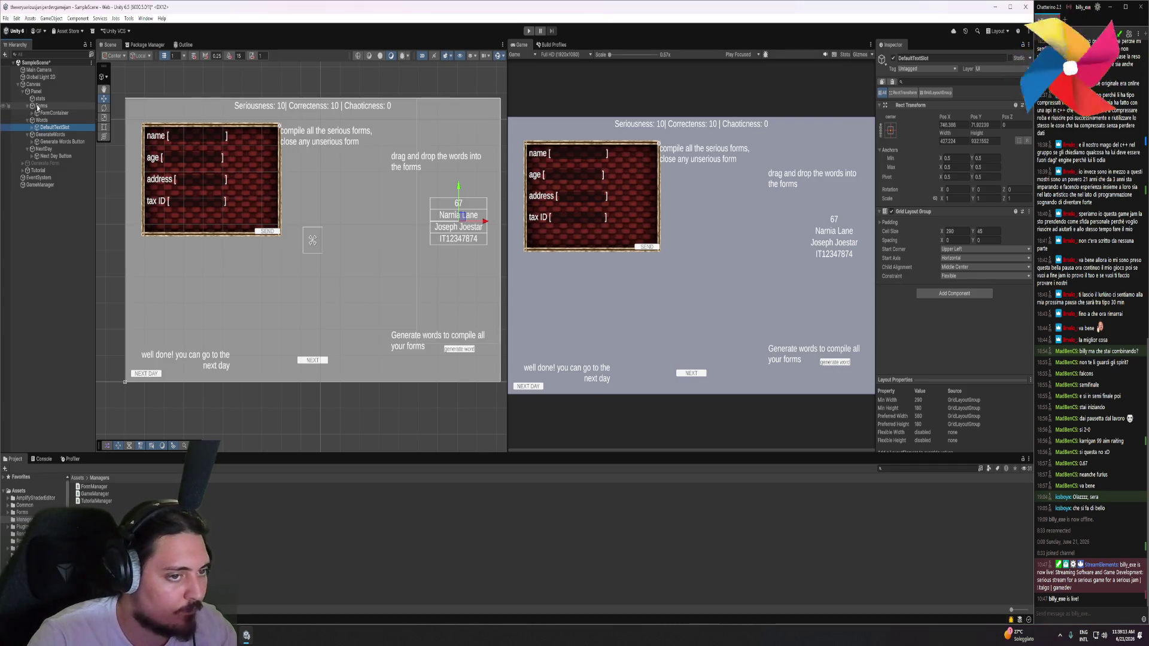
click(23, 171)
click(48, 178)
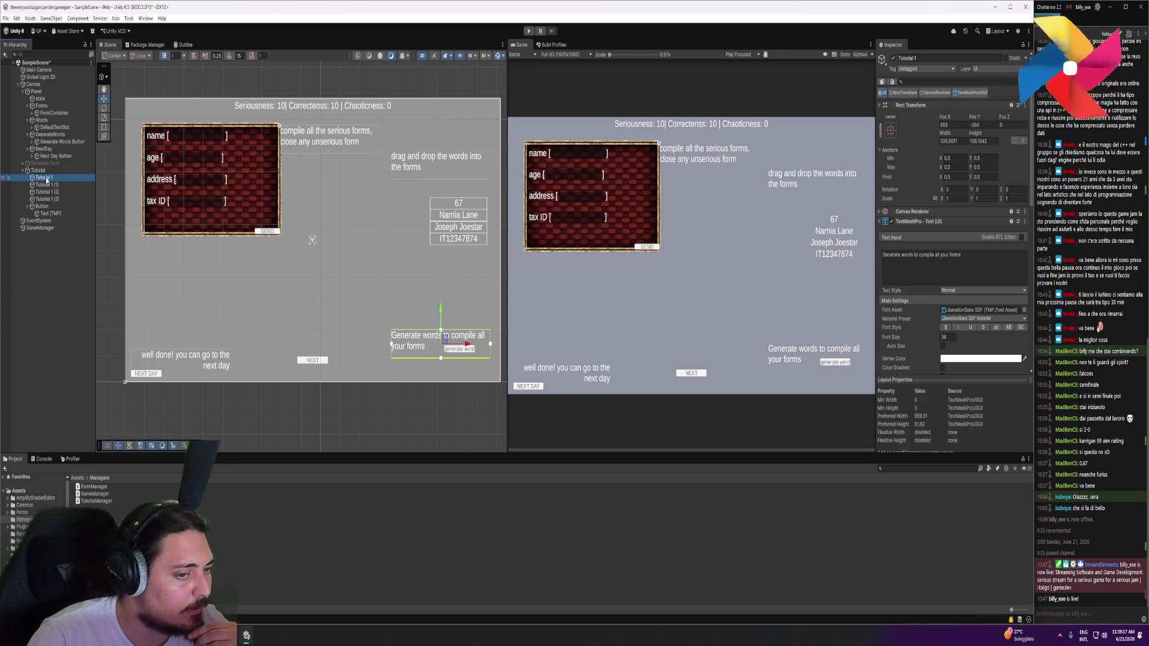
drag(46, 179, 53, 137)
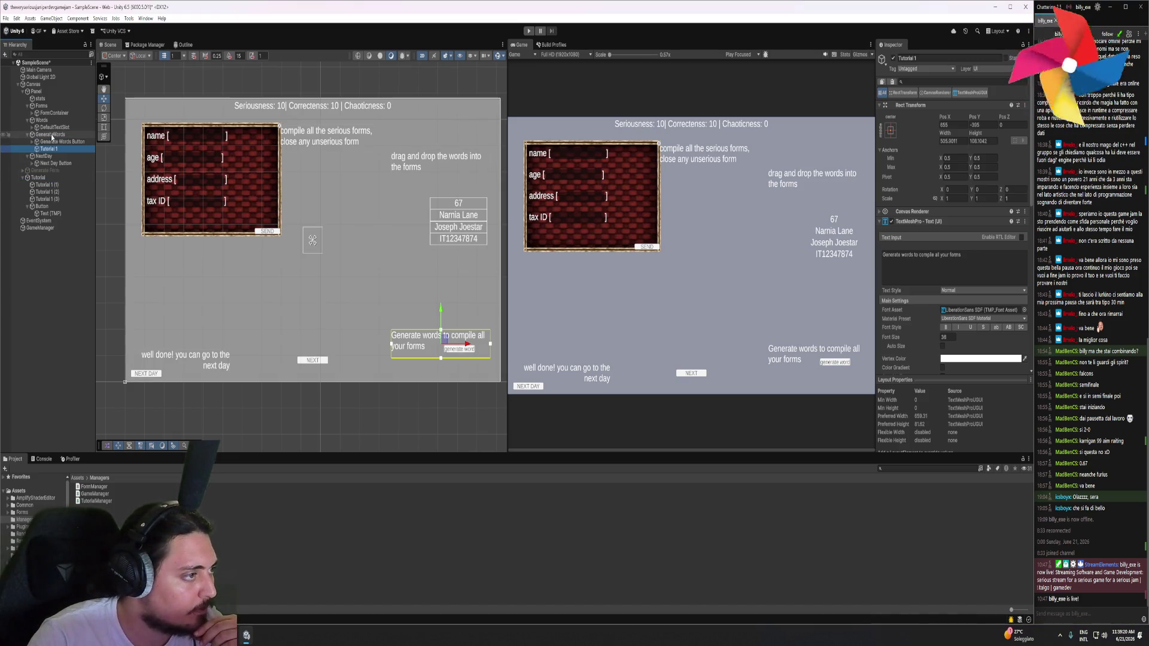
click(47, 185)
drag(48, 187, 48, 127)
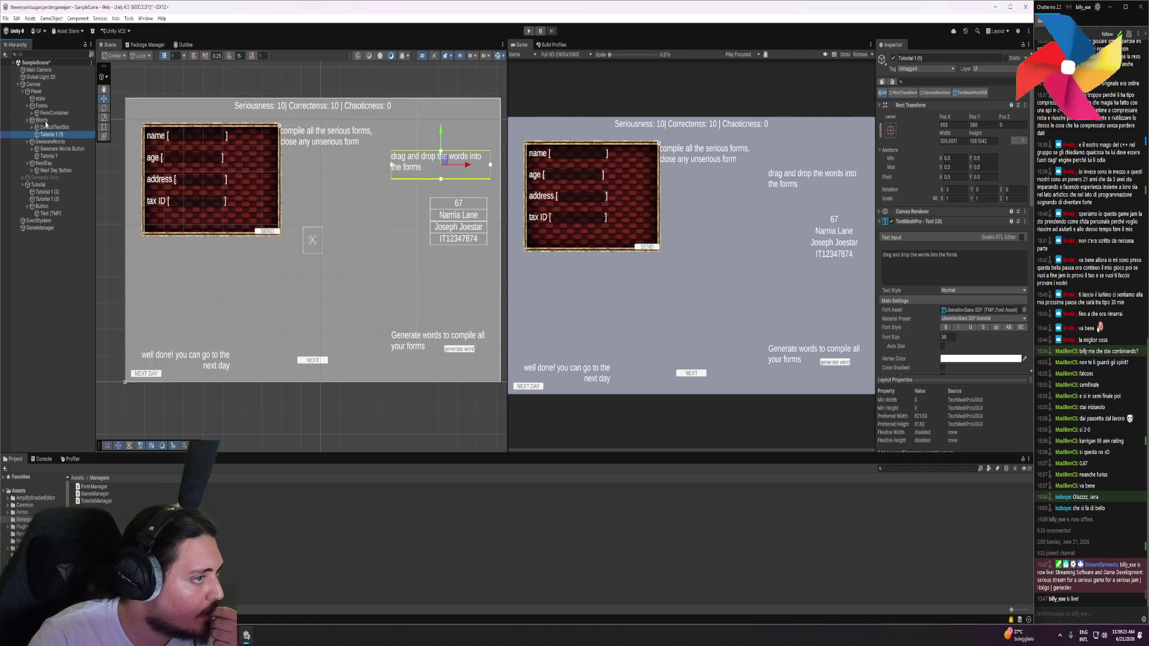
Move Tutorial 1 (2) into Forms and the well-done Tutorial 1 (3) into NextDay
click(46, 192)
drag(45, 195, 47, 116)
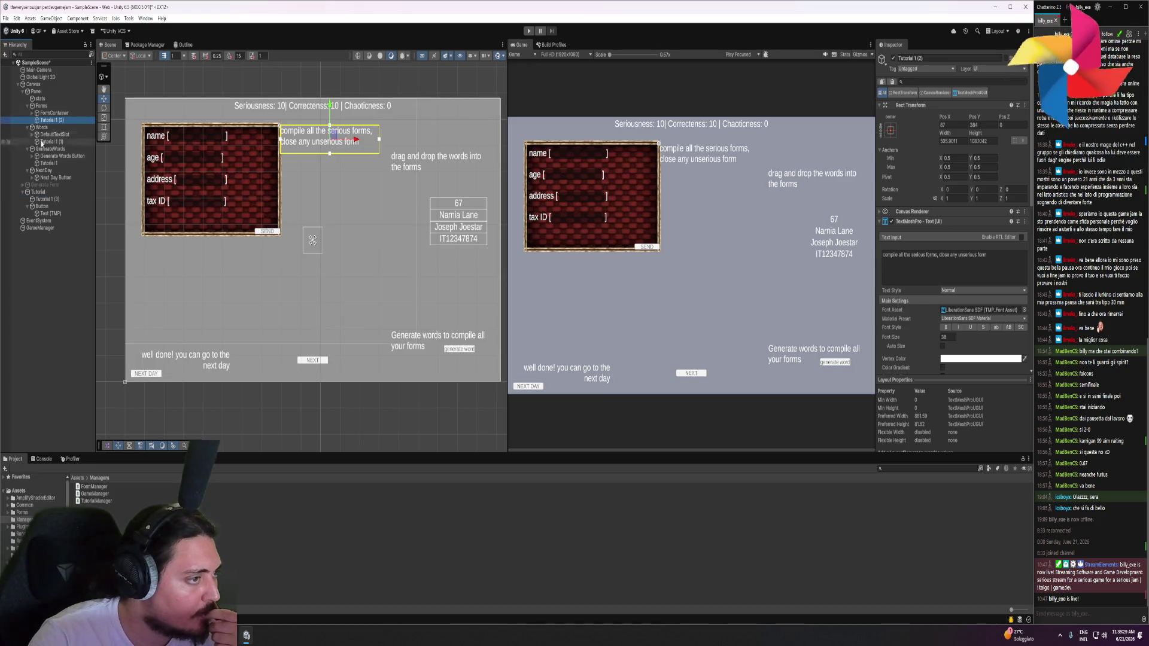
click(47, 199)
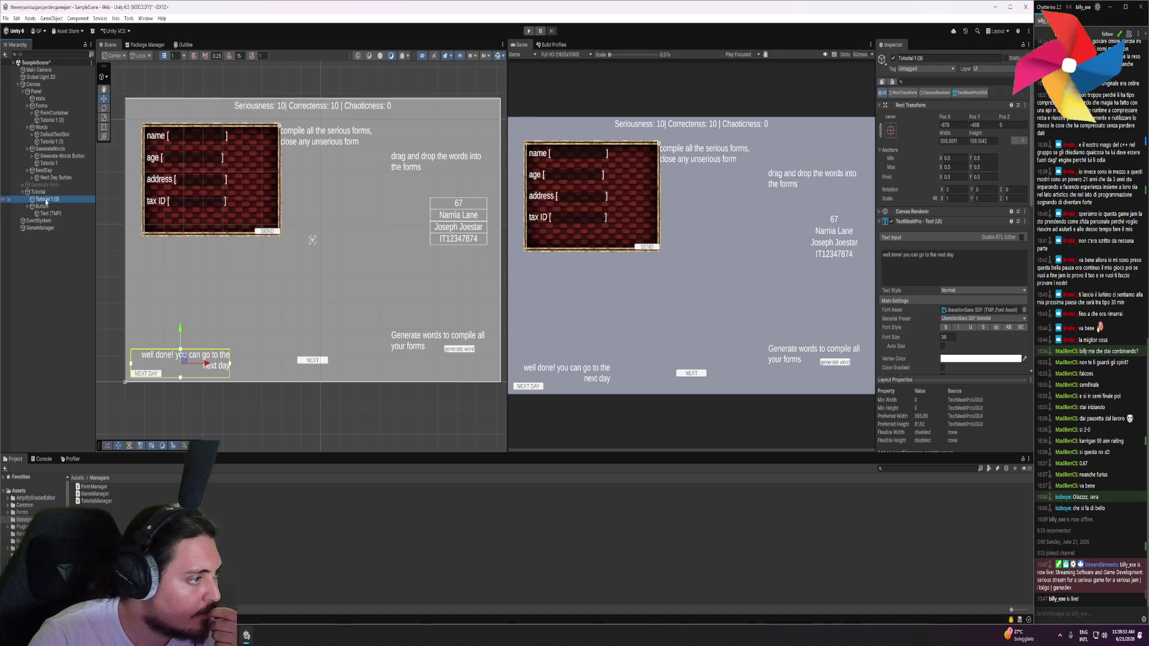
drag(47, 202, 48, 171)
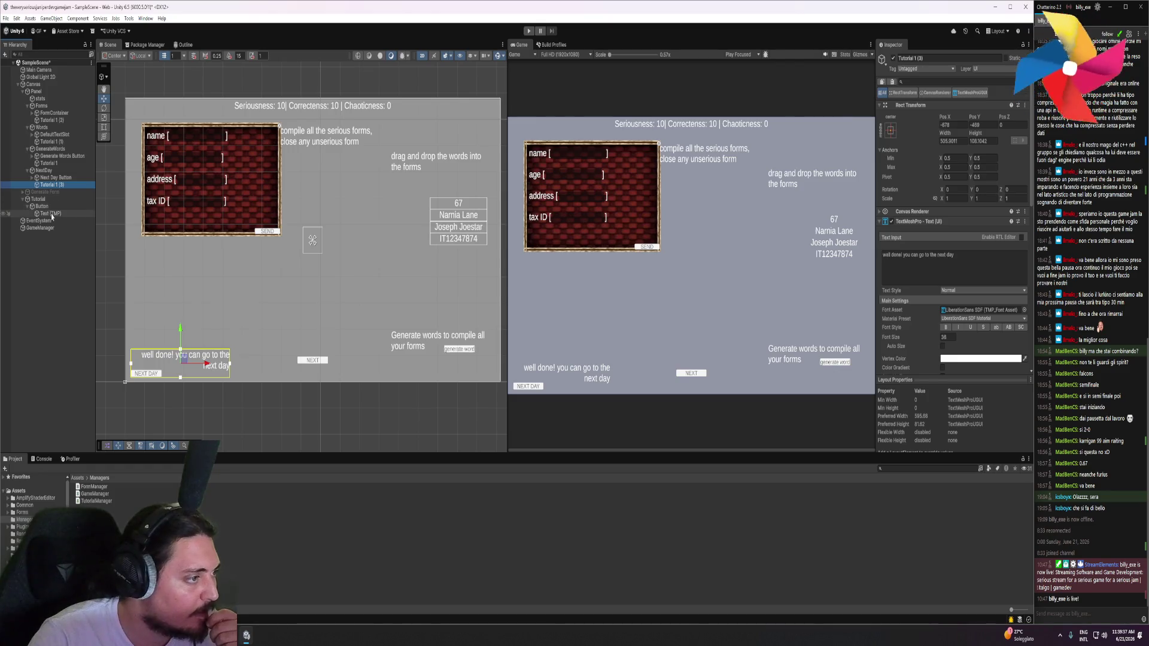
click(29, 207)
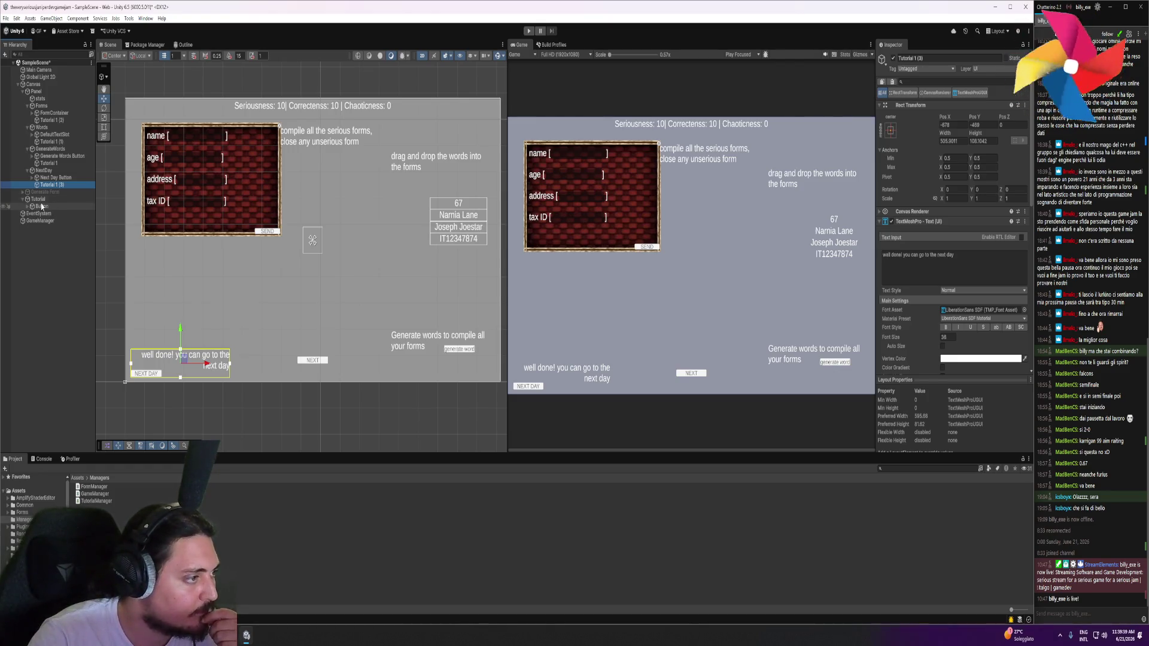
click(65, 121)
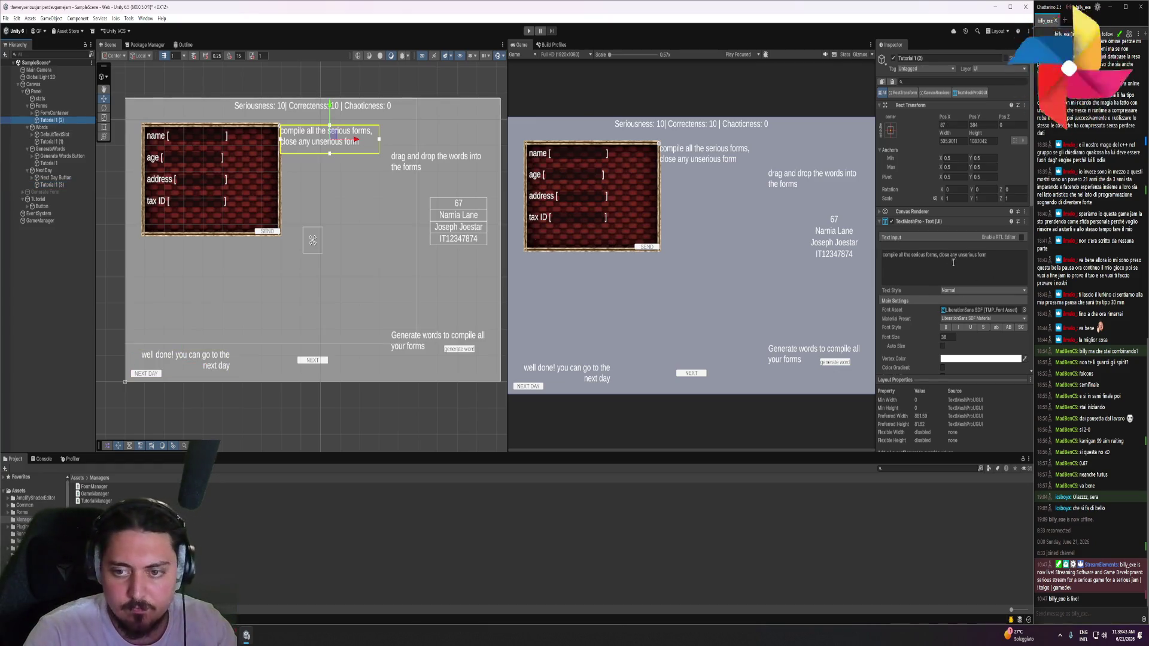
click(921, 221)
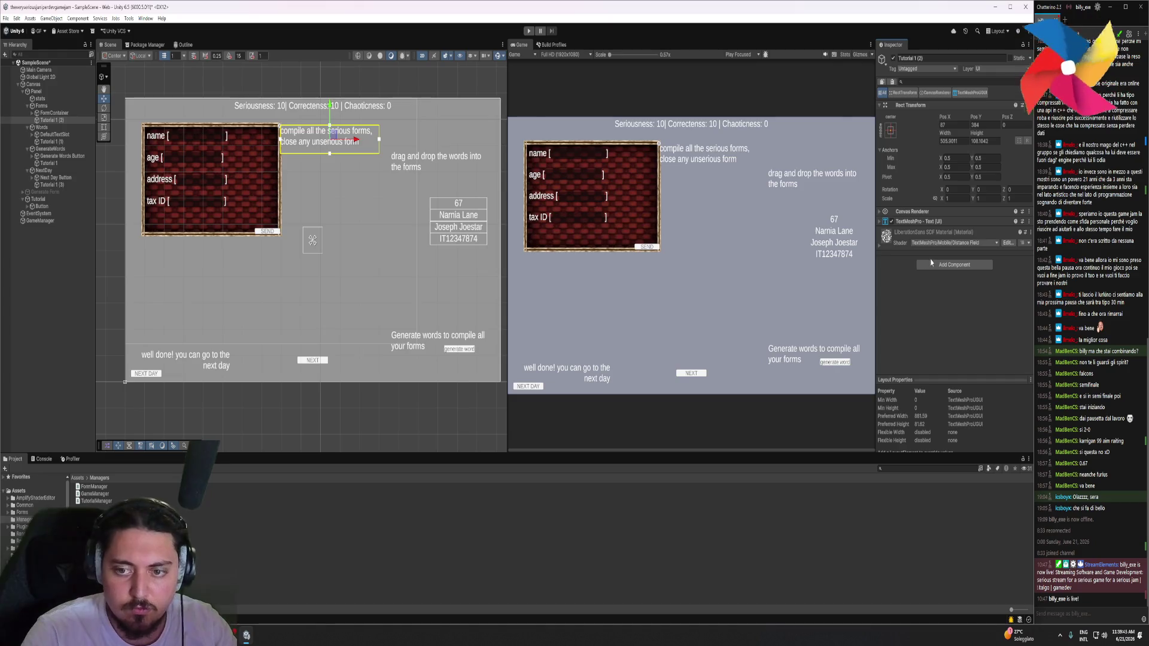
Try adding an Image component to Tutorial 1 (2) and dismiss the invalid-operation error
click(954, 265)
text(ima)
click(936, 296)
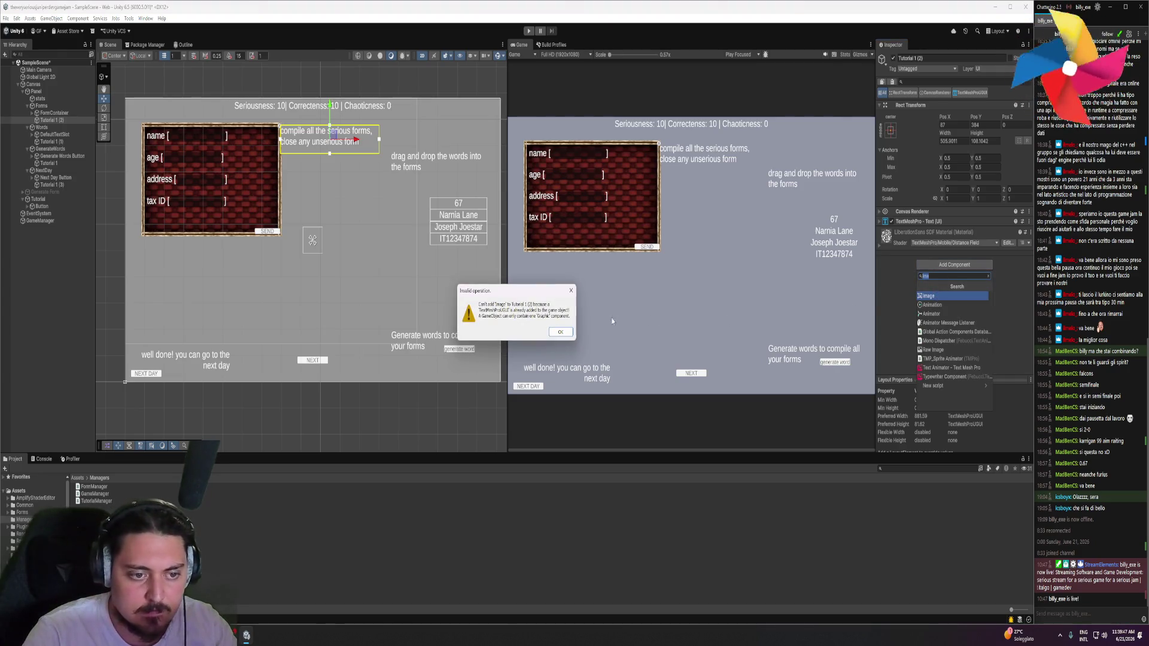
drag(492, 304, 549, 316)
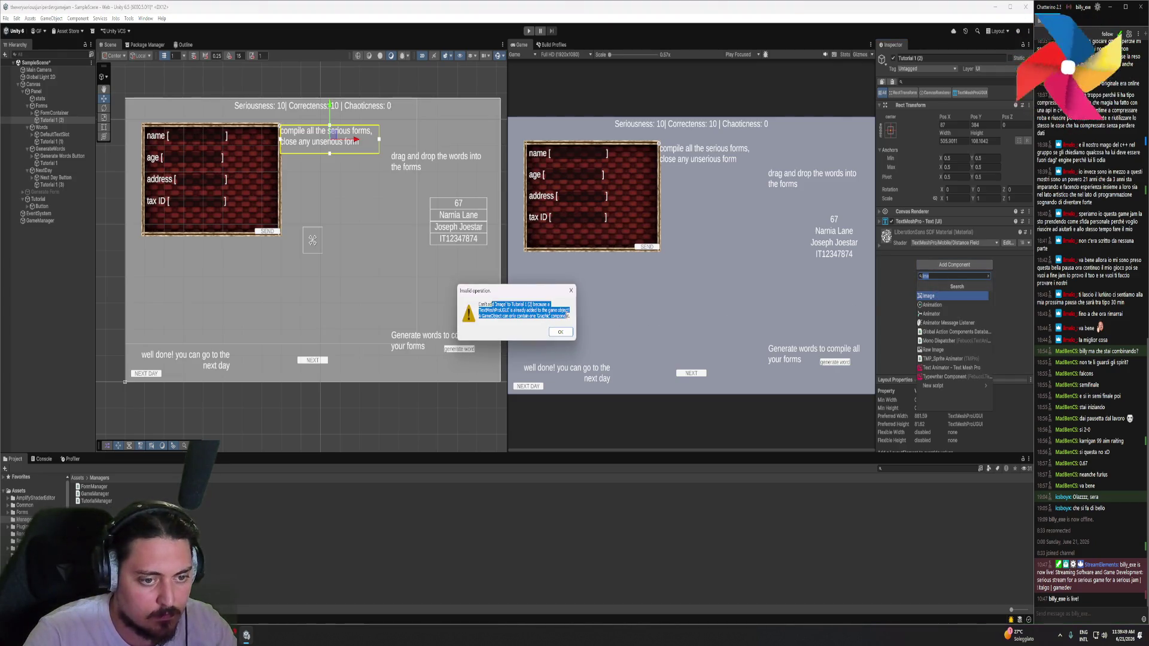
click(560, 331)
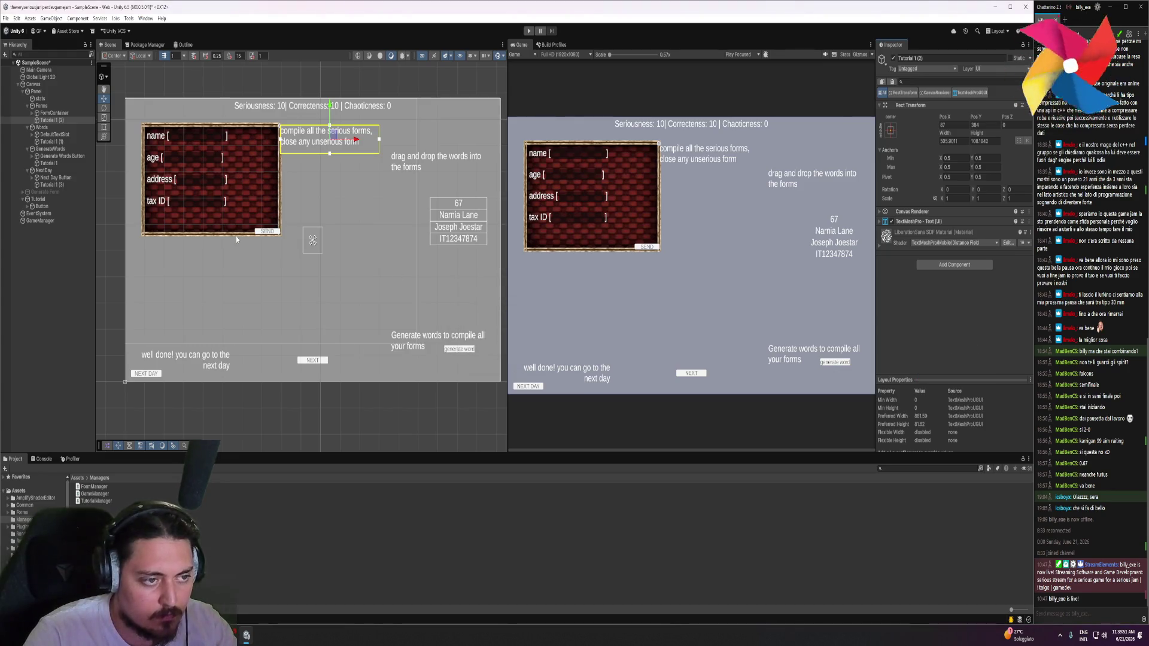
click(53, 122)
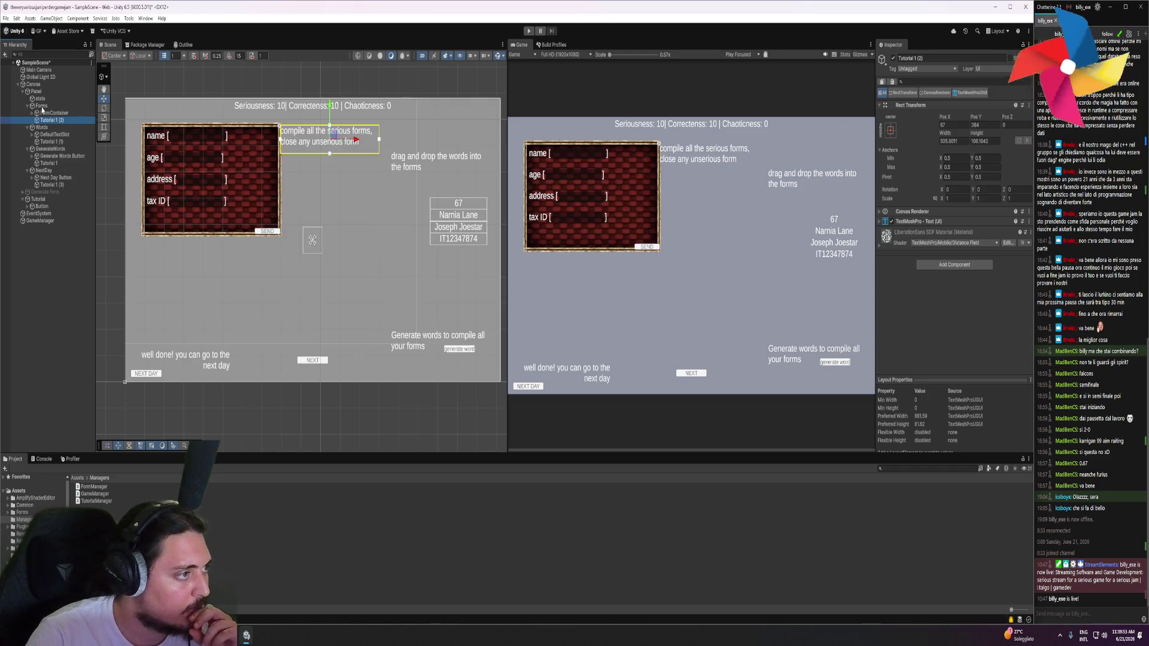
Add a UI Image named Tutorial inside the Forms group
right_click(42, 108)
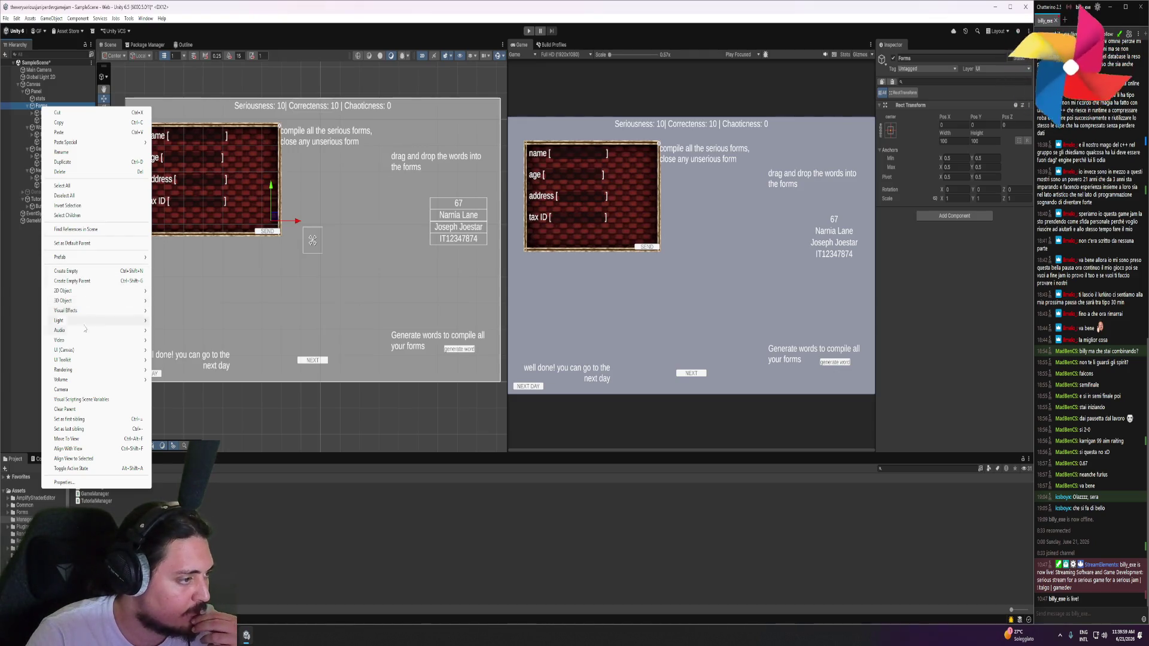
mouse_move(96, 350)
click(168, 350)
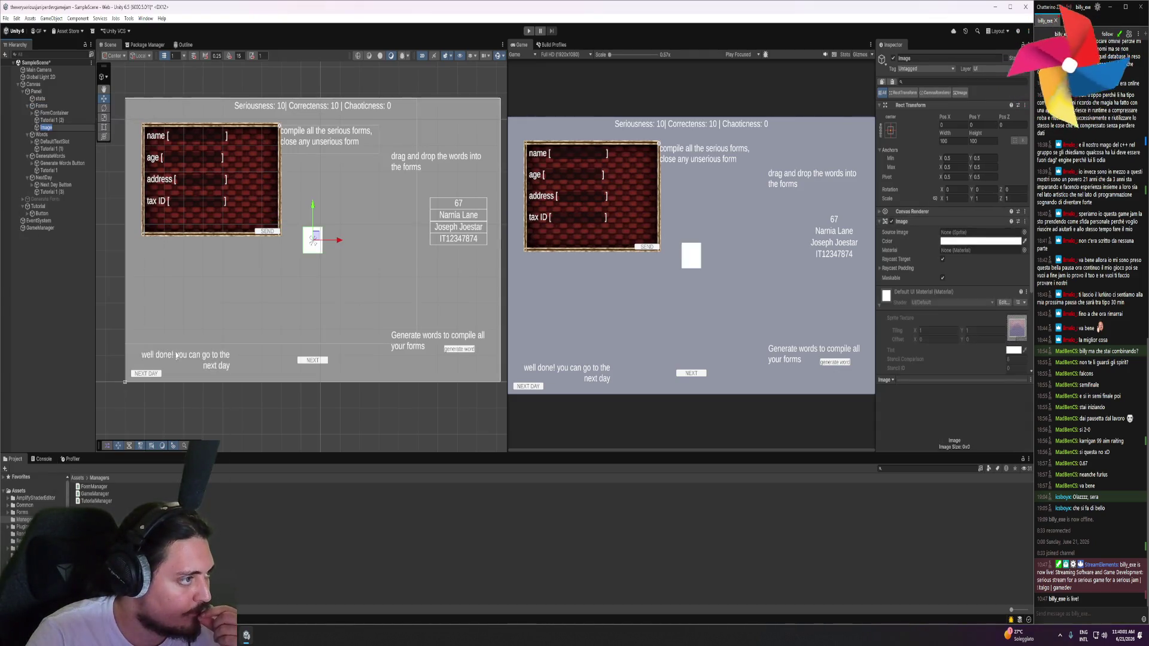
text(Tutorial)
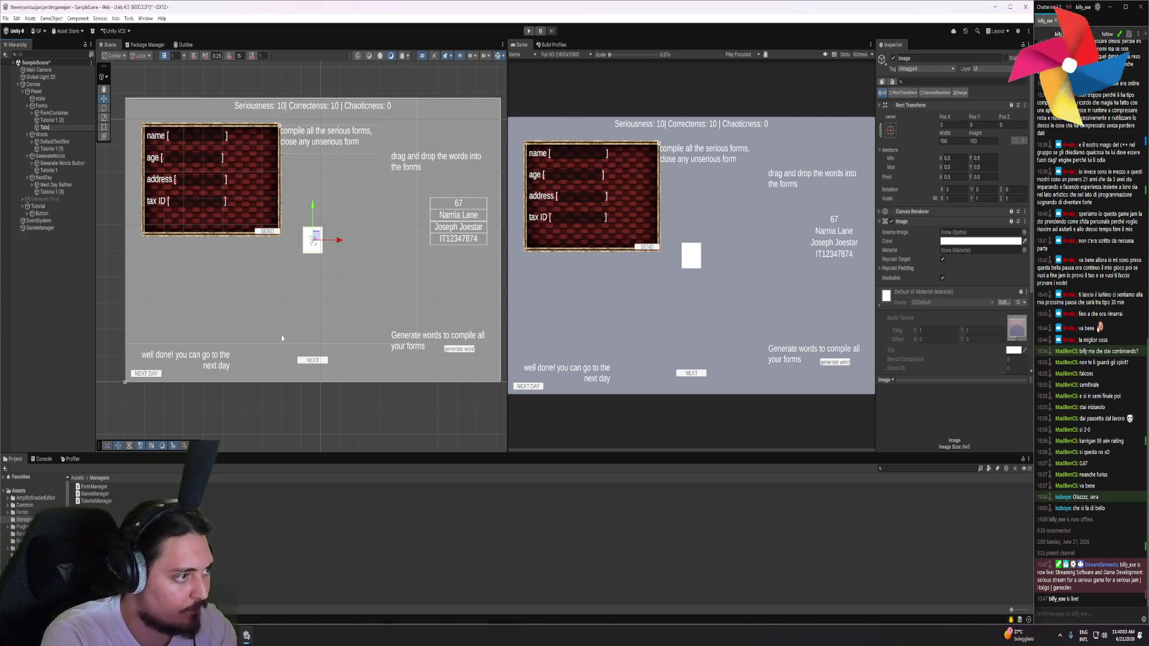
key(Return)
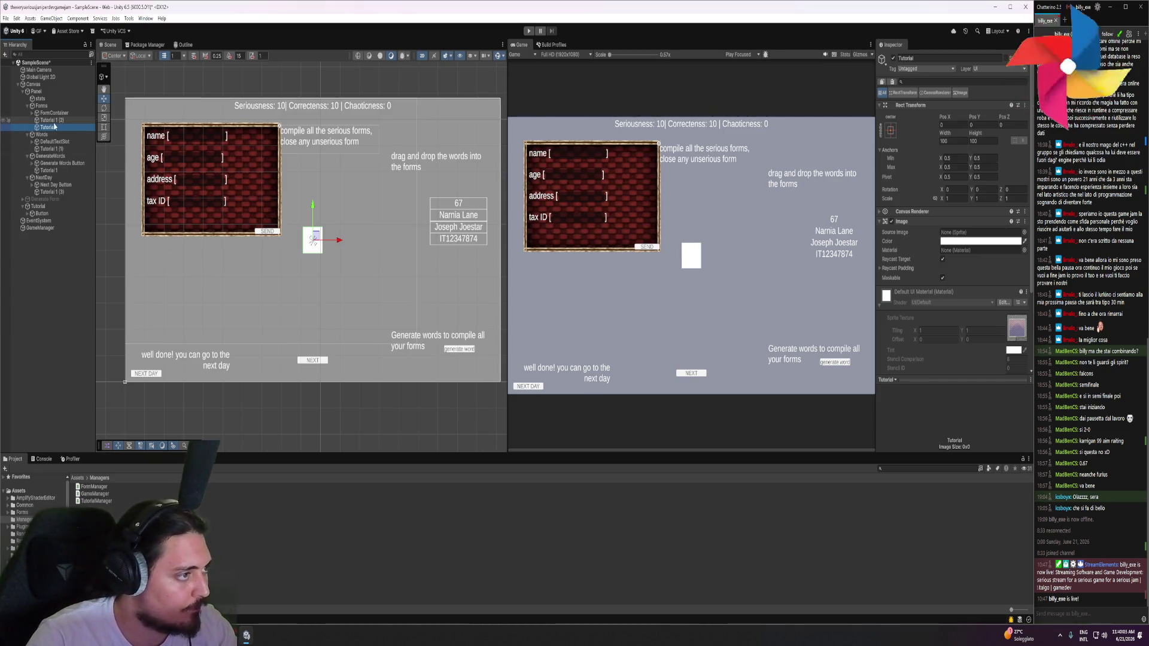
Rename Tutorial 1 (2) to Tutorial Text and nest it under the Tutorial image
click(53, 120)
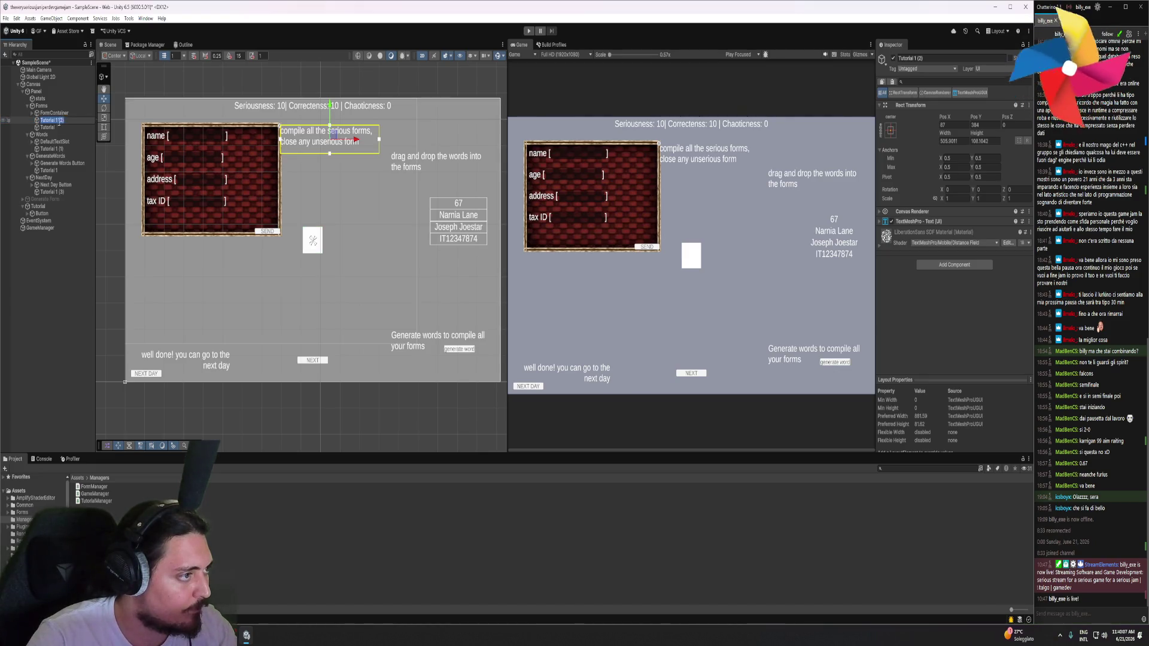
key(BackSpace)
key(BackSpace)
key(BackSpace)
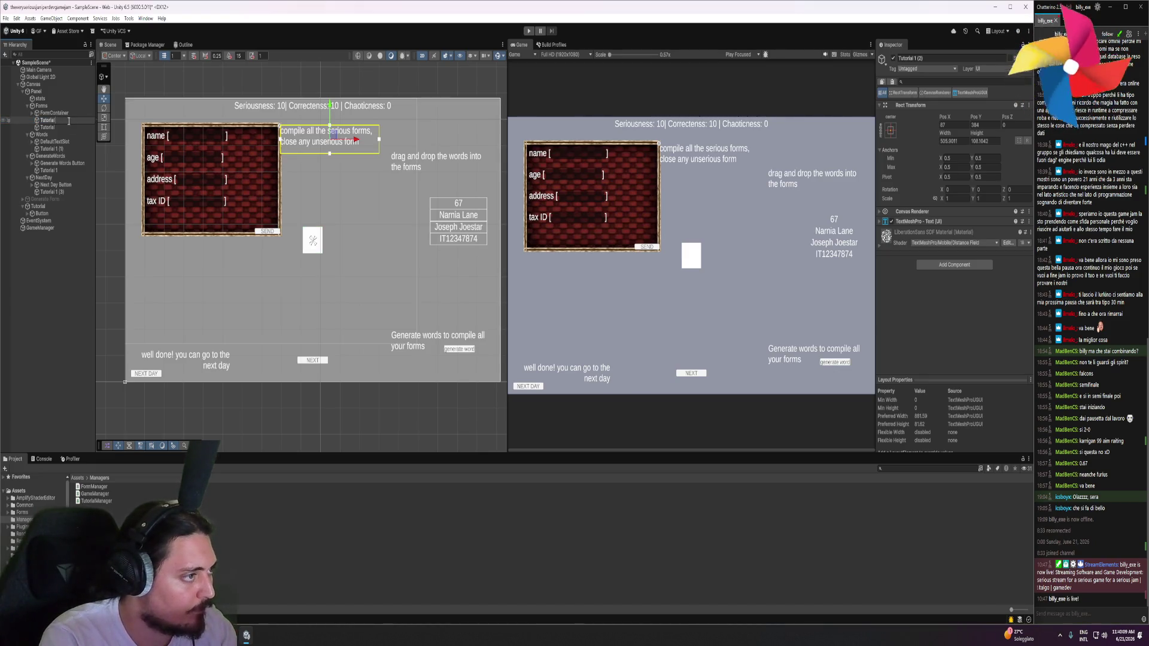
text( Text)
key(Return)
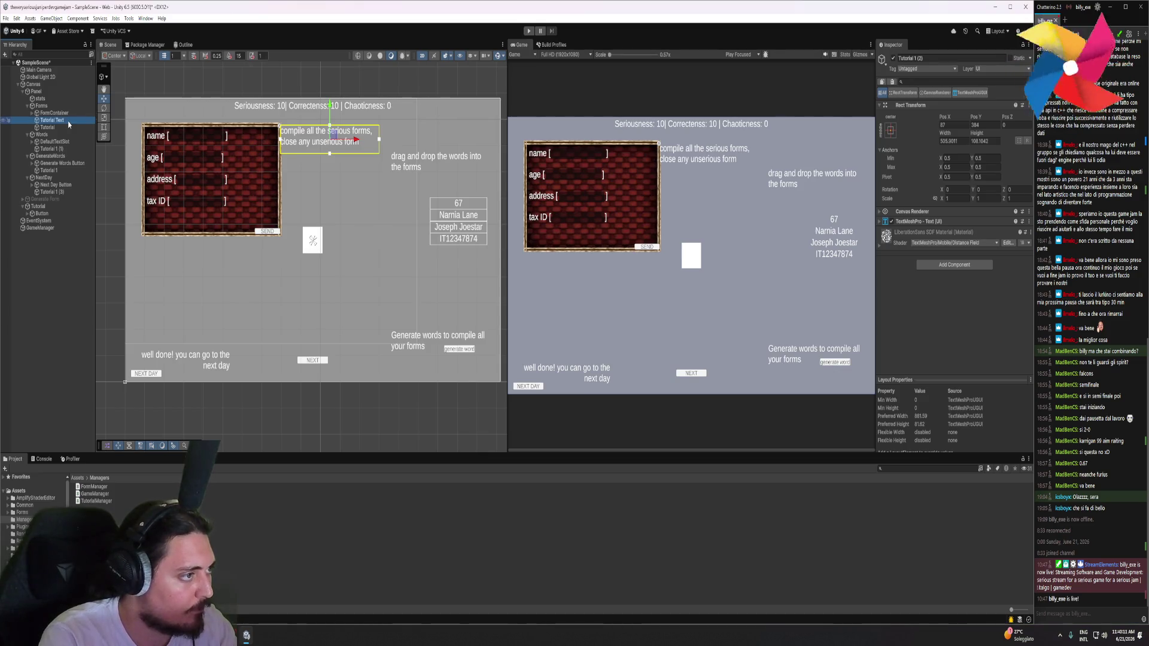
drag(69, 124, 50, 130)
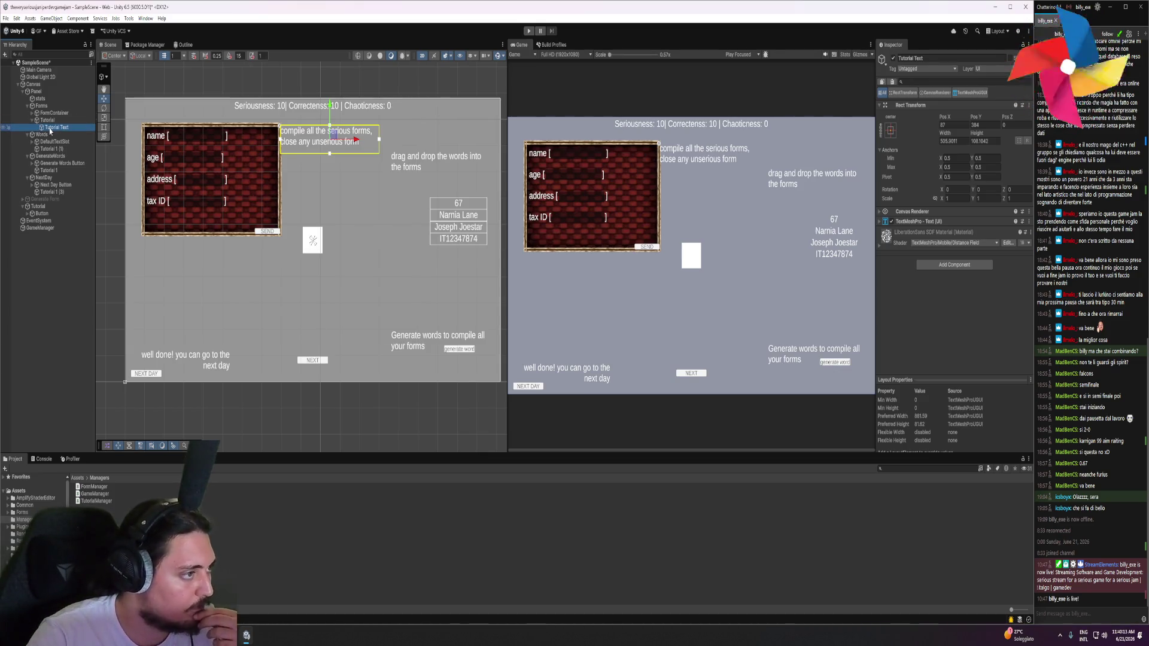
Set the Tutorial image's colour to solid black (000000) at full opacity
click(47, 120)
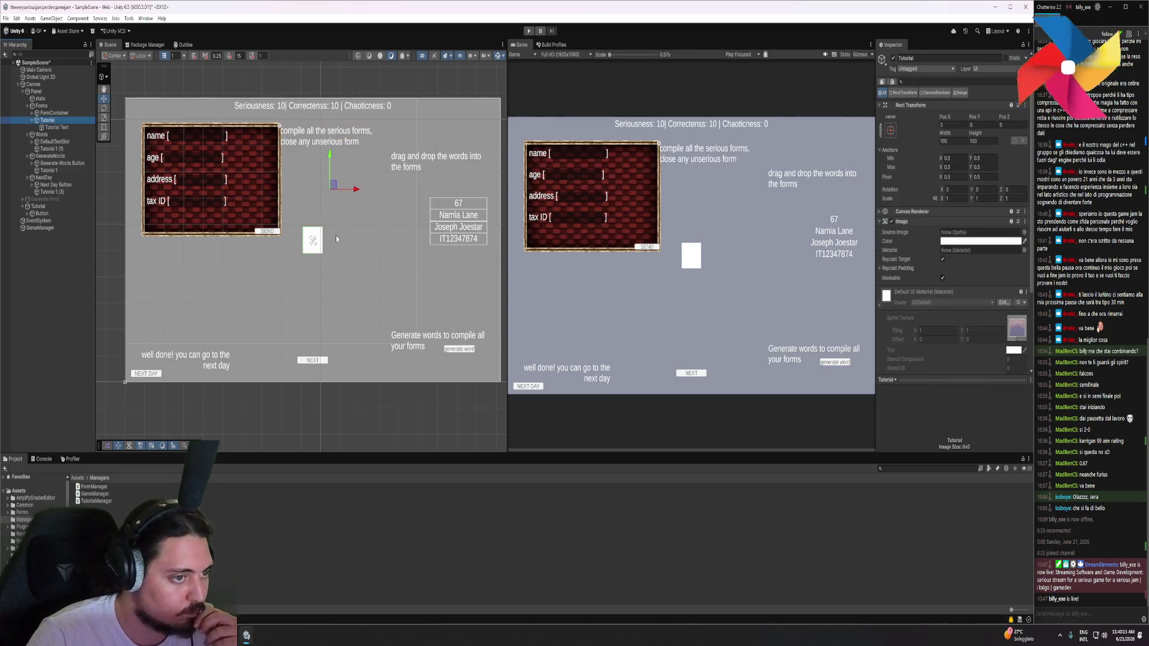
click(981, 241)
click(1000, 324)
mouse_move(1001, 324)
mouse_down()
mouse_move(990, 327)
mouse_move(997, 338)
mouse_up()
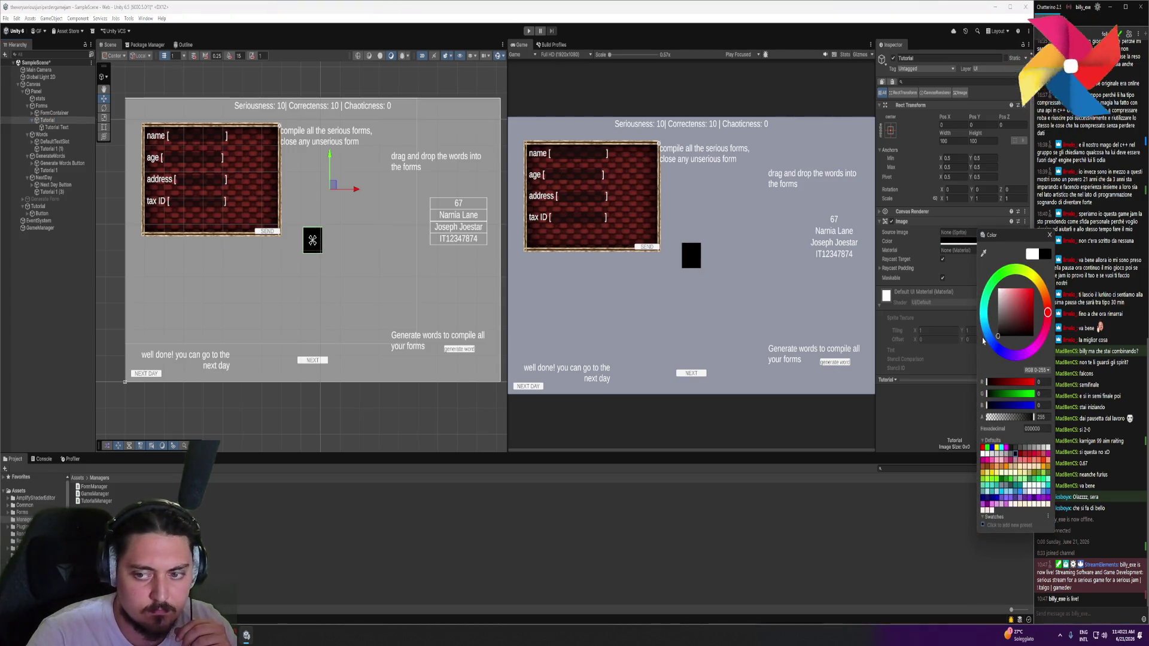
mouse_move(1033, 417)
mouse_down()
mouse_move(1017, 417)
mouse_move(1042, 419)
mouse_up()
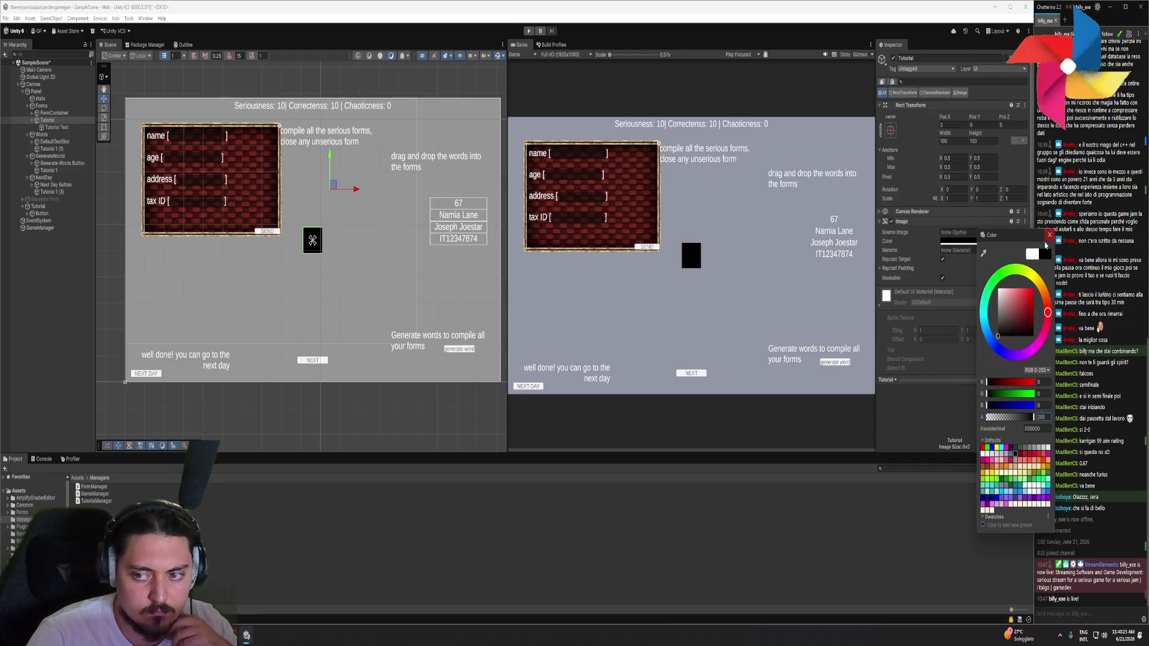
click(1049, 236)
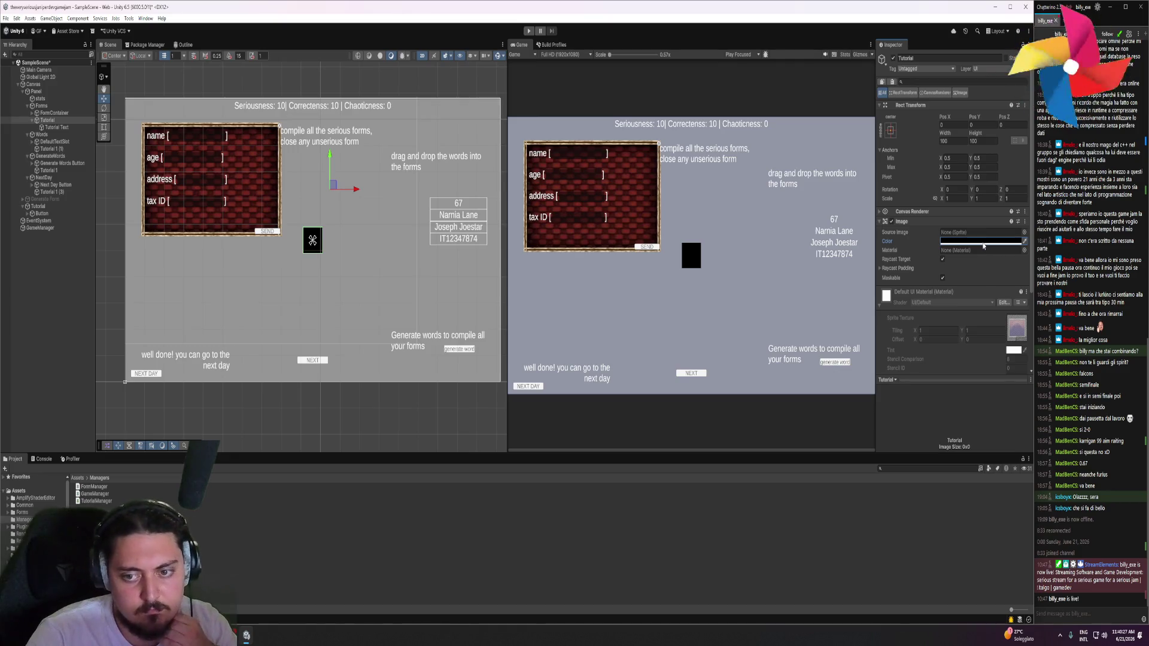
click(922, 211)
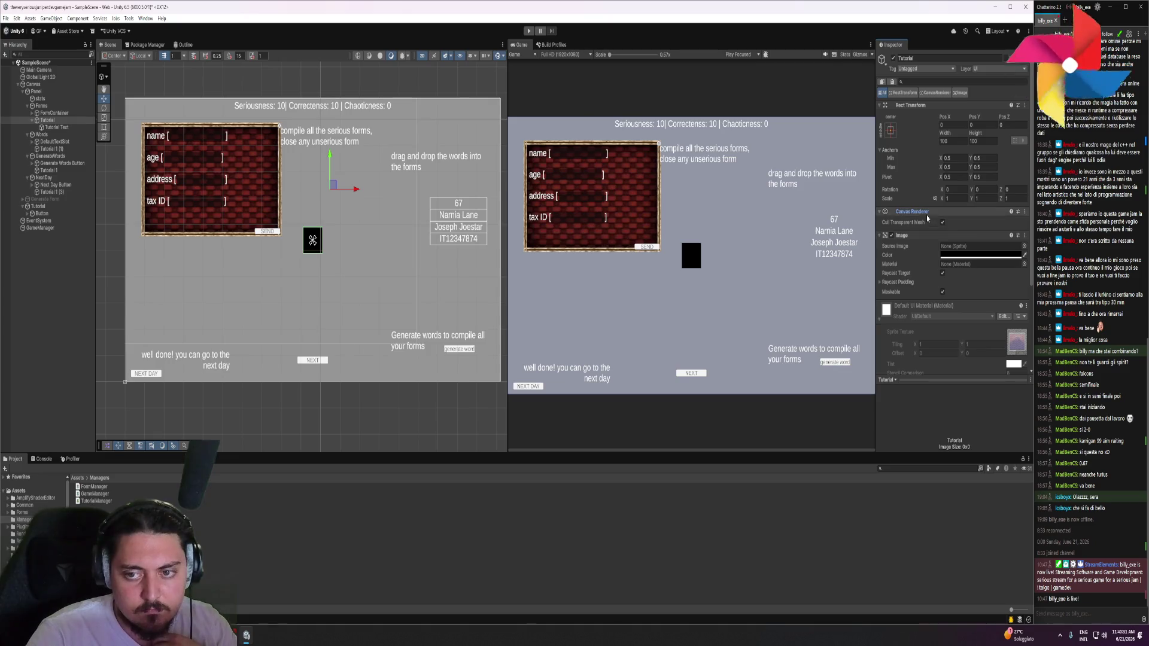
click(926, 213)
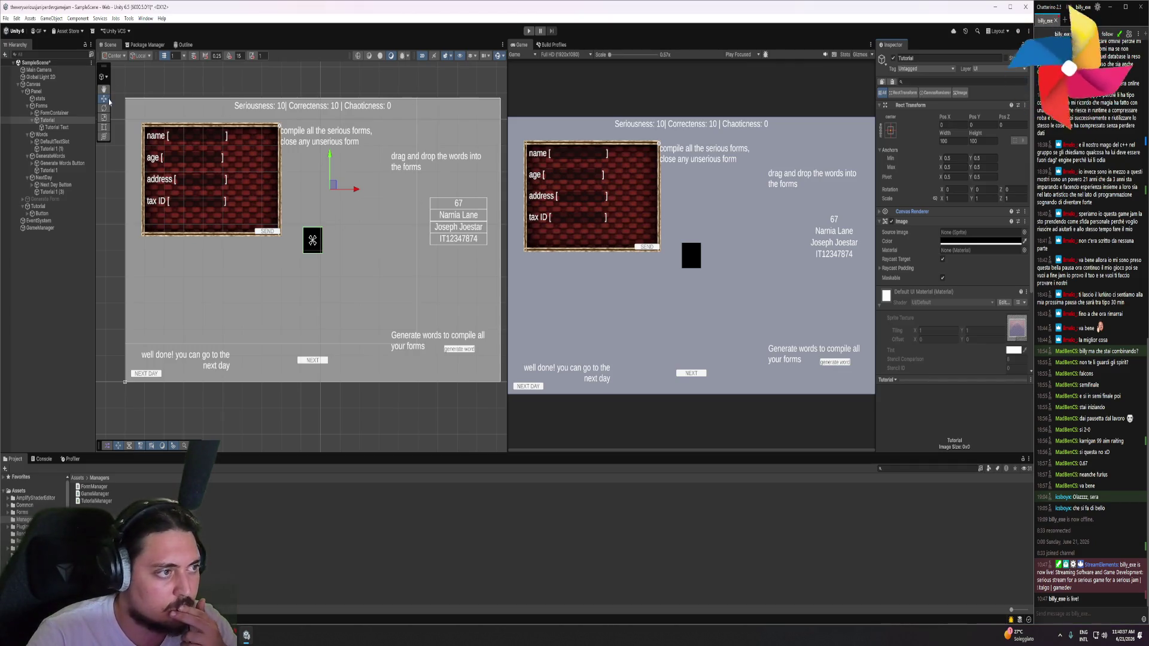
Stretch the black Tutorial image with the Rect tool to cover most of the canvas
click(105, 128)
mouse_move(299, 225)
mouse_down()
mouse_move(239, 193)
mouse_move(125, 97)
mouse_up()
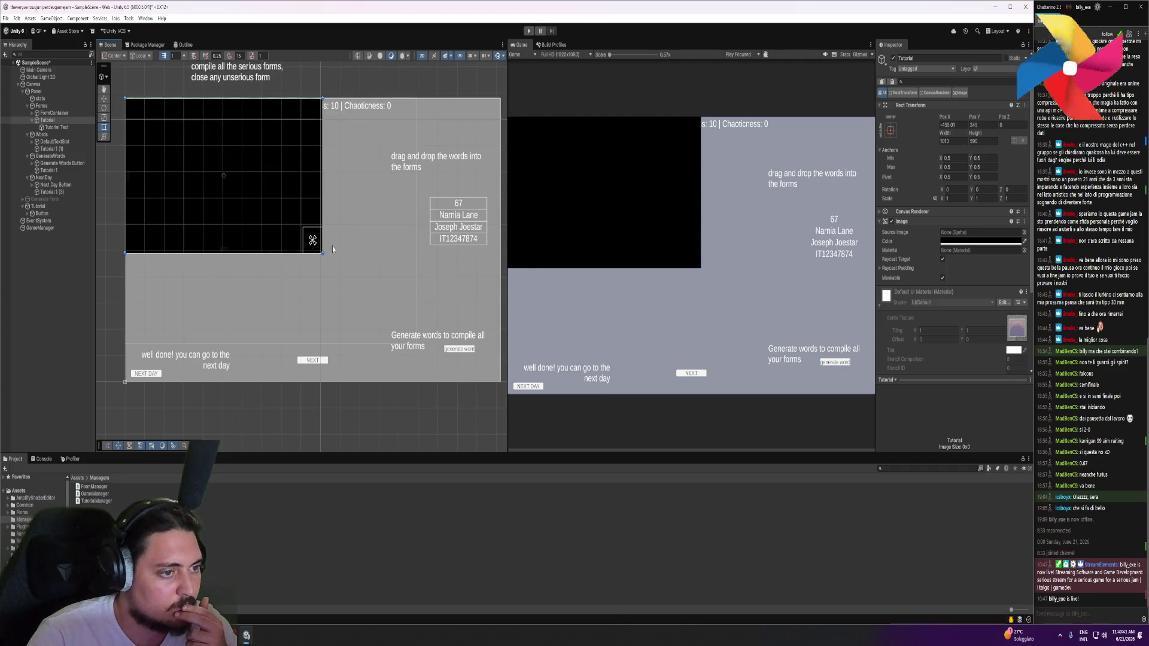
drag(323, 254, 417, 344)
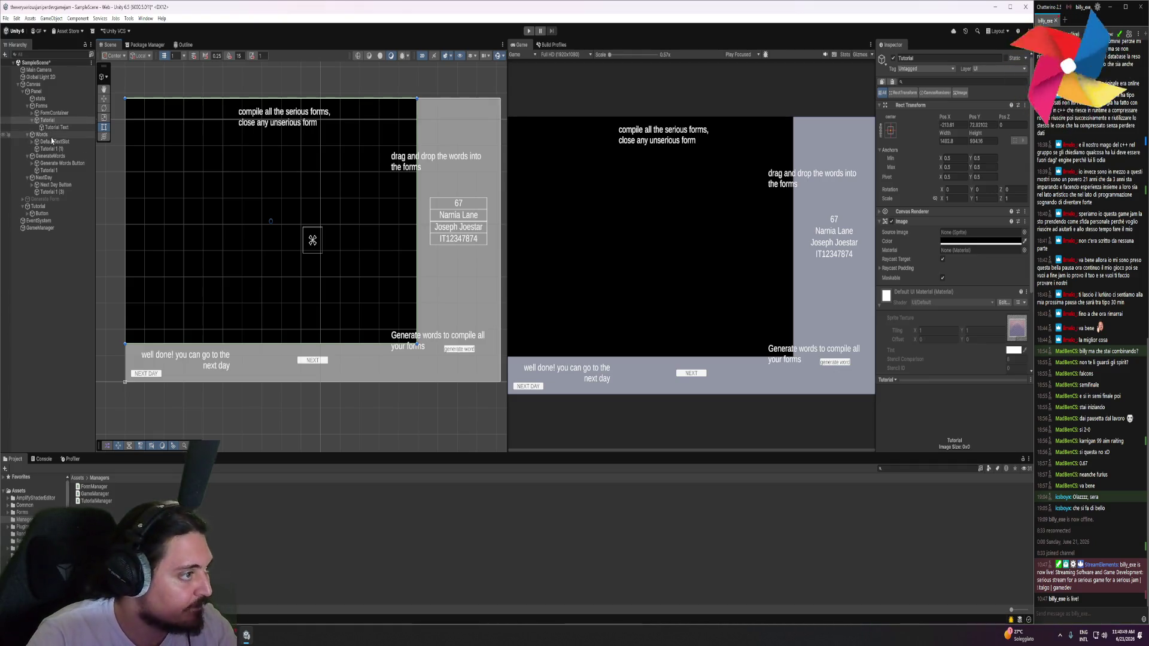
click(51, 136)
right_click(51, 138)
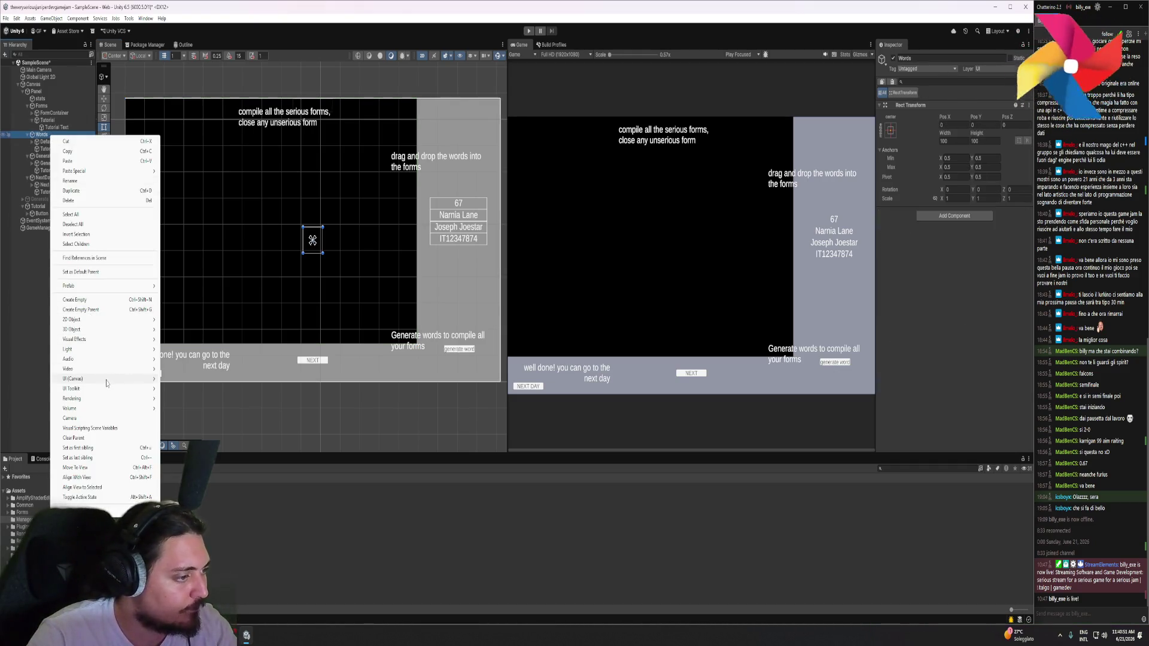
Add a Tutorial image in Words and nest the renamed Tutorial Text under it
mouse_move(149, 379)
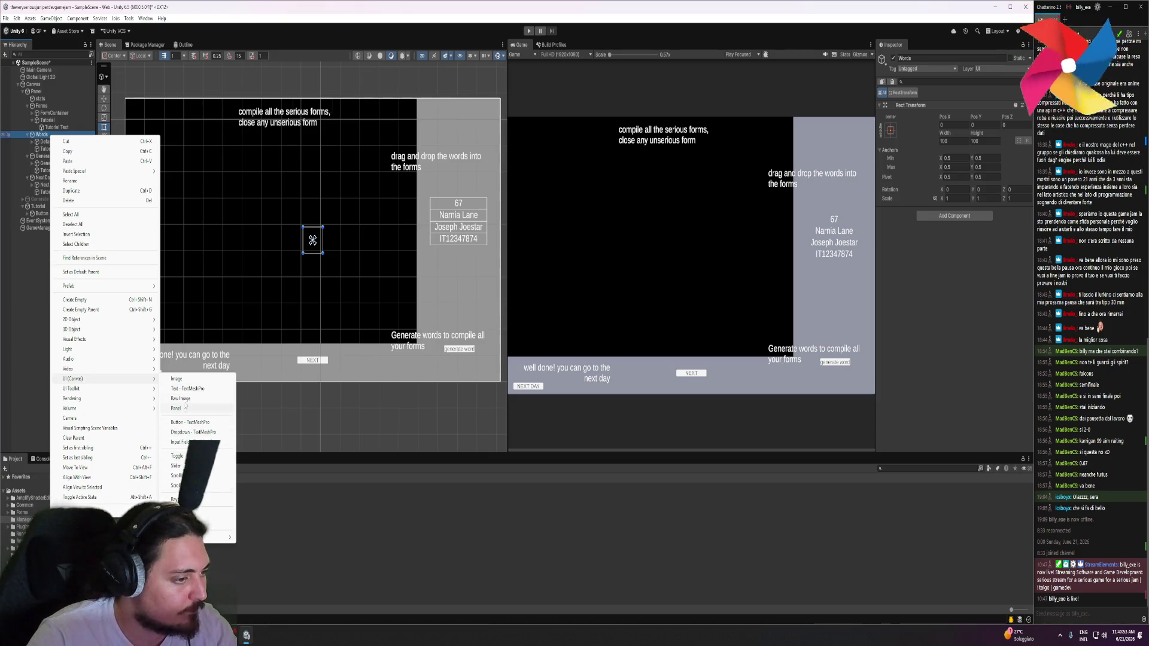
click(180, 379)
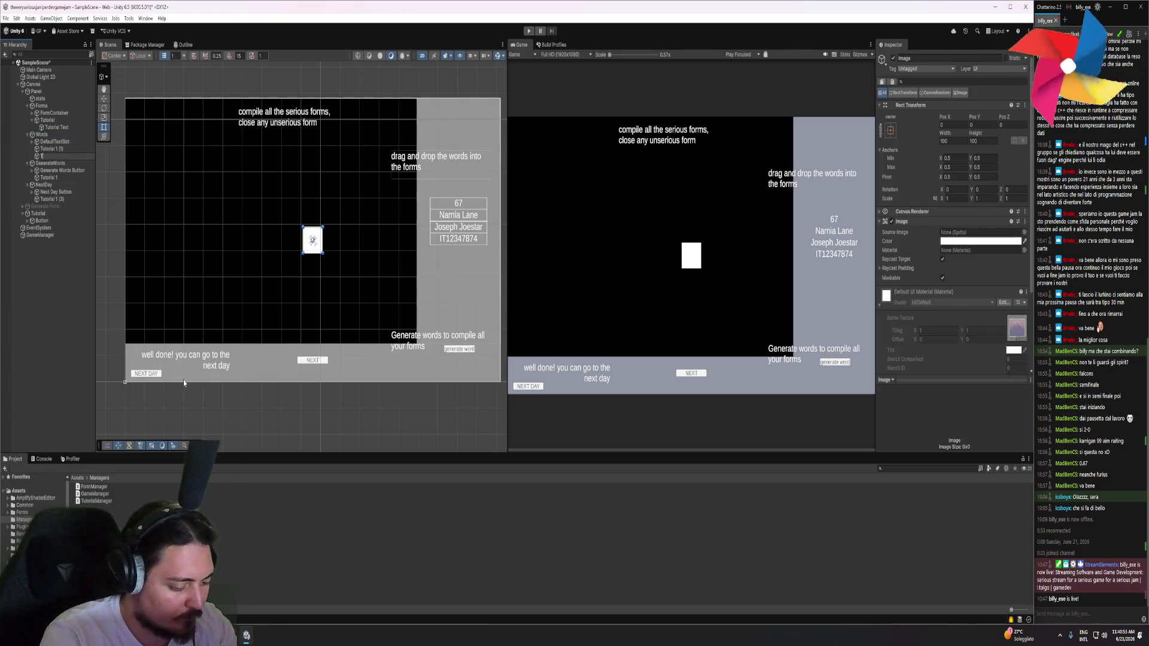
text(utorial)
key(Return)
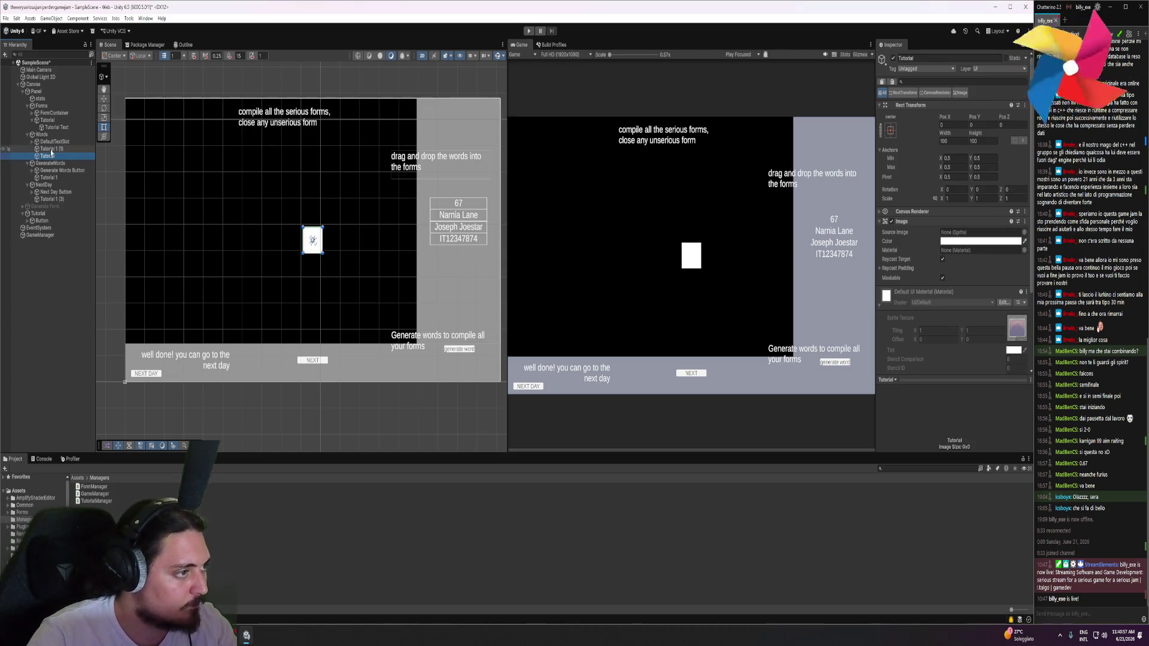
click(51, 149)
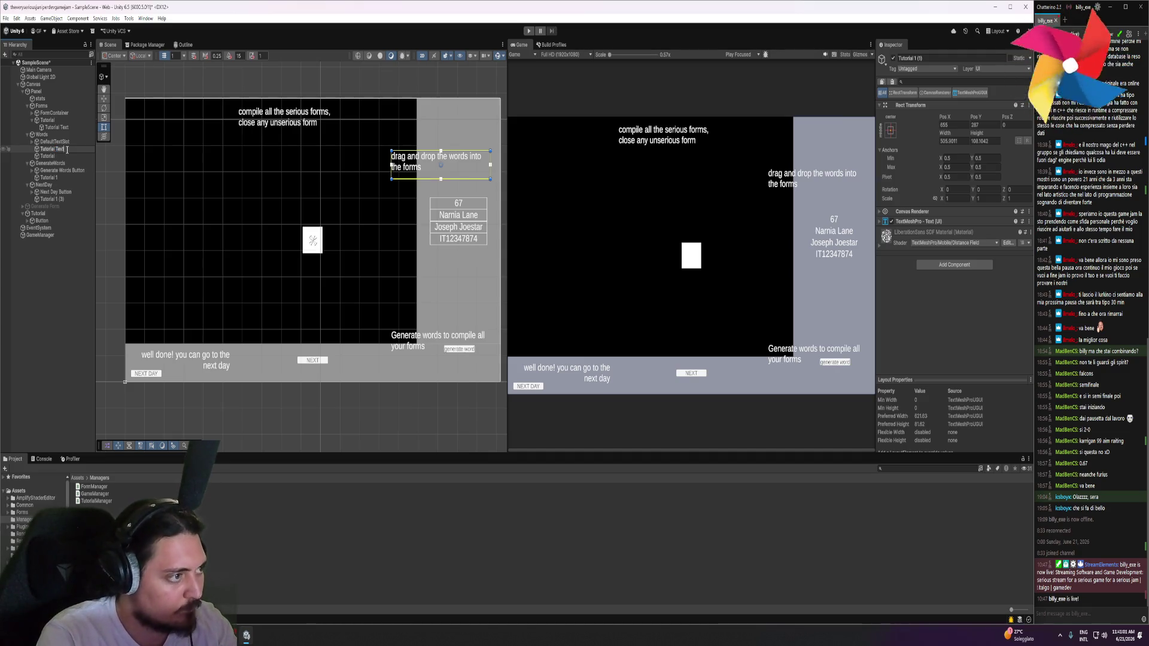
key(Return)
drag(57, 149, 53, 159)
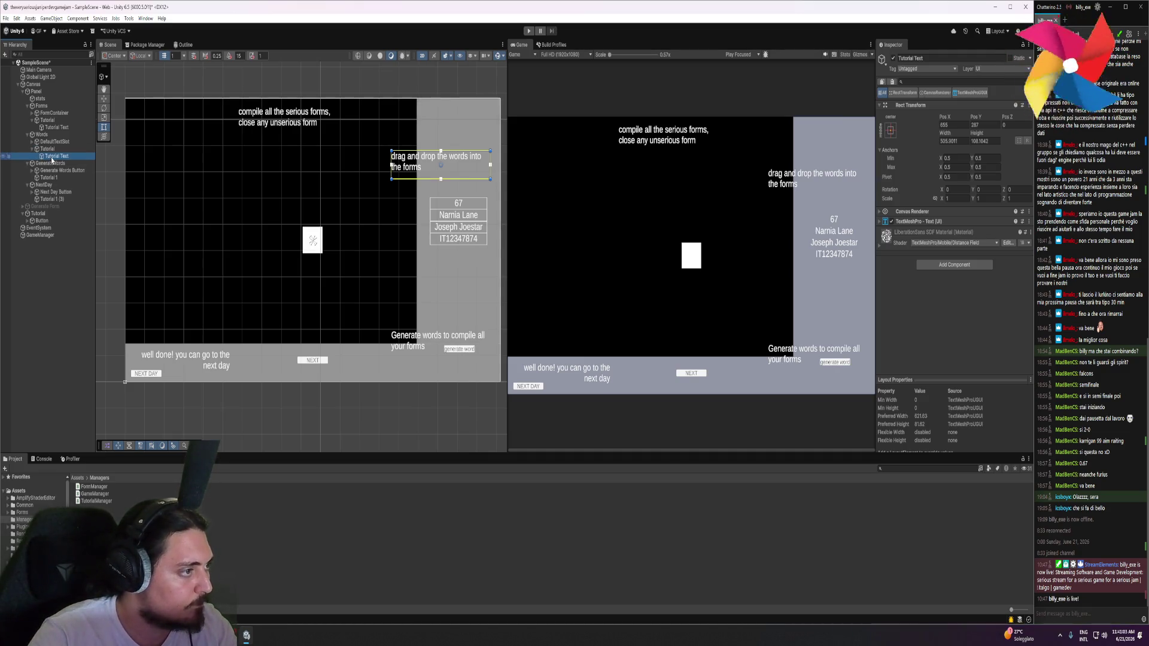
Add a Raw Image named Tutorial in GenerateWords and rename its label Tutorial Text
right_click(52, 164)
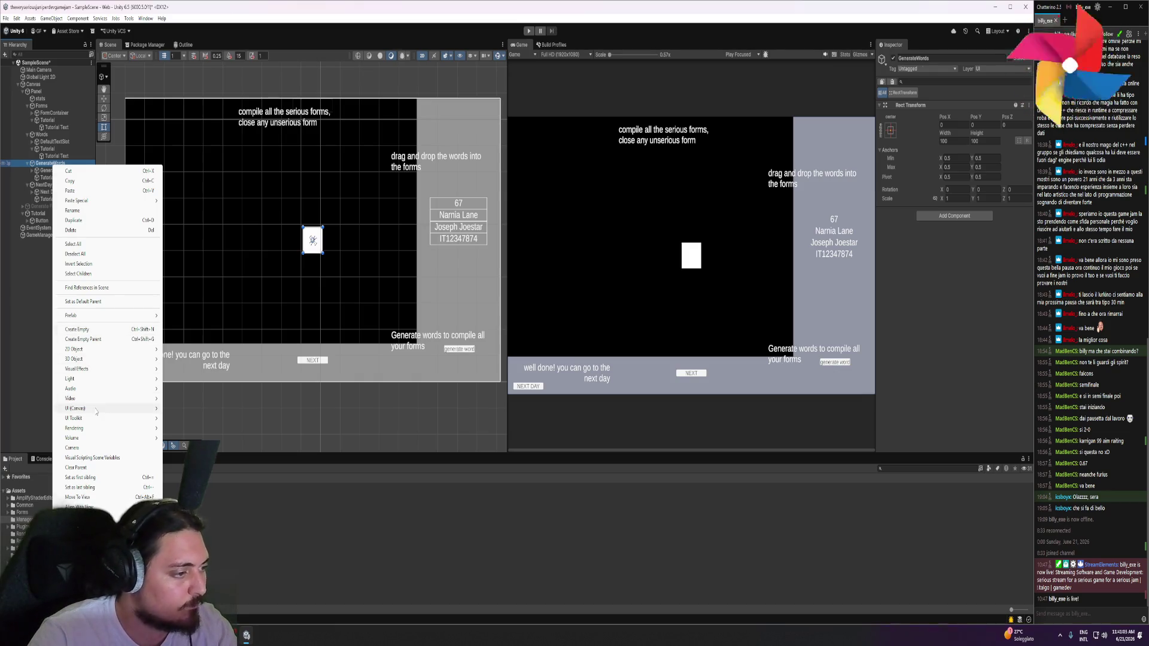
mouse_move(97, 412)
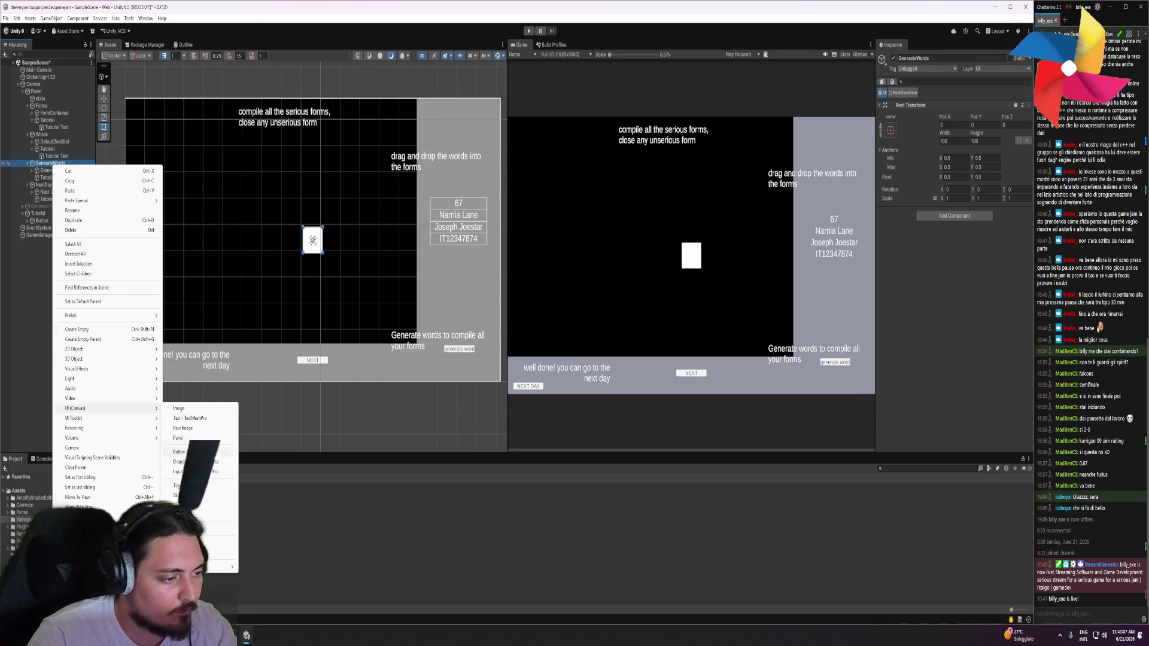
click(186, 428)
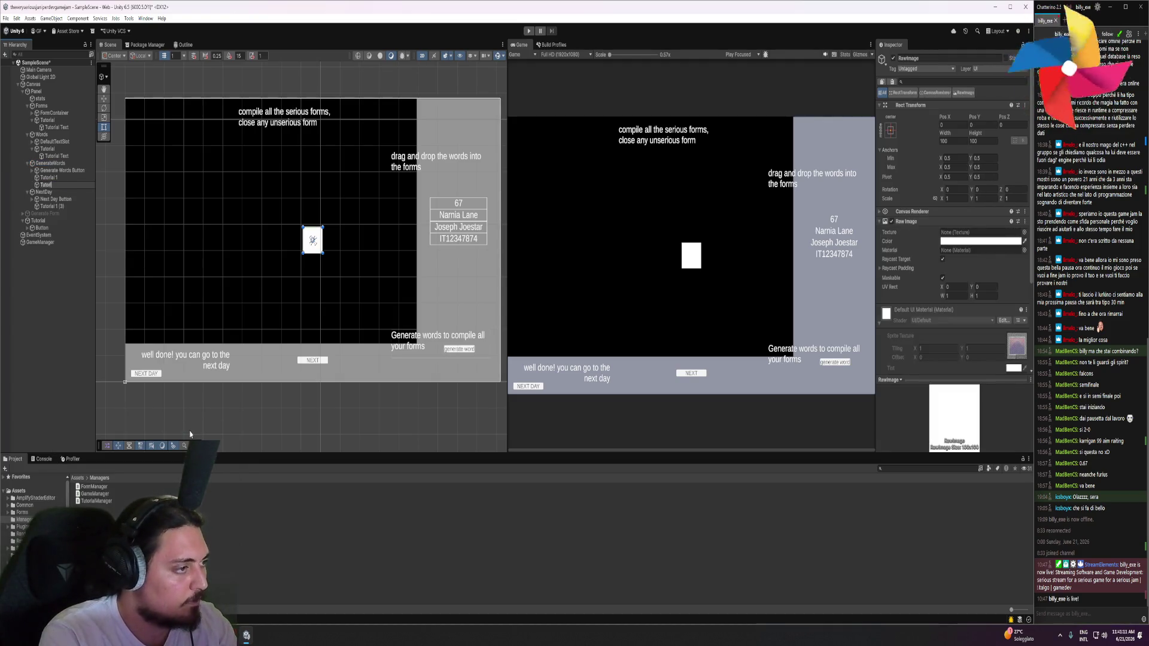
text(alo)
key(Return)
key(F2)
key(End)
key(BackSpace)
key(Return)
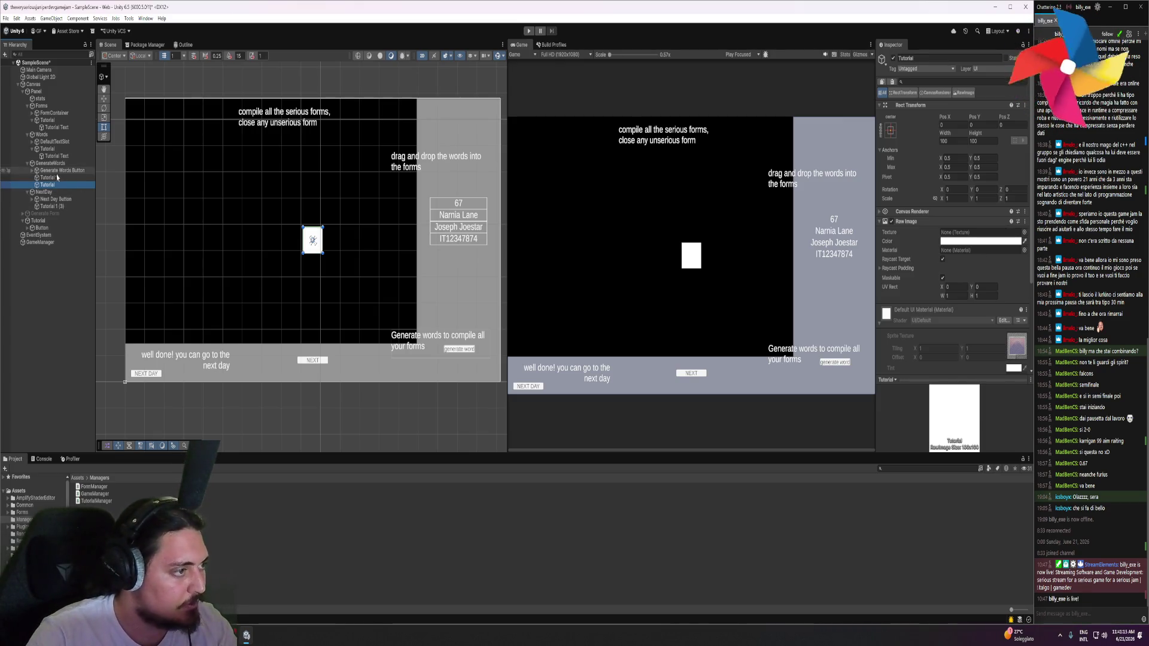
click(48, 177)
key(F2)
text(Tutorial T)
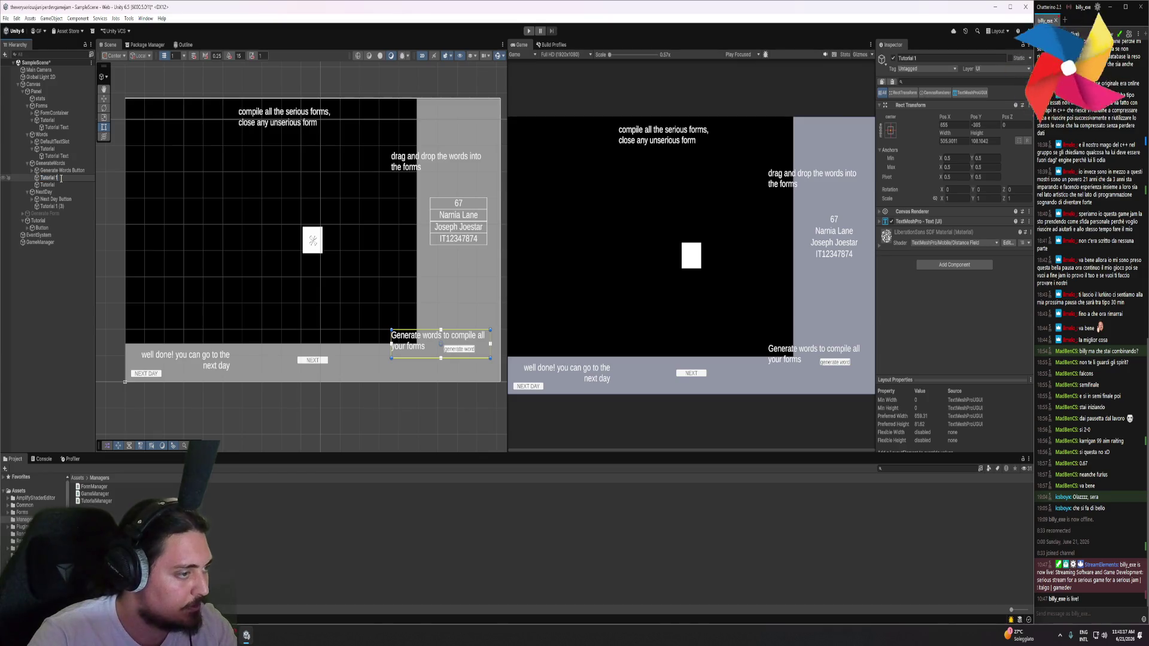
text(ext)
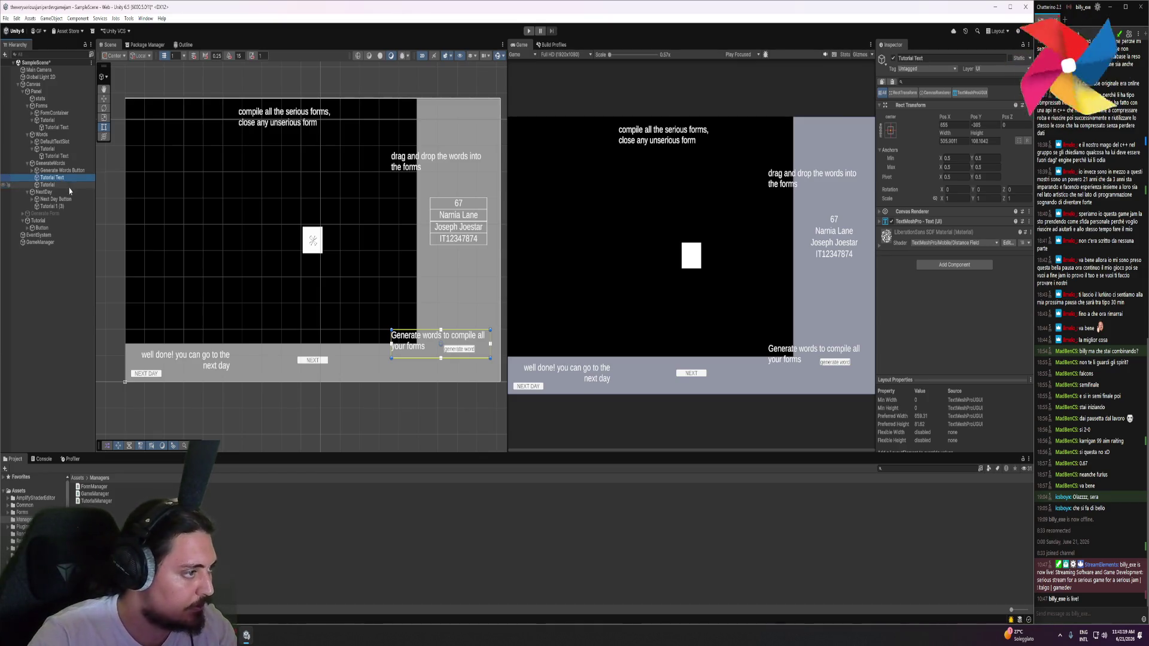
click(44, 192)
Add a Raw Image placeholder under NextDay, rename its label Tutorial Text, and anchor NextDay bottom-left
right_click(45, 194)
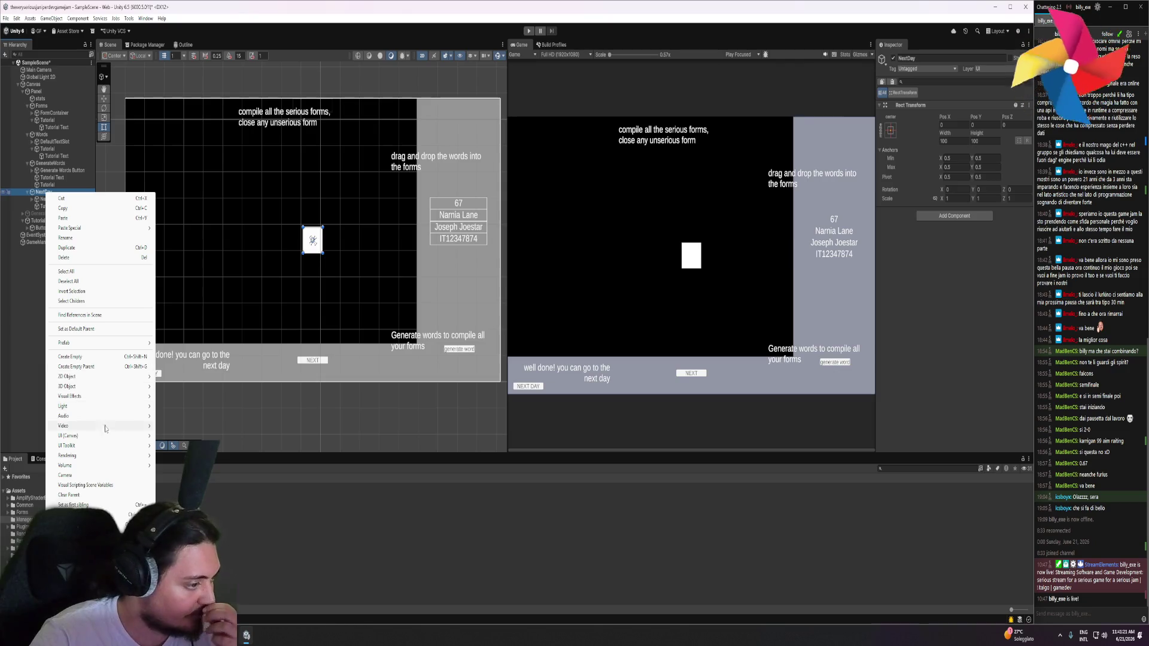
mouse_move(103, 436)
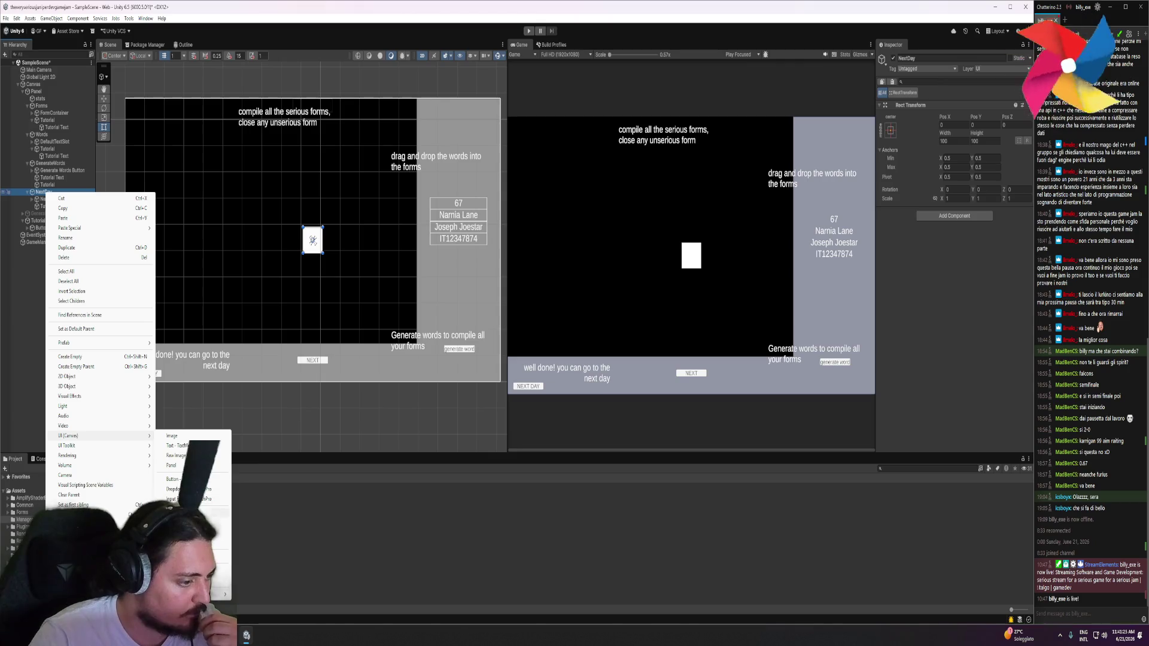
click(181, 457)
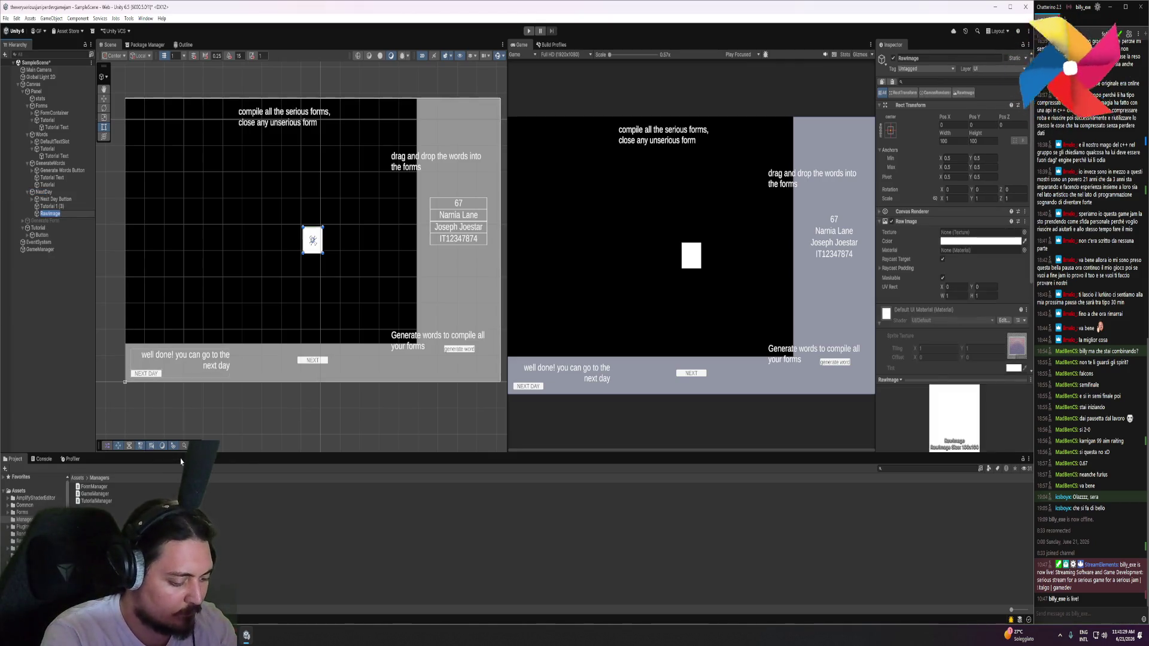
click(72, 214)
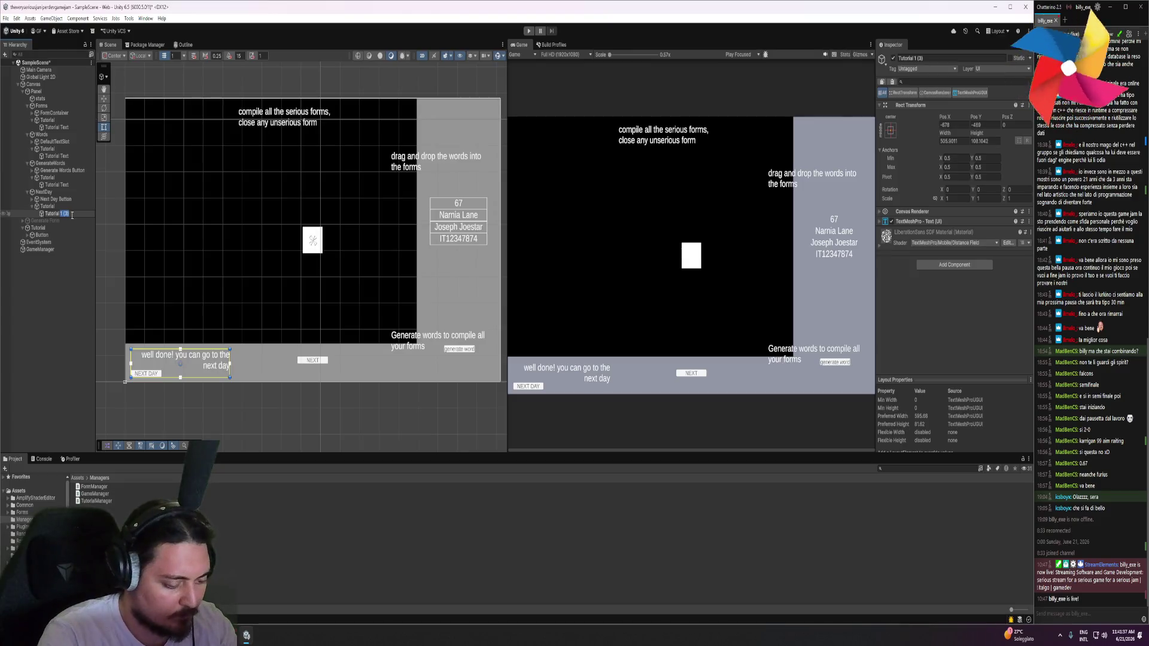
text(xt)
key(Return)
click(51, 206)
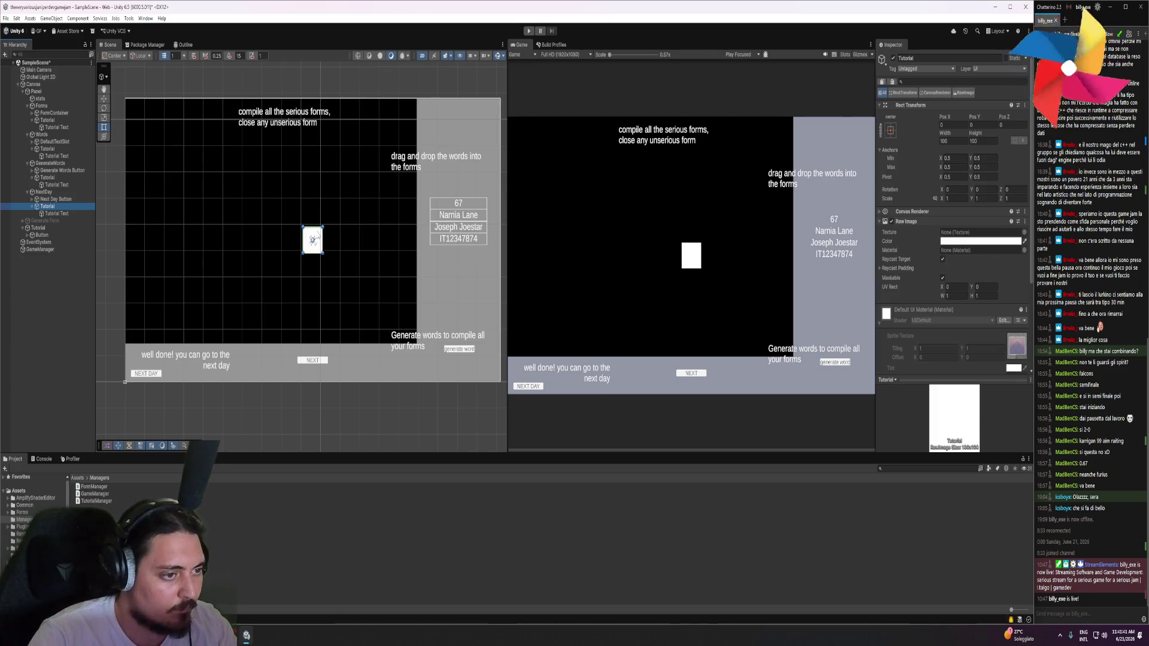
click(57, 194)
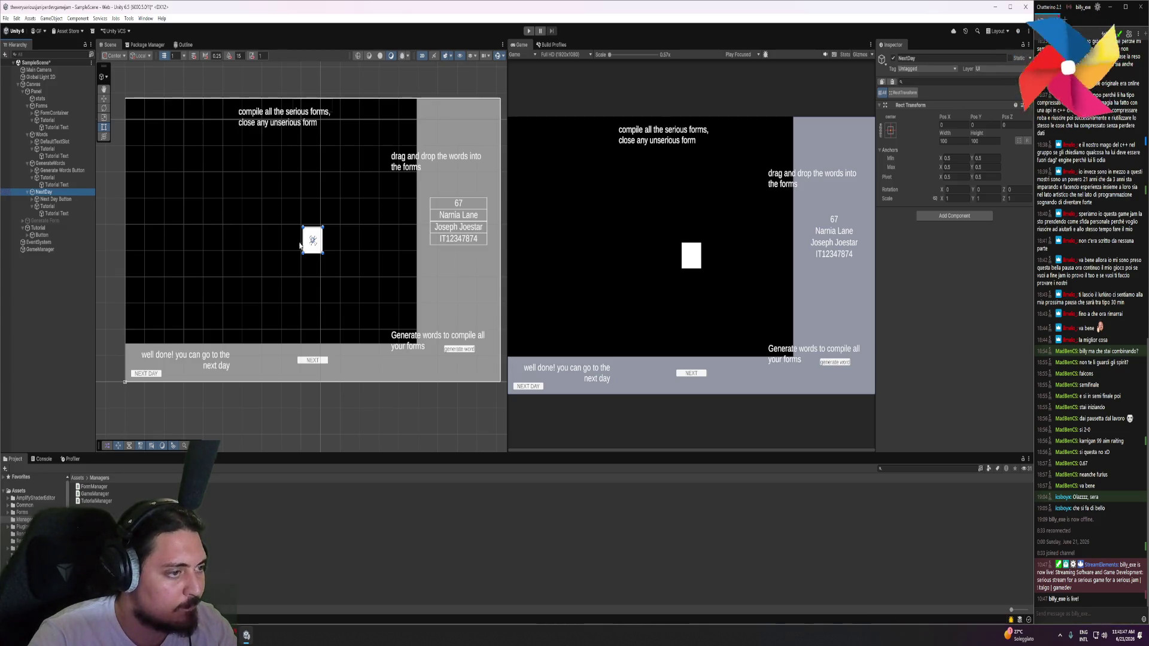
mouse_move(312, 240)
mouse_down()
mouse_move(176, 293)
mouse_move(123, 386)
mouse_up()
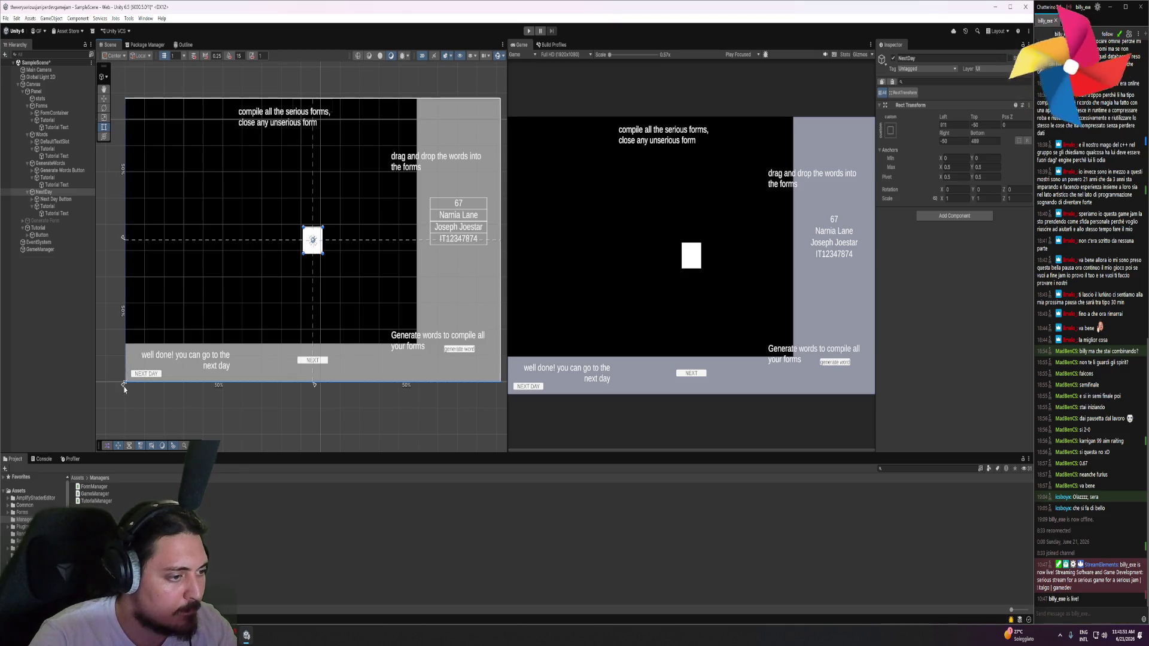
Pull NextDay's anchors down over the canvas bottom strip, undoing a trial move
mouse_move(317, 240)
mouse_down()
mouse_move(303, 318)
mouse_move(262, 345)
mouse_move(412, 343)
mouse_move(315, 344)
mouse_up()
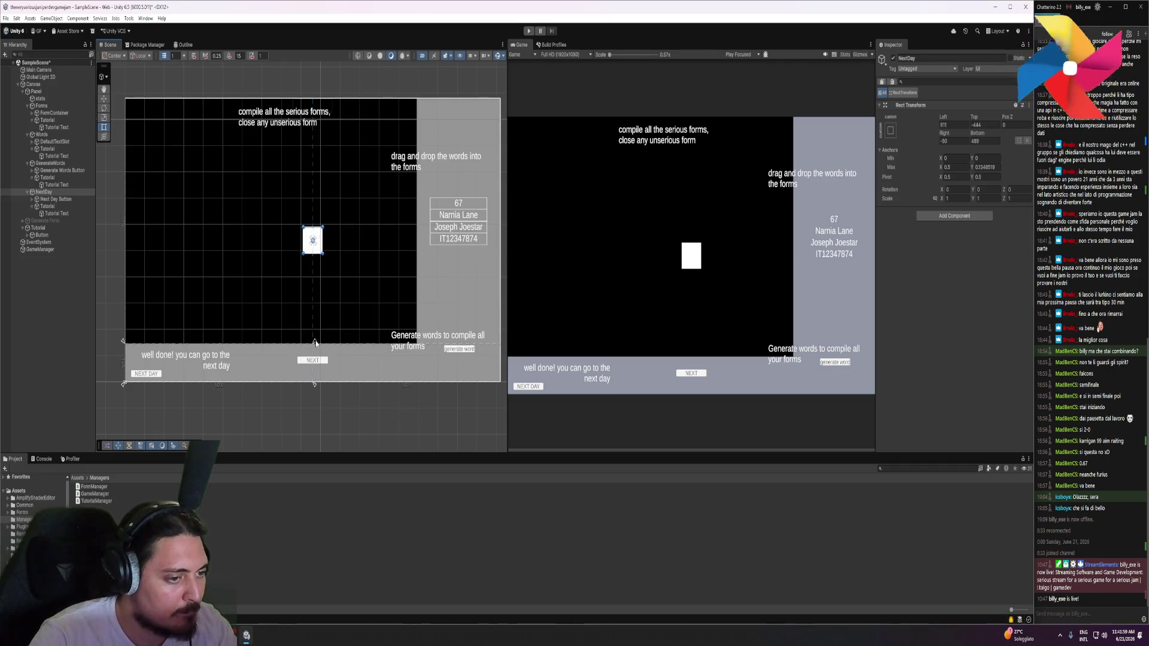
mouse_move(311, 254)
mouse_down()
mouse_move(276, 293)
mouse_move(330, 236)
mouse_move(380, 224)
mouse_up()
key(ctrl+z)
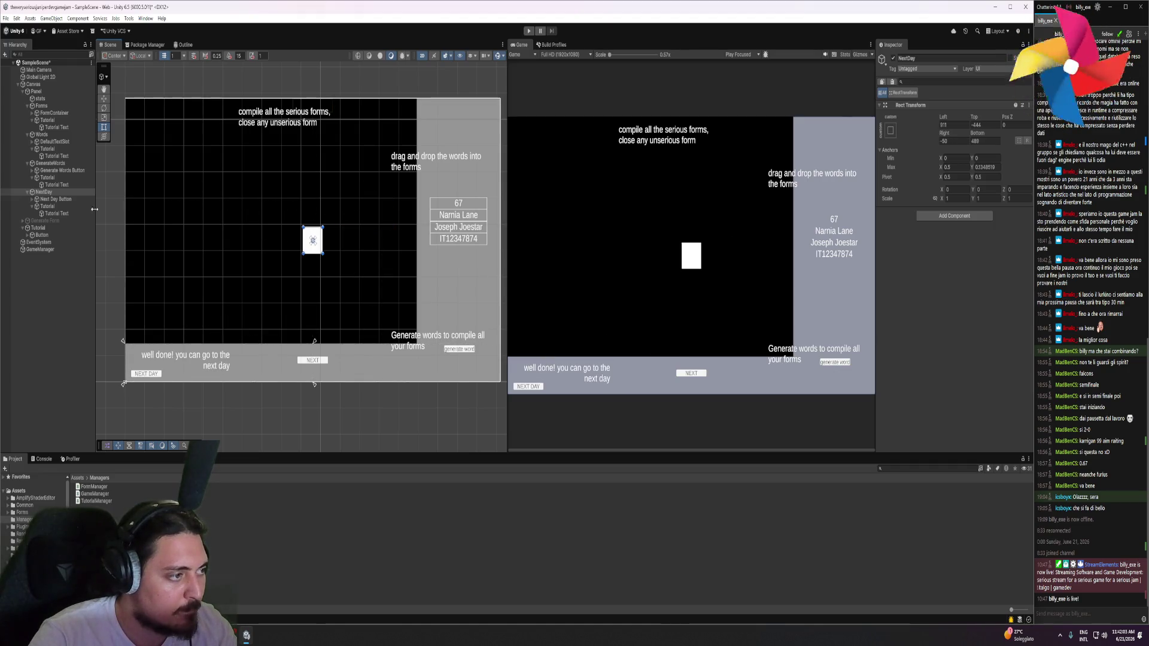
Split the NextDay Tutorial image's anchors apart after undoing trial moves and resizes
click(312, 241)
mouse_move(312, 241)
mouse_down()
mouse_move(171, 338)
mouse_move(311, 239)
mouse_up()
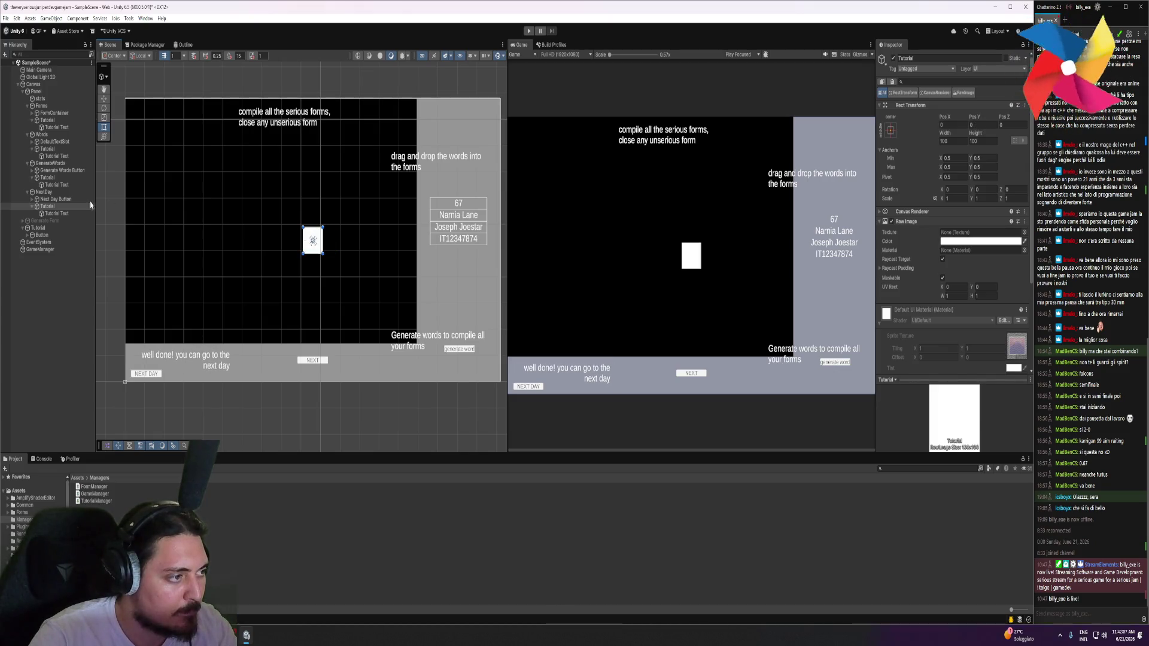
click(67, 213)
key(ctrl+z)
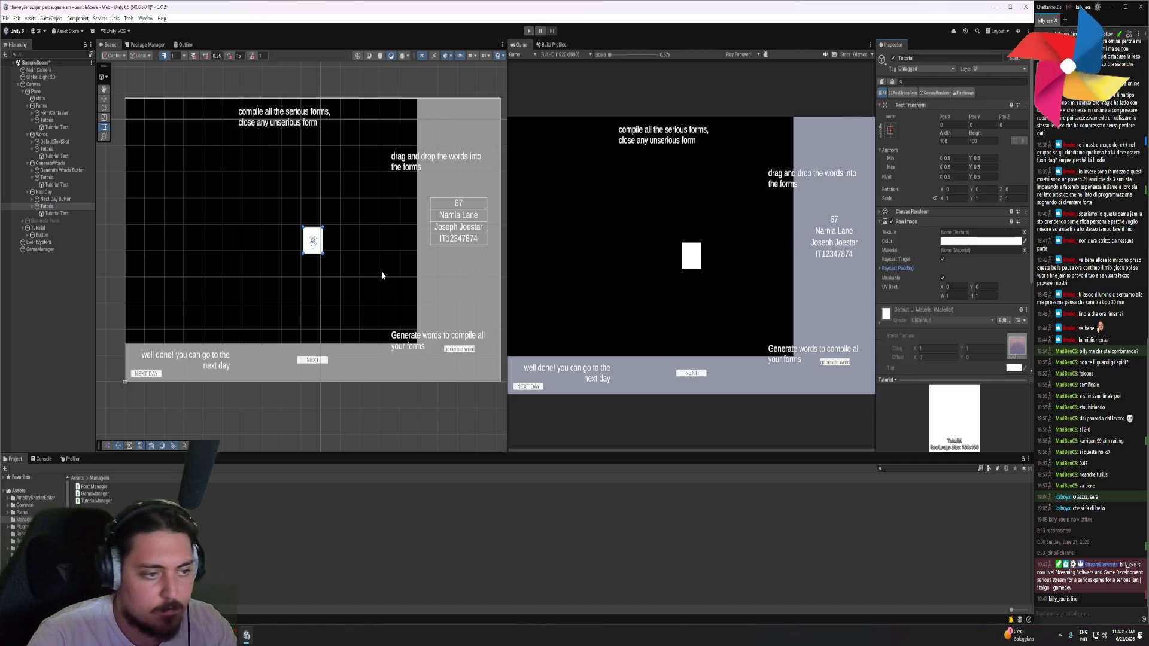
drag(303, 253, 277, 288)
key(ctrl+z)
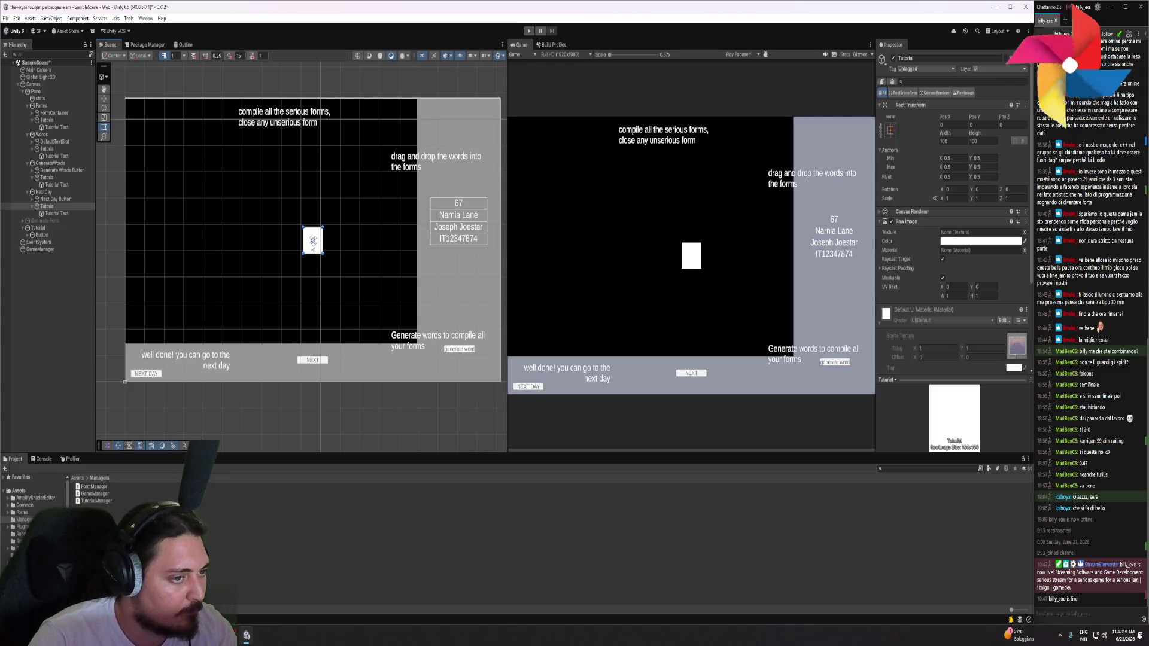
drag(313, 240, 322, 250)
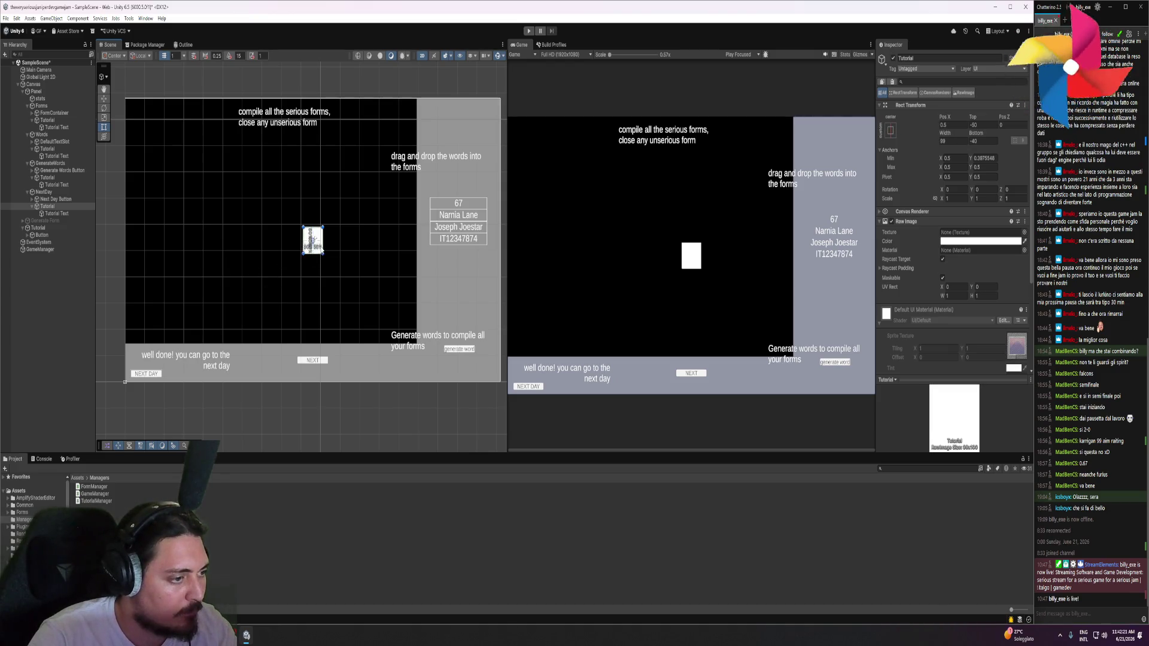
click(62, 200)
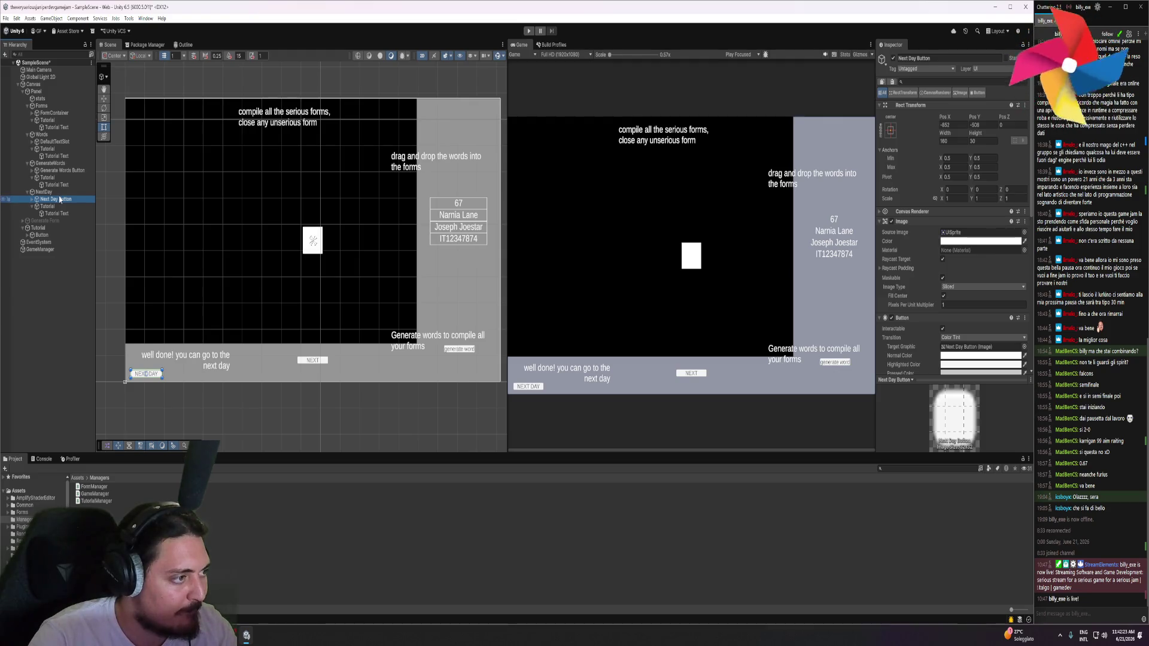
click(43, 192)
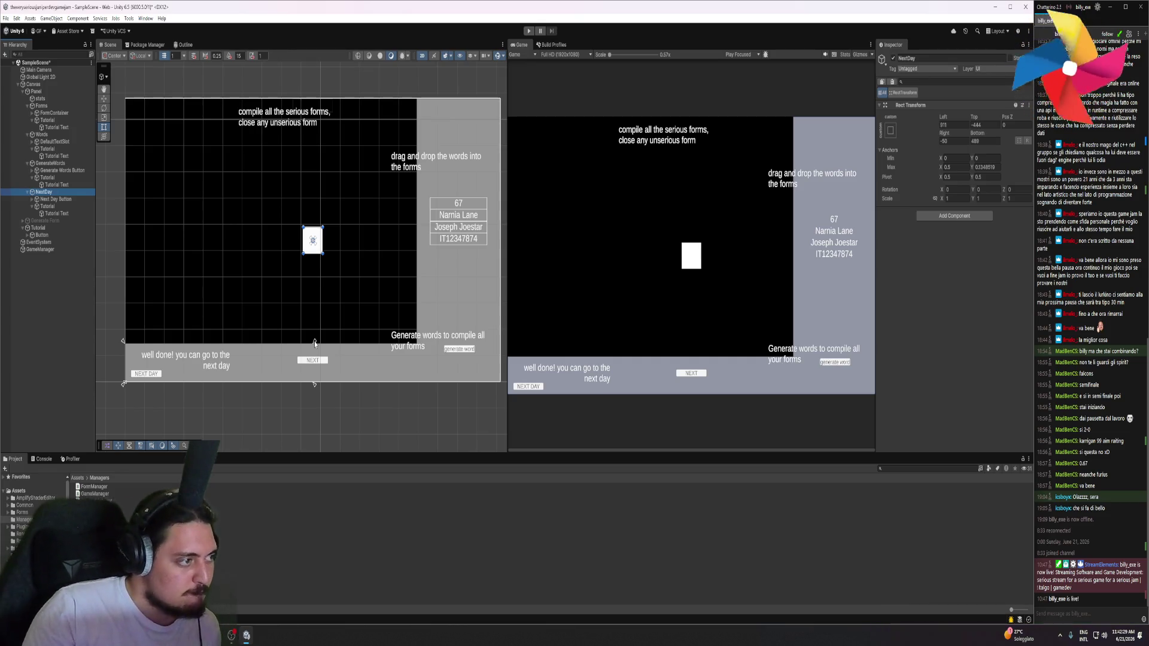
drag(313, 341, 281, 346)
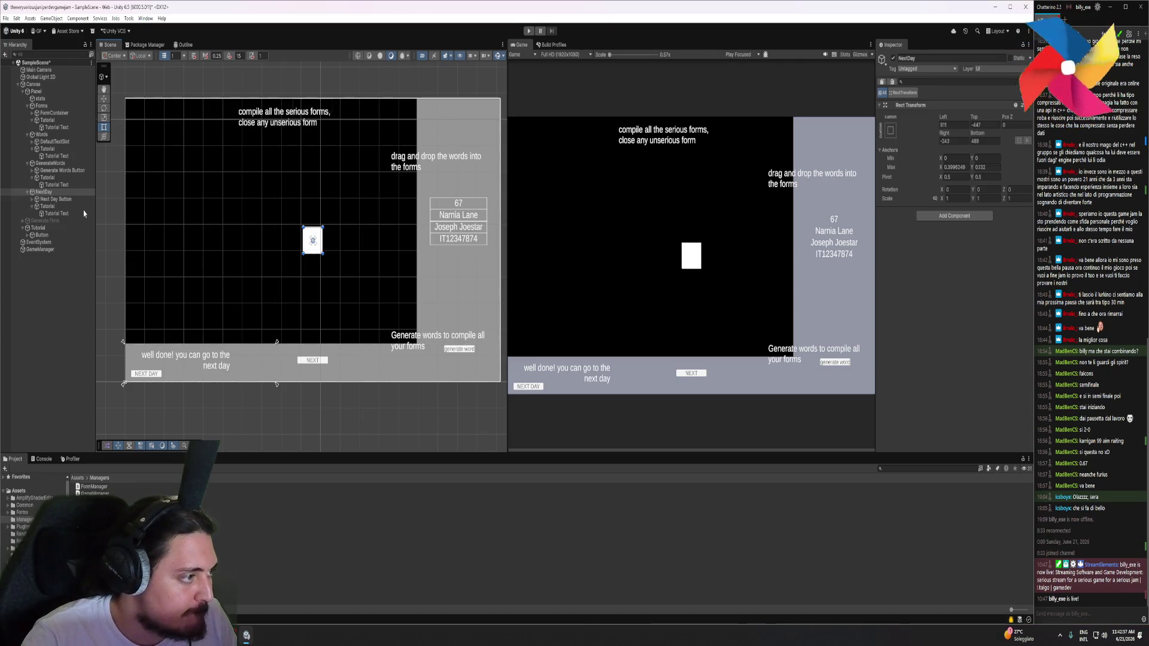
click(57, 199)
click(48, 206)
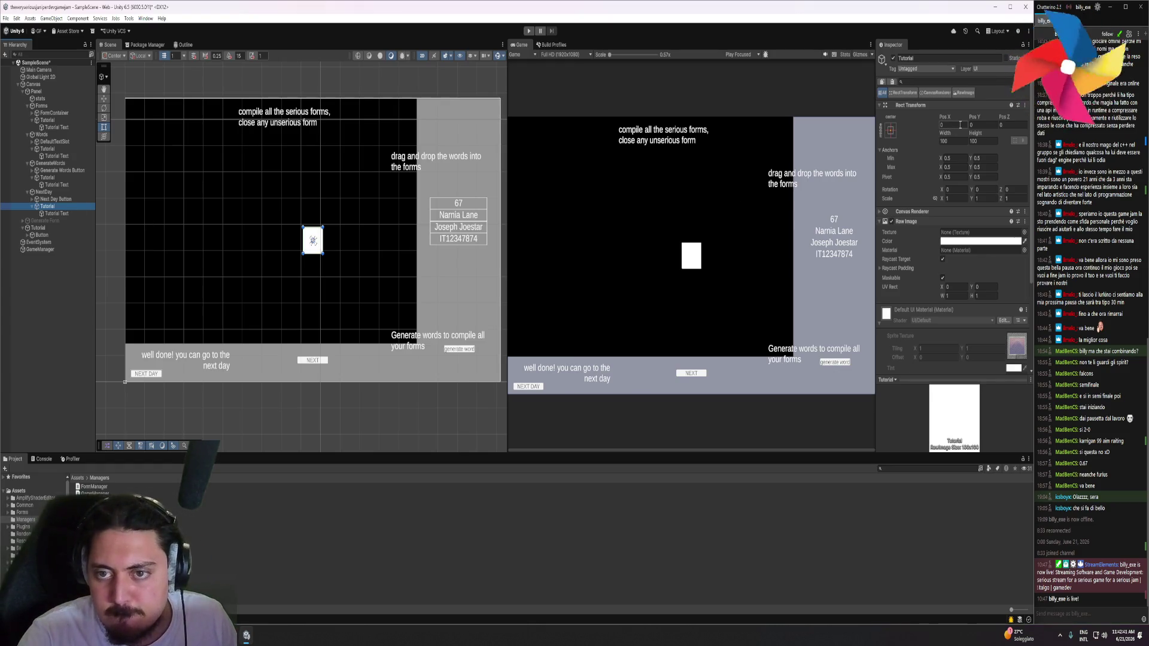
click(1029, 117)
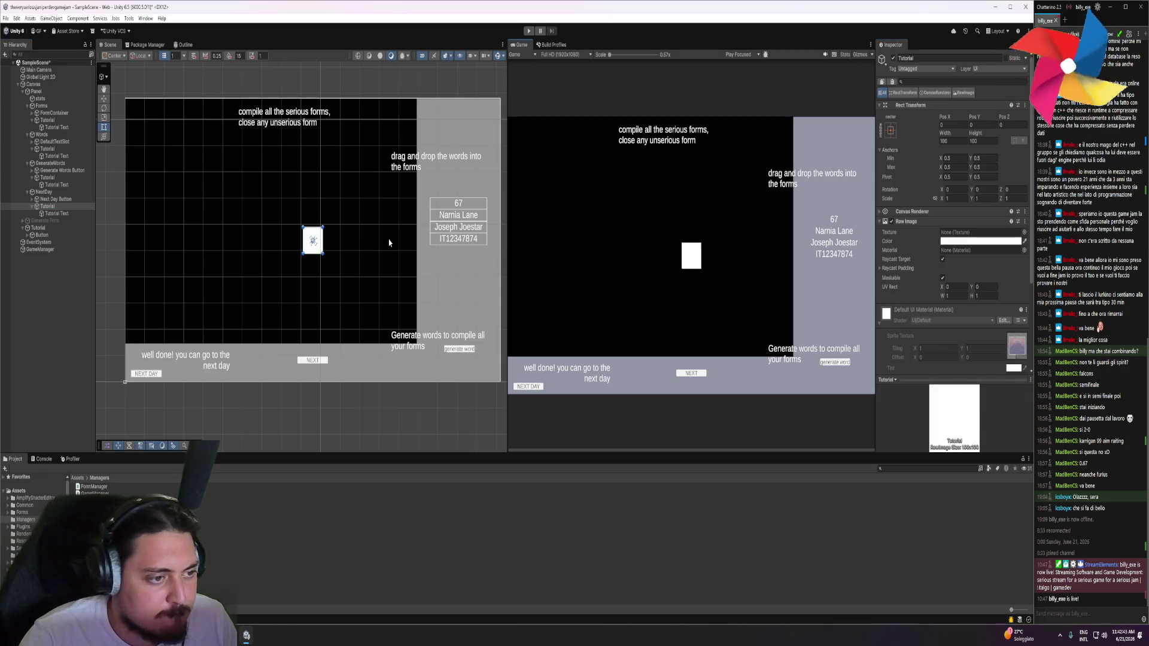
click(66, 193)
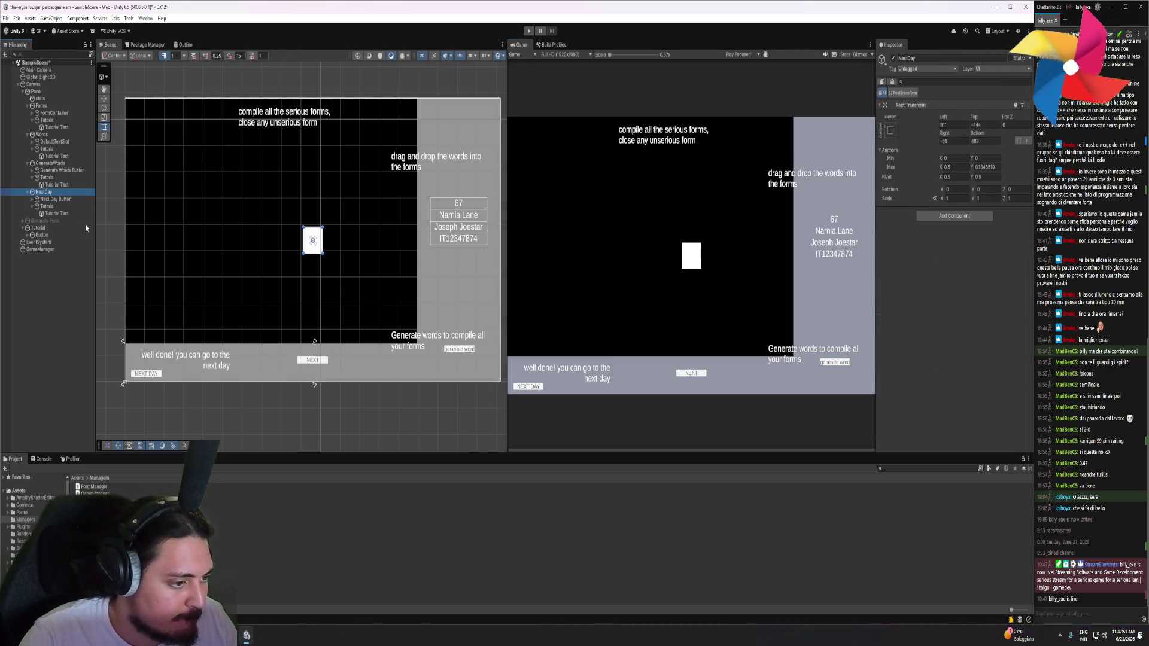
key(Down)
key(Down)
key(Down)
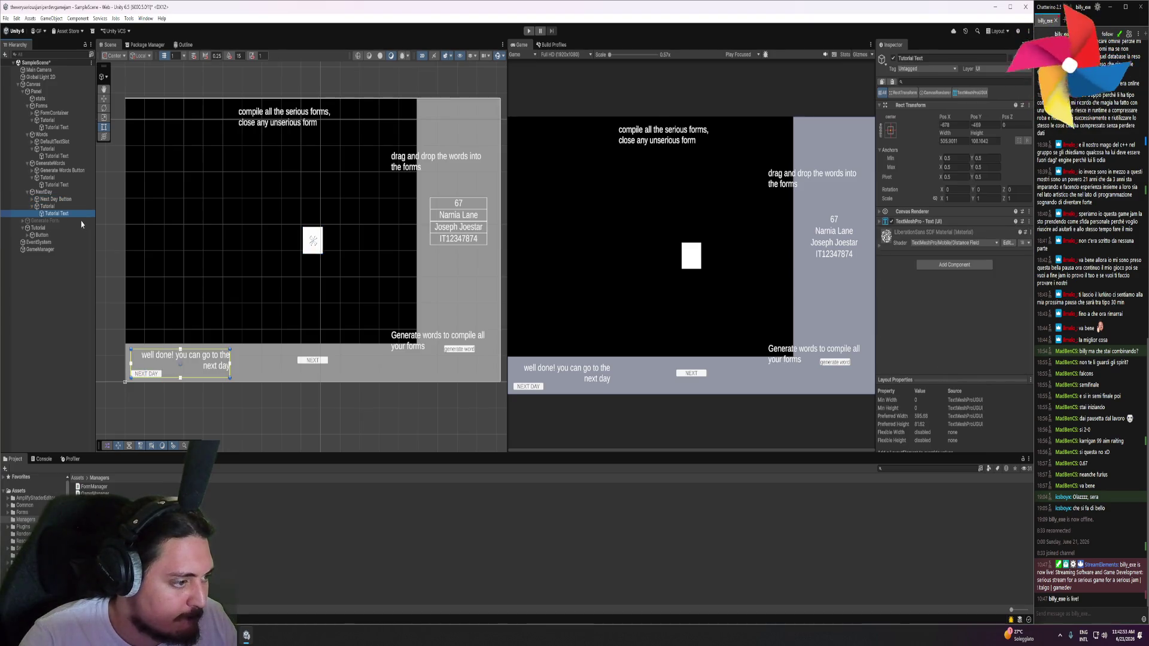
click(61, 199)
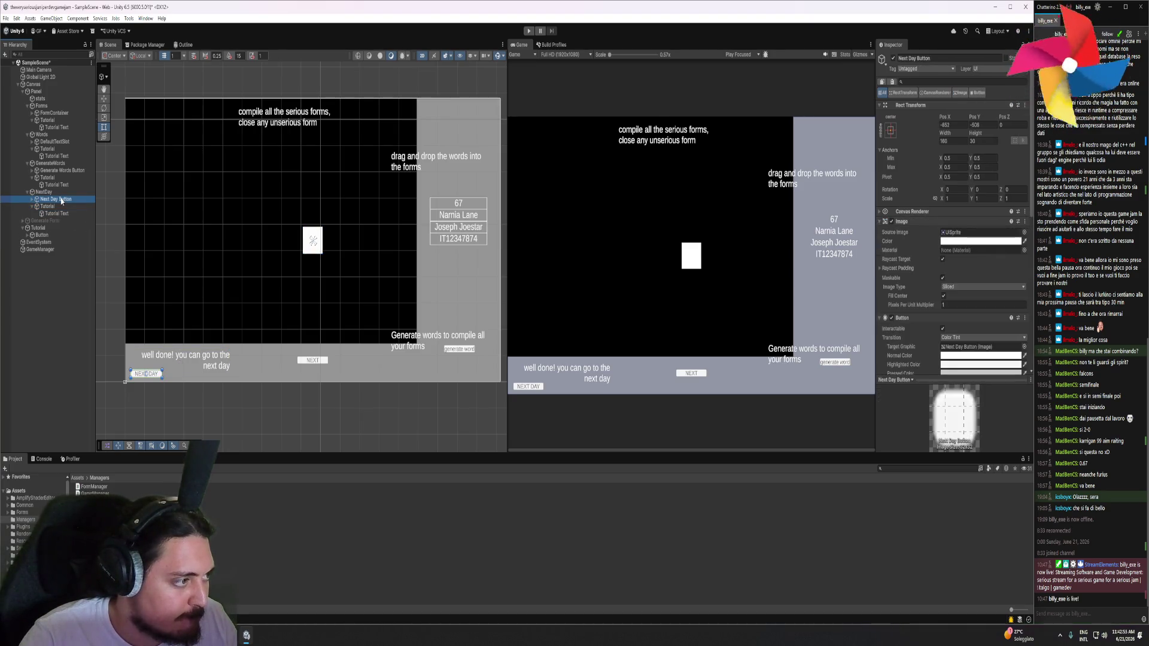
click(60, 206)
drag(302, 253, 130, 375)
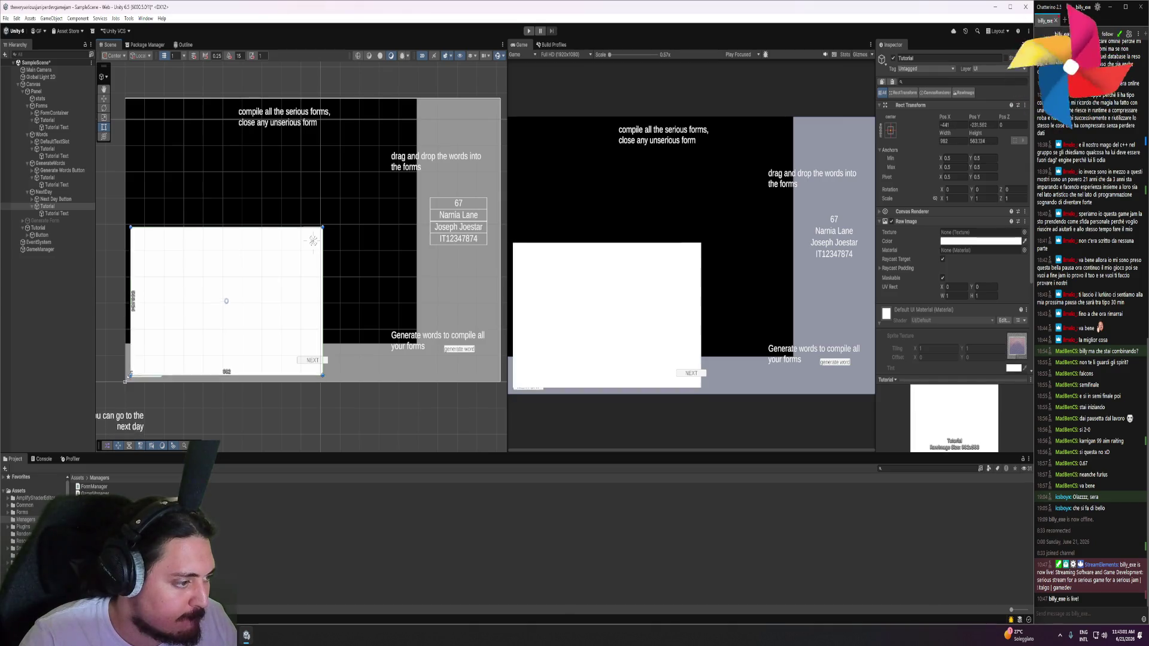
key(ctrl+z)
click(66, 192)
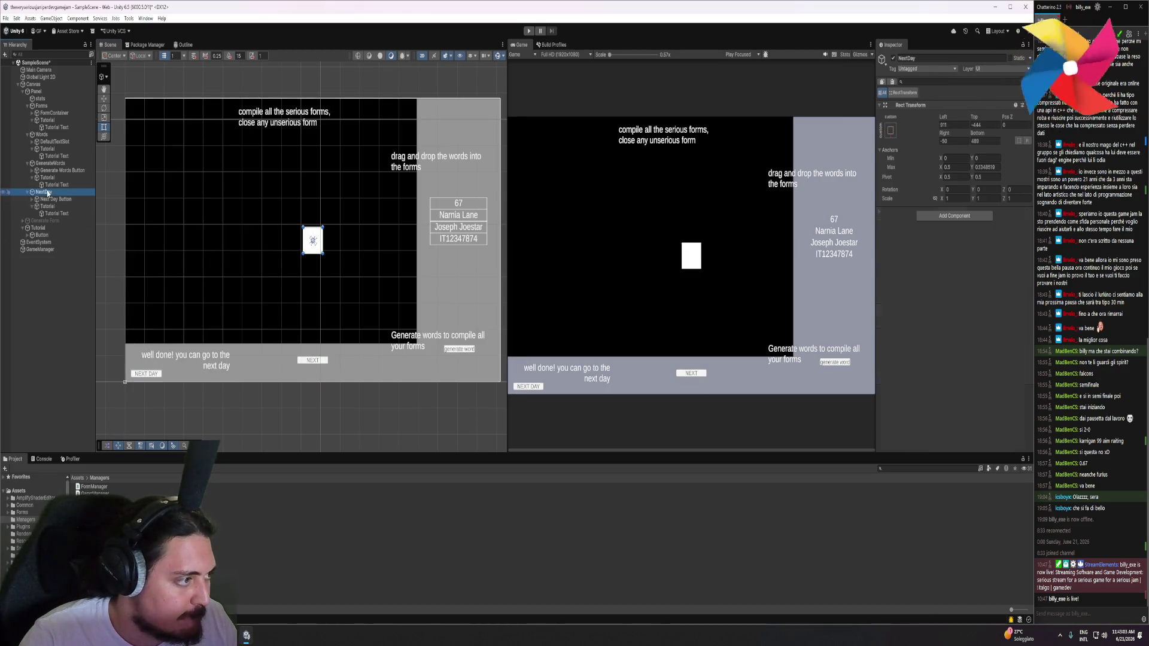
click(52, 107)
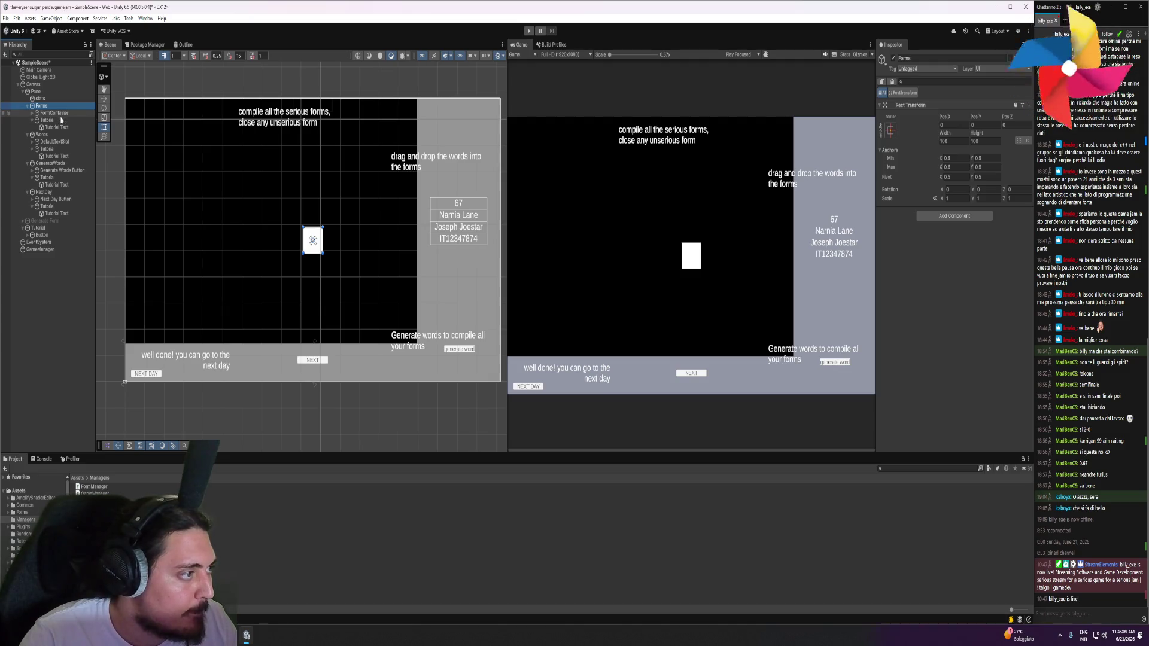
click(54, 113)
click(52, 120)
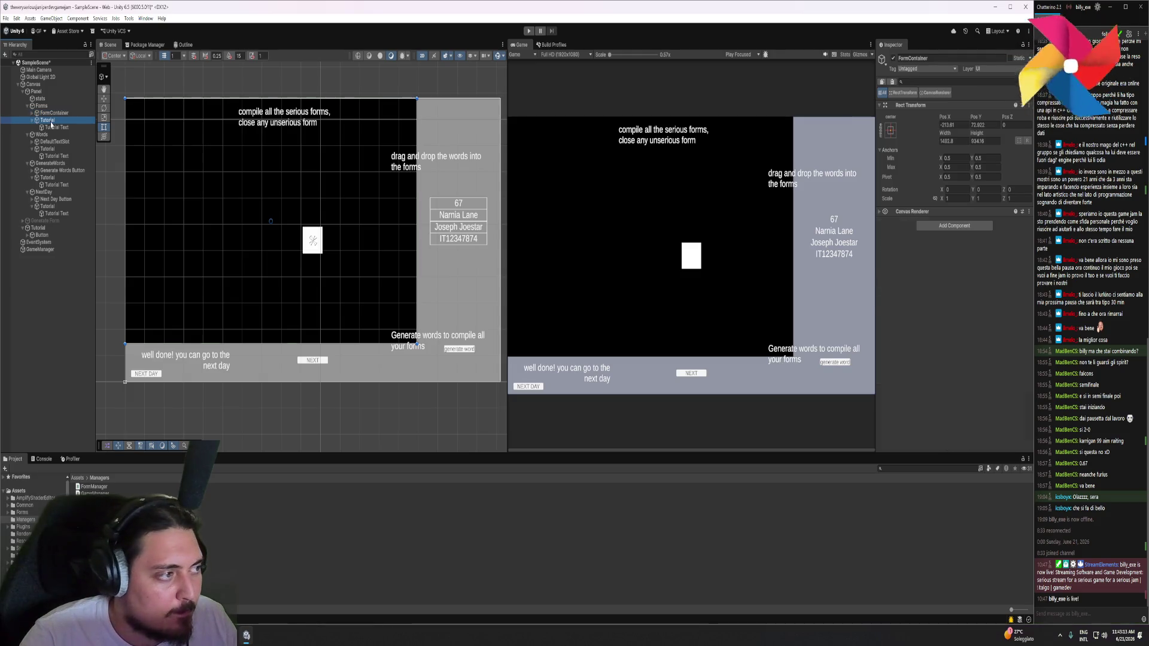
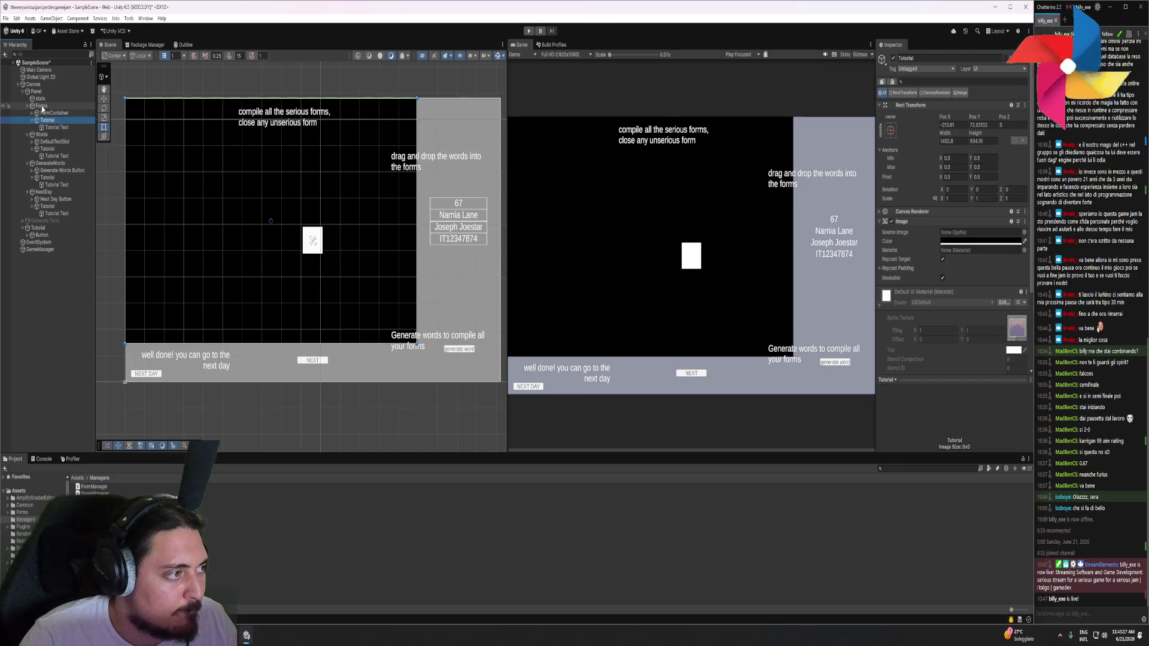
Add a Canvas Group component to the Forms panel
click(42, 107)
click(951, 216)
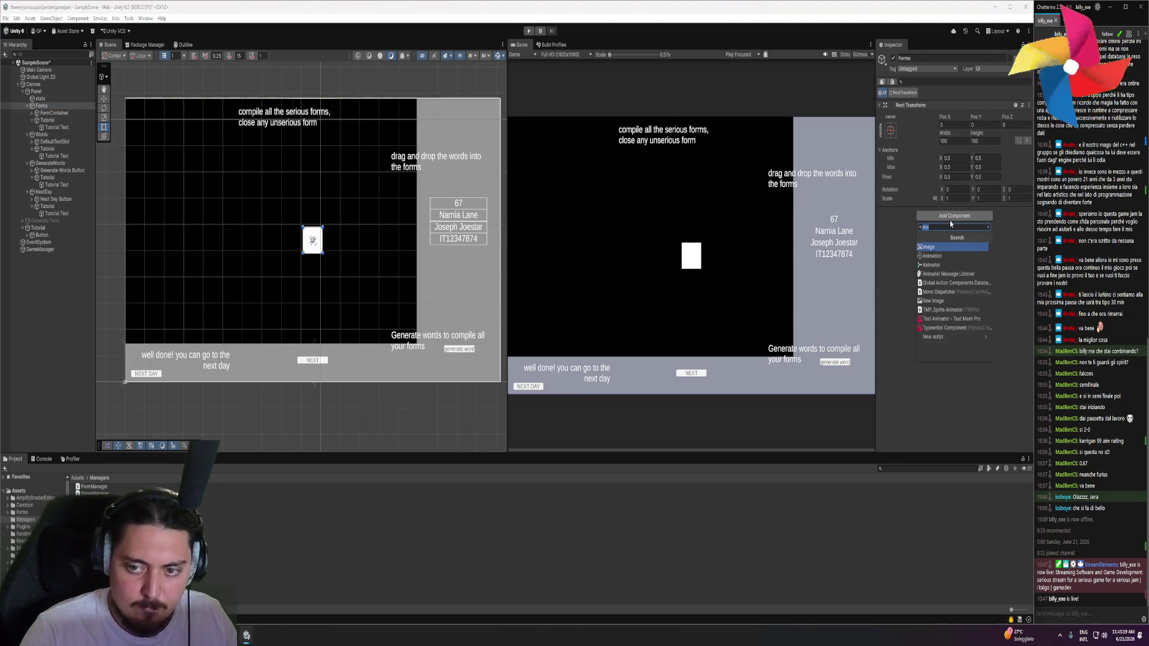
text(canvasg)
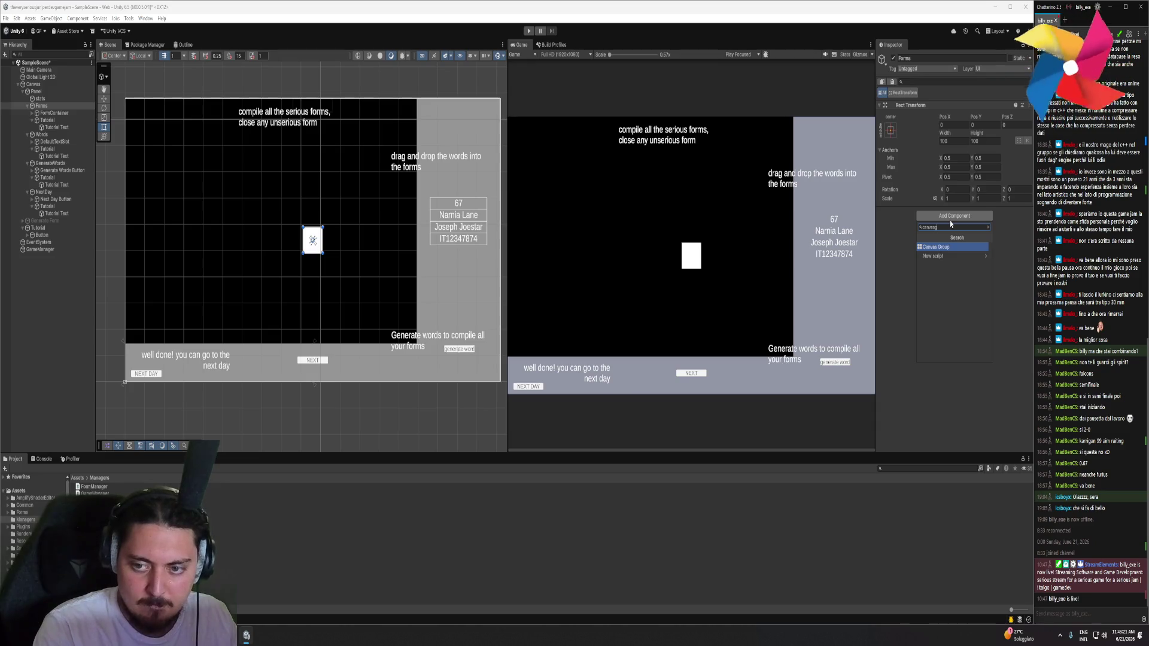
click(943, 255)
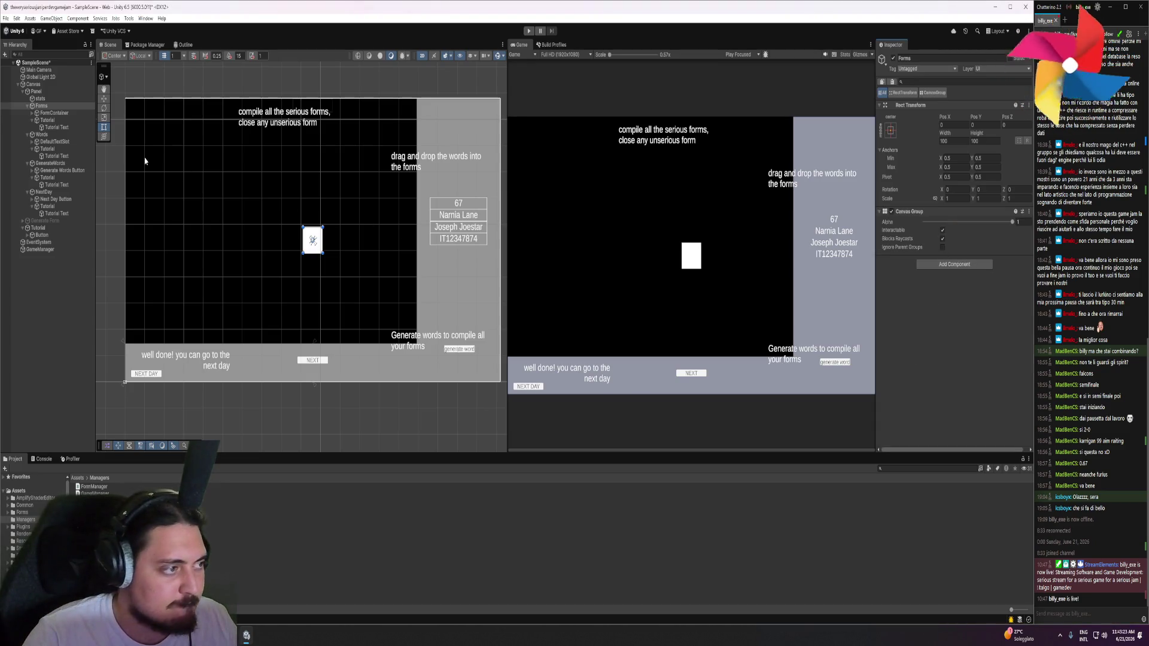
Add a Canvas Group to NextDay and nudge its rect edges slightly
click(50, 121)
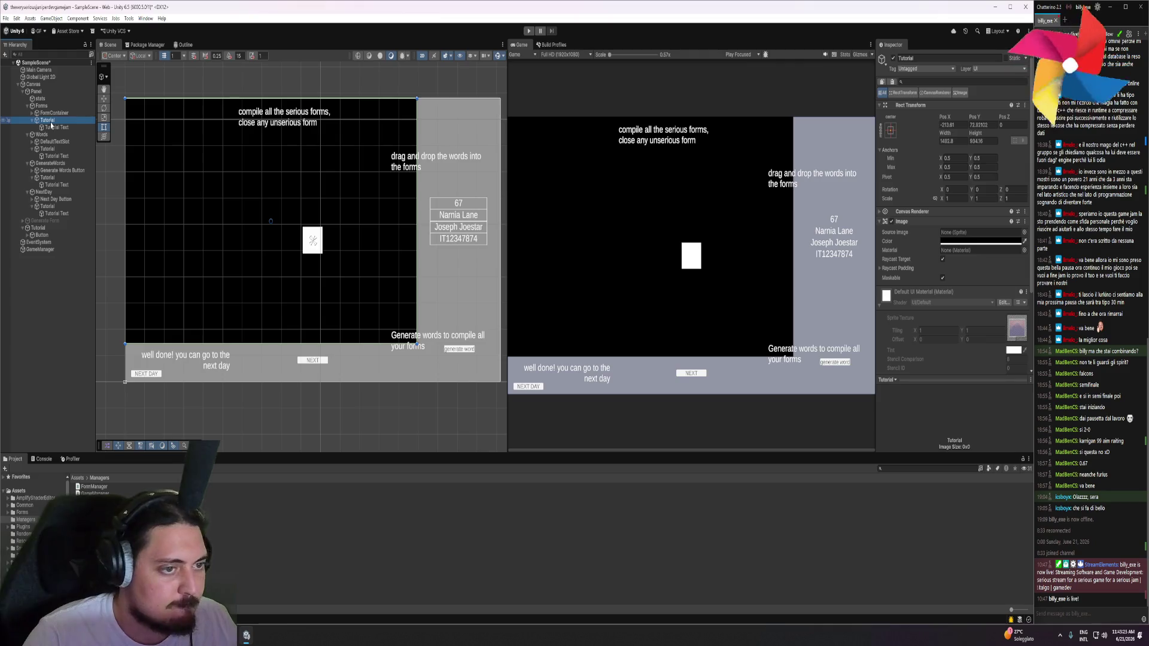
click(43, 192)
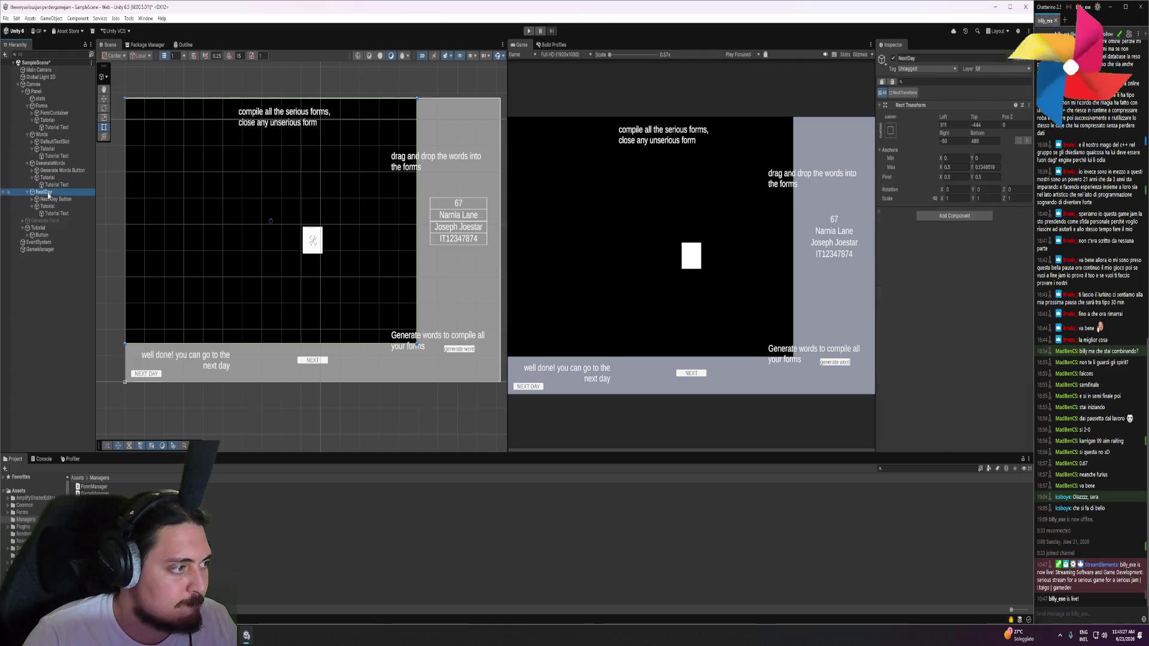
click(957, 216)
key(Return)
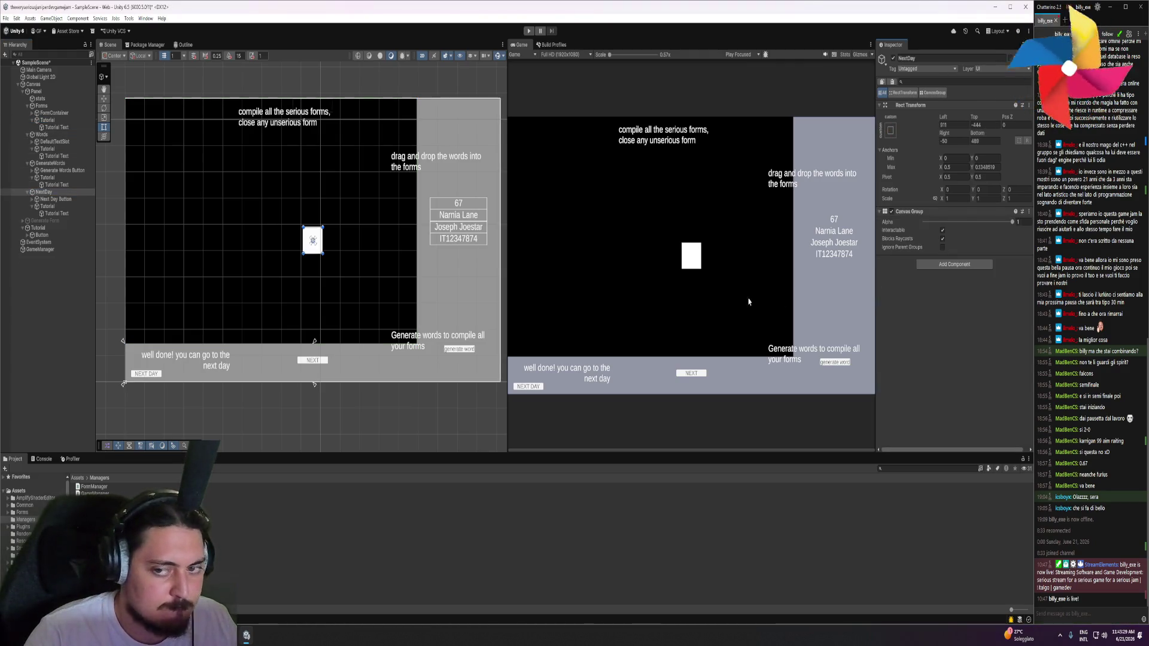
drag(301, 254, 242, 278)
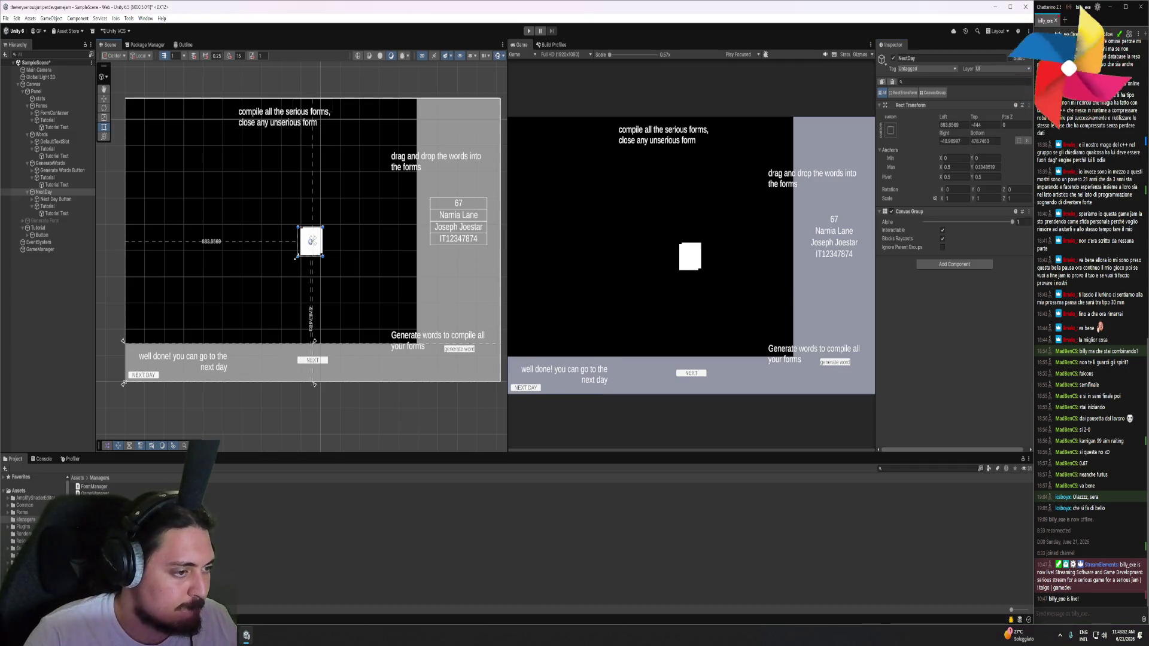
click(47, 207)
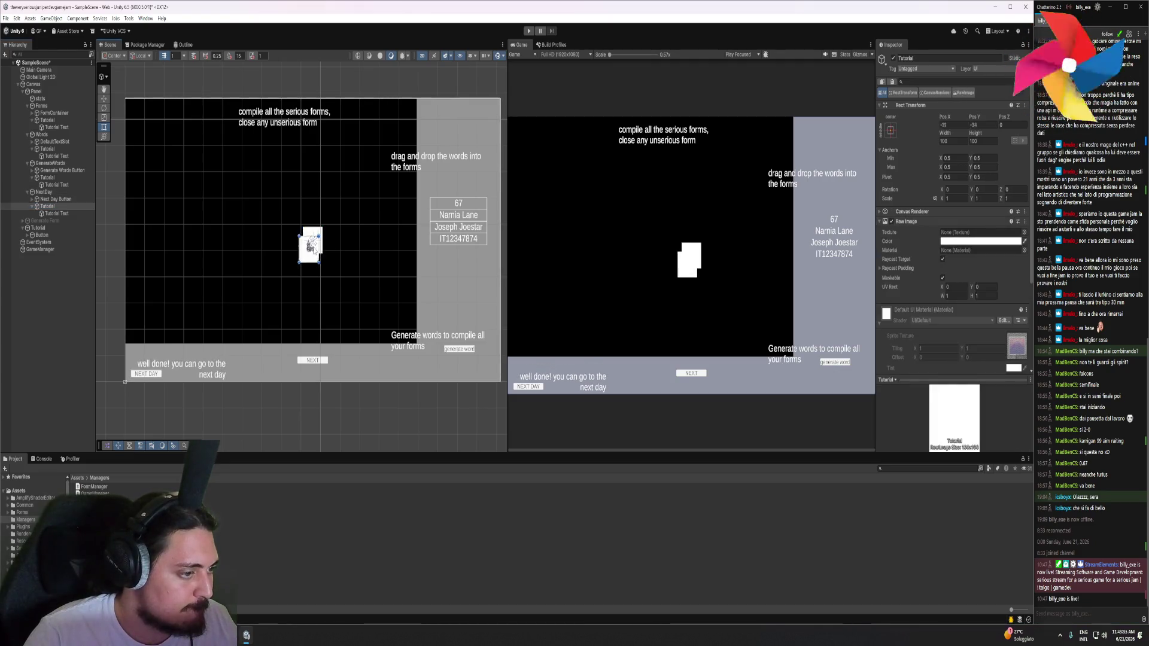
Undo an accidental Tutorial image move, then delete all three Tutorial overlay objects
mouse_move(318, 242)
mouse_down()
mouse_move(339, 261)
mouse_move(346, 251)
mouse_move(259, 322)
mouse_move(152, 358)
mouse_up()
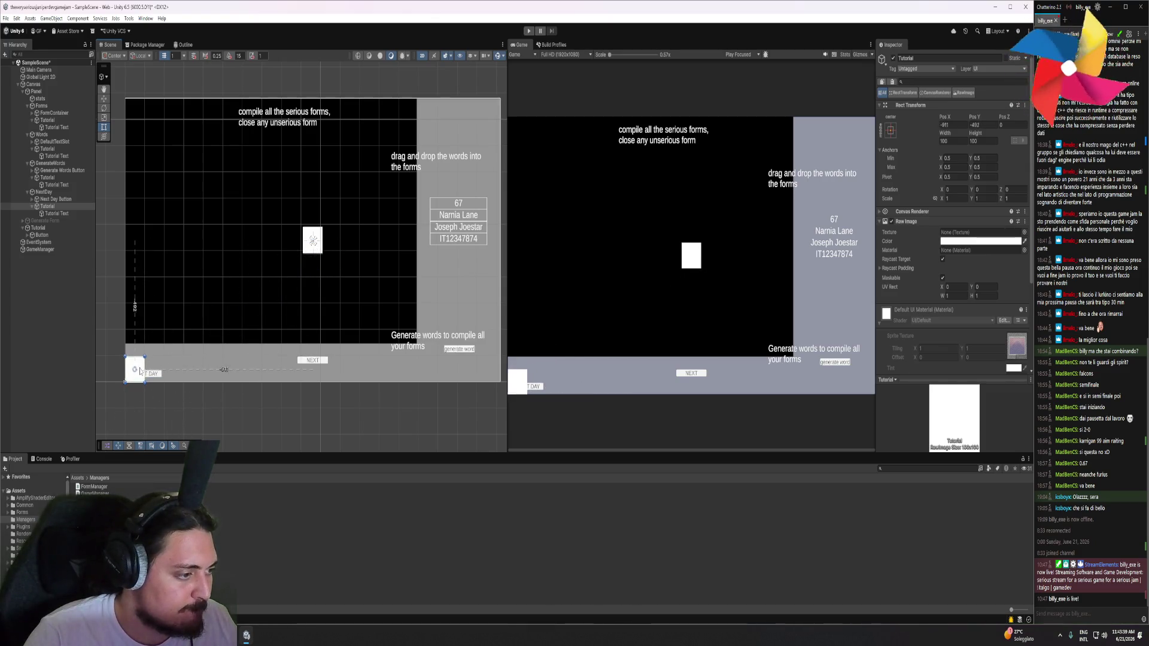
key(ctrl+z)
key(ctrl+z)
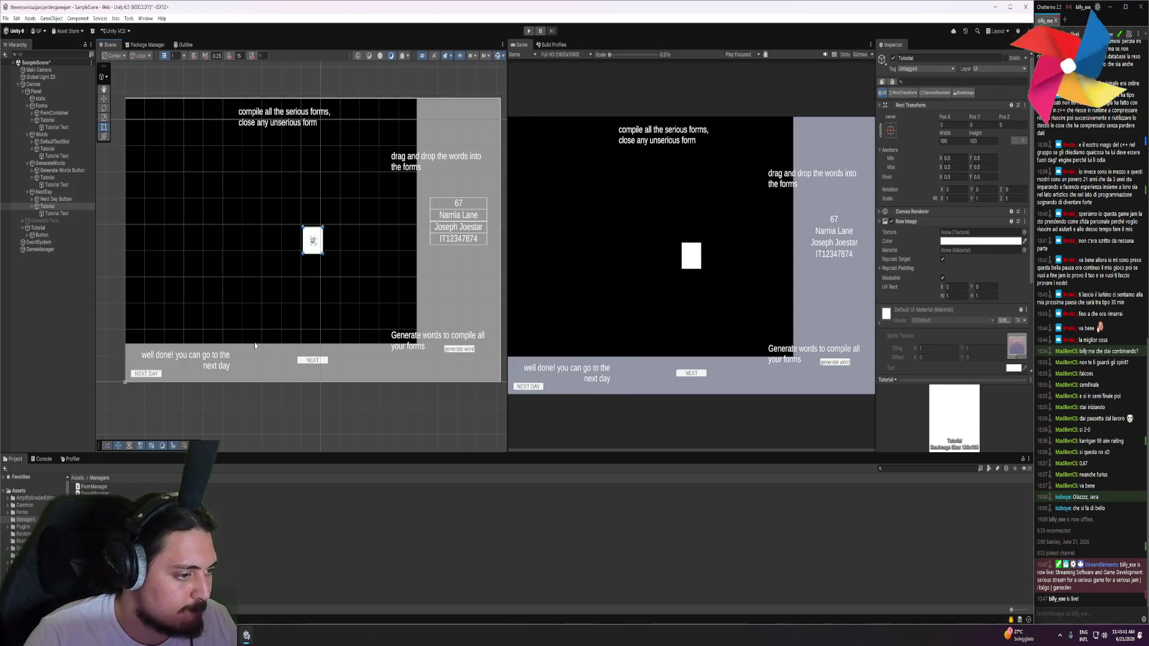
scroll(255, 345, down, 2)
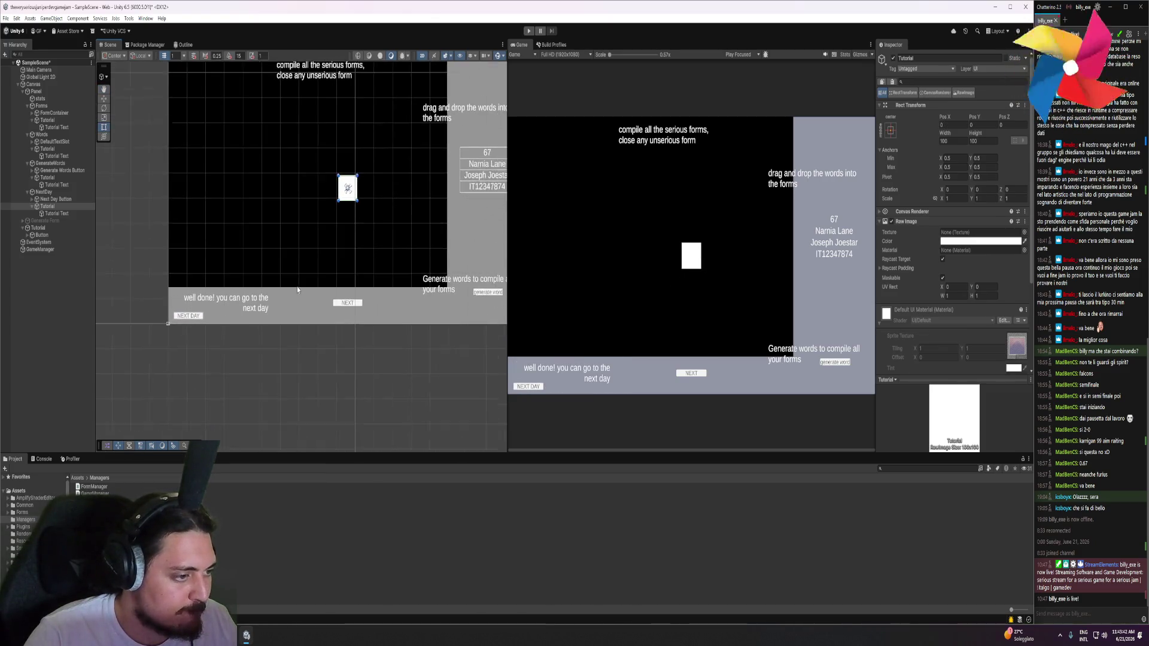
click(56, 209)
ctrl+click(48, 178)
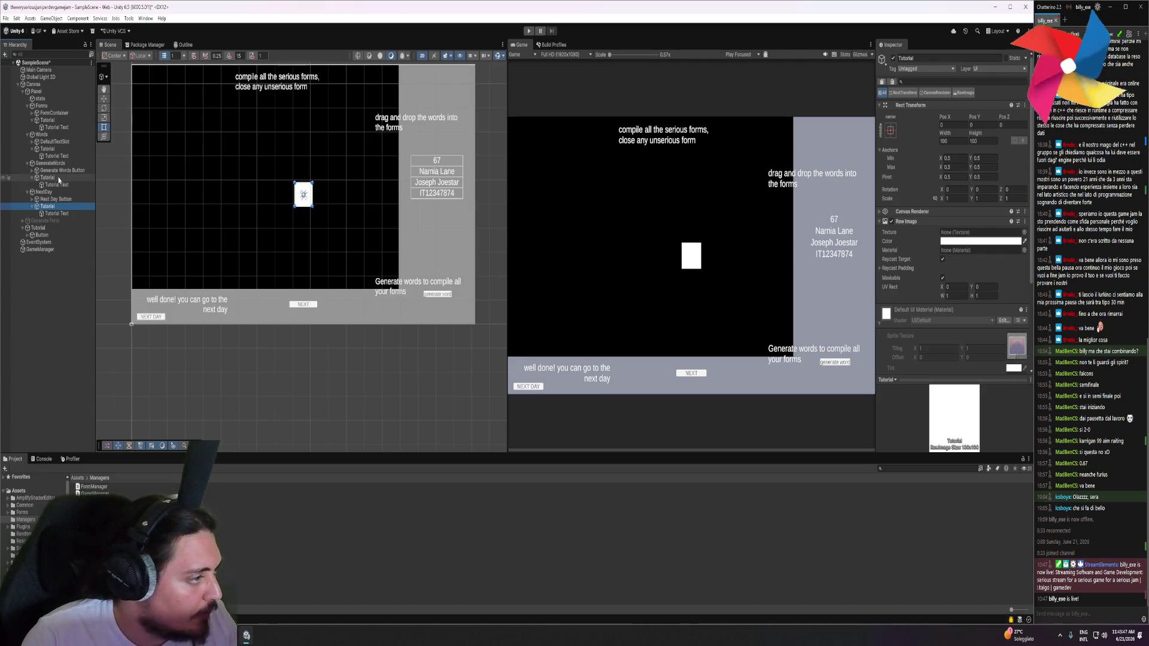
ctrl+click(52, 149)
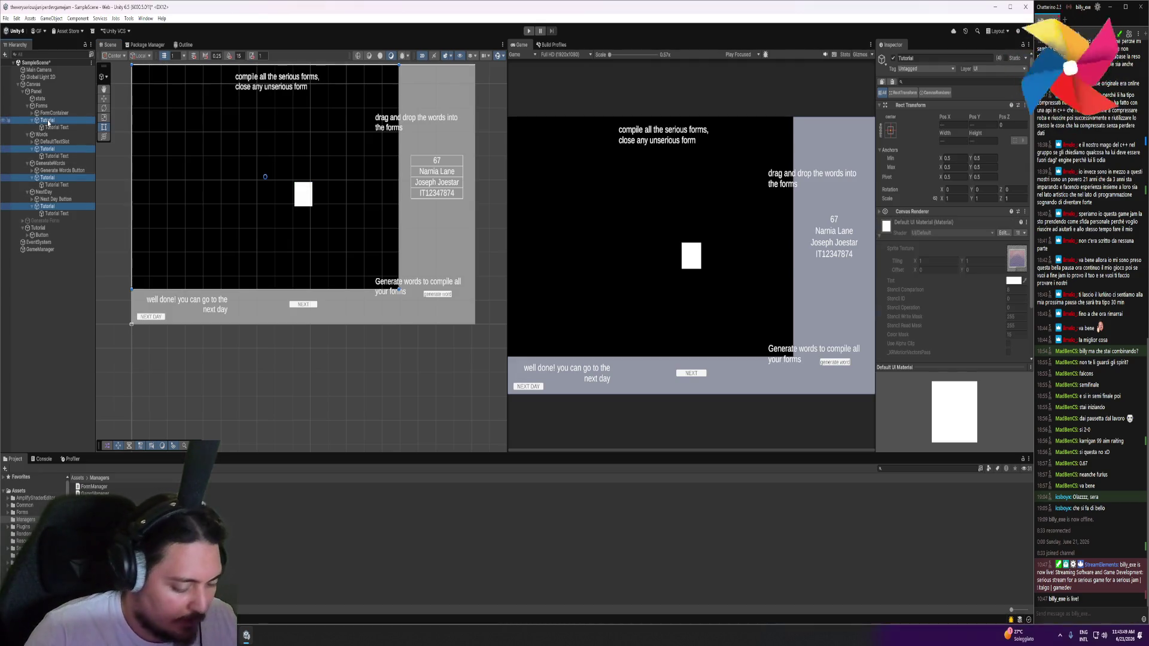
key(Delete)
Enlarge the Forms rect with its corner handles and shift FormContainer right
click(41, 106)
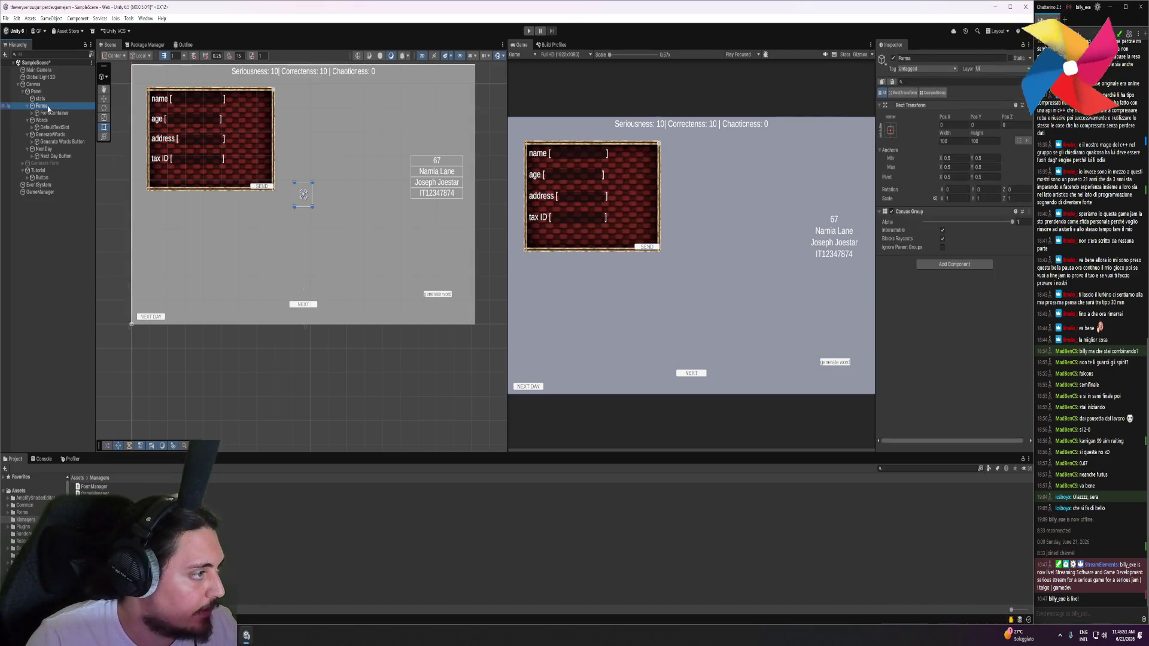
key(f)
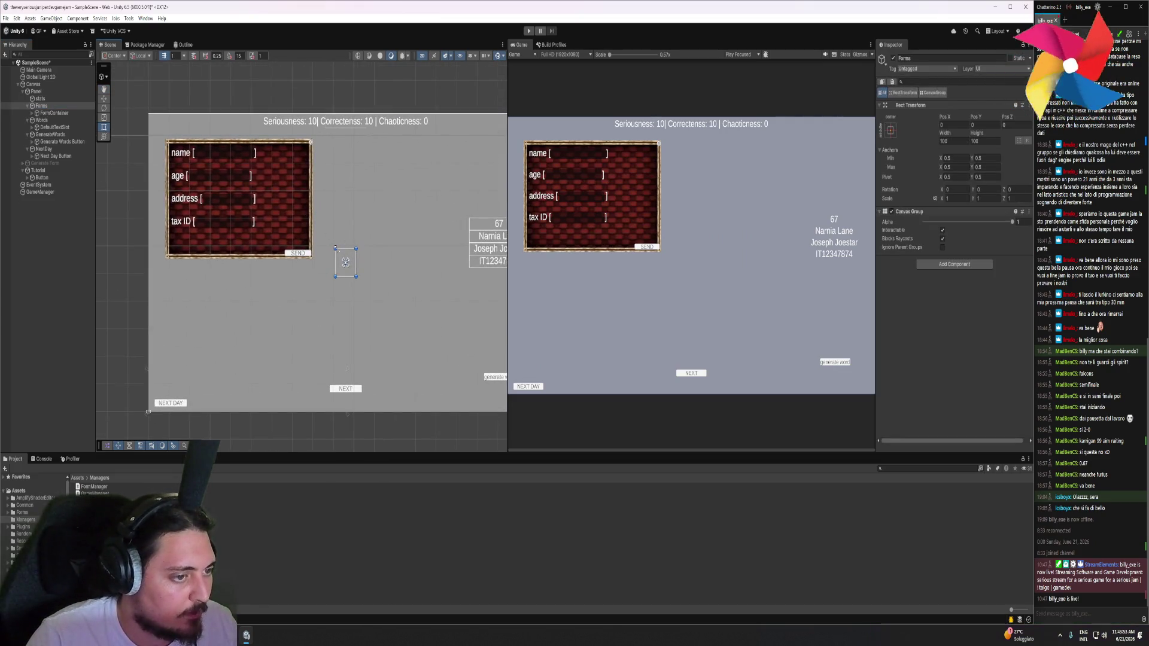
mouse_move(335, 248)
mouse_down()
mouse_move(243, 144)
mouse_move(150, 113)
mouse_up()
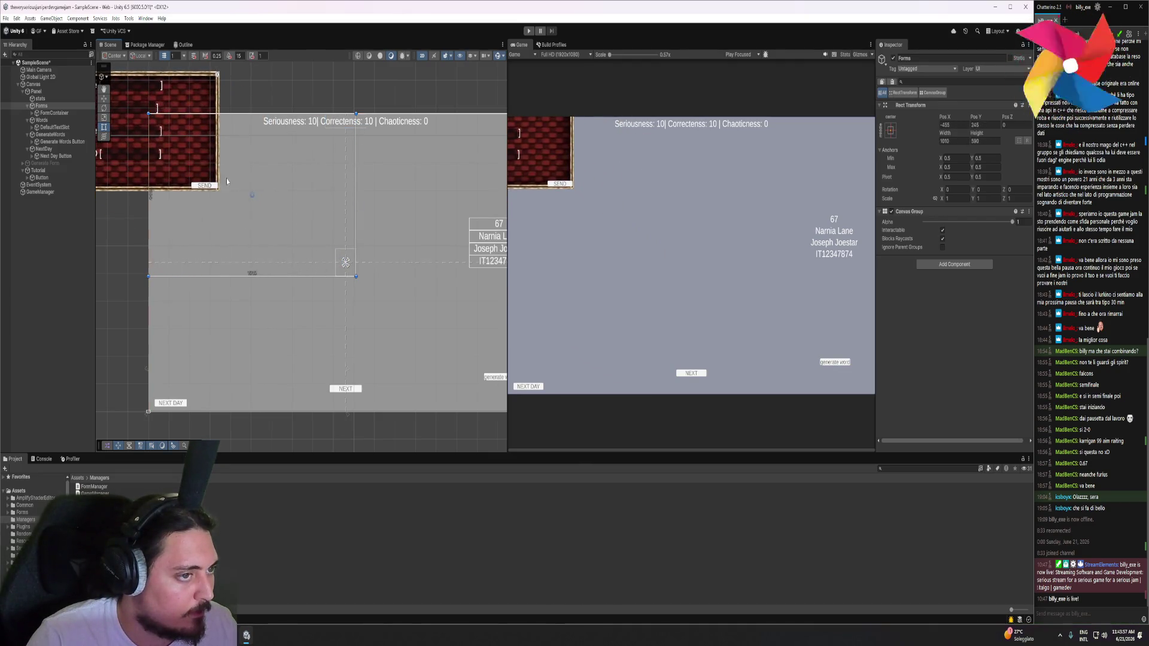
drag(355, 277, 433, 372)
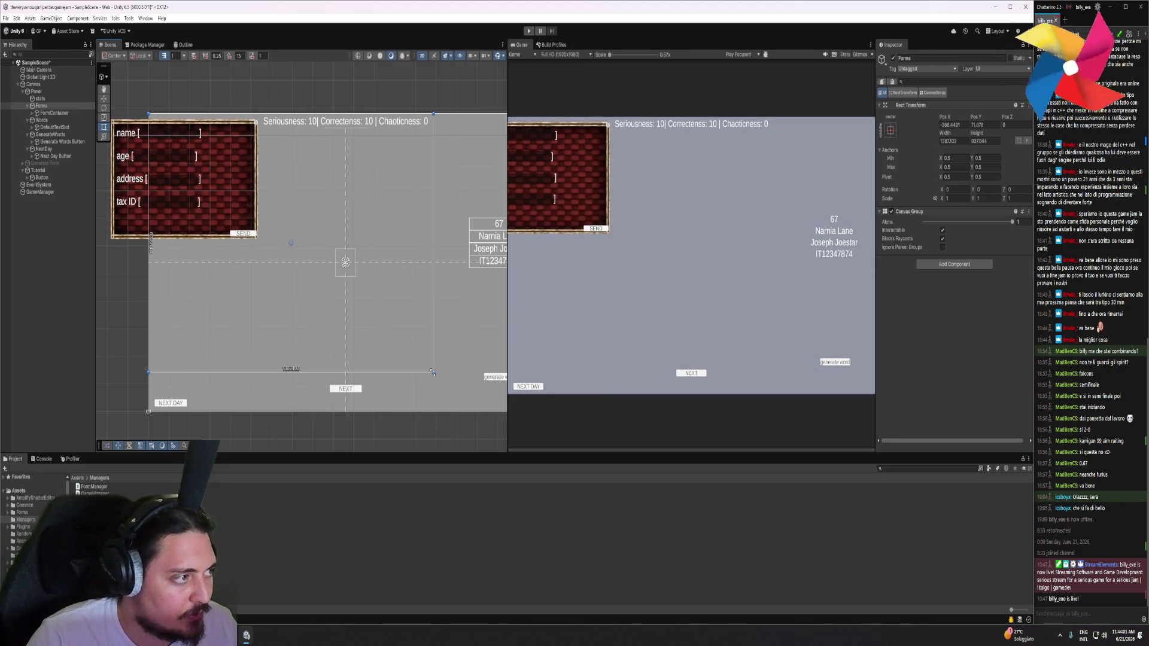
click(45, 113)
mouse_move(246, 199)
mouse_down()
mouse_move(309, 225)
mouse_move(273, 194)
mouse_up()
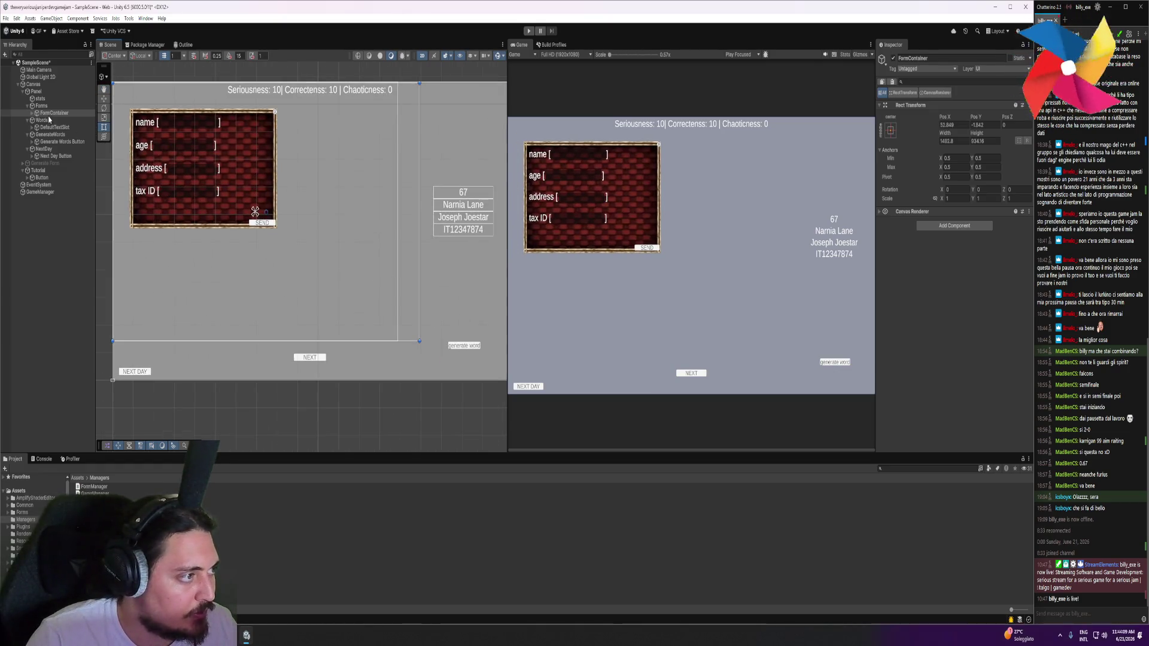
Resize Forms to match FormContainer, about 1492.8 wide and 934.16 tall
click(46, 106)
click(400, 347)
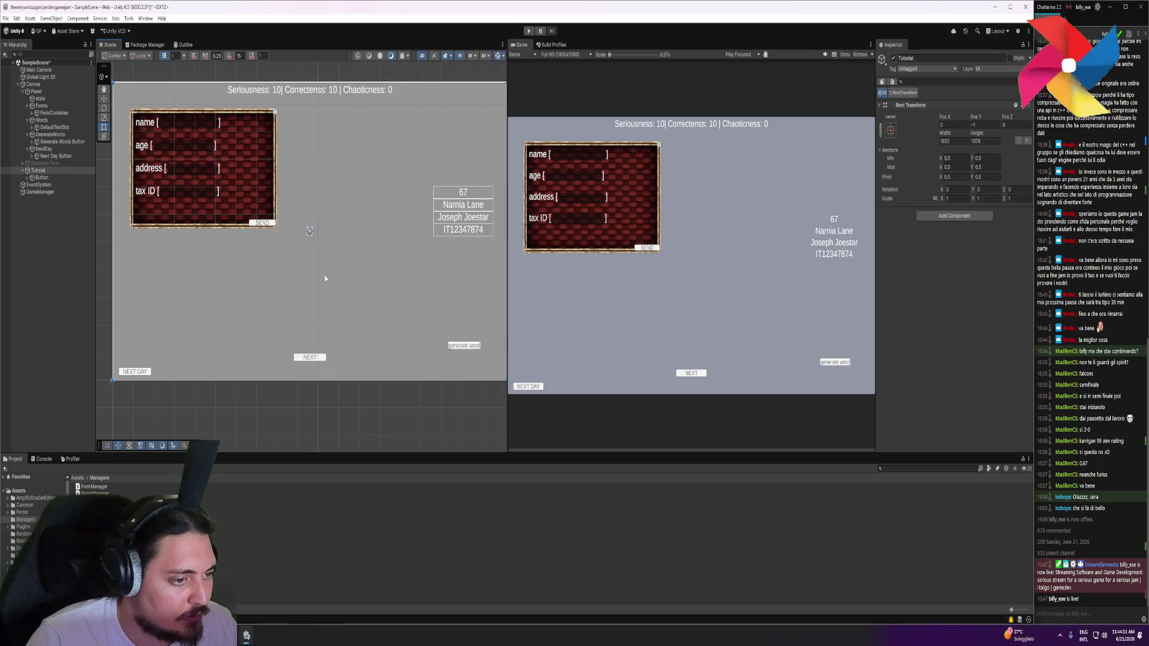
click(47, 106)
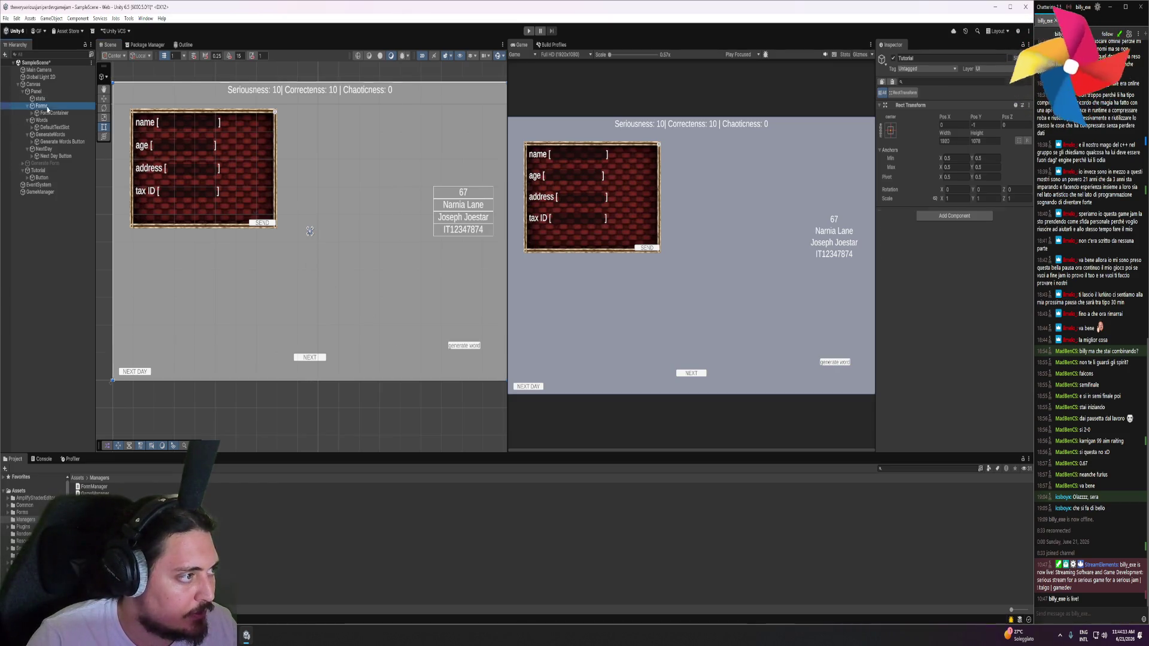
drag(399, 341, 419, 344)
click(50, 114)
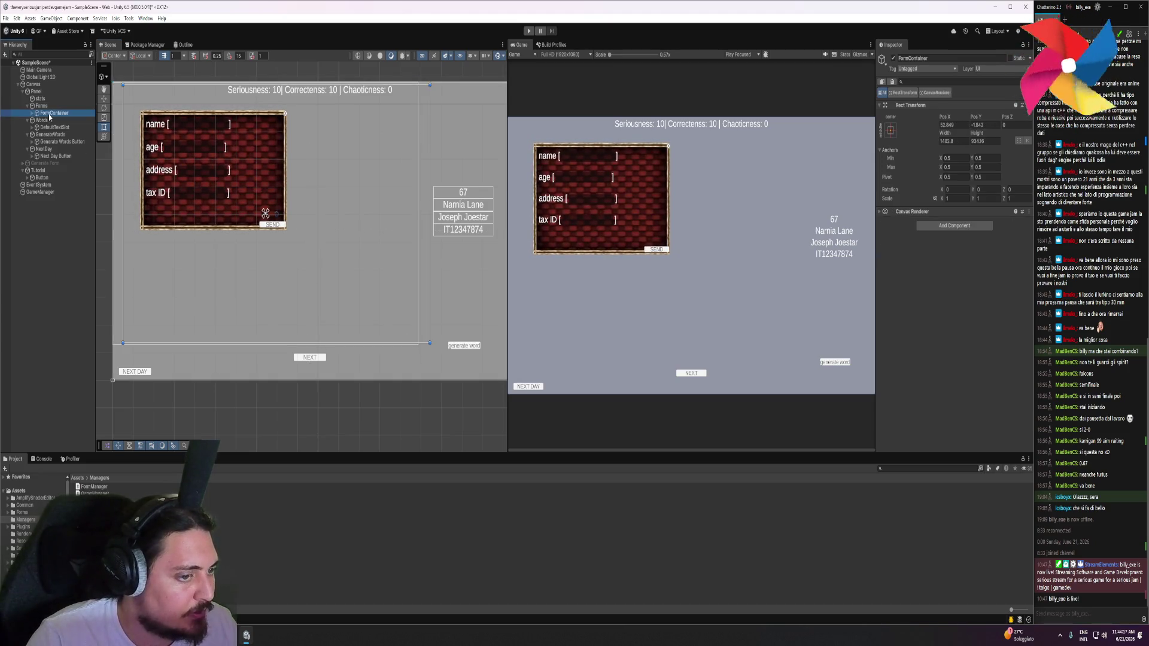
click(966, 140)
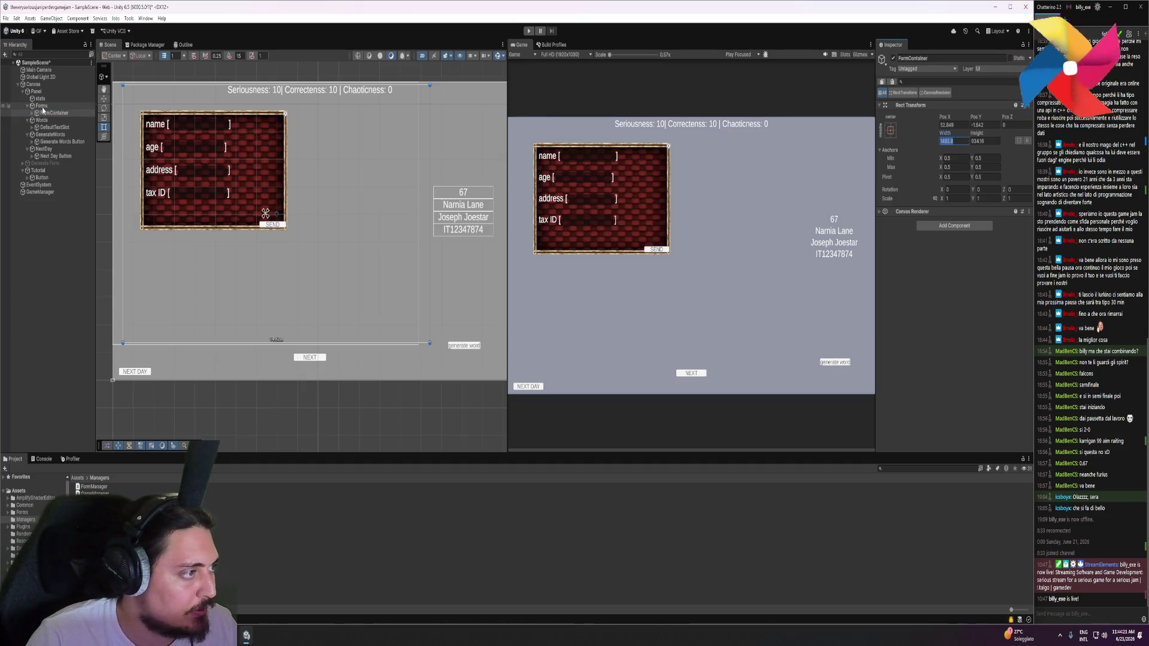
click(335, 154)
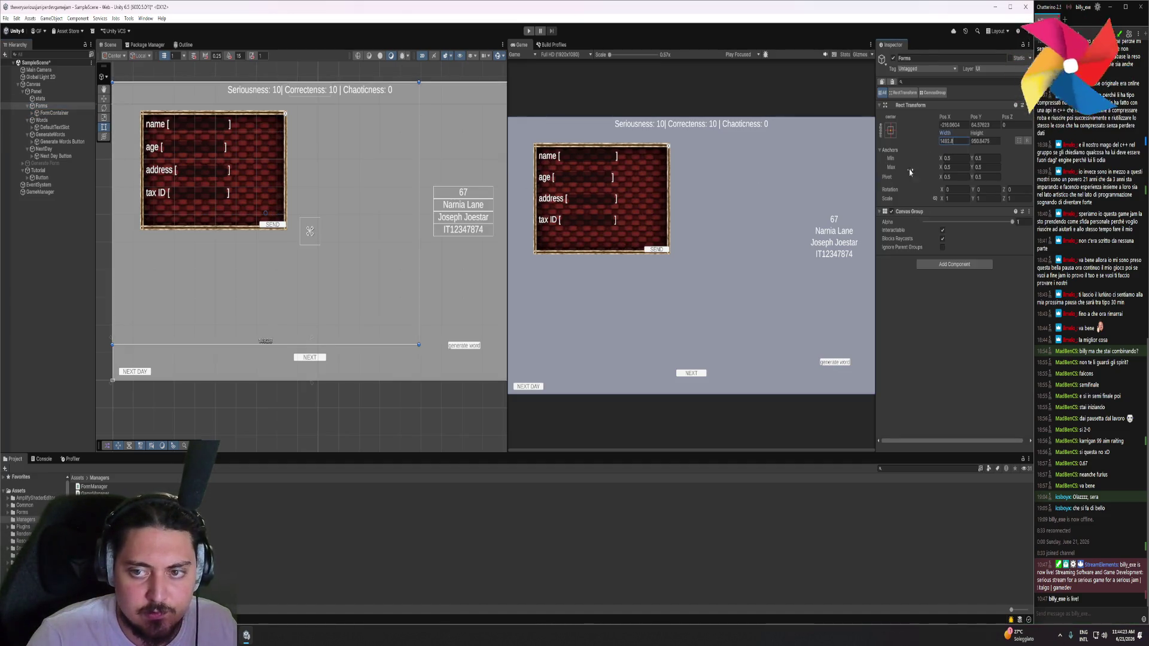
click(63, 115)
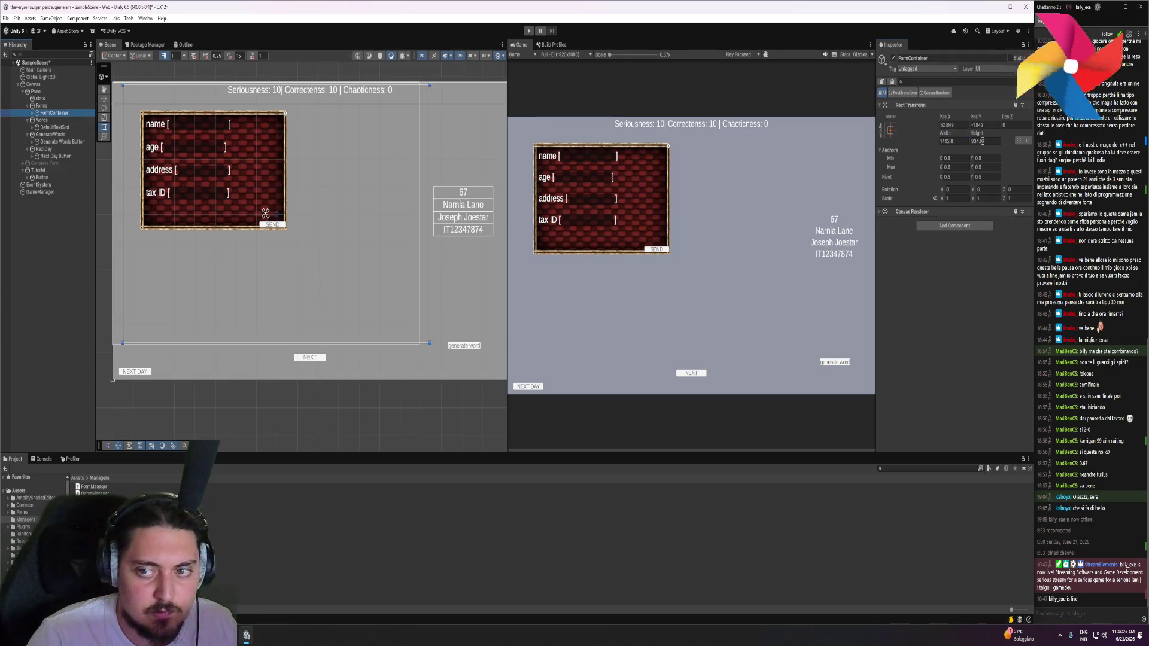
click(243, 188)
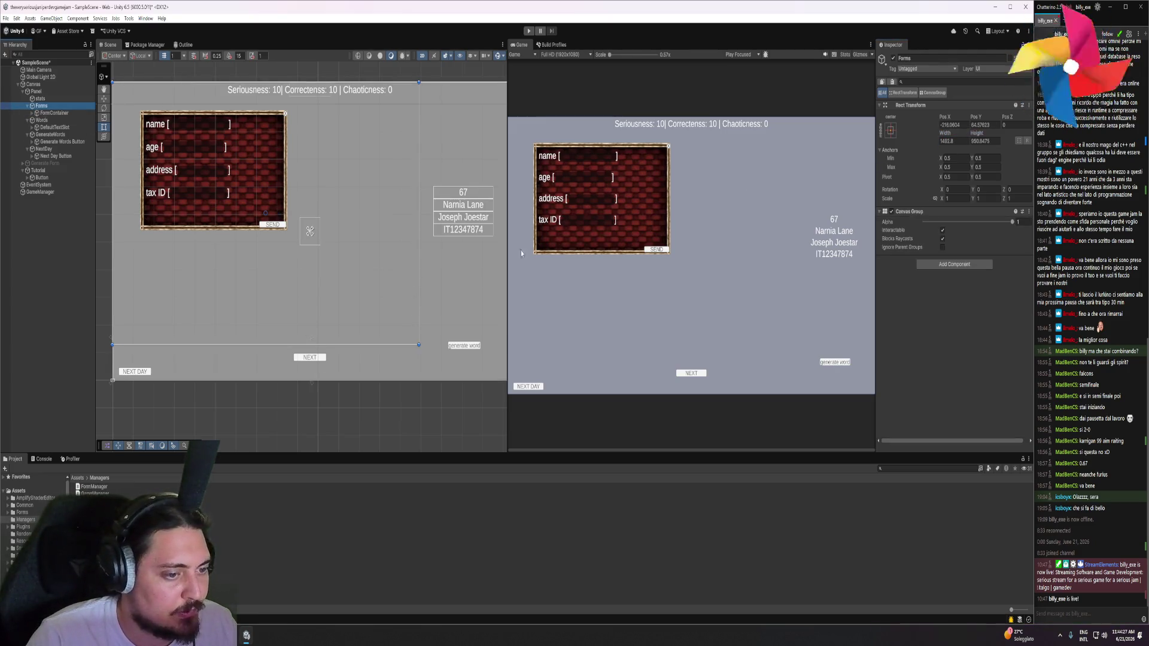
drag(976, 133, 989, 150)
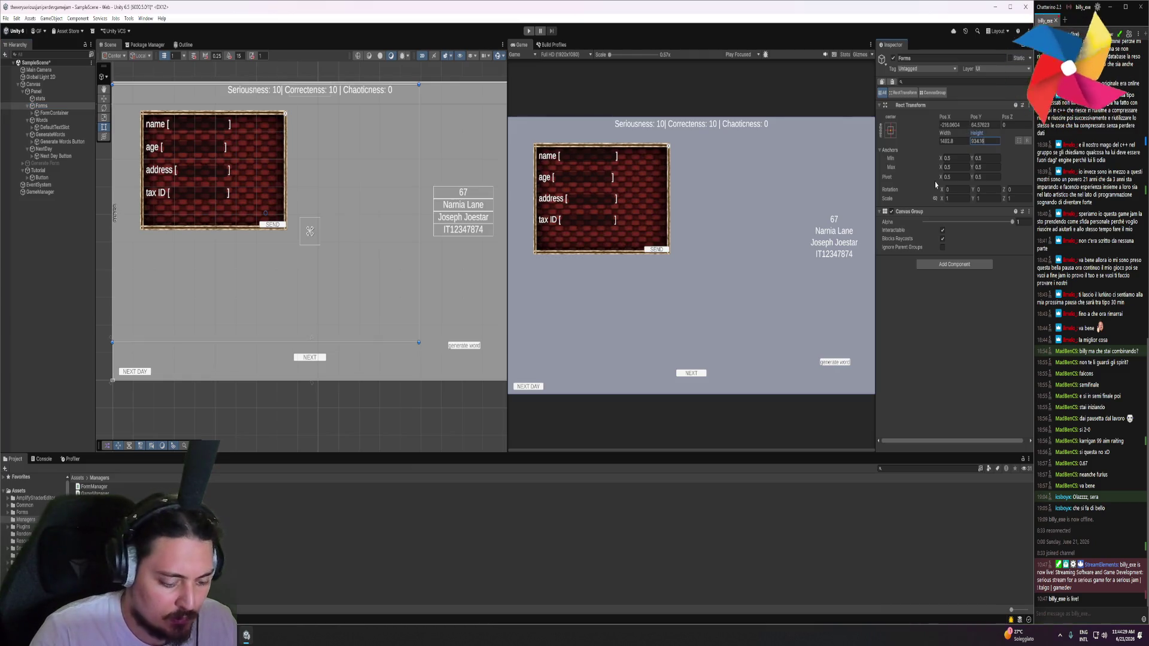
Widen the Words container to 427.224
click(27, 107)
click(42, 113)
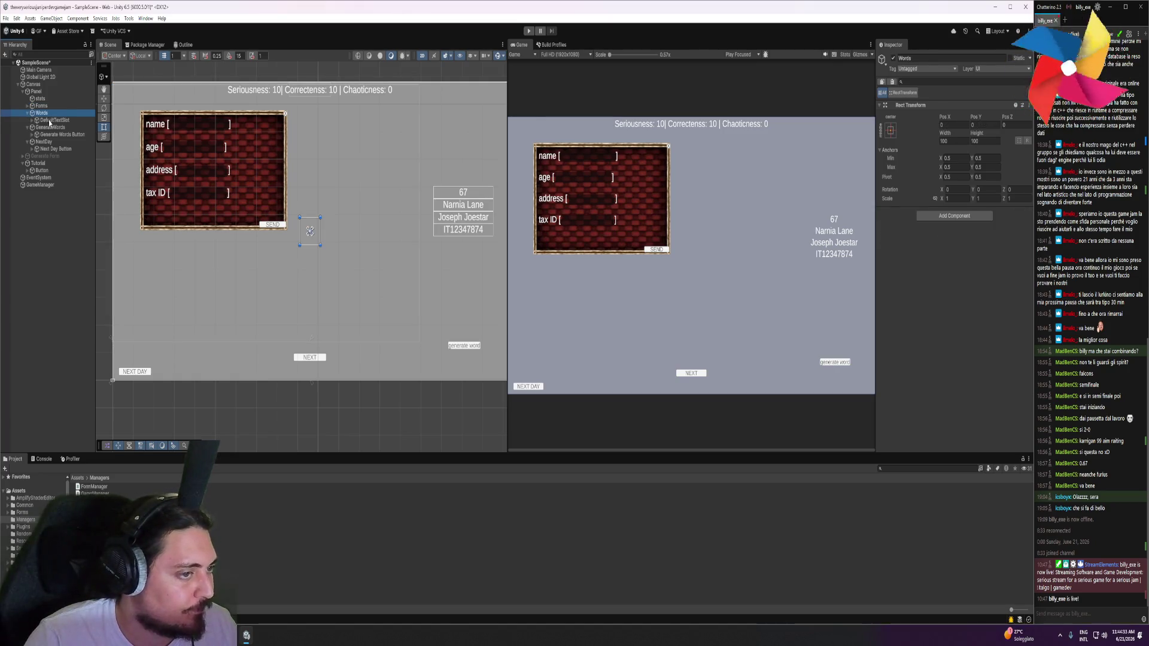
click(50, 121)
click(42, 113)
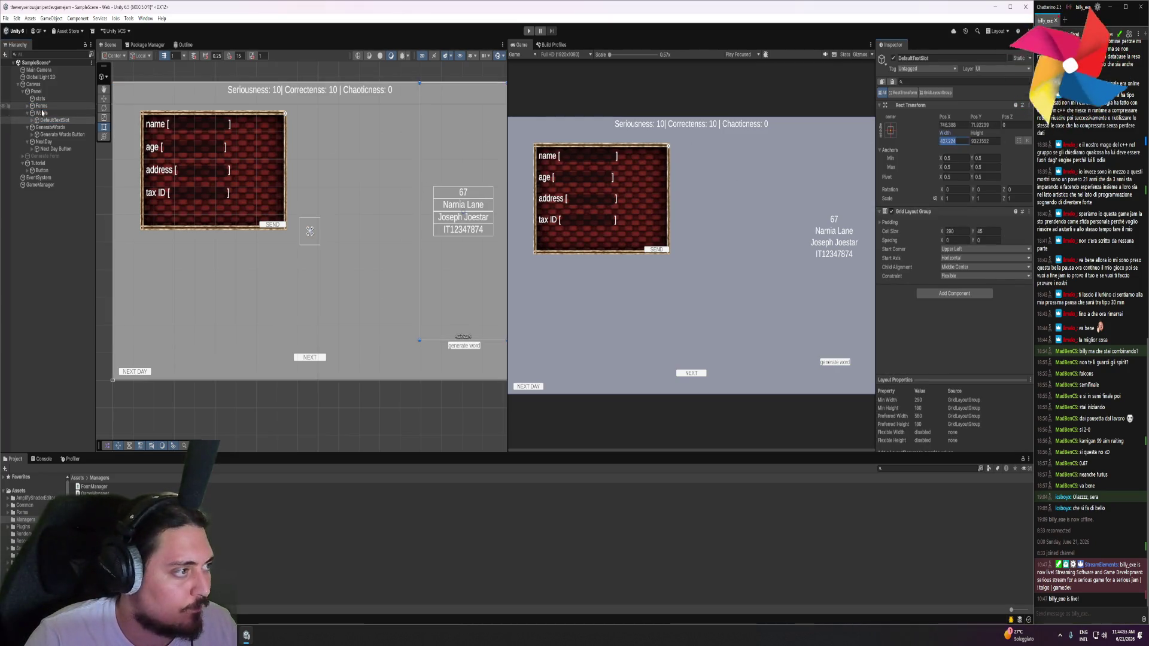
drag(945, 133, 778, 164)
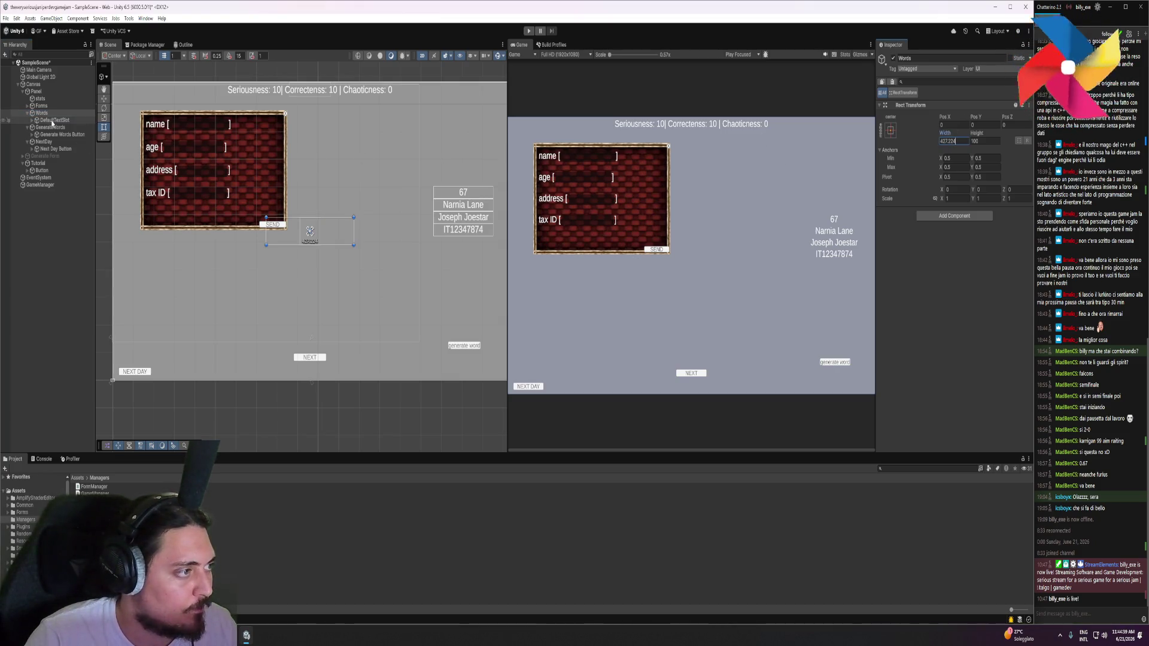
Try editing DefaultTextSlot's height and position, undoing each change
click(54, 120)
click(986, 142)
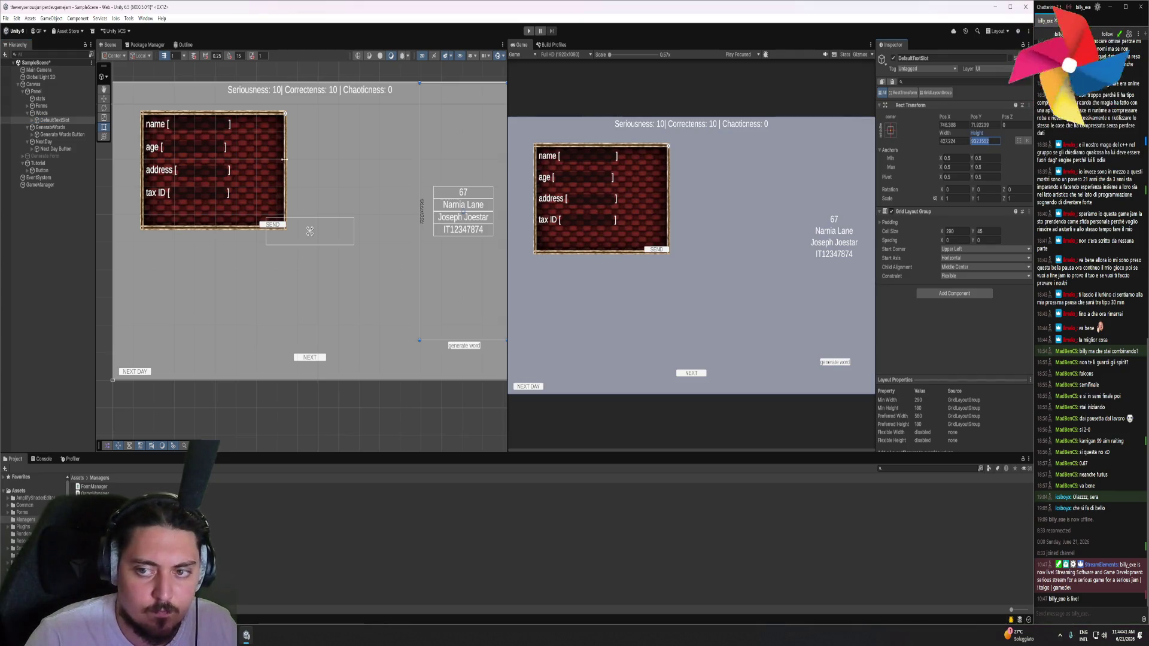
key(ctrl+z)
key(ctrl+z)
key(ctrl+z)
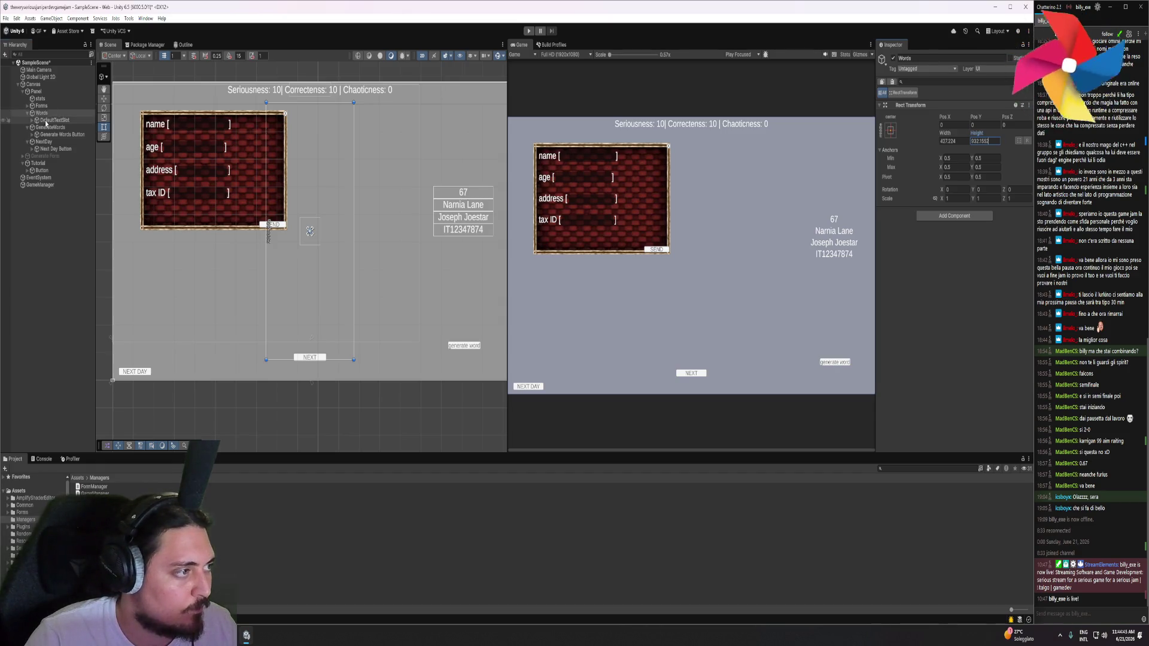
click(951, 125)
key(ctrl+z)
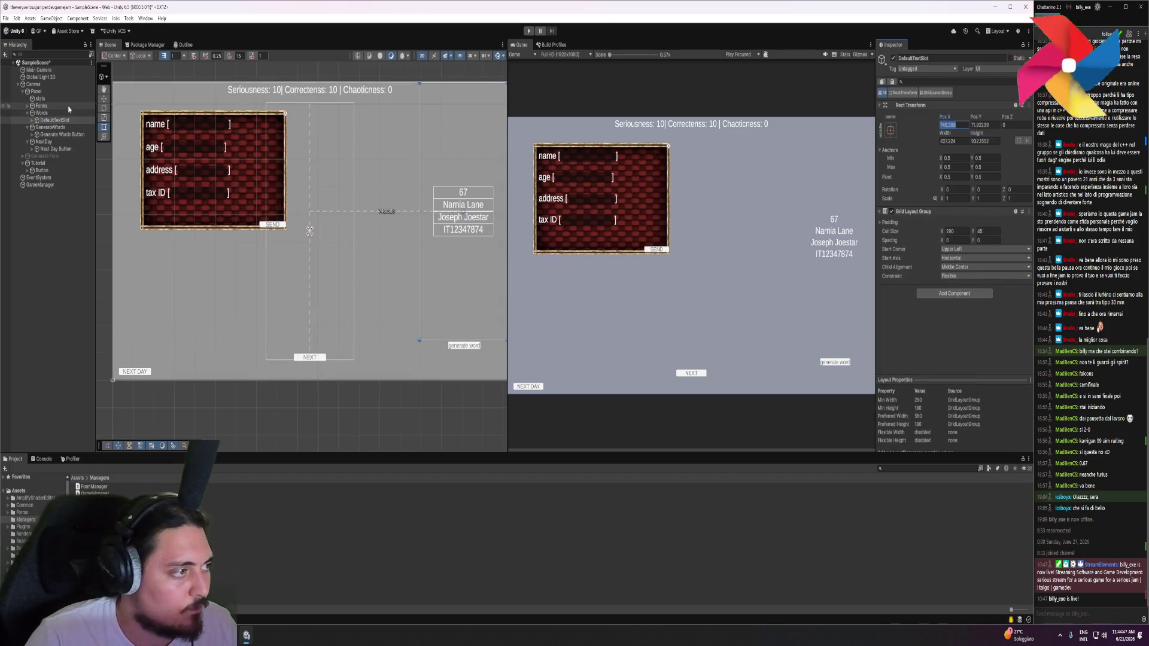
key(ctrl+z)
key(ctrl+z)
click(985, 126)
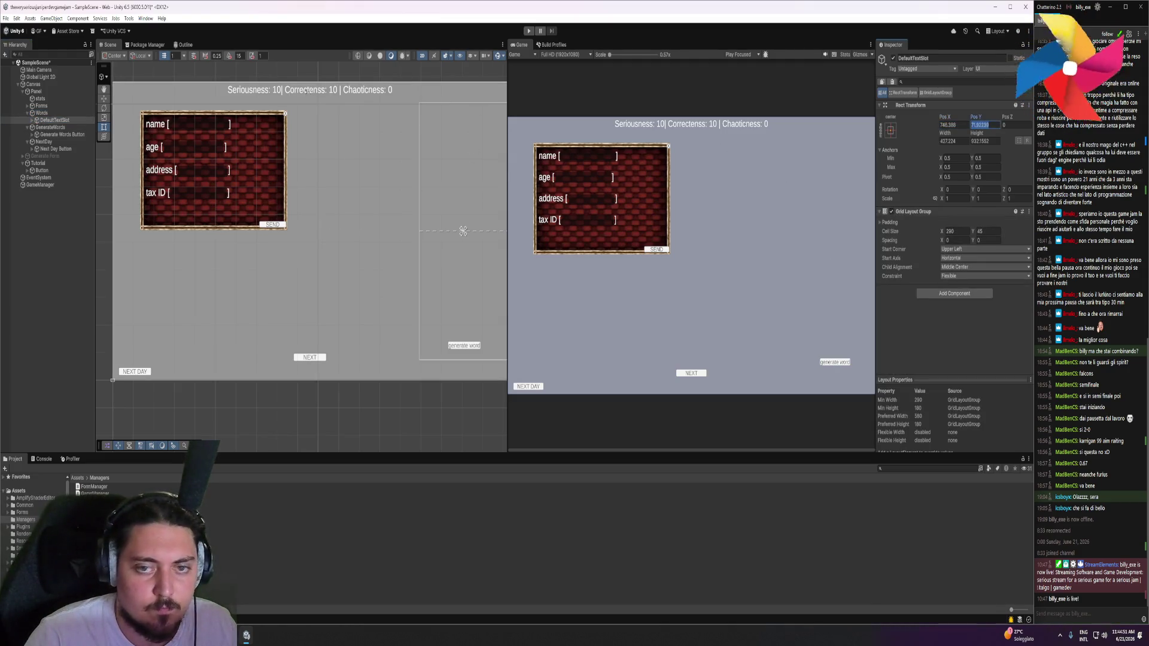
key(ctrl+z)
Change the Words container's Pos Y so its word list leaves the canvas
click(988, 125)
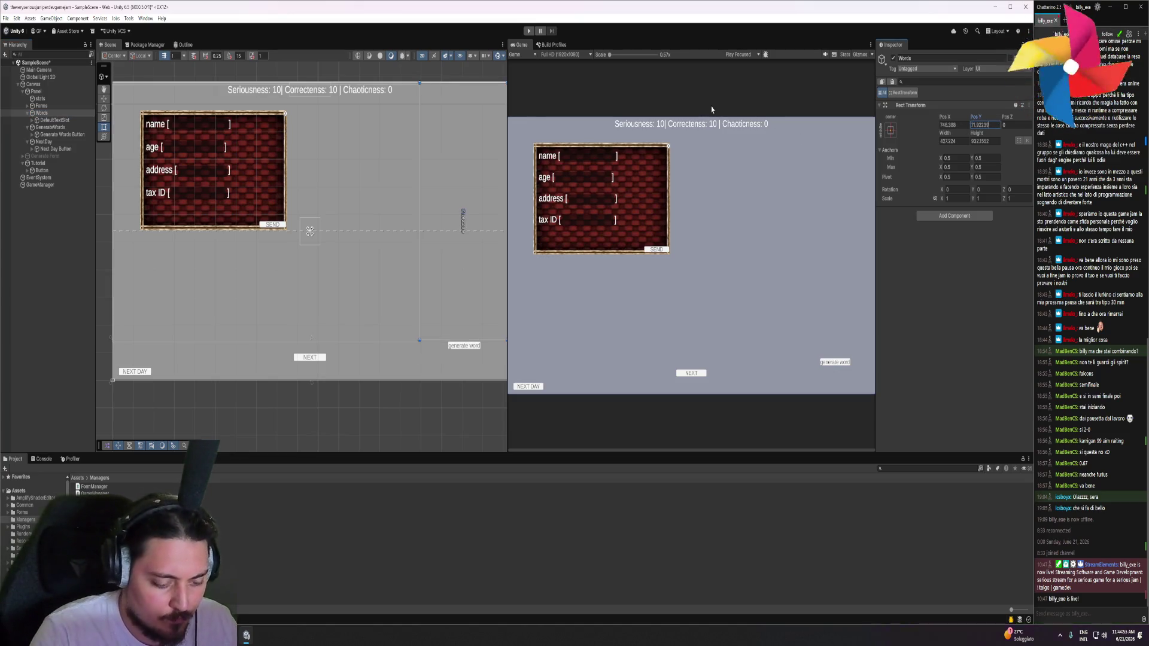
click(447, 128)
scroll(447, 127, down, 2)
drag(371, 139, 406, 143)
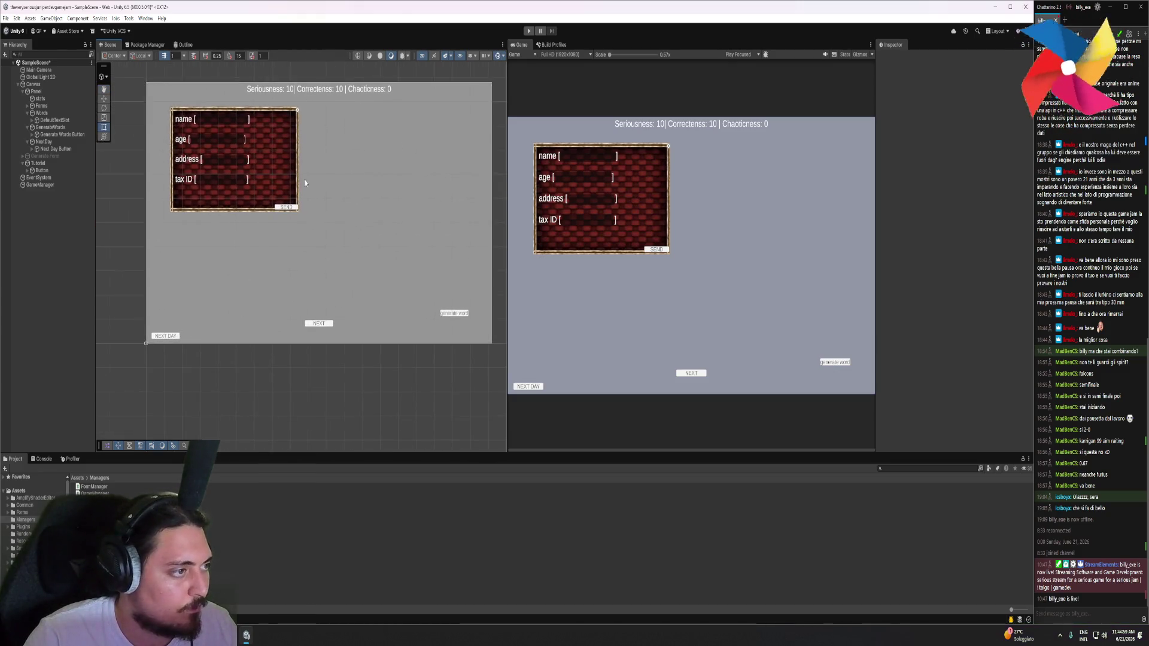
Reshape GenerateWords into a strip along the bottom of the canvas
click(28, 113)
click(41, 120)
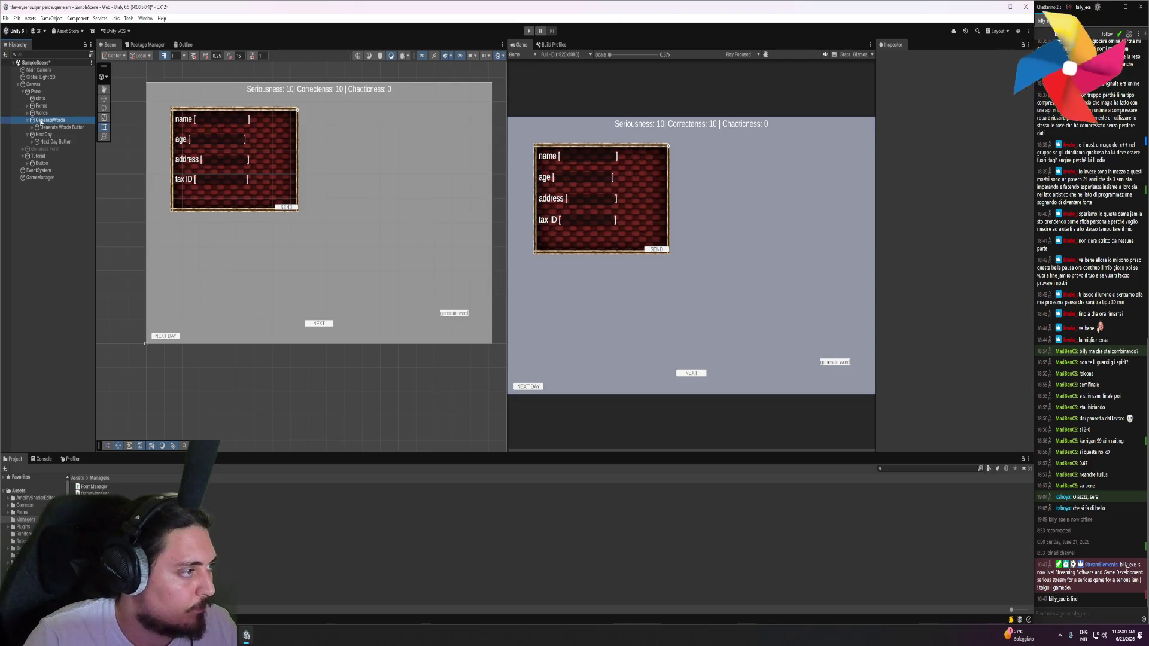
drag(310, 226, 147, 344)
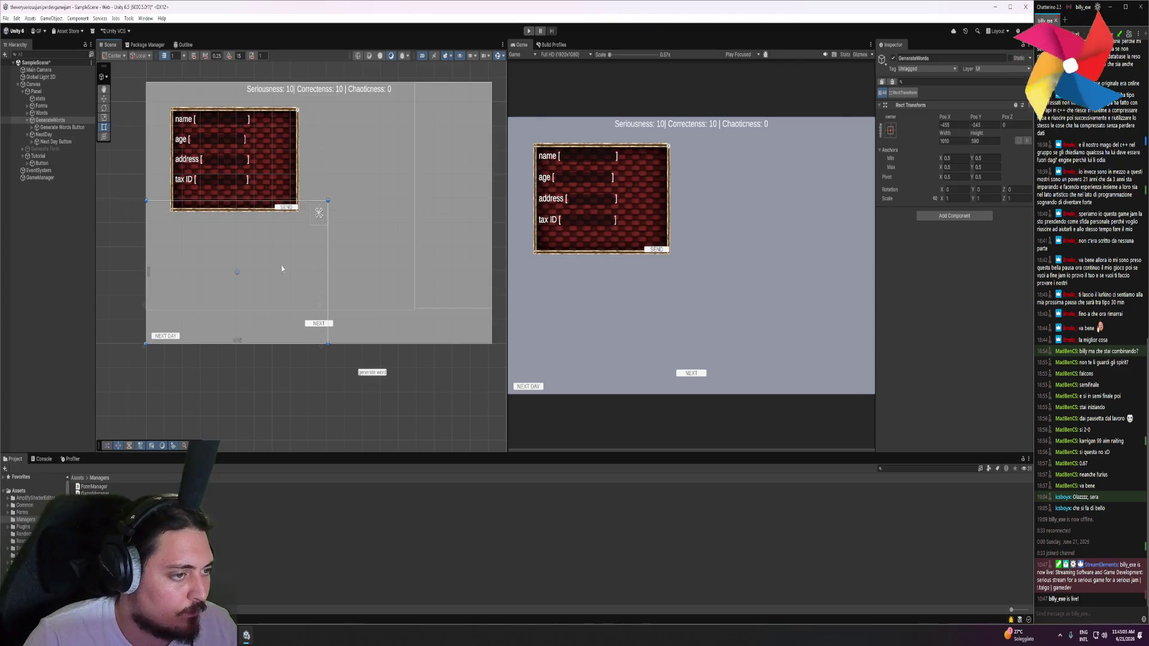
mouse_move(328, 202)
mouse_down()
mouse_move(297, 310)
mouse_move(277, 310)
mouse_up()
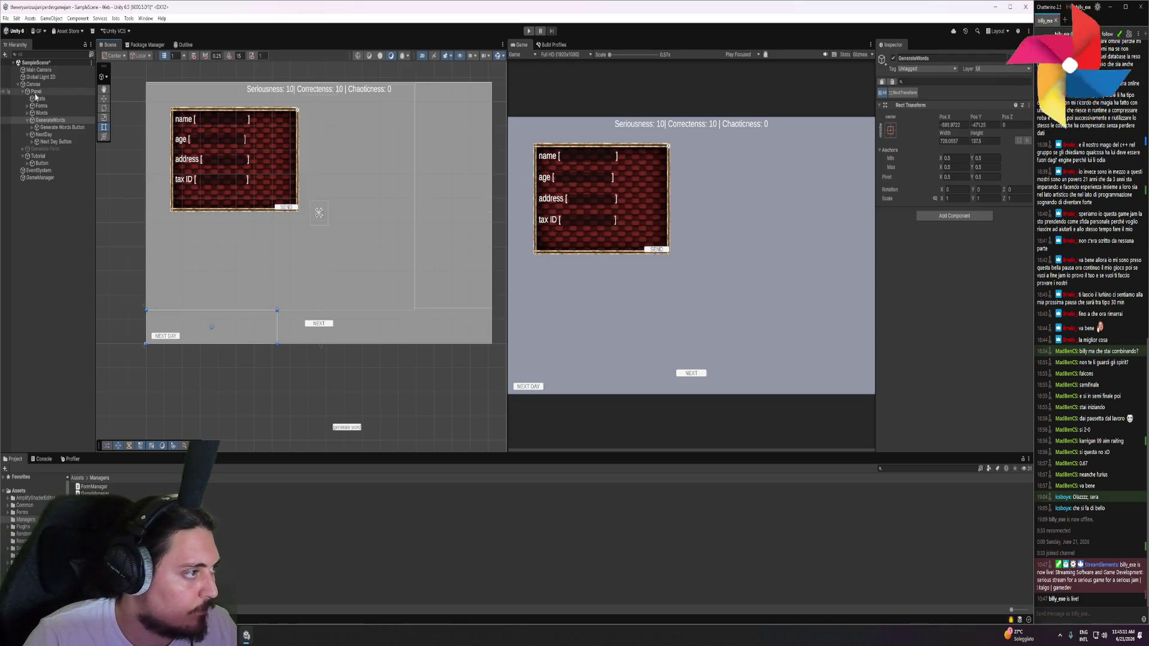
Nest the Tutorial object inside the Panel group
drag(39, 157, 43, 92)
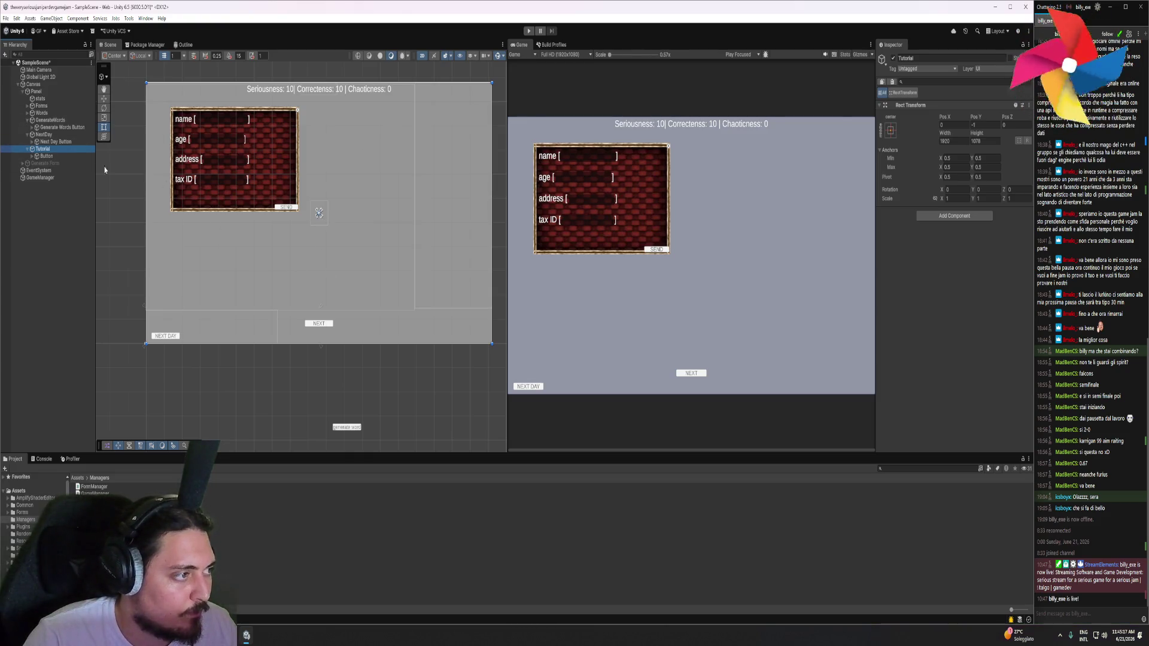
click(43, 149)
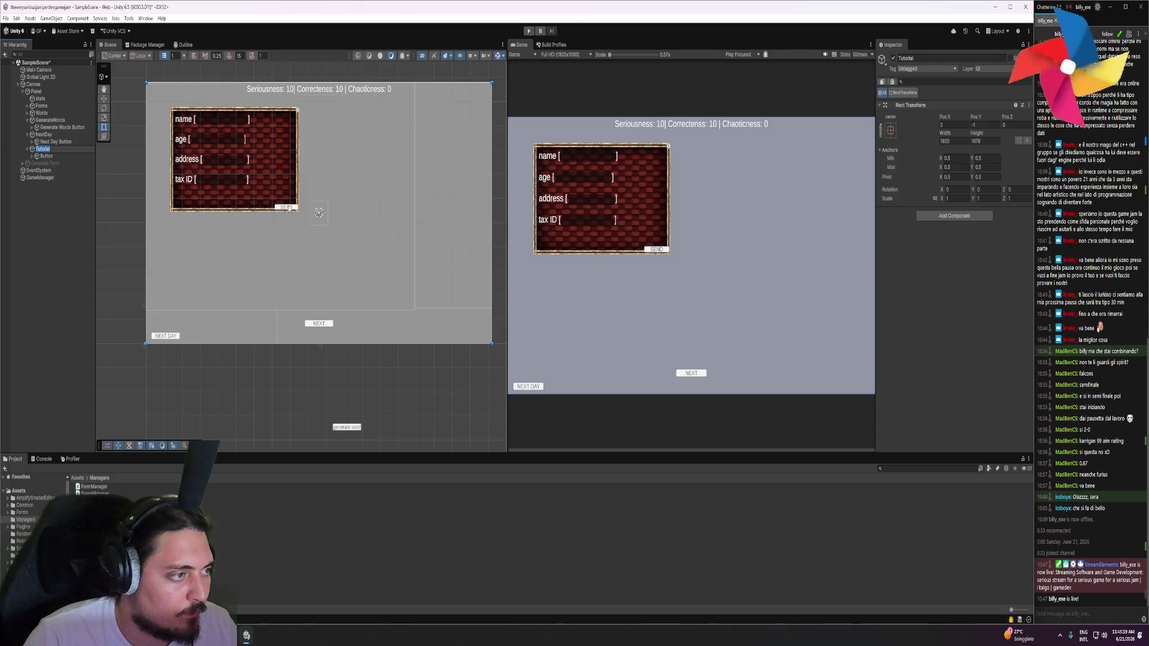
click(32, 150)
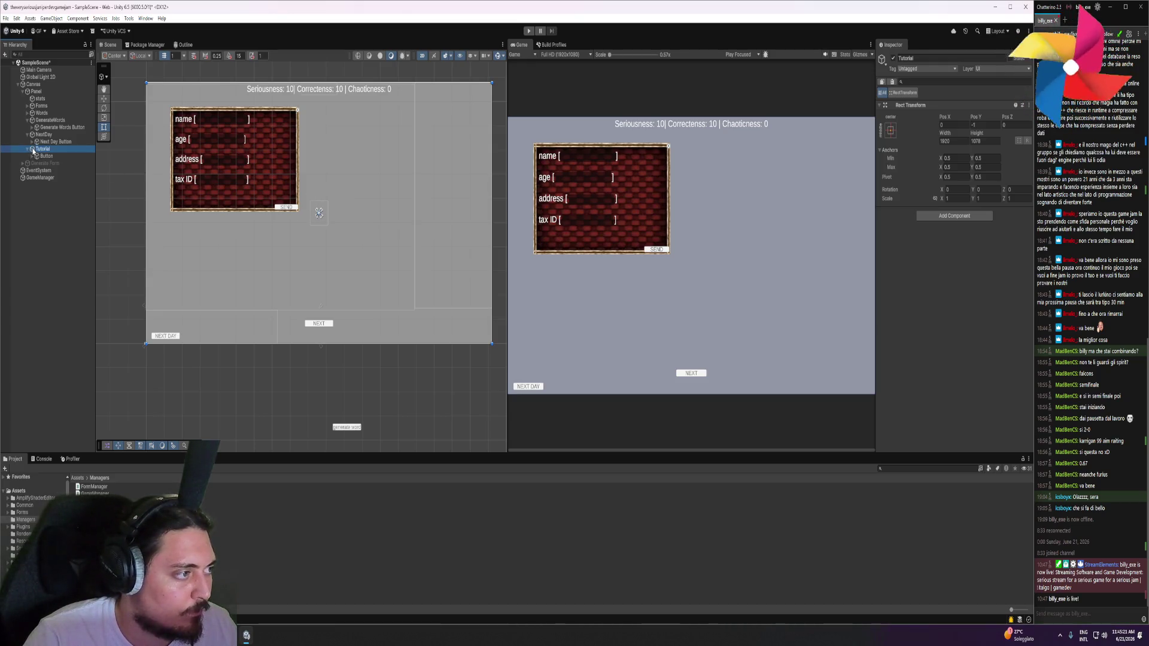
click(47, 122)
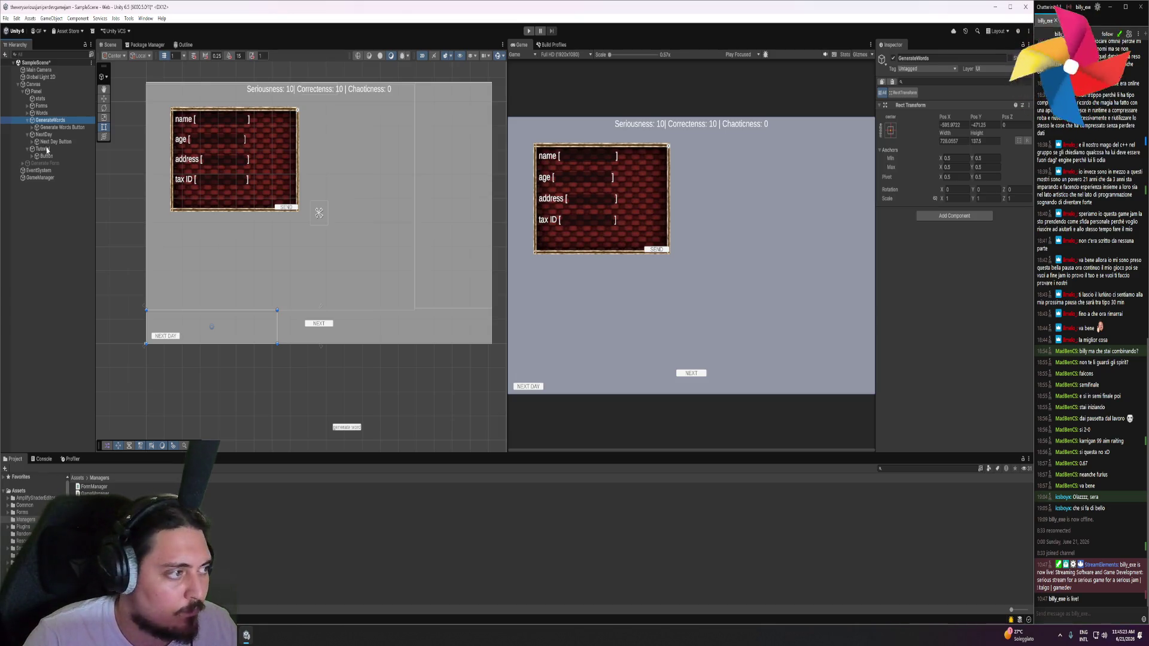
click(47, 150)
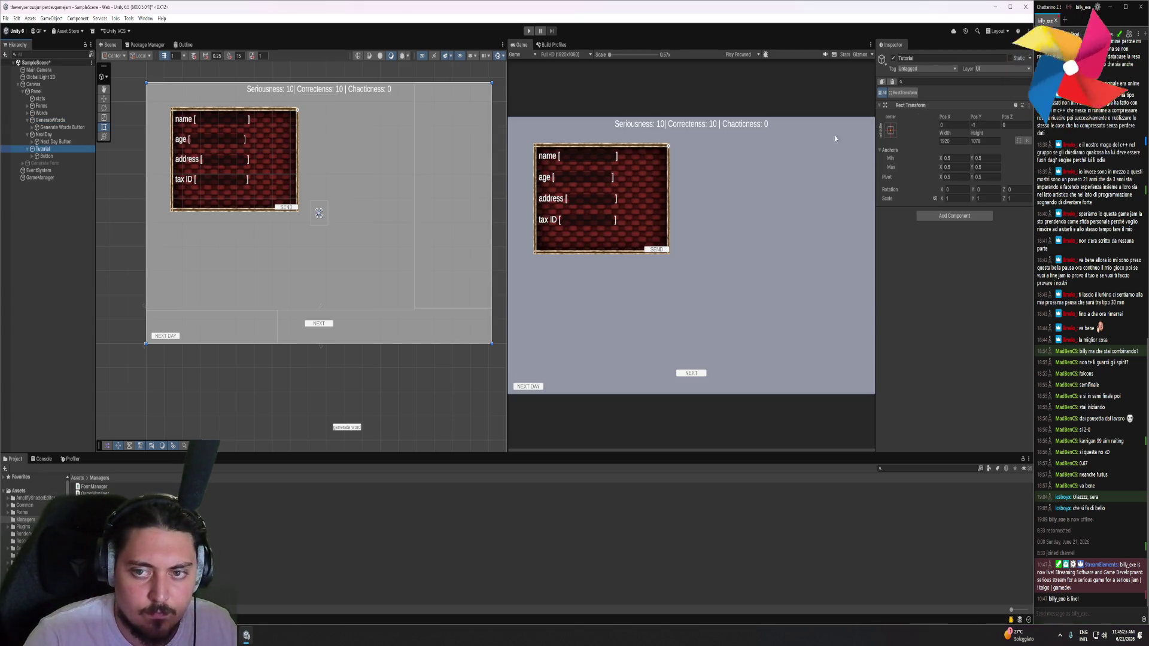
Resize NextDay into a strip in the canvas's bottom-right corner
click(46, 120)
click(44, 149)
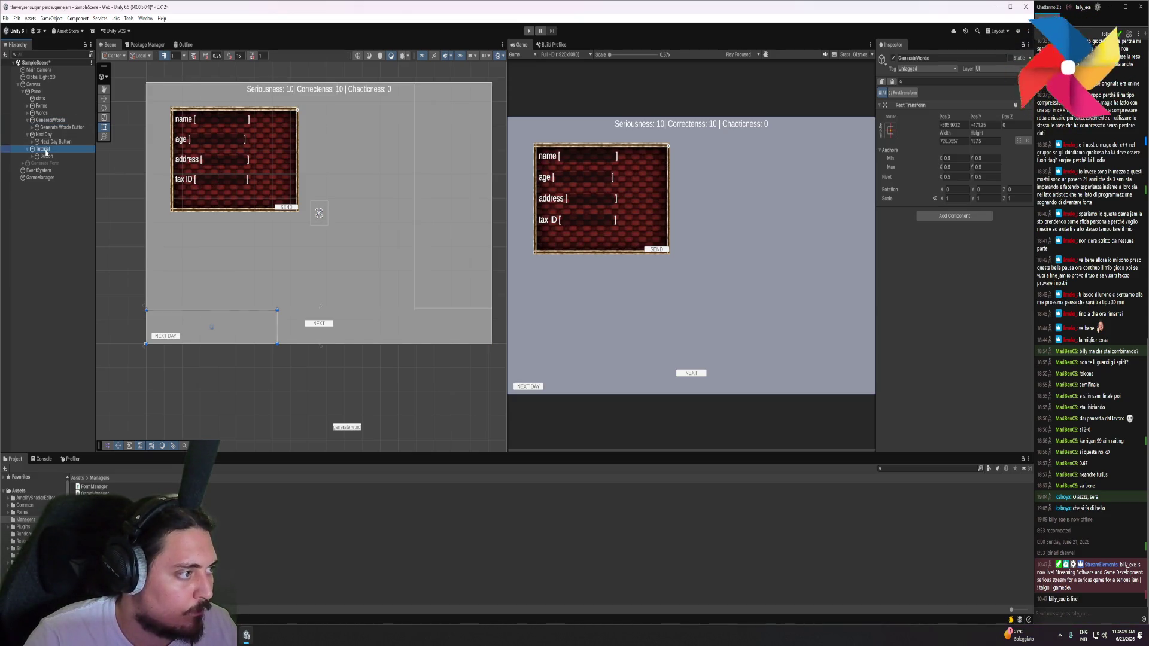
click(45, 157)
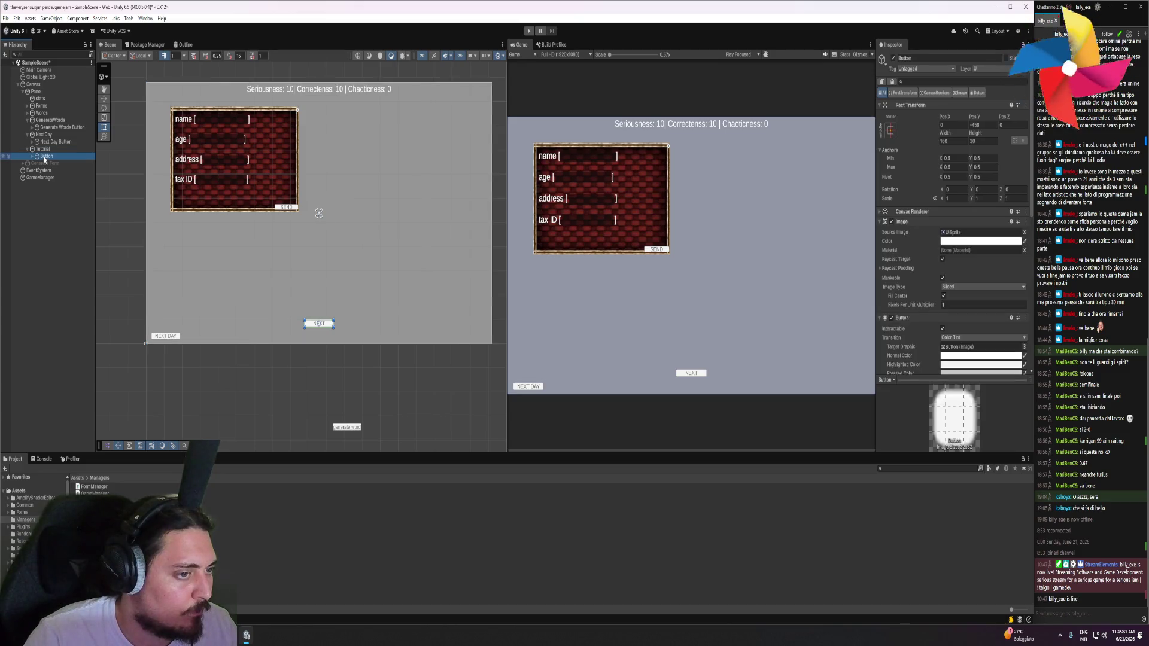
click(45, 149)
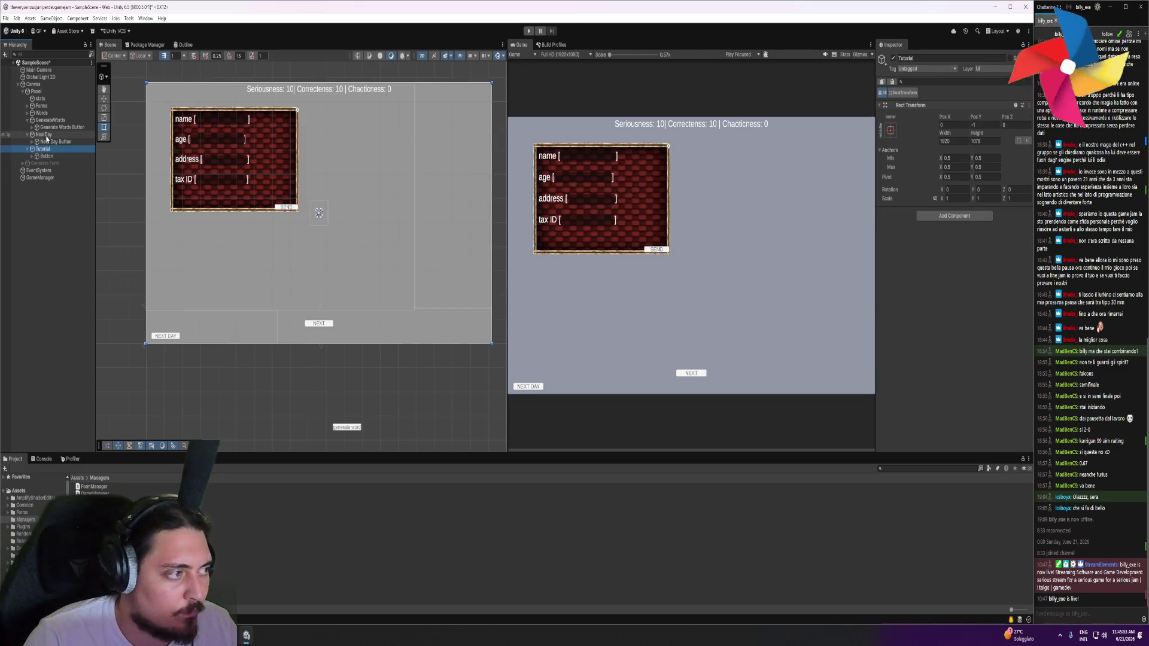
click(48, 135)
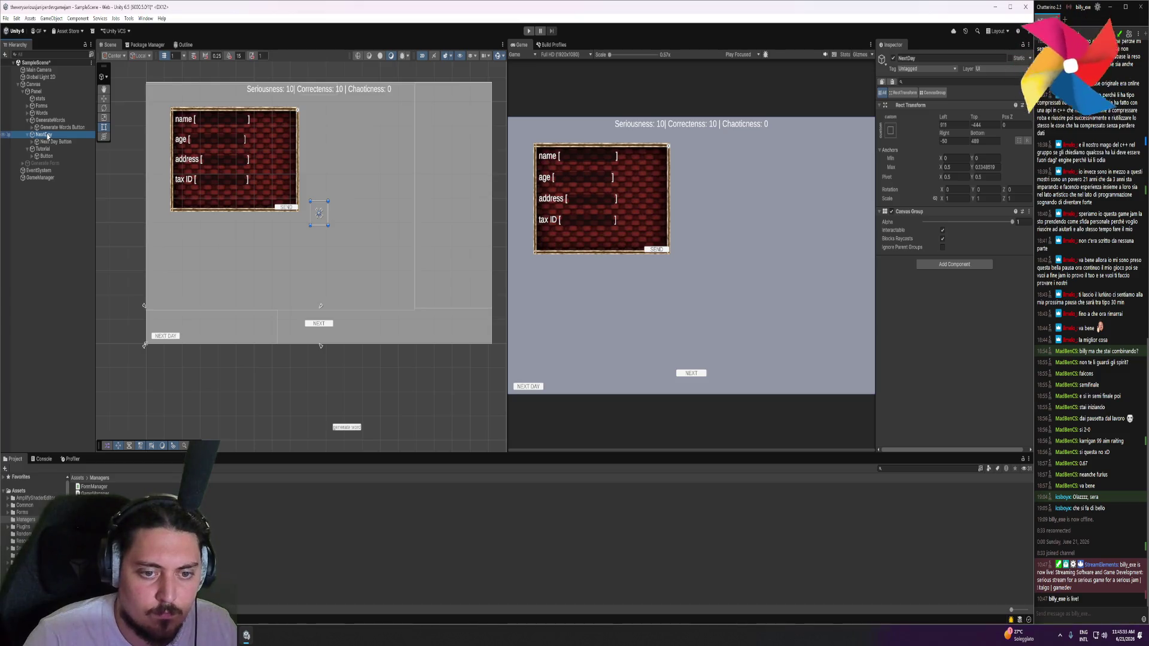
drag(326, 224, 492, 343)
mouse_move(311, 201)
mouse_down()
mouse_move(422, 296)
mouse_move(348, 310)
mouse_up()
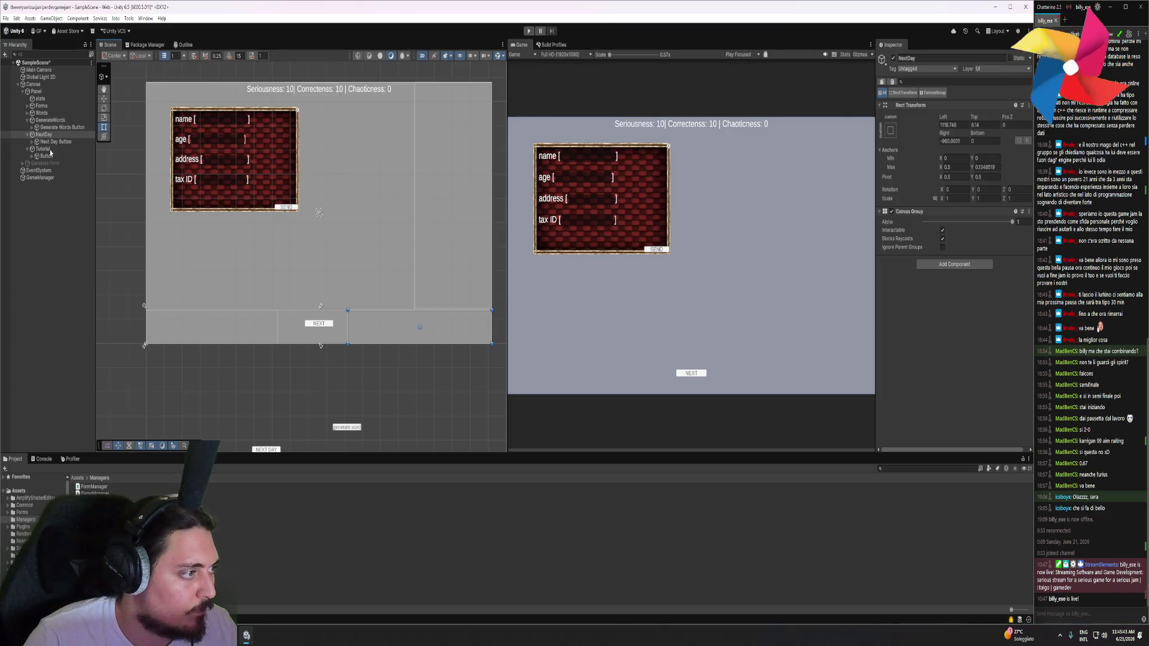
Shrink Tutorial to a small bottom-centre box about 399 units wide
click(51, 149)
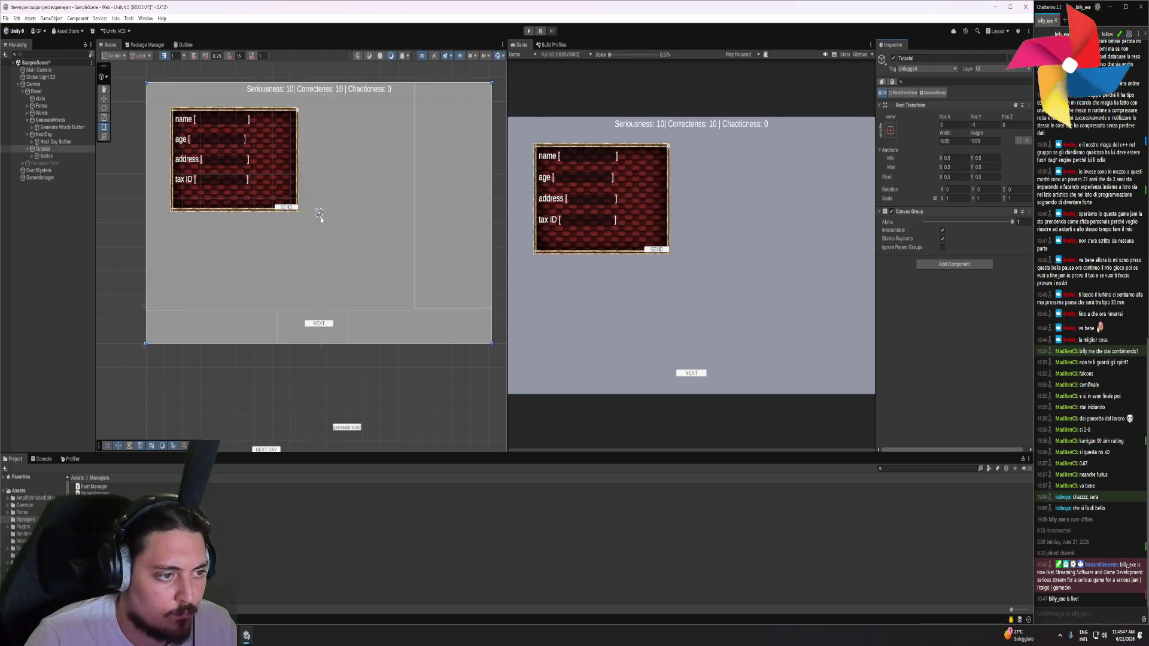
click(56, 152)
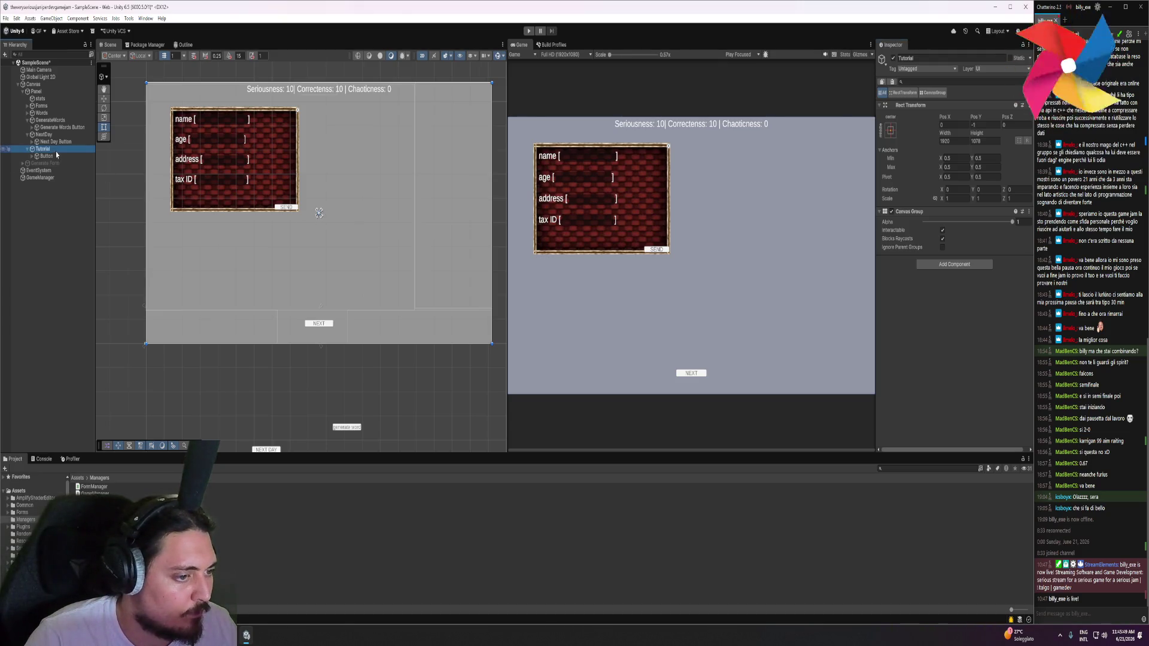
drag(492, 84, 348, 311)
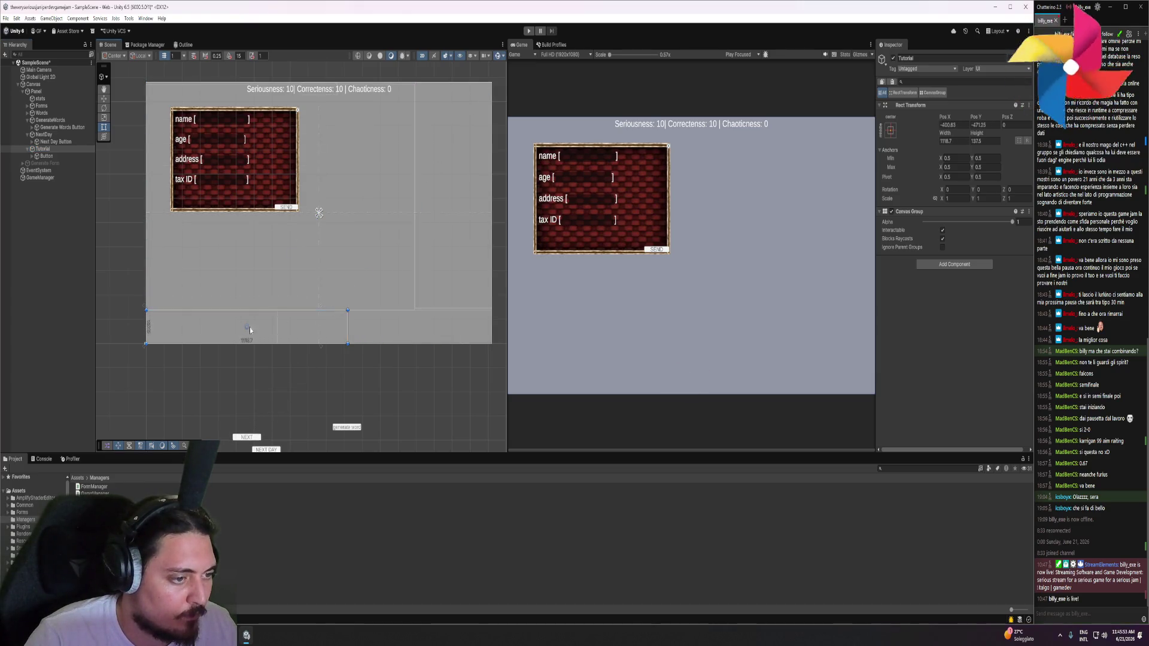
drag(144, 316, 276, 312)
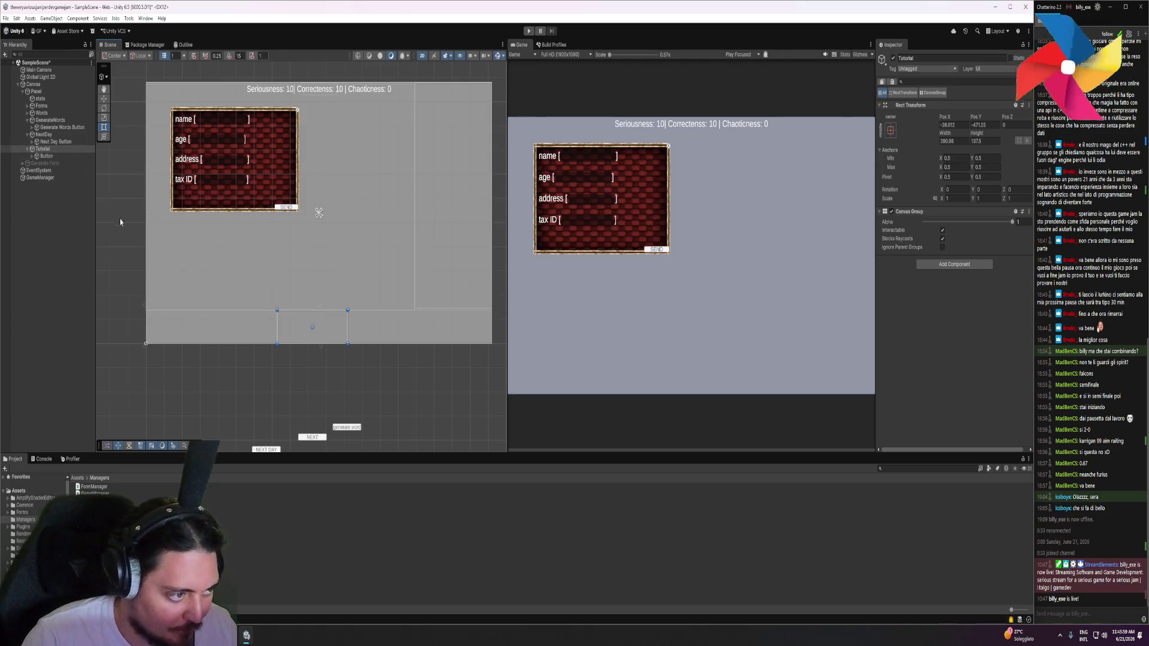
Move GenerateWords, then slide NextDay left and narrow its right side
click(56, 141)
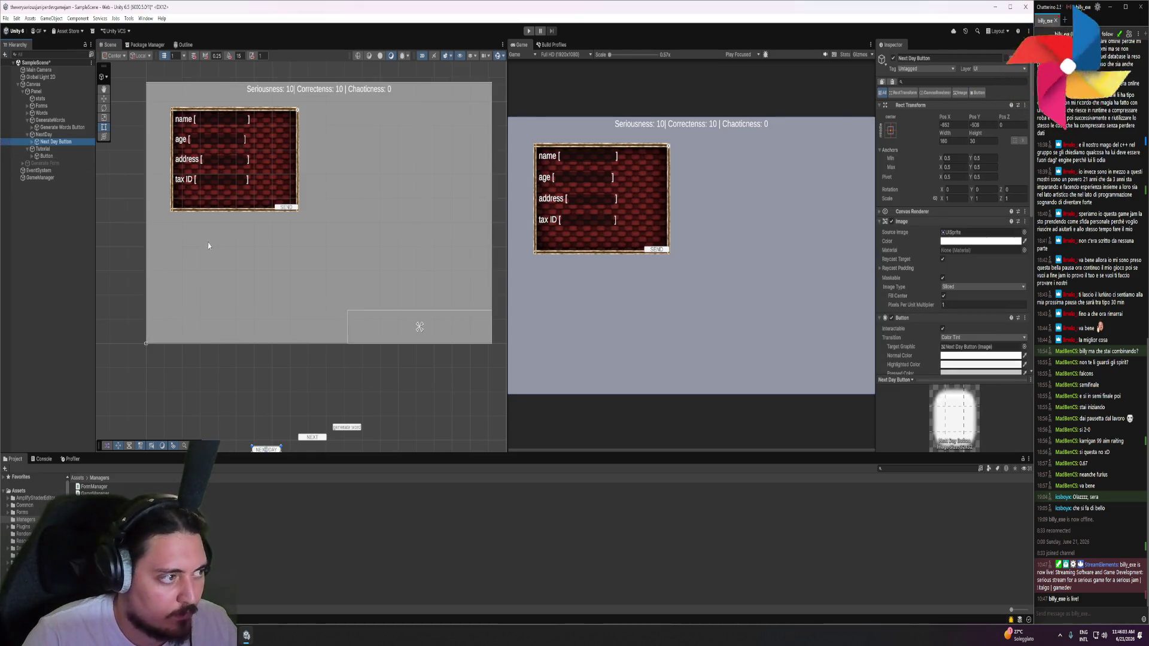
scroll(429, 306, down, 3)
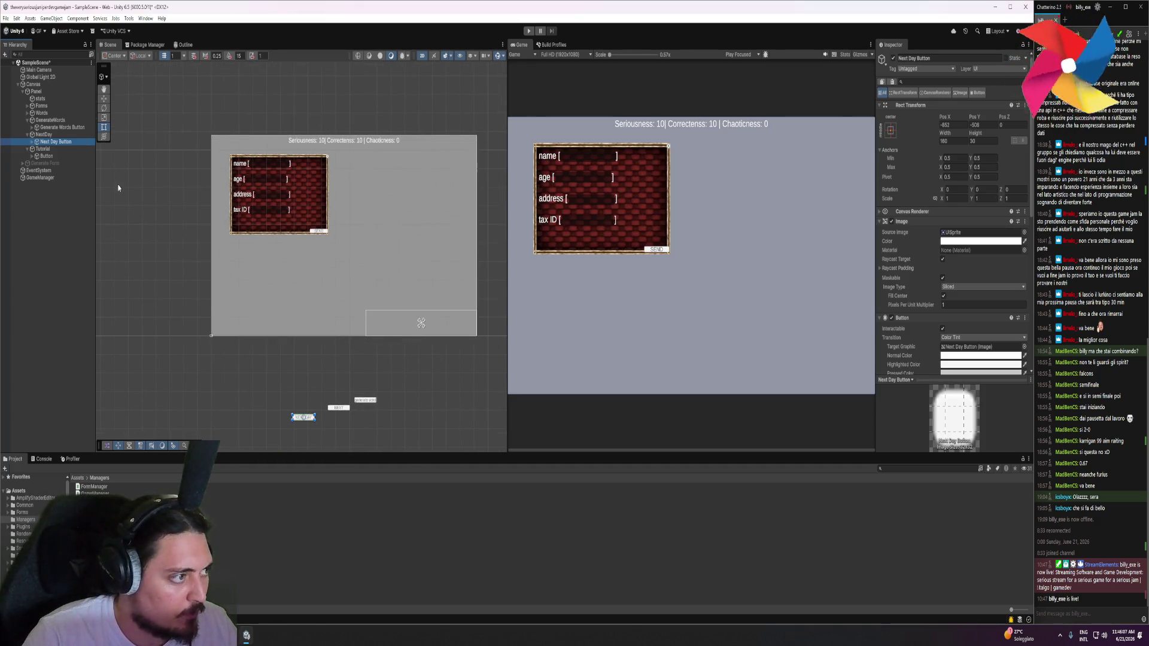
click(60, 122)
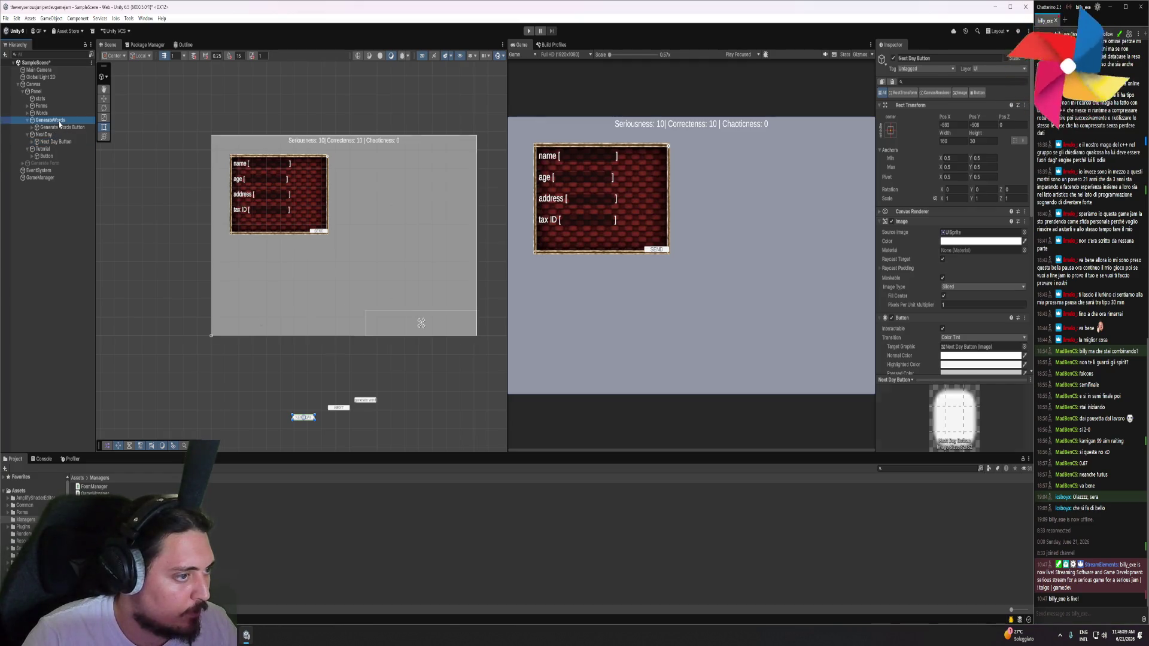
mouse_move(276, 322)
mouse_down()
mouse_move(412, 386)
mouse_move(463, 397)
mouse_up()
click(405, 322)
drag(405, 321, 248, 326)
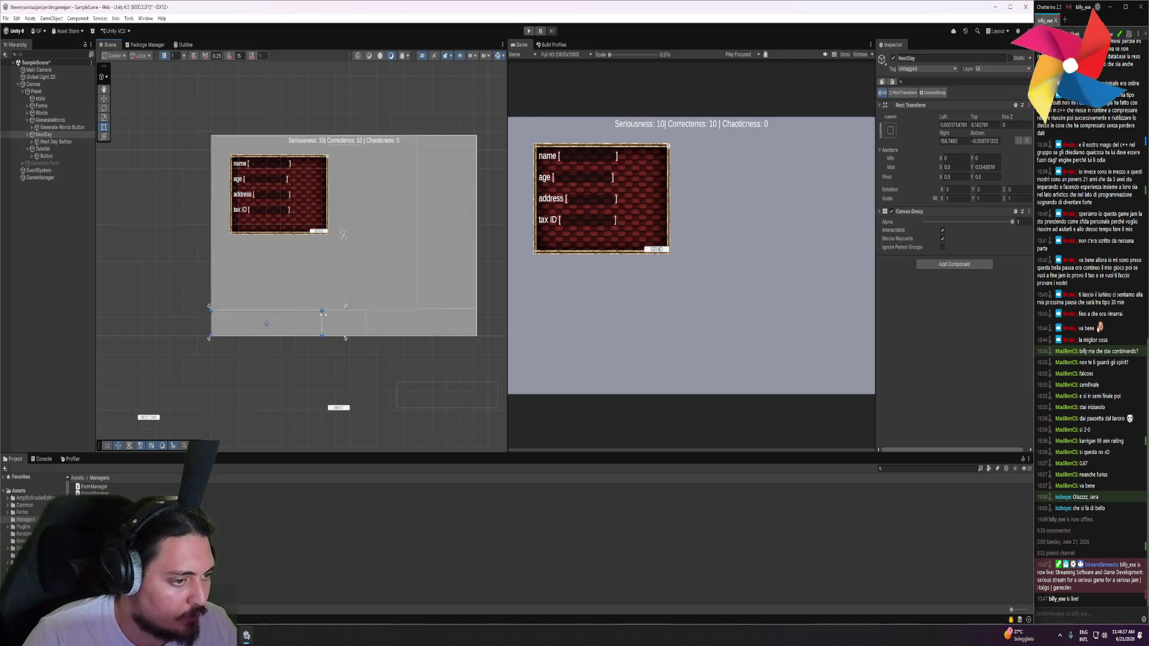
mouse_move(321, 311)
mouse_down()
mouse_move(254, 311)
mouse_move(312, 309)
mouse_up()
scroll(311, 307, up, 5)
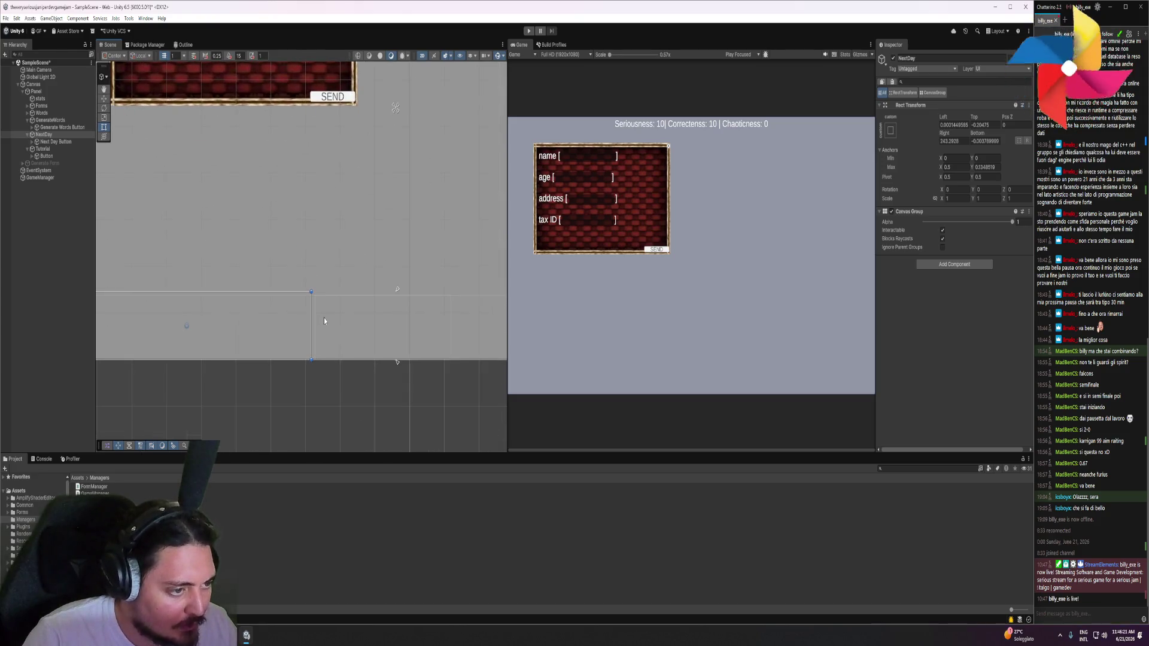
Snap Tutorial beside NextDay and move GenerateWords up into the bottom strip
click(369, 330)
drag(369, 330, 375, 377)
click(311, 305)
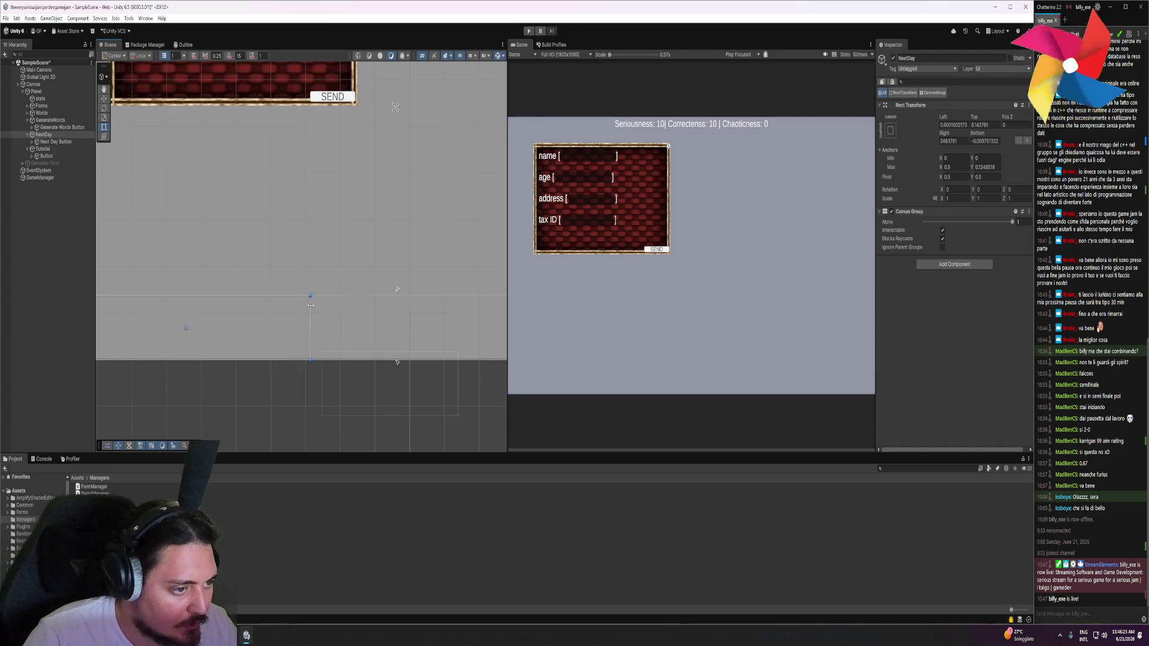
click(352, 375)
click(44, 134)
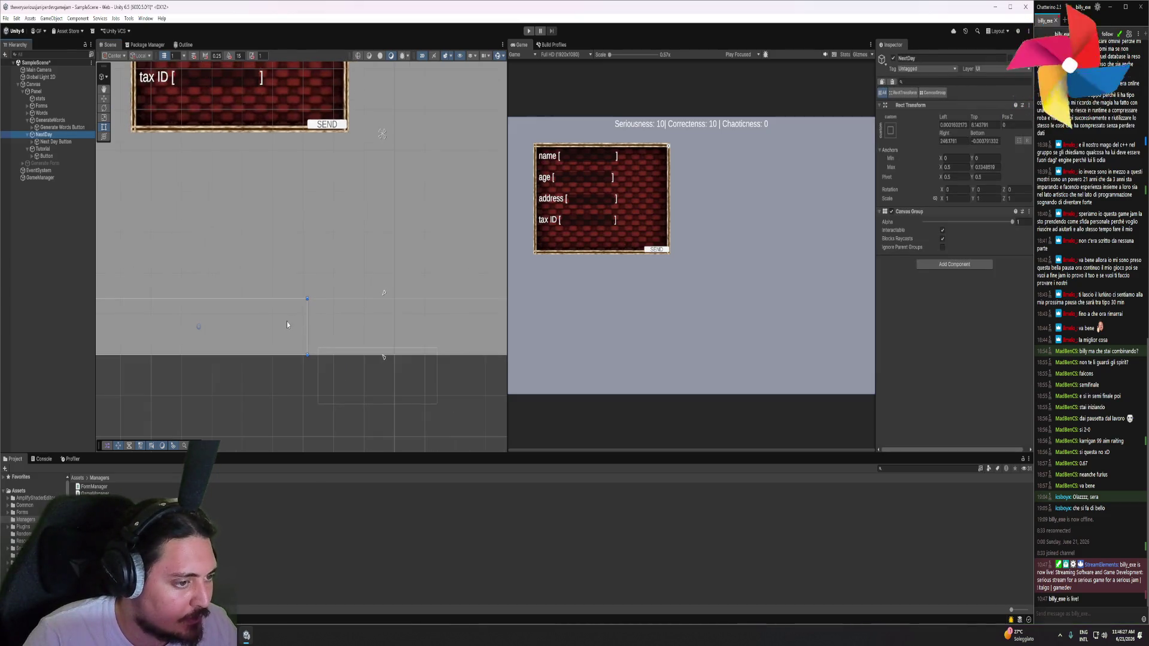
click(43, 149)
drag(353, 381, 332, 271)
drag(442, 395, 395, 285)
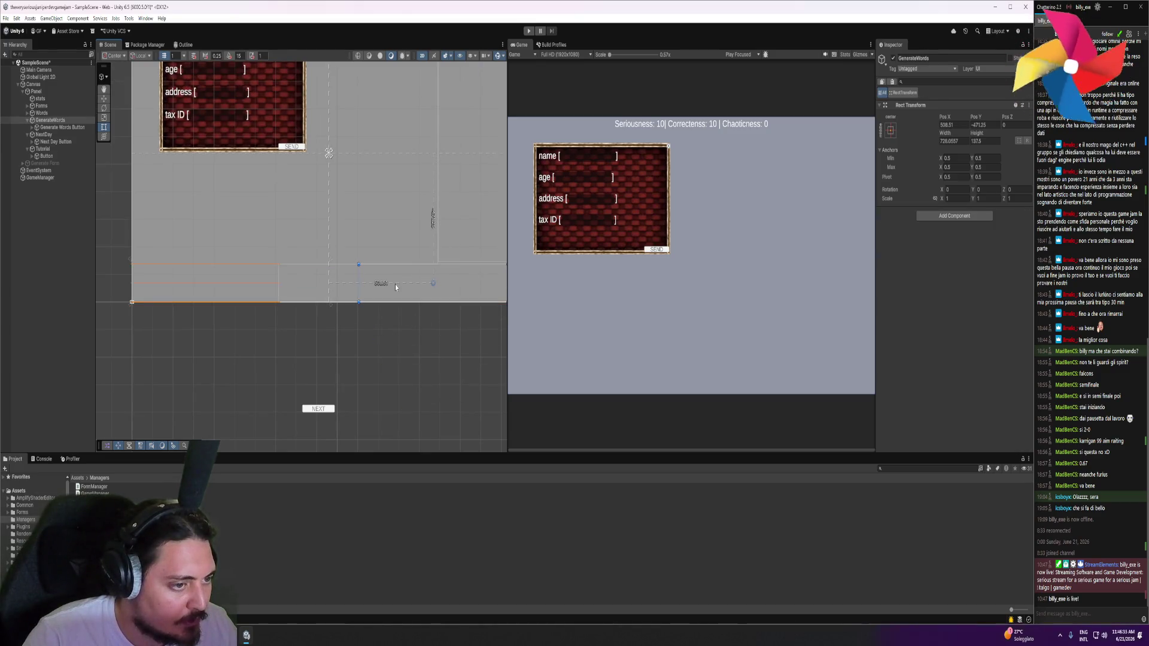
Align and widen GenerateWords, and extend the Words area slightly downward
drag(479, 301, 378, 292)
scroll(406, 262, up, 3)
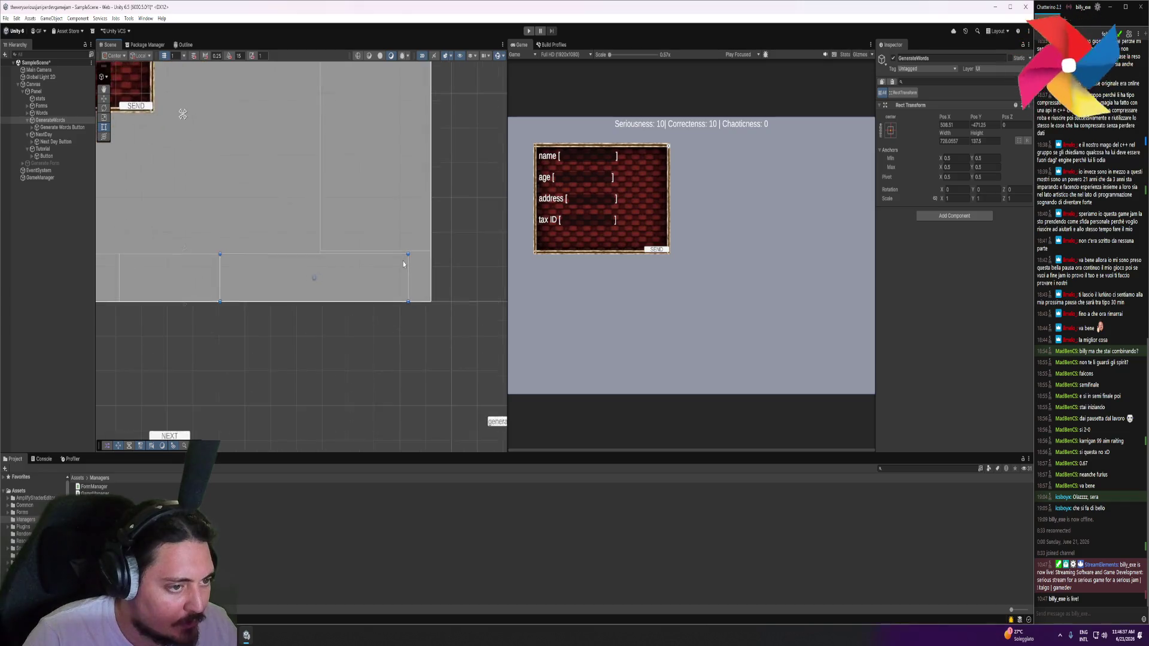
drag(411, 318, 440, 317)
scroll(299, 251, down, 3)
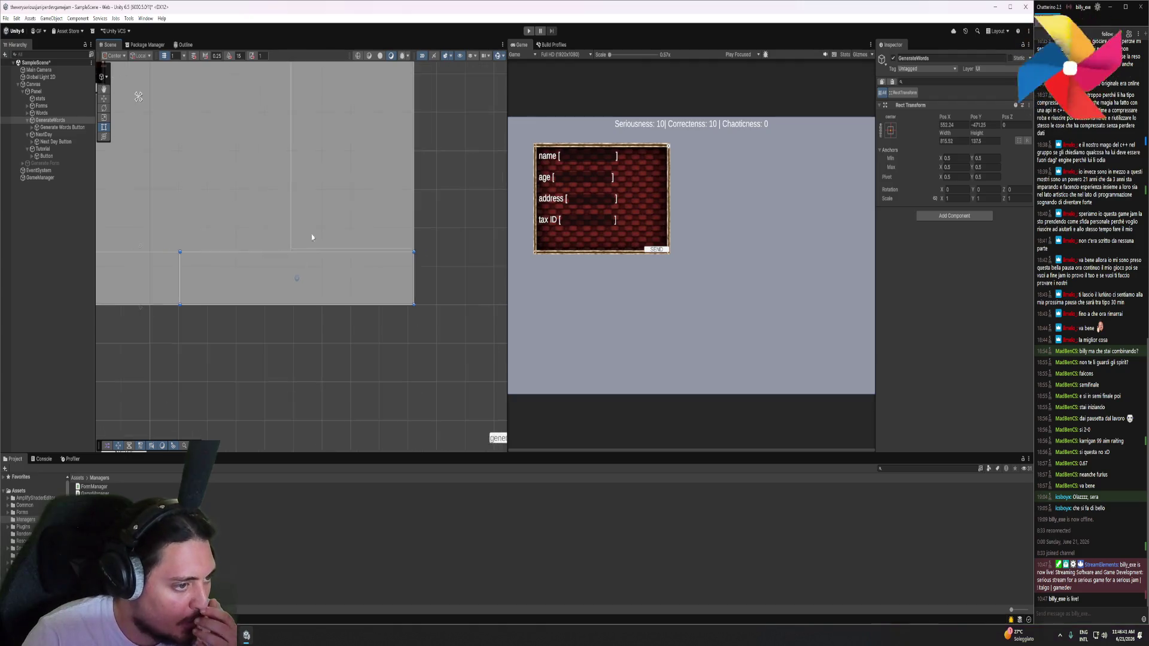
click(243, 164)
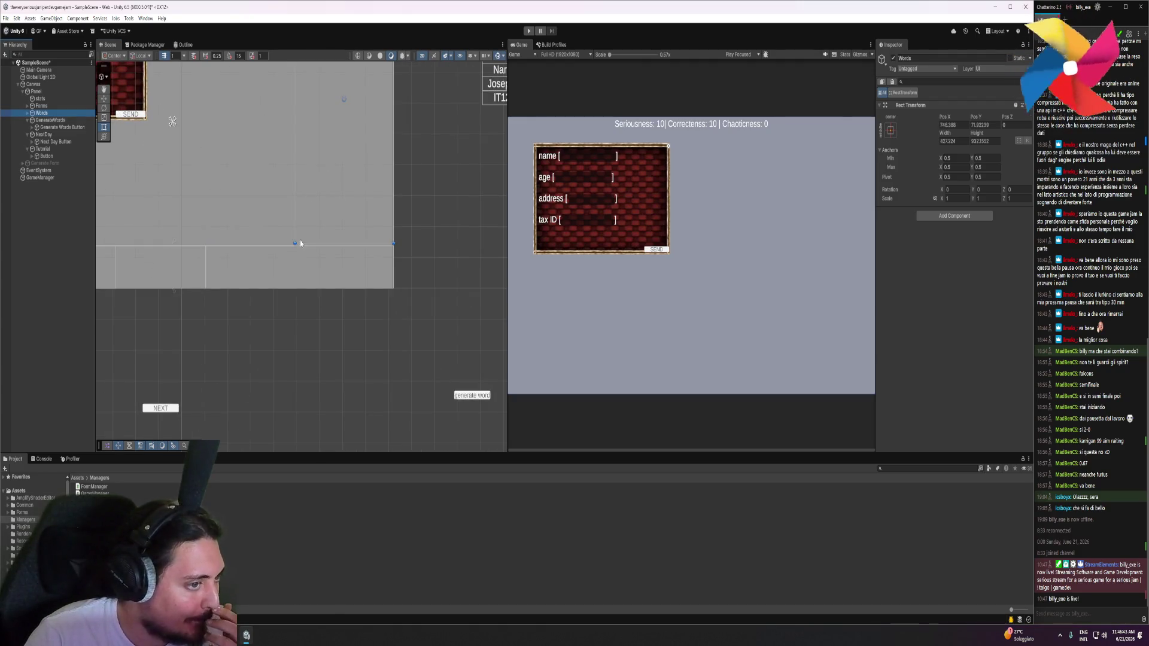
drag(294, 243, 294, 245)
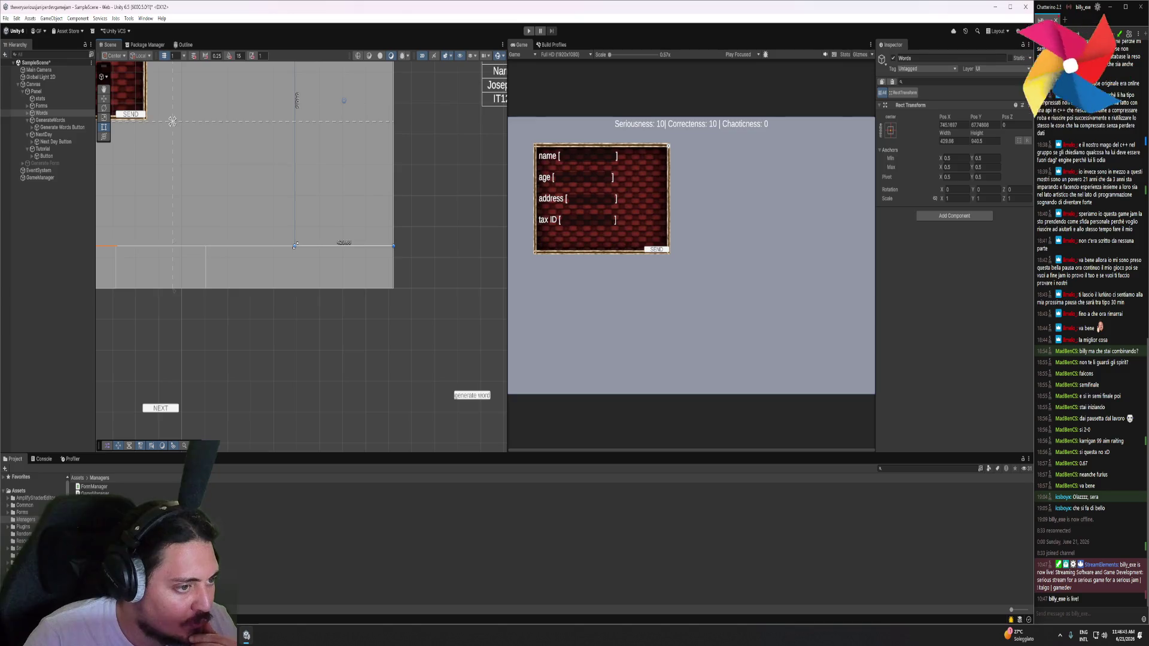
click(371, 297)
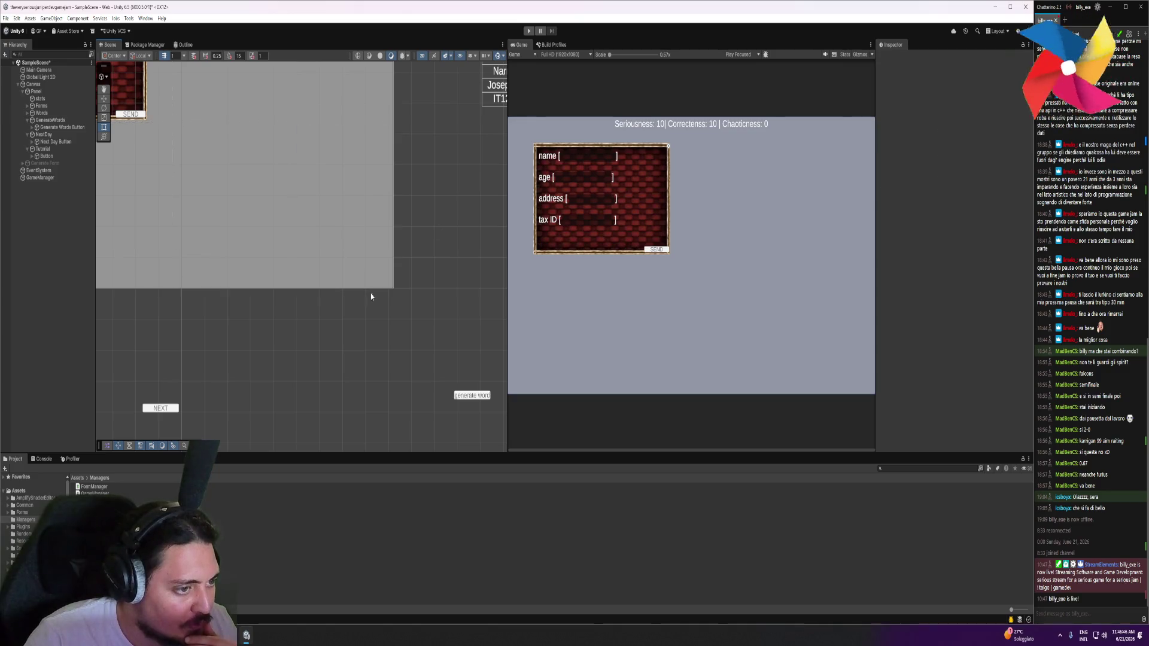
Move the Generate Words Button into the bottom panel
click(41, 93)
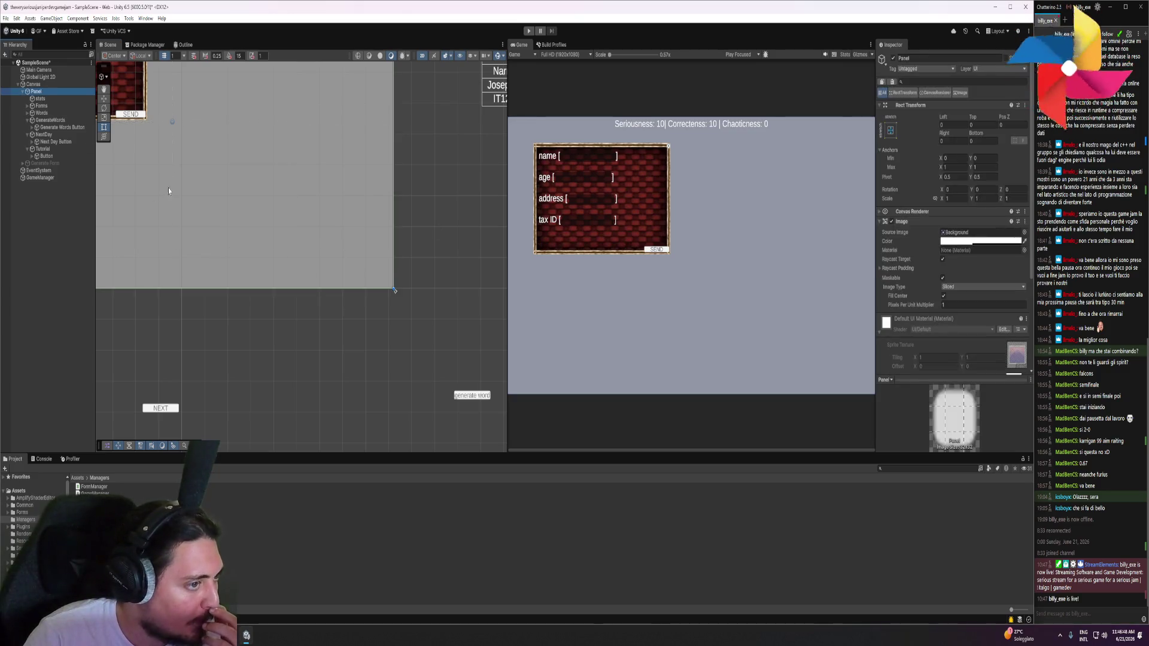
click(42, 106)
scroll(300, 253, up, 3)
scroll(271, 293, down, 5)
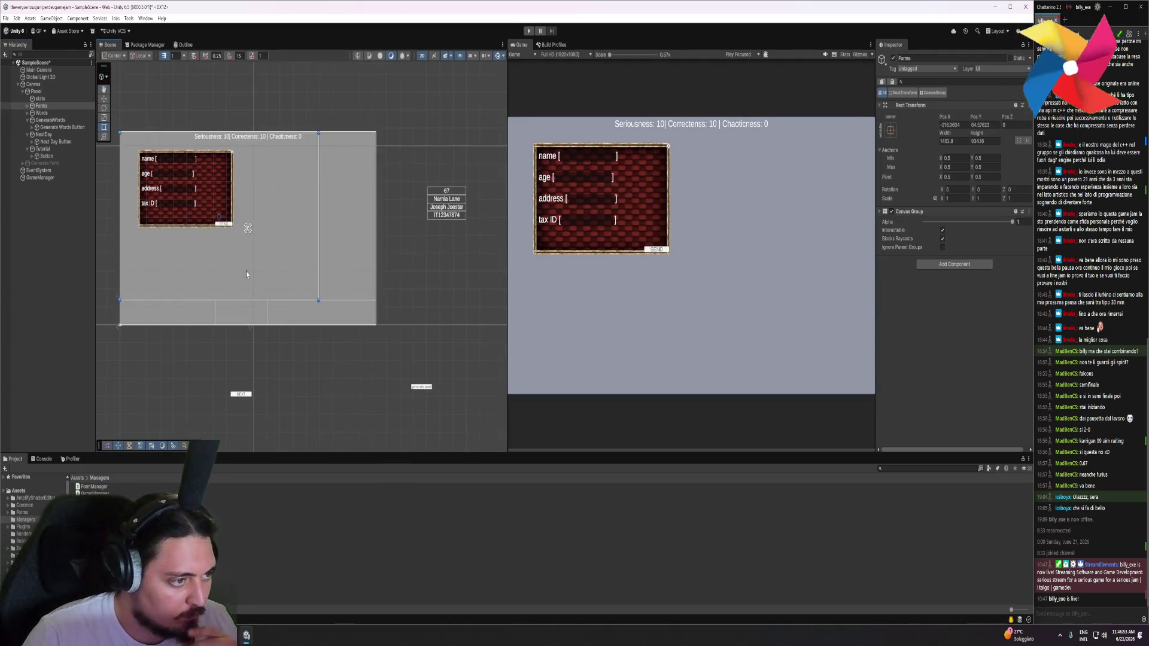
click(422, 386)
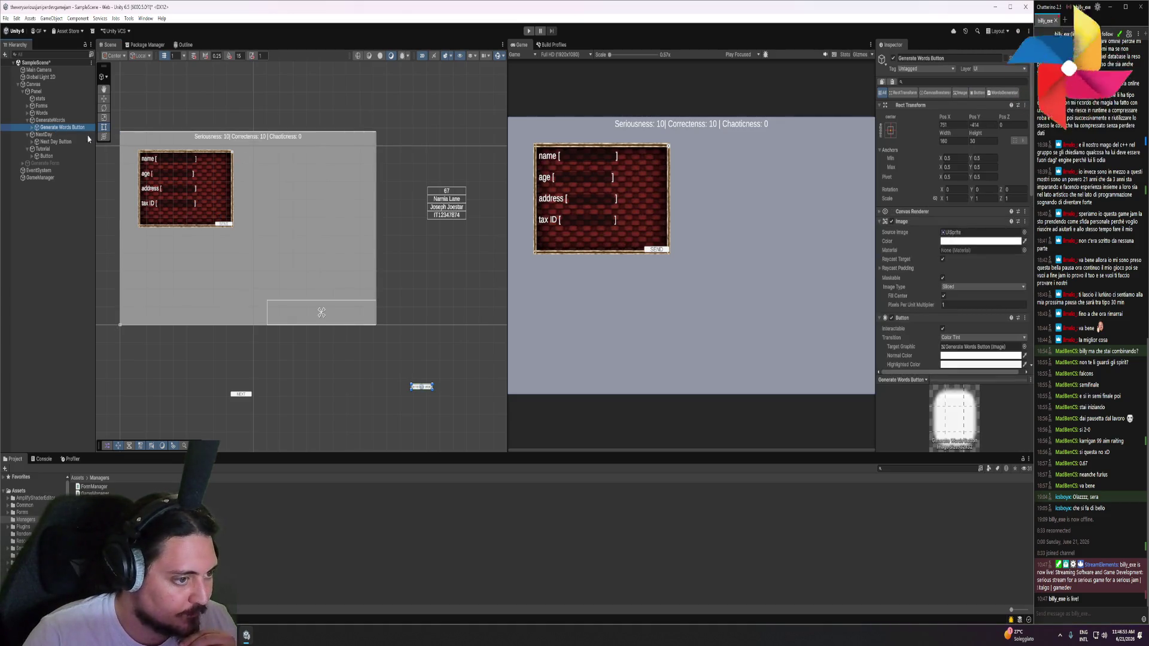
scroll(427, 389, up, 3)
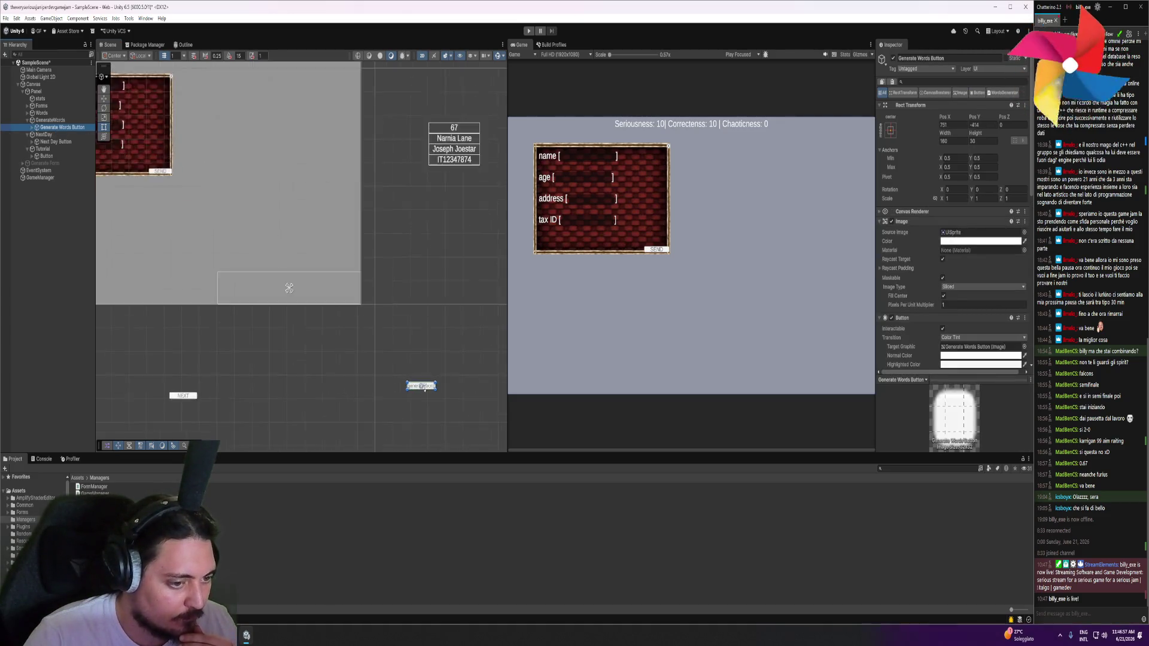
drag(426, 389, 261, 264)
Move the Next Day Button and NEXT button into the bottom panel too
scroll(226, 293, down, 1)
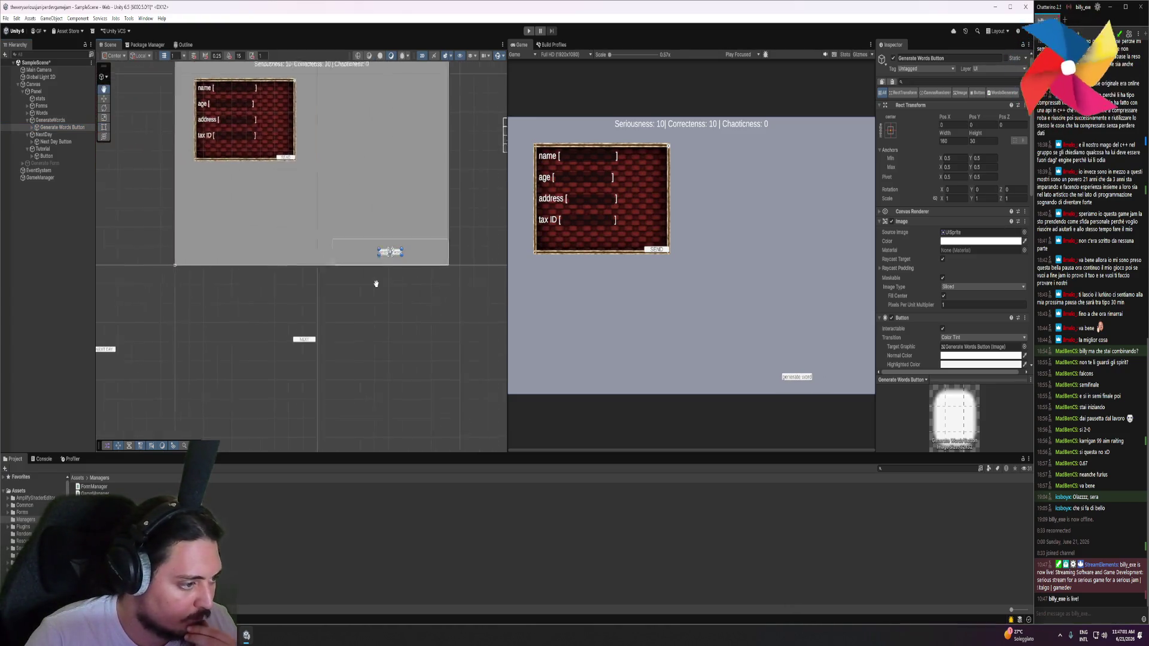
click(123, 349)
drag(127, 351, 246, 250)
right_click(251, 253)
click(201, 324)
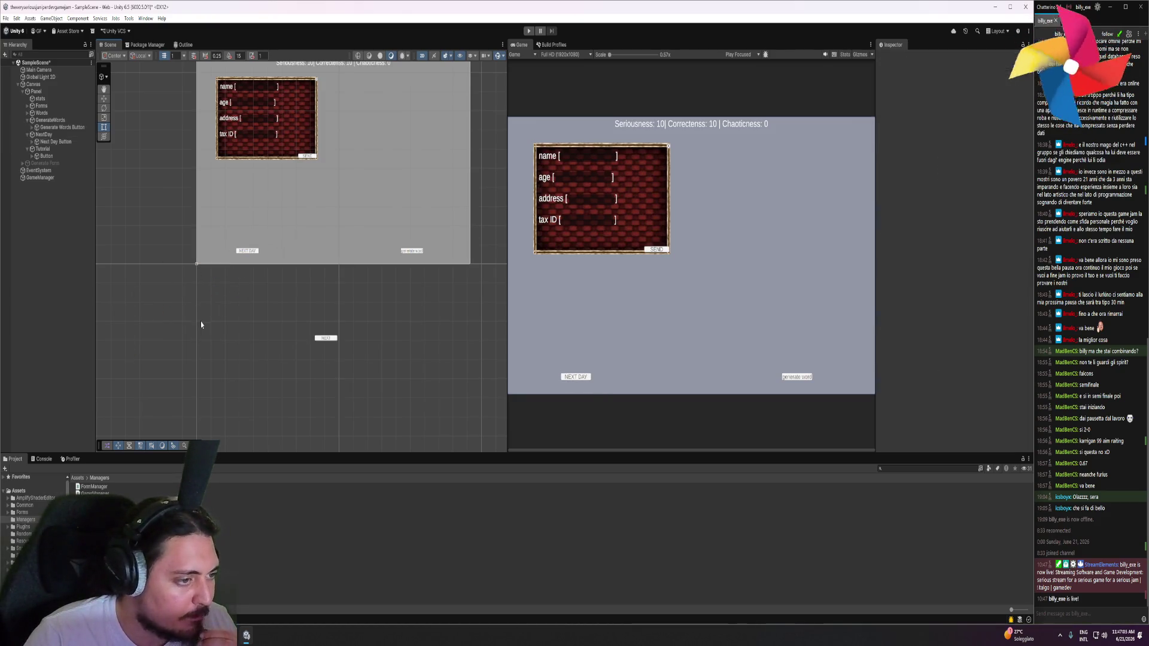
click(322, 336)
drag(324, 337, 326, 251)
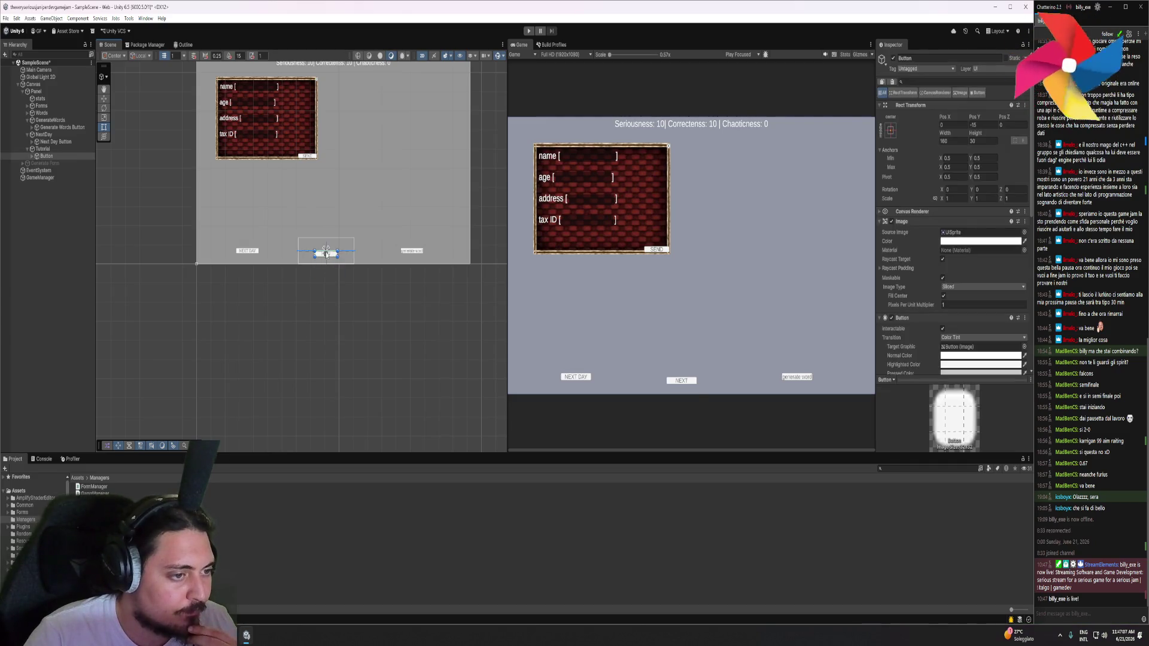
scroll(341, 323, up, 2)
scroll(334, 315, down, 2)
click(334, 315)
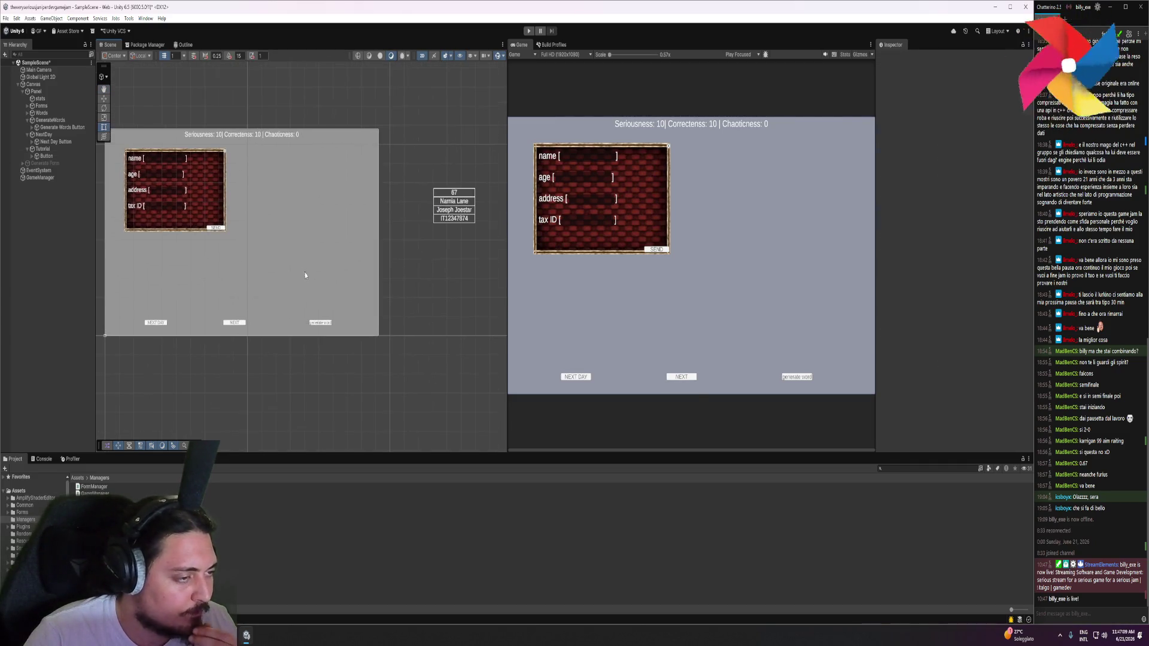
Move the DefaultTextSlot word stack into the canvas beside the form and enlarge it slightly
click(451, 193)
click(420, 157)
click(453, 193)
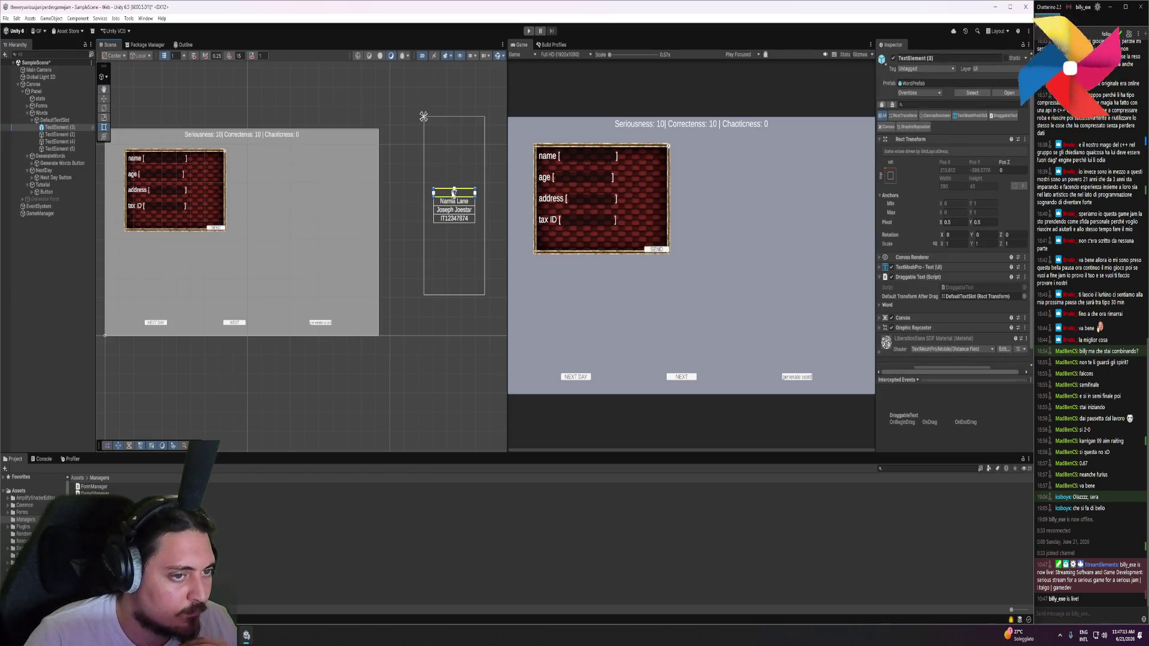
click(429, 125)
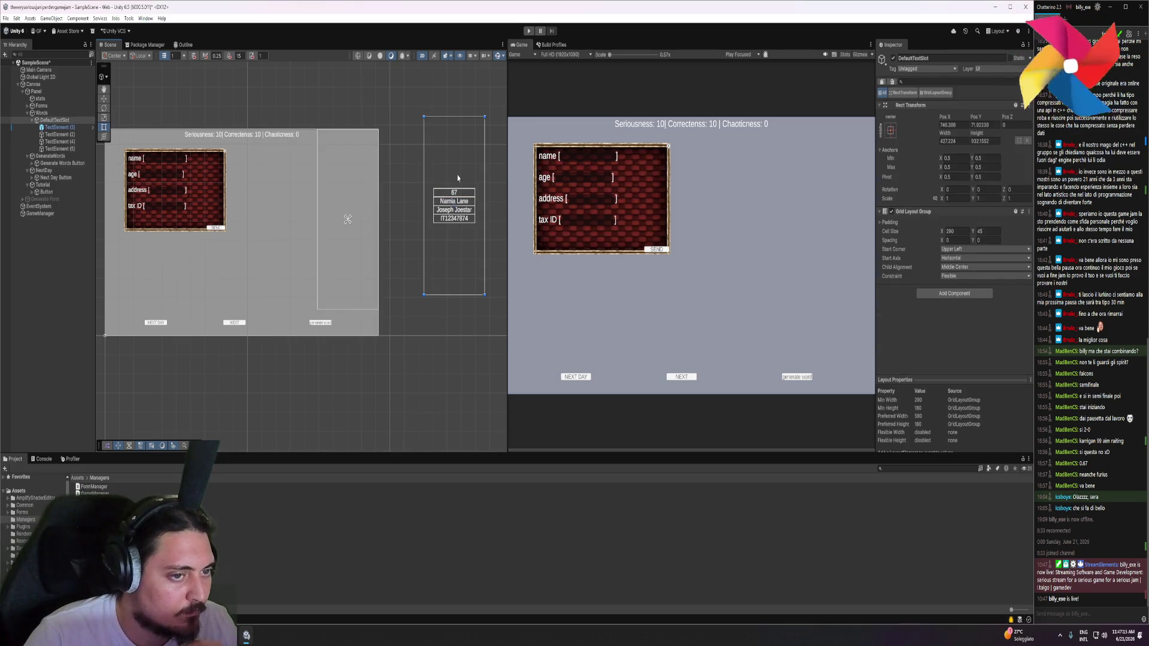
drag(454, 206, 347, 220)
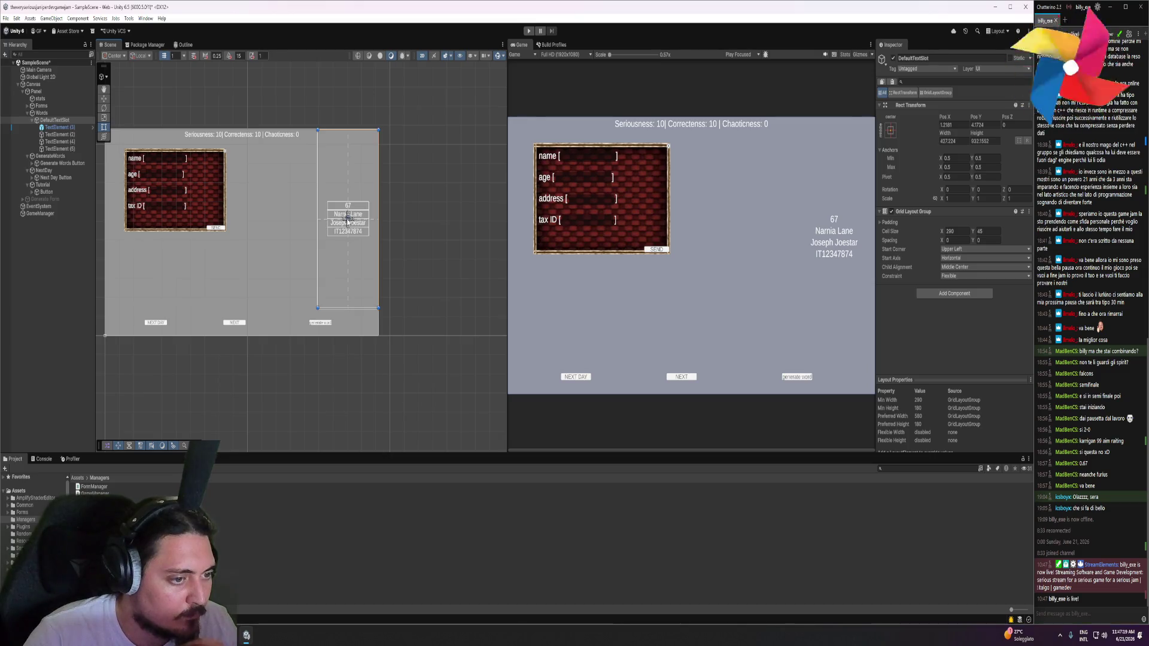
scroll(346, 221, up, 3)
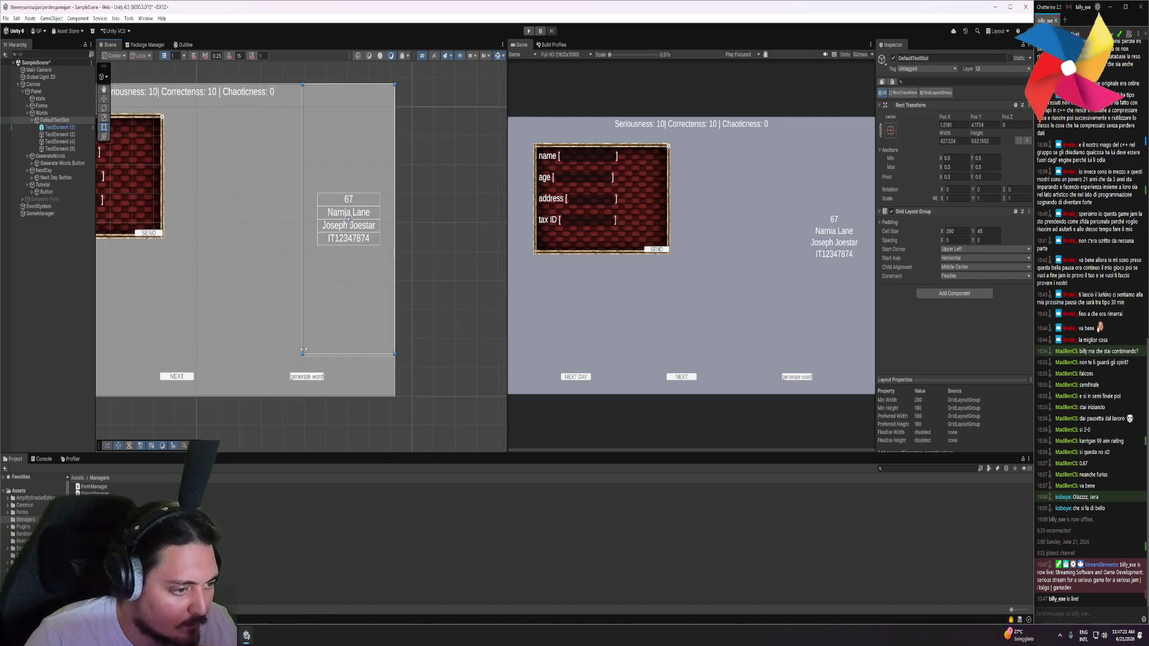
drag(303, 350, 302, 351)
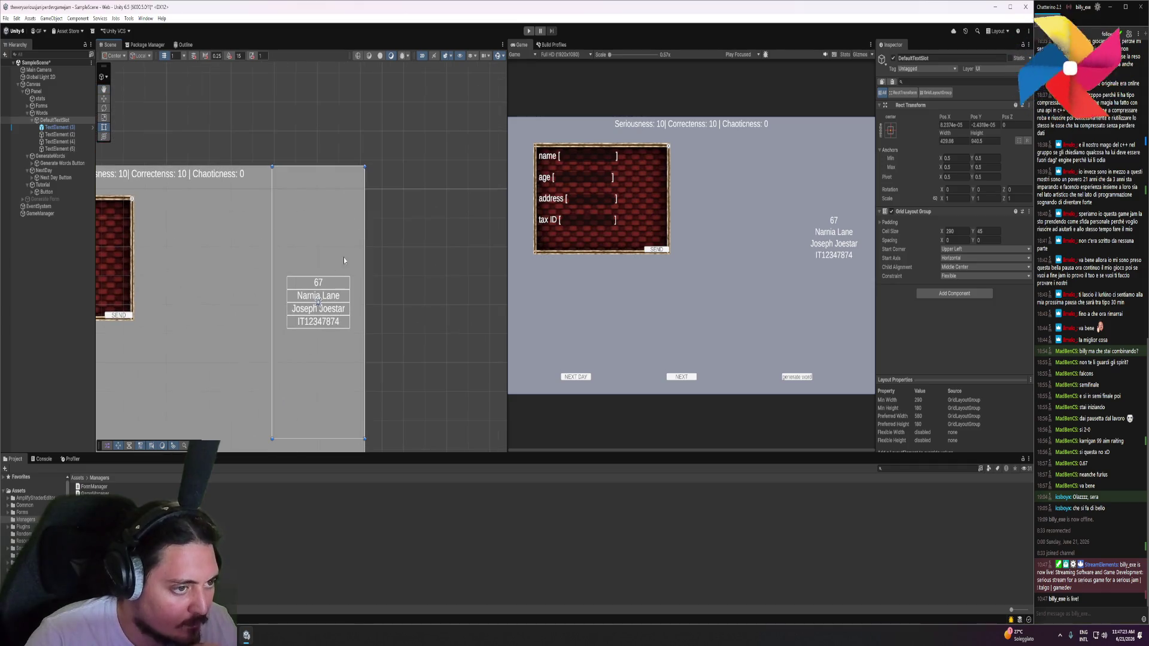
drag(343, 260, 448, 227)
Expand Forms in the Hierarchy and inspect FormContainer and its Form
click(41, 105)
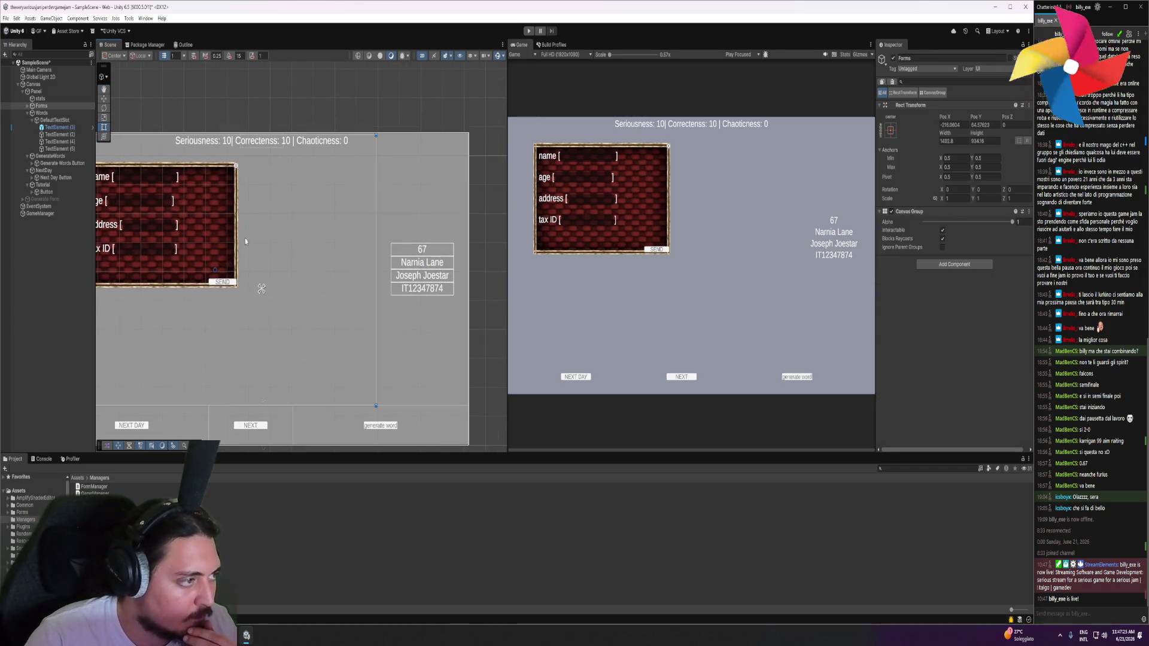
click(27, 106)
click(54, 112)
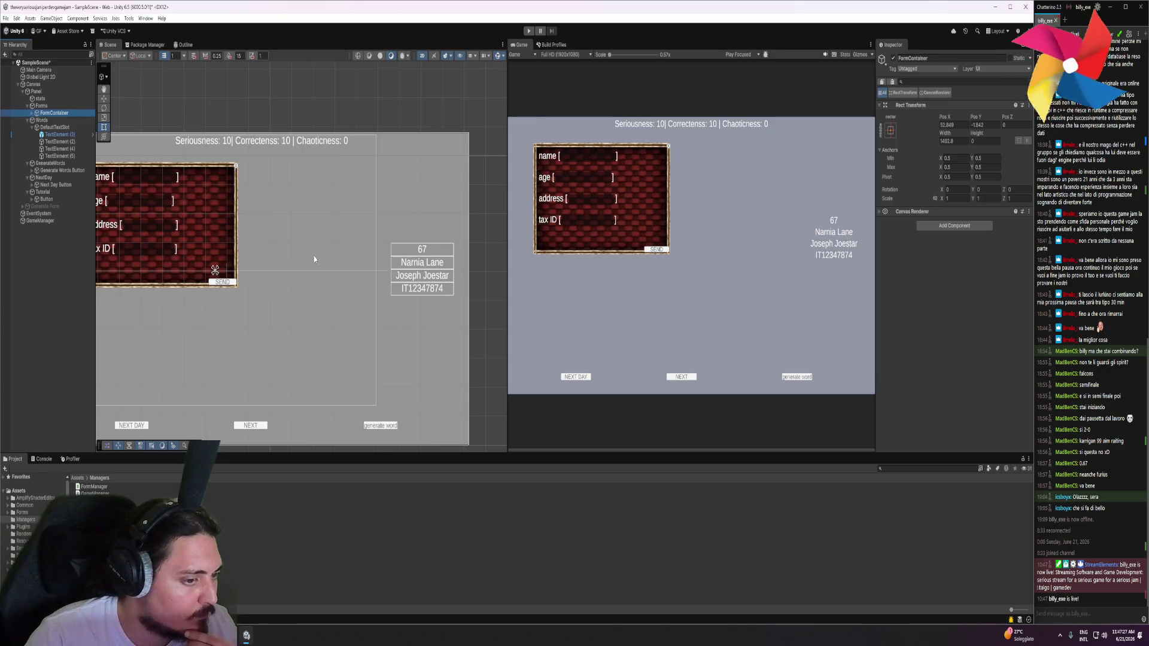
scroll(314, 259, down, 8)
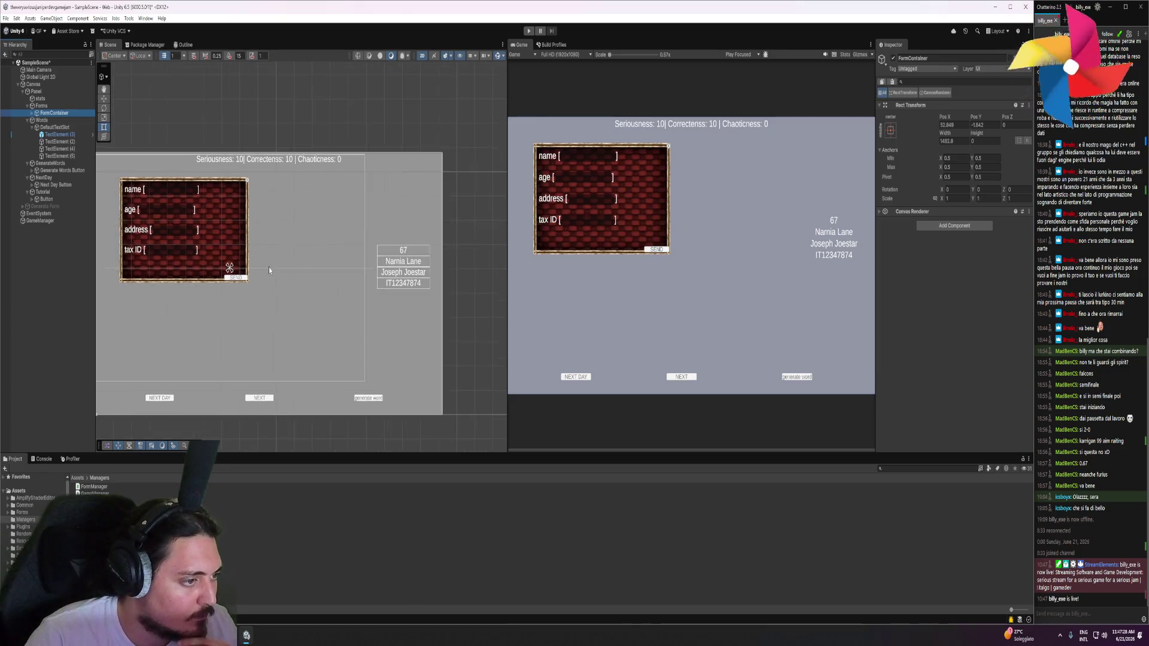
scroll(300, 267, up, 4)
click(299, 264)
click(51, 113)
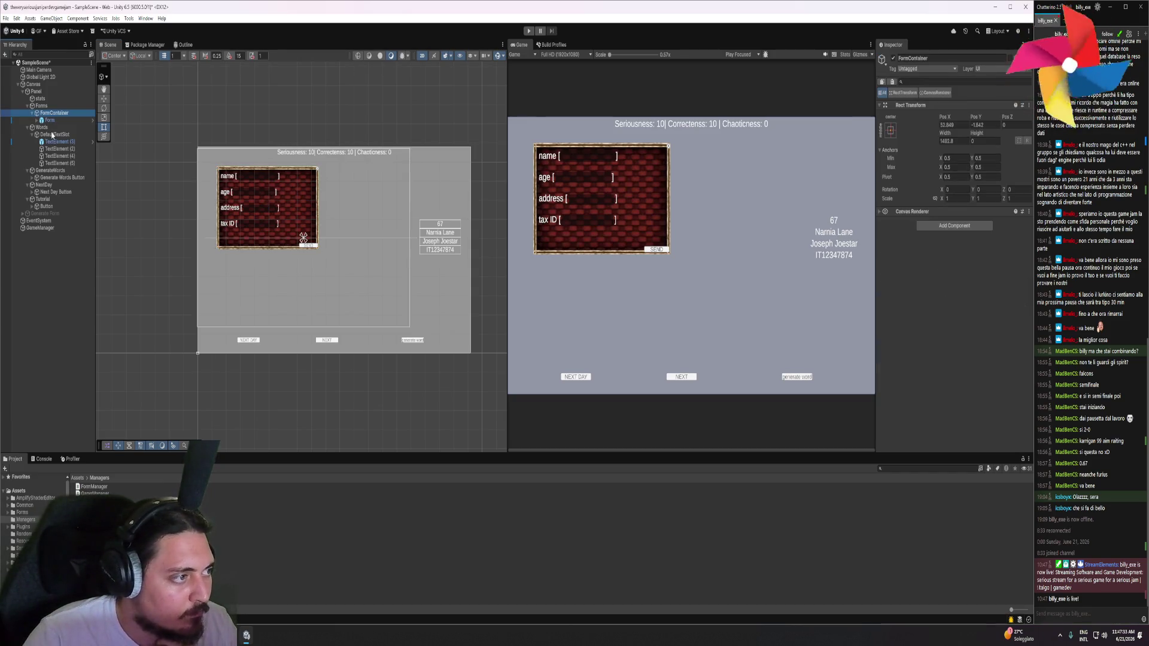
Review the Generate Words Button's components, collapsing Image and Button and expanding Canvas Renderer
click(50, 178)
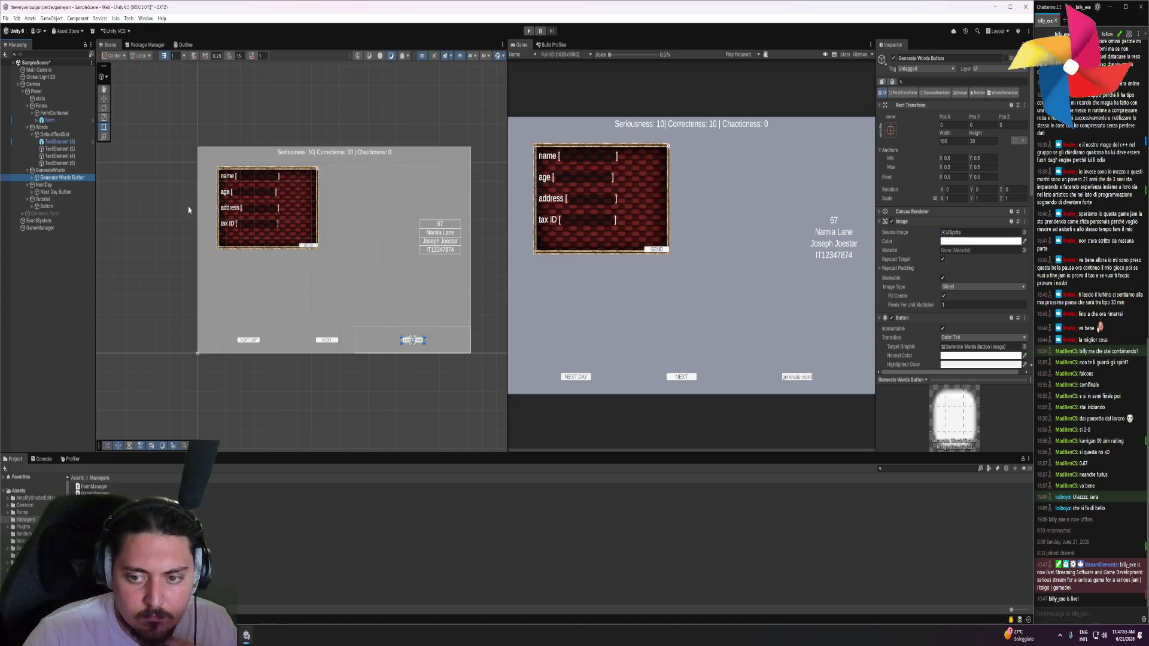
click(908, 222)
click(908, 231)
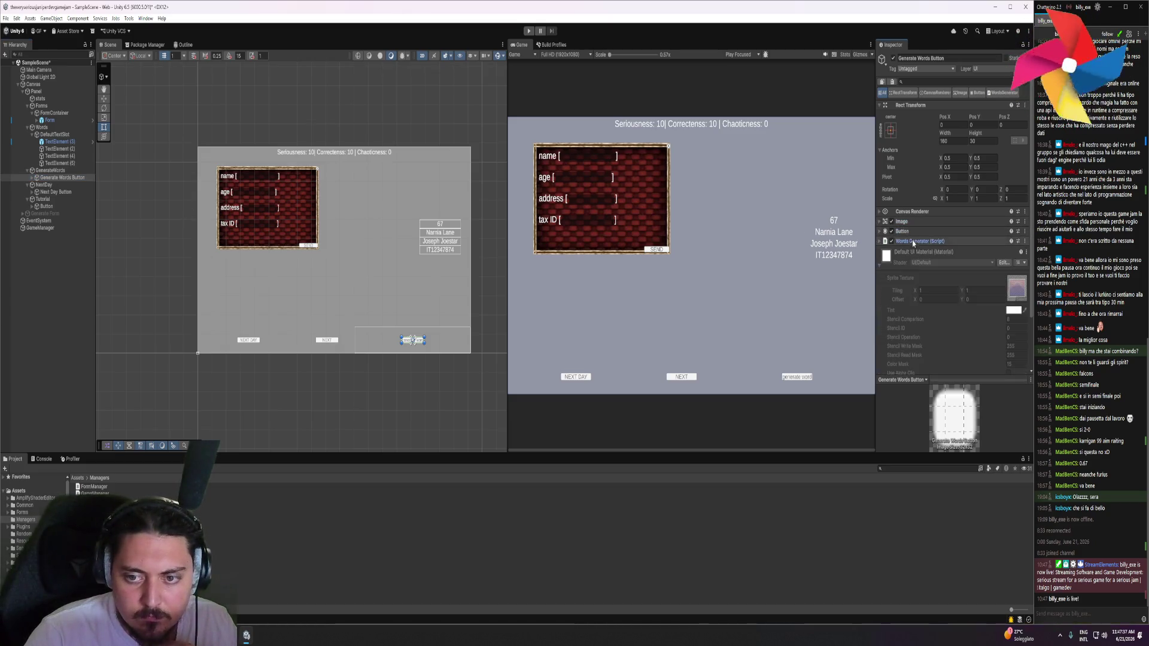
click(933, 212)
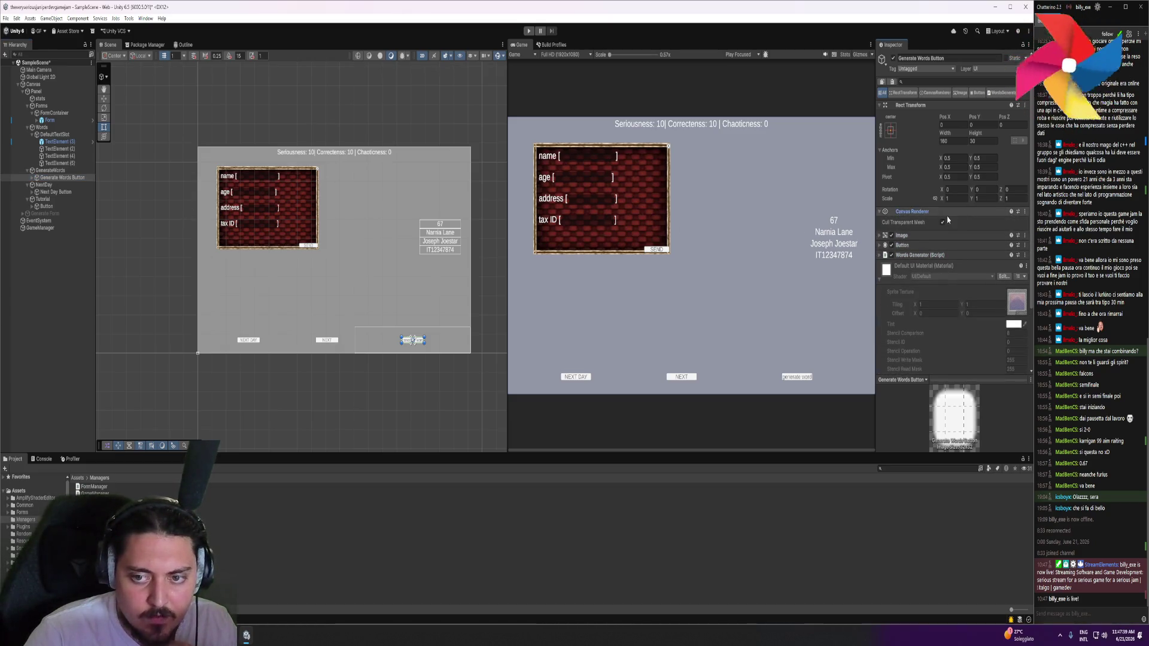
click(1023, 212)
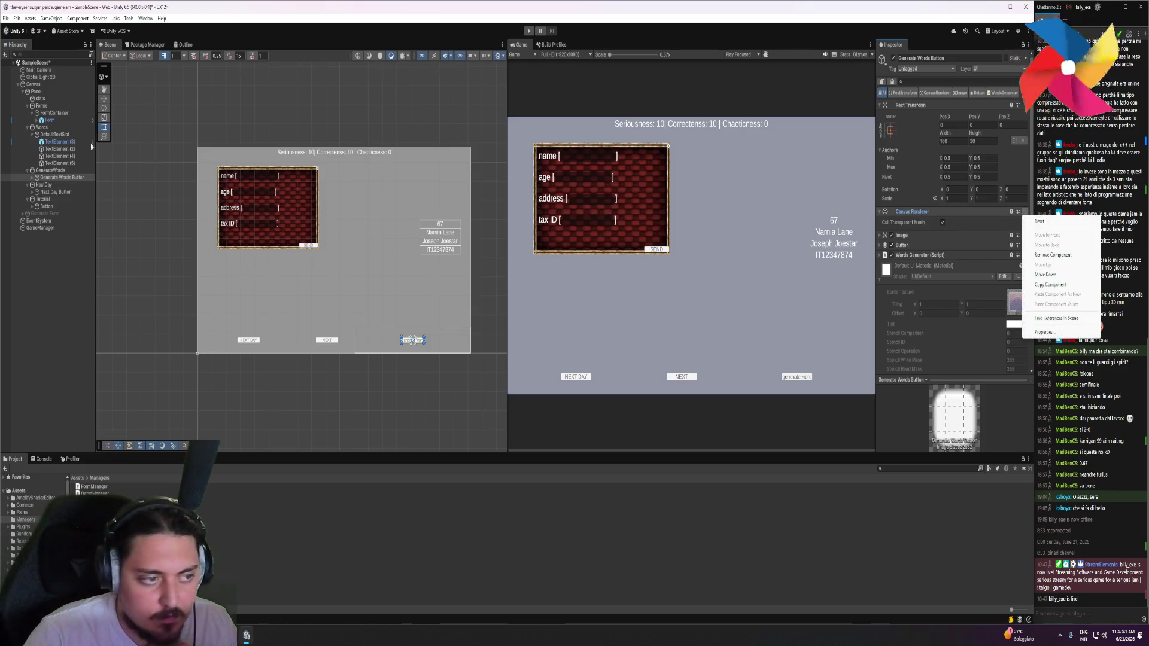
click(52, 114)
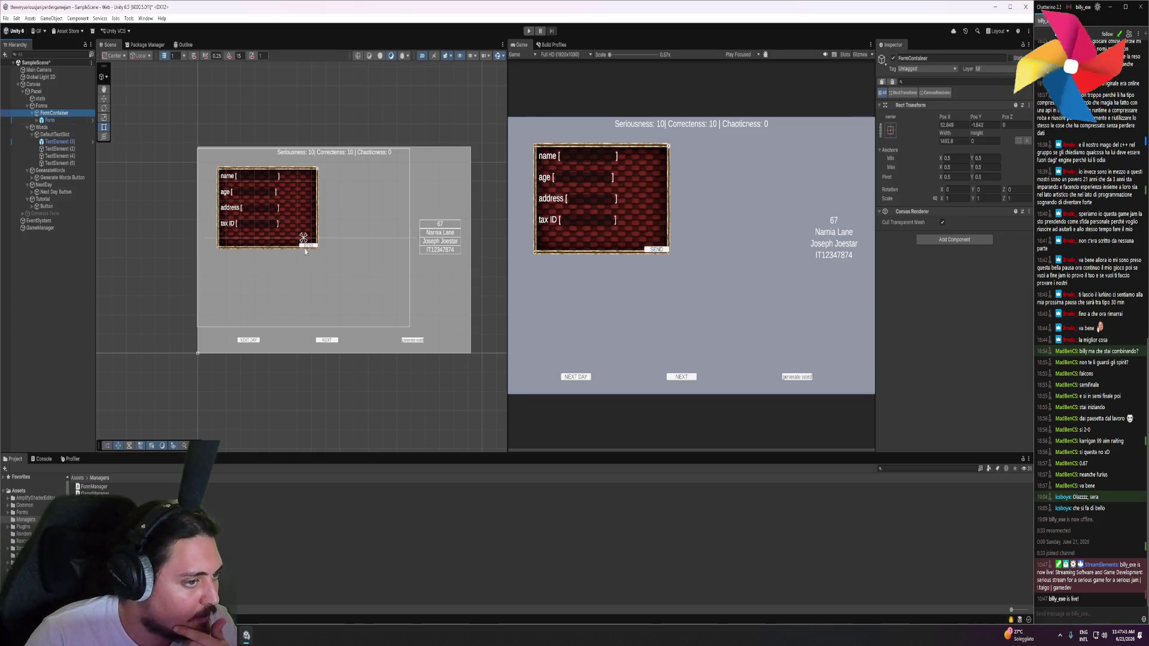
click(51, 172)
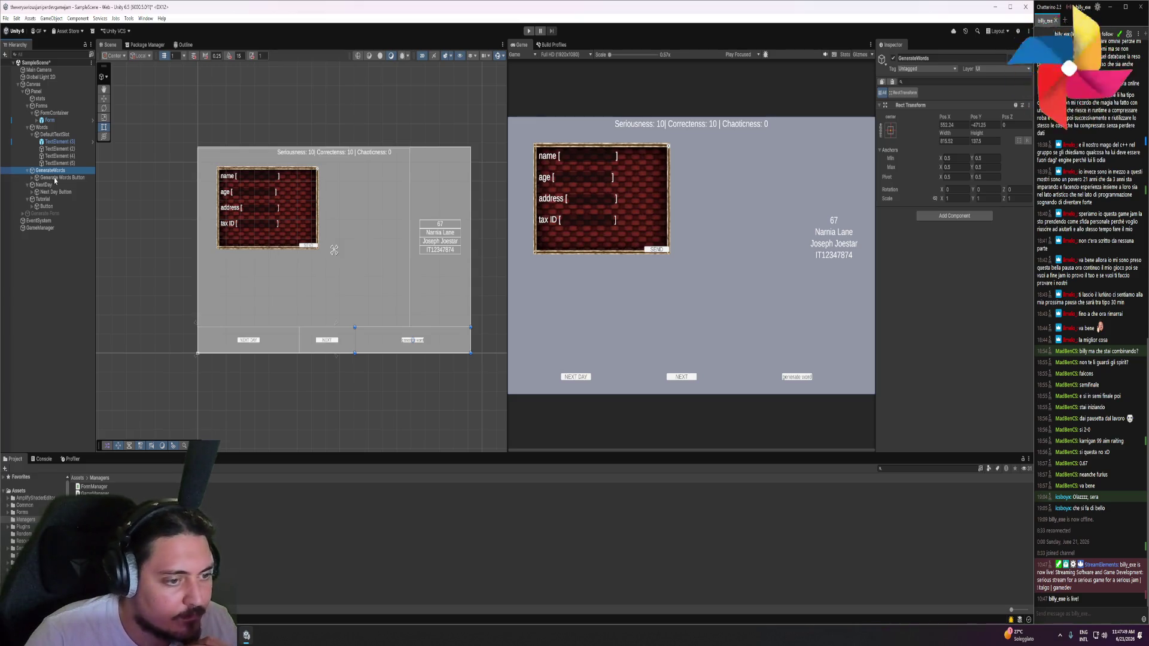
click(55, 179)
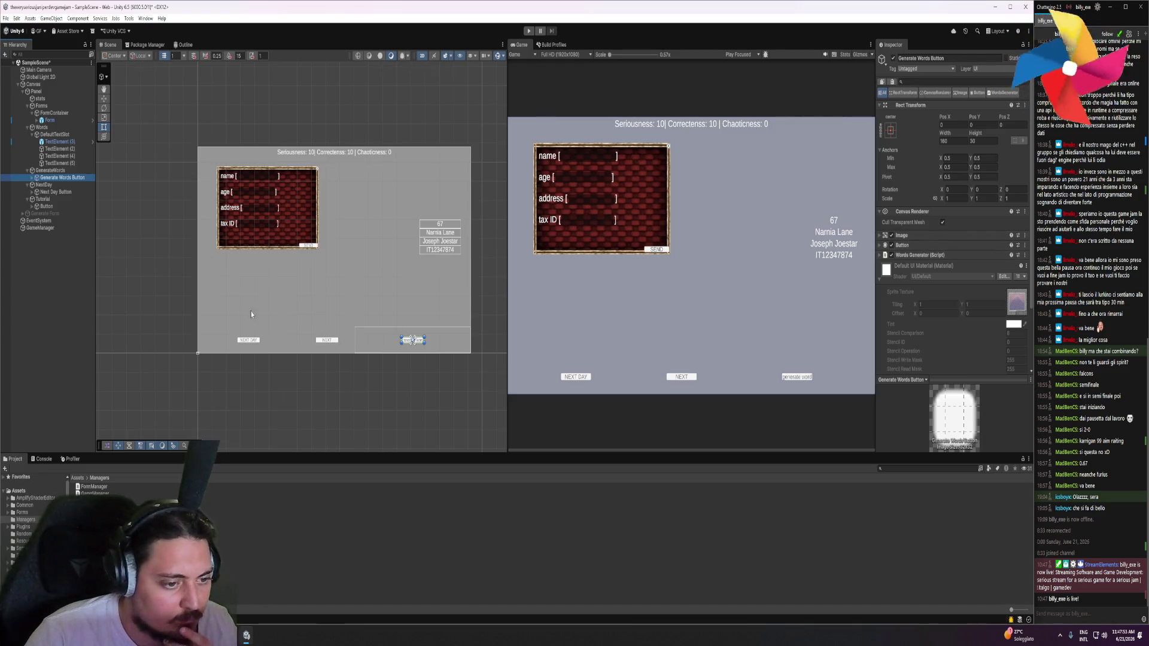
key(Up)
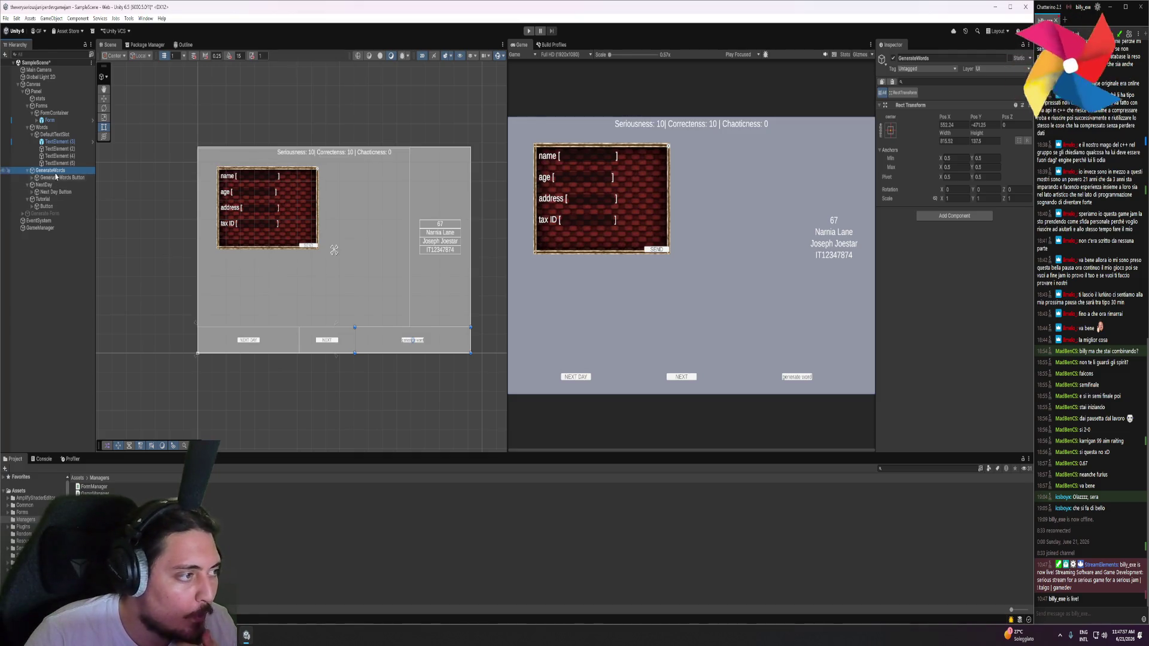
click(56, 121)
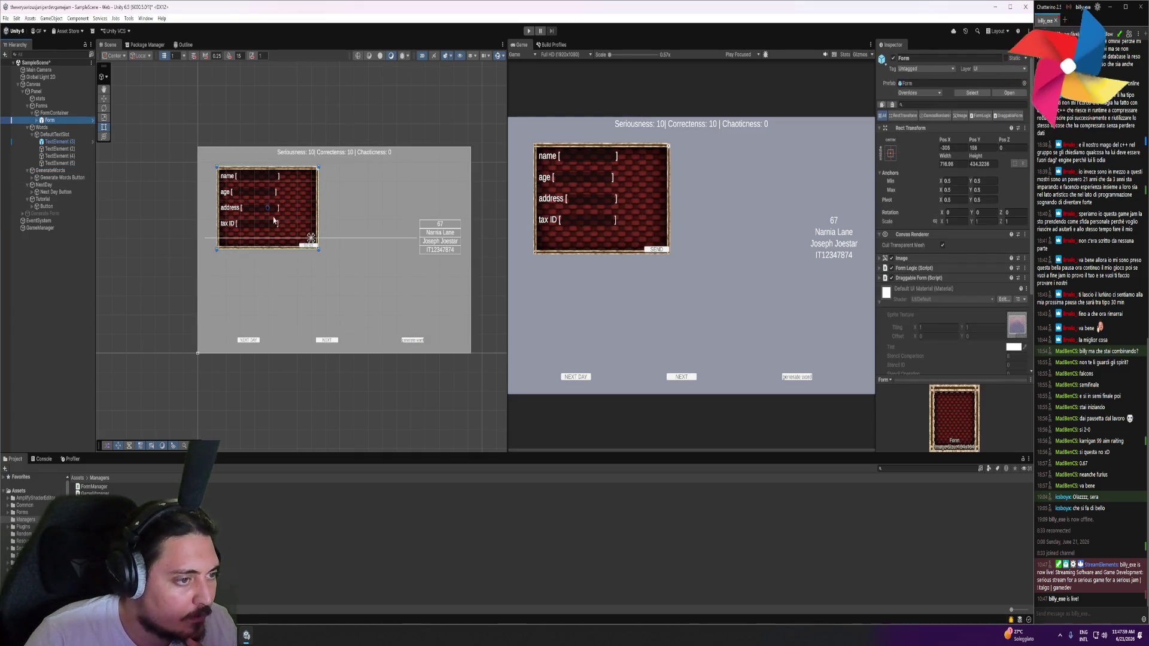
scroll(341, 222, down, 2)
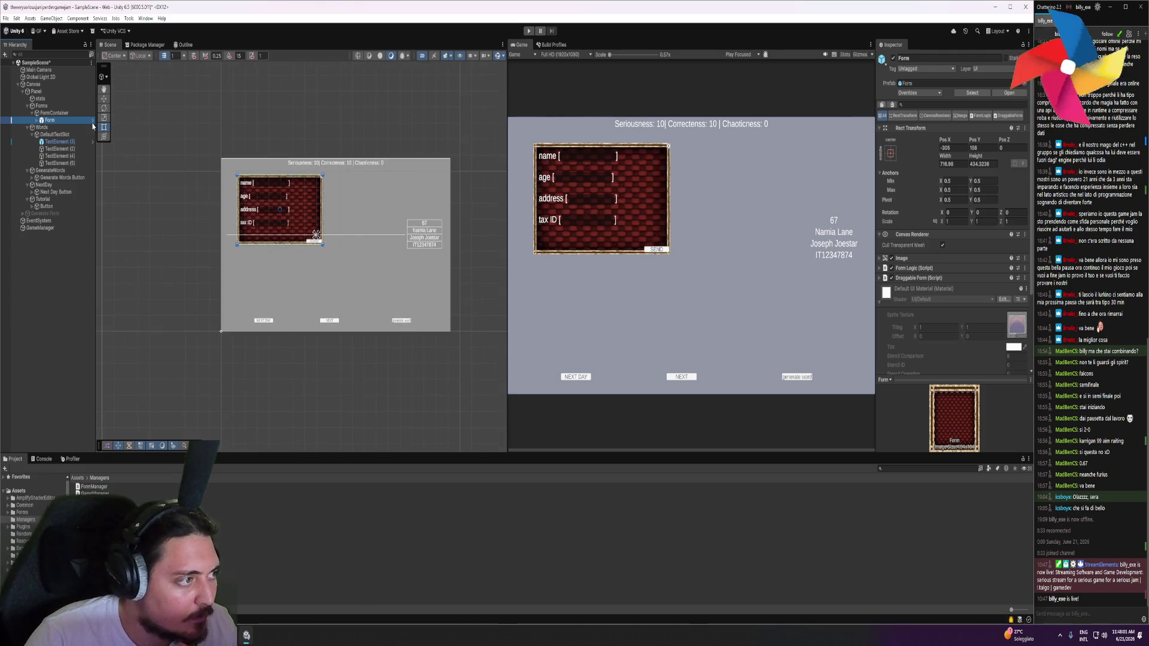
click(72, 114)
scroll(301, 234, down, 5)
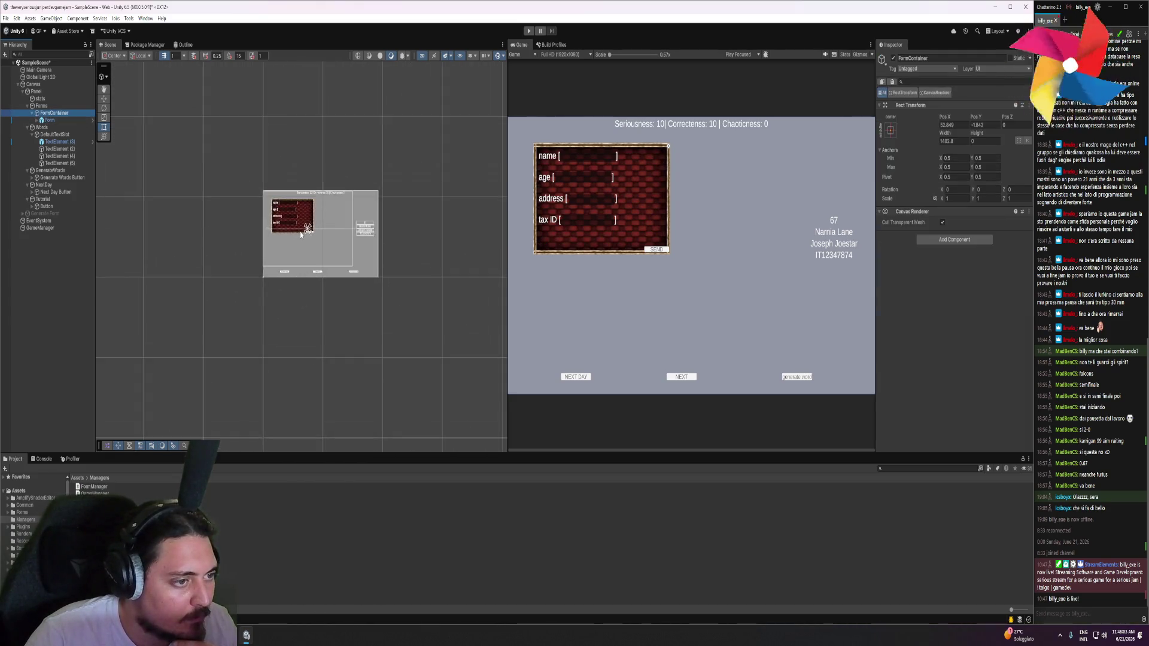
scroll(301, 234, up, 3)
scroll(300, 240, up, 2)
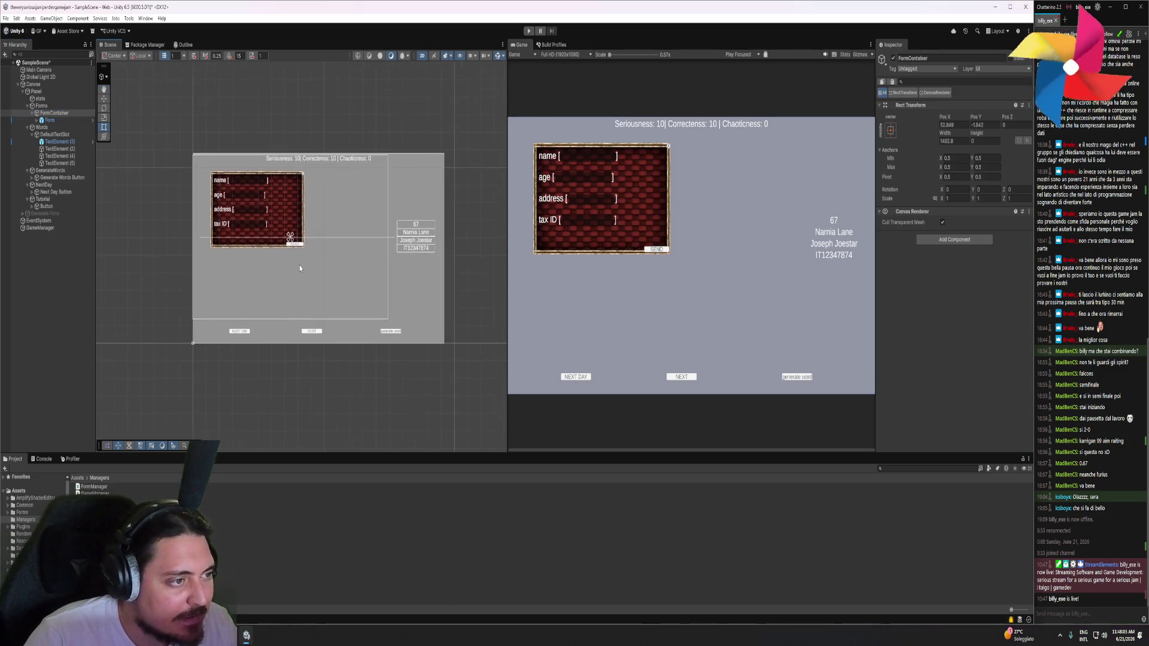
scroll(300, 268, up, 2)
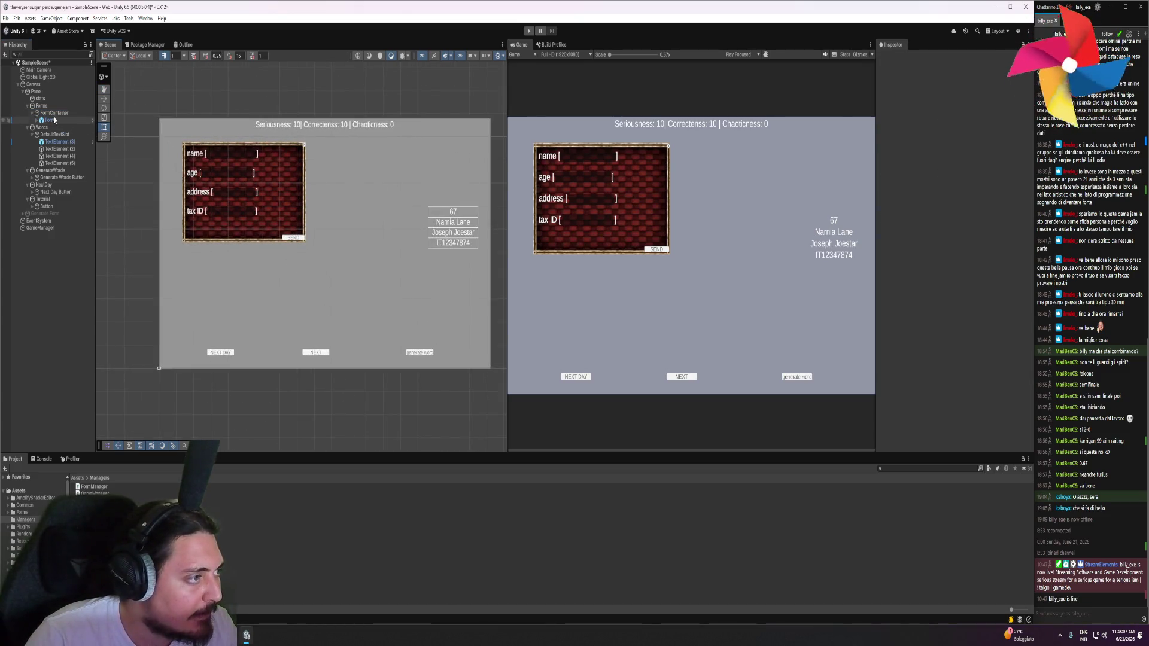
click(158, 169)
key(w)
scroll(238, 229, down, 2)
mouse_move(309, 204)
mouse_down()
mouse_move(339, 212)
mouse_move(309, 219)
mouse_up()
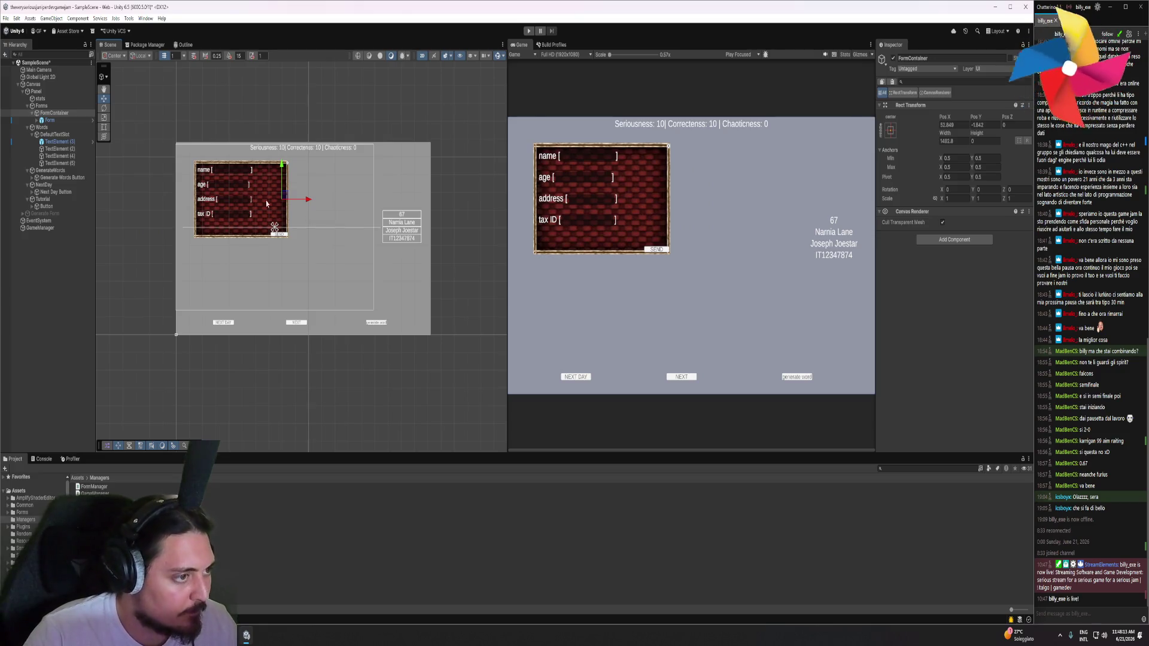
Slide FormContainer left along the X axis, undoing an accidental move of Forms
click(56, 112)
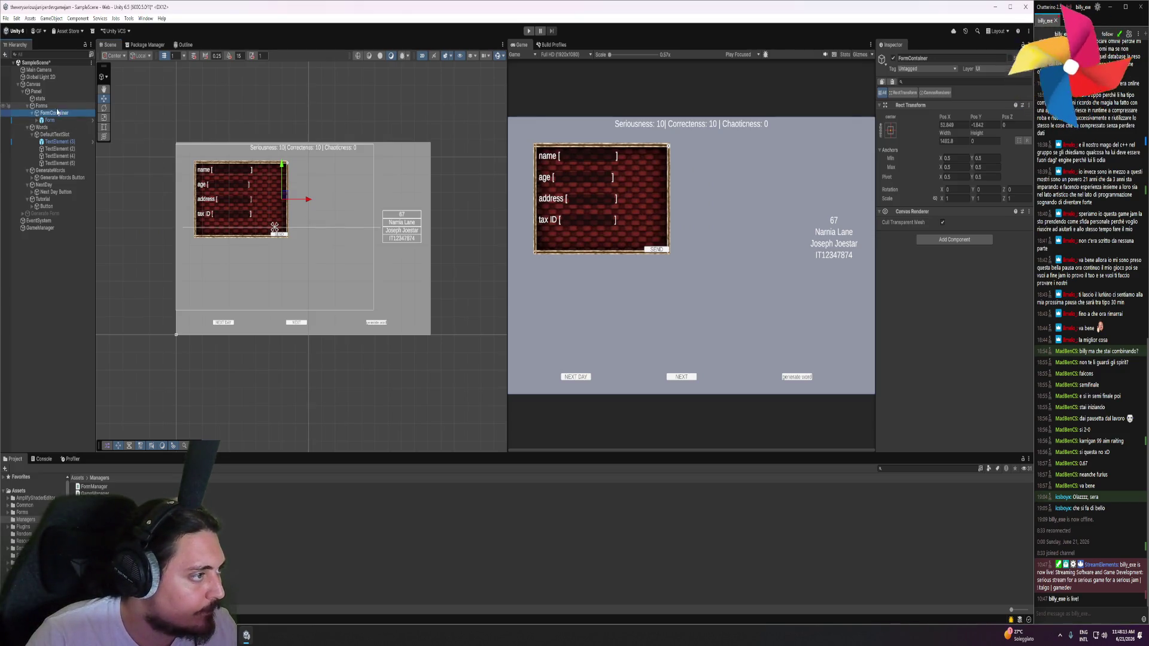
click(54, 106)
drag(305, 228, 242, 228)
key(ctrl+z)
key(ctrl+z)
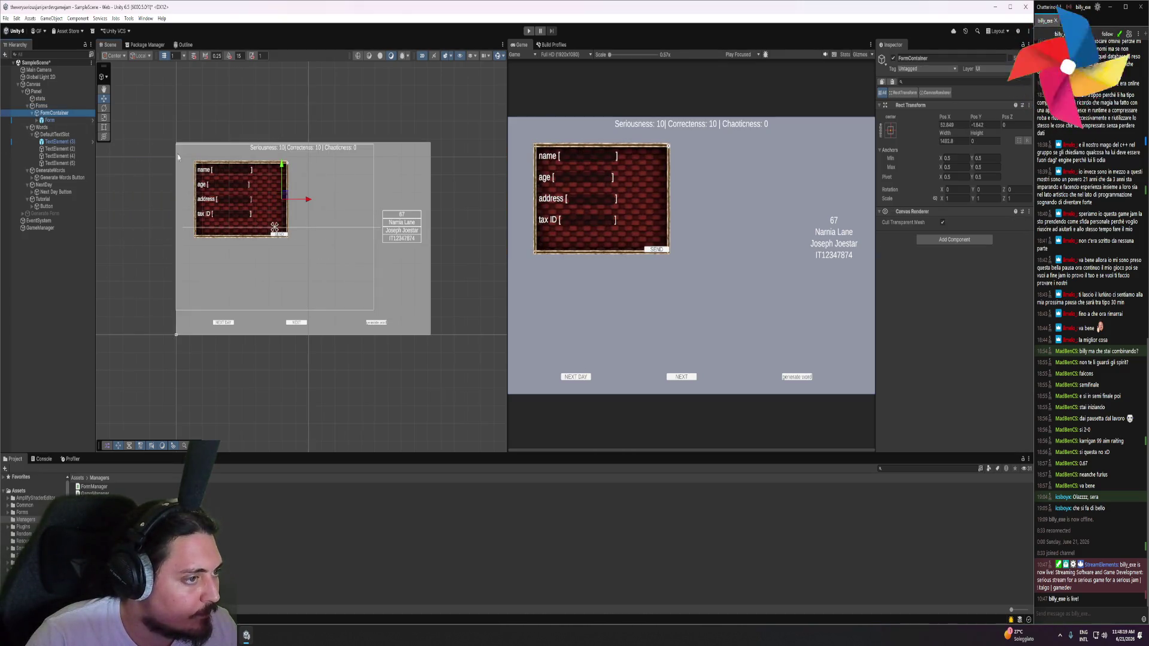
mouse_move(299, 198)
mouse_down()
mouse_move(285, 200)
mouse_move(305, 203)
mouse_move(286, 230)
mouse_up()
scroll(286, 231, up, 2)
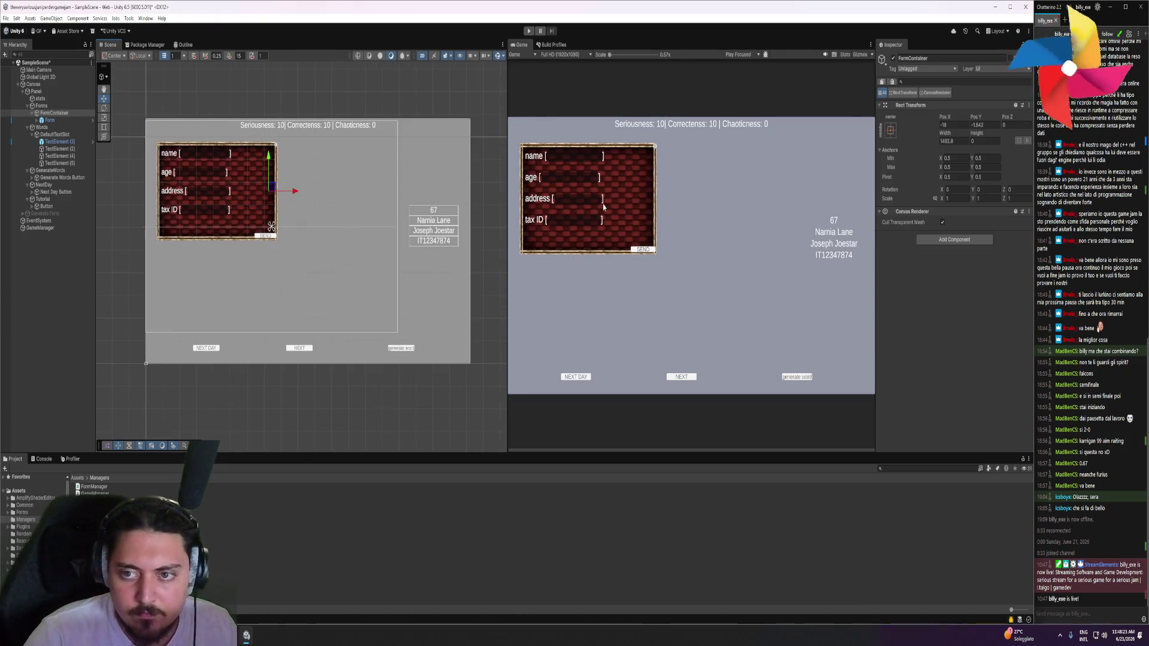
Set FormContainer's height to about 342 and stretch it upward with the Rect tool
drag(977, 137, 993, 136)
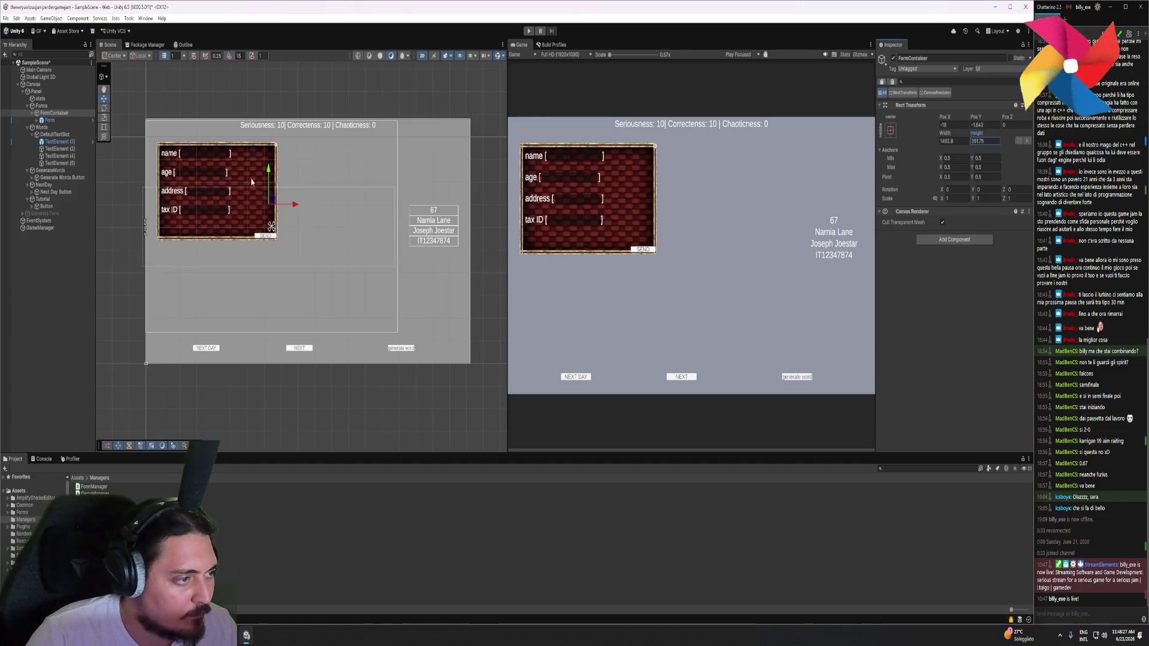
click(103, 127)
drag(150, 187, 151, 137)
Frame Forms in the Scene view, revert FormContainer's last resize, and select Form
click(42, 105)
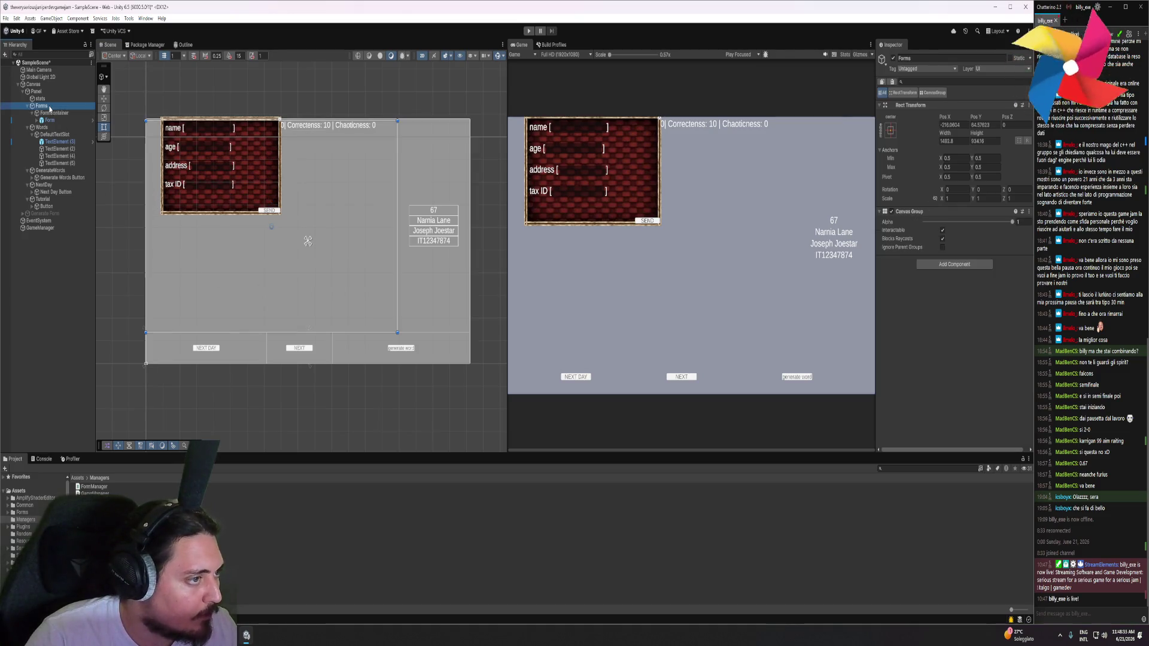
key(f)
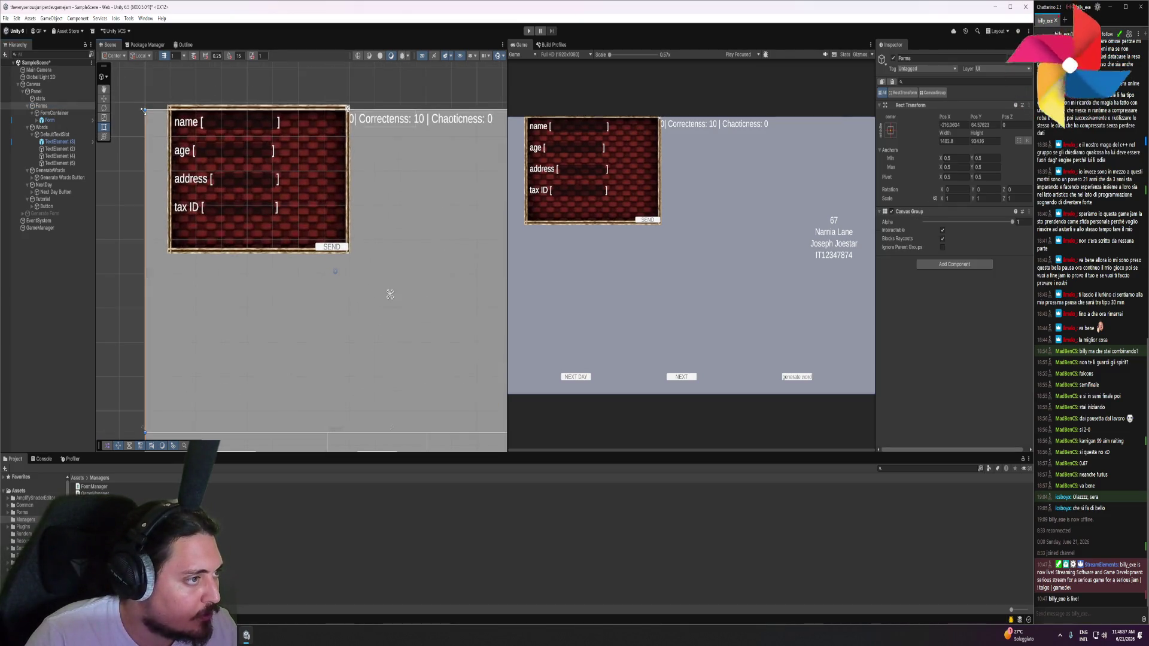
scroll(143, 155, down, 2)
click(54, 113)
key(ctrl+z)
key(ctrl+z)
key(ctrl+z)
key(ctrl+z)
key(ctrl+z)
key(ctrl+z)
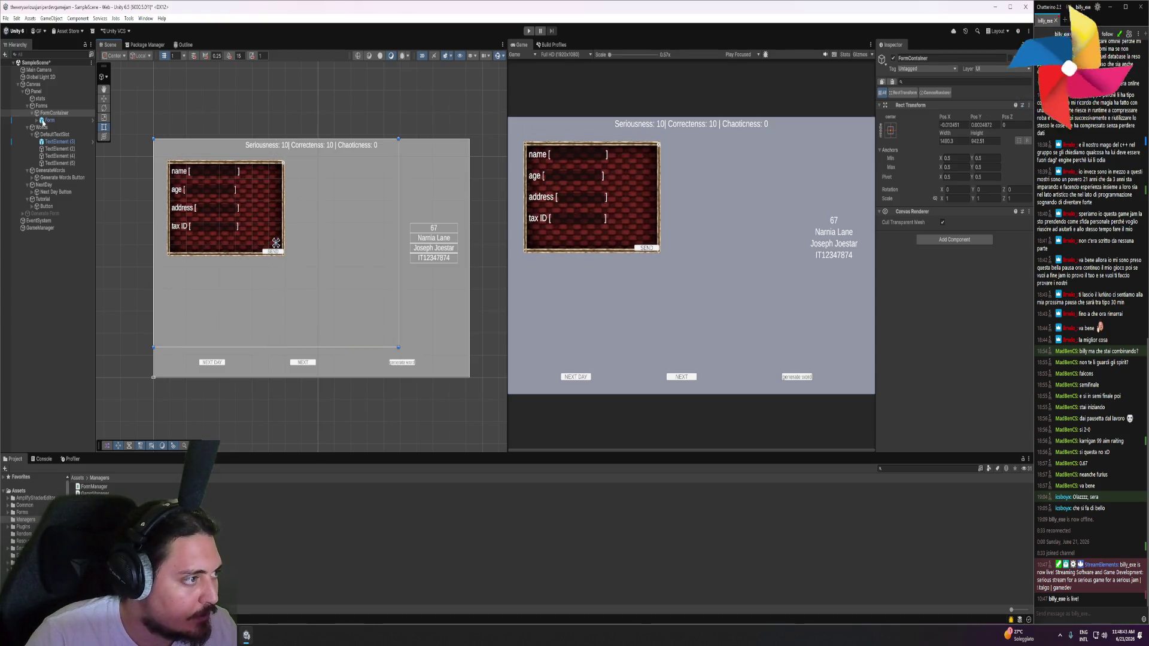
click(43, 121)
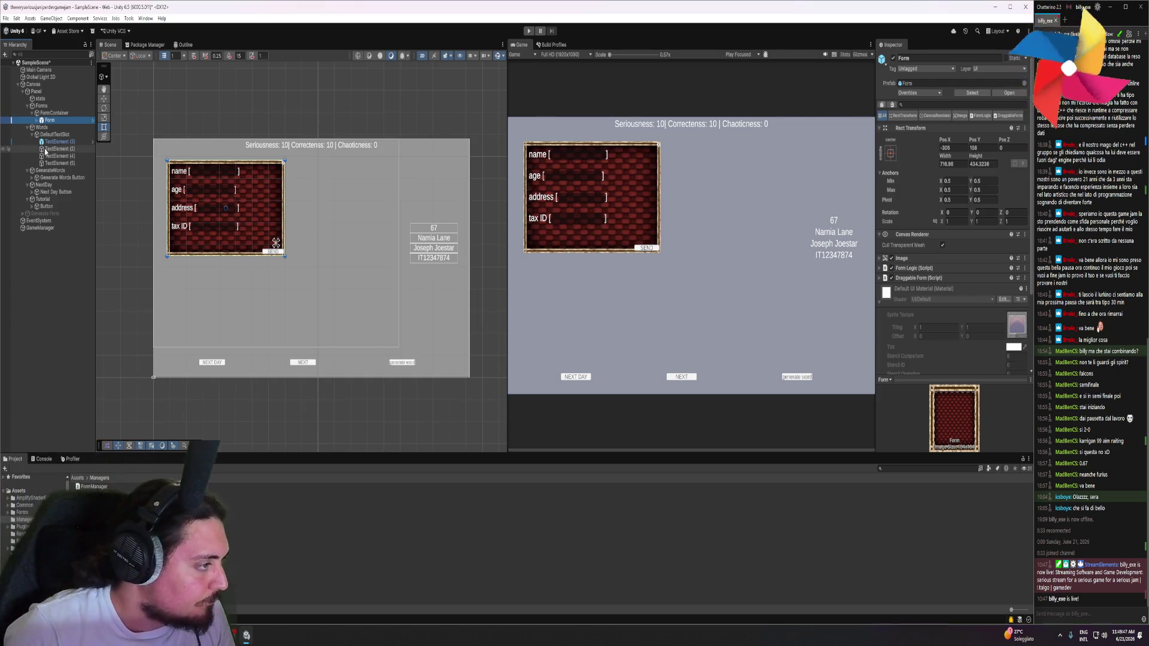
click(34, 134)
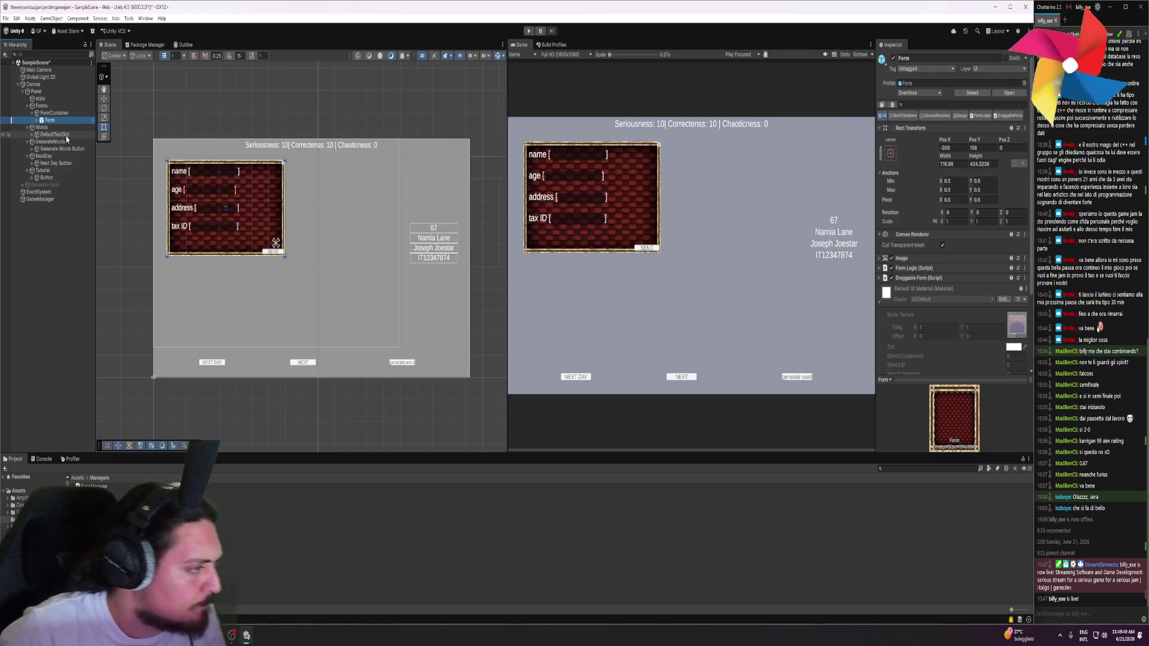
Create an empty child object under Forms named Tutorial
click(48, 127)
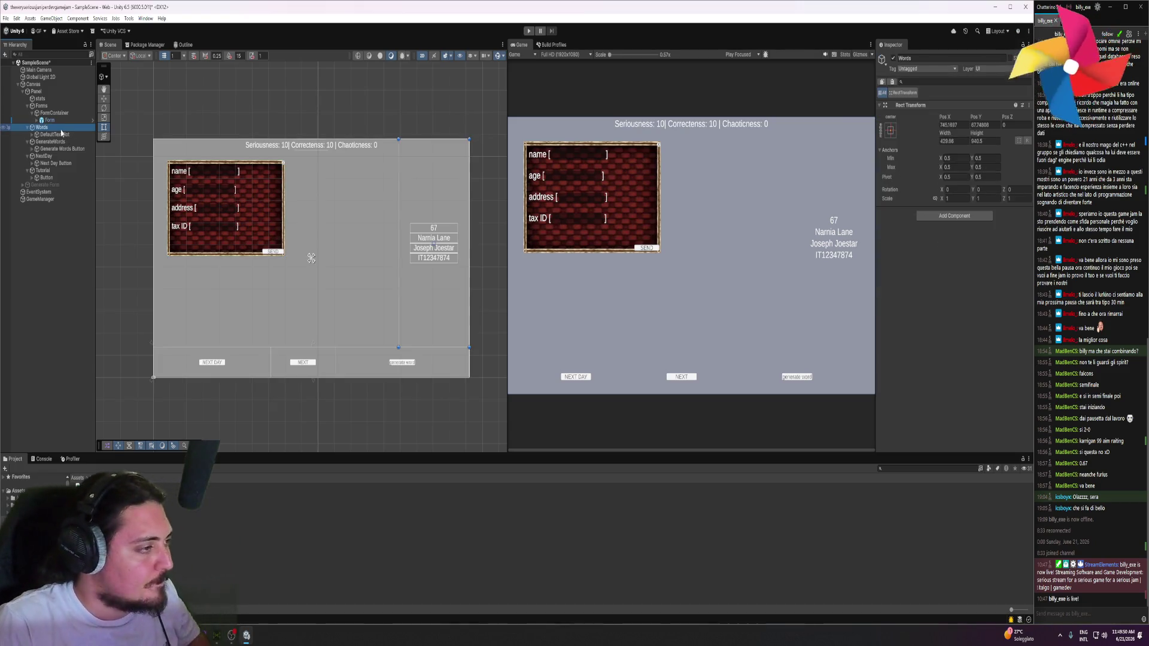
click(34, 113)
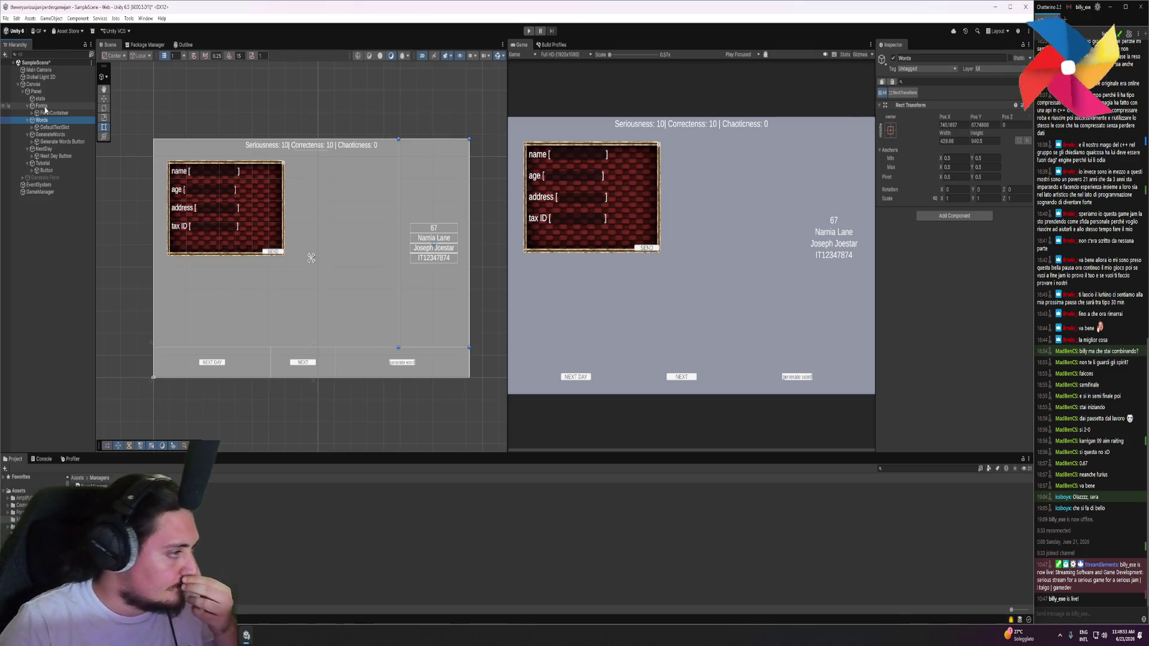
right_click(45, 106)
mouse_move(115, 310)
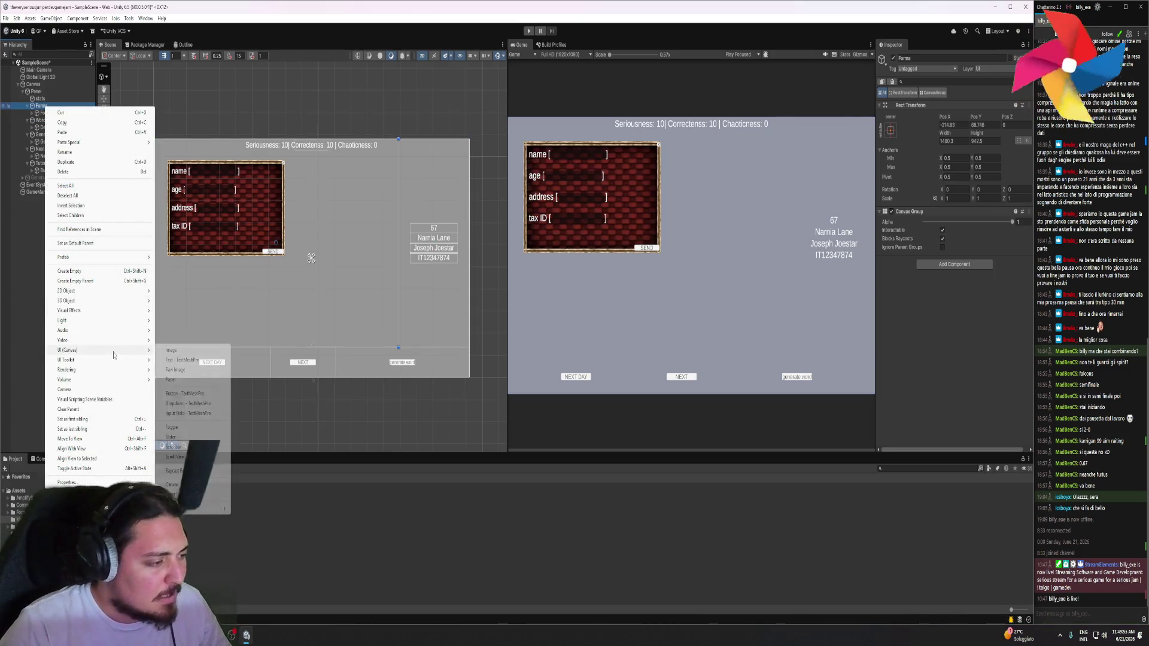
click(98, 271)
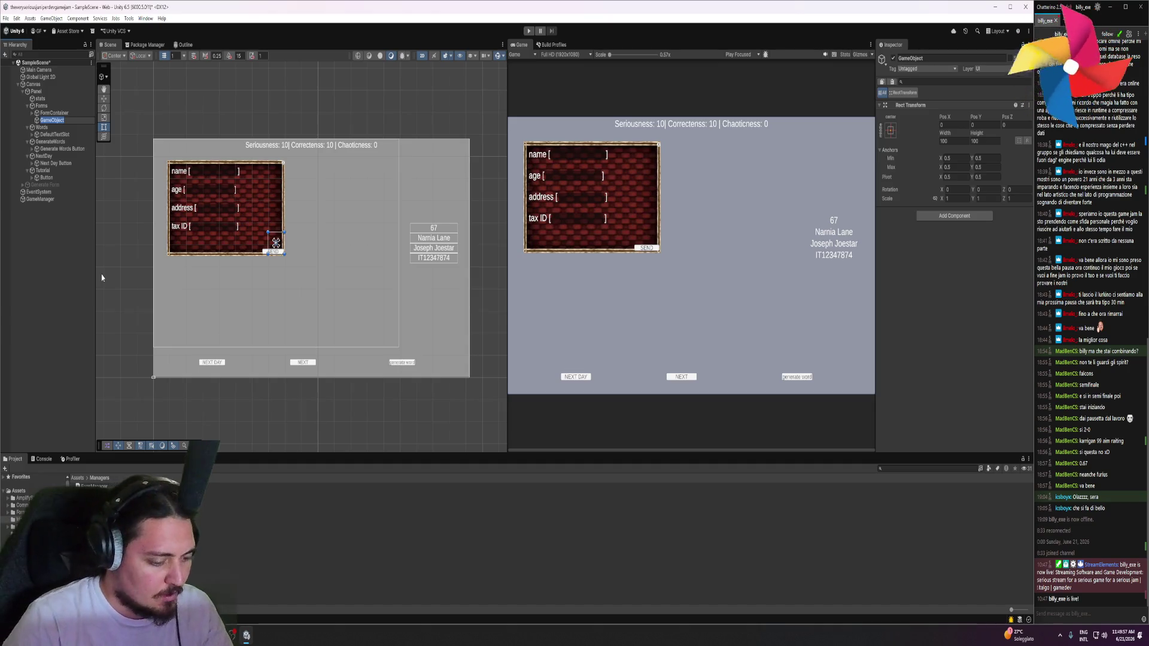
text(Tol)
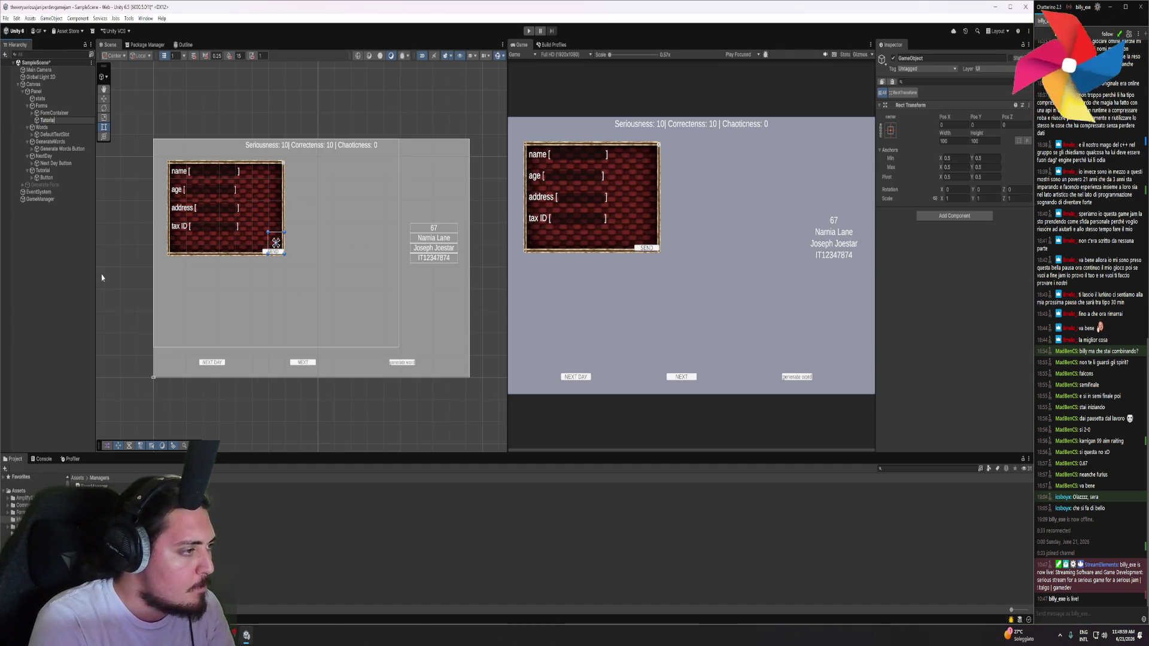
key(Return)
Add a UI Image inside Tutorial and name it BG
right_click(54, 120)
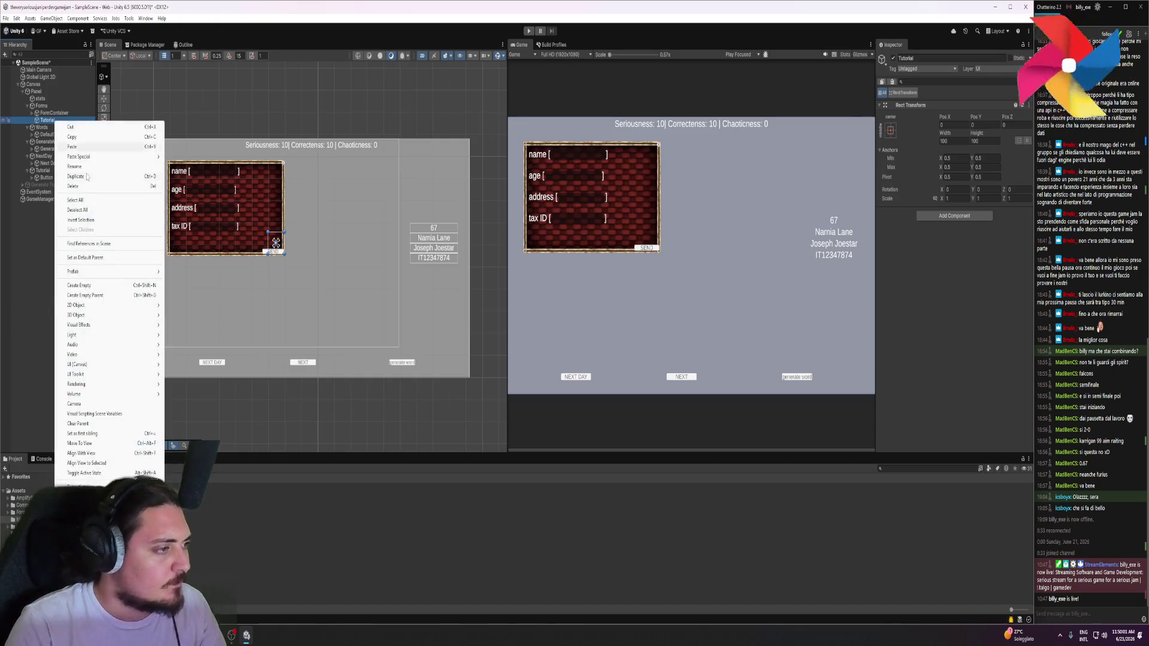
mouse_move(110, 369)
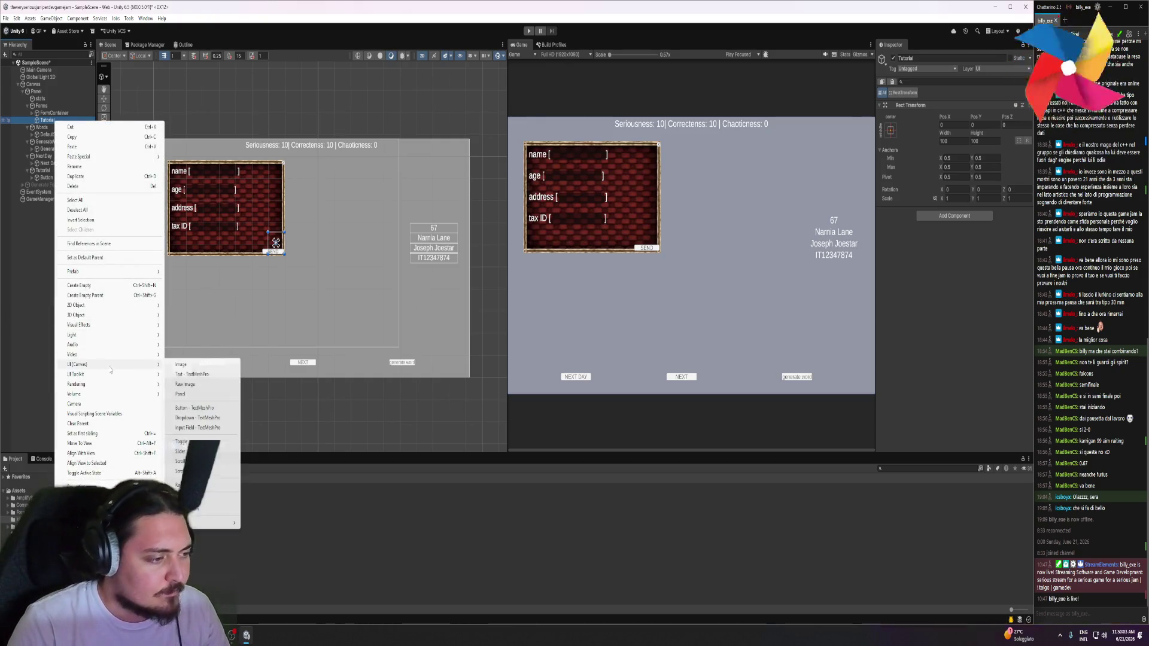
click(190, 364)
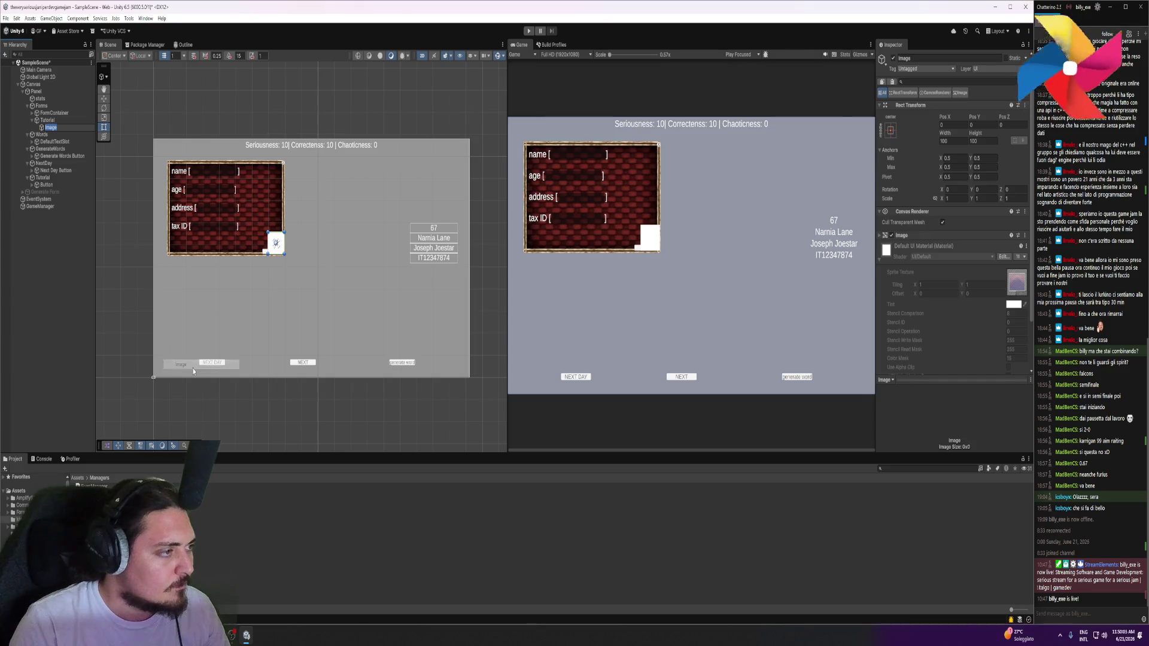
text(BG)
key(Return)
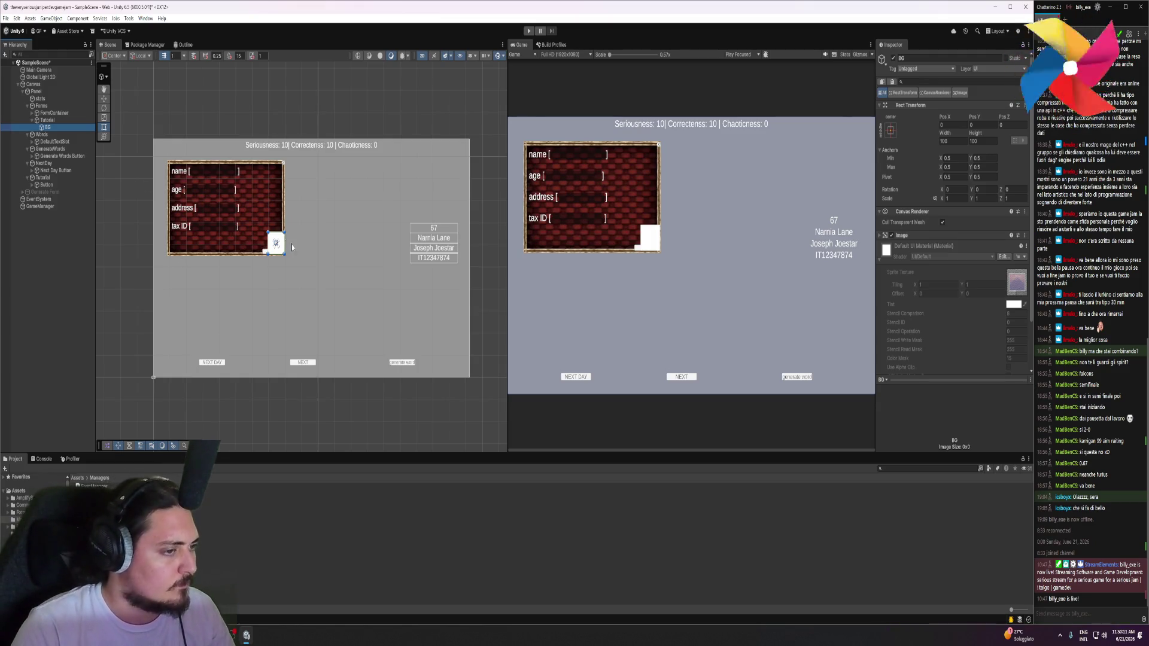
Enlarge the Tutorial rect over the play area with the Rect tool
drag(273, 254, 169, 320)
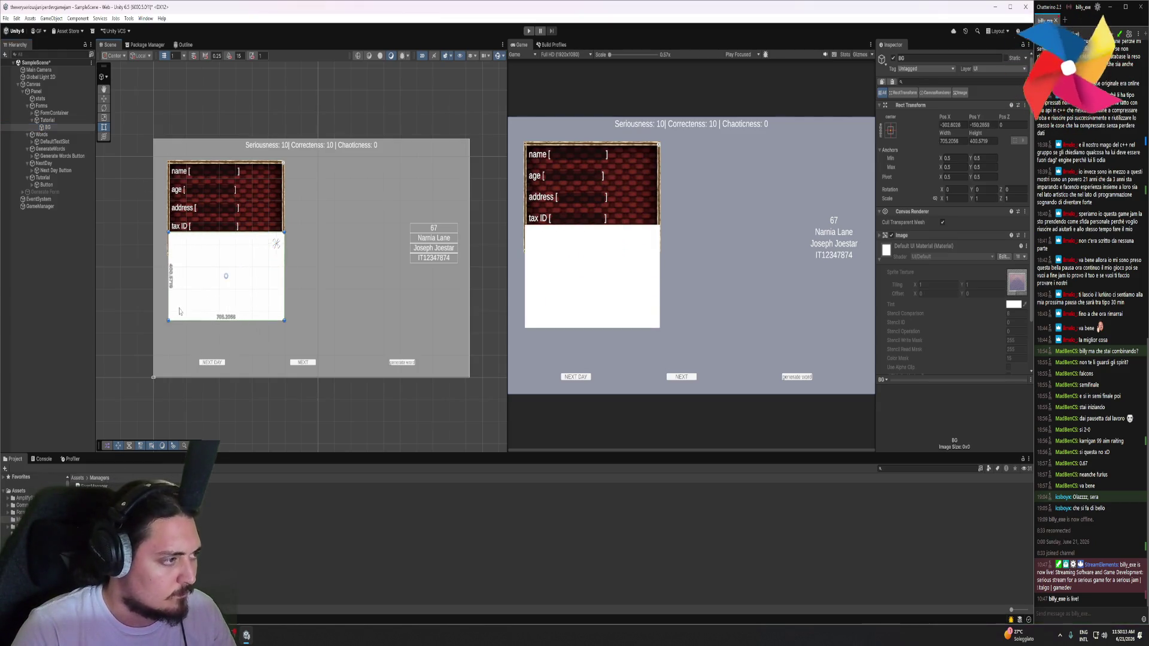
key(ctrl+z)
click(53, 119)
mouse_move(268, 232)
mouse_down()
mouse_move(203, 198)
mouse_move(153, 139)
mouse_up()
drag(284, 255, 398, 346)
Stretch BG to fill Tutorial, make it dark translucent grey, and move a Tutorial copy under Words
click(52, 128)
mouse_move(269, 232)
mouse_down()
mouse_move(169, 175)
mouse_move(155, 139)
mouse_up()
drag(284, 254, 399, 347)
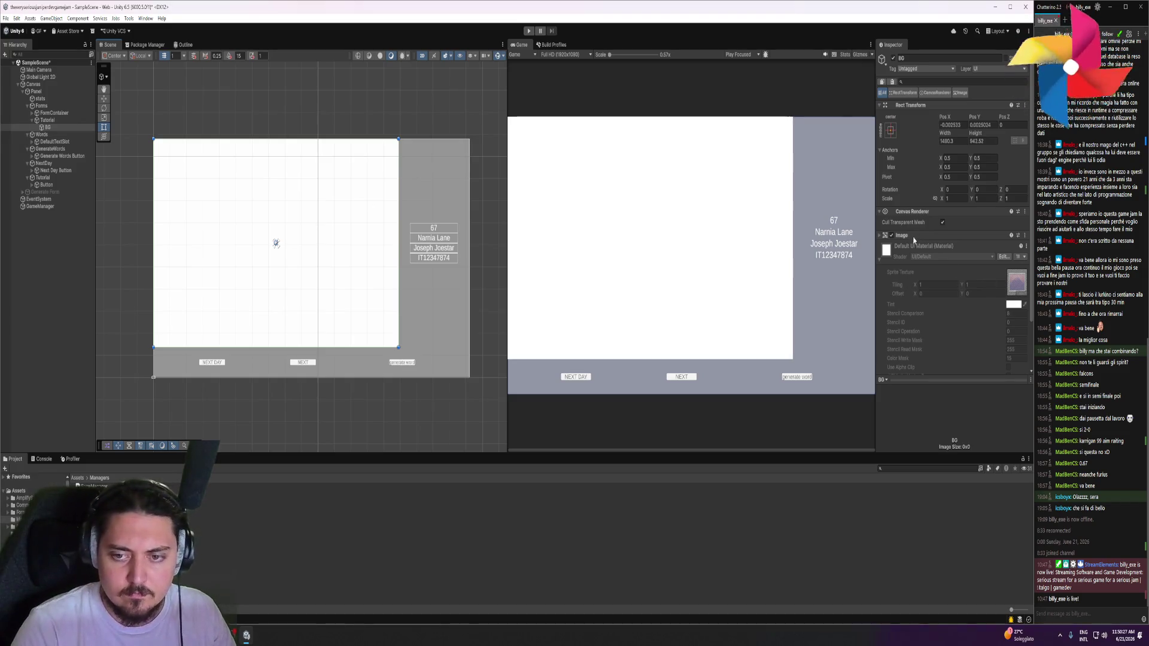
click(950, 255)
drag(996, 317, 967, 351)
mouse_move(1021, 429)
mouse_down()
mouse_move(984, 431)
mouse_move(1023, 430)
mouse_up()
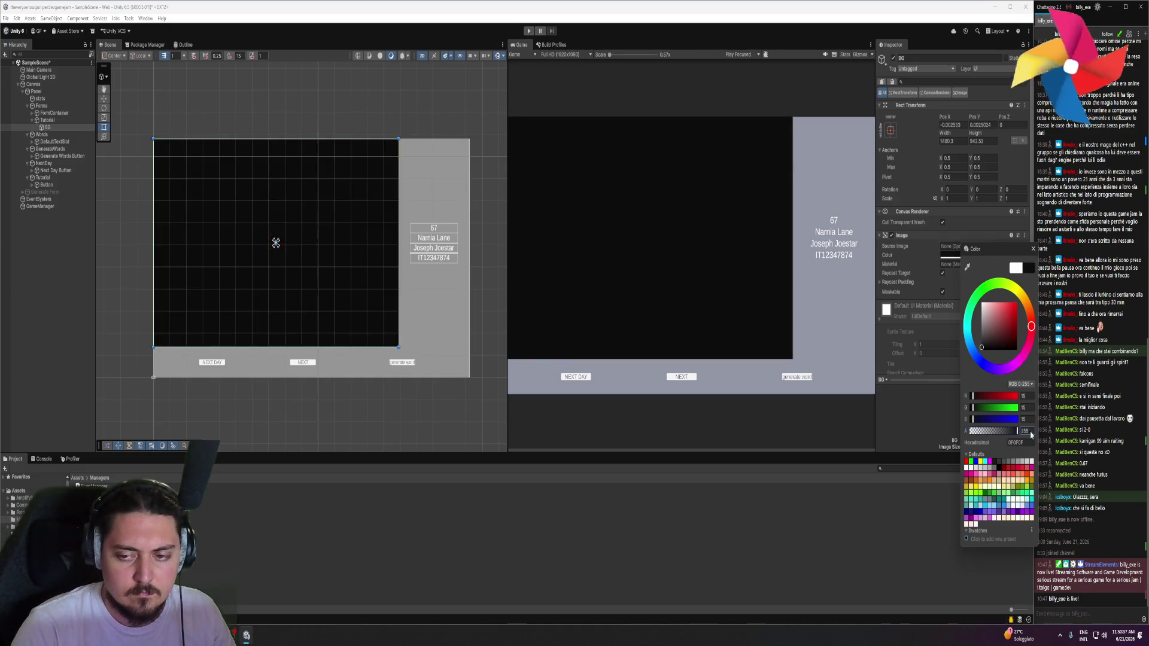
click(1032, 248)
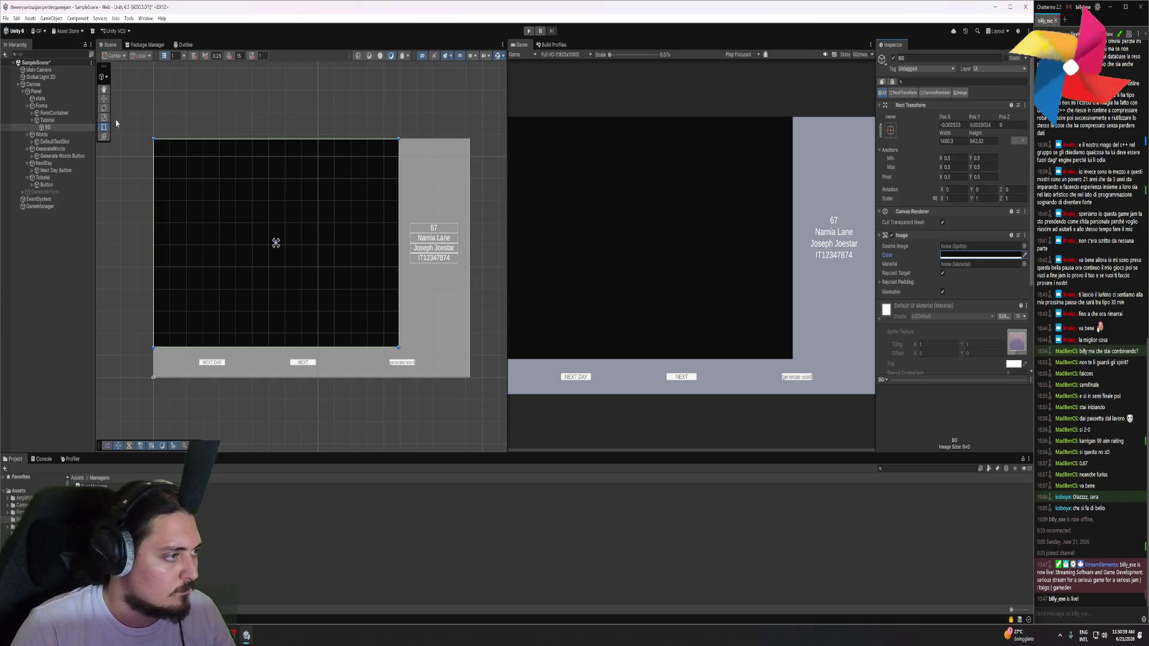
drag(47, 119, 48, 157)
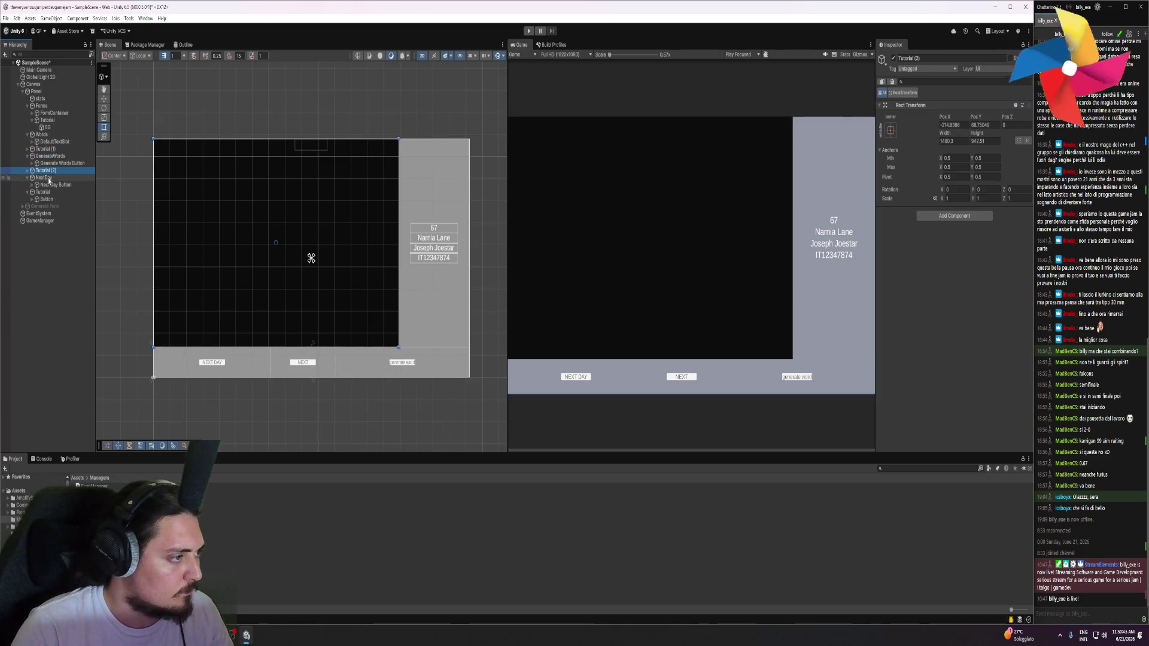
Remove the extra copy, move Tutorial (1) under GenerateWords, and duplicate it as Tutorial (2)
key(ctrl+z)
key(ctrl+z)
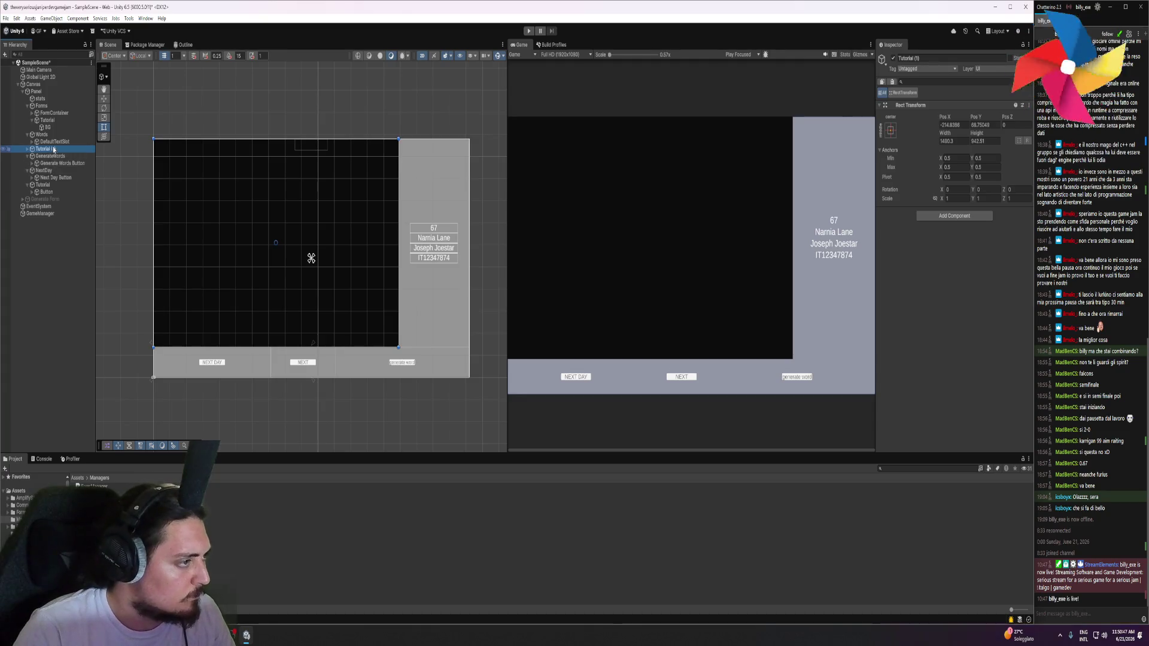
click(29, 105)
key(ctrl+z)
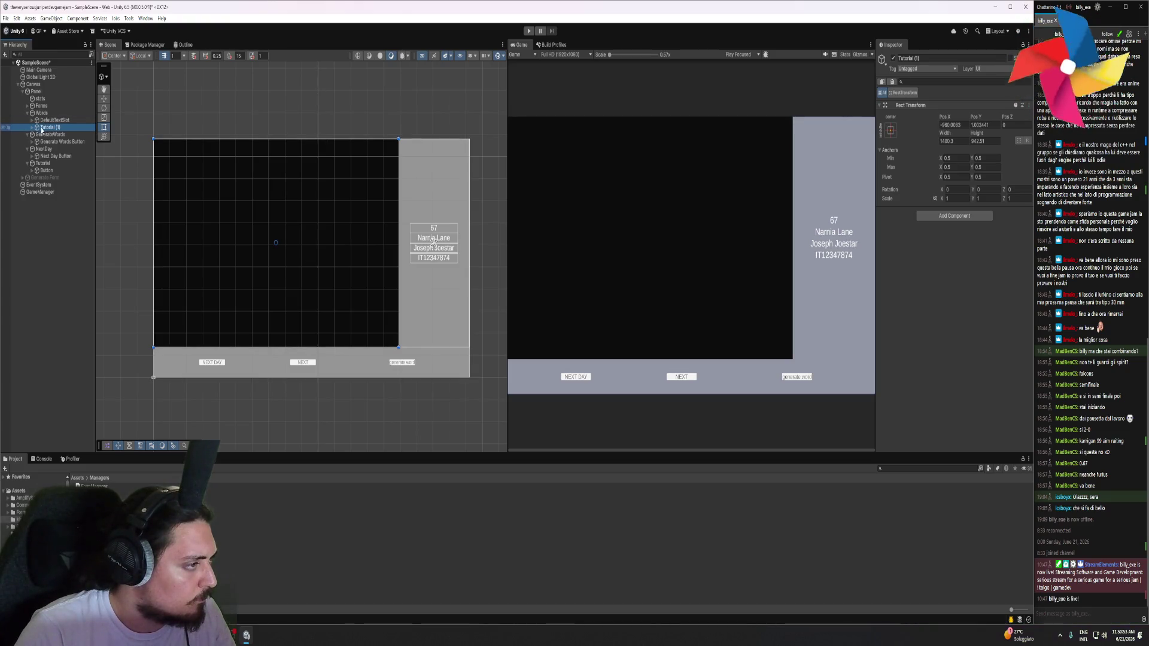
ctrl+click(42, 135)
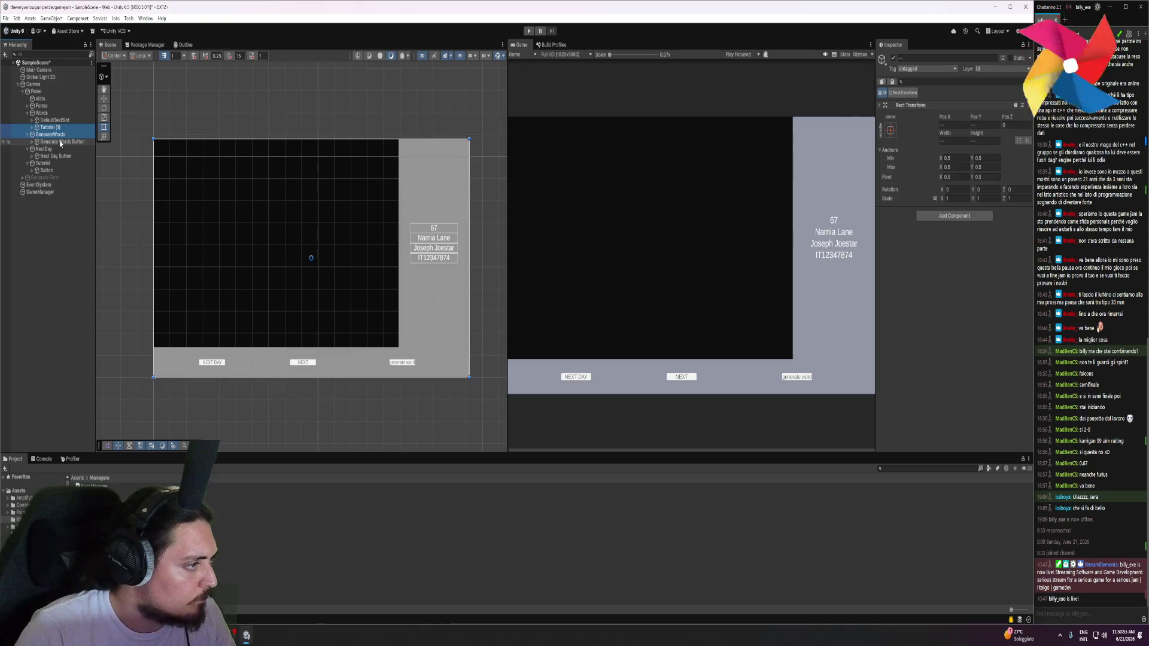
click(48, 128)
mouse_move(47, 127)
mouse_down()
mouse_move(64, 146)
mouse_move(61, 175)
mouse_move(48, 156)
mouse_up()
key(ctrl+d)
Shift the Tutorial (1) panel right and narrow it to the word list width
click(48, 148)
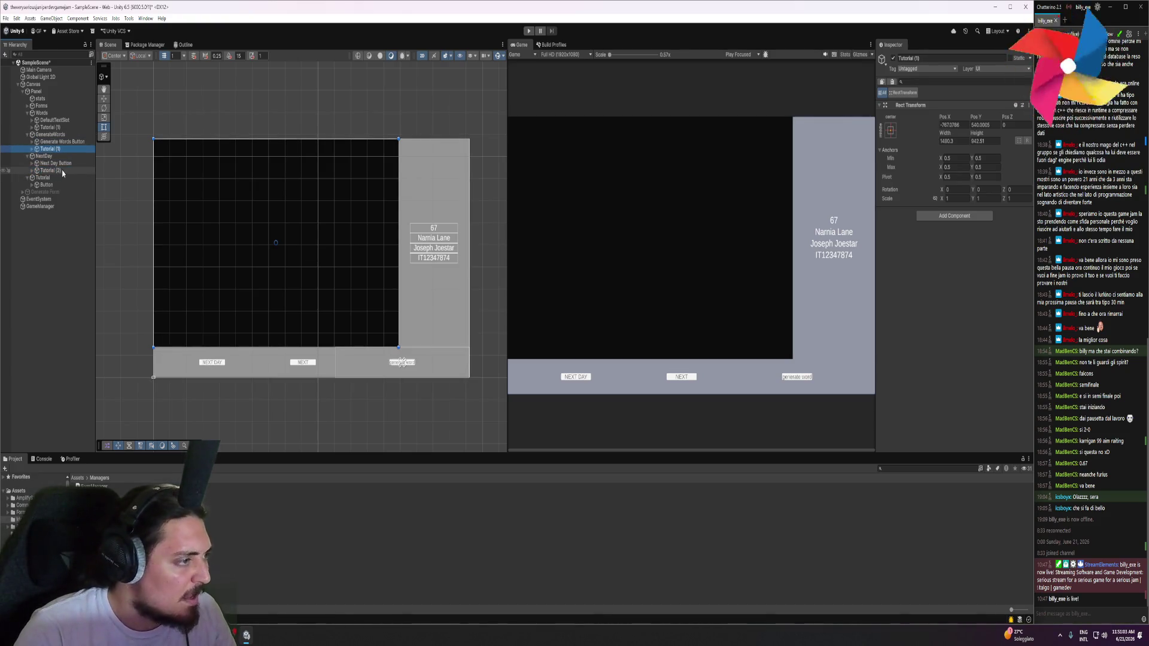
click(51, 127)
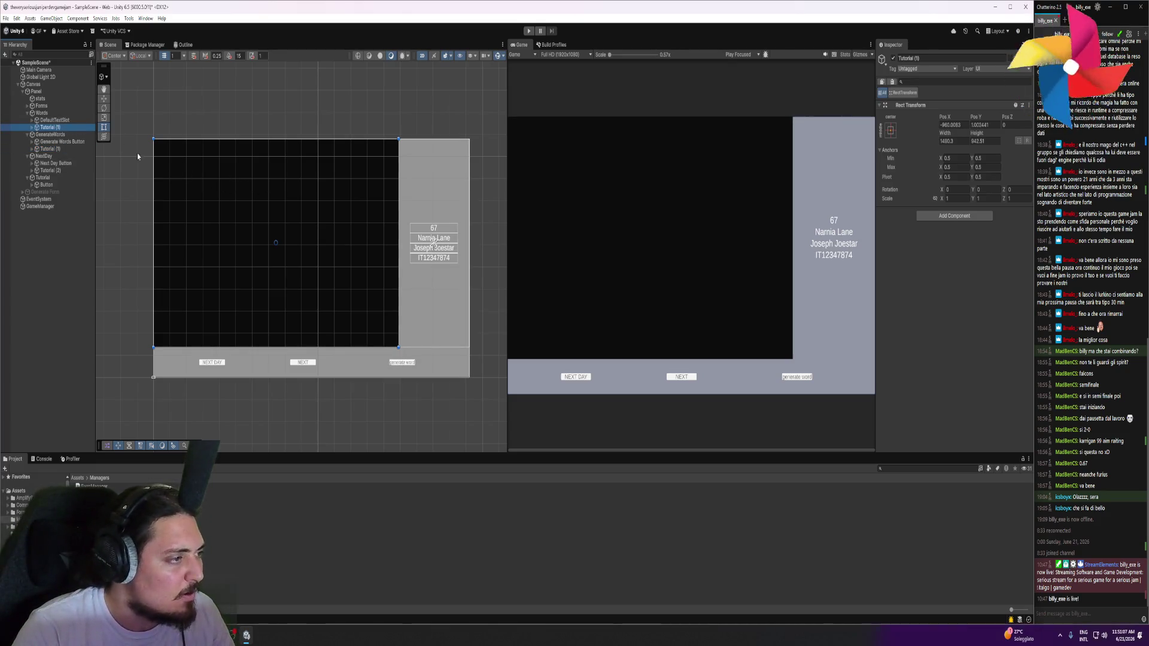
mouse_move(262, 195)
mouse_down()
mouse_move(531, 221)
mouse_move(507, 195)
mouse_up()
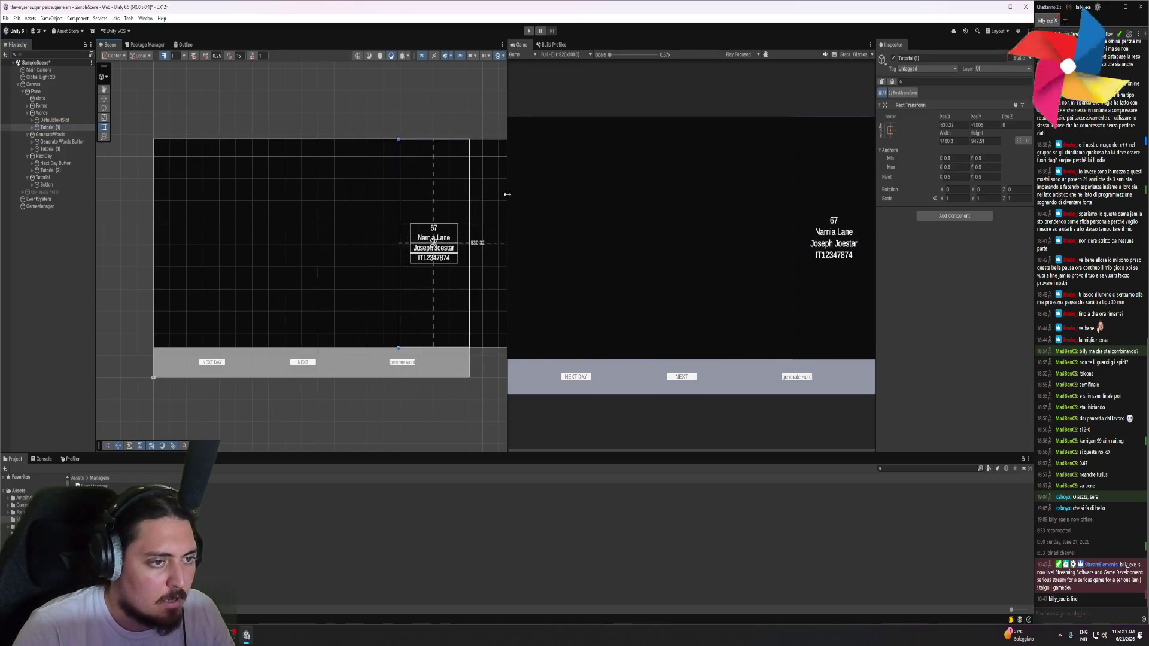
scroll(507, 194, down, 2)
drag(452, 277, 330, 277)
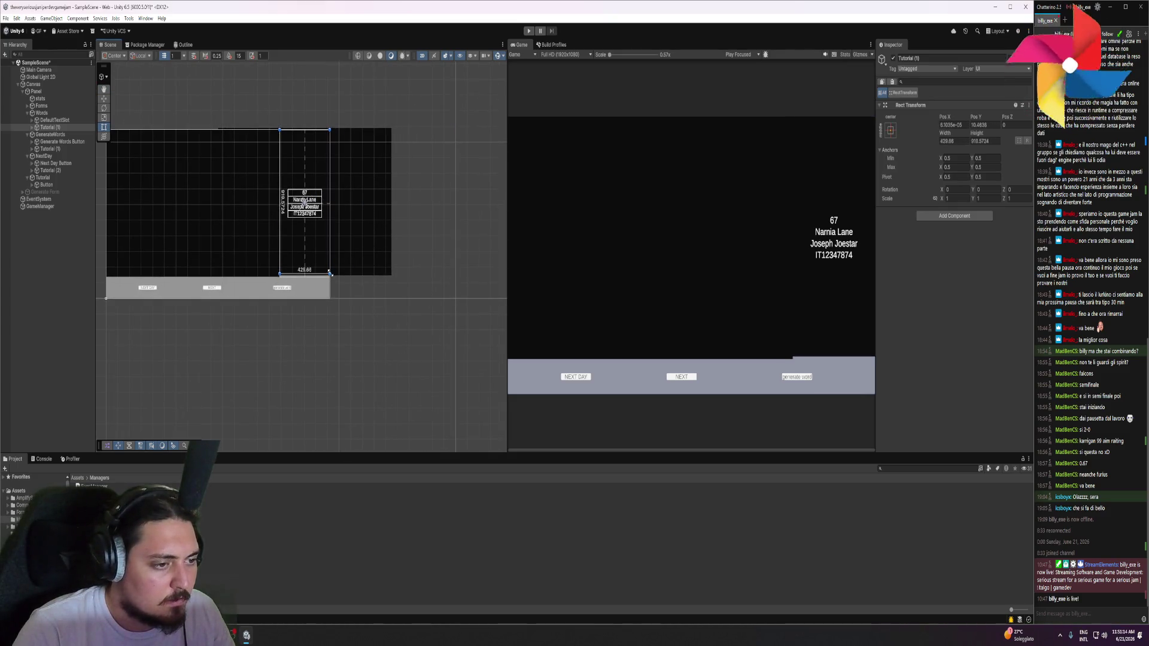
Narrow Tutorial (1)'s BG to the word list and move Tutorial (1) above DefaultTextSlot
click(33, 128)
click(47, 134)
drag(390, 277, 329, 277)
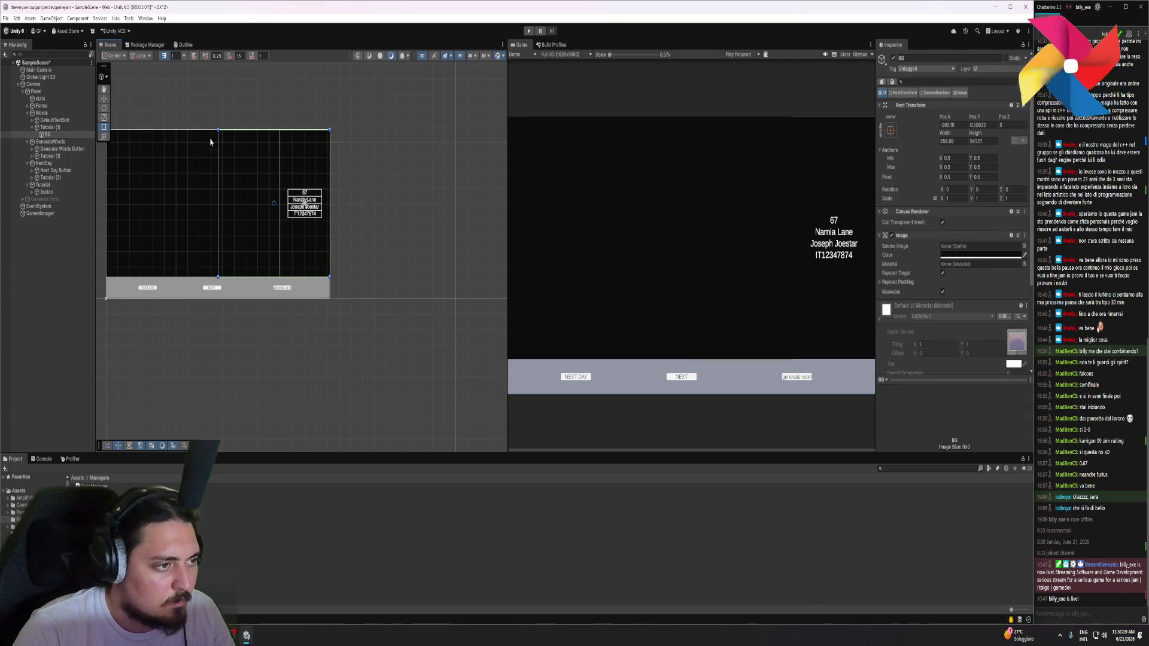
drag(217, 131, 279, 130)
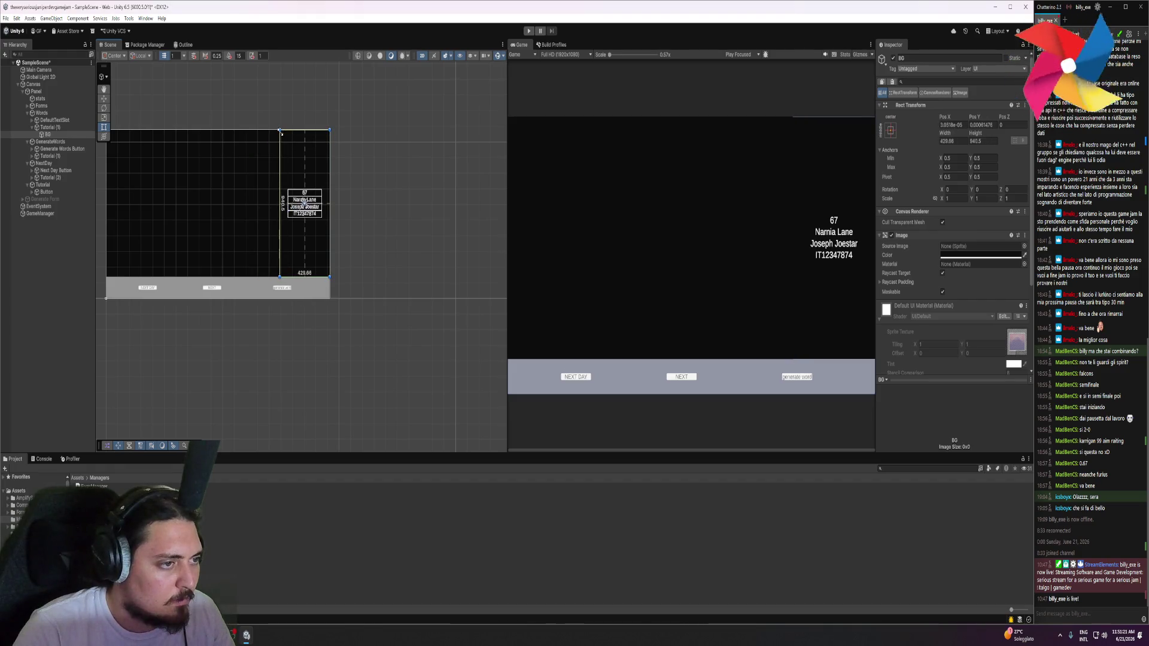
scroll(301, 161, up, 3)
click(49, 128)
drag(49, 128, 36, 123)
Create an empty GameObject under Tutorial (1) and nest BG inside it
click(32, 121)
click(33, 121)
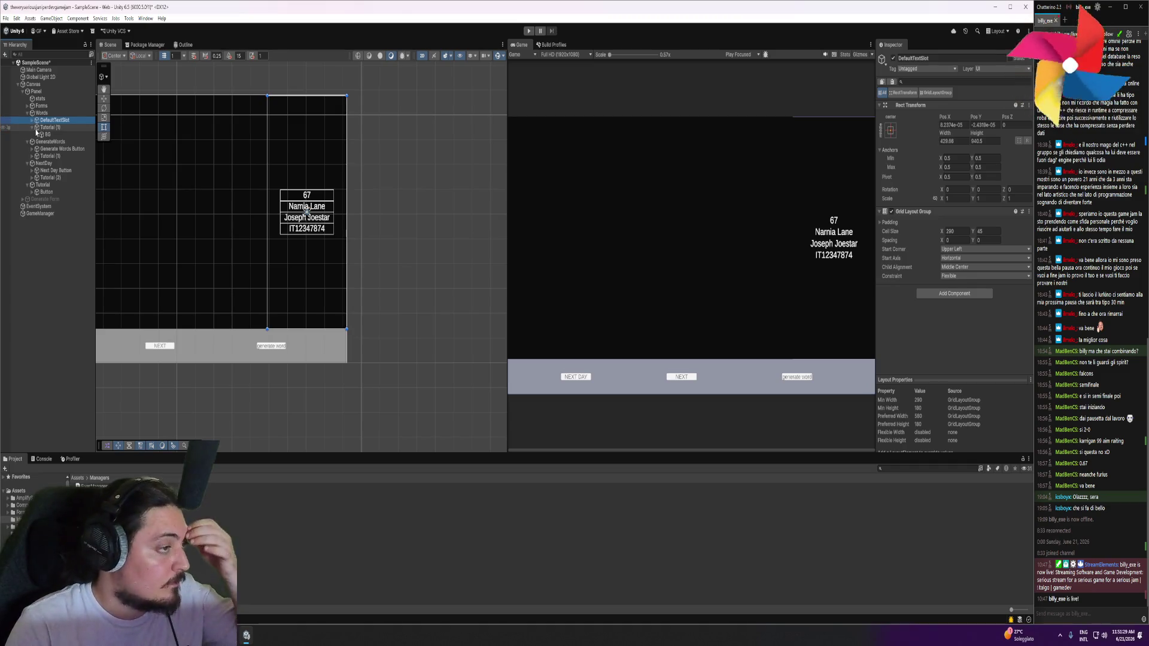
right_click(57, 127)
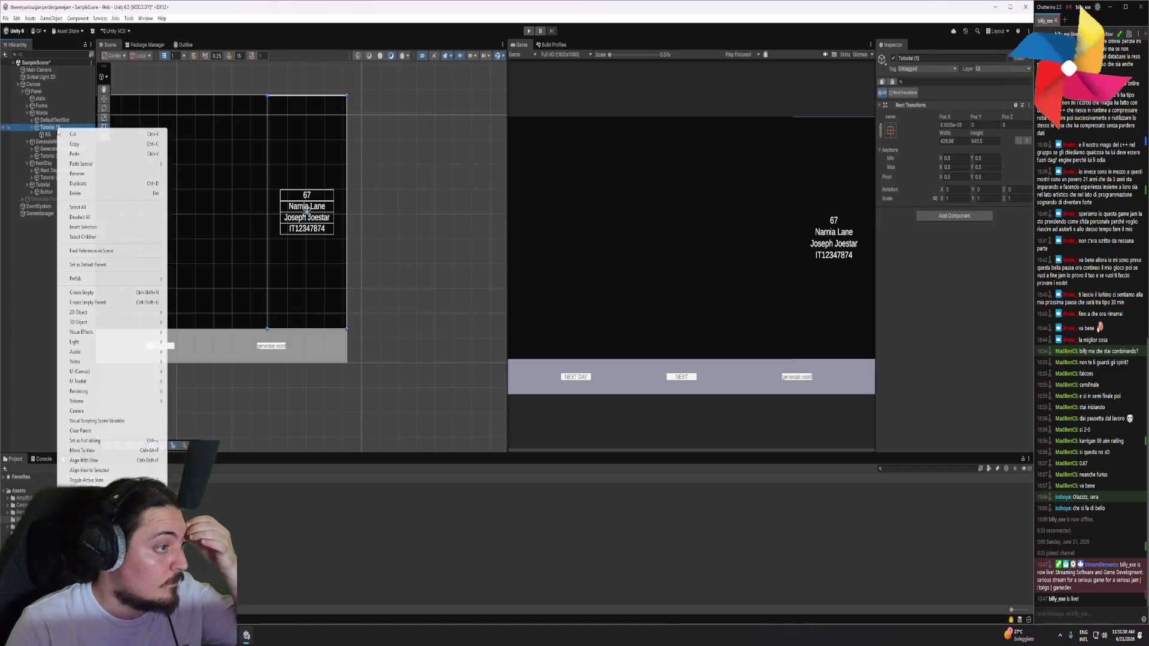
click(82, 293)
drag(47, 135, 54, 144)
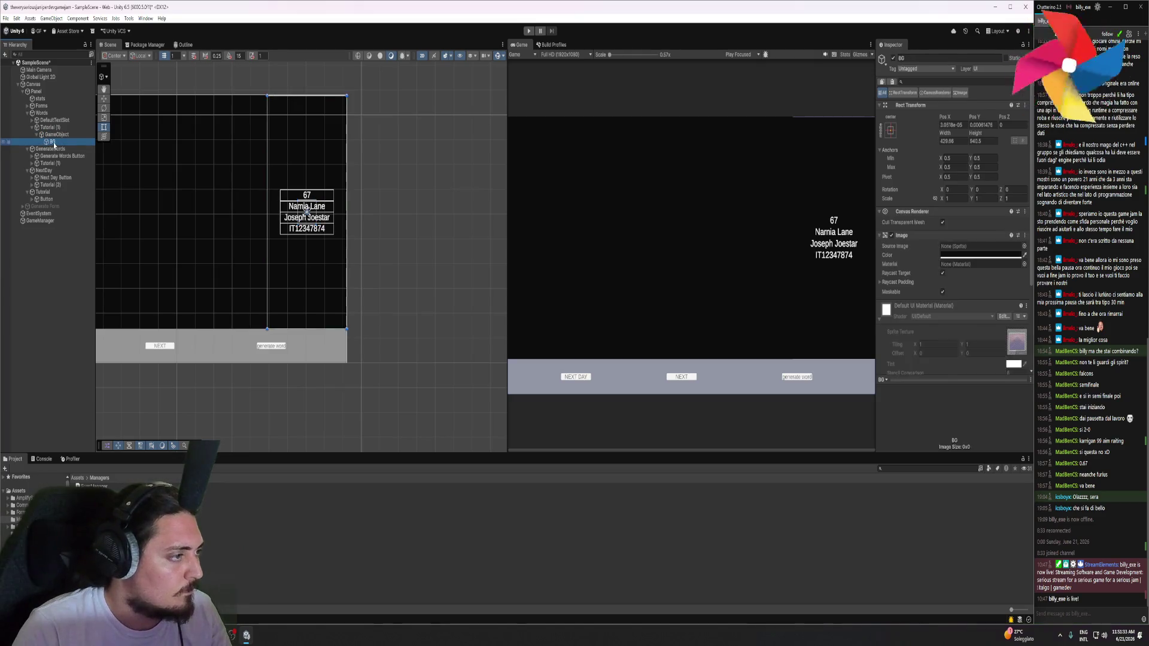
Add a second empty GameObject (1) and reorder it above GameObject
right_click(51, 127)
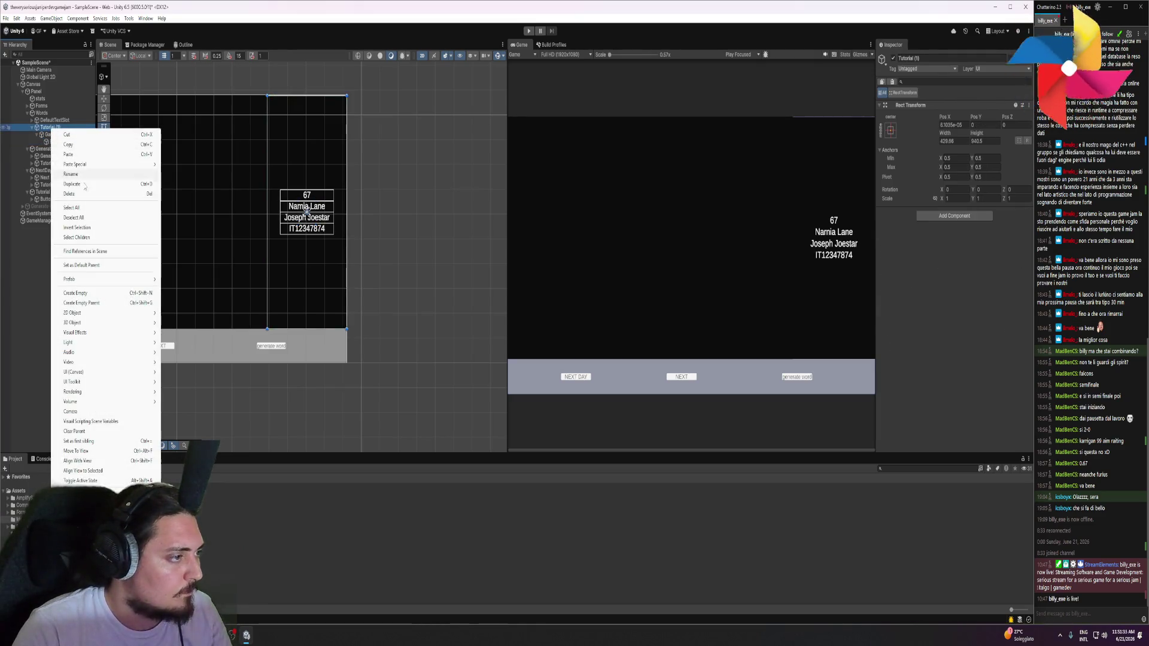
click(91, 294)
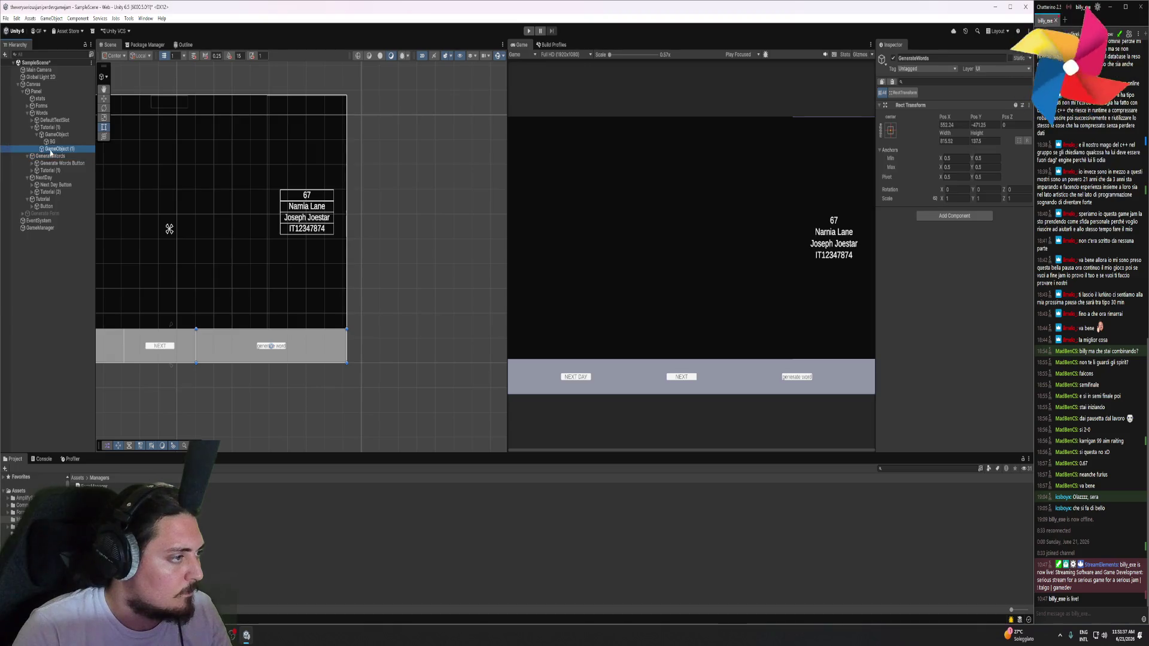
mouse_move(55, 149)
mouse_down()
mouse_move(57, 133)
mouse_move(79, 147)
mouse_move(64, 141)
mouse_up()
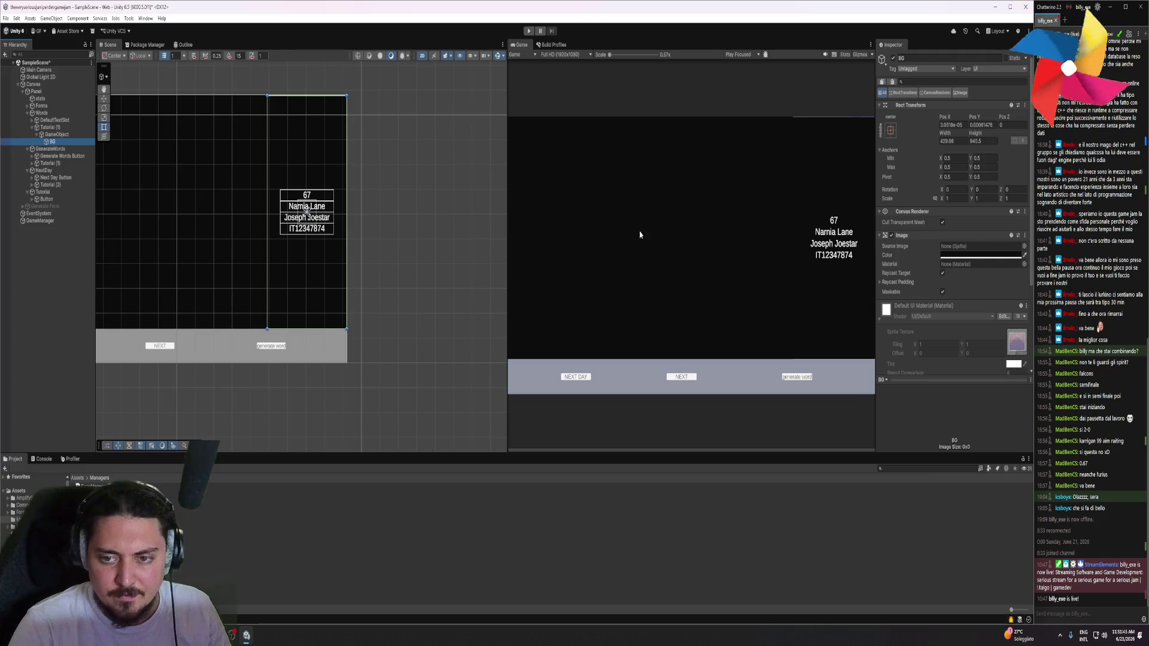
click(318, 199)
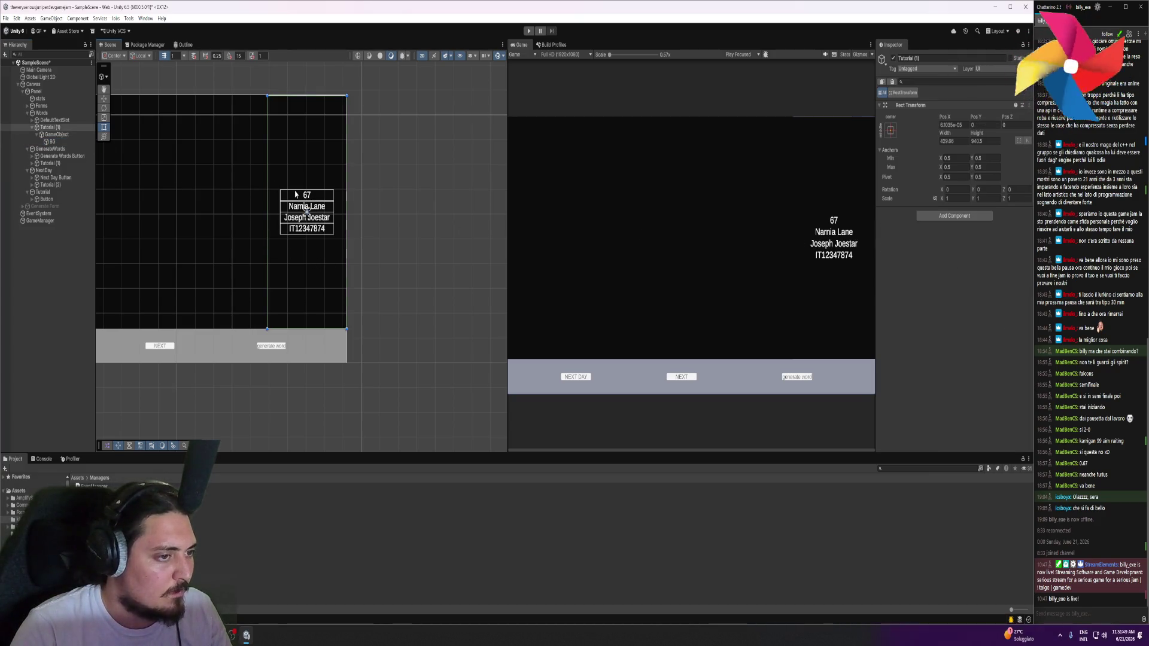
click(301, 198)
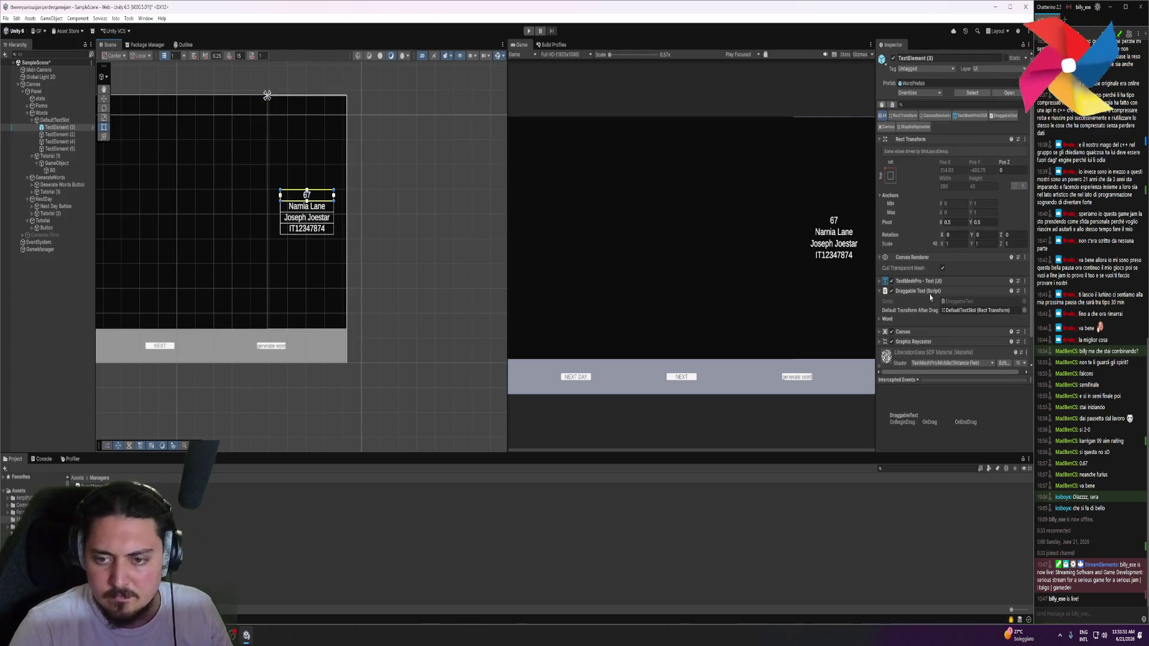
click(934, 345)
scroll(981, 323, down, 2)
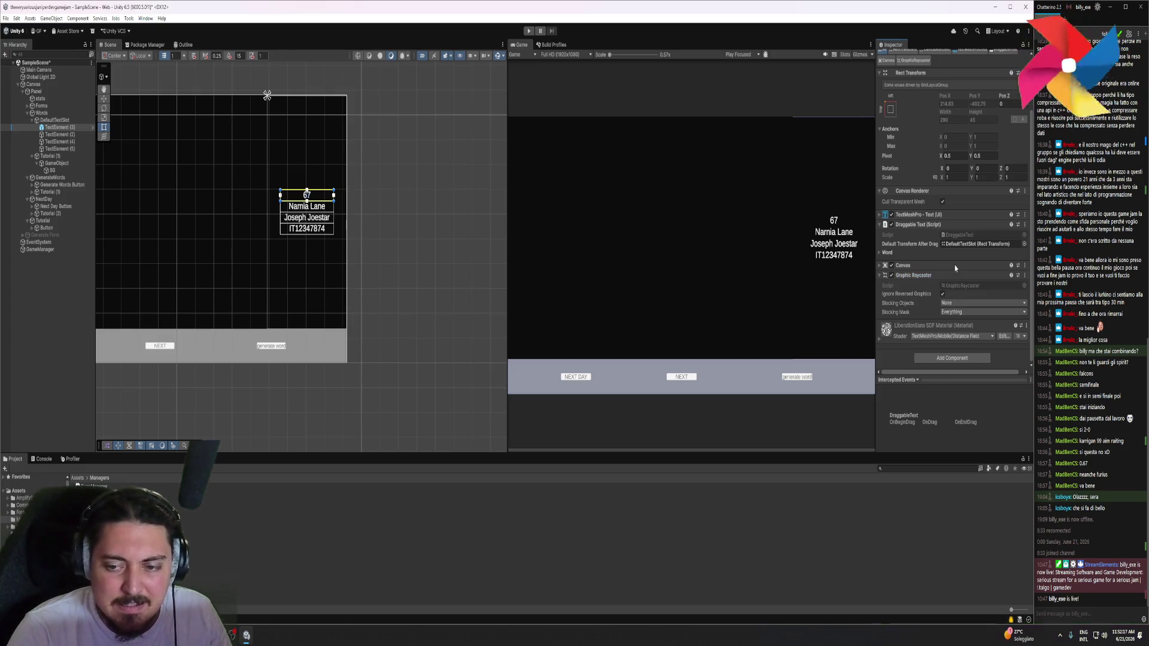
click(955, 267)
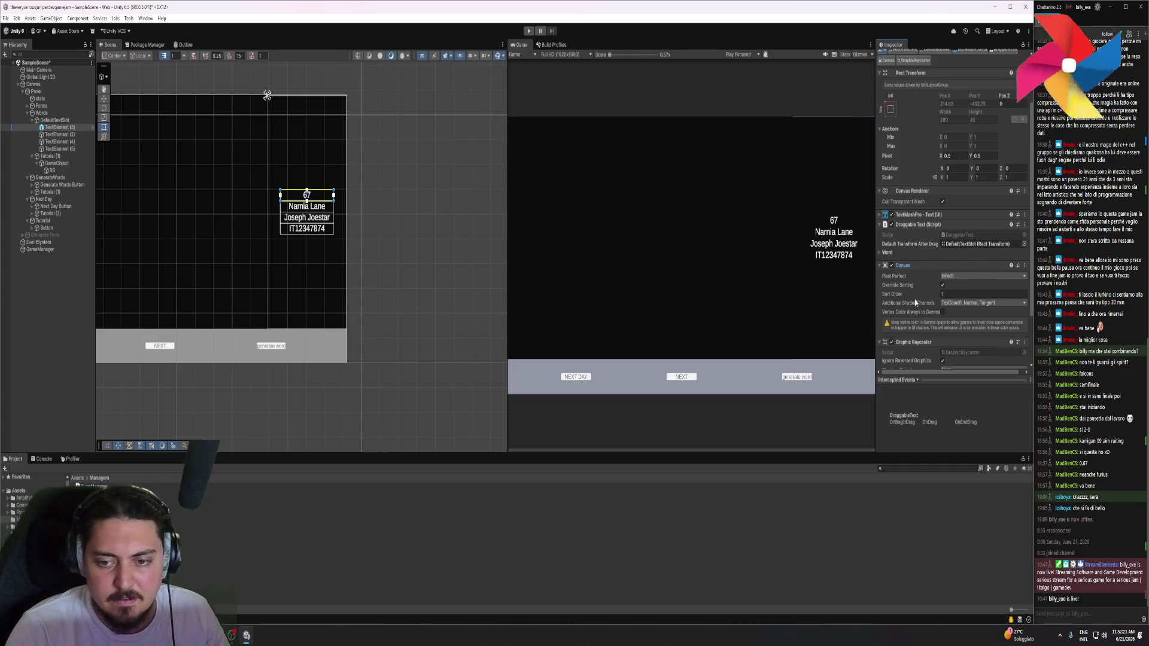
click(912, 266)
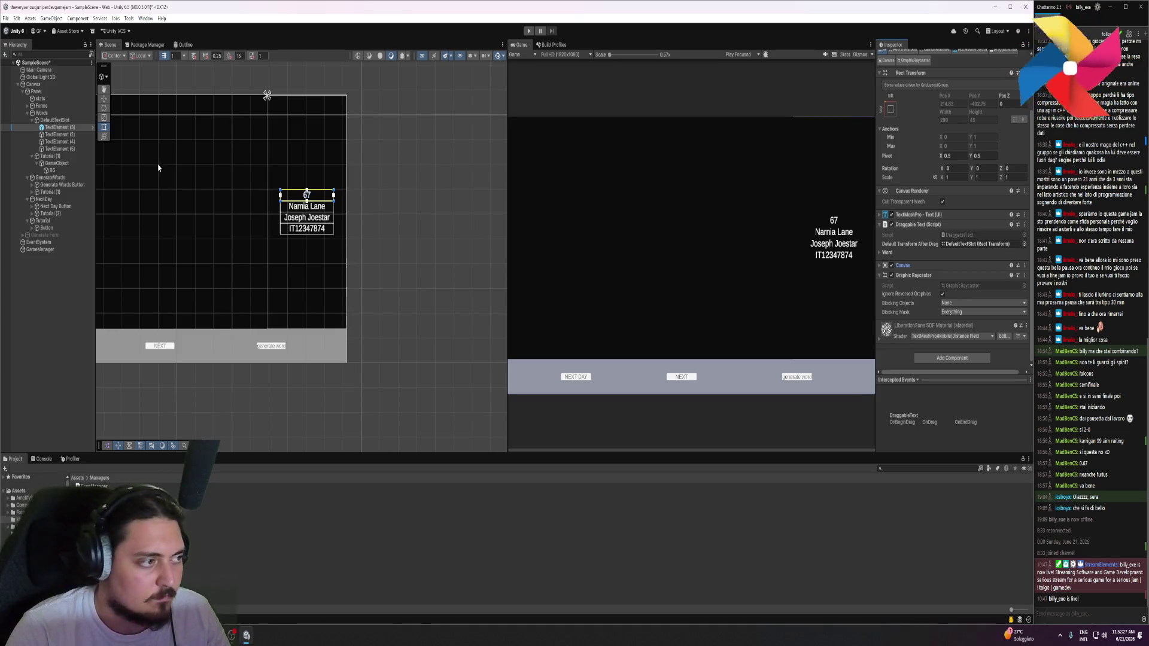
click(56, 164)
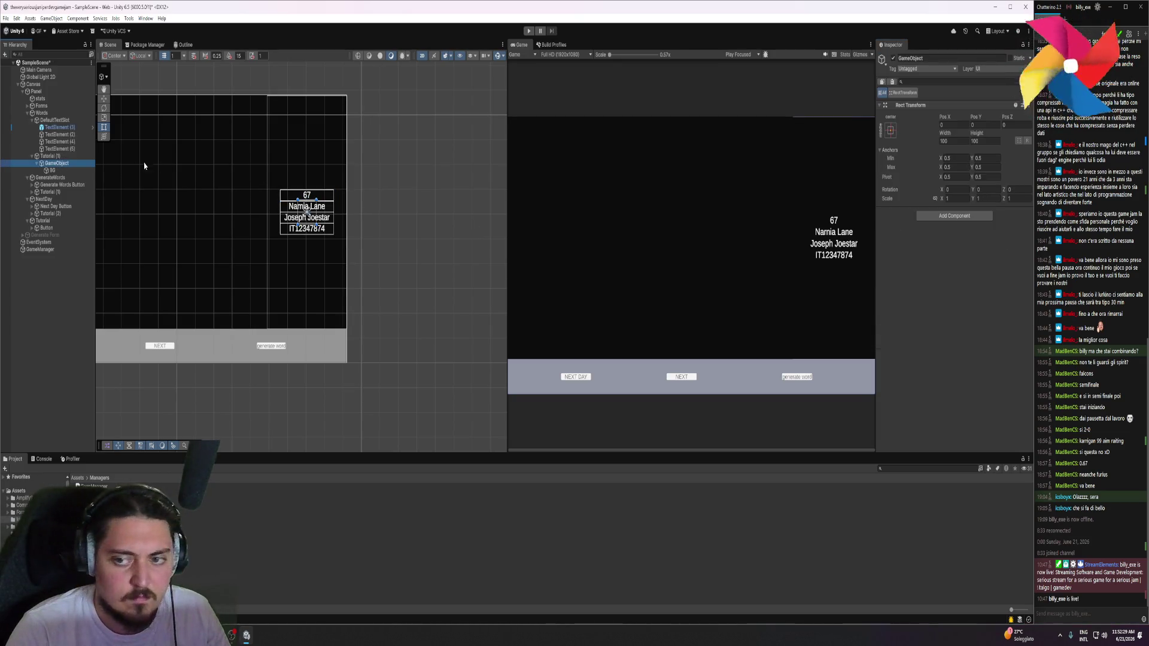
Add a Canvas component to BG with Override Sorting on and Sort Order 2
key(Down)
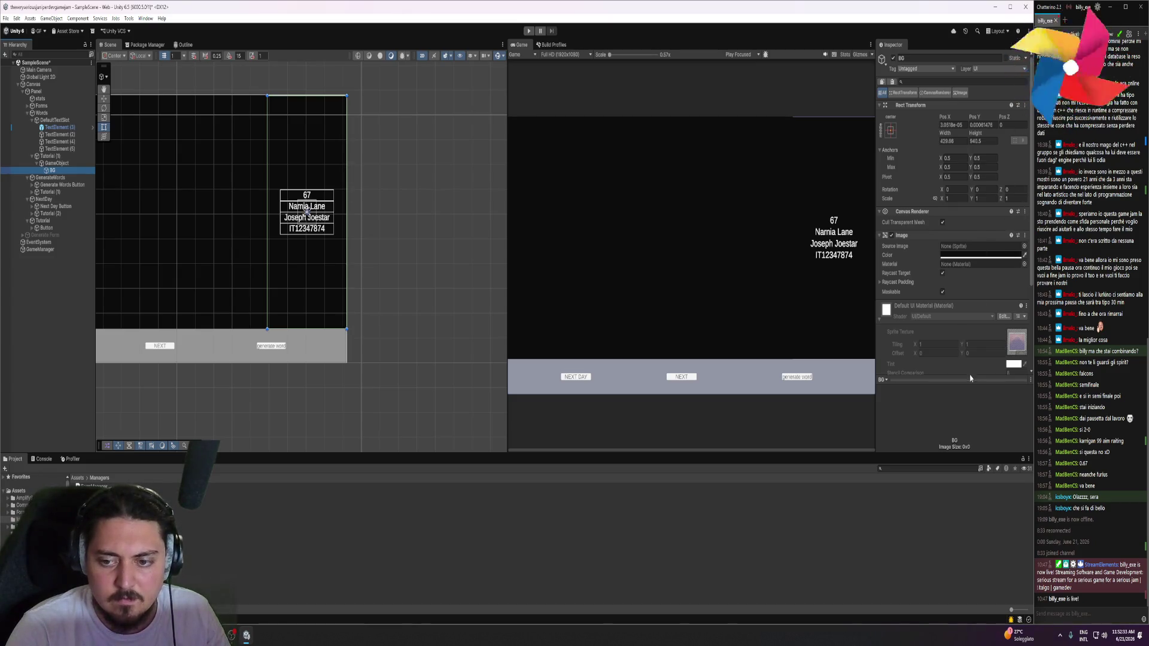
scroll(970, 378, down, 3)
click(946, 366)
text(canv)
key(Return)
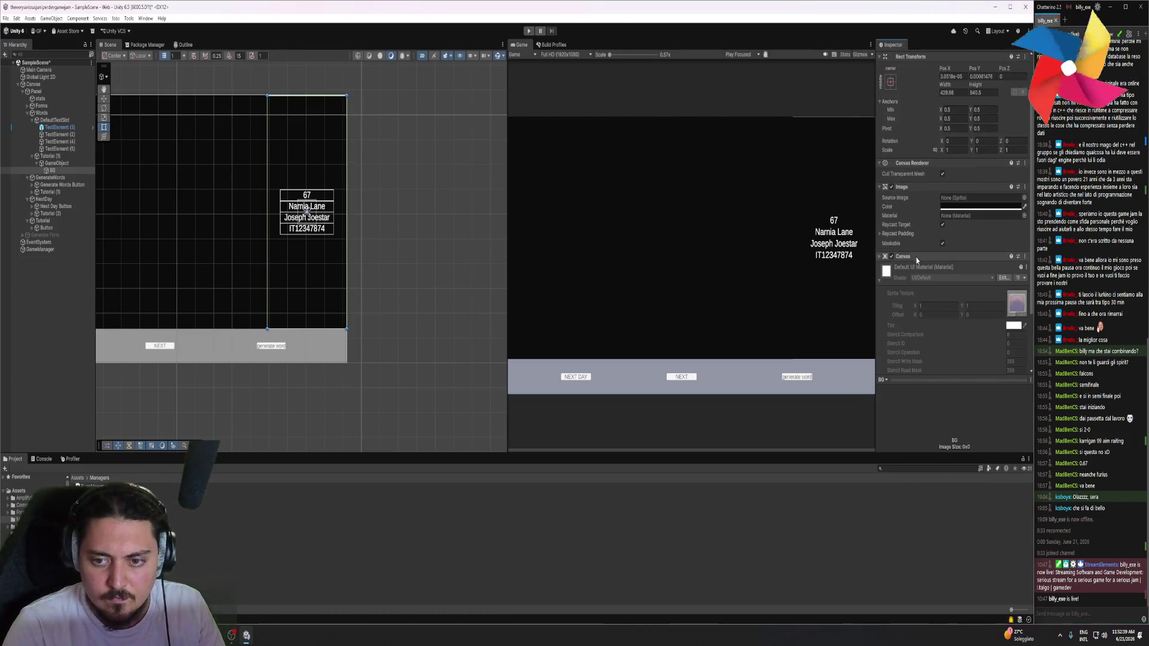
click(942, 277)
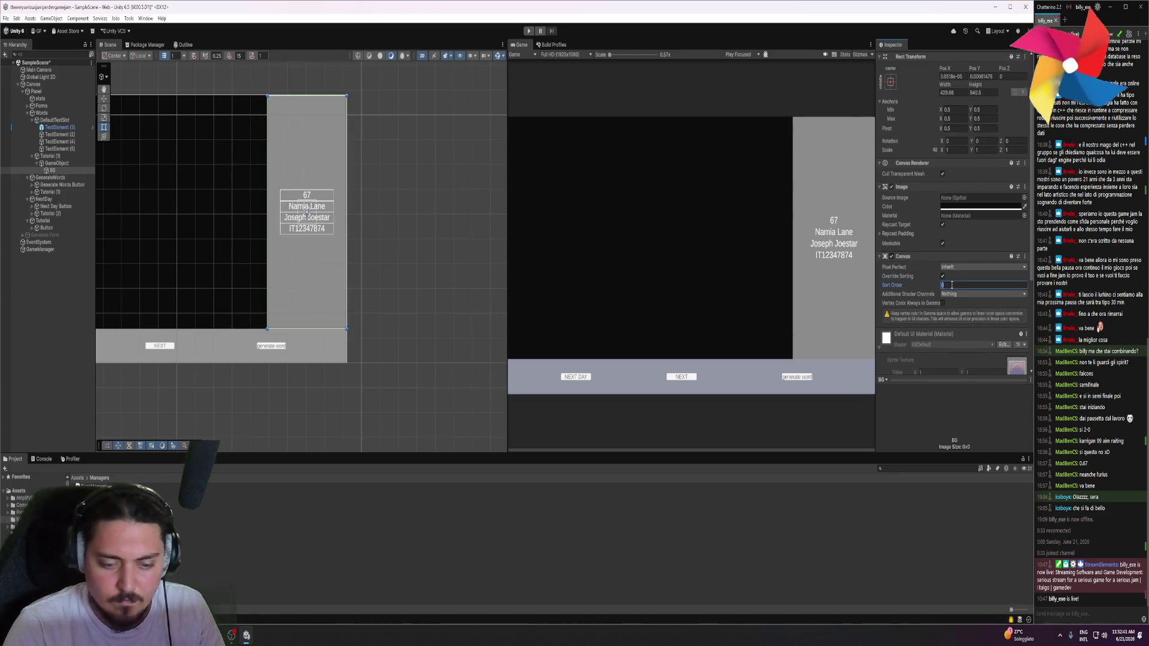
text(2)
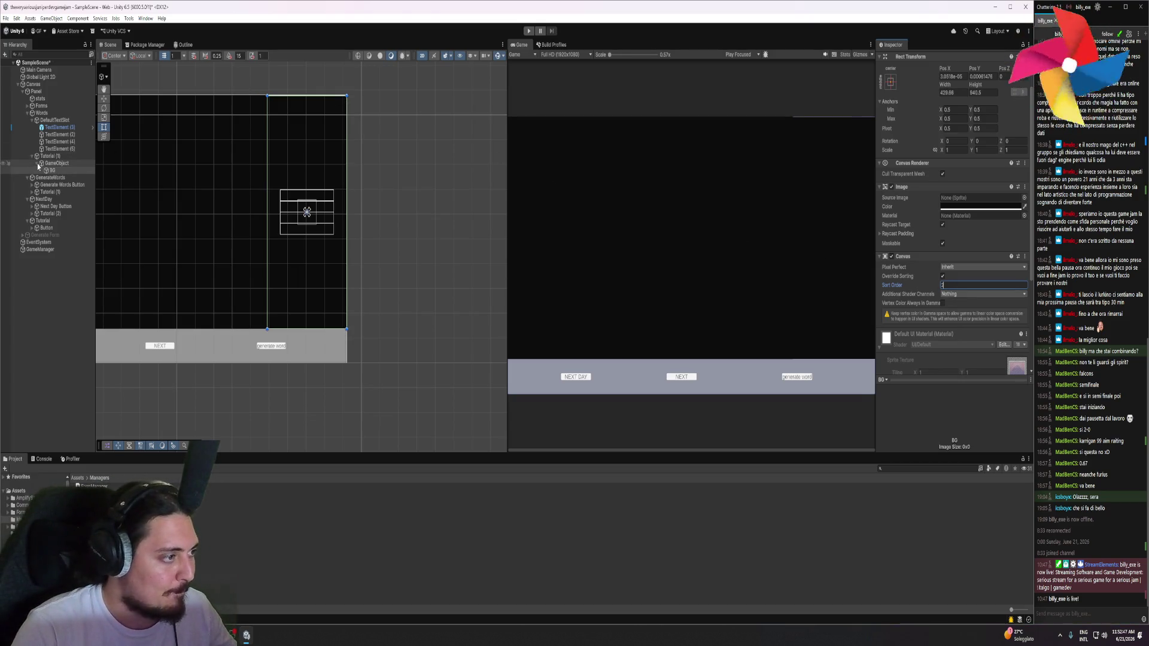
Delete the empty GameObject wrapper under Tutorial (1)
click(53, 164)
click(53, 170)
click(55, 164)
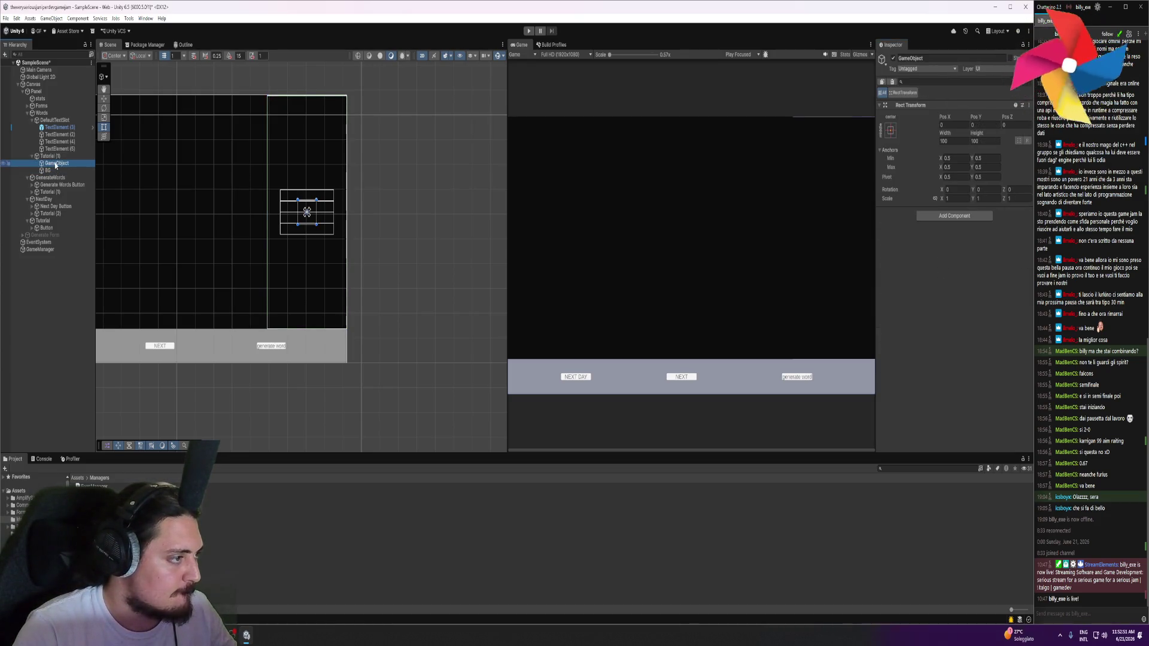
key(Delete)
click(52, 184)
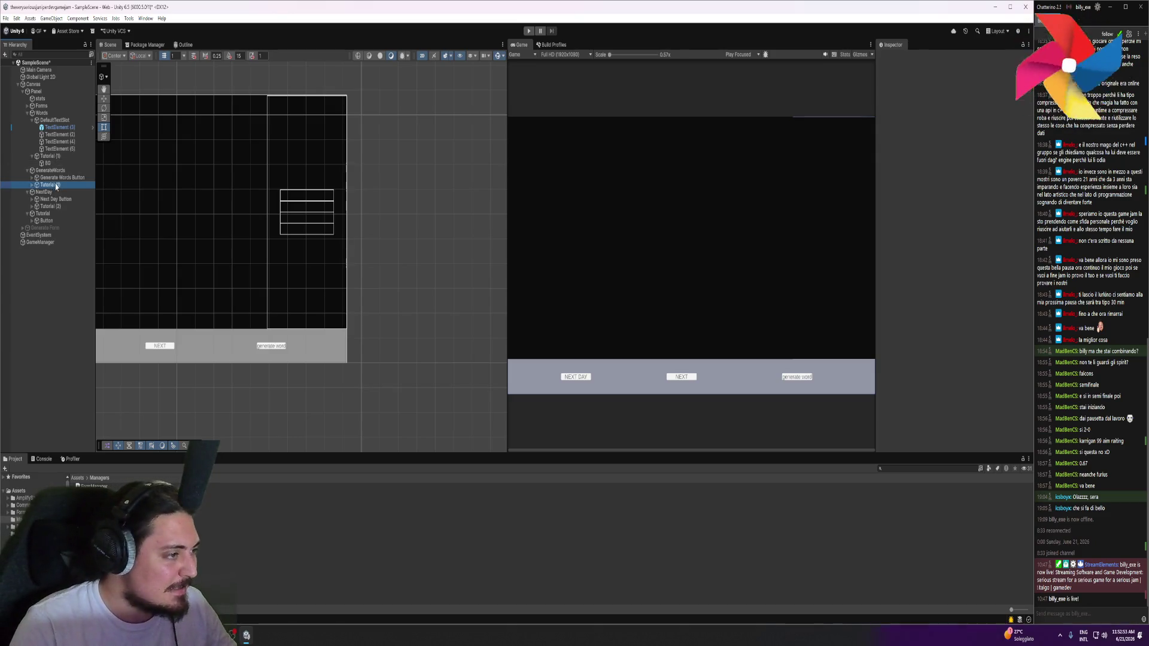
Shrink the GenerateWords Tutorial (1) panel and its BG into a strip over the Generate Words button
scroll(192, 215, down, 5)
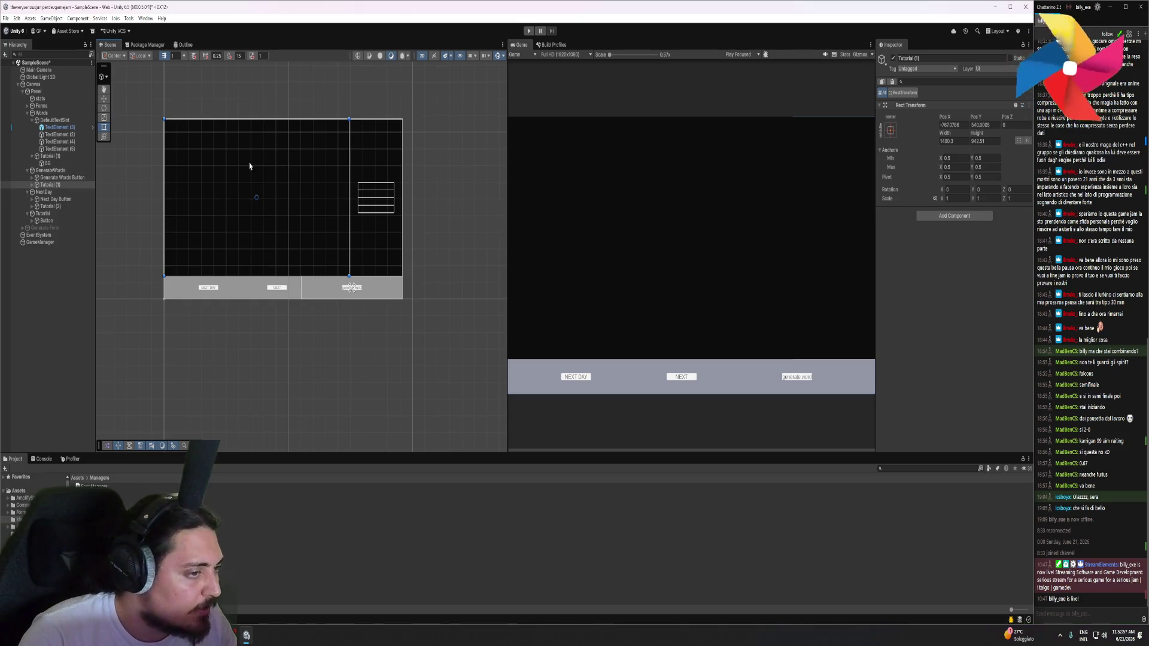
mouse_move(256, 200)
mouse_down()
mouse_move(407, 321)
mouse_move(393, 354)
mouse_up()
mouse_move(485, 433)
mouse_down()
mouse_move(412, 338)
mouse_move(402, 299)
mouse_up()
click(32, 184)
click(48, 192)
drag(262, 209, 301, 277)
mouse_move(446, 367)
mouse_down()
mouse_move(389, 329)
mouse_move(402, 300)
mouse_up()
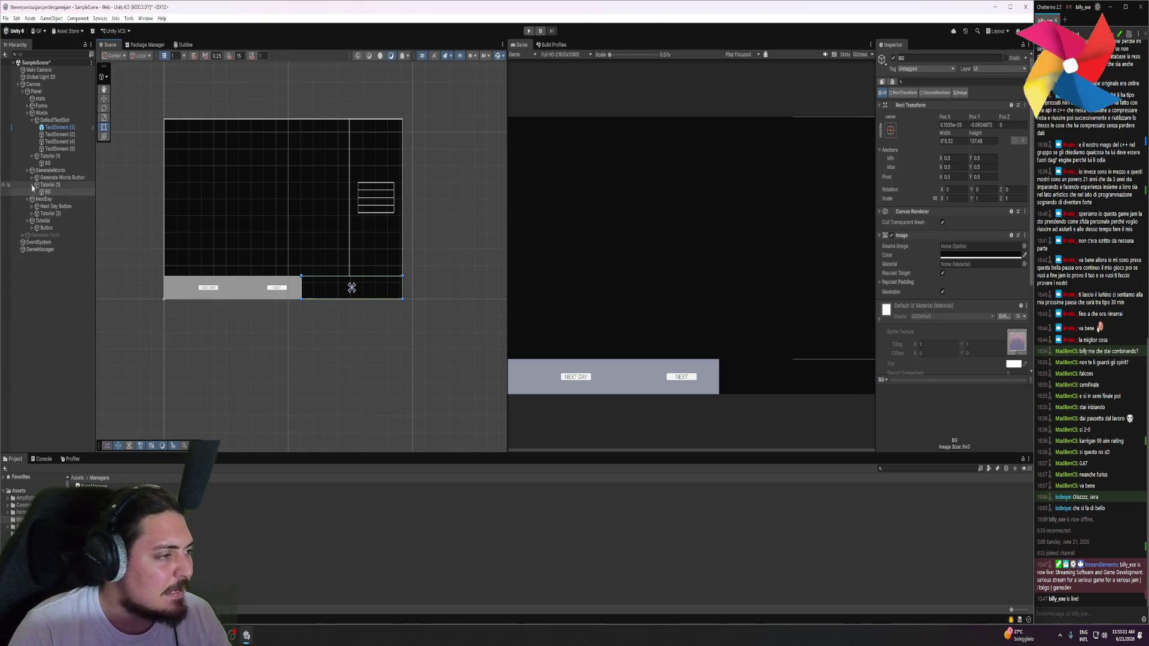
Shrink Tutorial (2) and its BG into a bottom strip over the NEXT DAY button
click(46, 213)
mouse_move(258, 202)
mouse_down()
mouse_move(210, 284)
mouse_move(203, 371)
mouse_move(160, 355)
mouse_move(251, 305)
mouse_move(167, 362)
mouse_move(237, 247)
mouse_up()
click(32, 213)
click(48, 220)
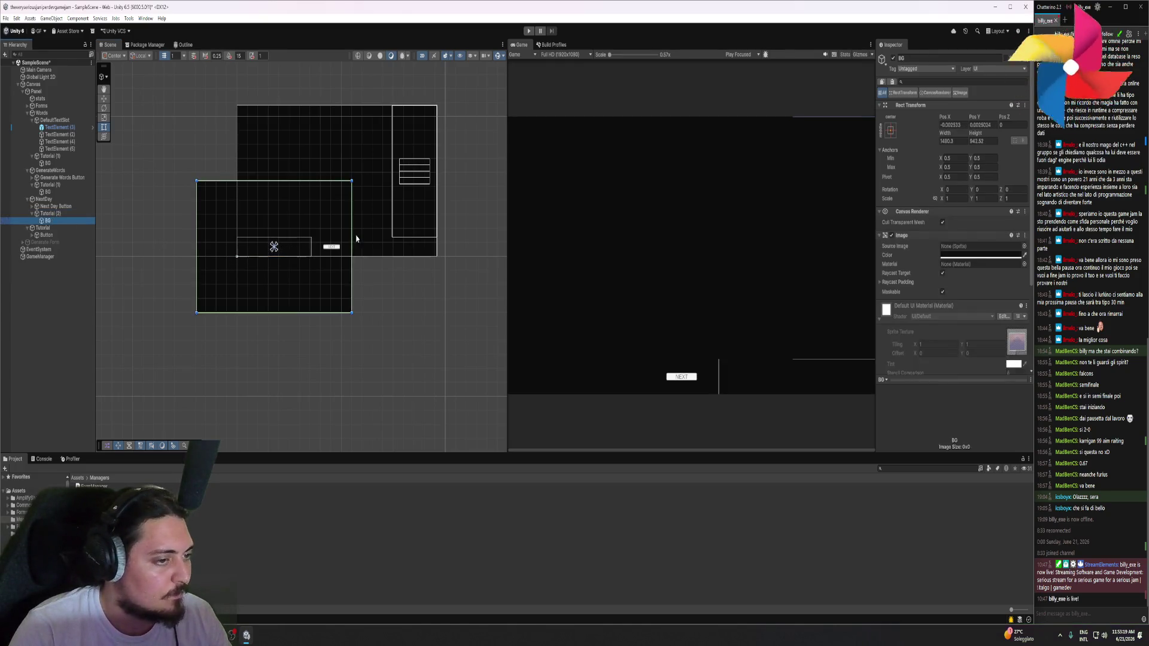
drag(352, 182, 311, 238)
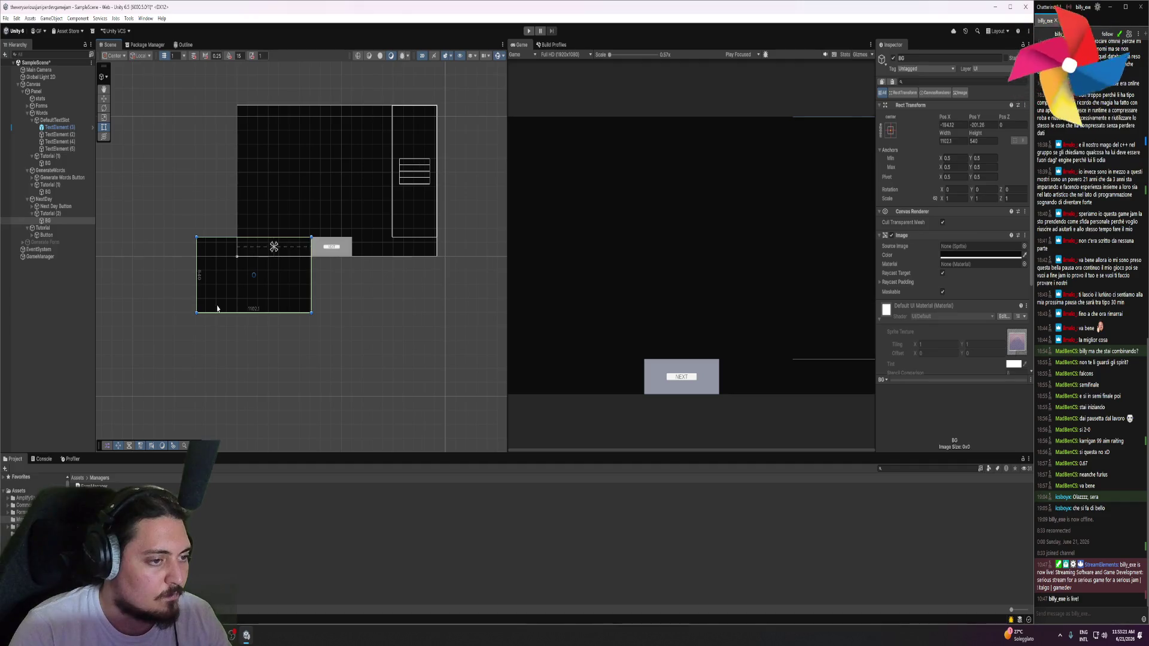
drag(196, 316, 237, 257)
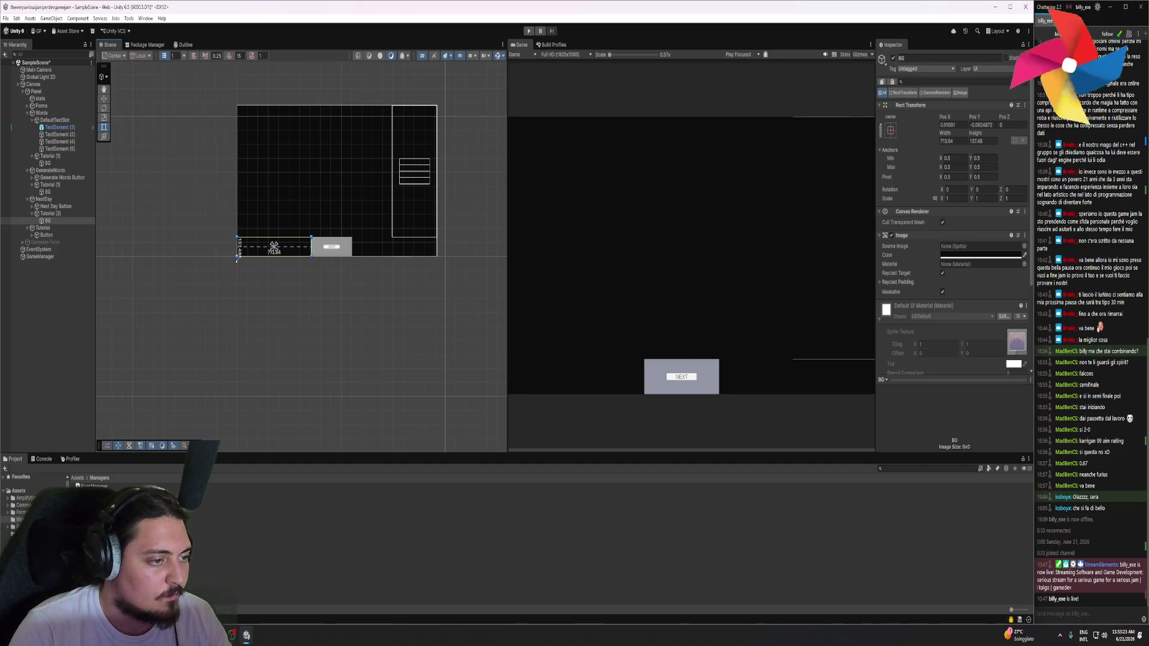
click(32, 213)
click(42, 221)
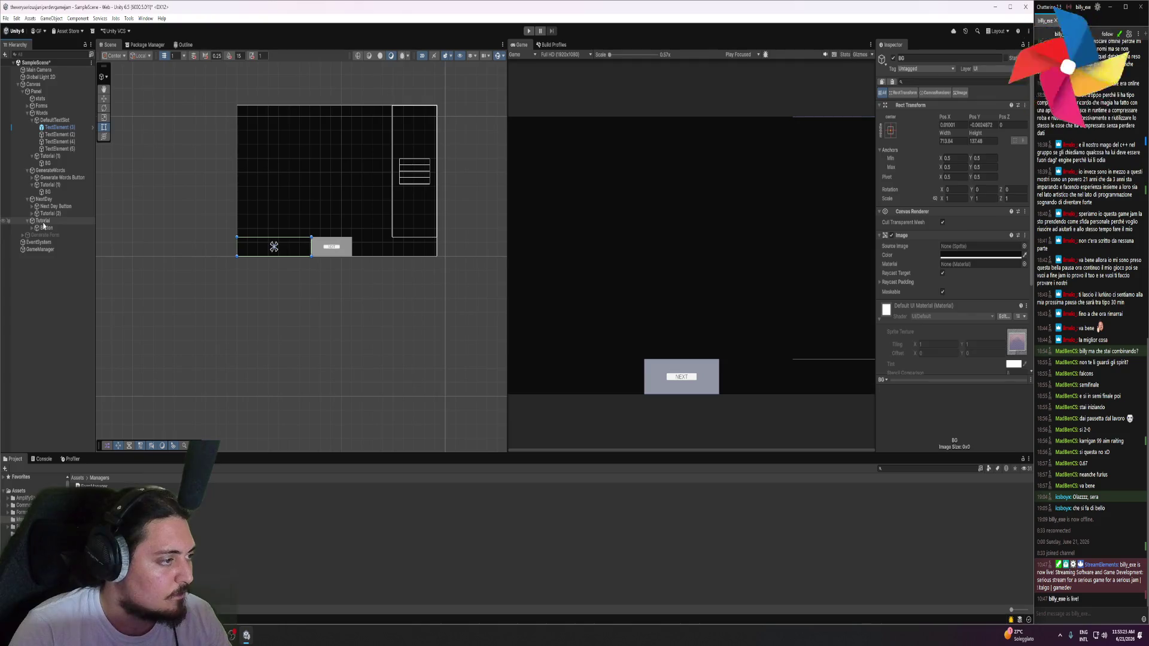
right_click(53, 224)
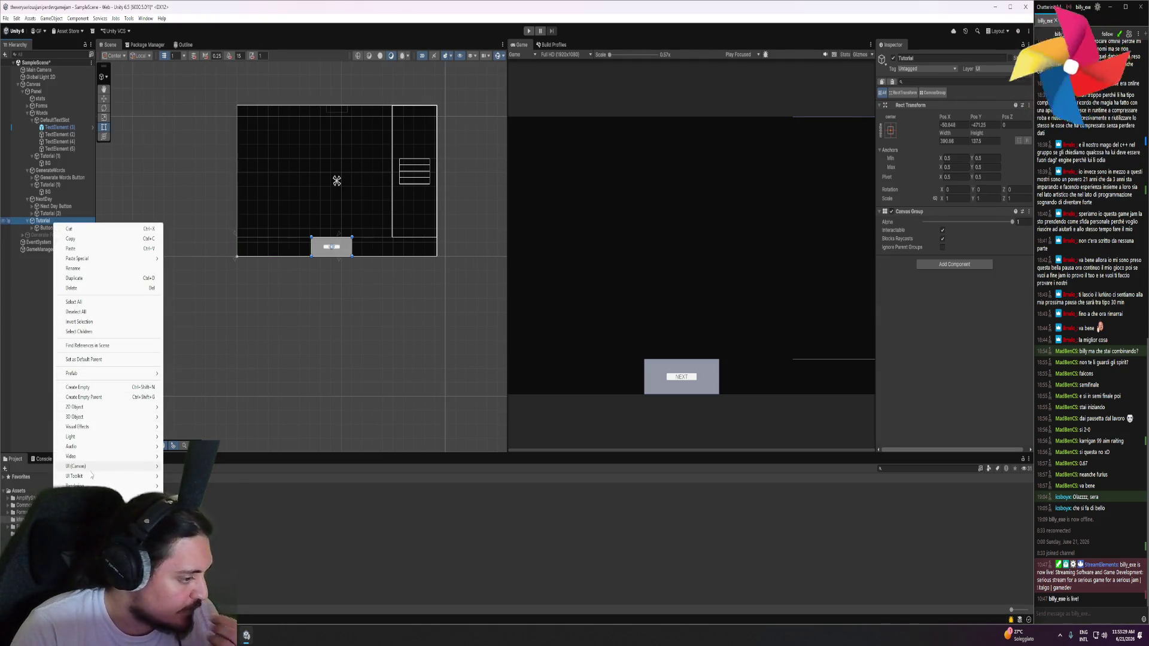
Add a black Image under Tutorial, placed above the NEXT button
mouse_move(108, 466)
click(192, 466)
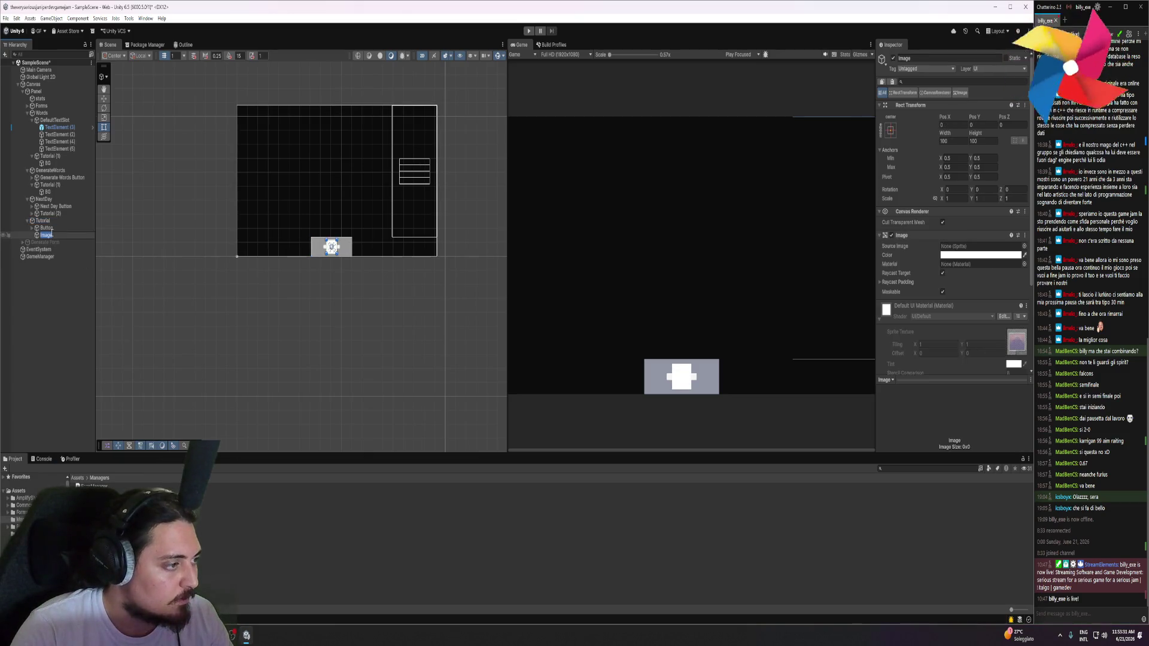
key(Return)
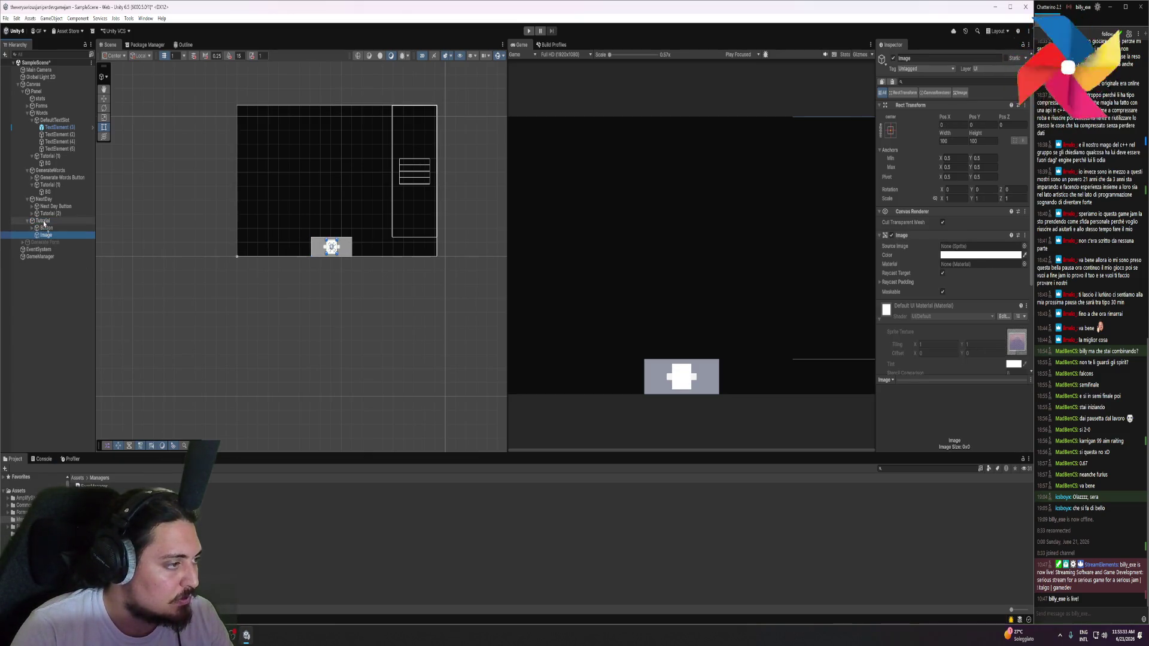
drag(45, 234, 51, 228)
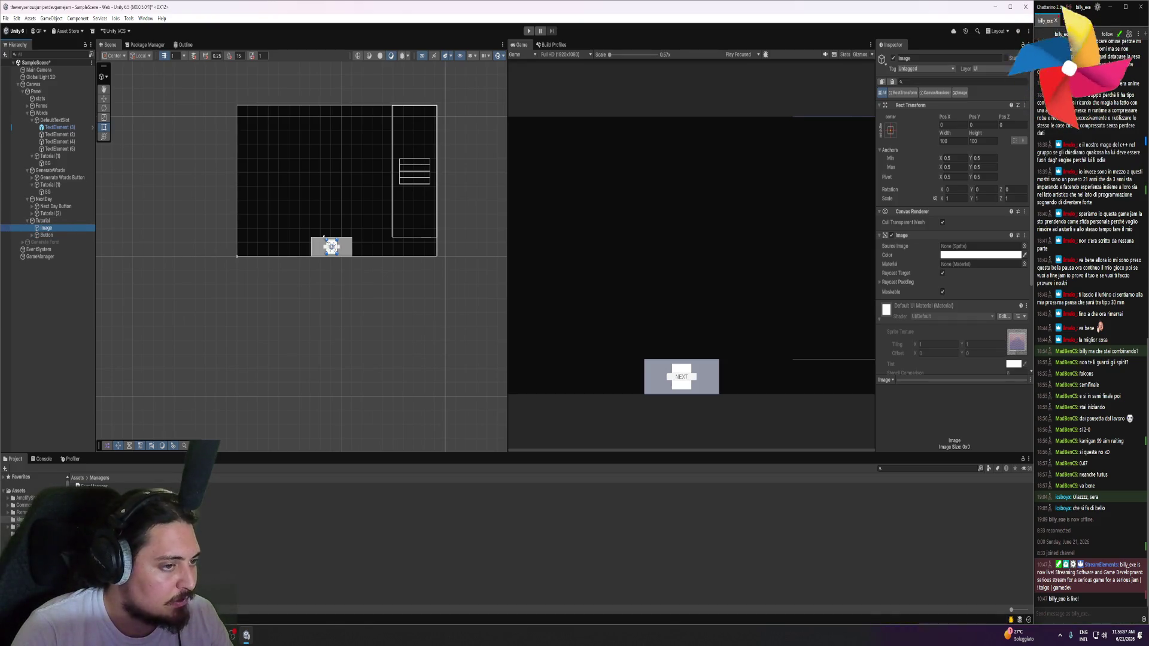
mouse_move(326, 240)
mouse_down()
mouse_move(311, 237)
mouse_move(345, 253)
mouse_up()
key(ctrl+z)
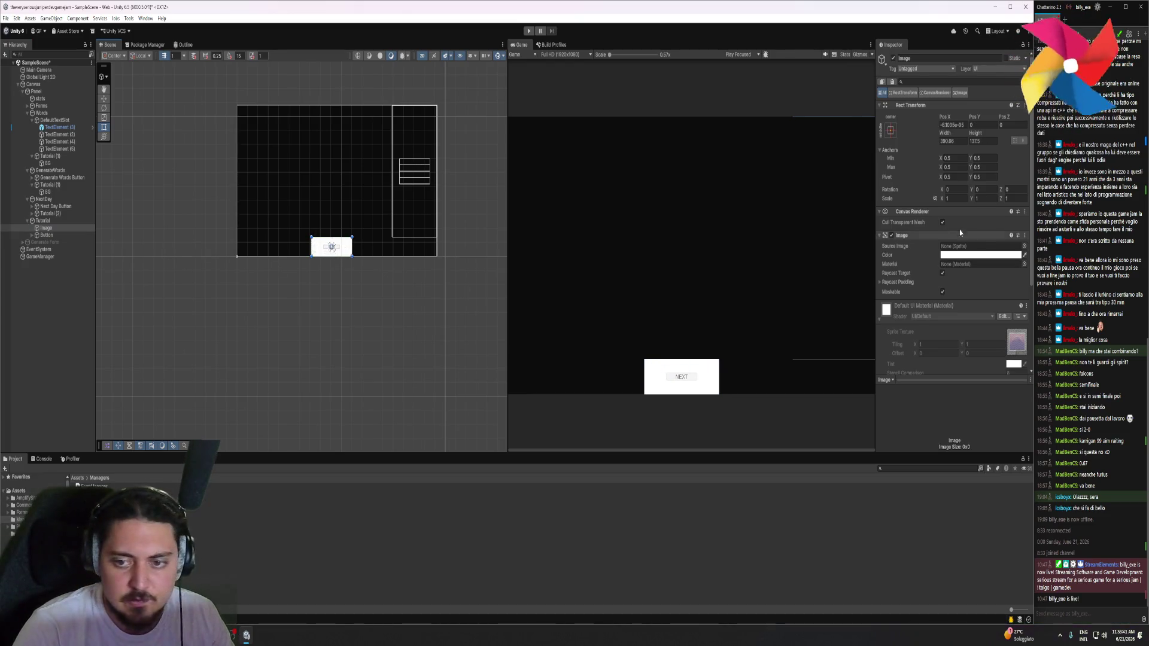
click(980, 255)
drag(974, 338, 955, 385)
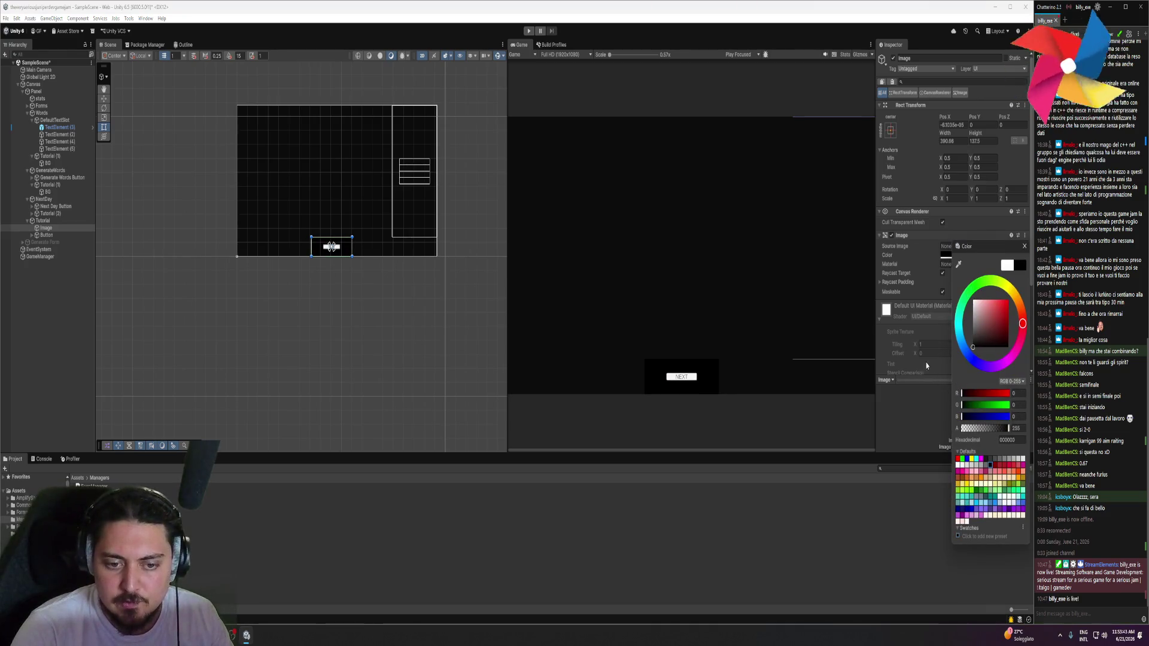
Enter new hex colours for Tutorial (2)'s BG and the Tutorial Image so only NEXT shows
click(52, 213)
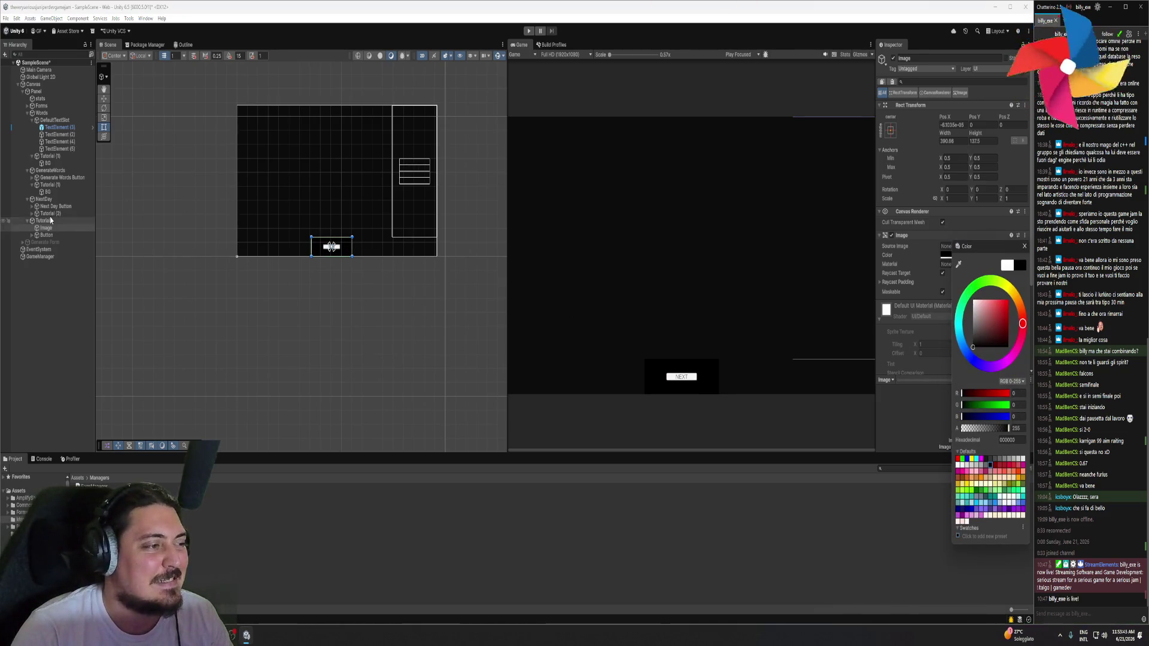
click(34, 213)
click(93, 221)
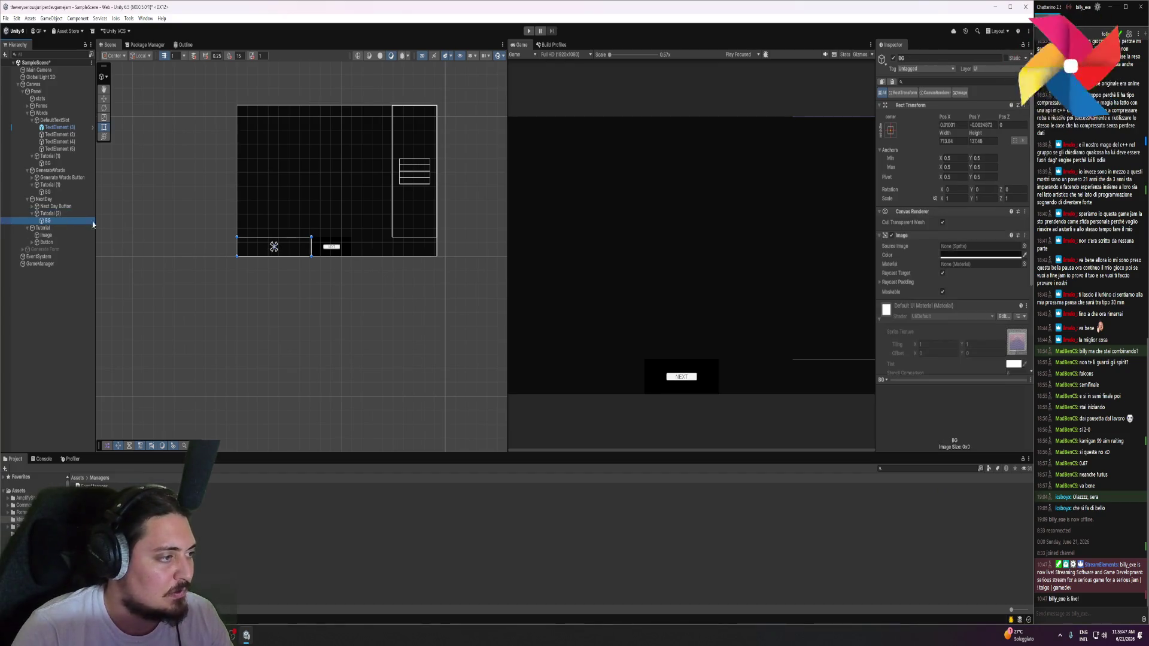
click(980, 255)
key(Tab)
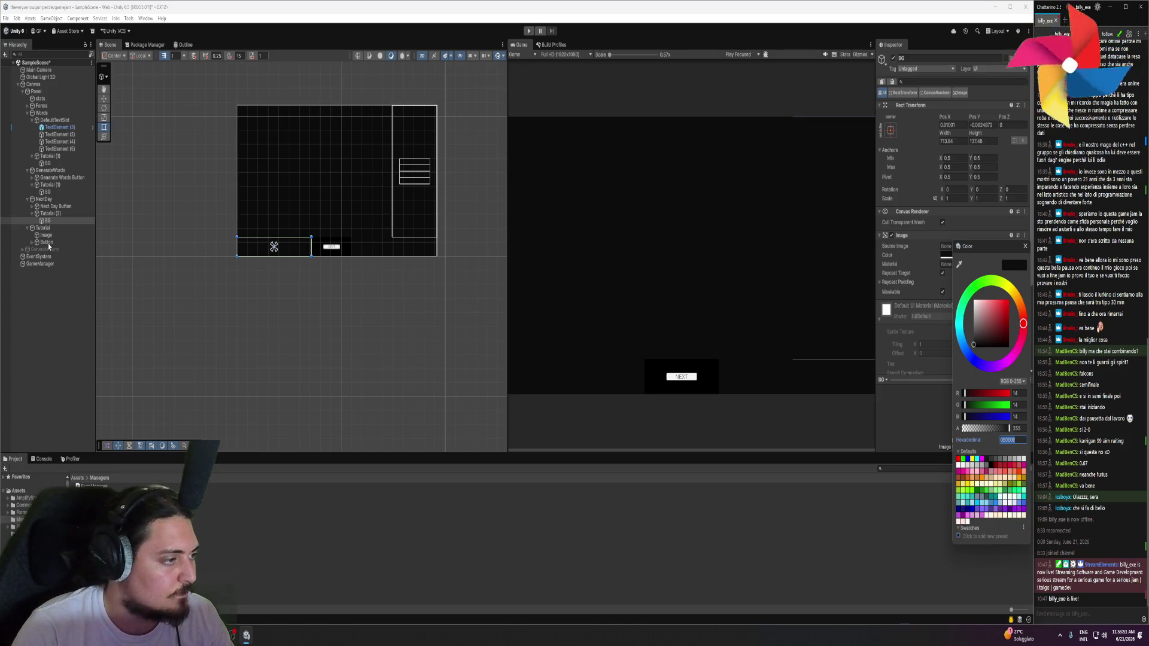
click(47, 235)
click(983, 256)
click(1050, 440)
key(Return)
click(812, 384)
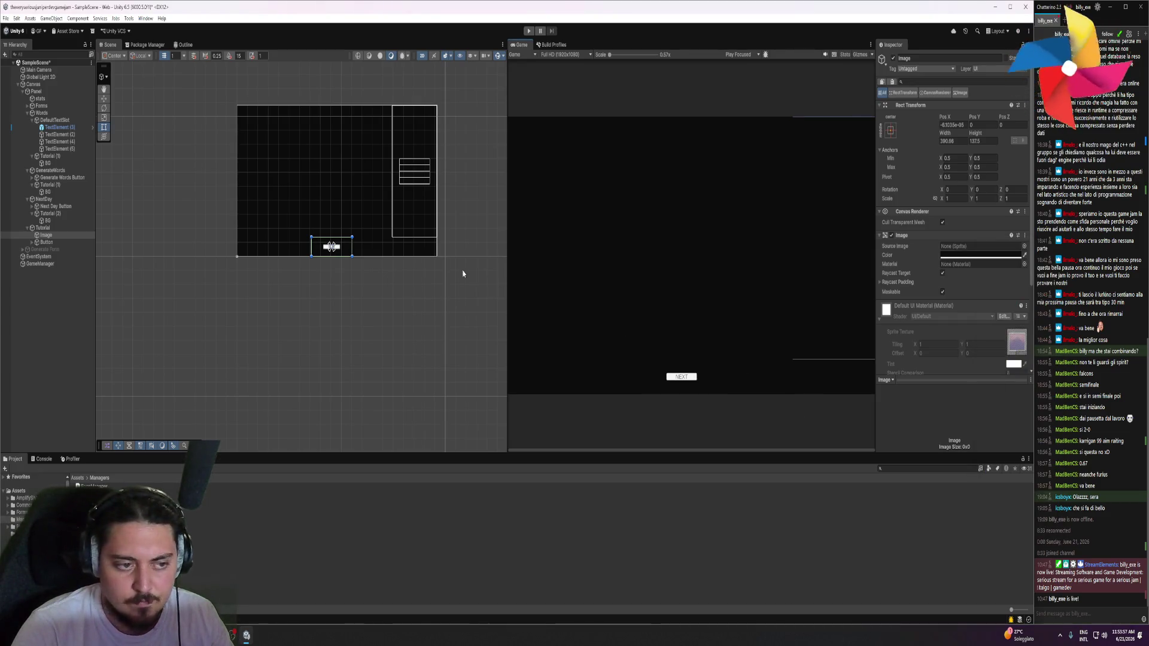
click(407, 246)
scroll(602, 258, up, 1)
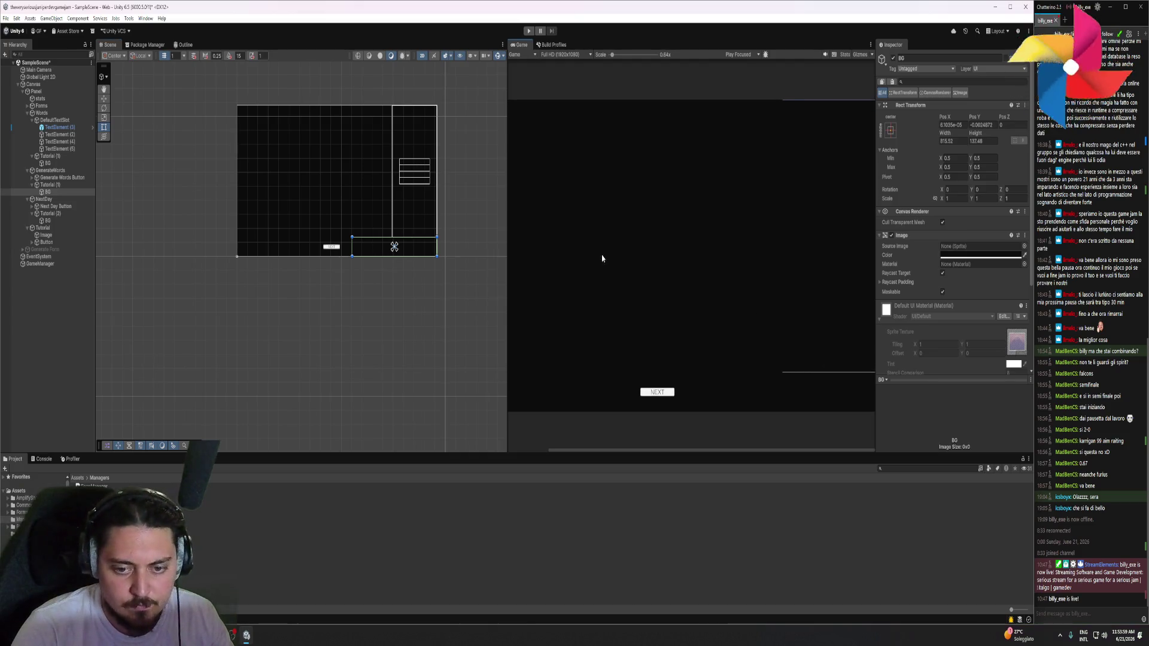
Inspect the Tutorial (1) rect's dimensions and nudge its BG rect's corner
scroll(778, 270, down, 1)
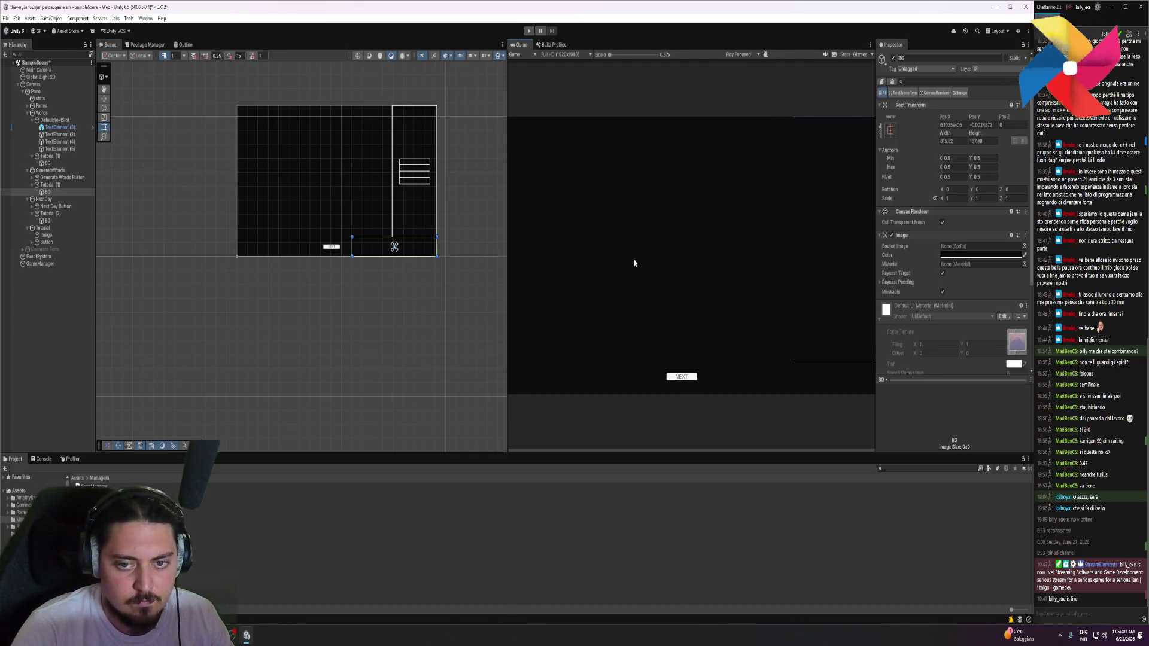
click(417, 141)
scroll(422, 133, up, 3)
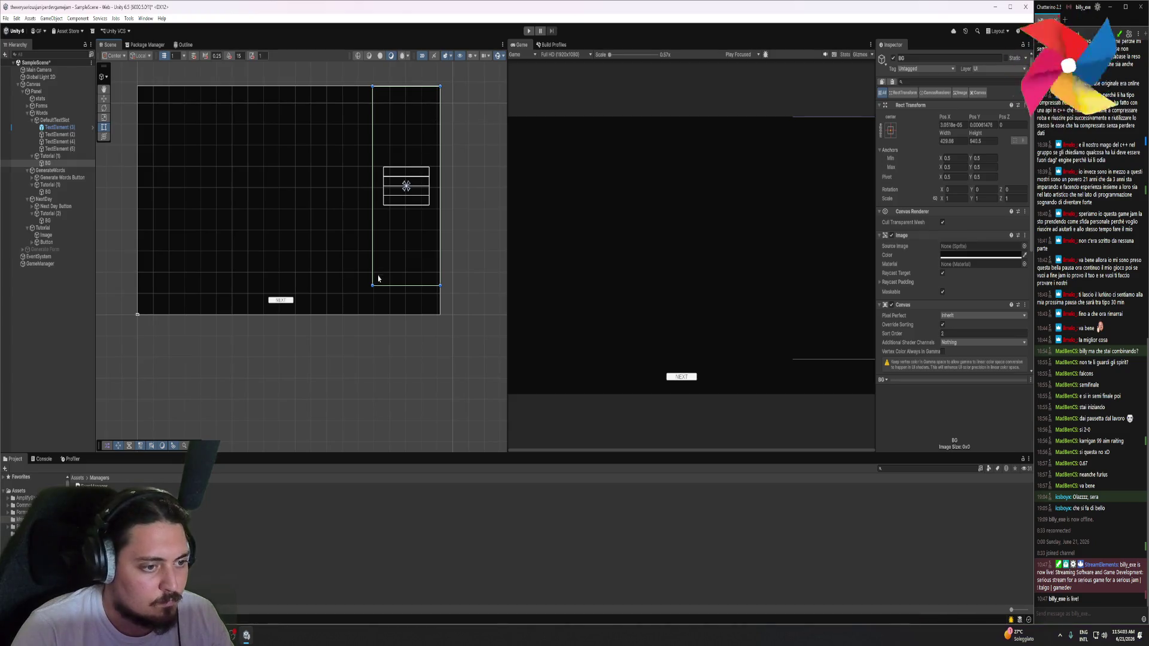
click(379, 266)
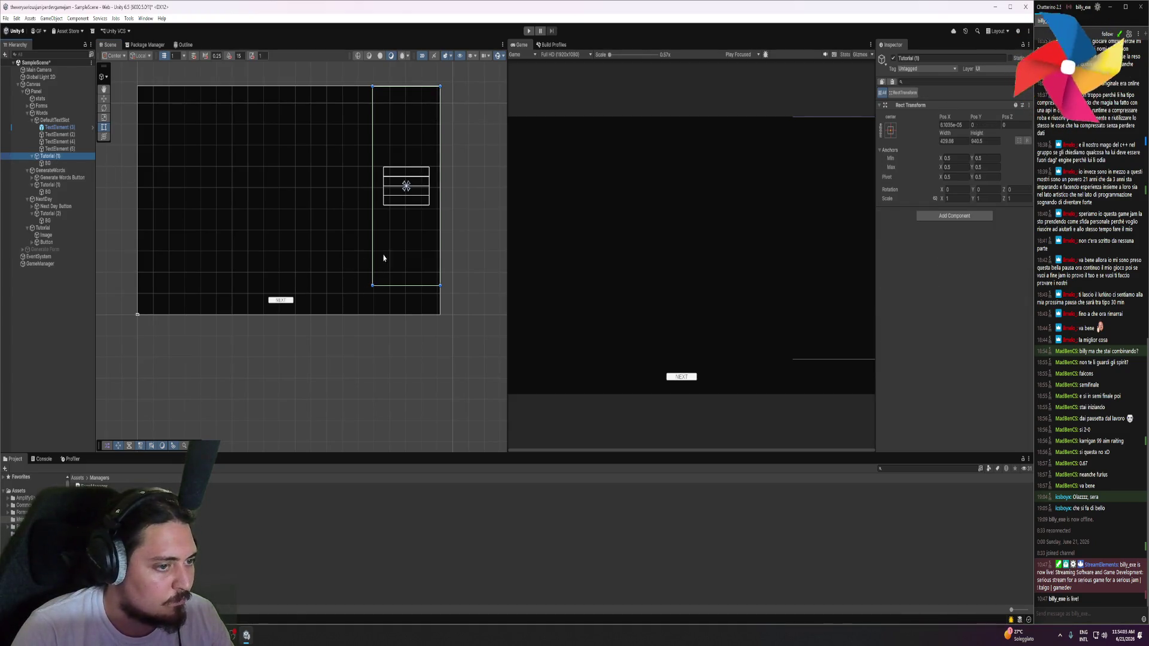
drag(371, 287, 371, 287)
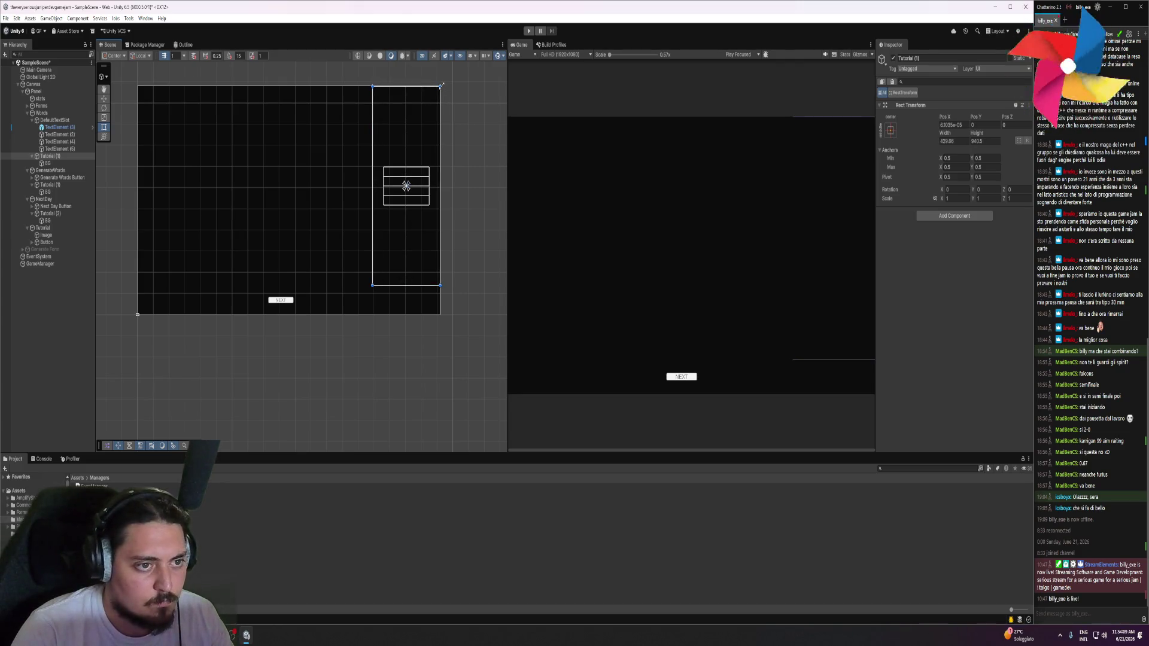
click(369, 97)
drag(372, 87, 370, 87)
click(442, 287)
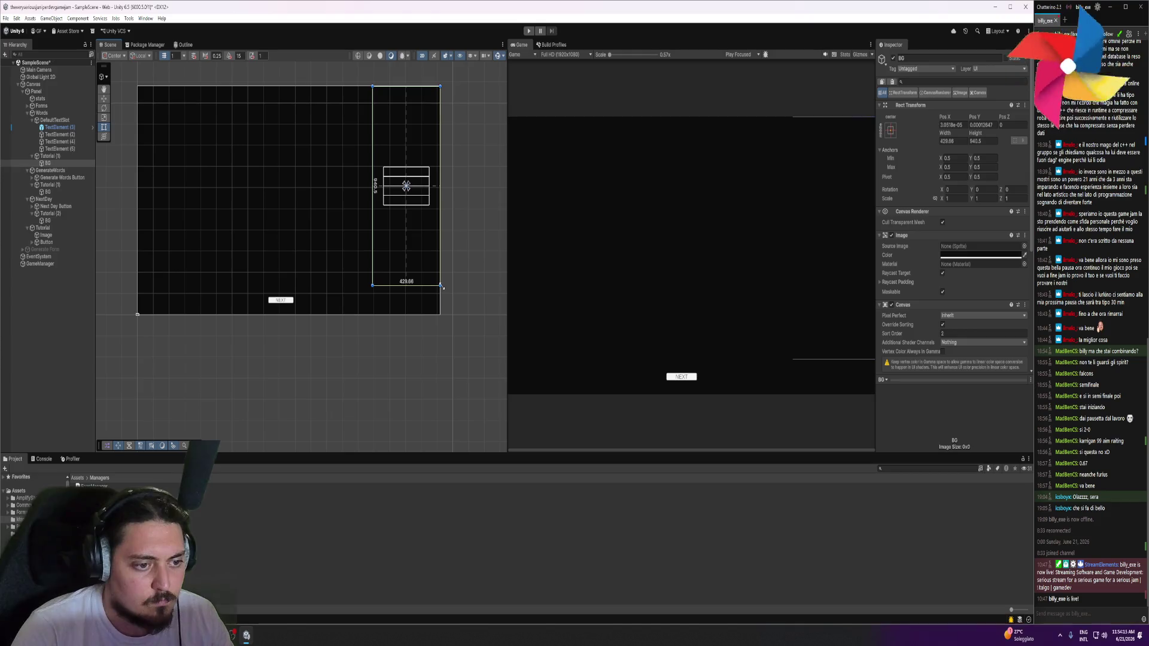
scroll(441, 289, up, 5)
scroll(349, 241, down, 2)
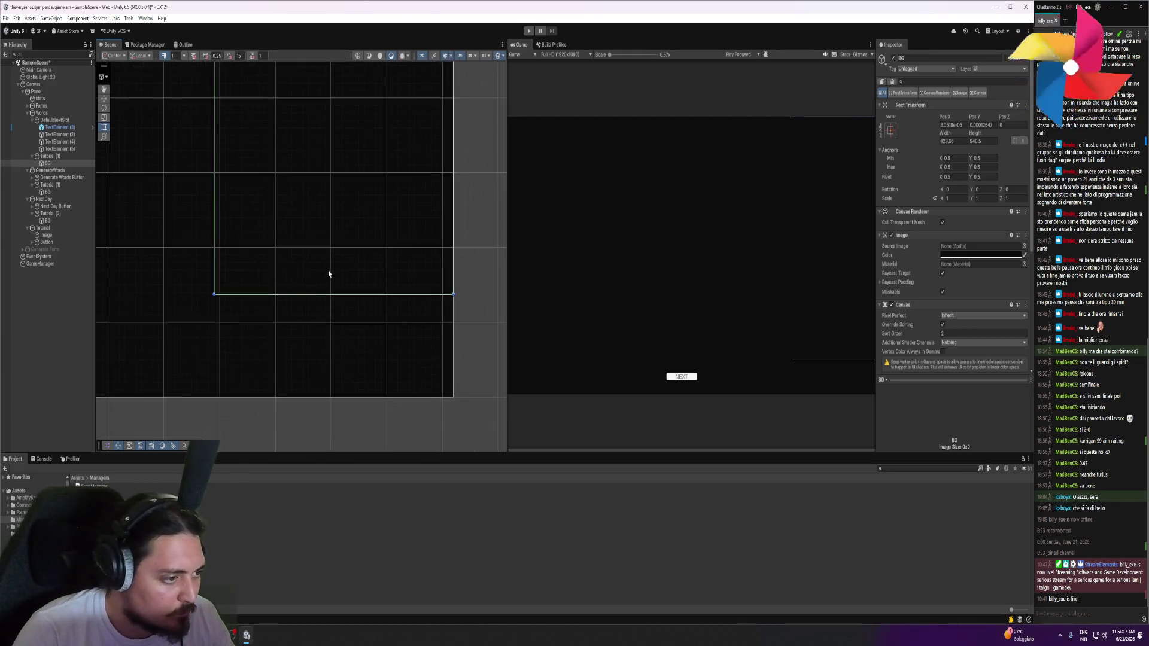
Resize the Words panel so its Height reads 942.5
click(47, 156)
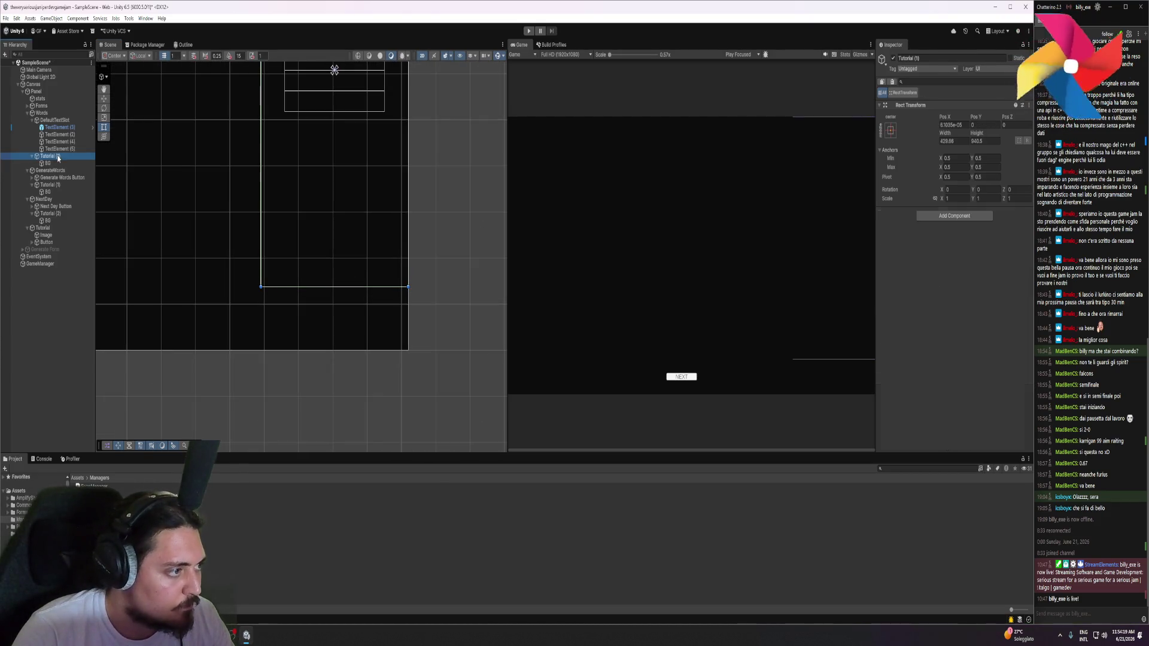
click(53, 120)
click(27, 113)
click(37, 114)
drag(258, 290, 263, 285)
scroll(282, 264, down, 2)
scroll(288, 284, down, 2)
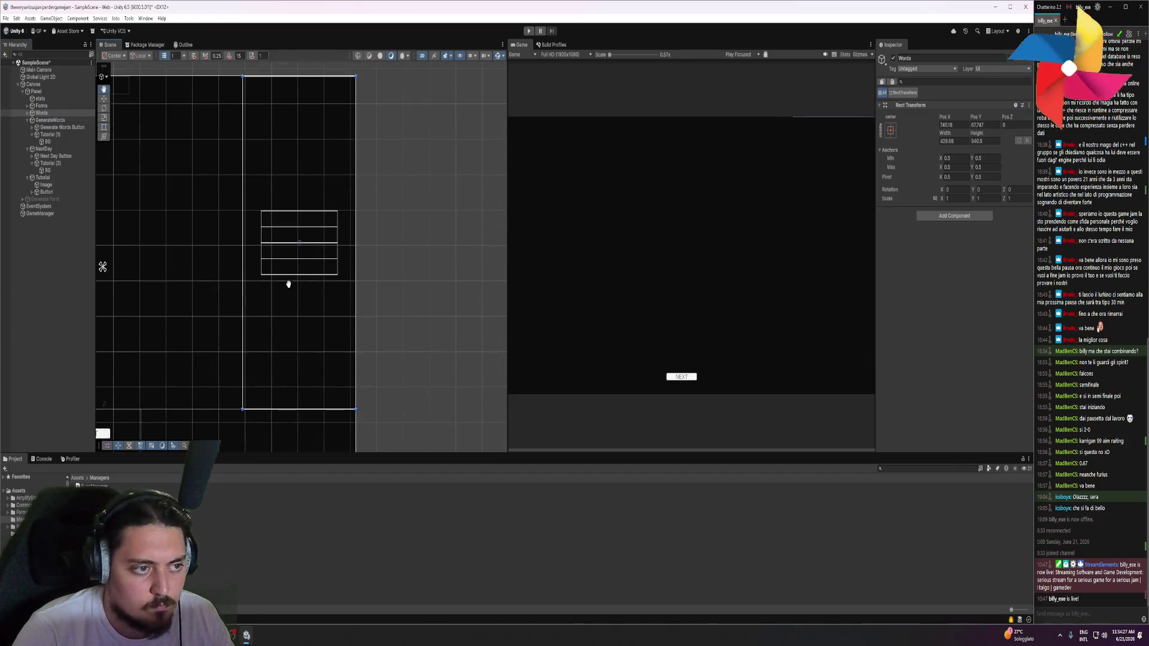
drag(356, 76, 347, 74)
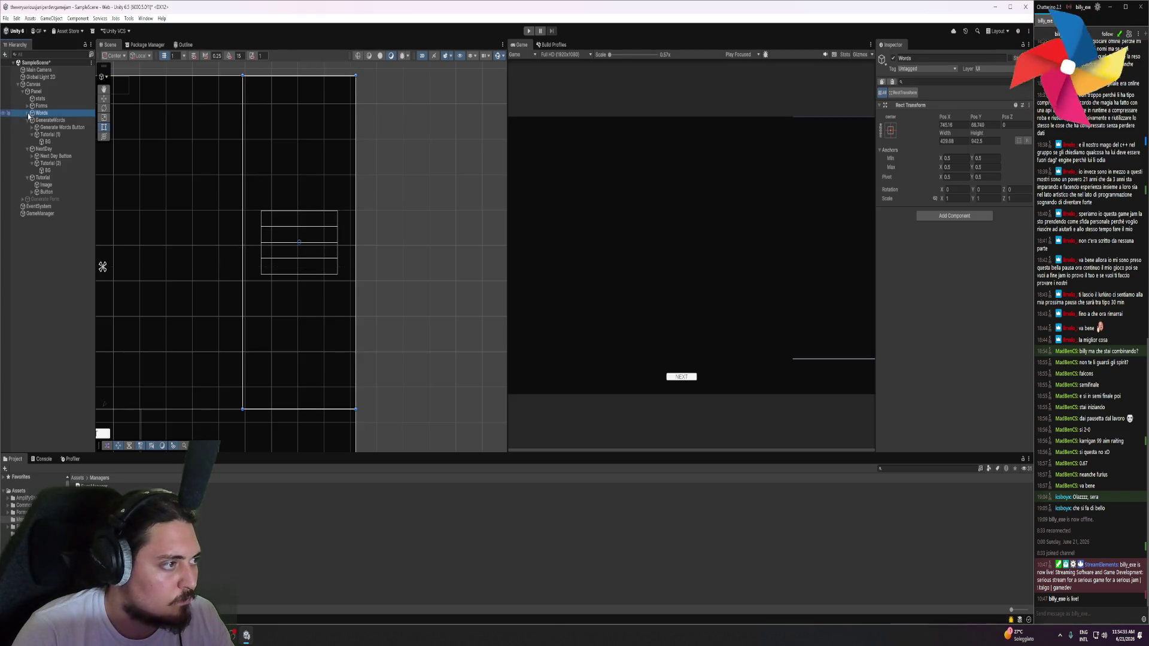
Stretch Tutorial (1) and its BG under Words to 942.5 height
click(27, 114)
click(57, 120)
click(51, 128)
drag(263, 73, 265, 73)
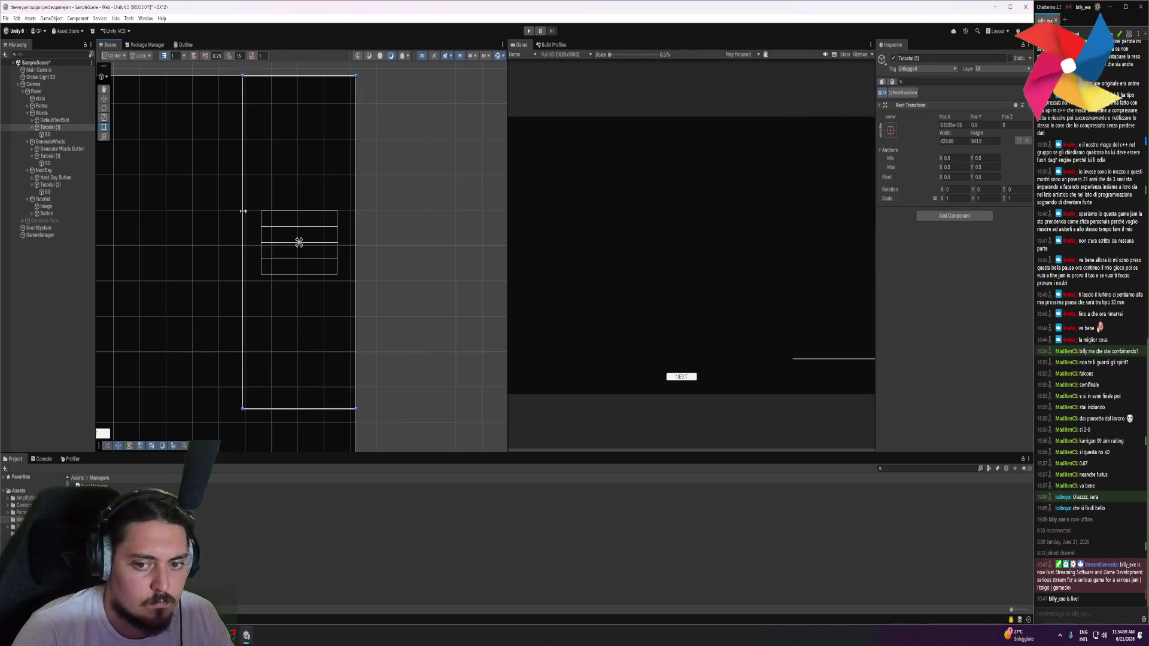
drag(277, 409, 276, 411)
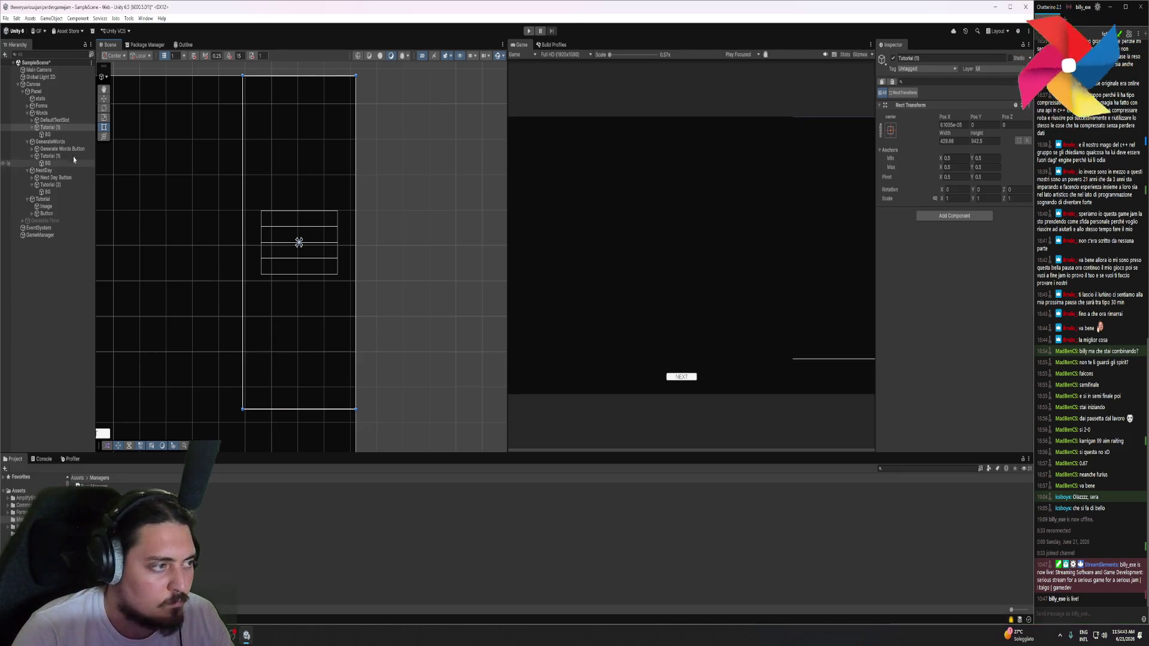
click(47, 134)
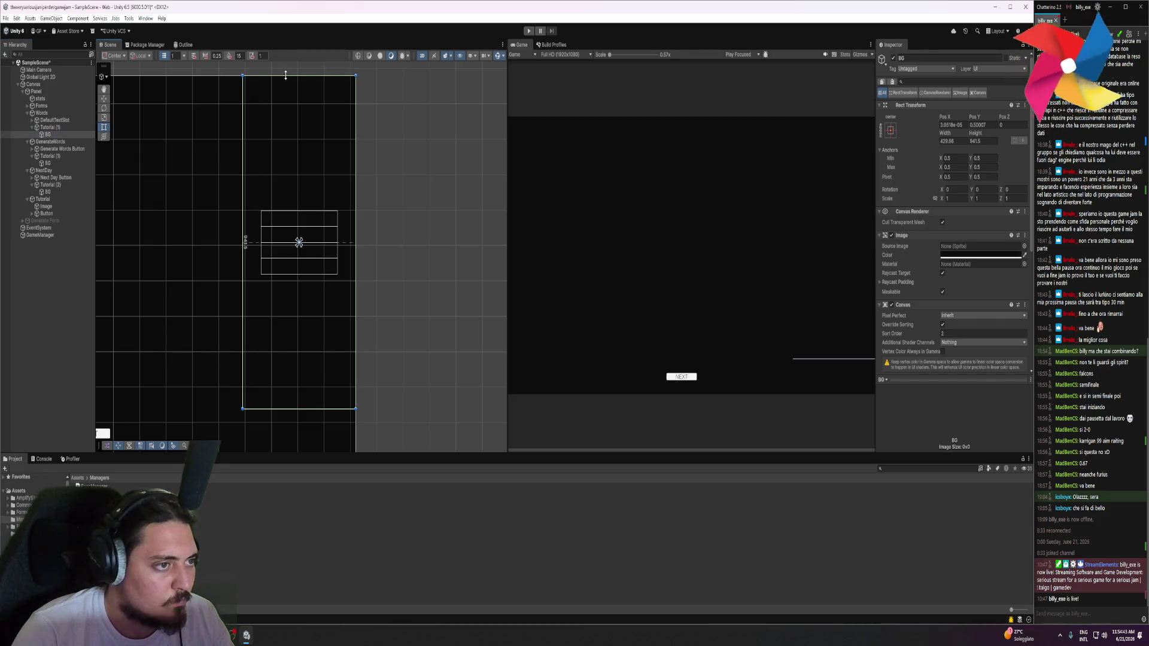
drag(305, 412, 304, 416)
Recheck the Words bottom edge against 942.5, then select Tutorial (1)'s BG child
scroll(293, 416, up, 5)
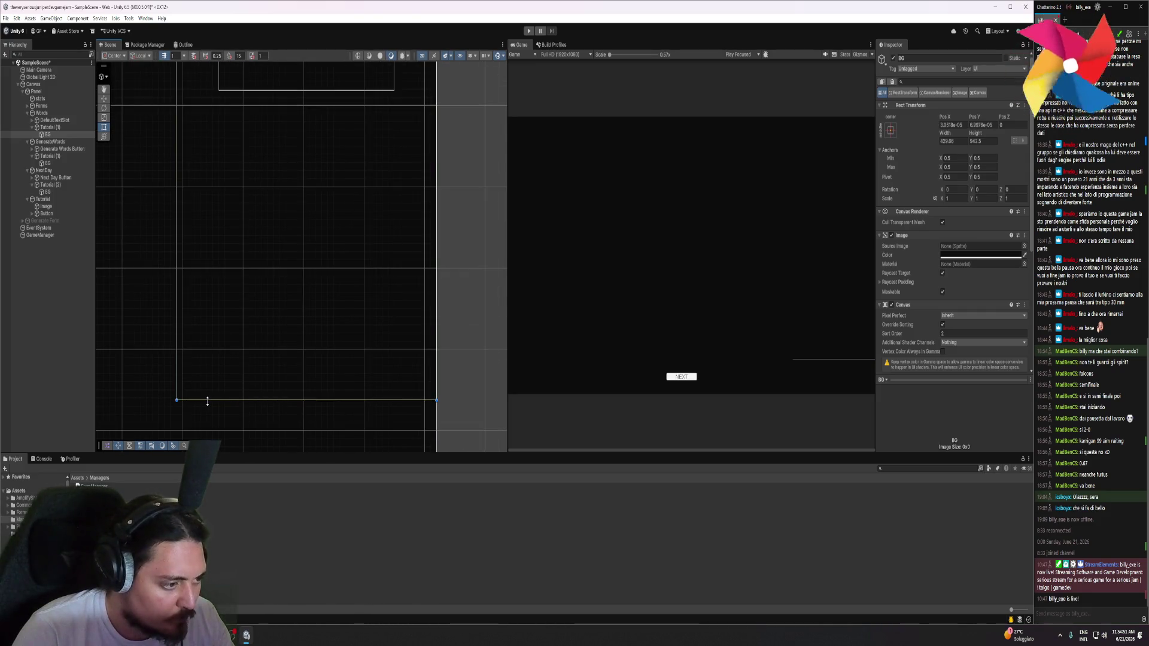
scroll(263, 401, down, 3)
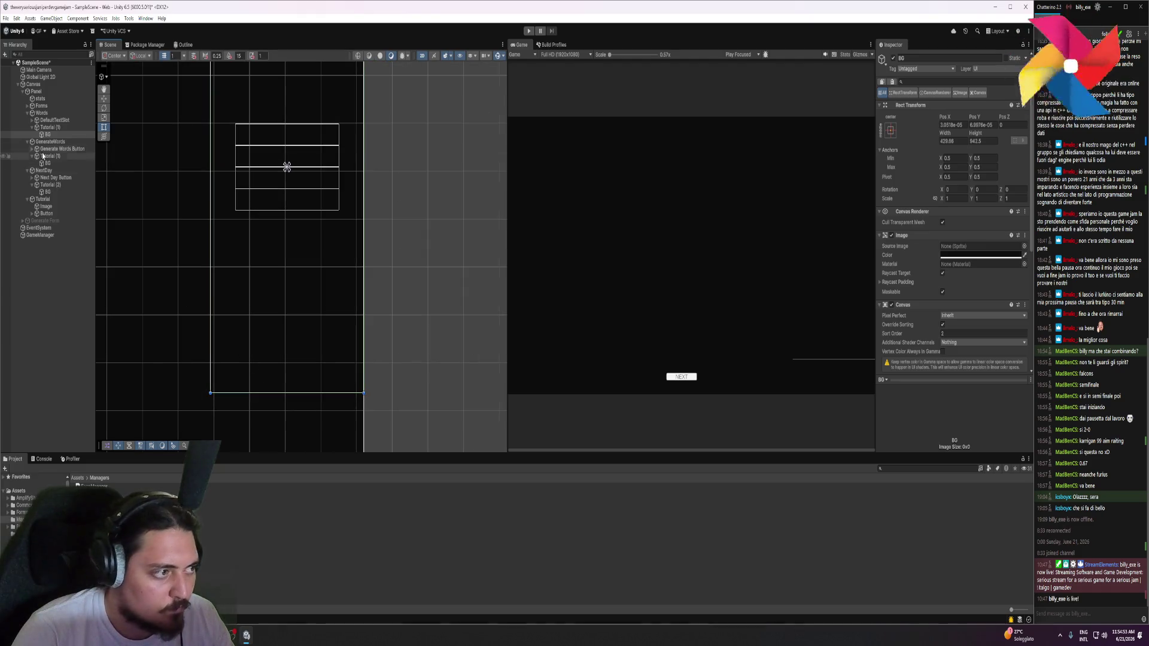
click(42, 113)
drag(269, 394, 271, 395)
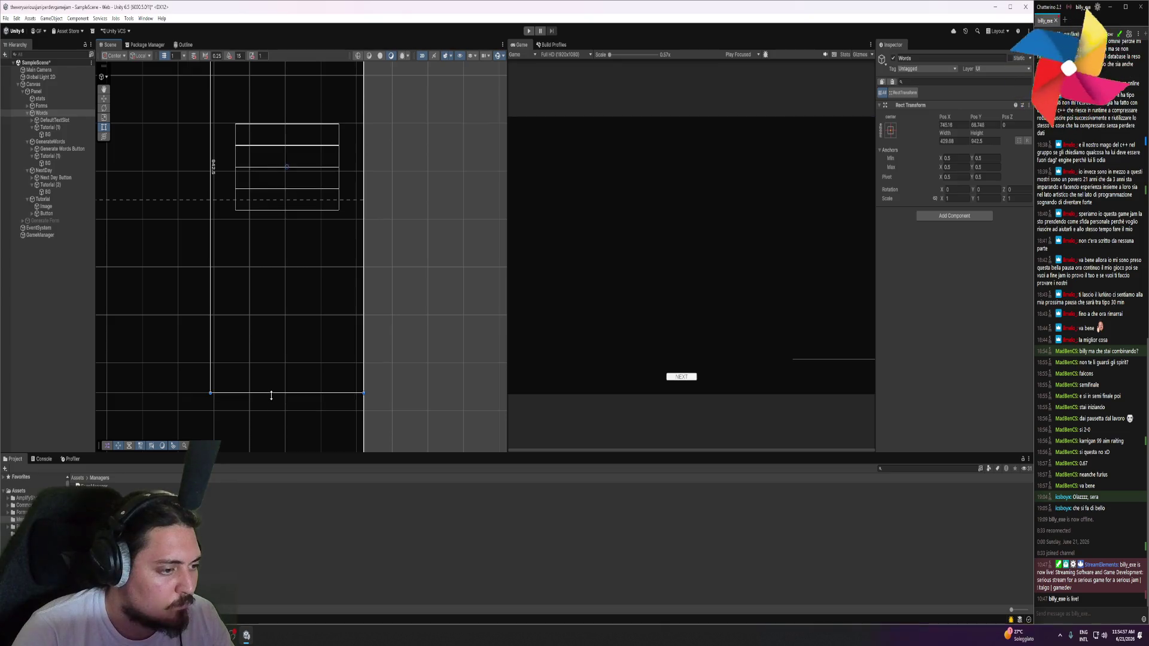
click(53, 121)
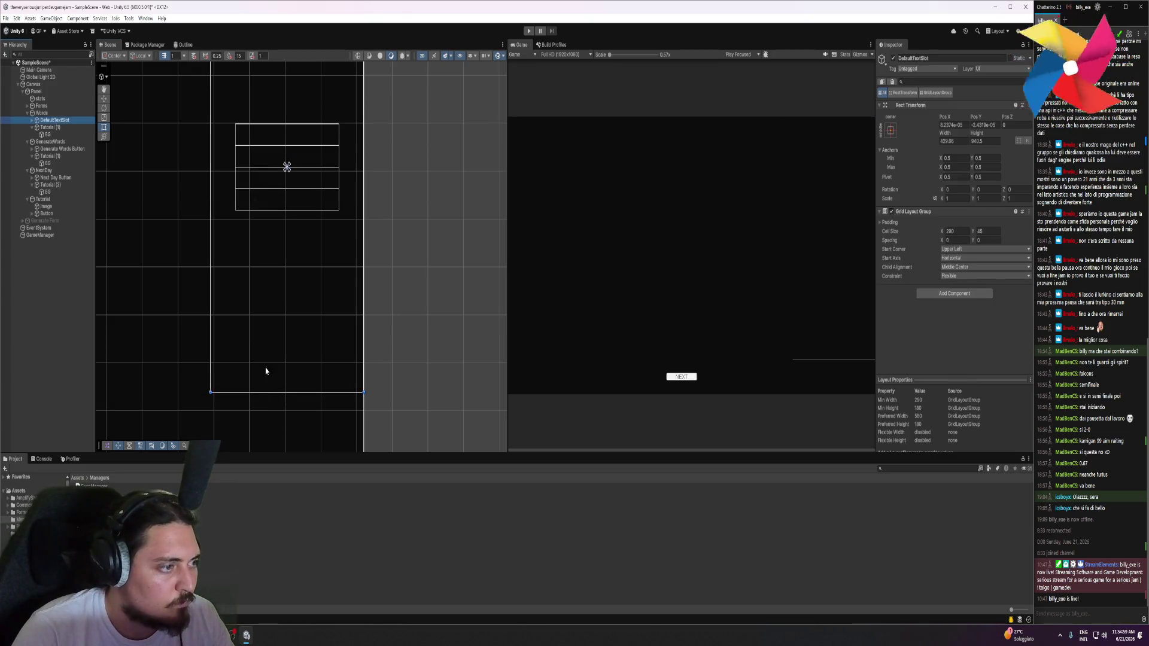
click(48, 128)
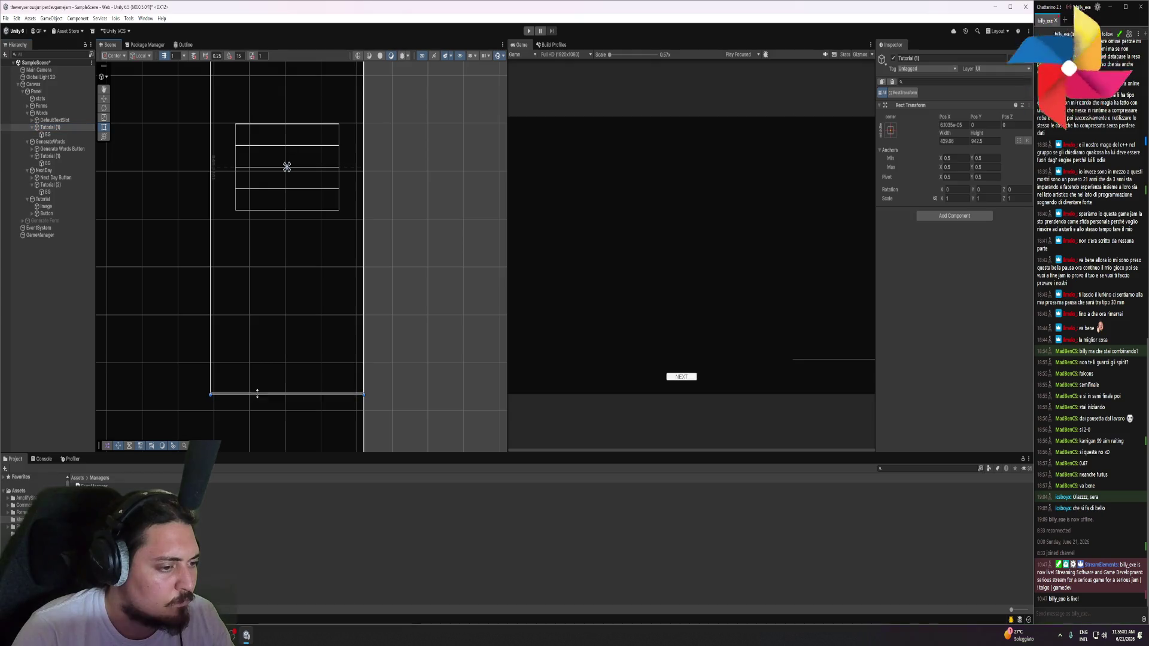
key(Down)
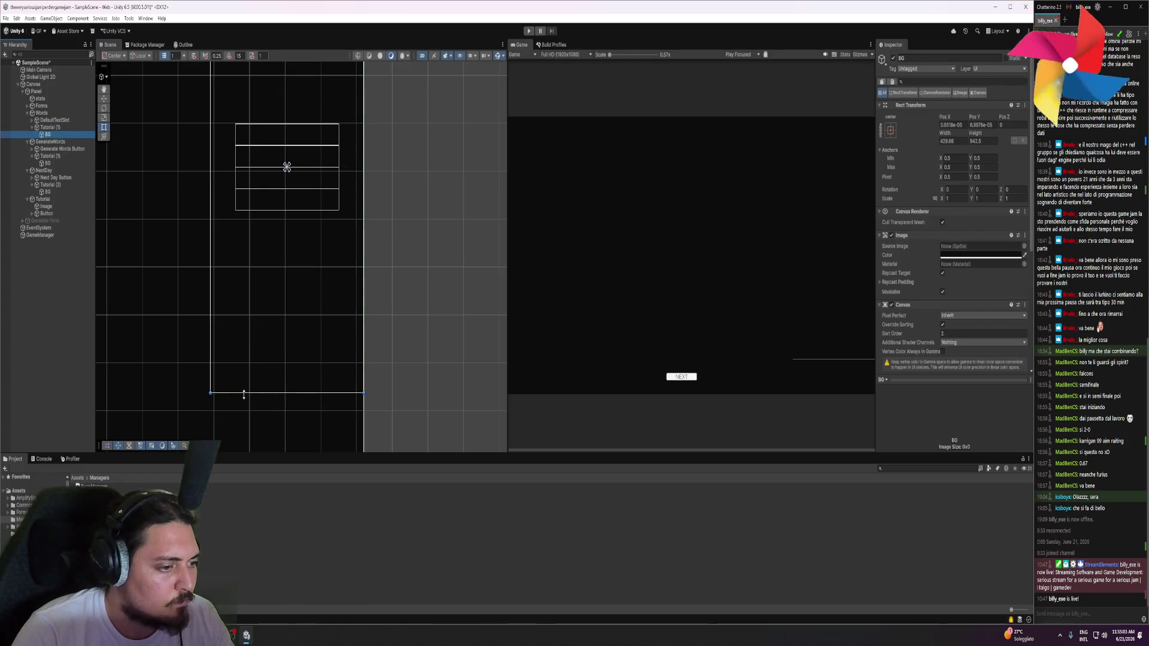
scroll(285, 311, down, 2)
scroll(285, 311, down, 3)
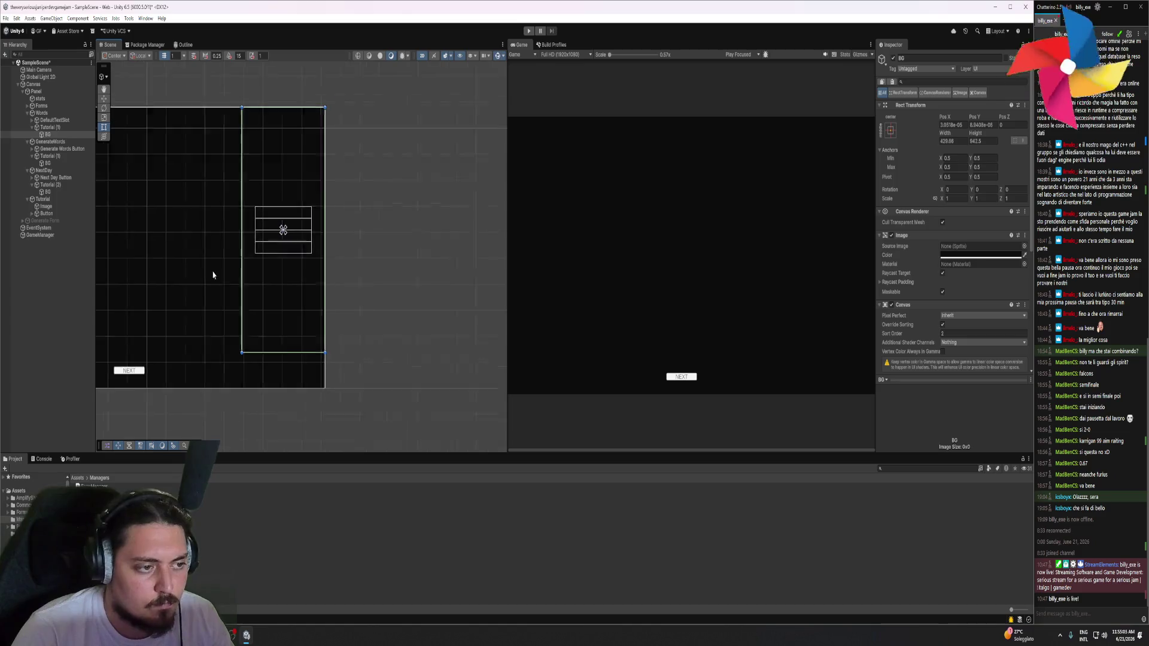
Rename Tutorial (1) under Words to 'Tutorial Words'
click(181, 157)
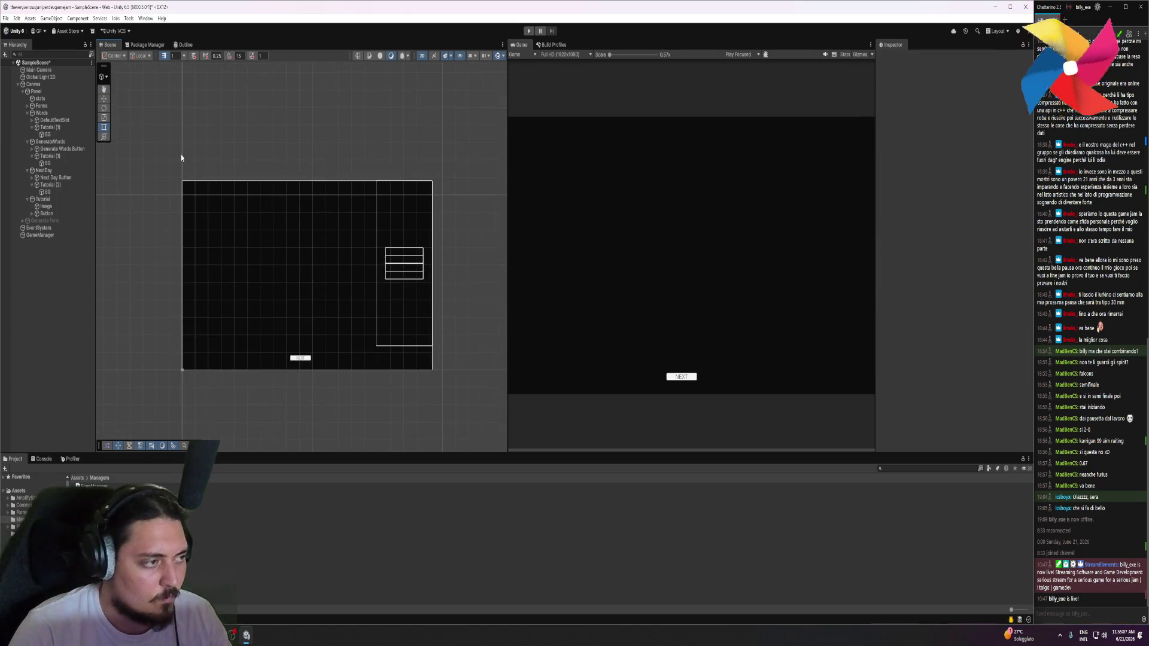
click(50, 128)
click(53, 129)
text(Word)
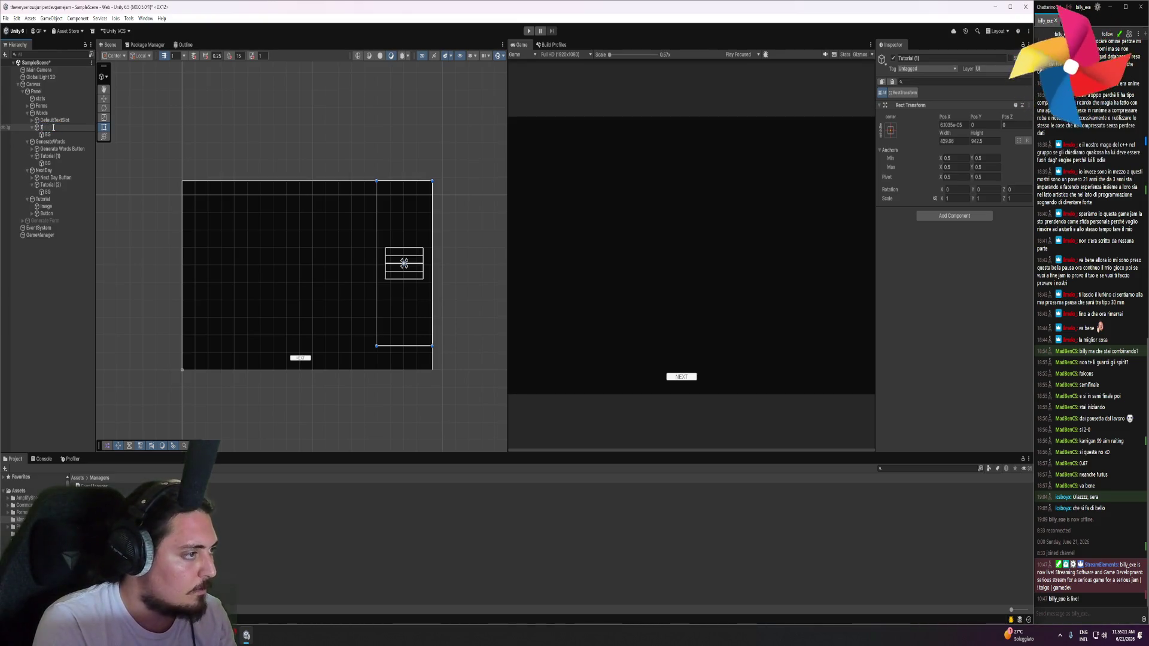
text(s)
key(Return)
Rename the tutorial overlay under Forms to 'Tutorial Forms'
click(28, 106)
click(55, 120)
click(59, 122)
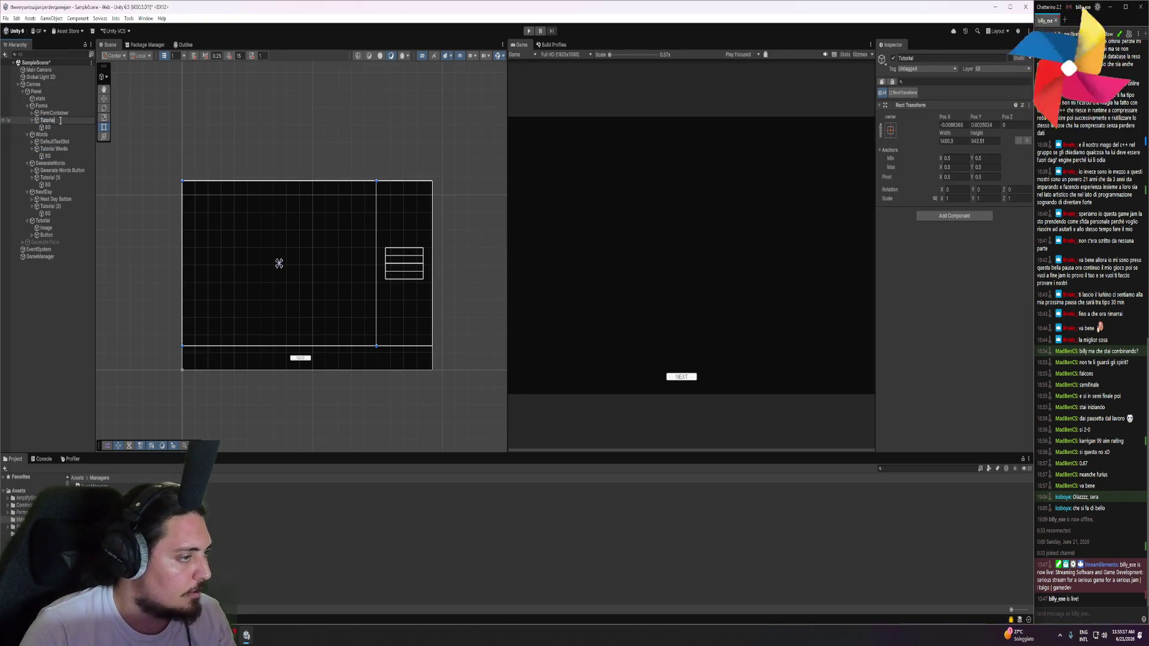
text( Forms)
key(Return)
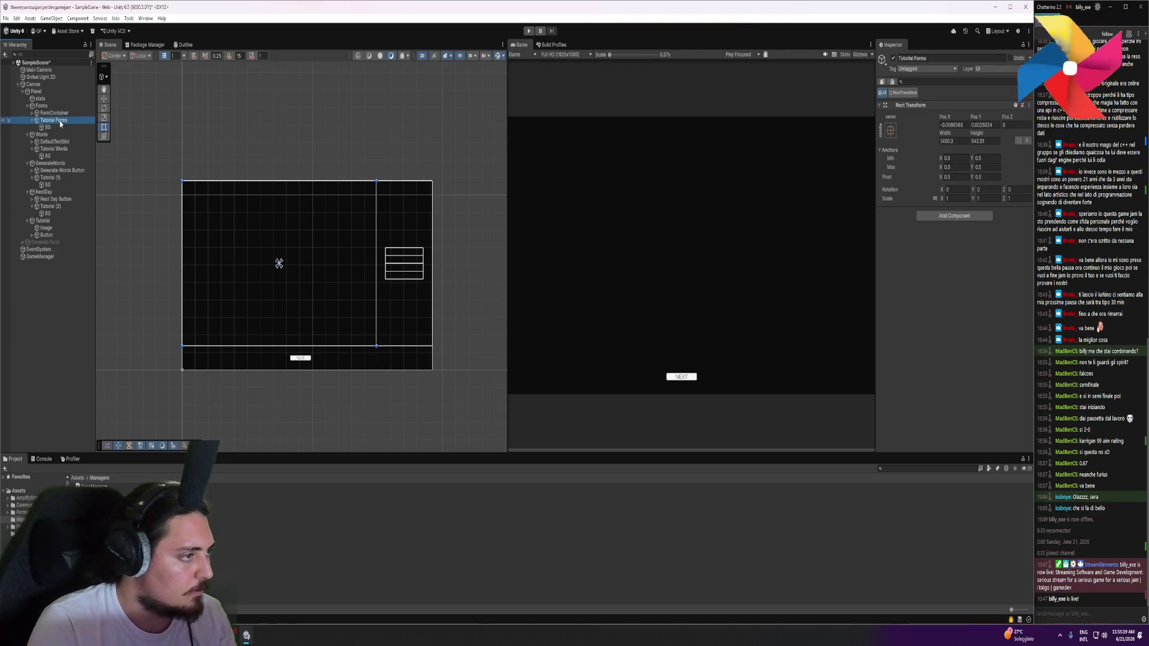
Rename Tutorial (1) under GenerateWords to 'Tutorial Generation'
click(29, 106)
click(28, 113)
click(53, 136)
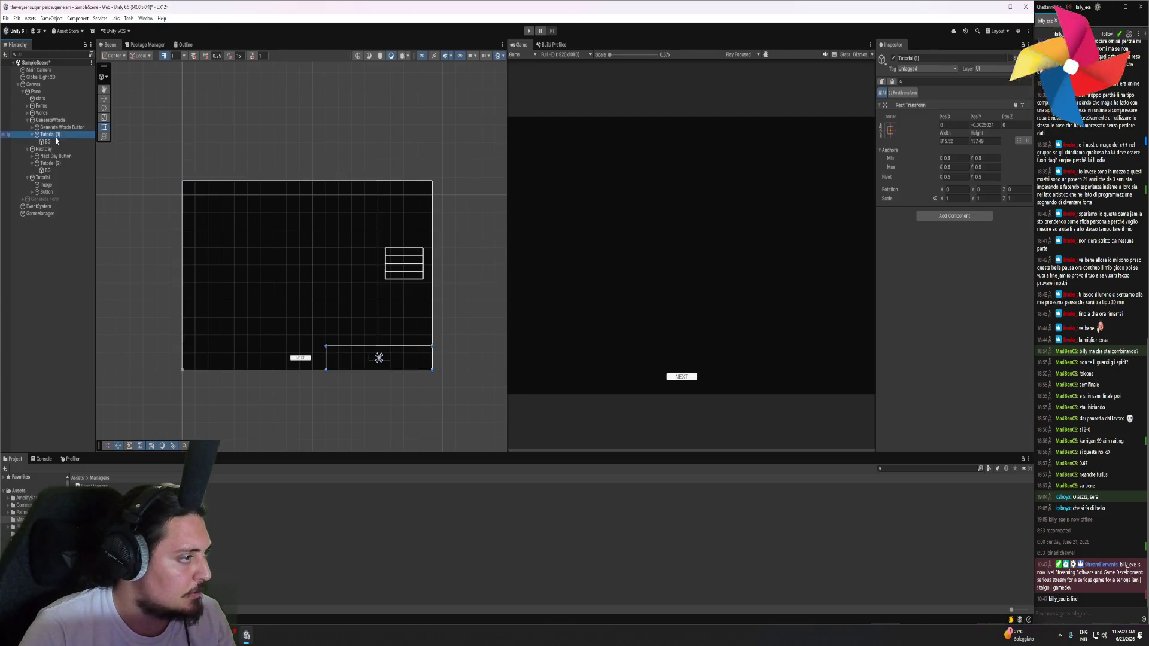
click(61, 137)
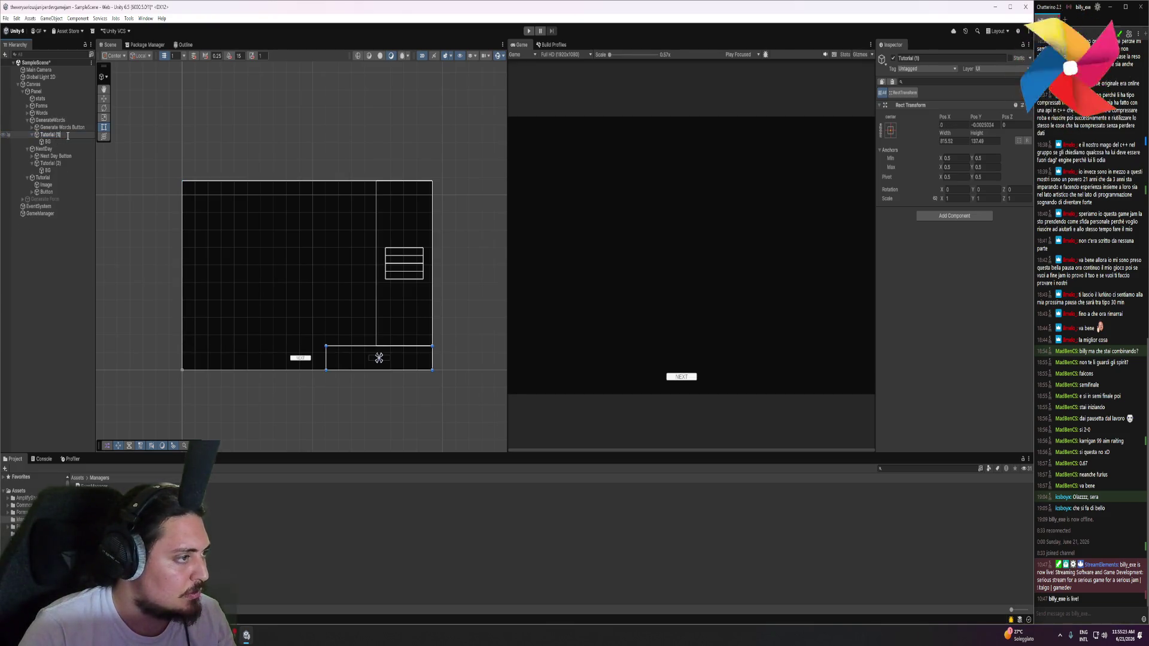
key(BackSpace)
key(BackSpace)
key(BackSpace)
text(GenWord)
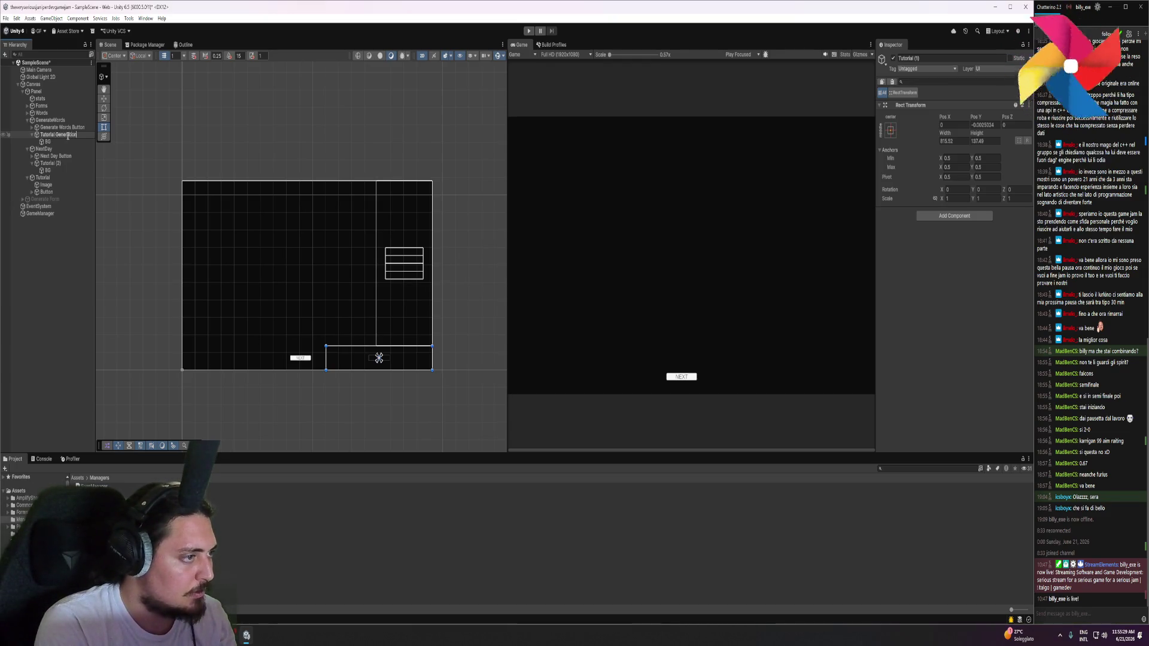
text(eration)
key(Return)
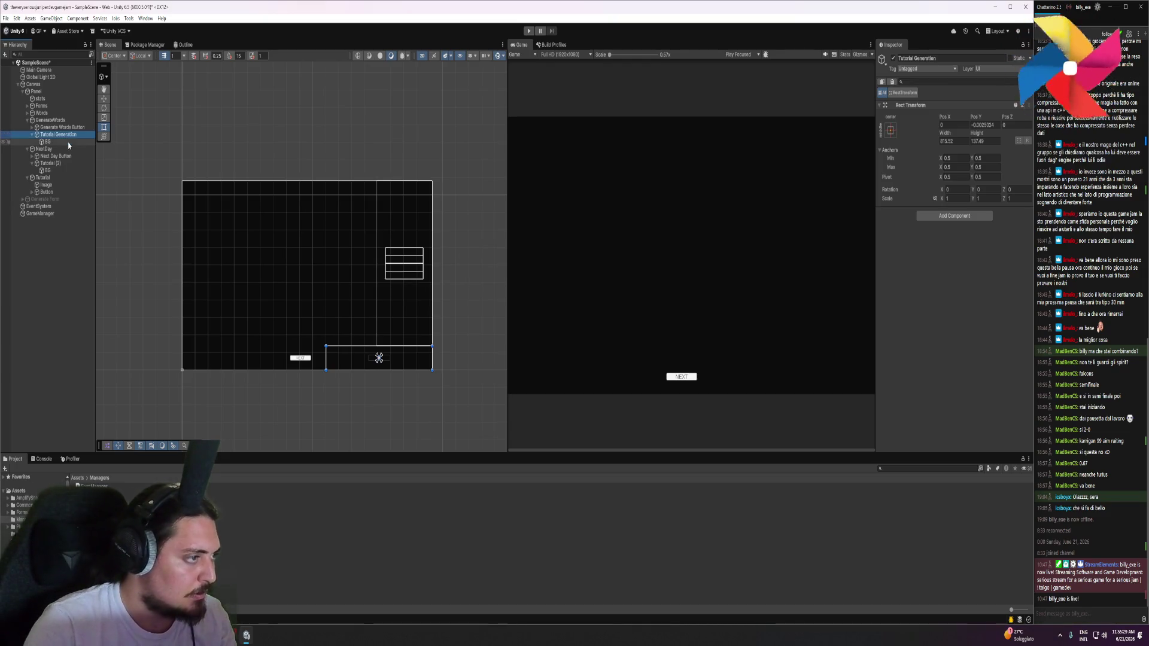
Rename the duplicated tutorial panel under NextDay to 'Tutorial NextDay'
click(27, 120)
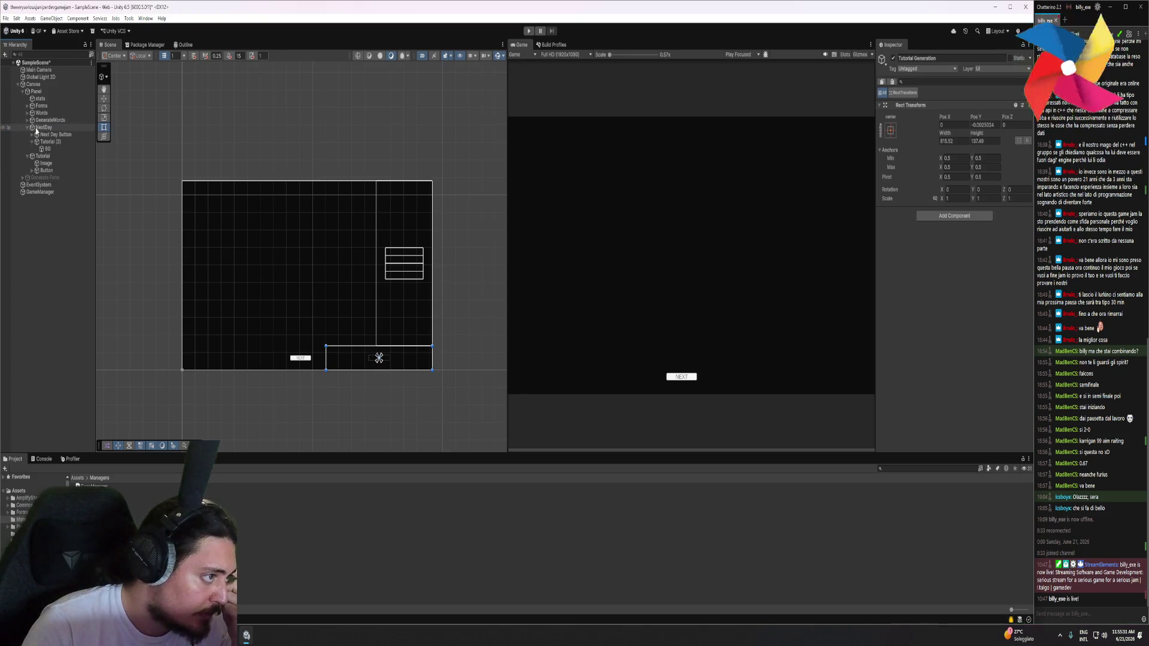
click(59, 141)
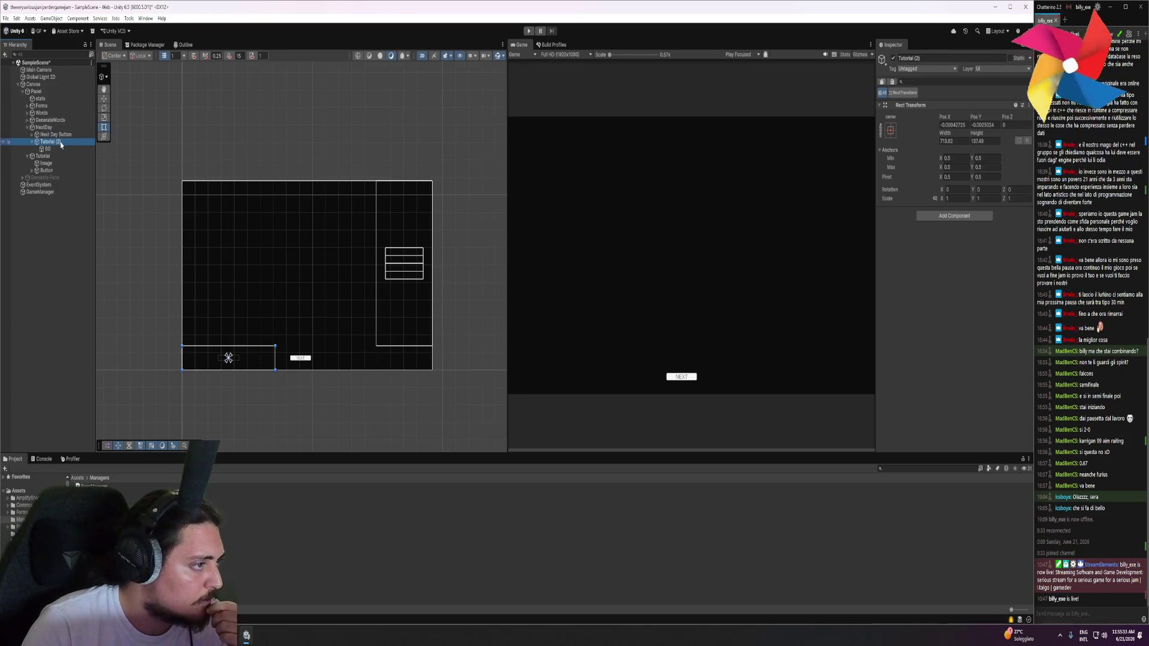
click(60, 144)
click(64, 141)
key(BackSpace)
key(BackSpace)
key(BackSpace)
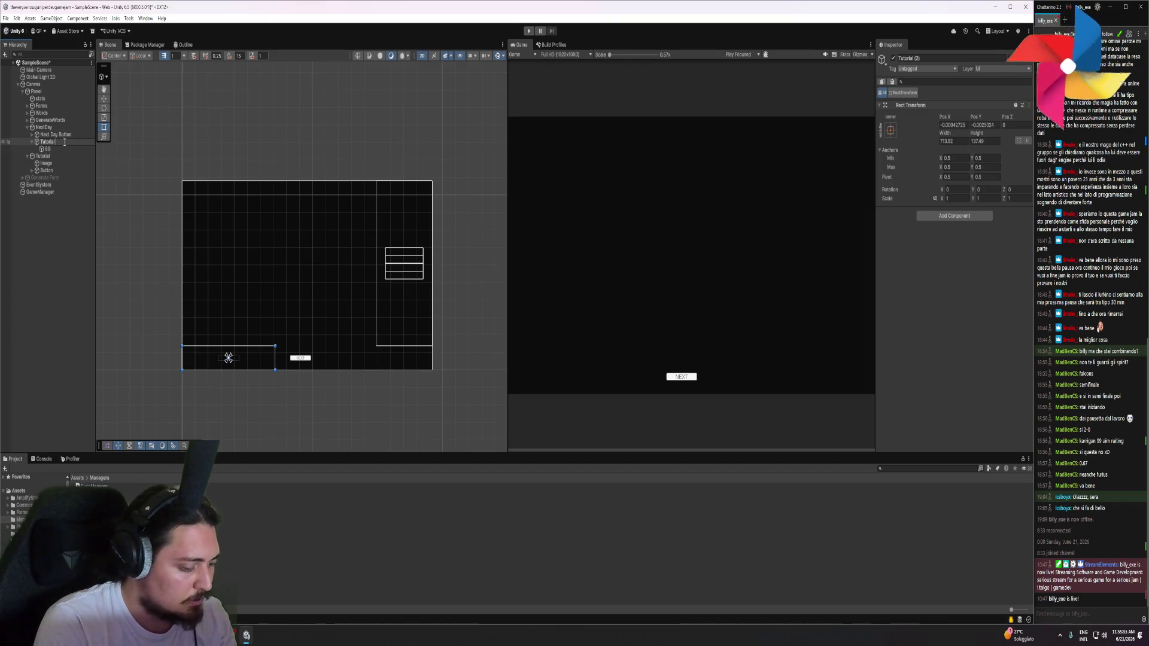
text(NextBuy)
key(Return)
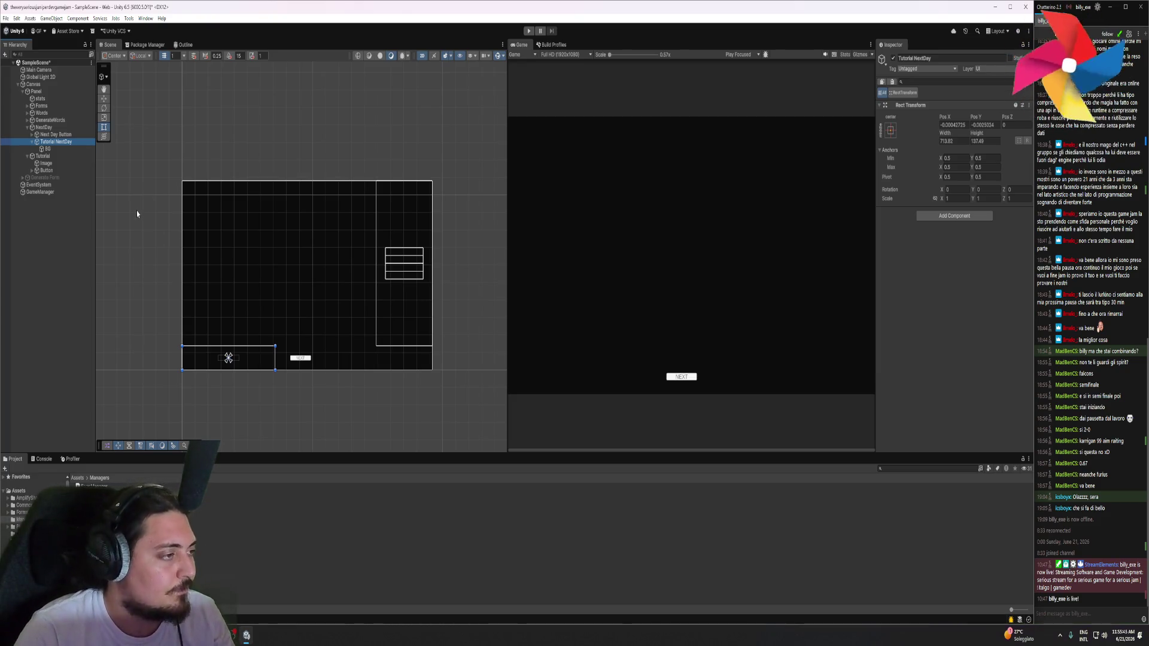
Attach the TutorialManager script to the Tutorial object
click(137, 213)
scroll(236, 248, up, 4)
drag(287, 244, 302, 242)
click(47, 157)
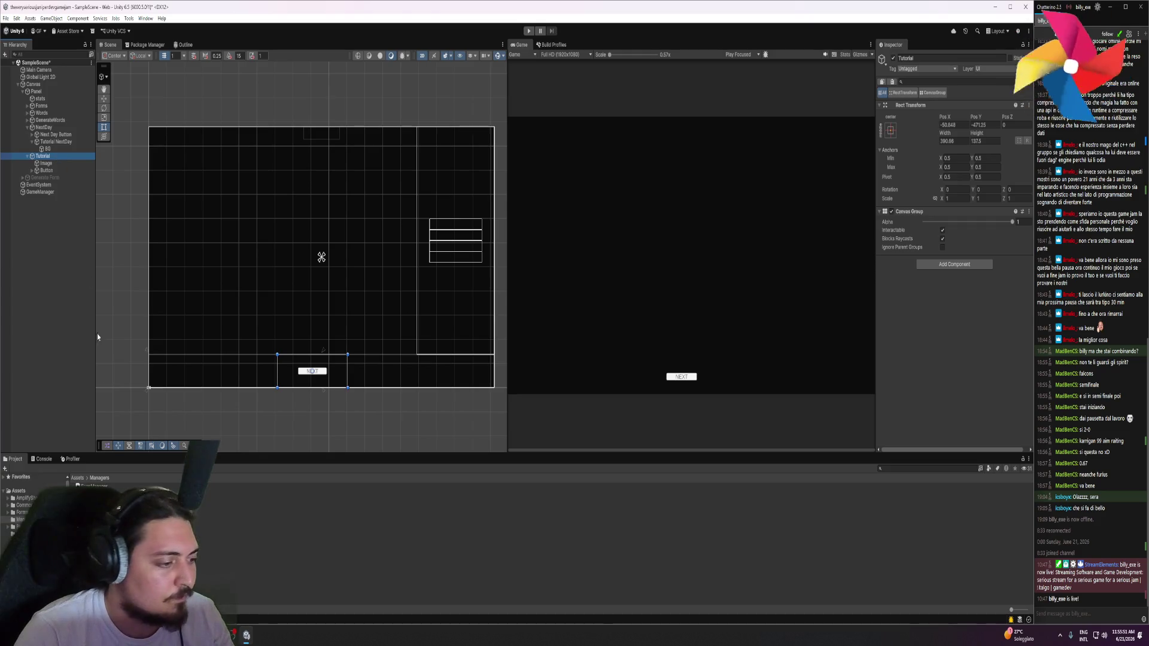
mouse_move(89, 506)
mouse_down()
mouse_move(833, 356)
mouse_move(942, 316)
mouse_up()
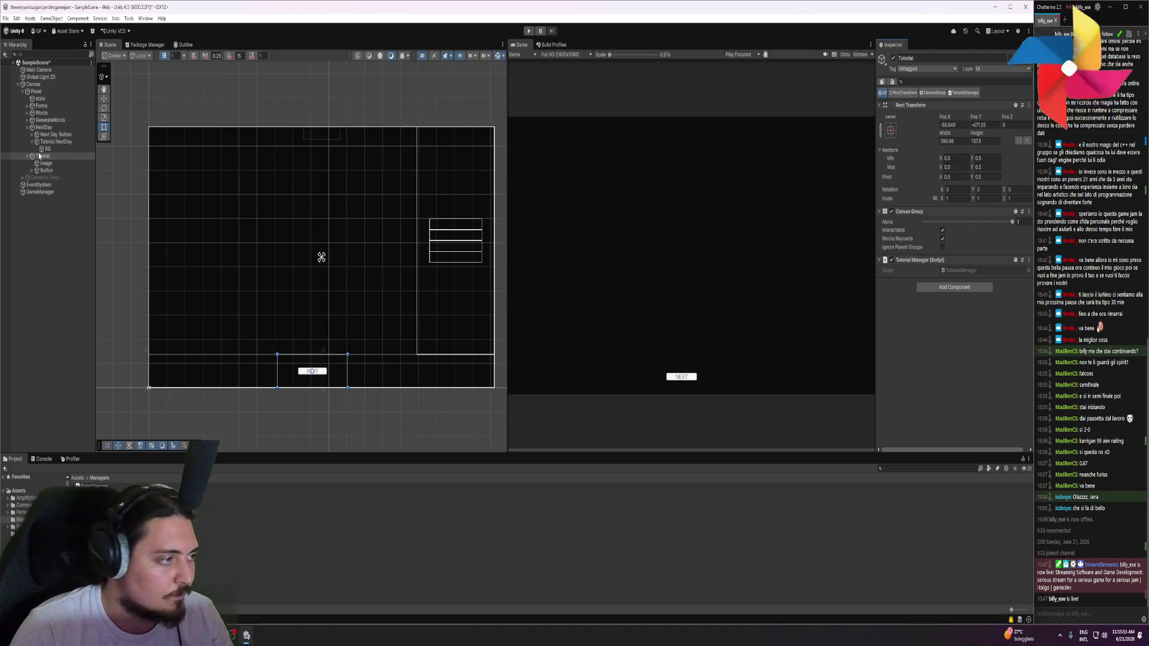
Create a Text - TextMeshPro object named 'Tutorial' inside the Tutorial Forms panel
click(27, 120)
click(27, 112)
click(28, 106)
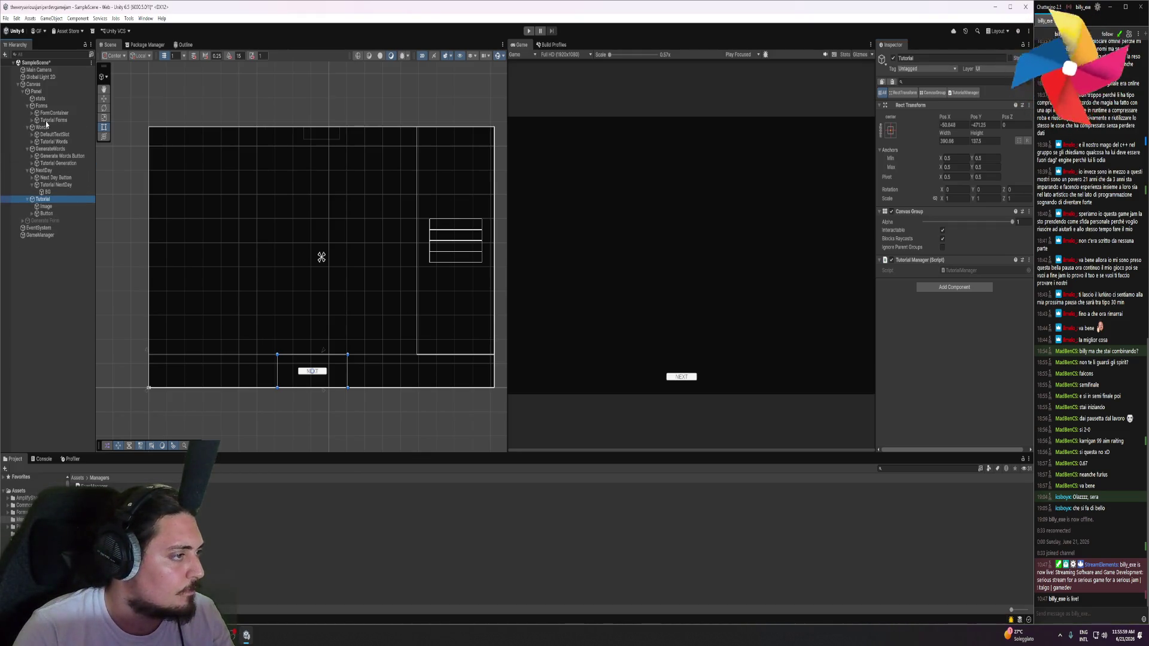
click(33, 121)
right_click(58, 120)
mouse_move(73, 332)
mouse_move(137, 361)
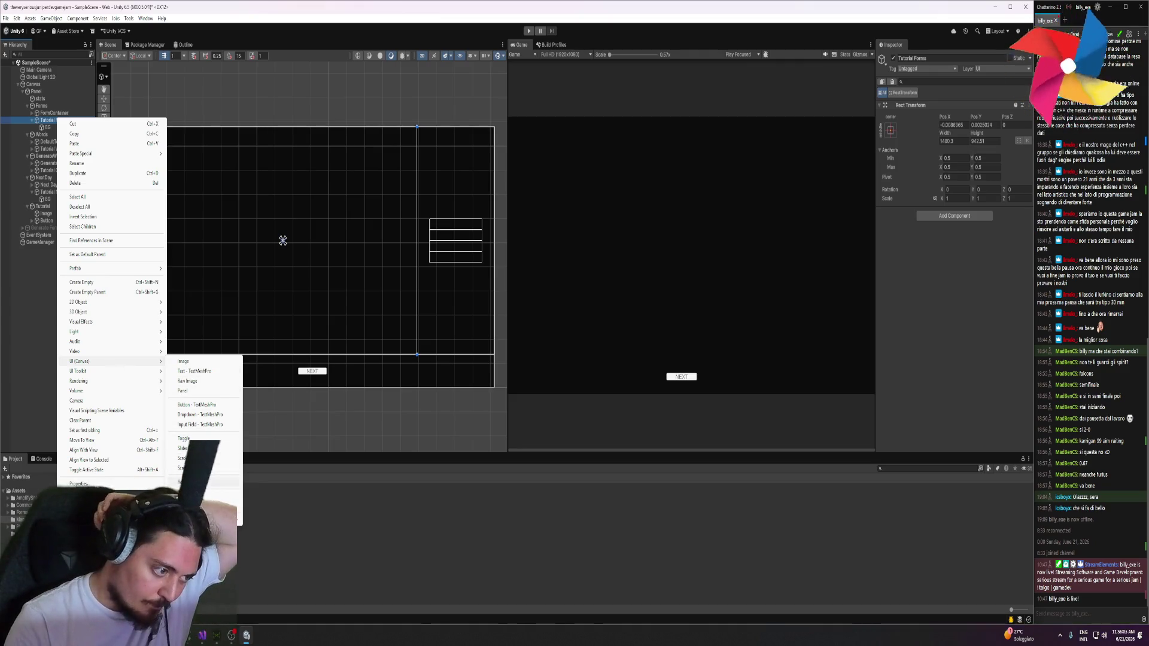
click(194, 370)
text(Tutorial)
key(Return)
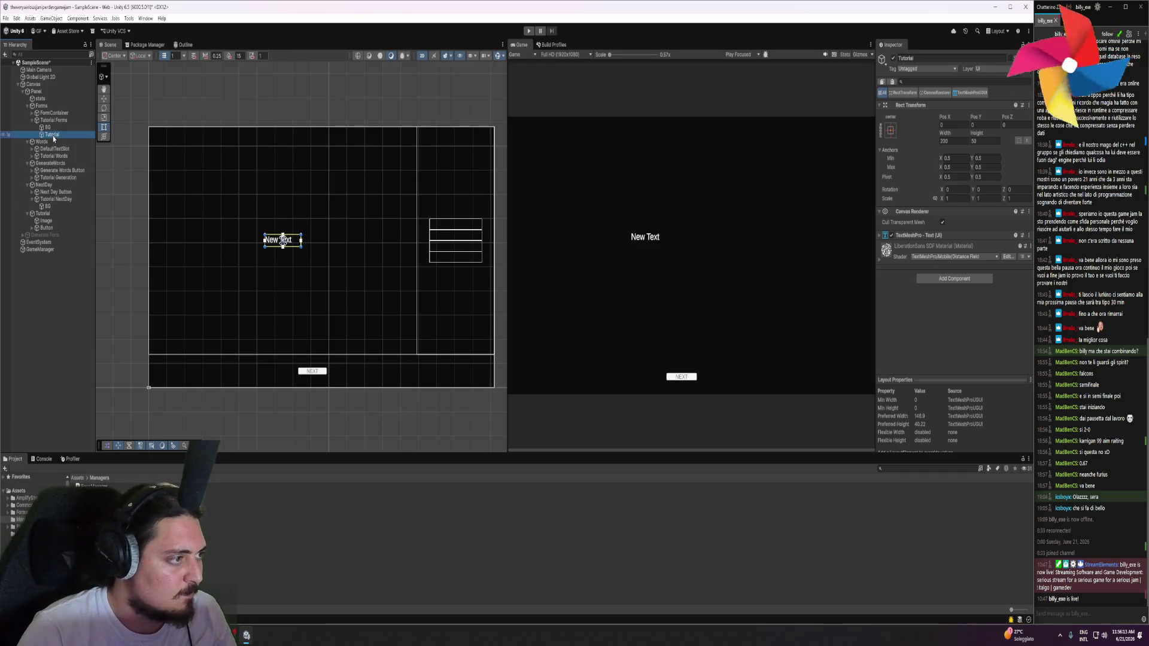
click(53, 156)
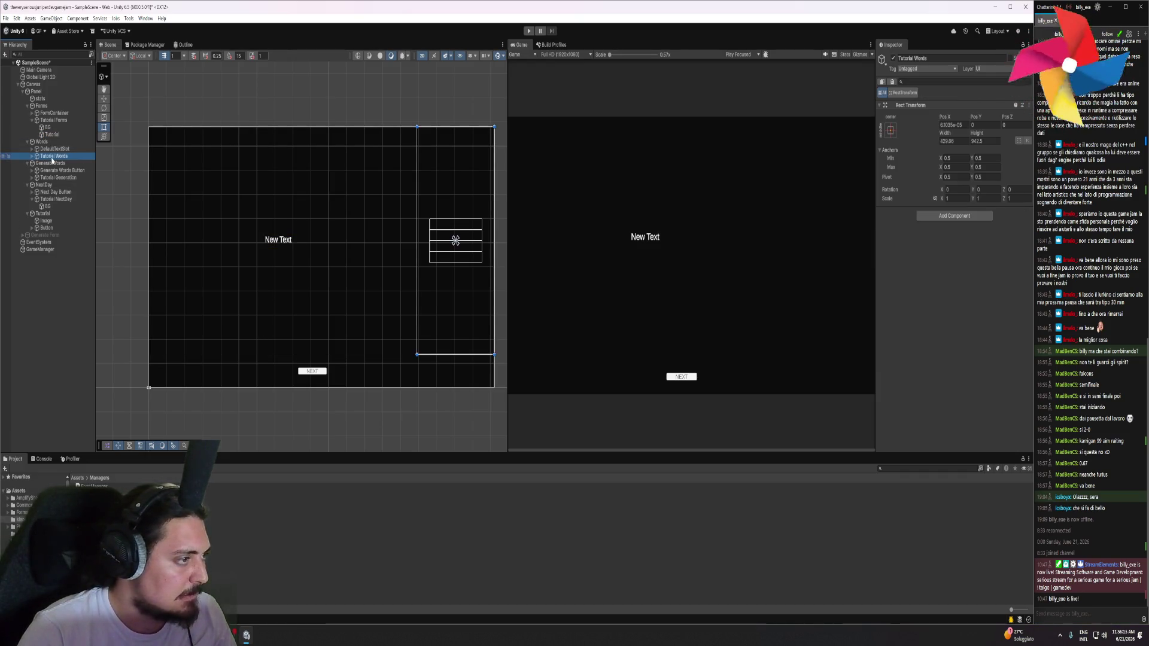
Paste the Tutorial text into Tutorial Words, Tutorial Generation and Tutorial NextDay
key(Right)
key(Down)
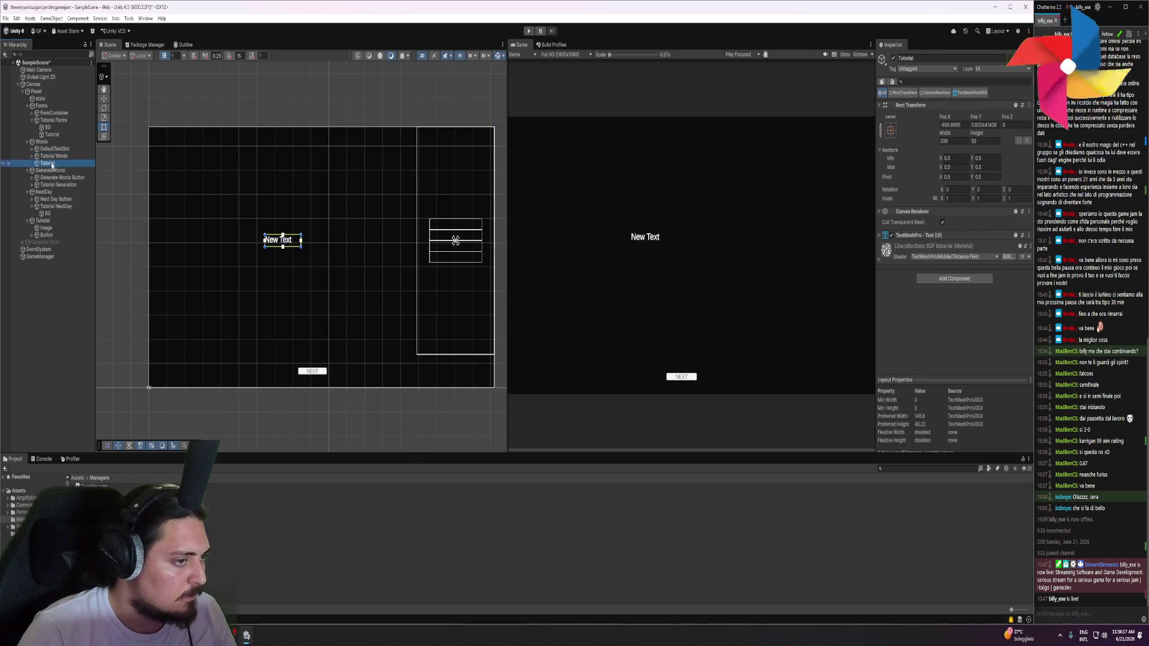
click(53, 184)
key(Right)
key(Down)
click(57, 214)
key(Right)
key(Down)
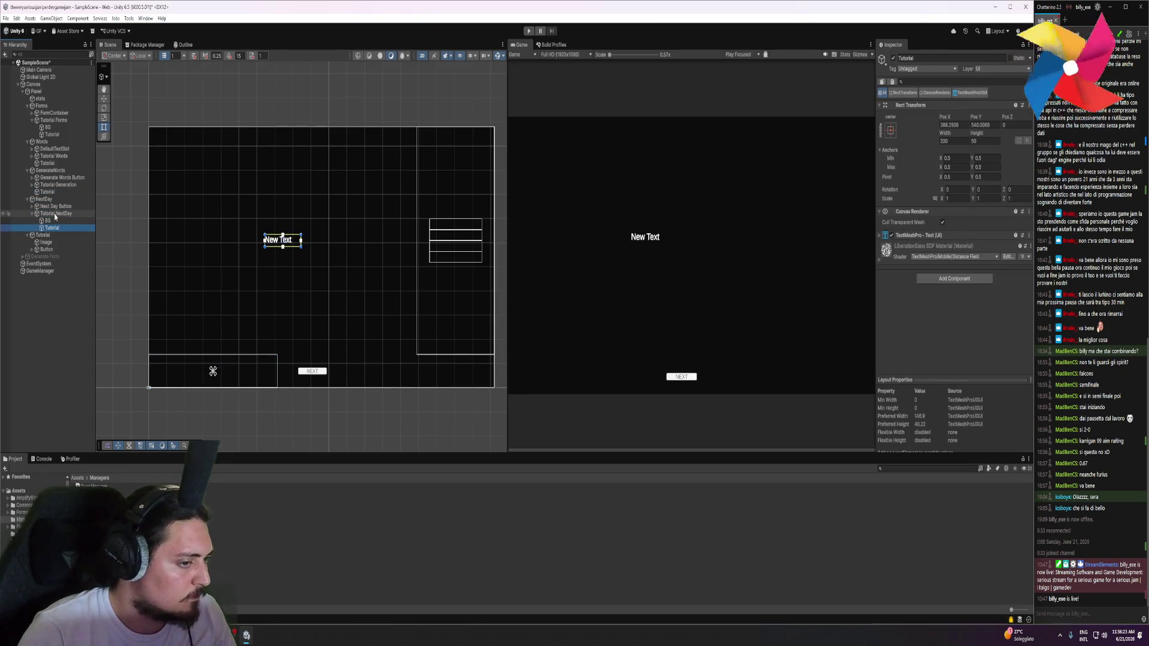
click(56, 185)
key(Right)
key(Down)
click(54, 156)
key(Right)
key(Down)
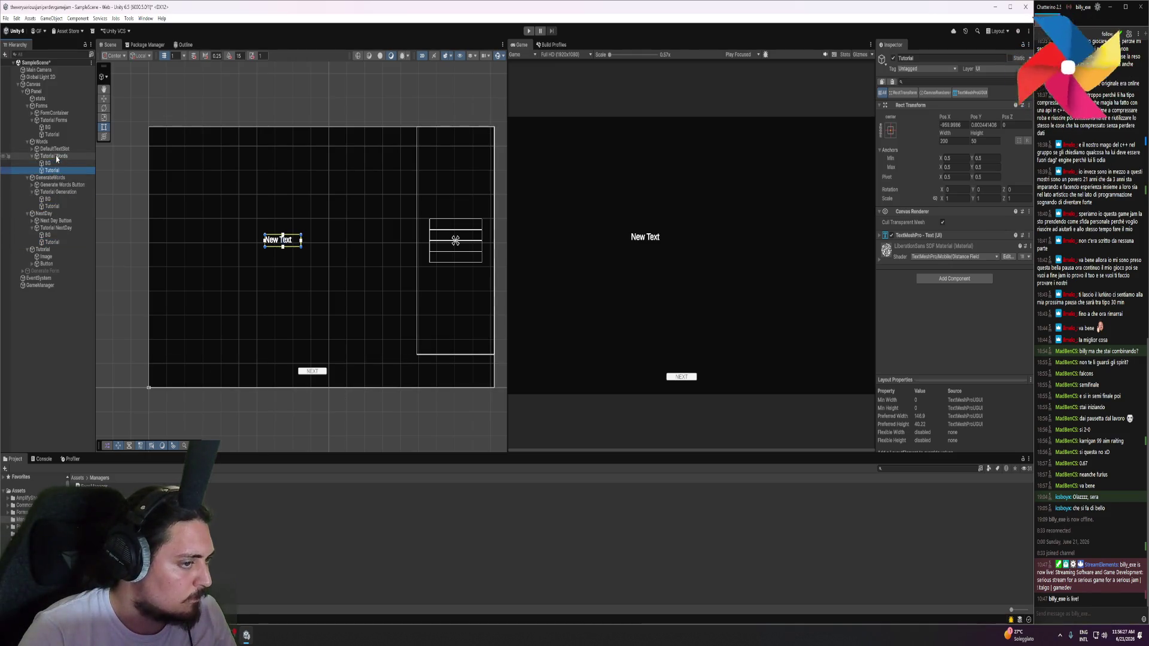
Centre the Words tutorial text at Pos X 0, Pos Y 0
click(951, 125)
text(0)
click(995, 124)
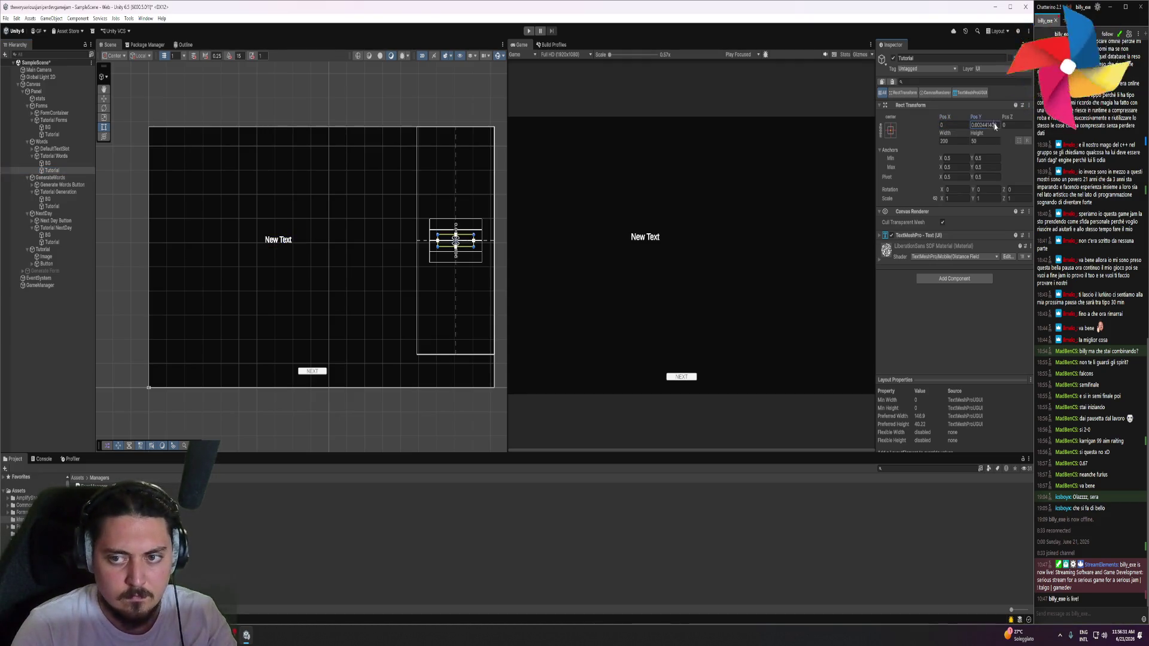
text(0)
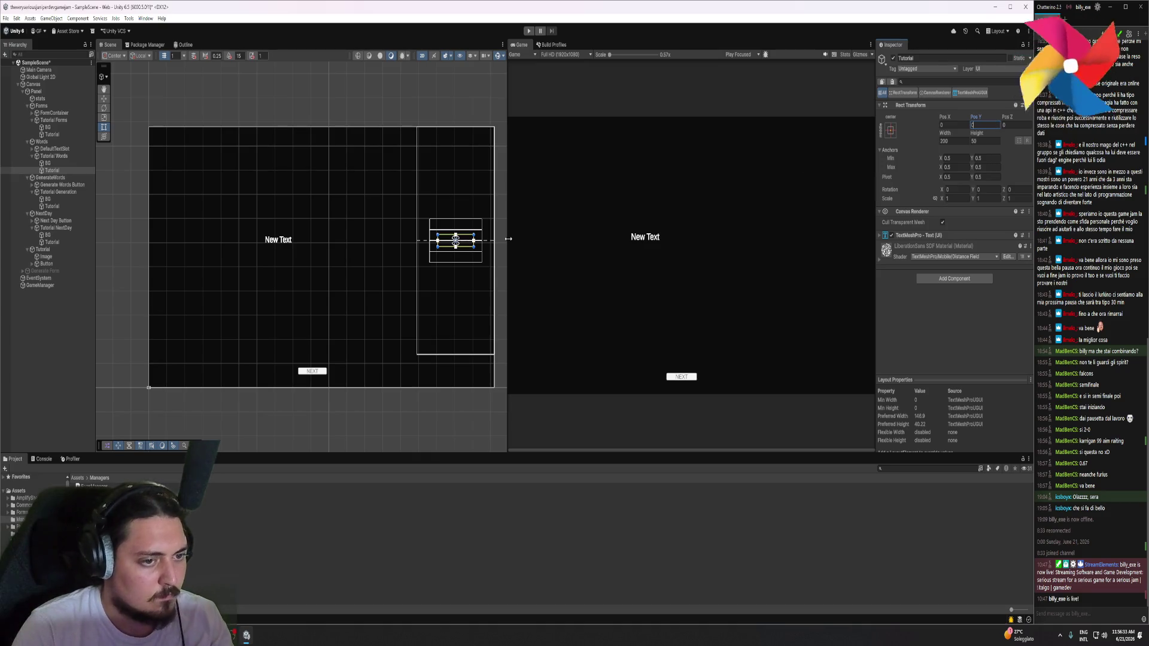
click(50, 172)
scroll(435, 249, up, 1)
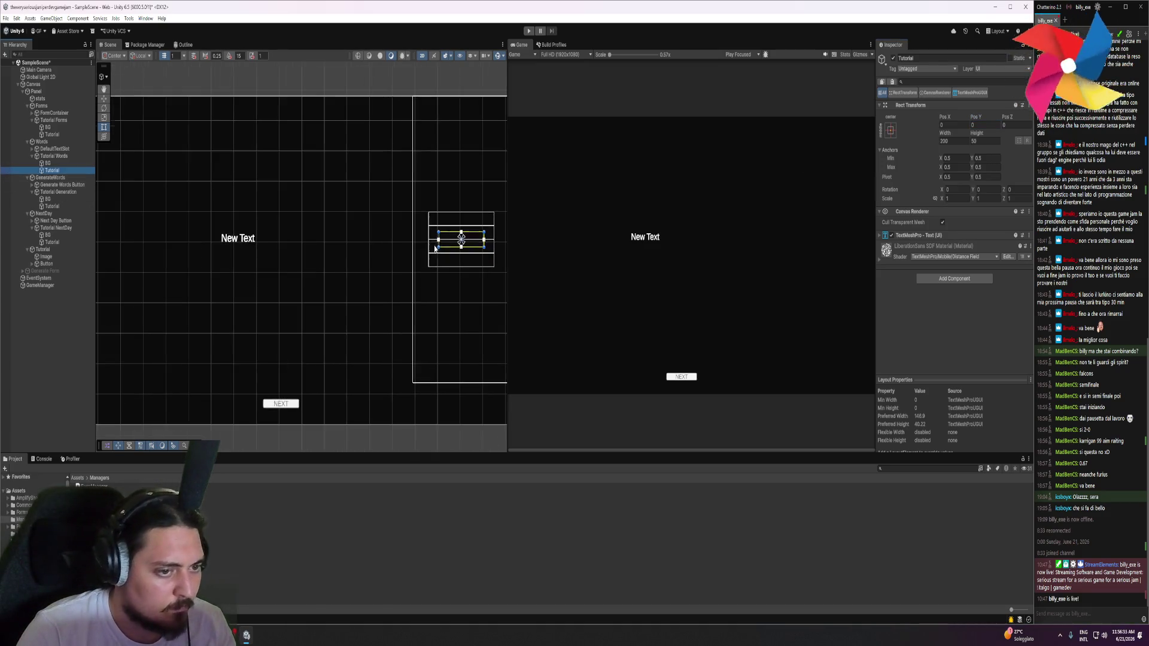
Remove the Canvas component from BG and paste it as new onto Tutorial Words
click(48, 163)
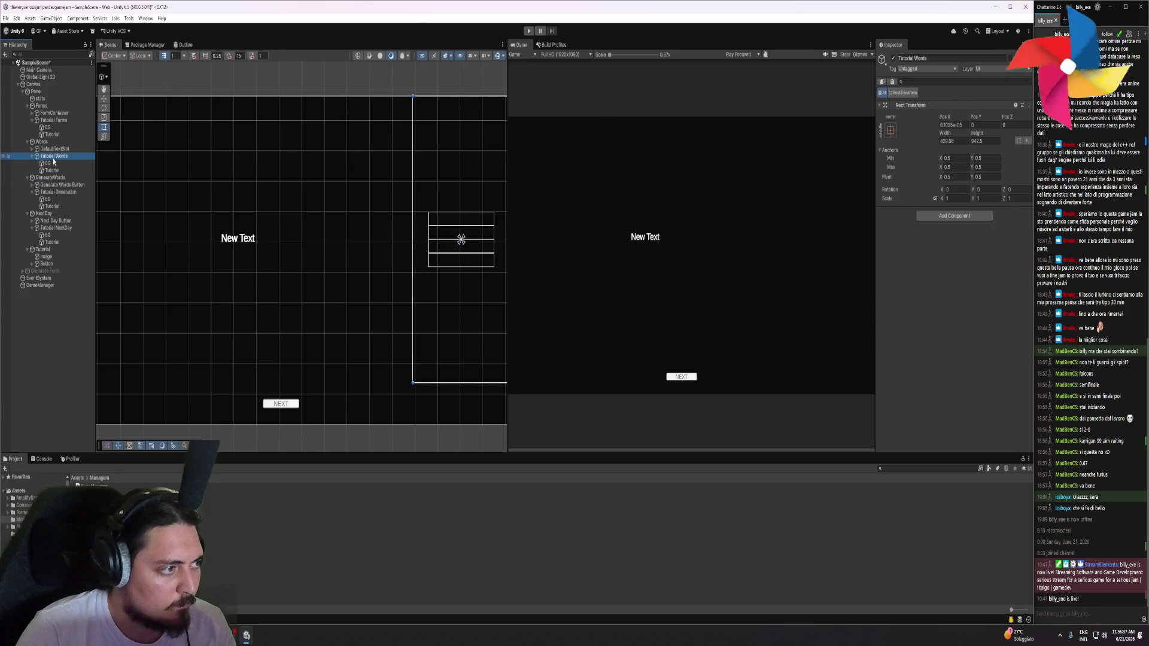
click(1024, 305)
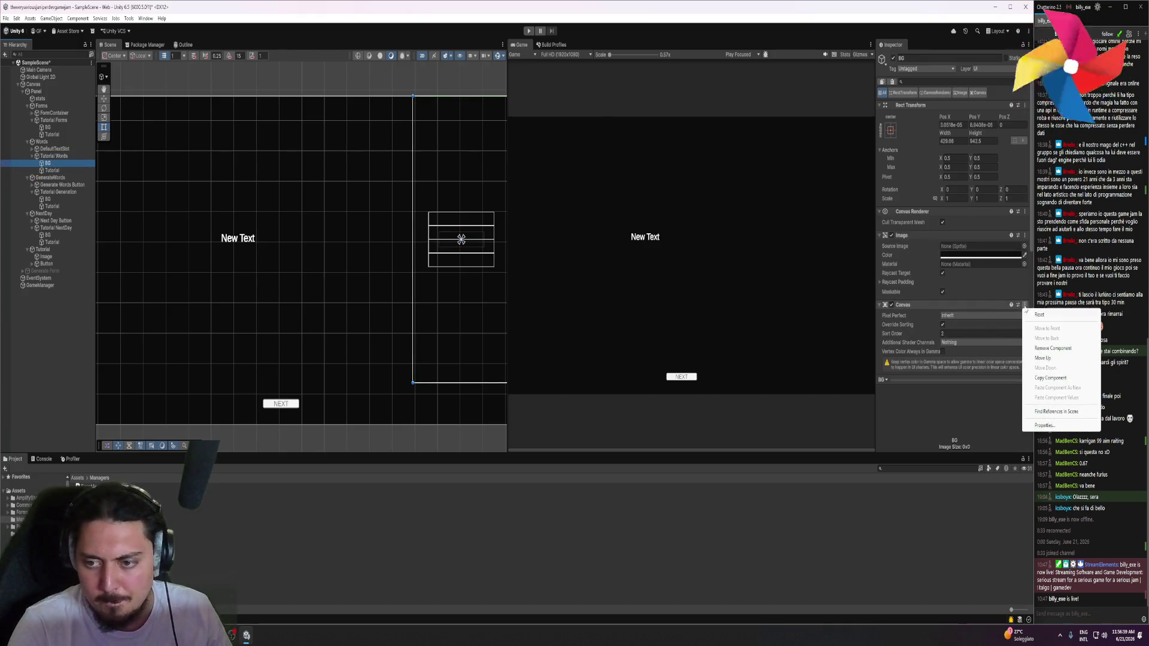
click(1024, 305)
click(1053, 348)
click(442, 224)
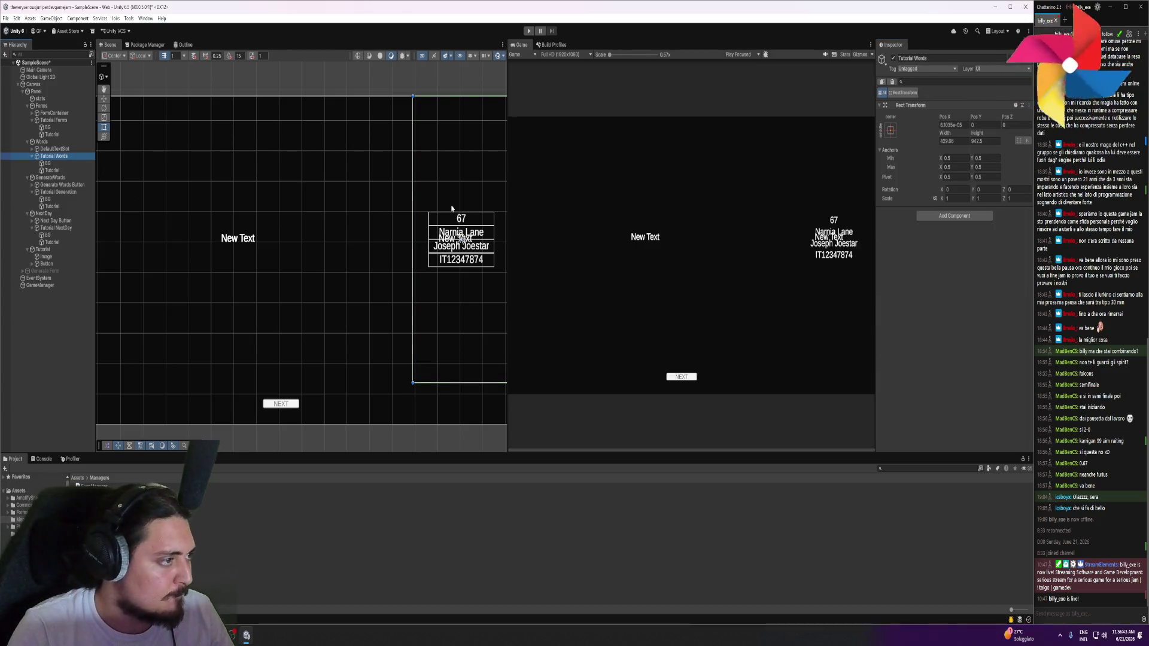
click(1028, 107)
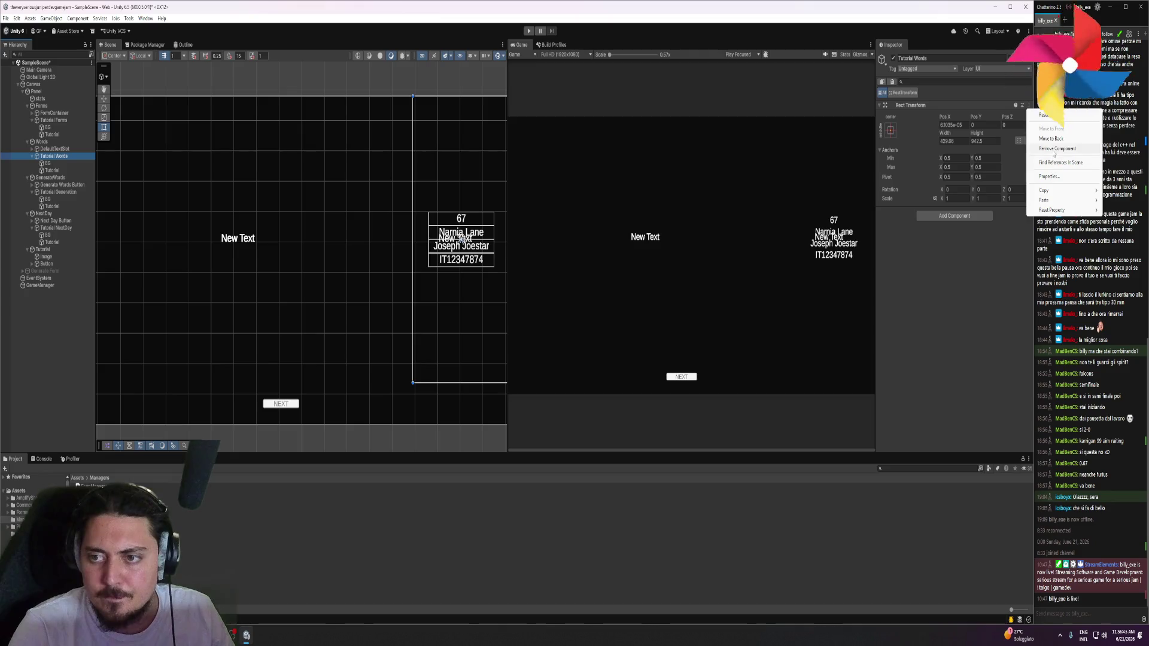
mouse_move(1056, 200)
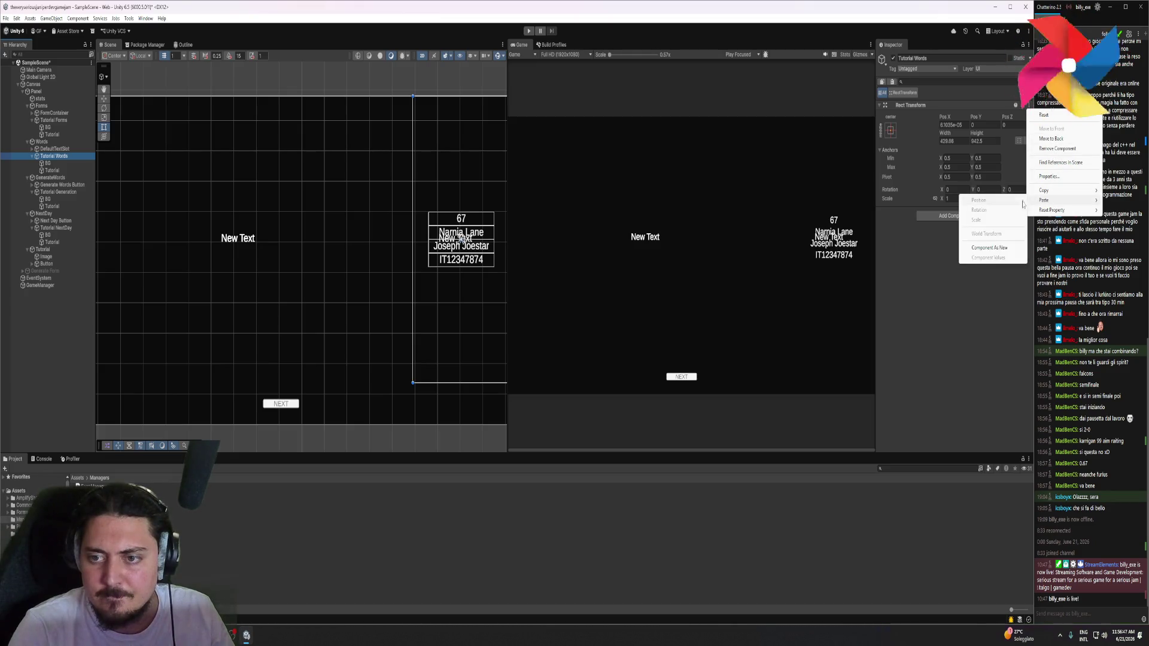
click(986, 250)
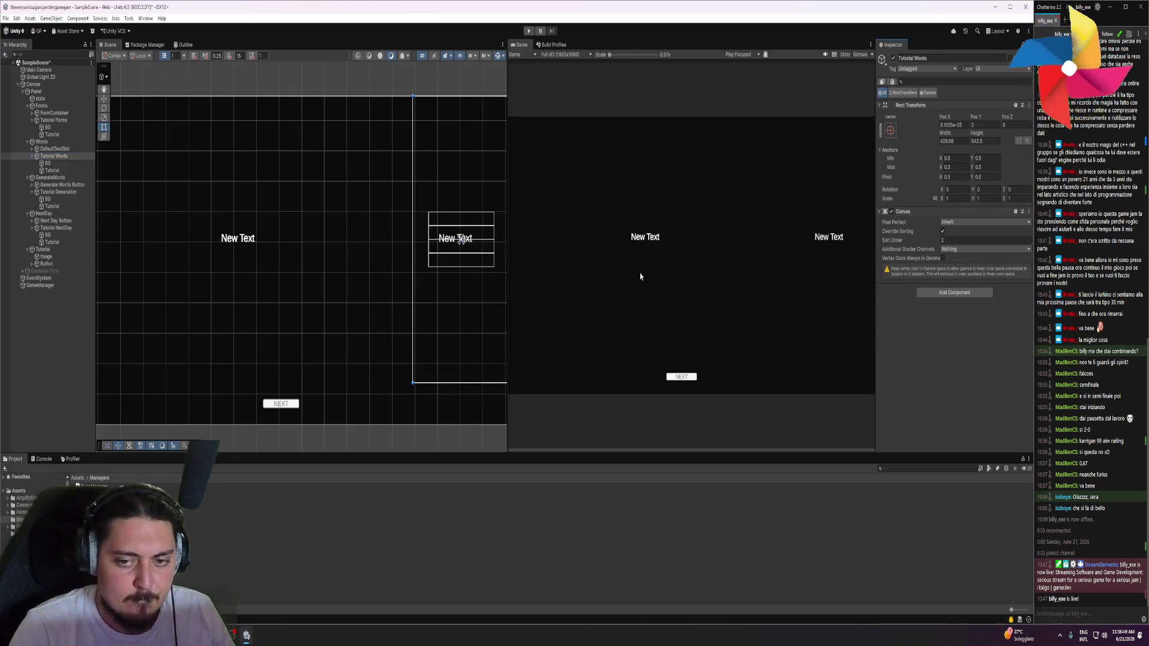
Centre the Generation tutorial text at Pos X 0, Pos Y 0
click(52, 133)
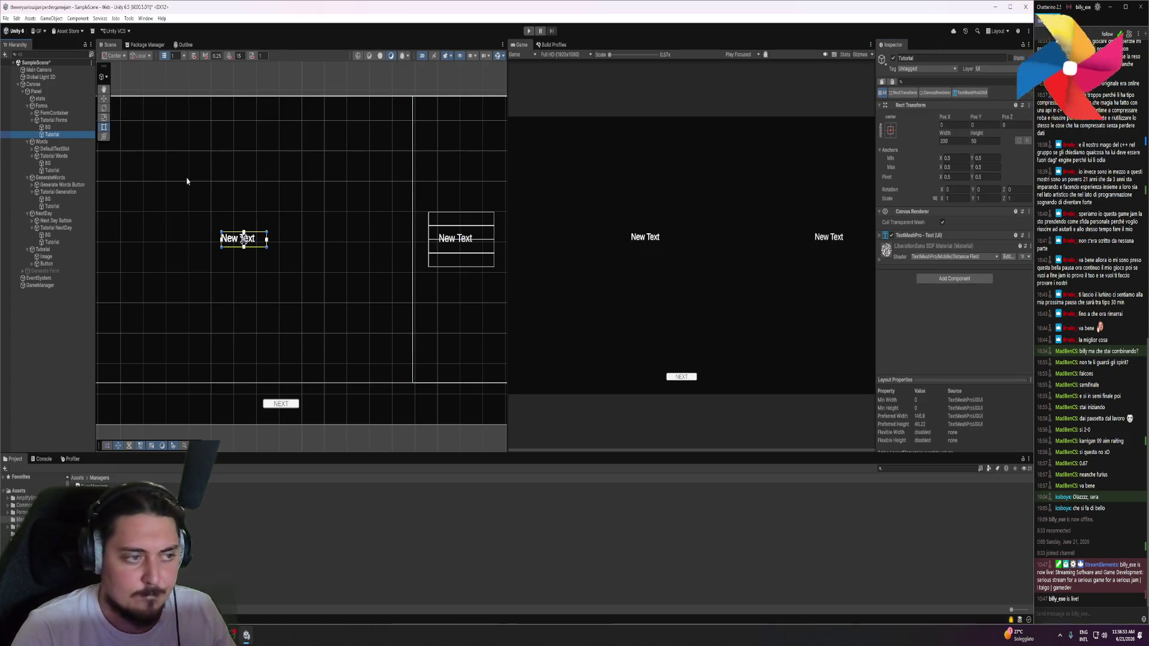
click(27, 106)
click(52, 142)
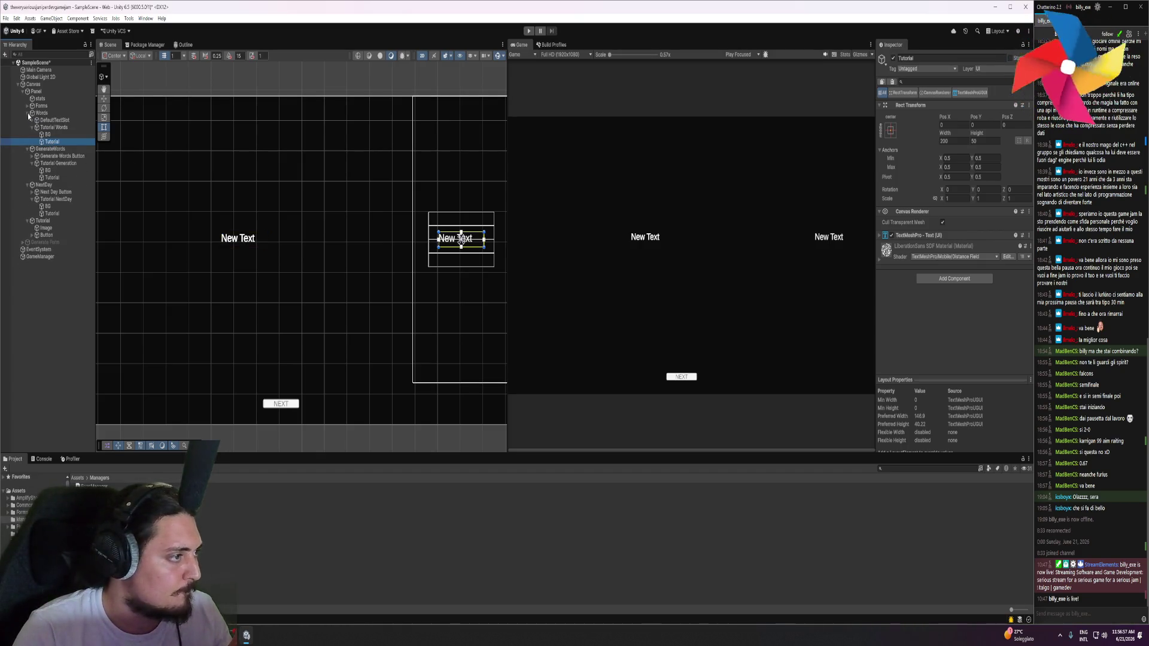
click(27, 113)
click(52, 149)
click(953, 125)
text(0)
click(977, 125)
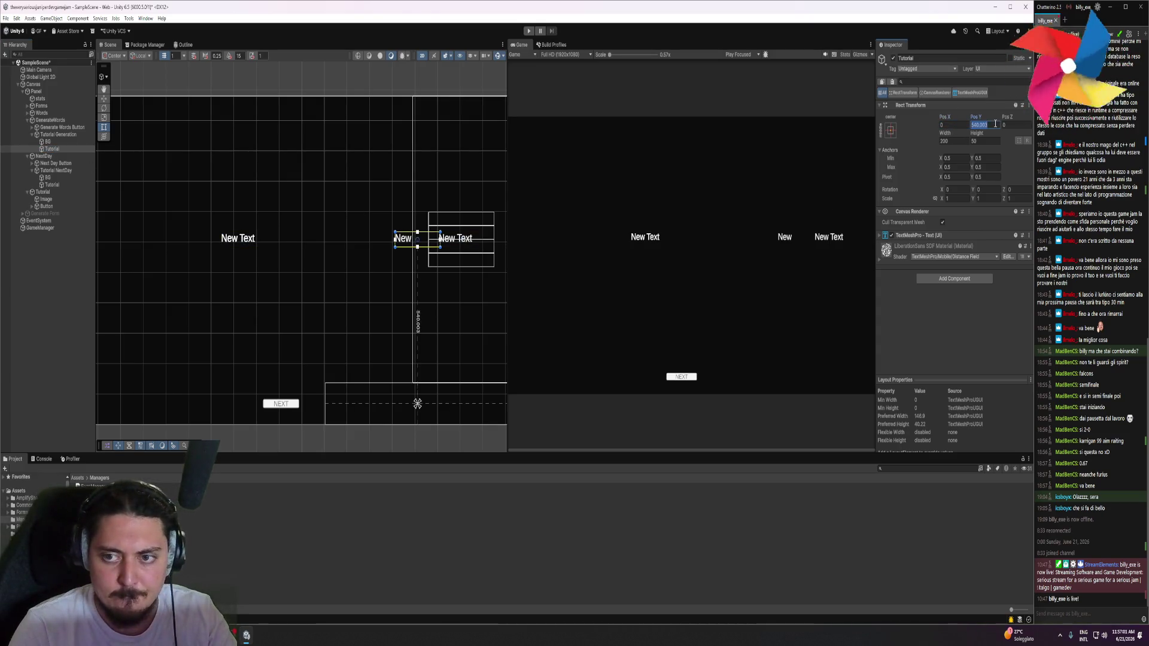
text(0)
click(27, 120)
Centre the NextDay tutorial text at Pos X 0, Pos Y 0
click(50, 156)
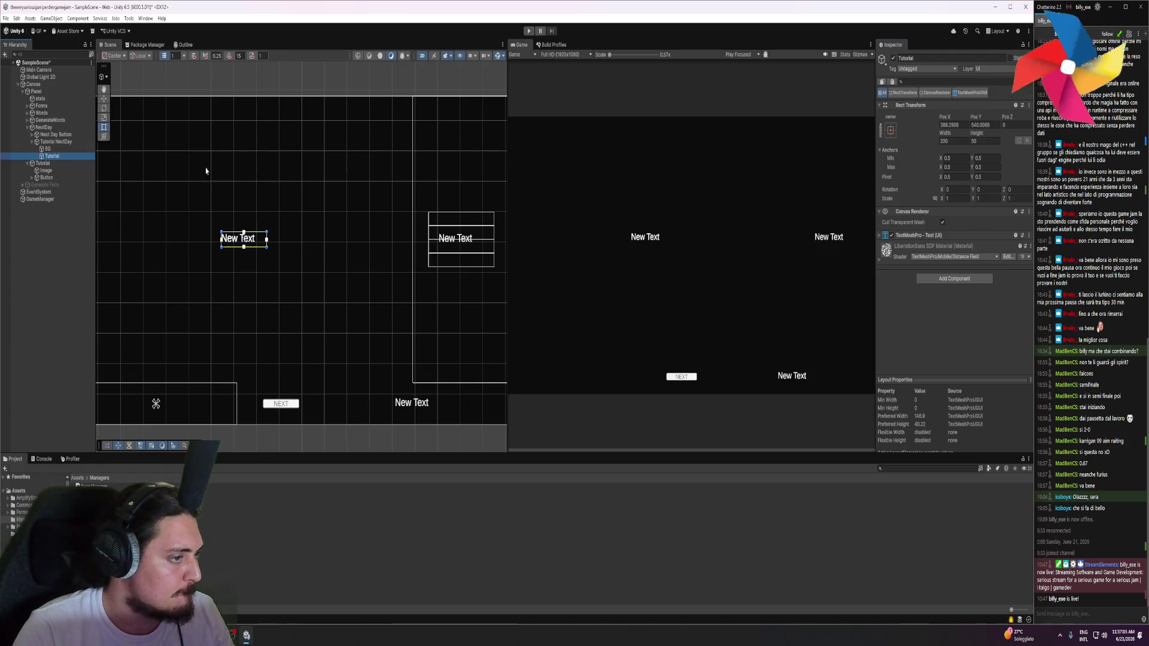
click(951, 125)
text(0)
click(981, 125)
text(0)
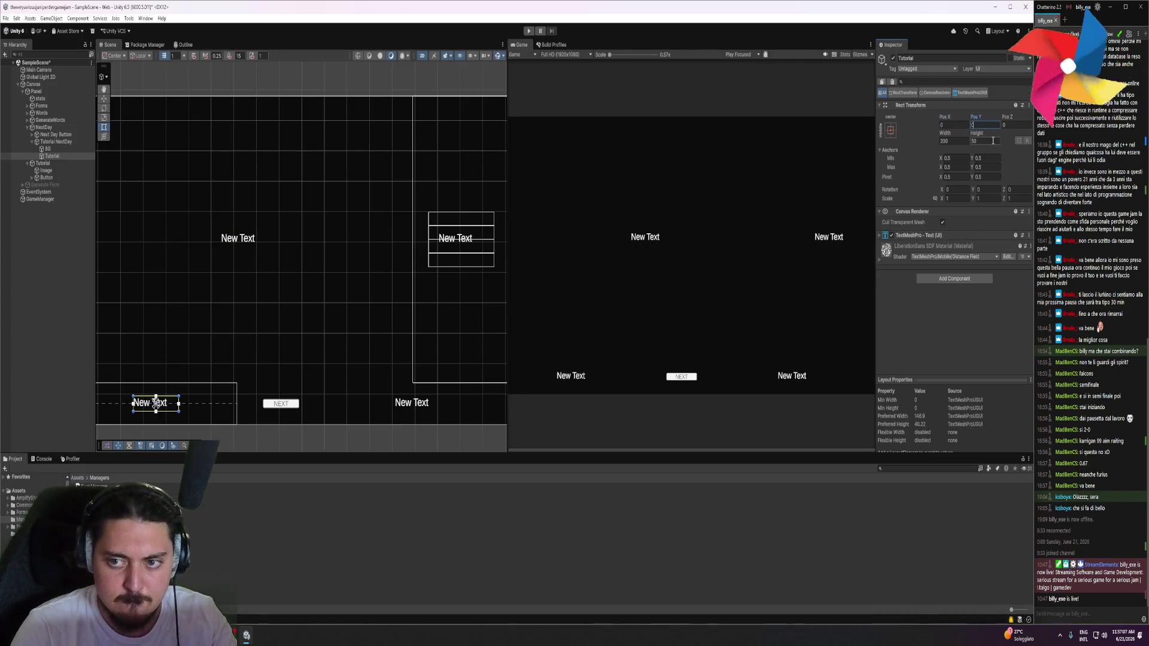
click(27, 128)
click(46, 135)
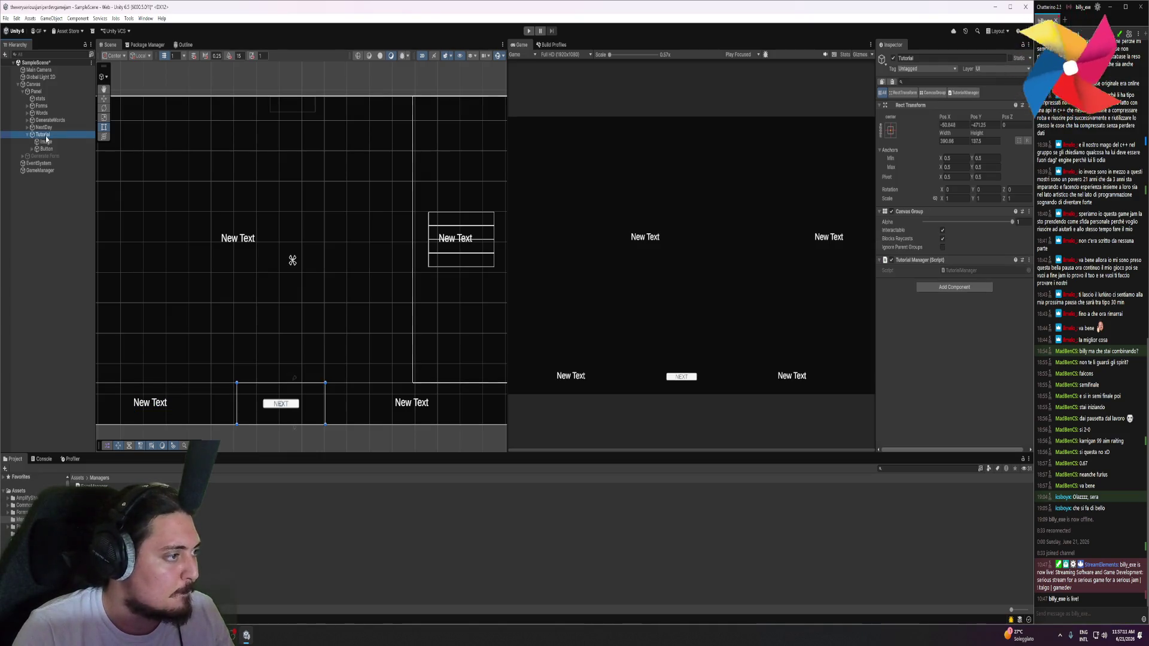
In the TutorialManager script, declare a List<Transform> TutorialSteps field
double_click(960, 270)
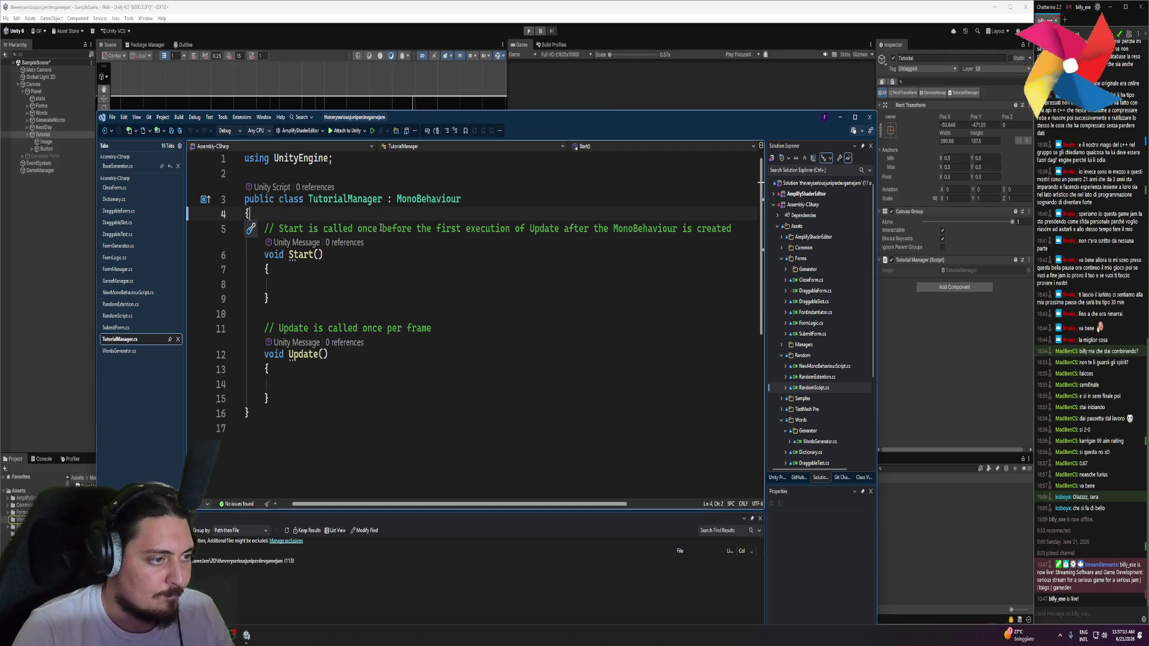
key(Return)
key(Return)
key(Up)
text(List)
key(Tab)
text(<Transs)
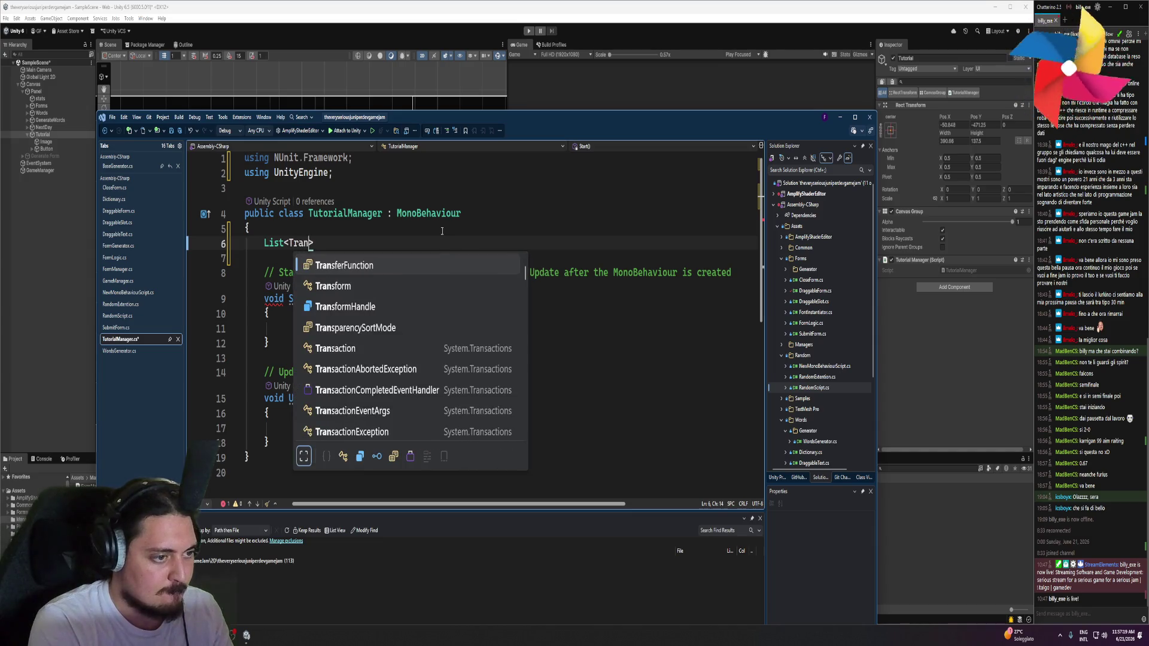
text(orm> )
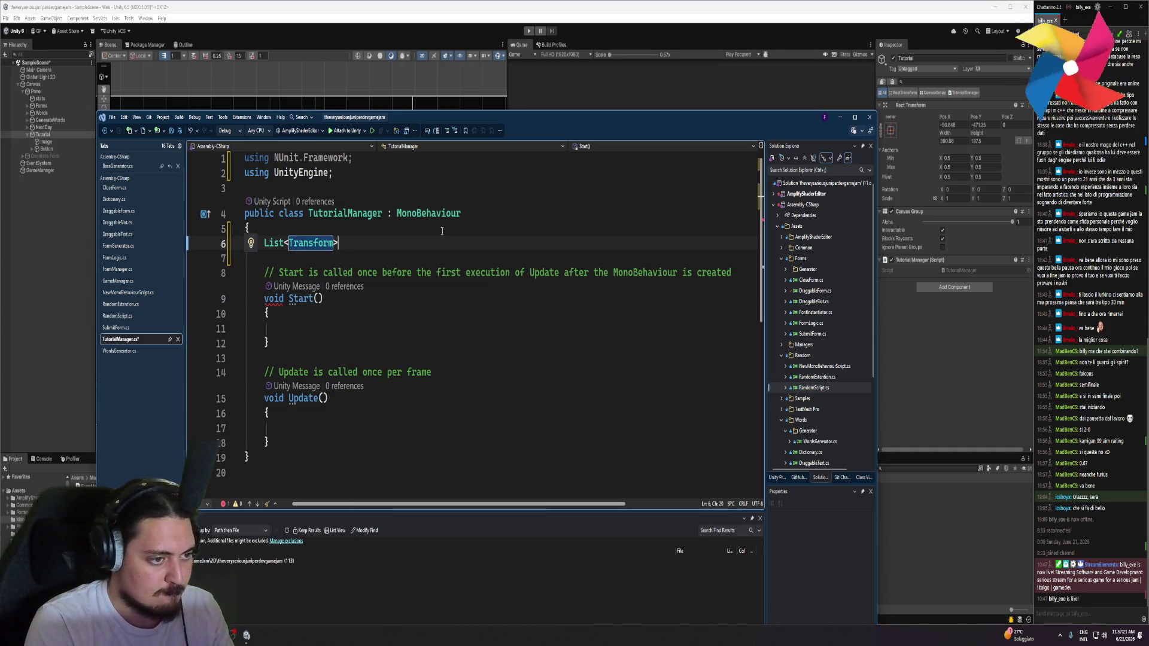
text(Tuto)
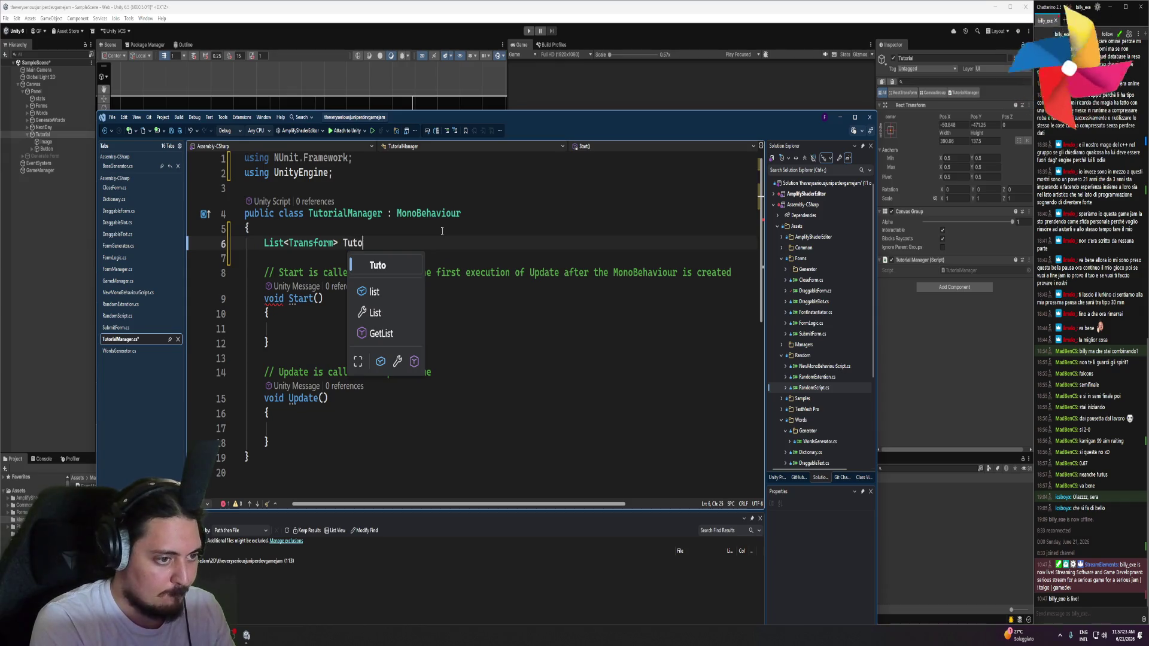
text(rialSteps)
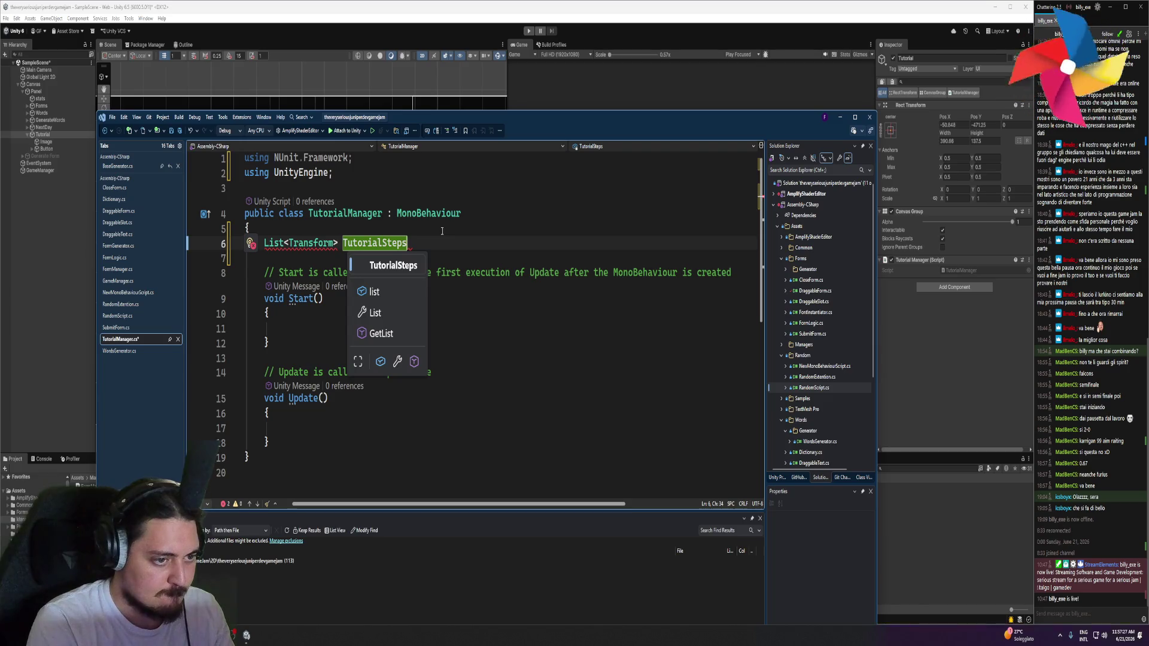
text(;)
Remove the NUnit using line and add the System.Collections.Generic import
click(353, 157)
key(shift+Home)
key(BackSpace)
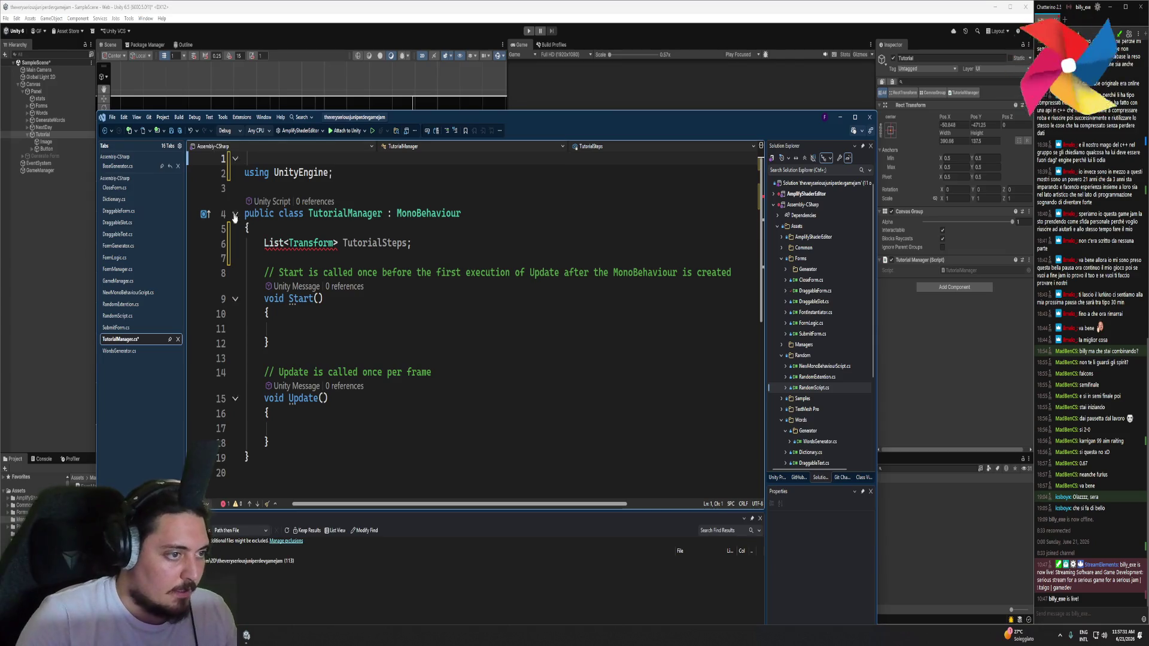
click(269, 243)
key(ctrl+period)
key(Return)
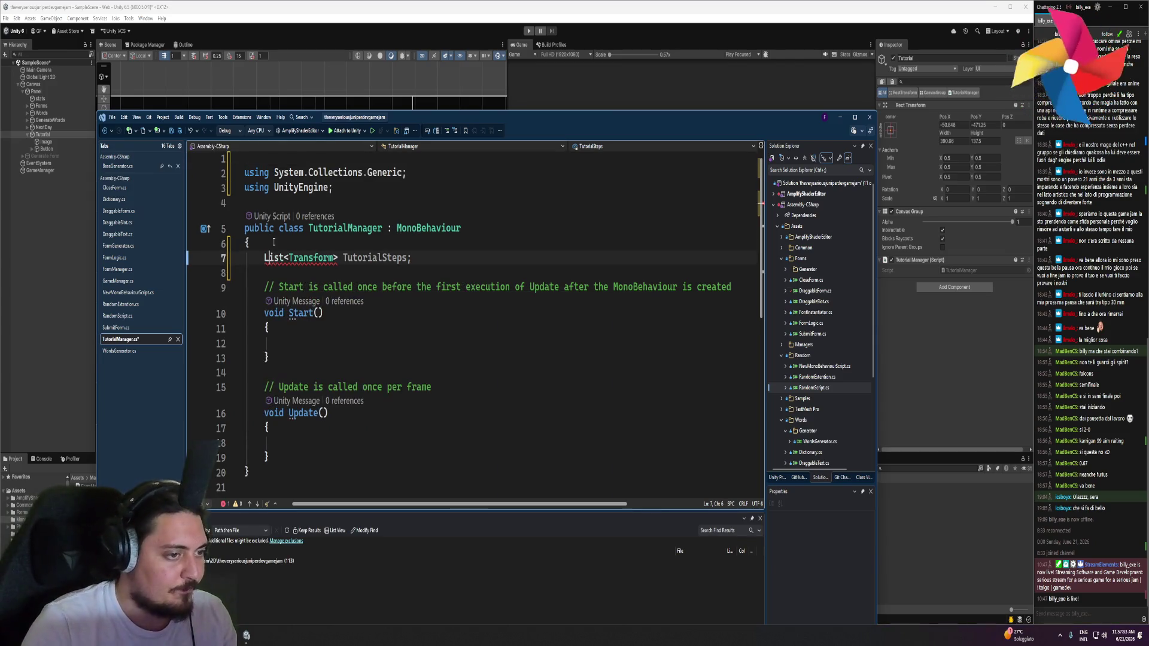
Prefix the TutorialSteps list with [SerializeField]
key(Left)
text([Seria)
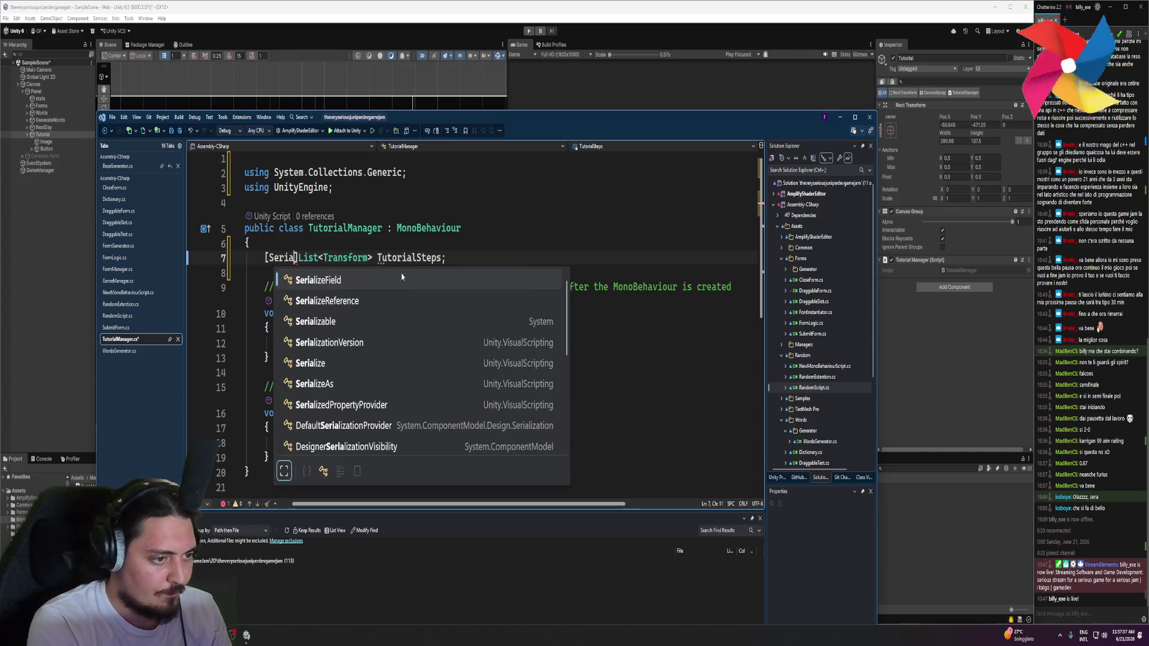
key(Tab)
text(])
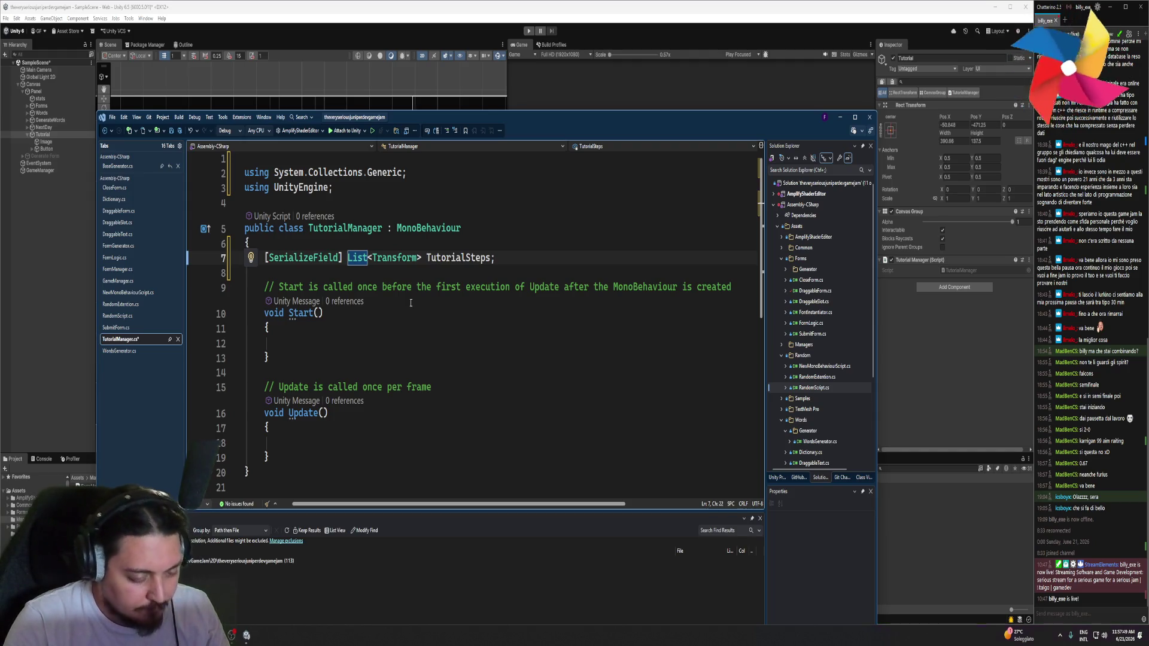
click(412, 3)
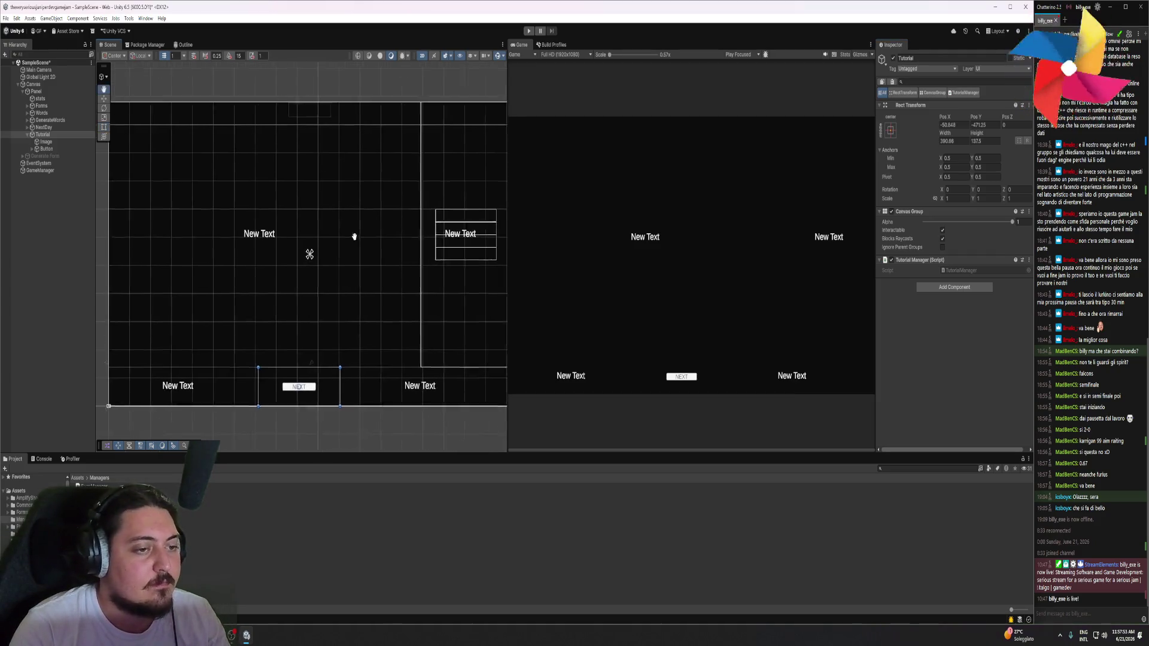
Pan the scene to the tutorial canvas, then delete TutorialManager's template Start and Update methods
drag(362, 242, 350, 239)
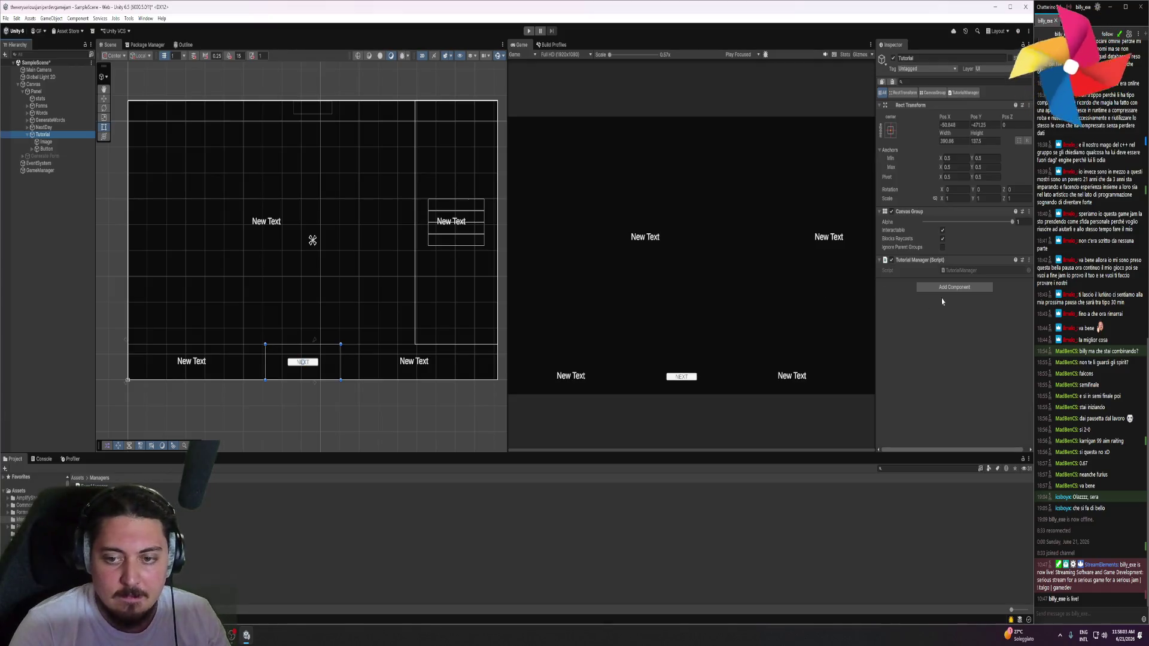
key(alt+Tab)
click(358, 287)
mouse_move(269, 486)
mouse_down()
mouse_move(266, 314)
mouse_move(251, 285)
mouse_up()
key(Delete)
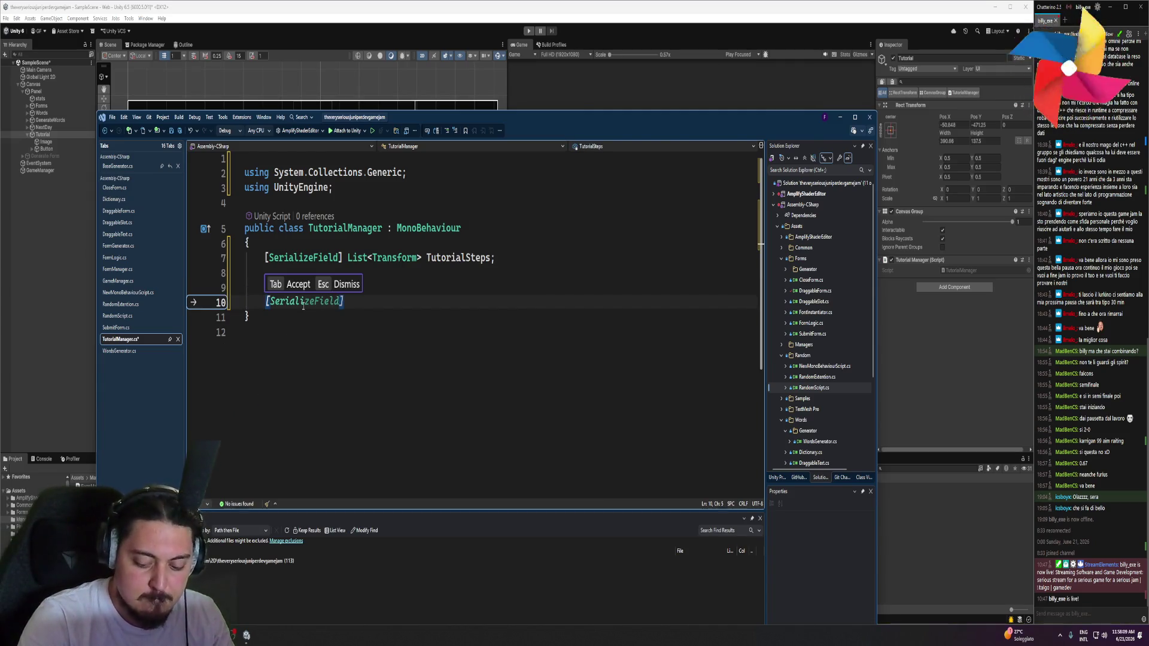
Declare an empty public void NextTutorial() method in TutorialManager
text(pub)
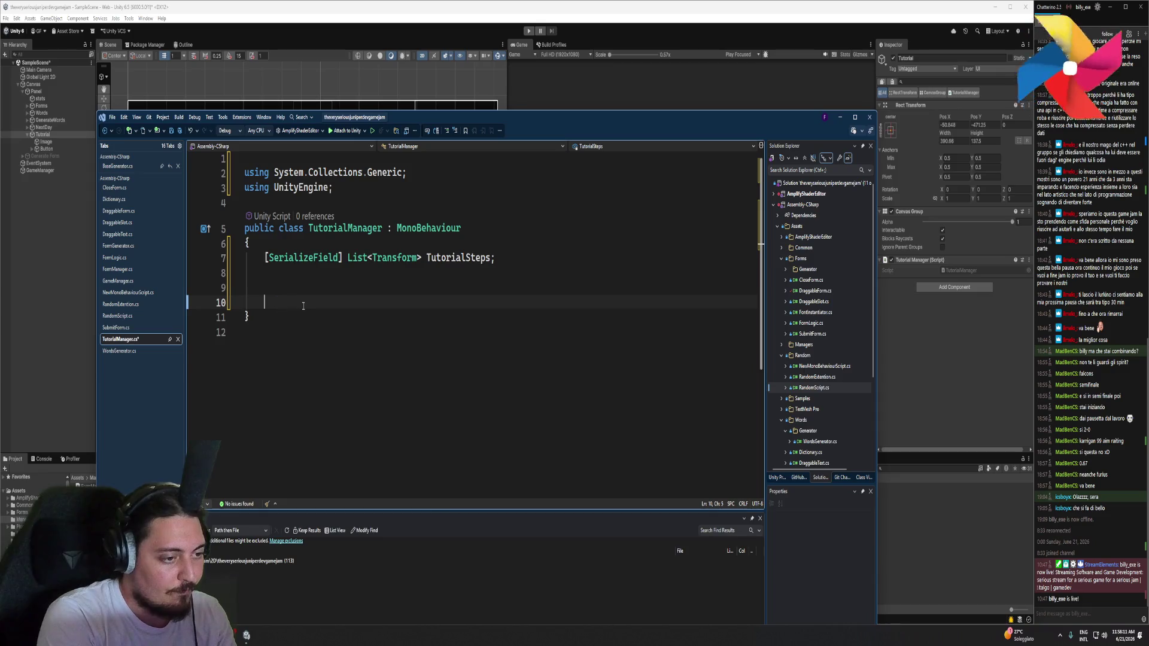
text(lic v)
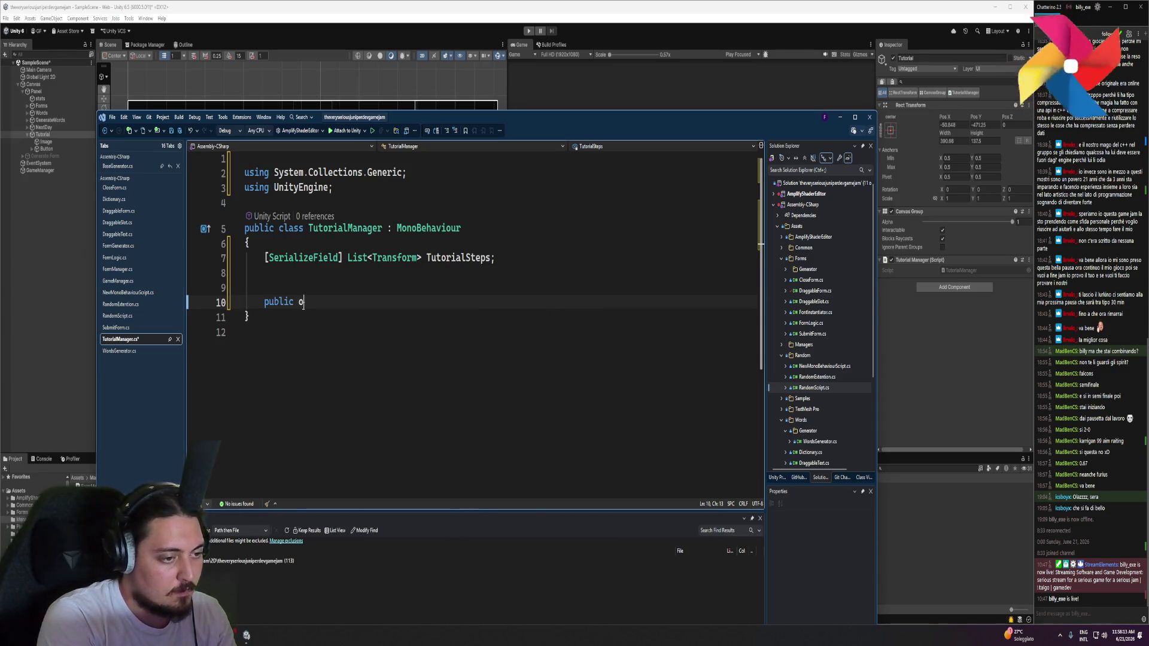
text(oid Nex)
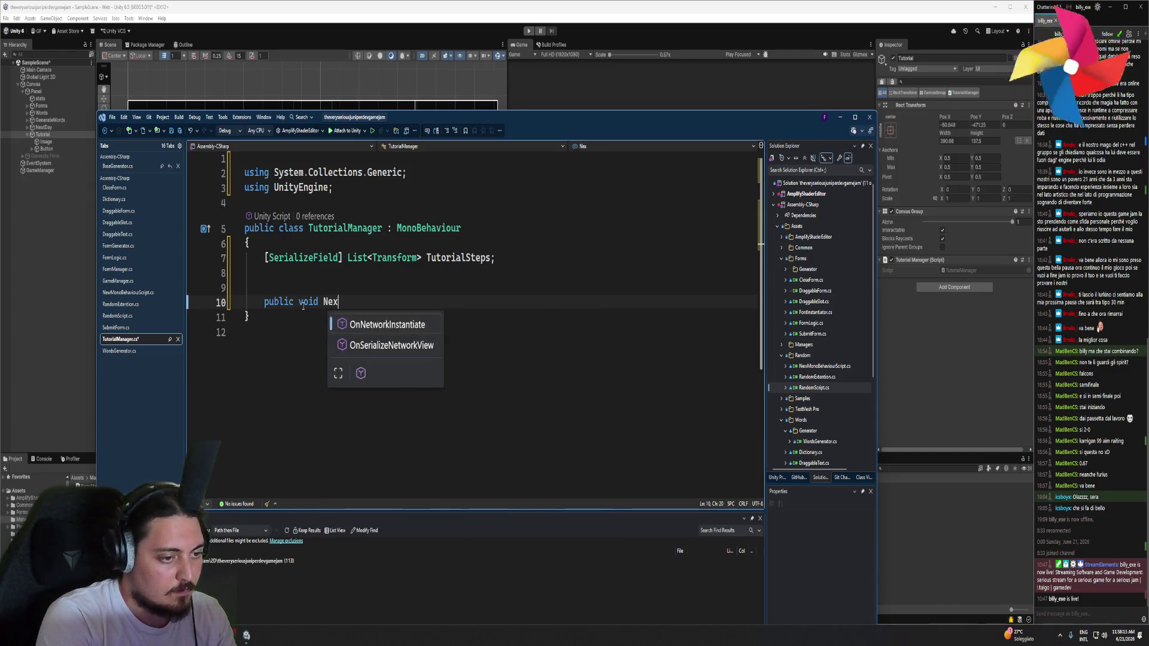
text(tTutorial)
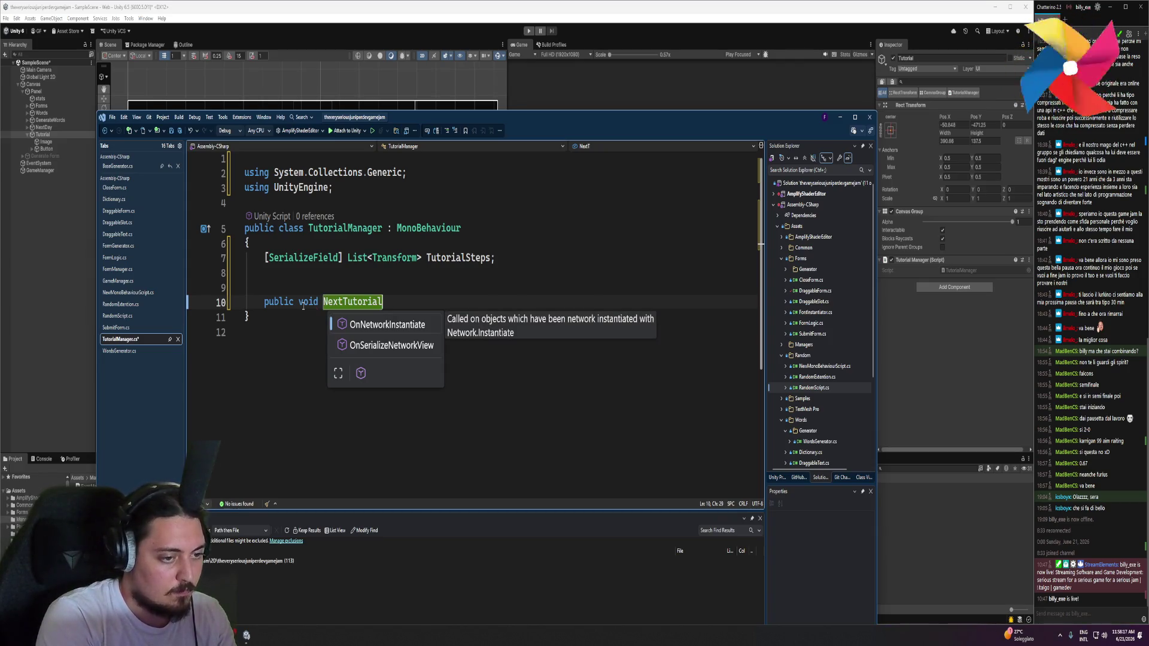
key(Escape)
text(() {)
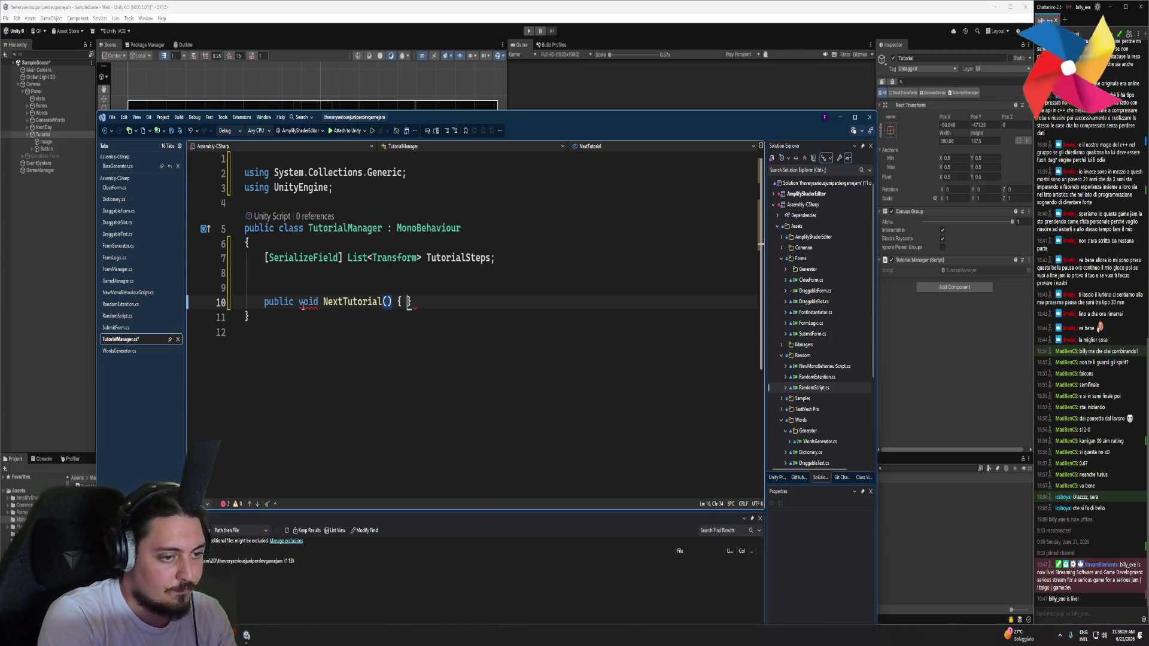
key(Return)
Add an int stepCount = 0 field below the TutorialSteps field
click(324, 287)
click(330, 277)
text(int step)
key(Tab)
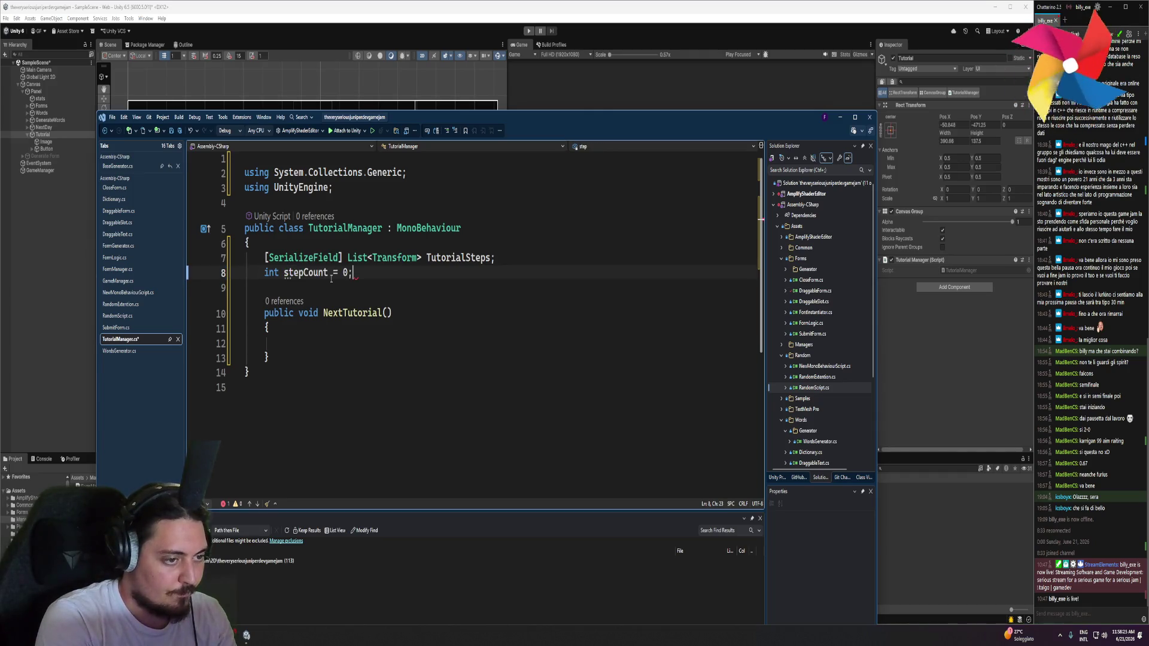
Create a Start method stub above NextTutorial using IntelliSense
click(305, 342)
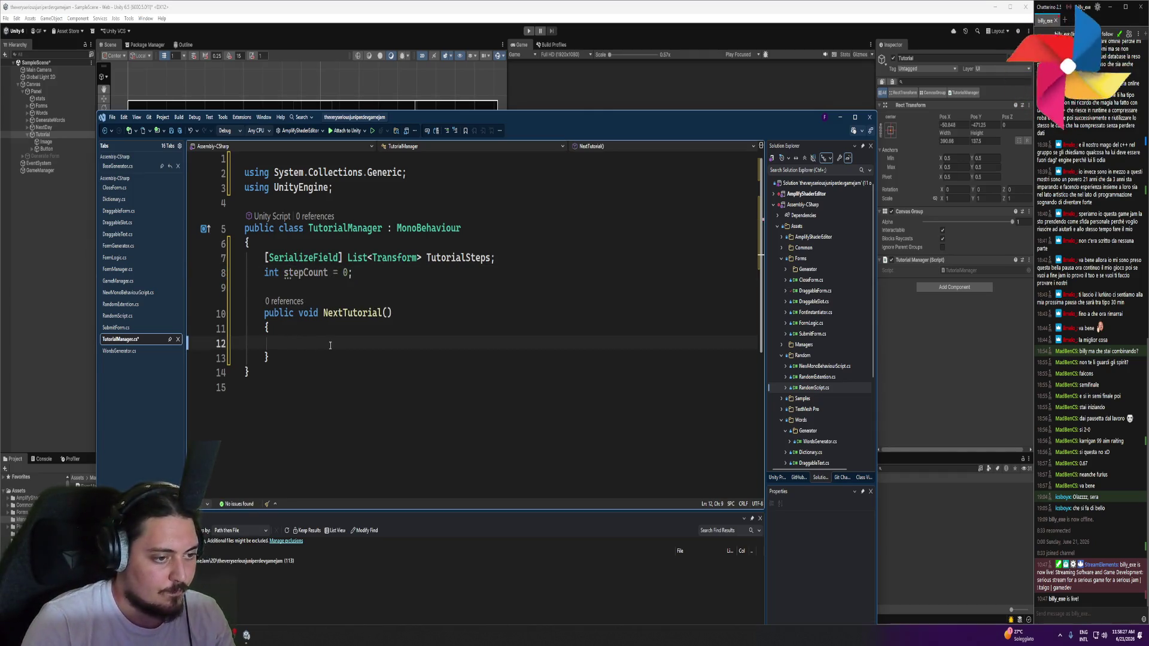
click(320, 292)
key(Return)
key(Return)
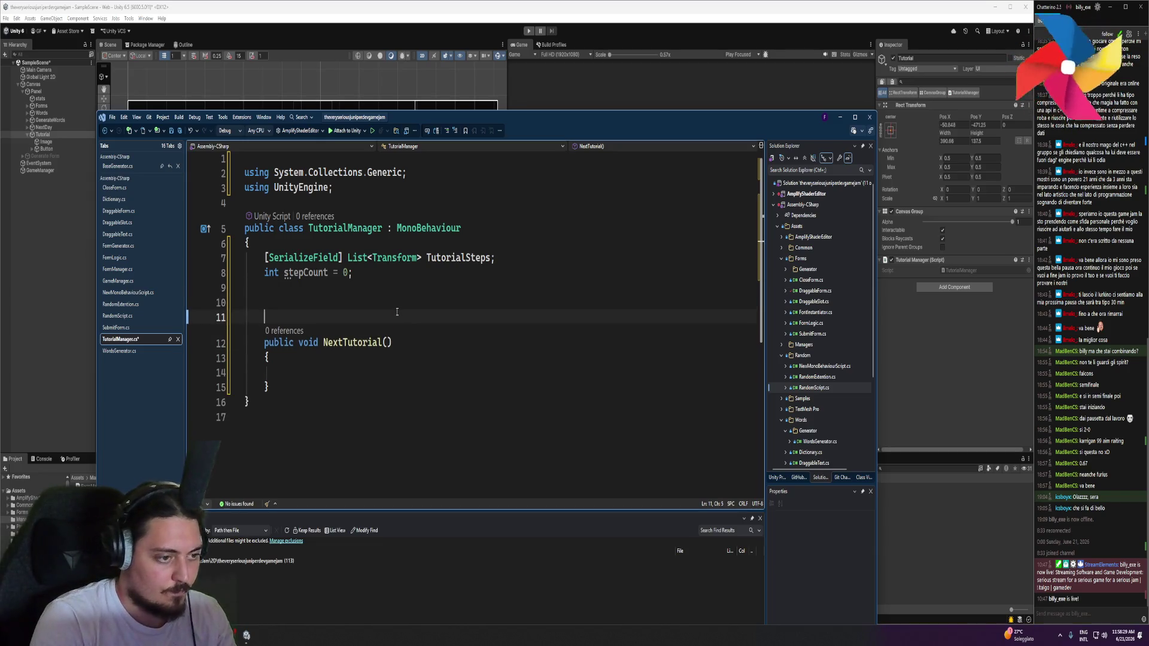
key(Up)
text(start)
key(Tab)
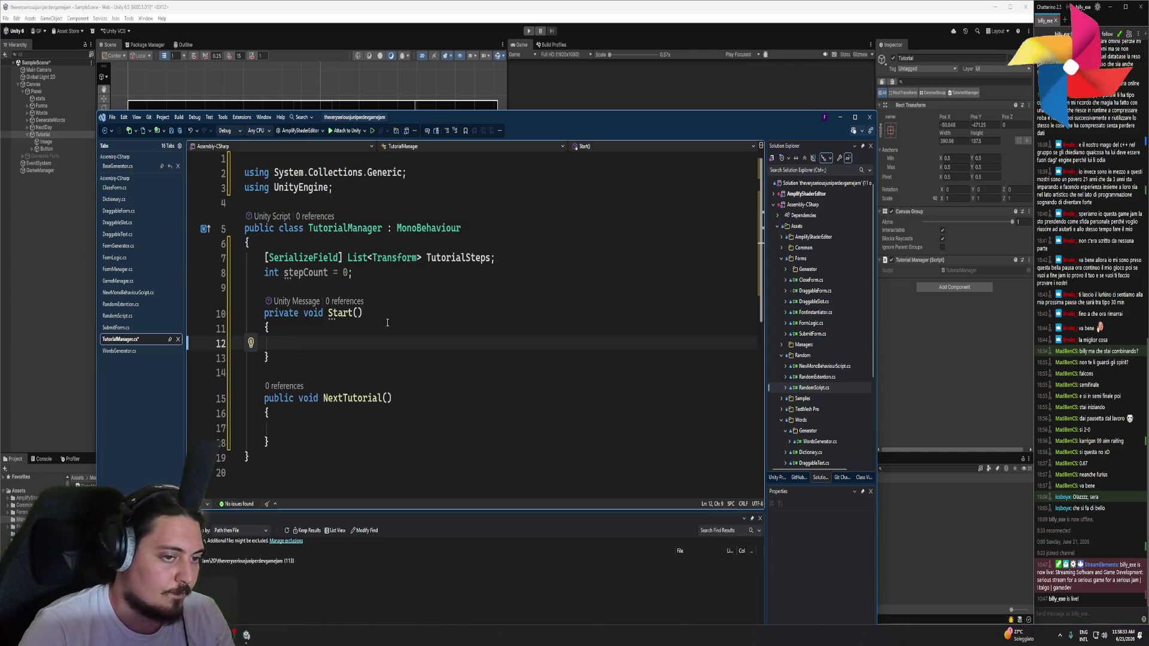
Call NextTutorial(); inside Start, then begin a var step = TutorialSteps line in NextTutorial
text(var ste)
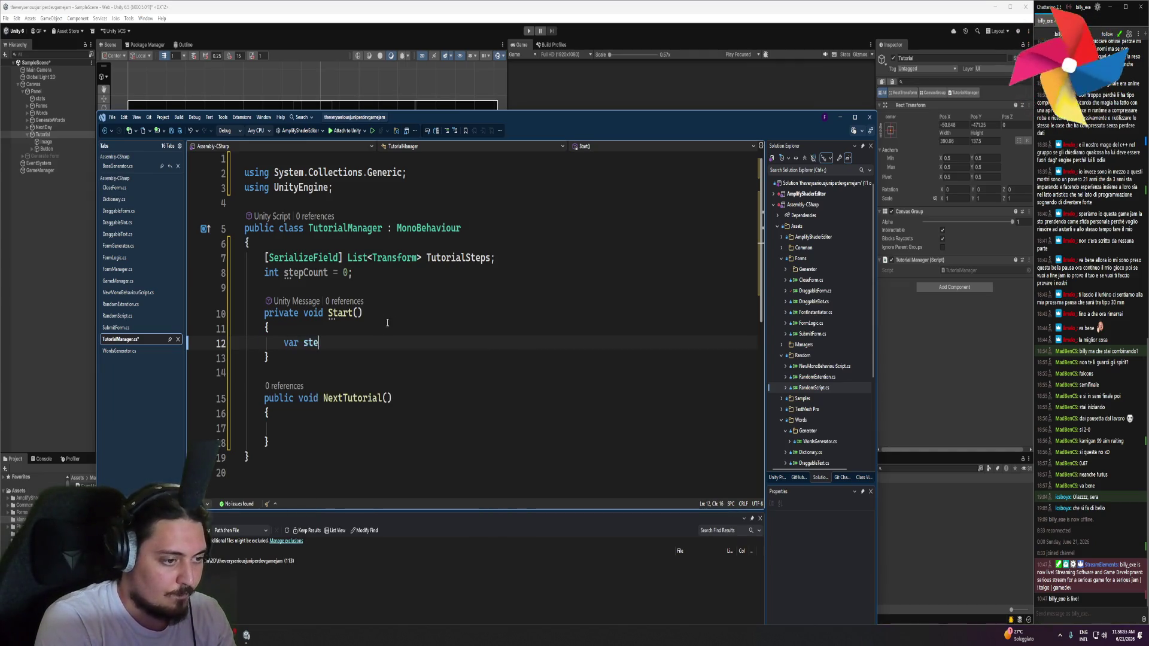
key(BackSpace)
key(BackSpace)
key(BackSpace)
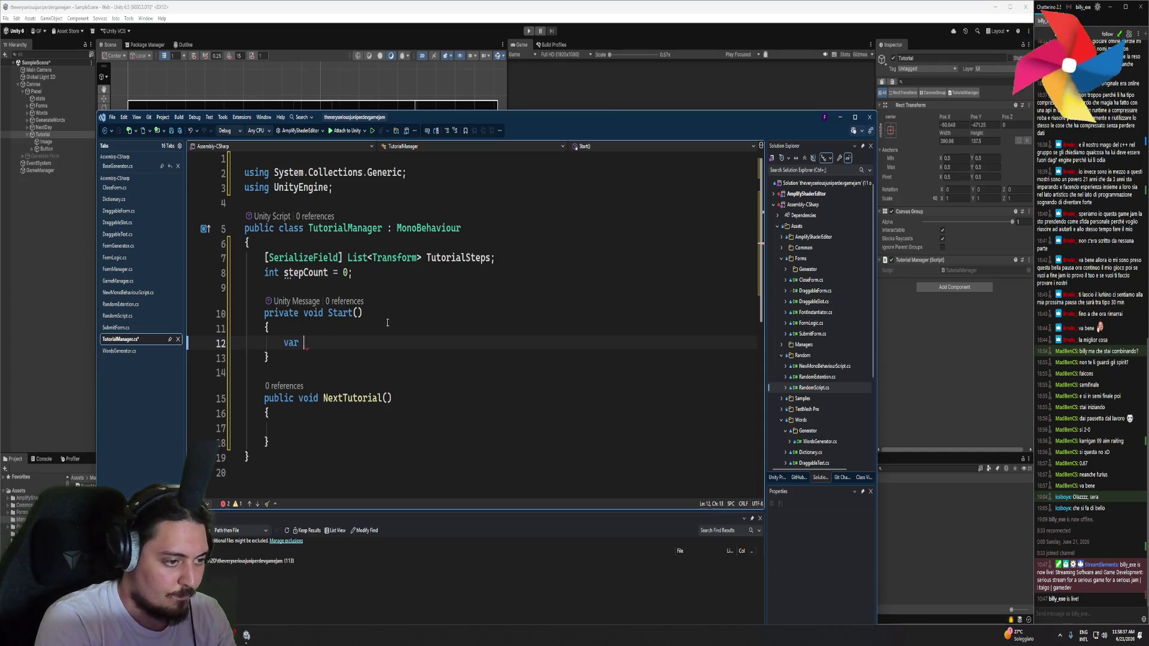
key(BackSpace)
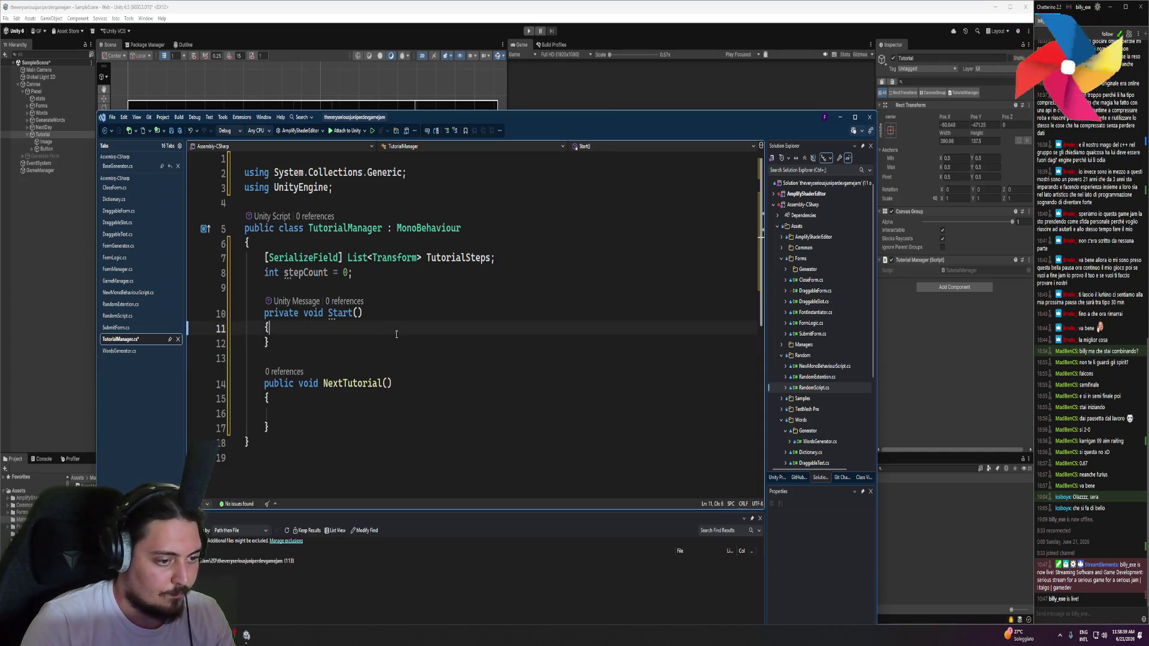
key(Return)
text(Next)
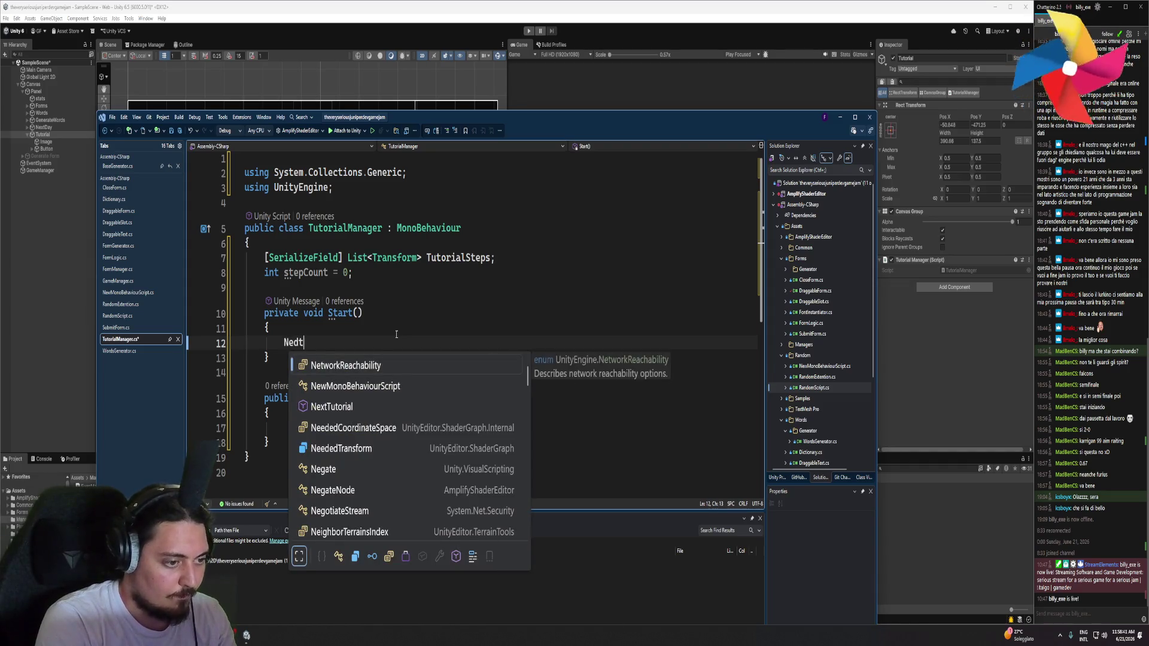
text(T)
key(Tab)
text(();)
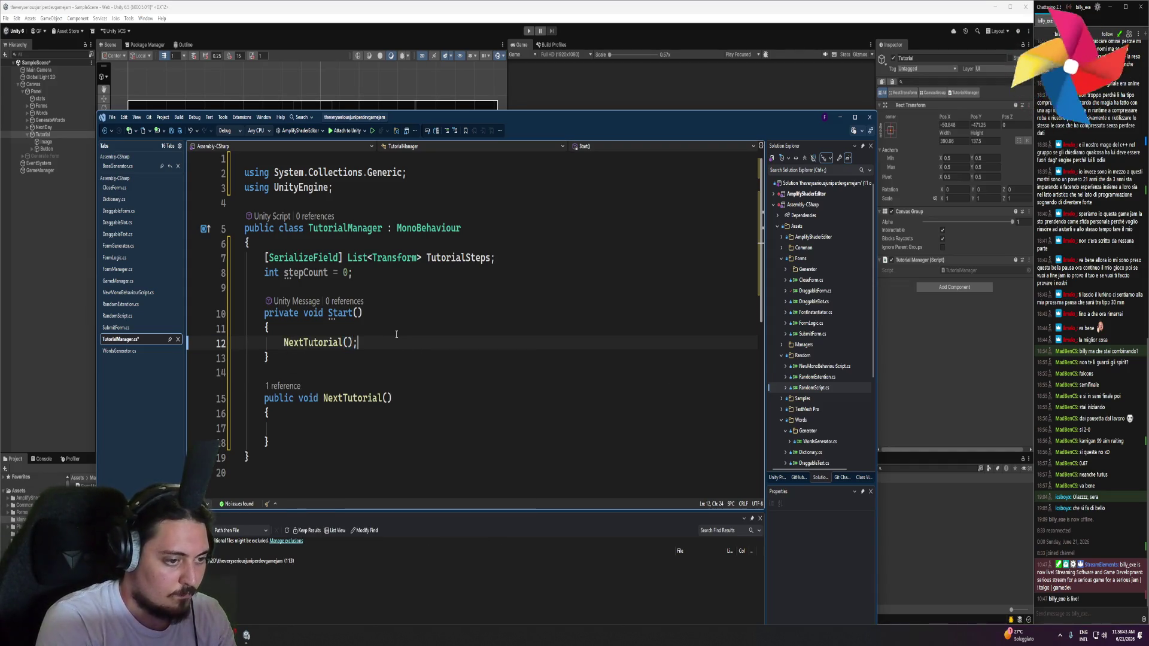
click(356, 427)
text(var st)
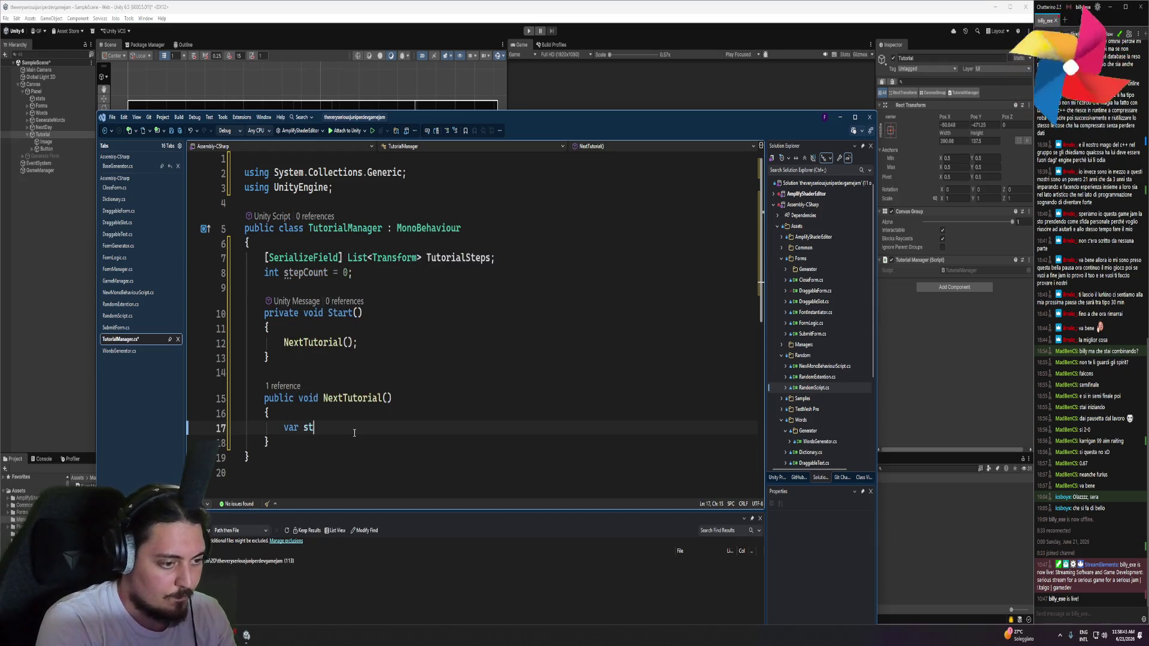
text(ep = Tutorial)
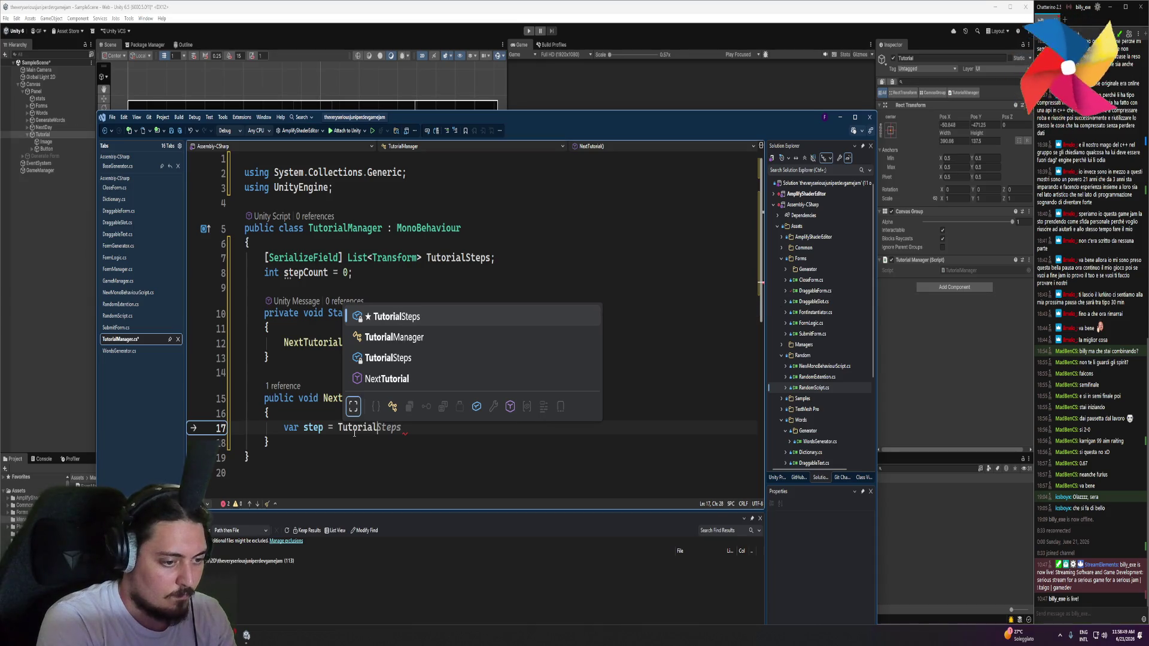
text(Steps.ge)
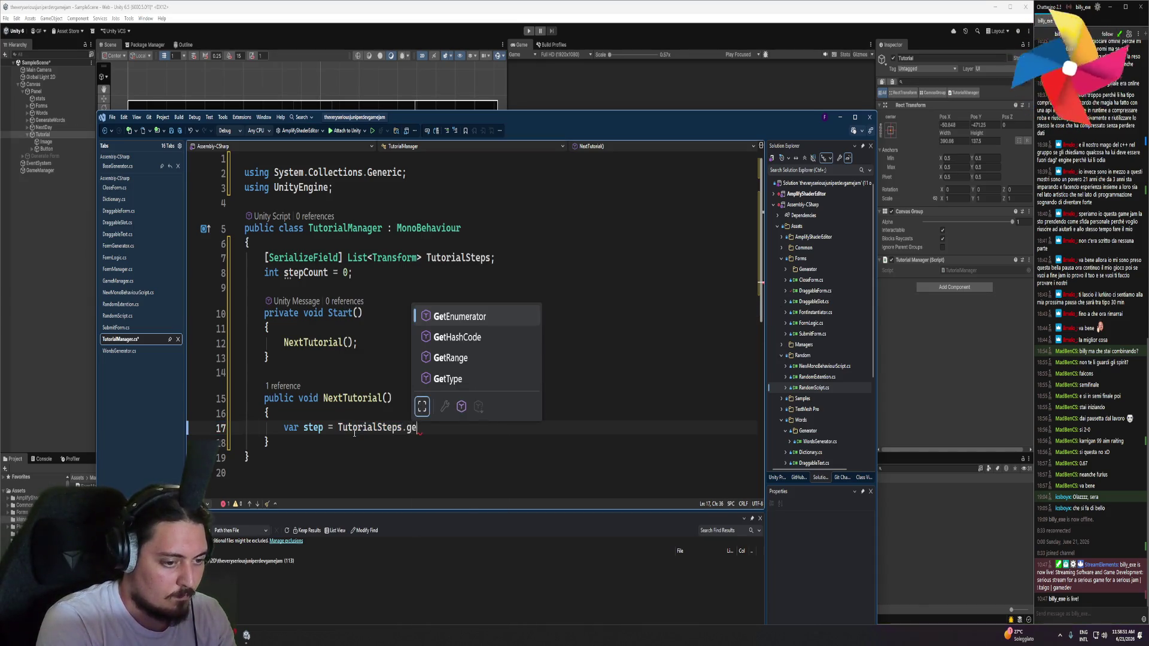
Complete the line in NextTutorial as var step = TutorialSteps[stepCount];
key(BackSpace)
key(BackSpace)
text(i)
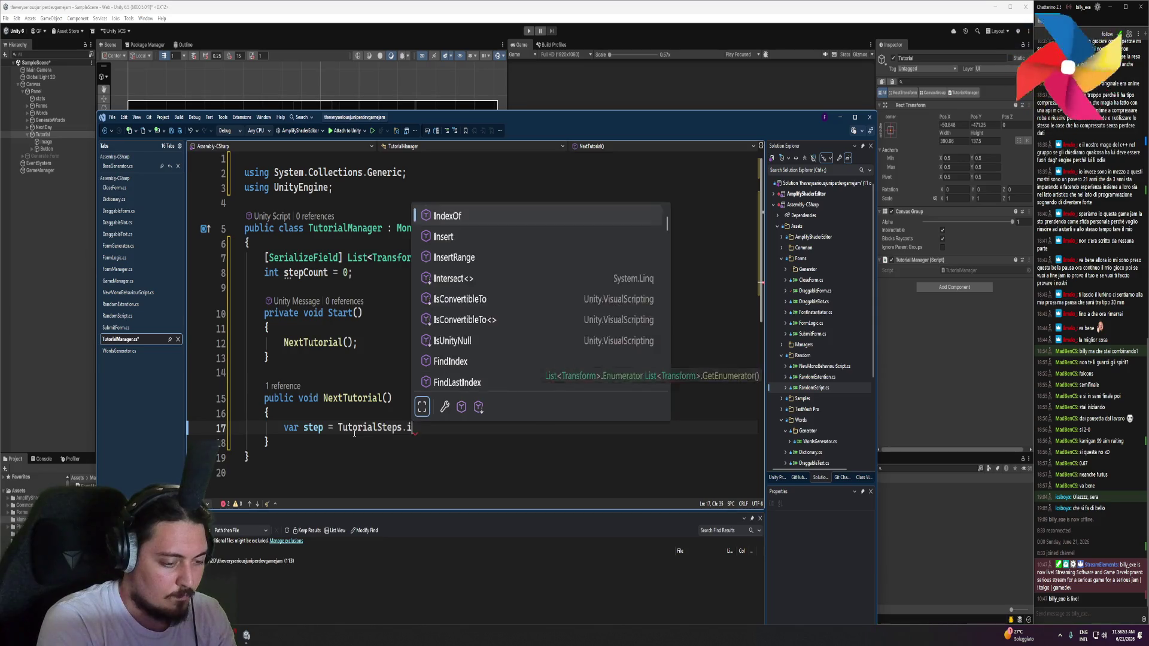
text(nde)
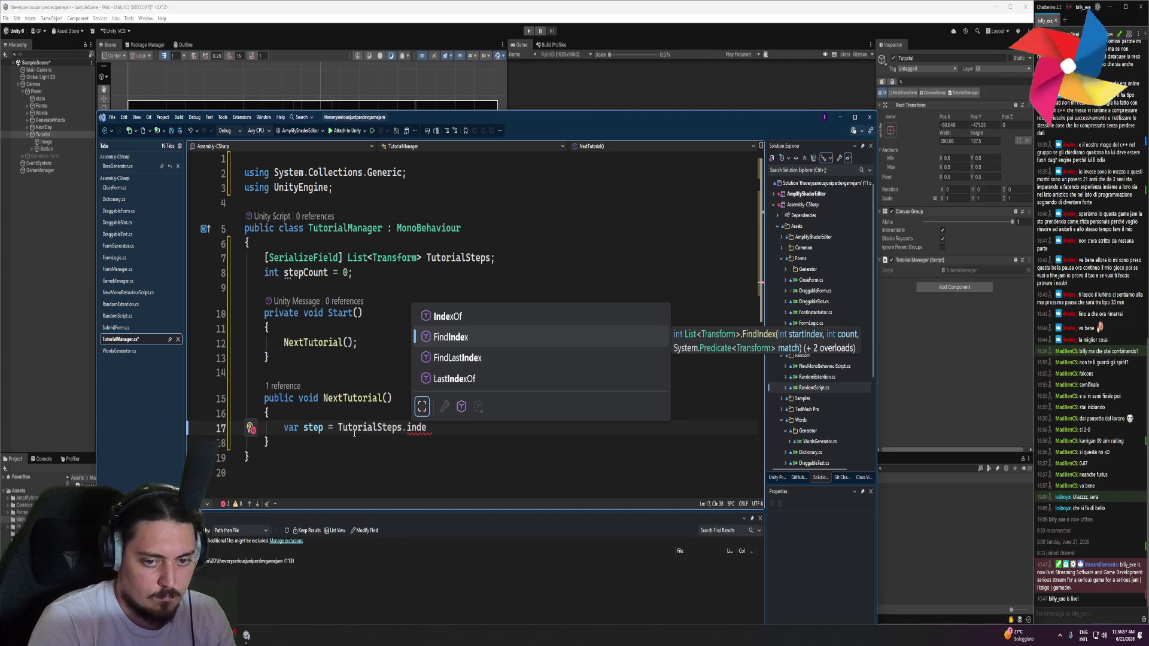
key(BackSpace)
key(BackSpace)
key(BackSpace)
text([stepCount)
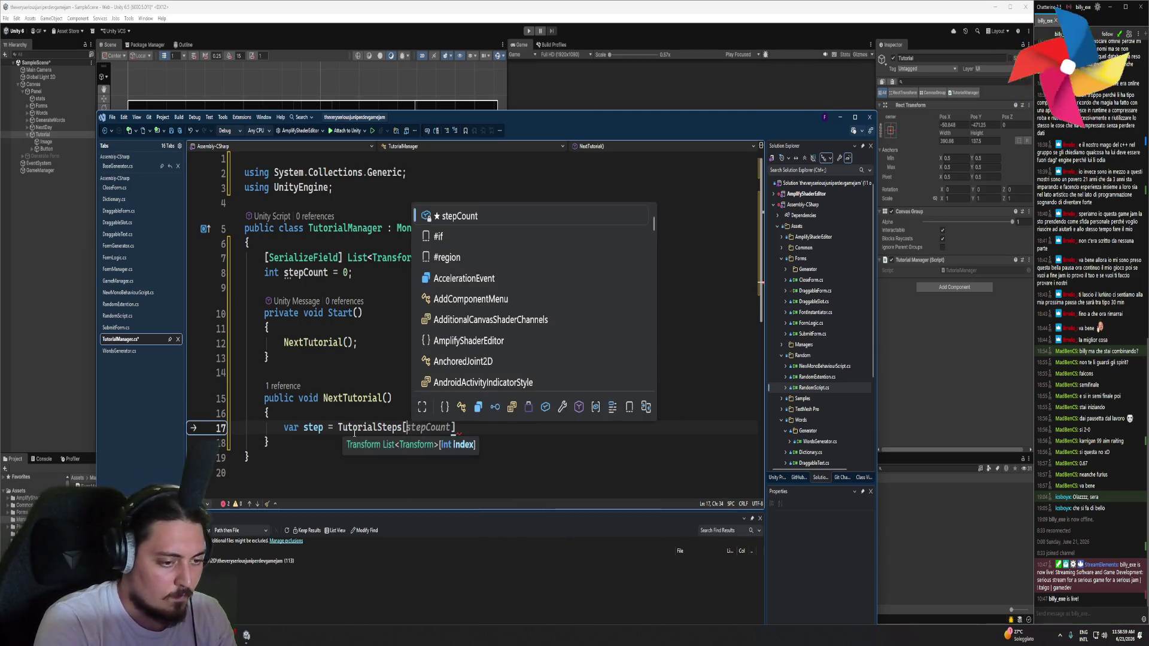
text(];)
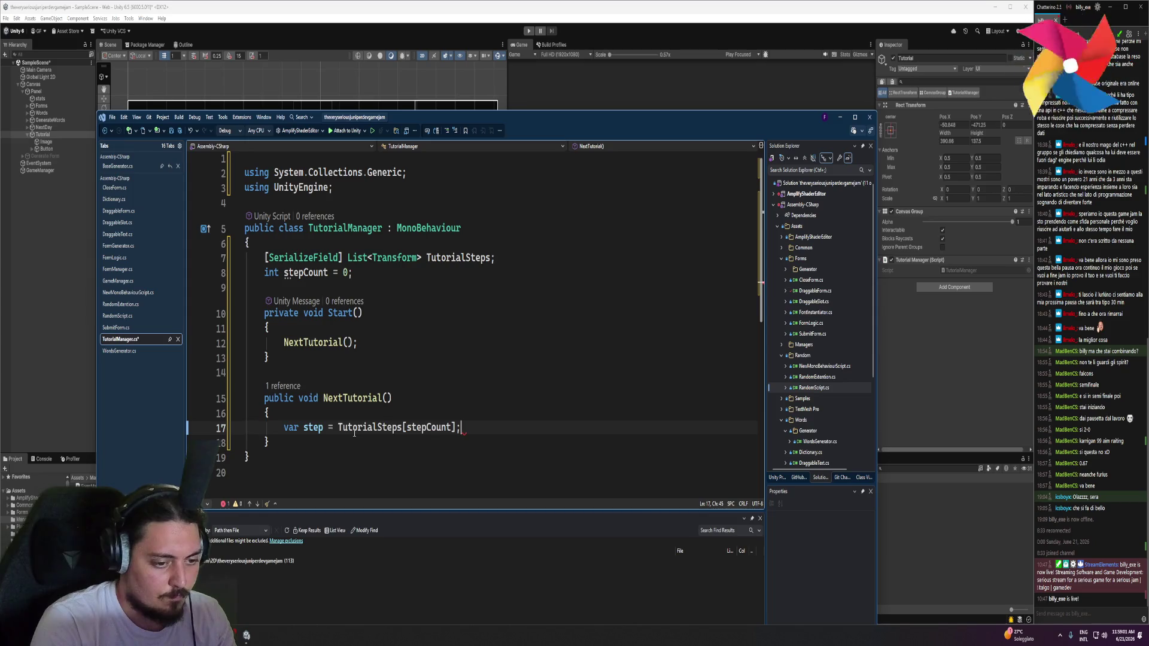
key(Return)
key(Return)
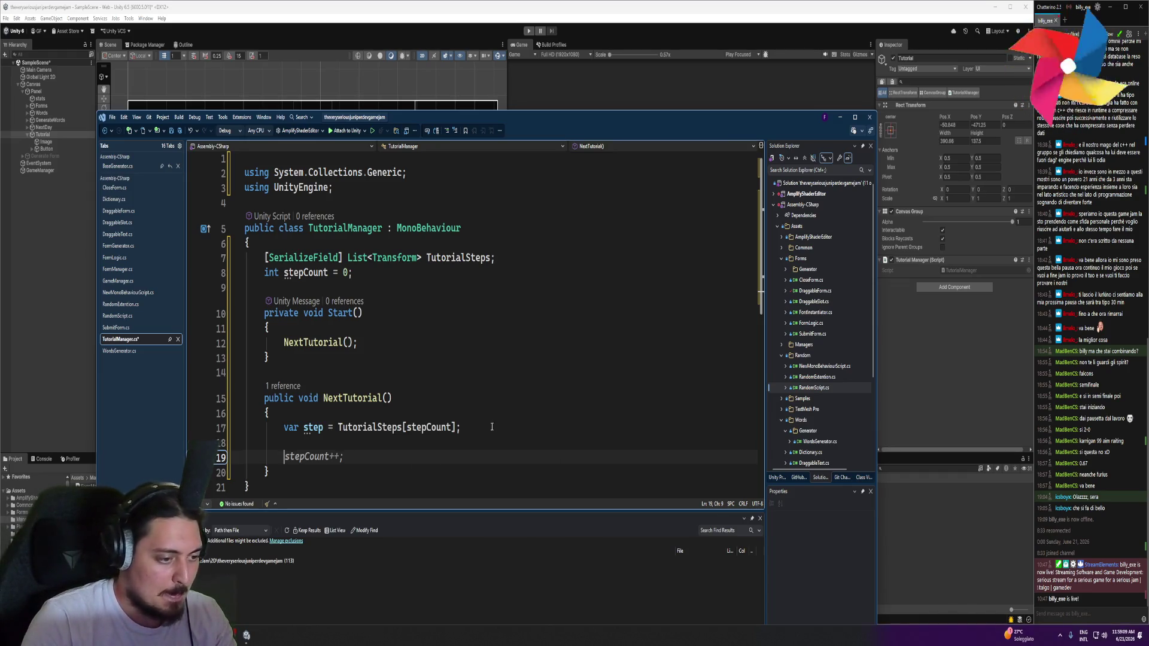
Start a new public void method declaration below NextTutorial
scroll(340, 456, down, 3)
click(280, 341)
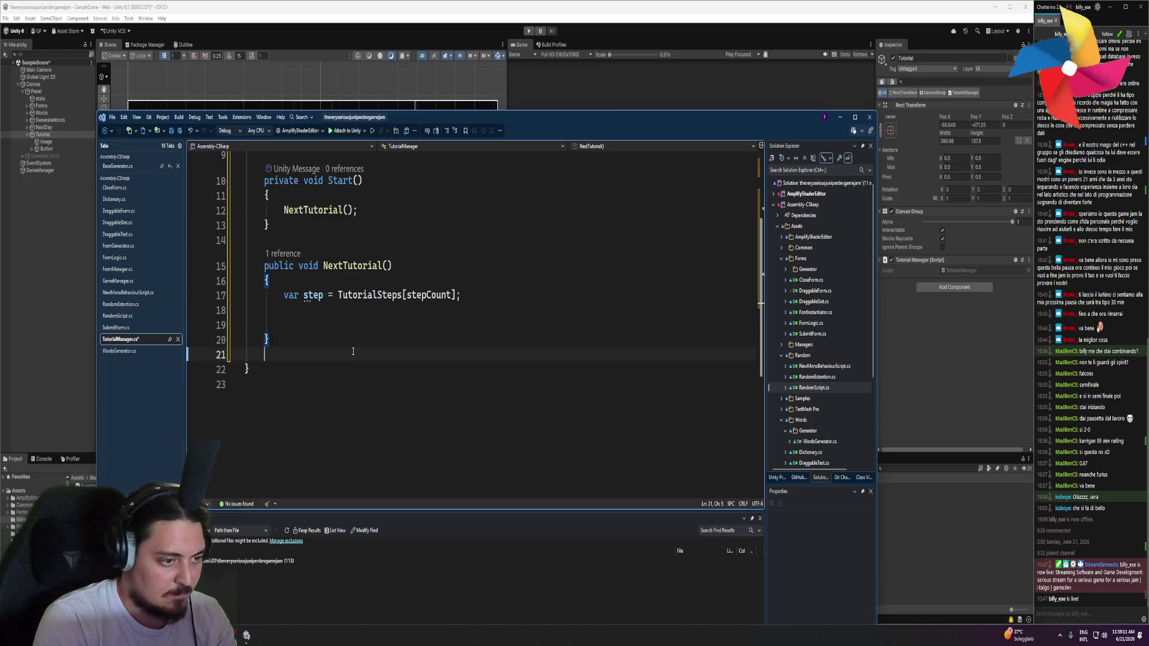
key(Return)
key(Return)
text(public)
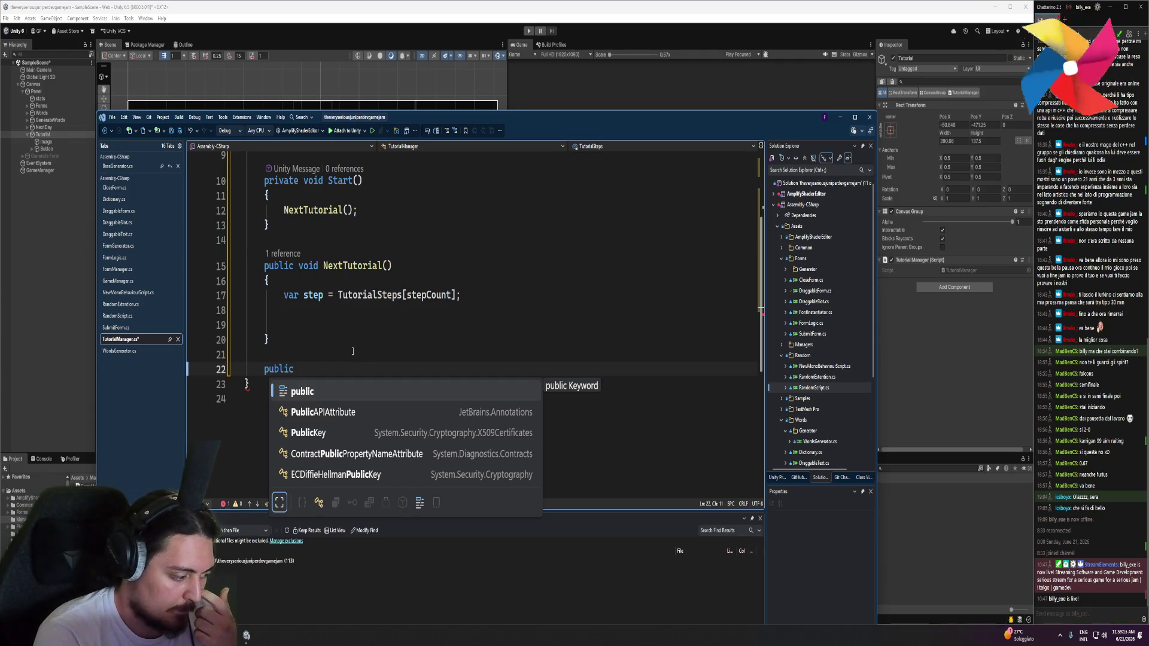
text( void)
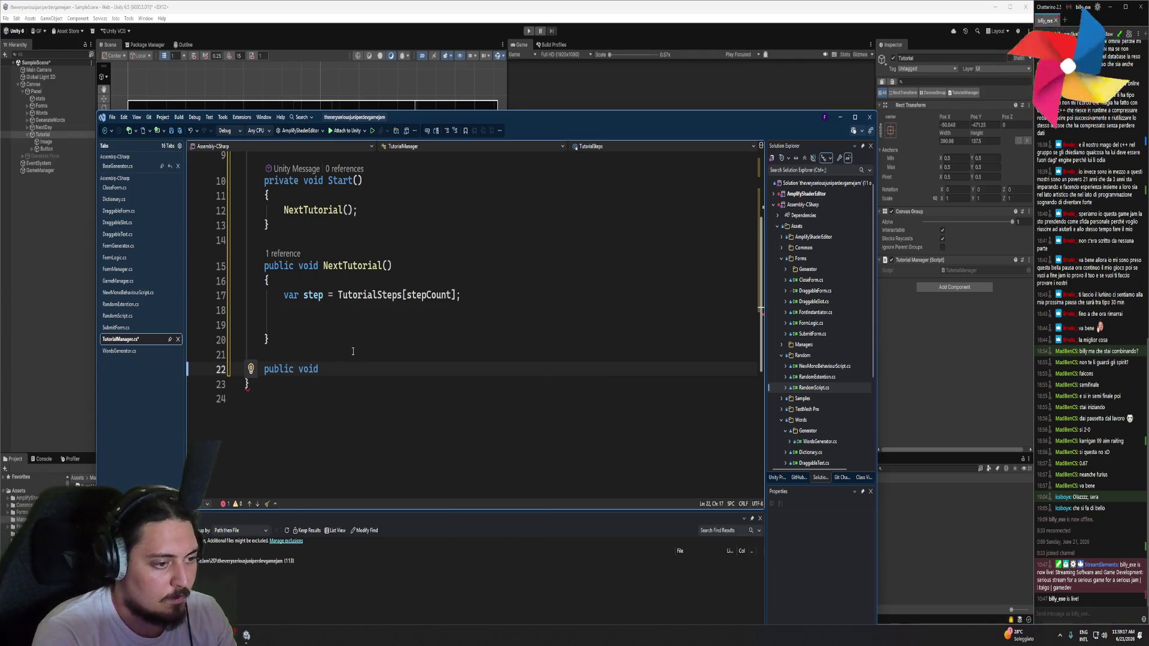
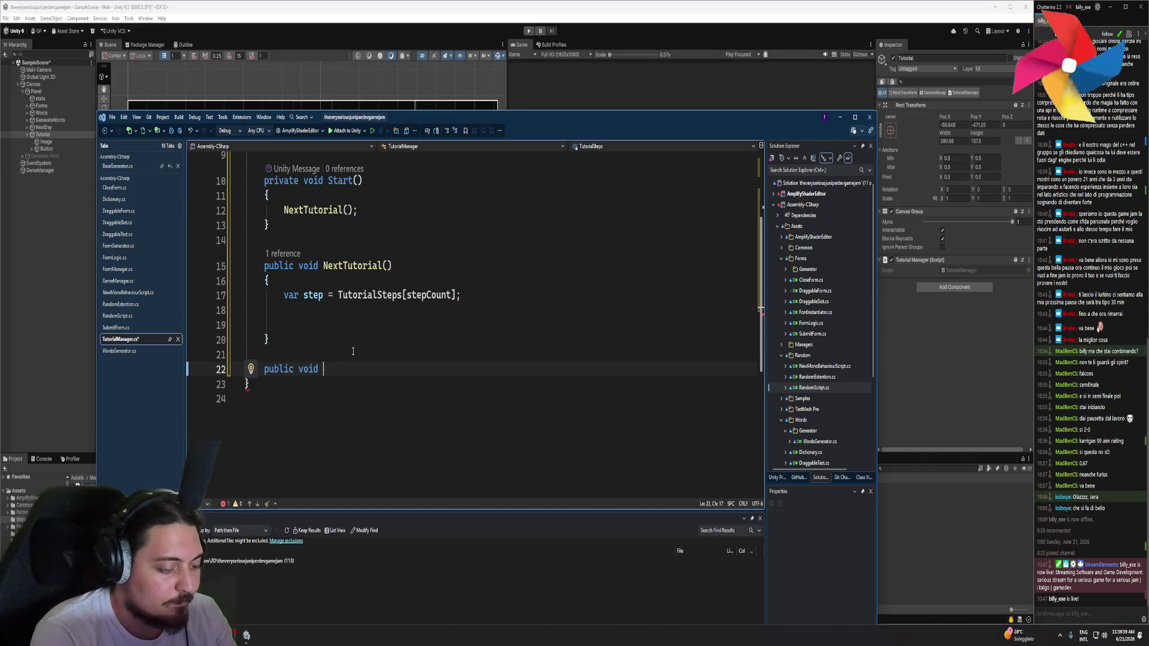
Add an empty ShowText(Transform text) method after NextTutorial and save TutorialManager.cs
text(ShowText())
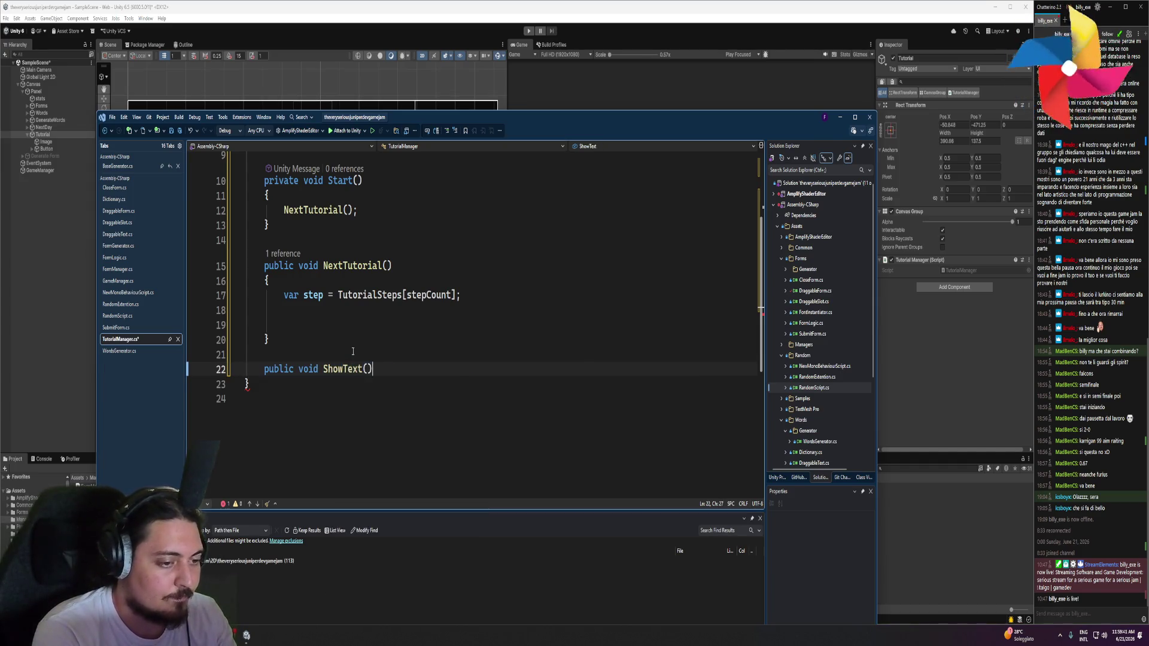
key(Return)
text({)
key(Return)
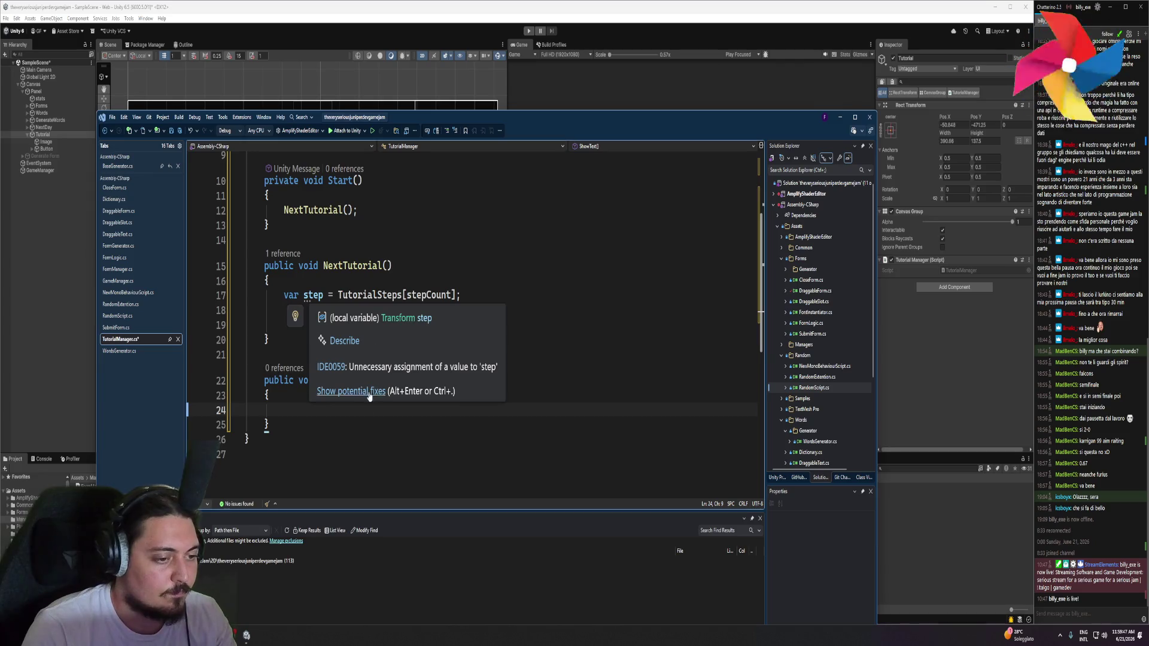
click(369, 380)
text(Transfor)
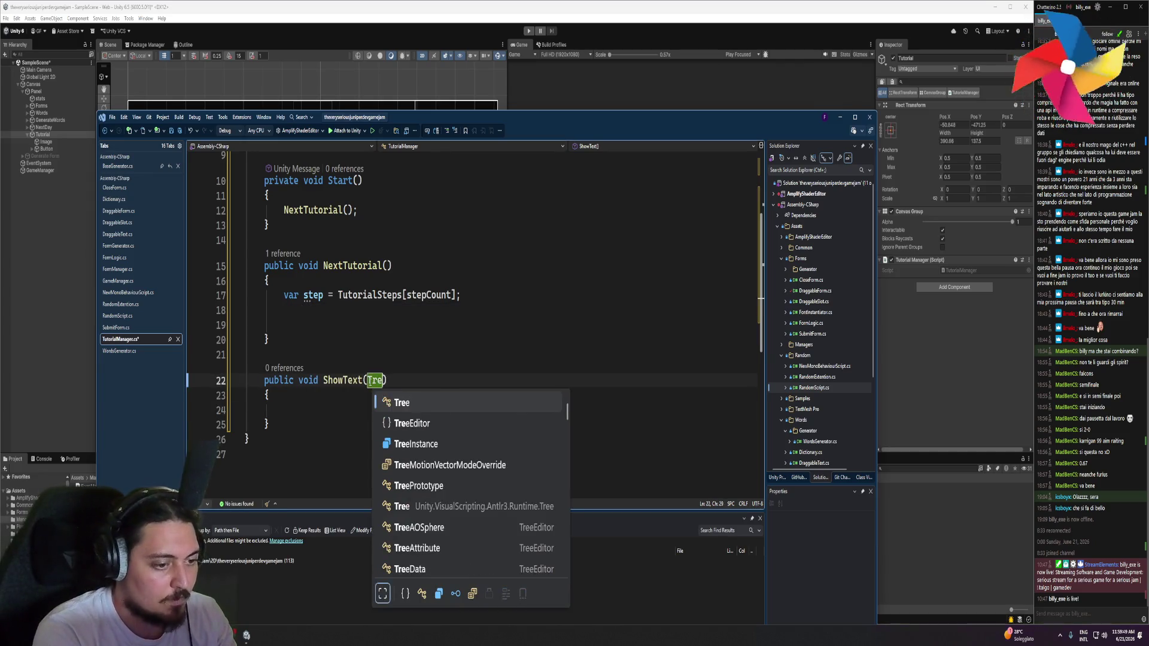
text(m text)
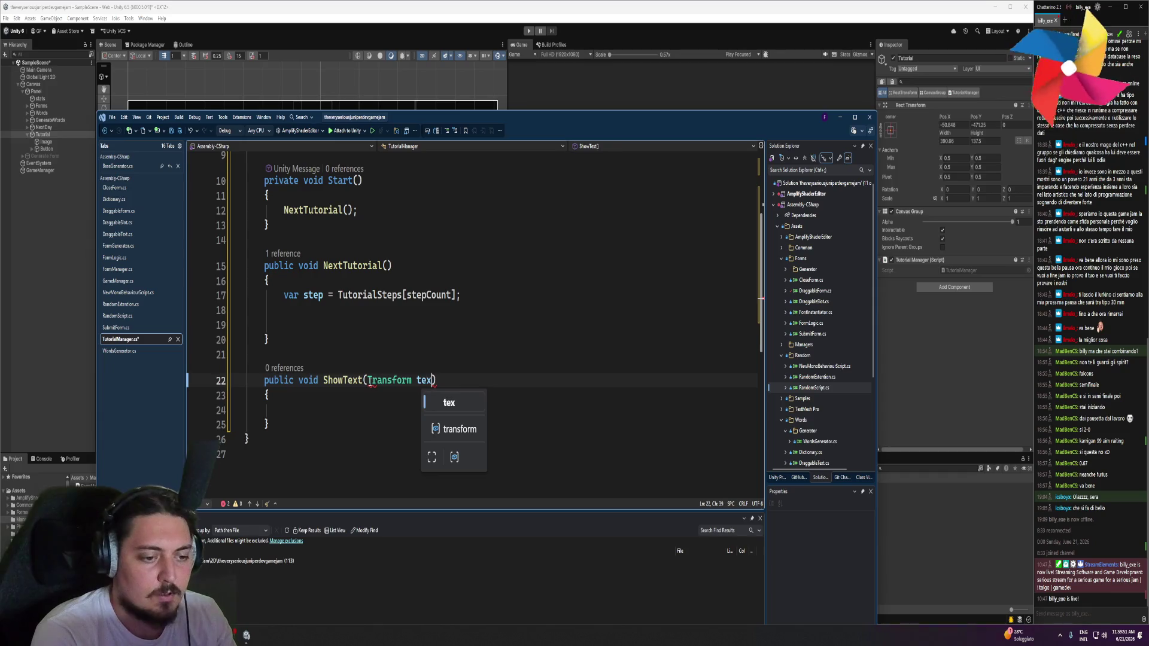
key(Down)
key(Down)
key(ctrl+s)
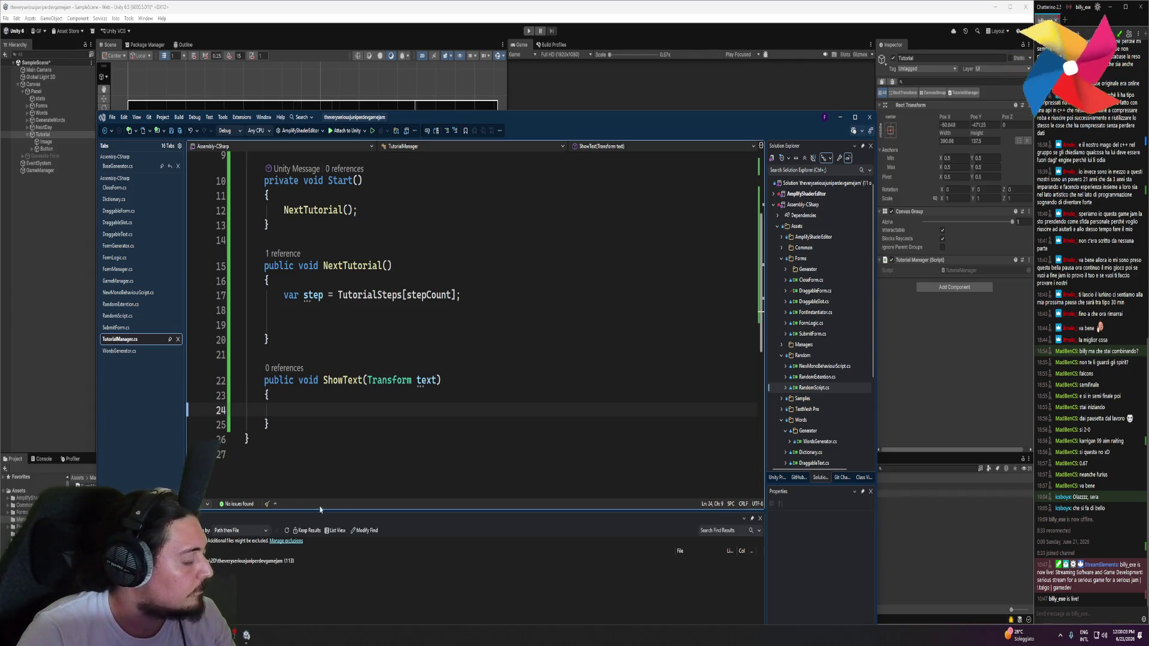
click(316, 415)
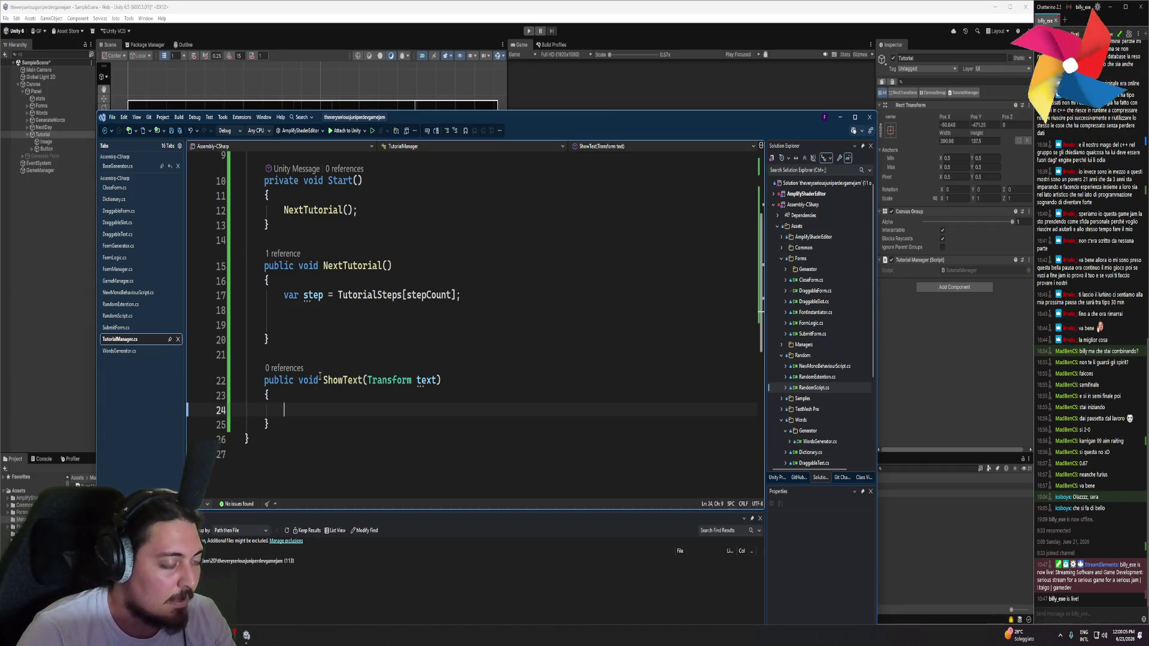
drag(505, 120, 502, 67)
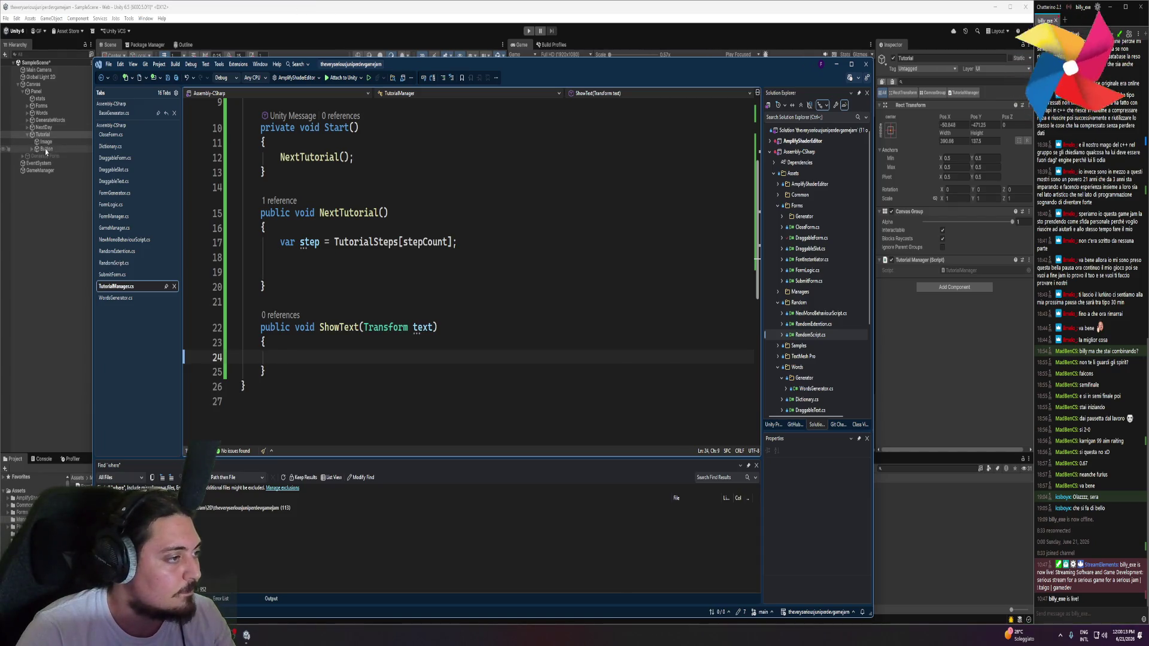
Back in Unity, expand NextDay in the Hierarchy and select Tutorial NextDay
click(29, 129)
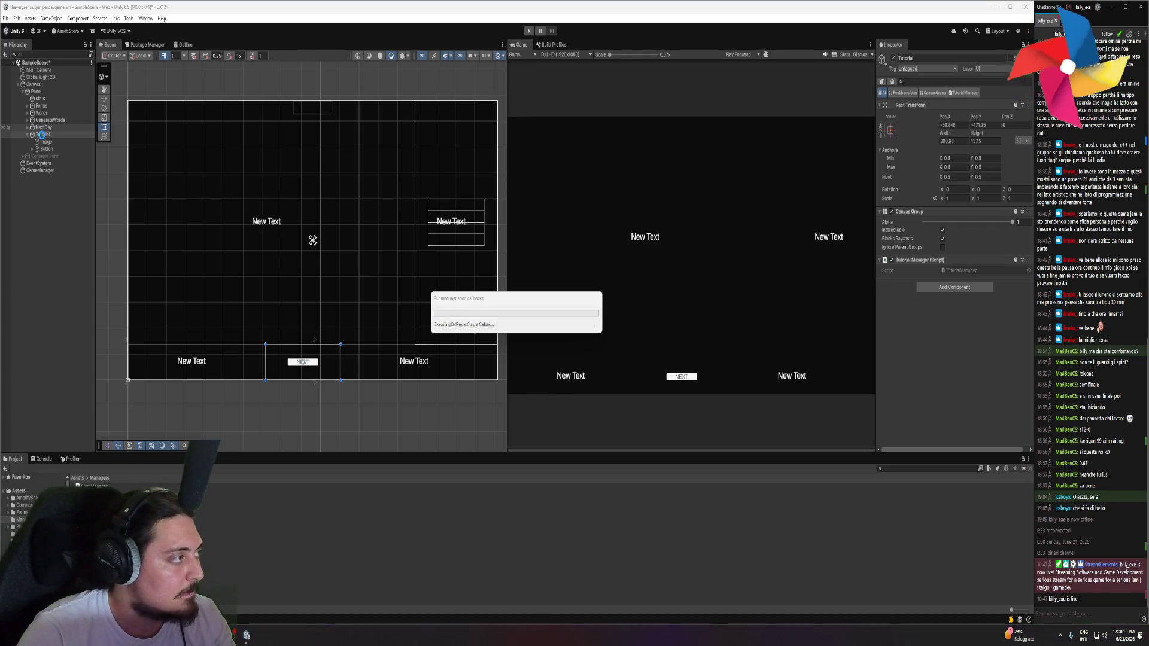
click(28, 128)
click(33, 142)
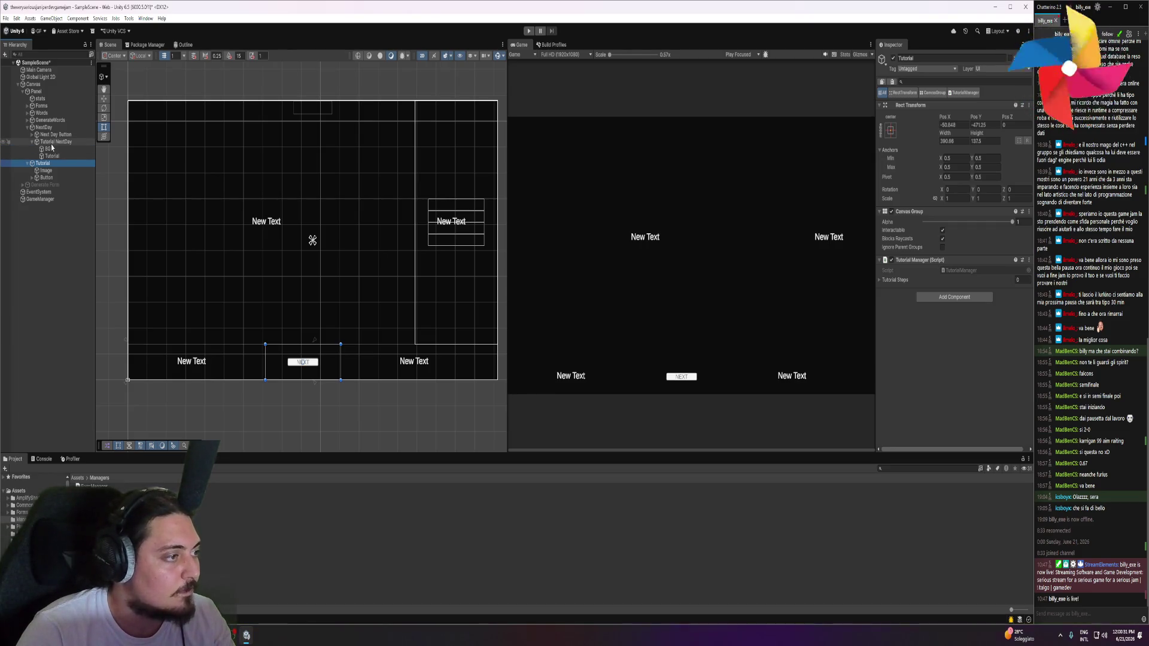
click(52, 144)
Create a new Tutorial folder inside Assets/Managers and open it
right_click(107, 496)
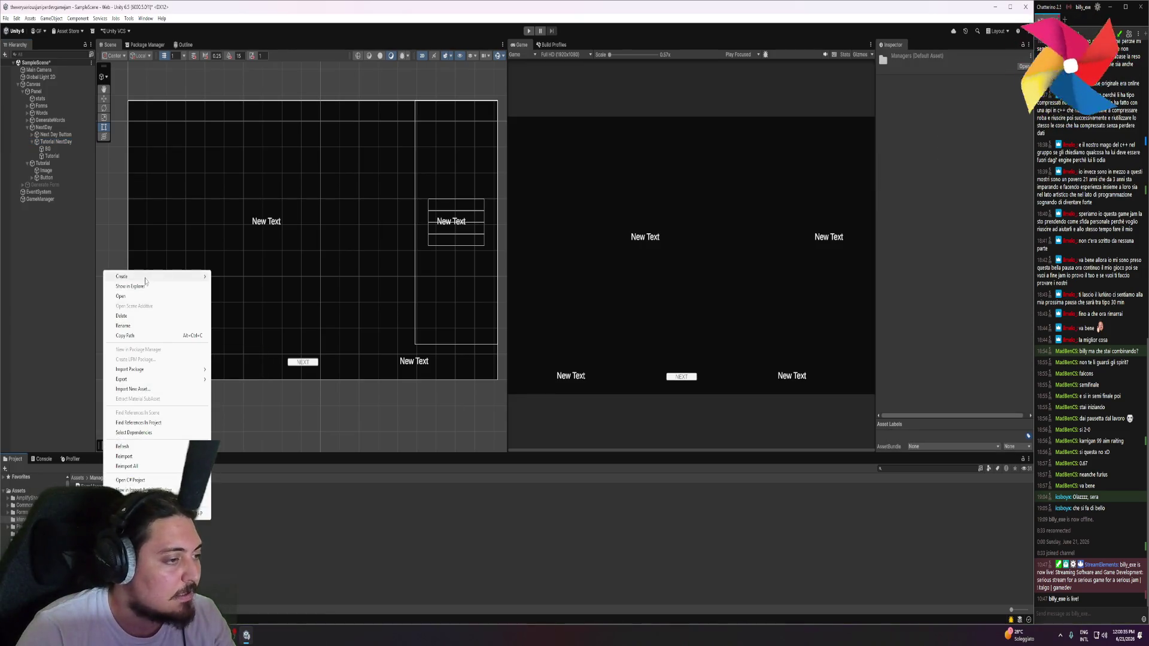
mouse_move(180, 277)
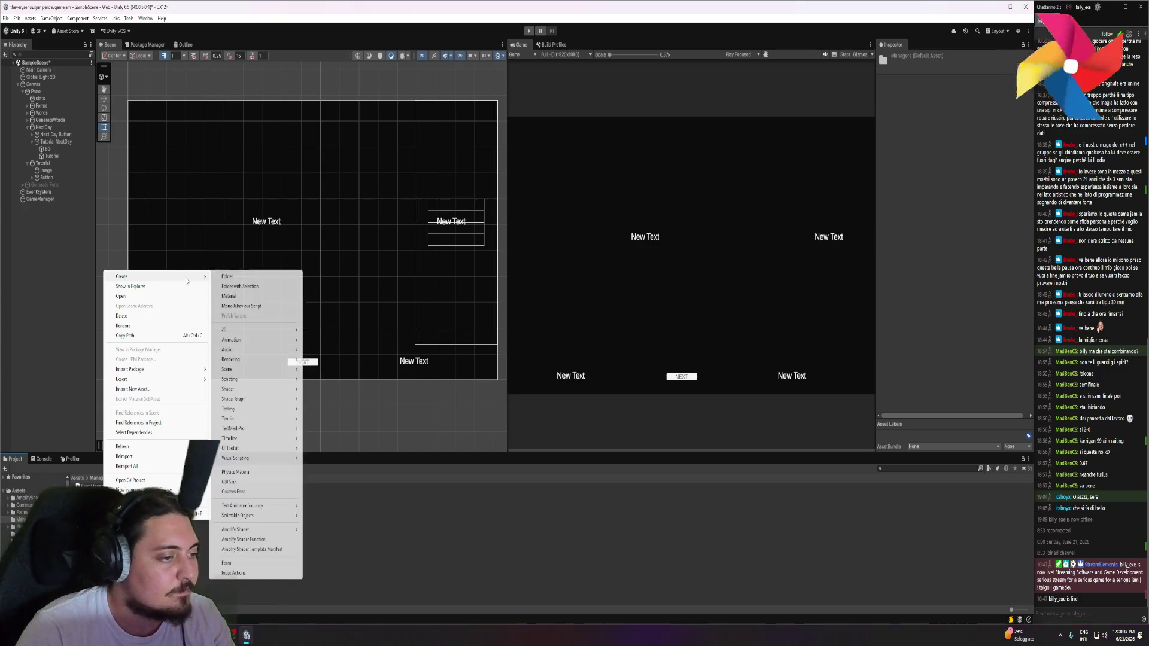
click(238, 279)
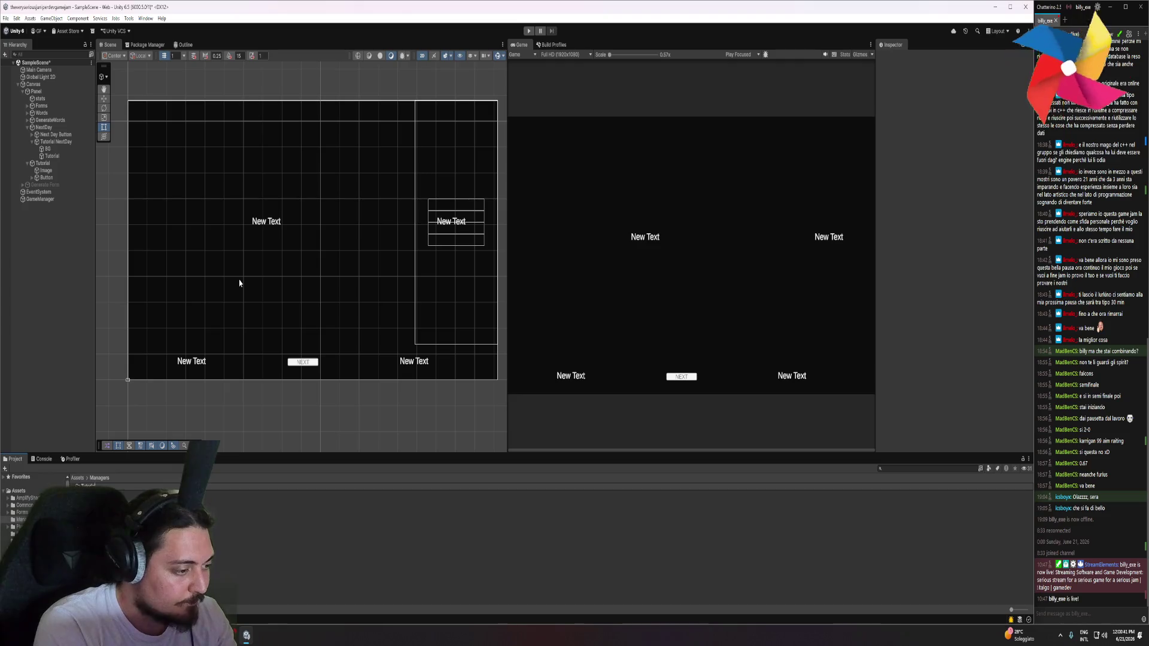
click(86, 486)
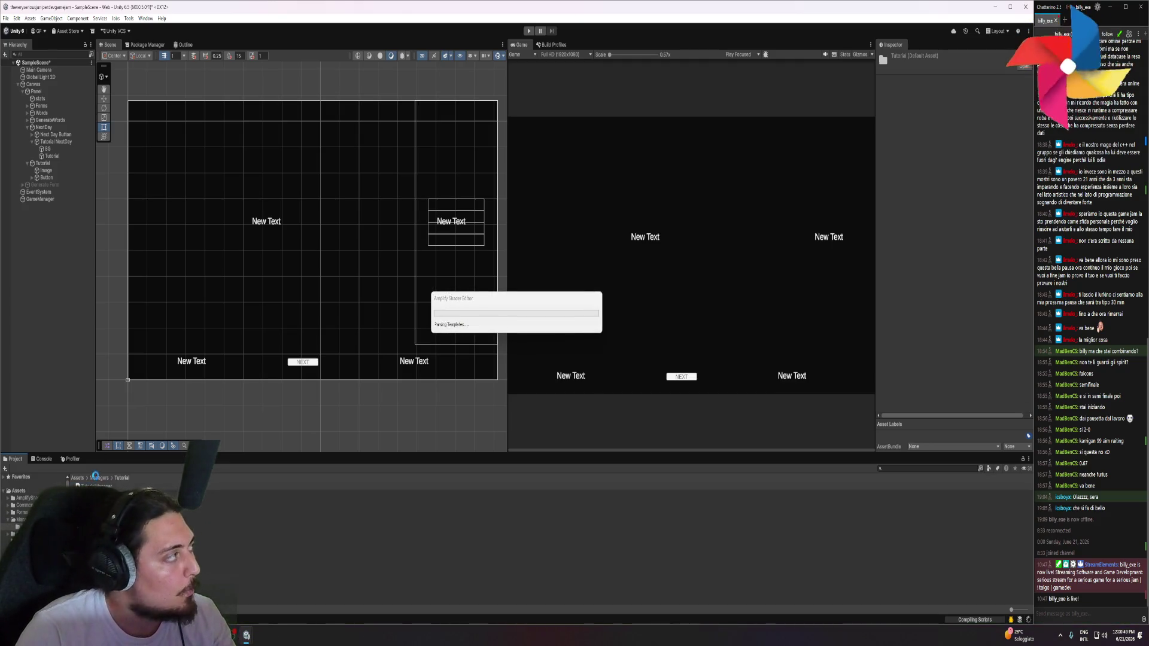
right_click(94, 526)
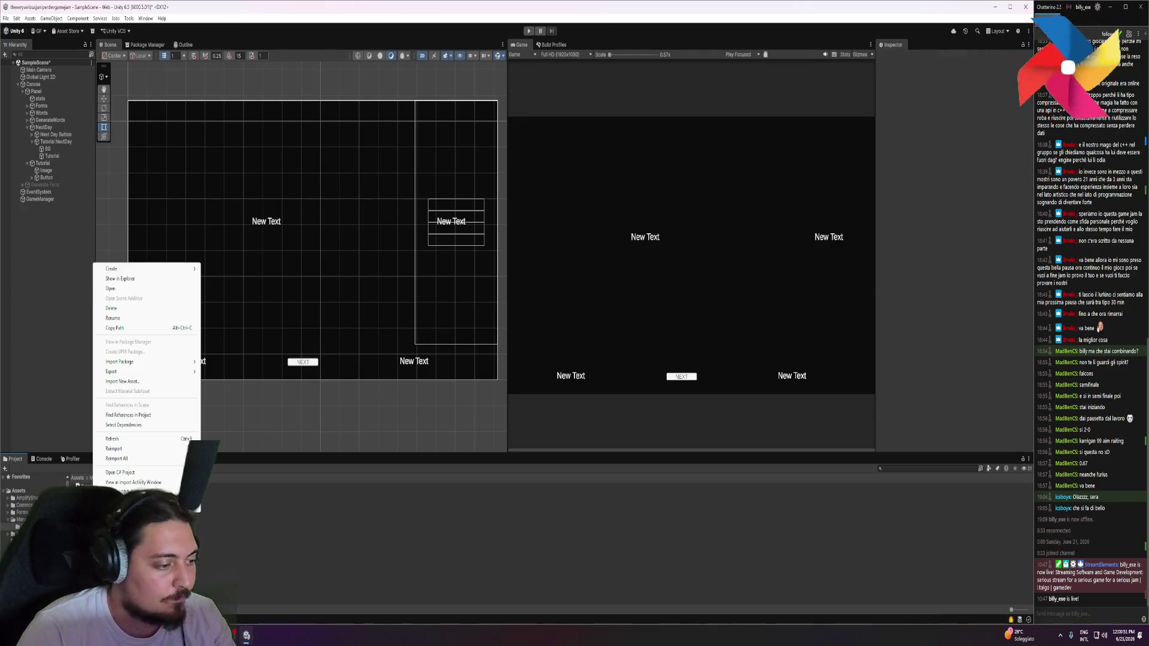
Create a TutorialStep MonoBehaviour script, attach it to Tutorial NextDay, and open it for editing
mouse_move(127, 270)
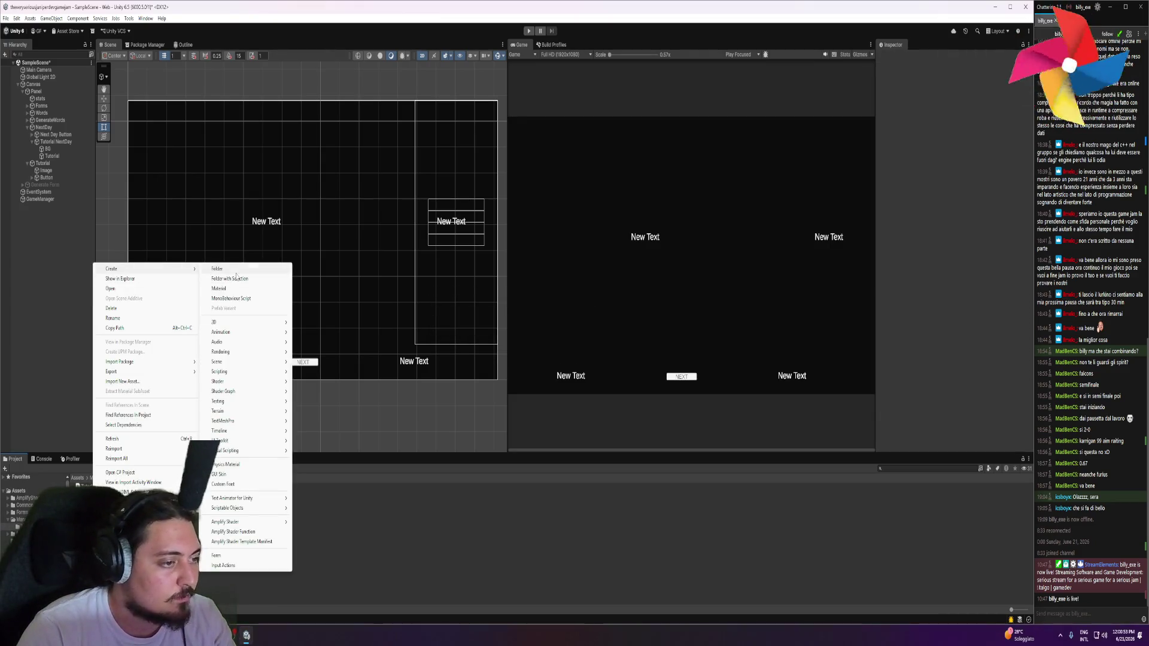
click(241, 299)
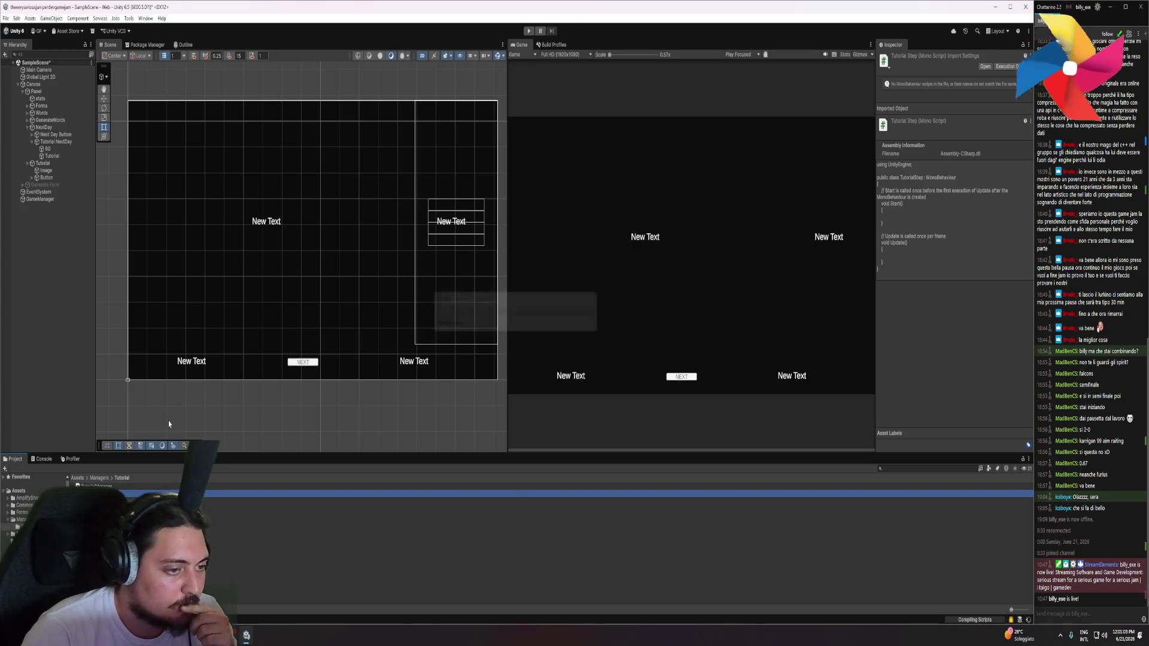
drag(96, 493, 53, 145)
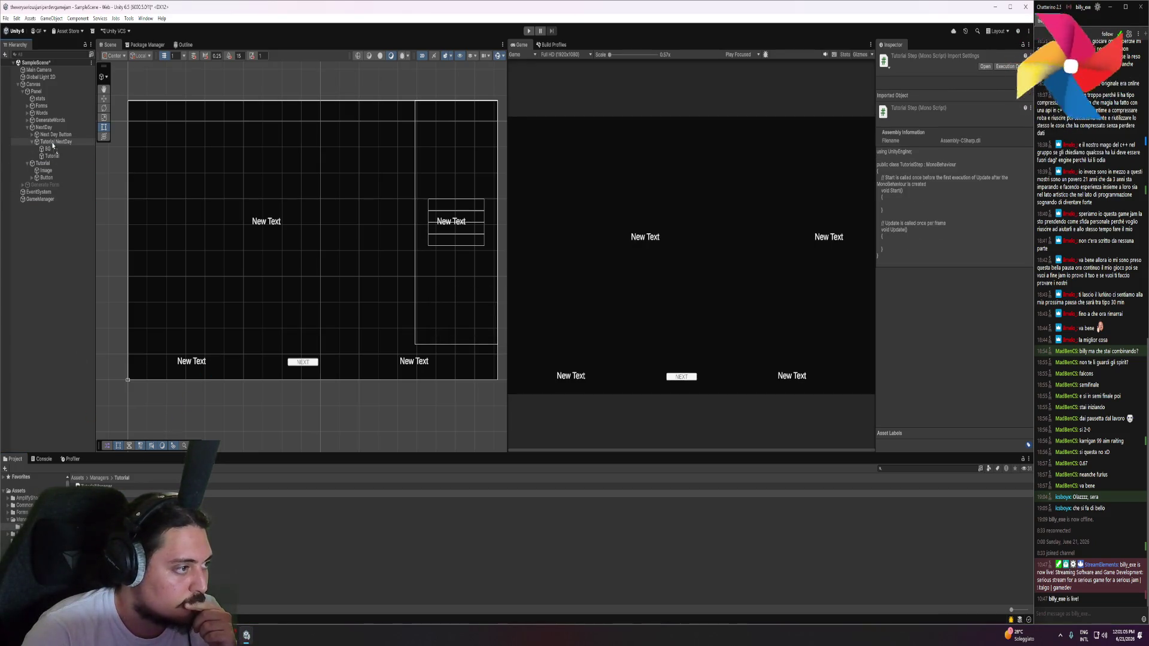
click(52, 145)
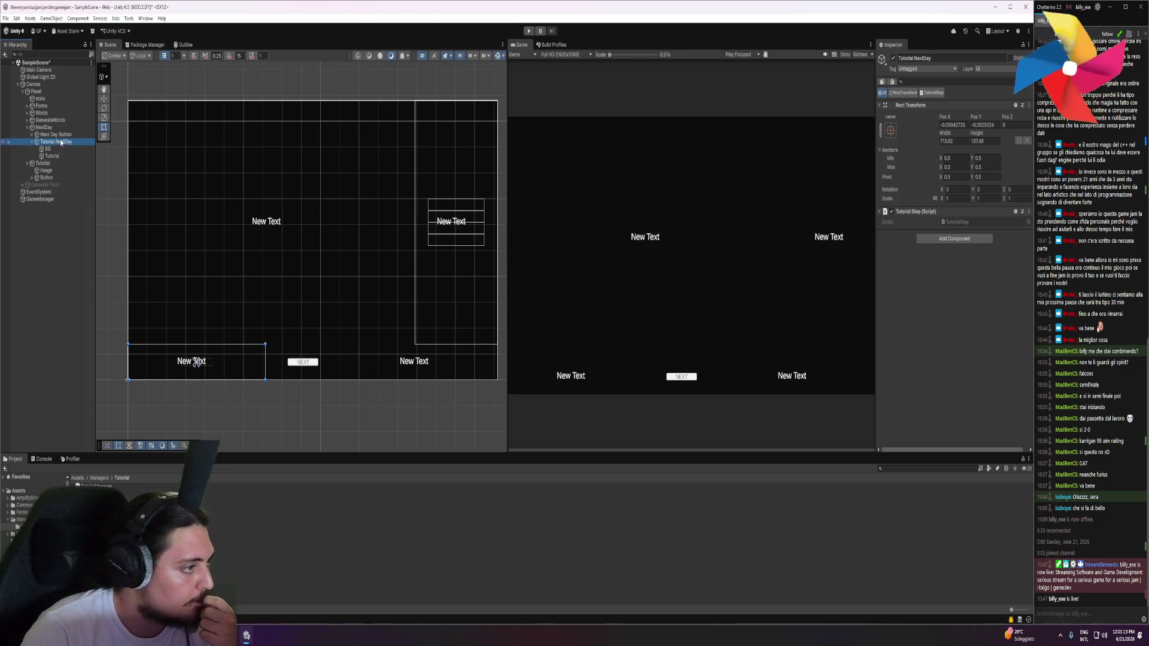
double_click(957, 222)
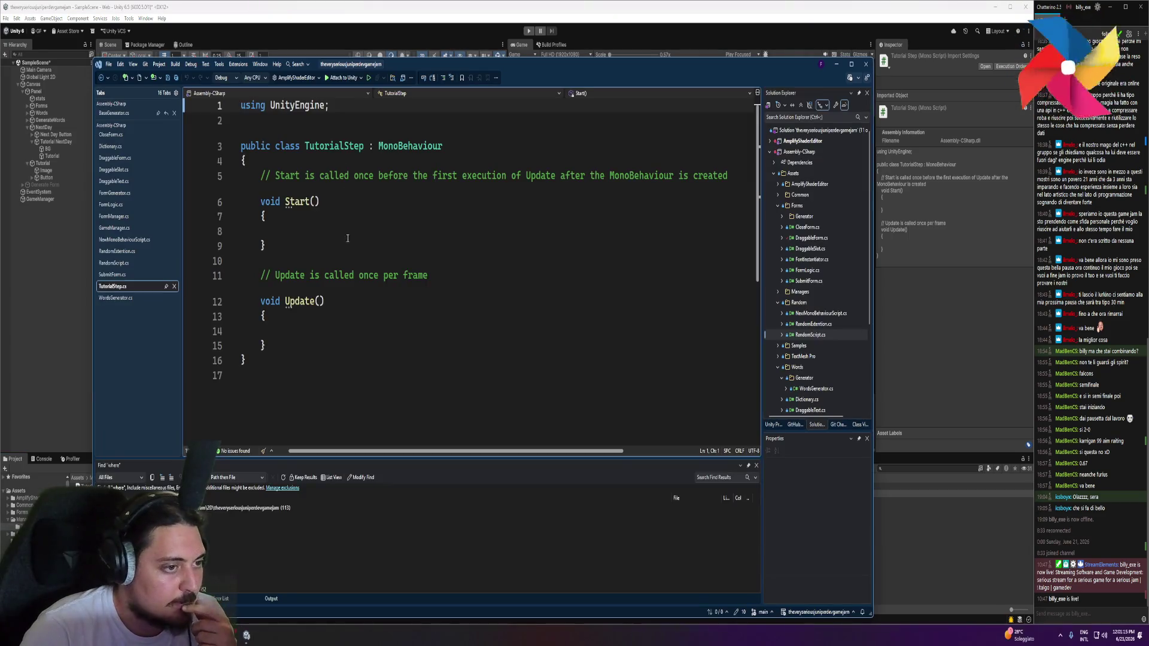
Replace the template Start and Update methods with a 'public TextMeshProUGUI Label;' field
drag(266, 347, 264, 173)
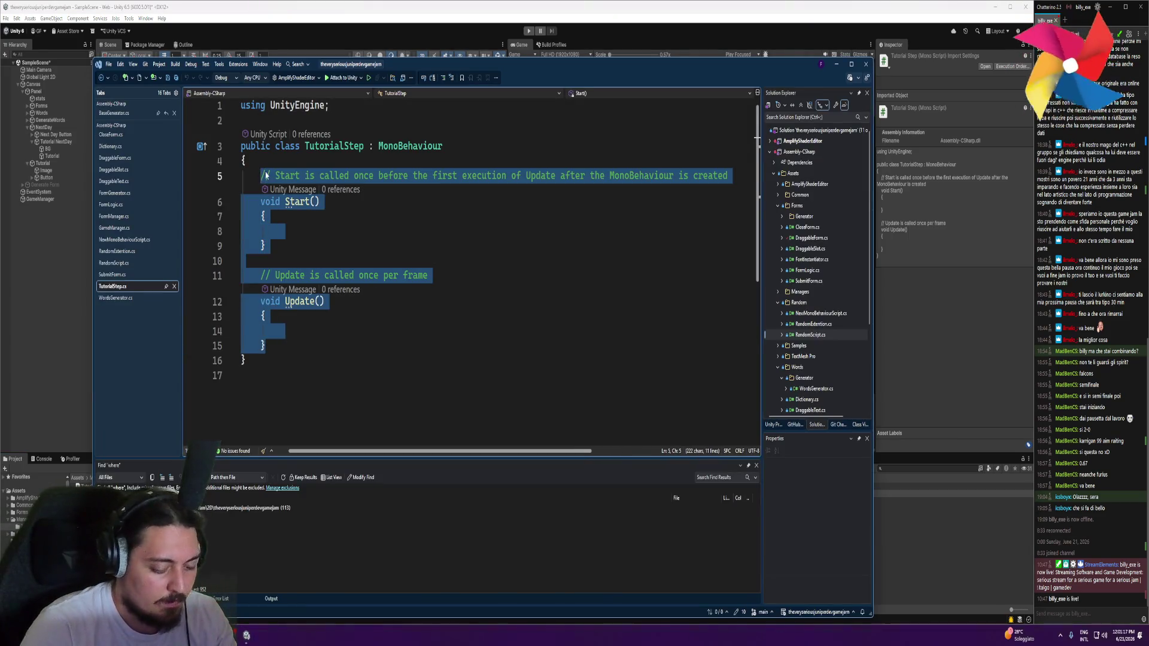
key(BackSpace)
text(textmes)
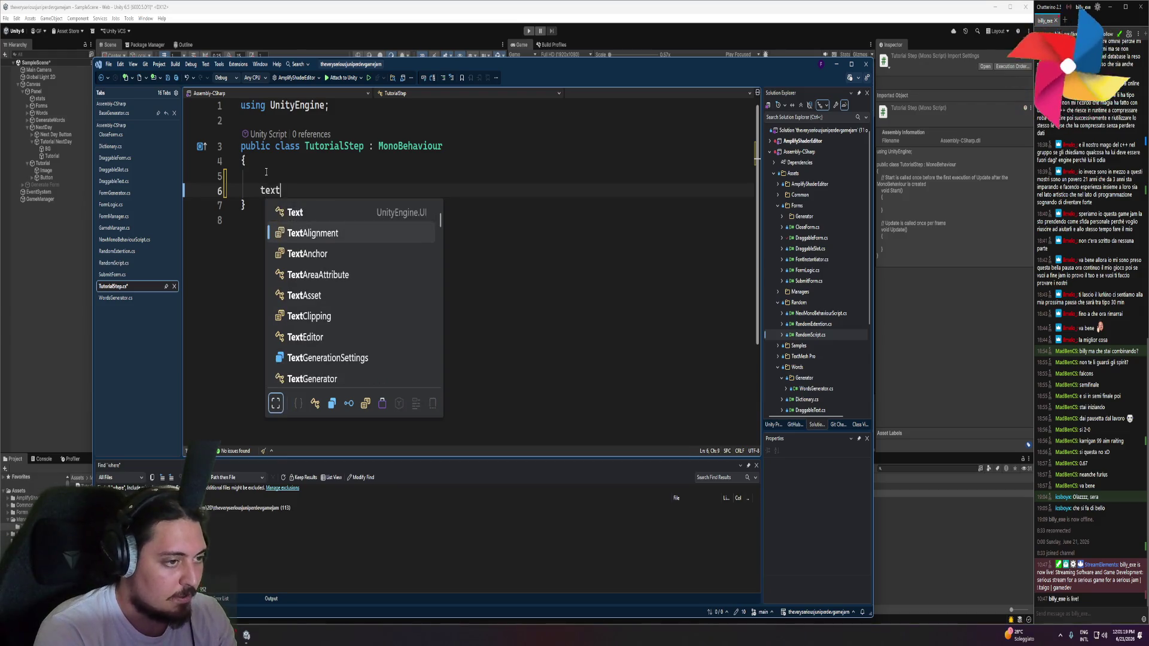
key(Down)
key(Down)
key(Tab)
text(Test)
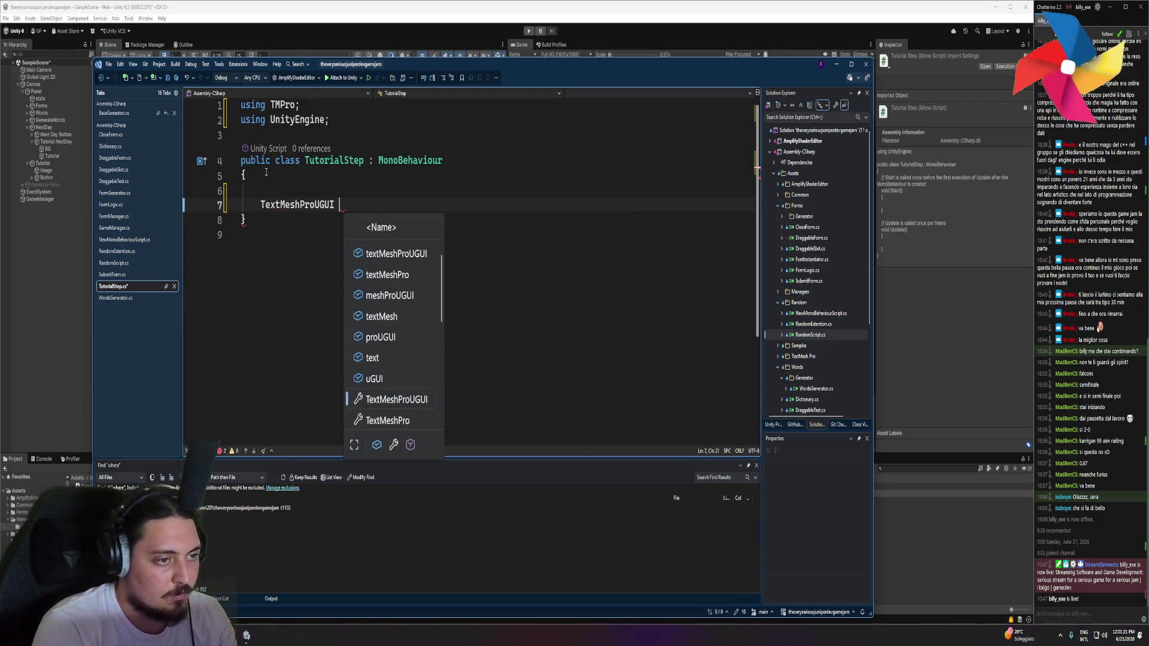
key(BackSpace)
key(BackSpace)
key(BackSpace)
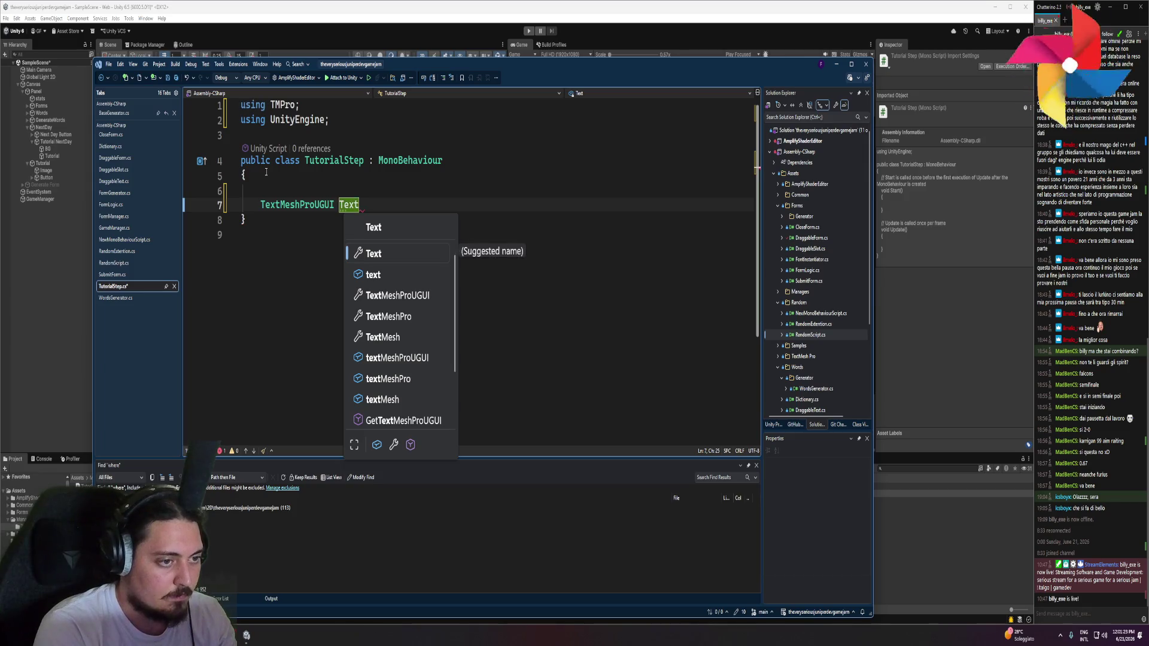
text(Label)
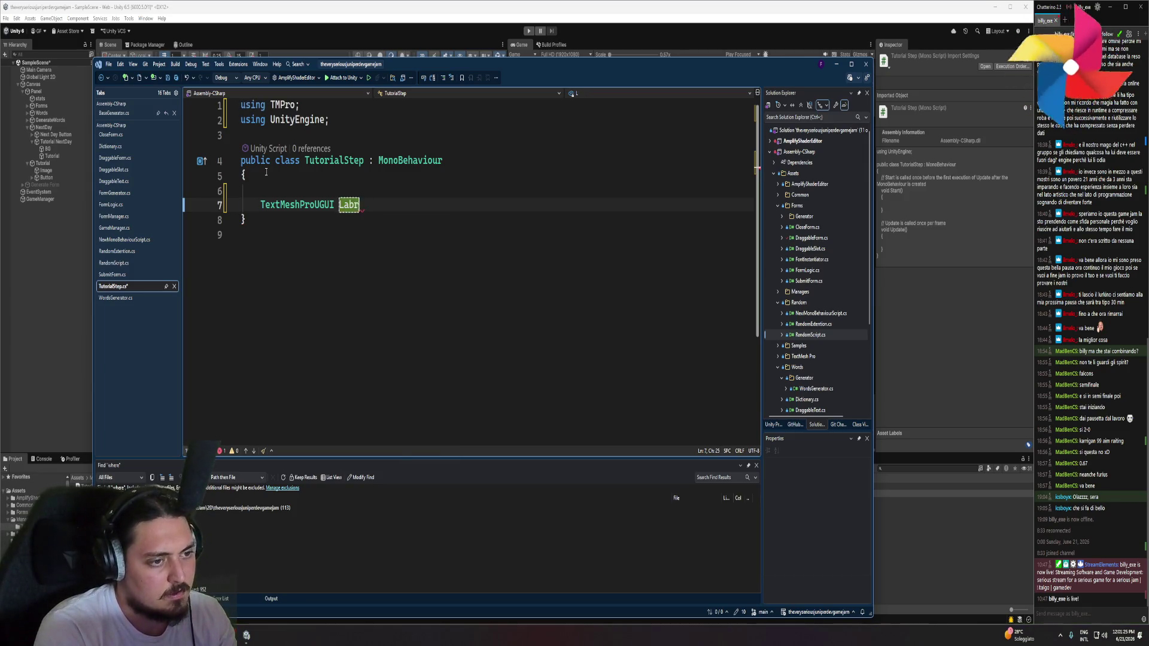
text(;)
key(Home)
text(public)
key(ctrl+Right)
Add a 'public Image BgImage;' field below Label
key(Return)
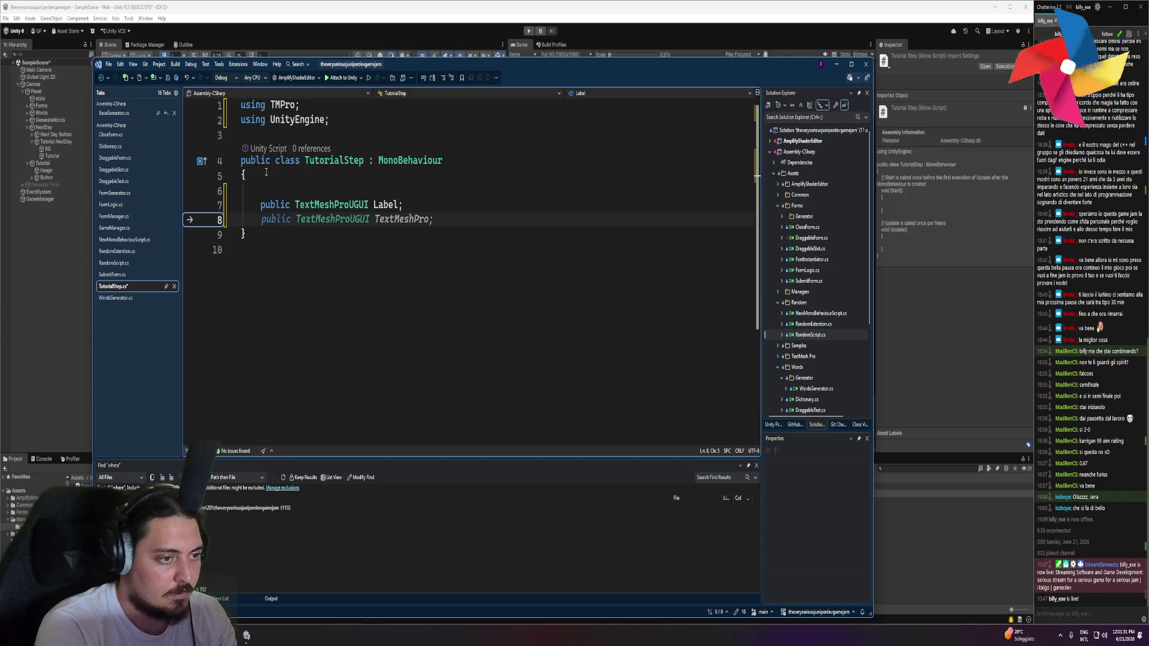
text(public )
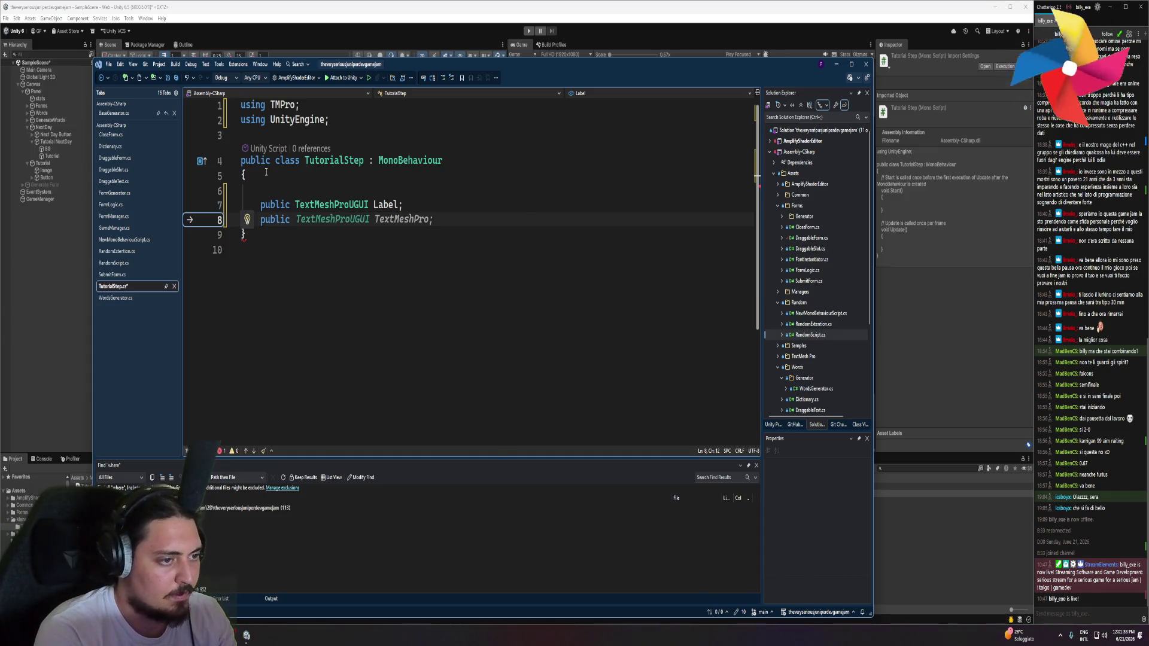
text(Image)
key(ctrl+BackSpace)
text(Image)
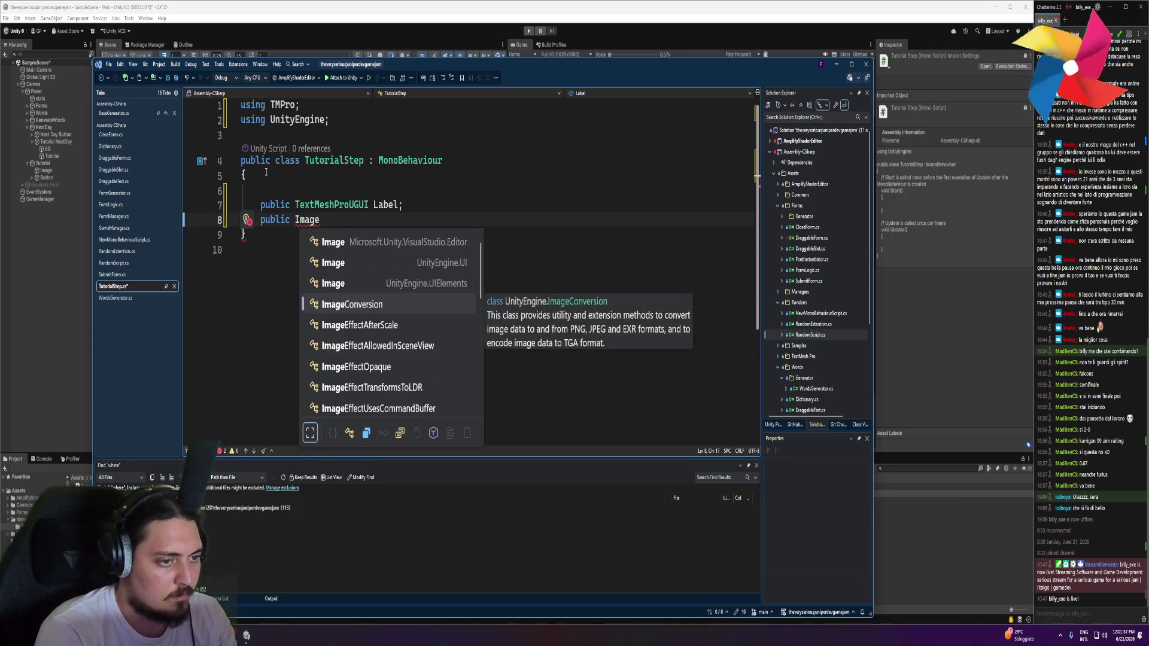
text( IO)
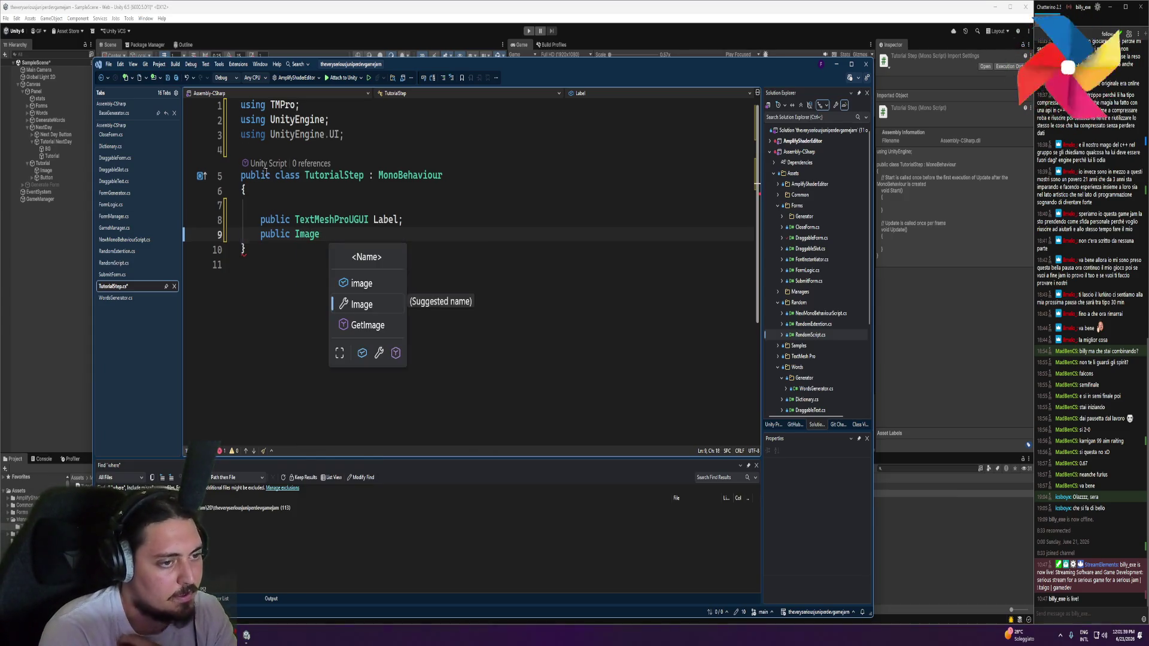
key(BackSpace)
key(BackSpace)
key(BackSpace)
text(Im)
key(BackSpace)
key(BackSpace)
text(Bg)
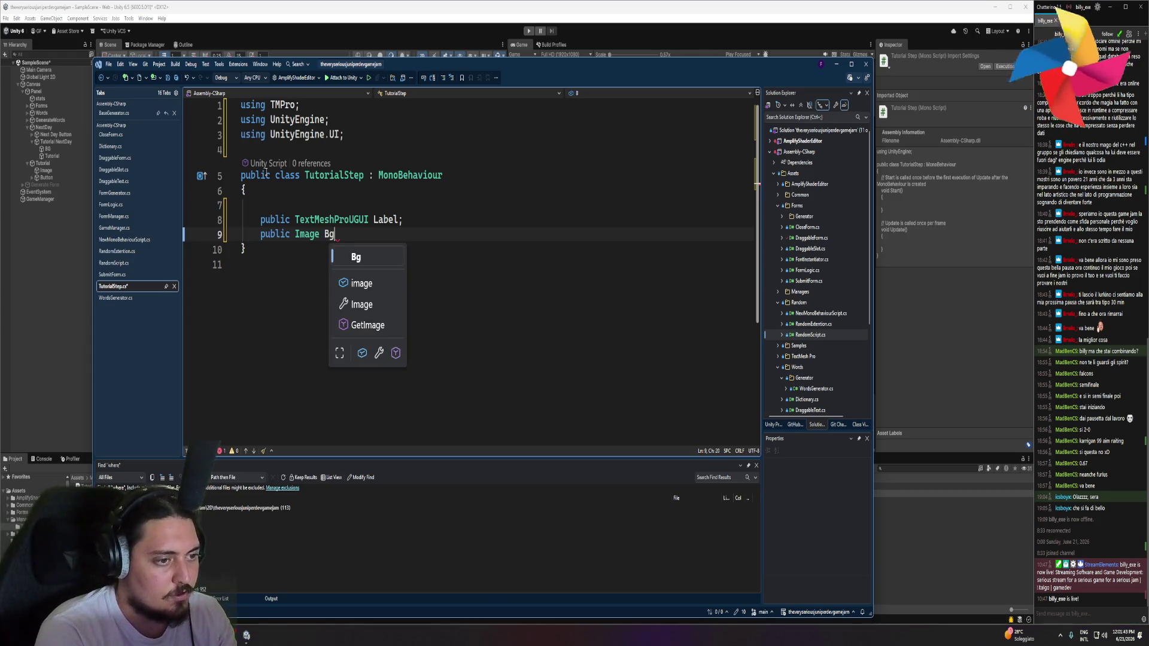
text(Image;)
Add an OnEnable method containing an if (Label == null) check
key(Return)
key(Return)
text(awa)
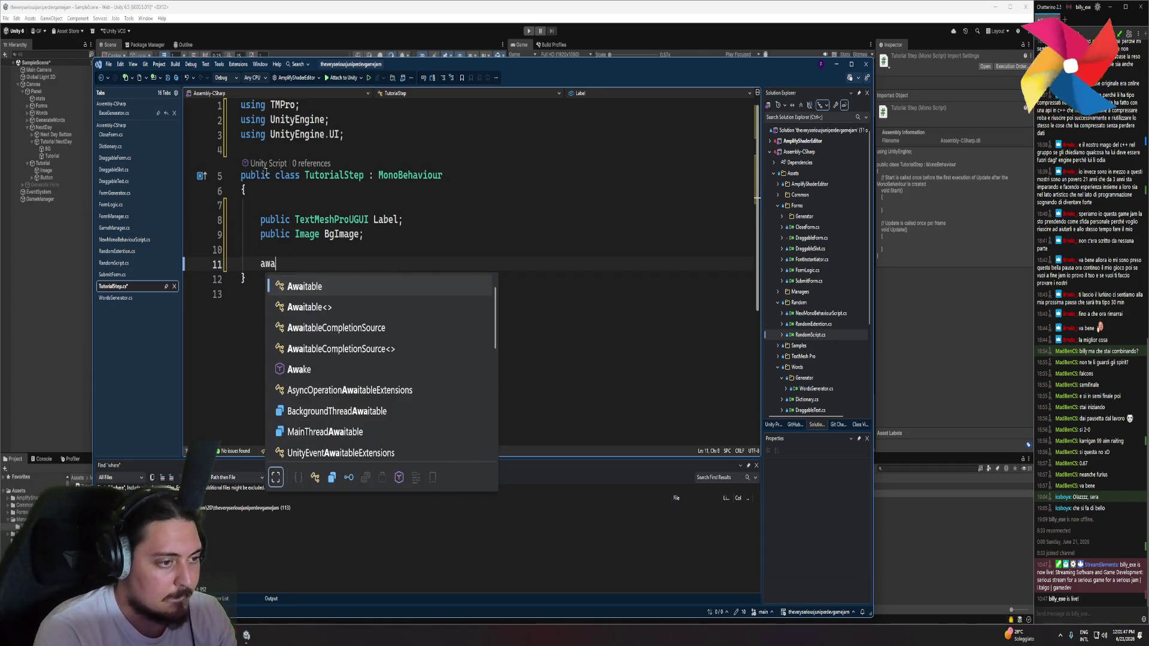
key(BackSpace)
key(BackSpace)
key(BackSpace)
text(one)
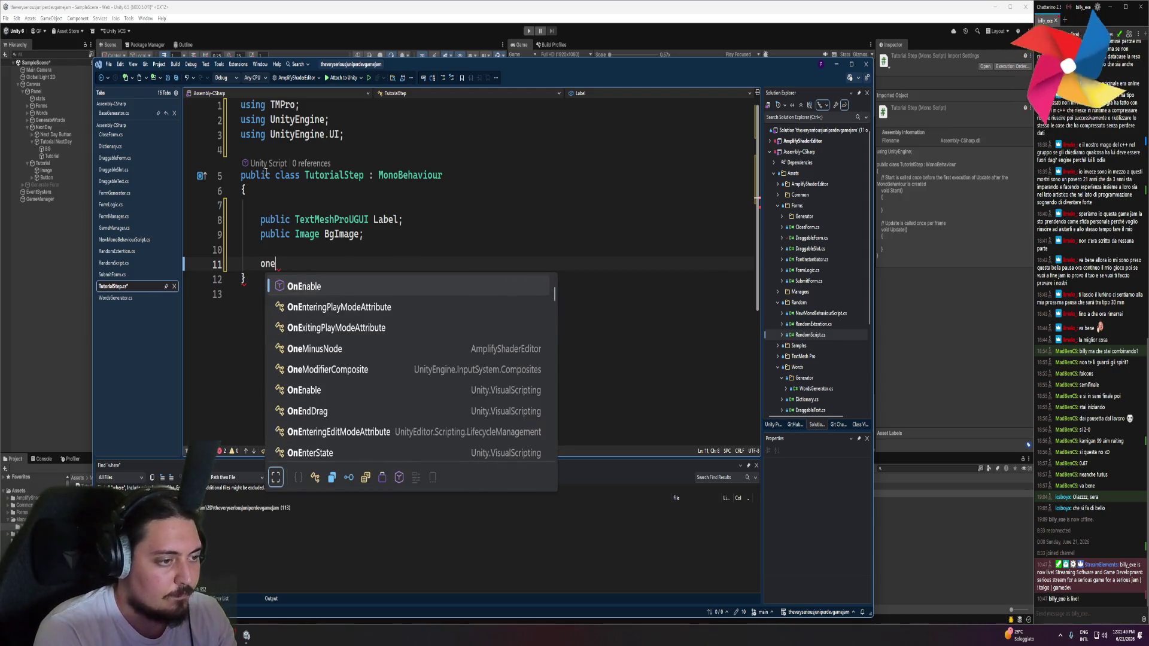
key(Tab)
text(if(labe)
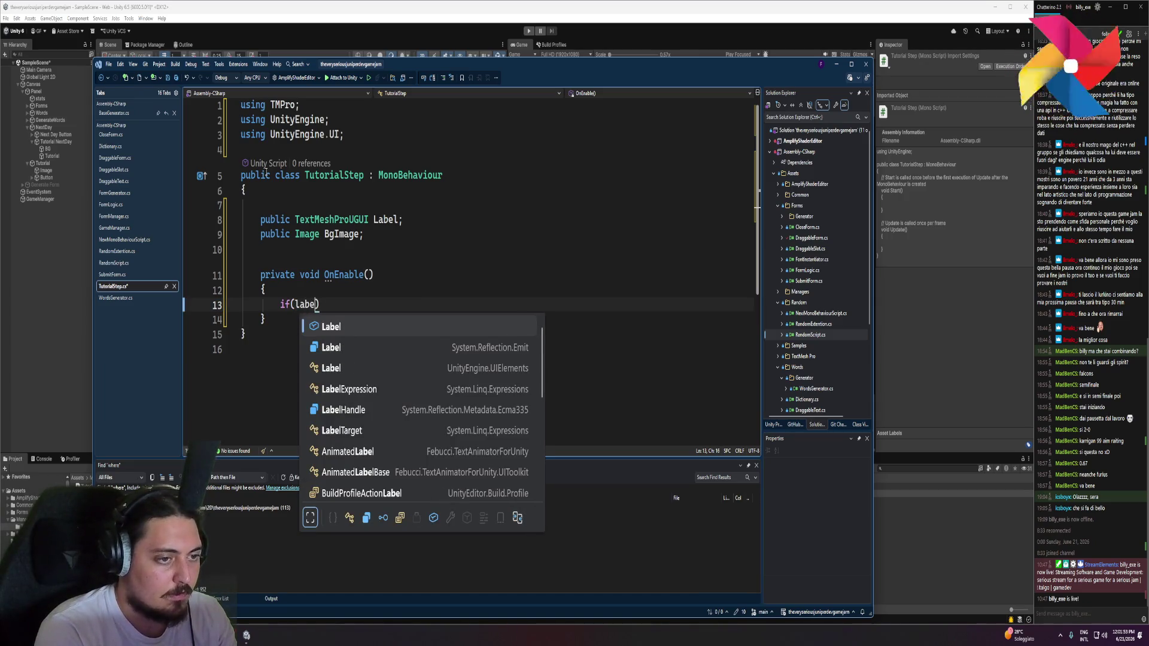
text( == null))
key(Return)
text({)
key(Return)
text(Label = new TextMeshProUGUI();)
Inside the check, assign Label = GetComponentInChildren<TextMeshProUGUI>()
key(Left)
key(ctrl+shift+Left)
key(ctrl+shift+Left)
key(ctrl+shift+Left)
text(ge)
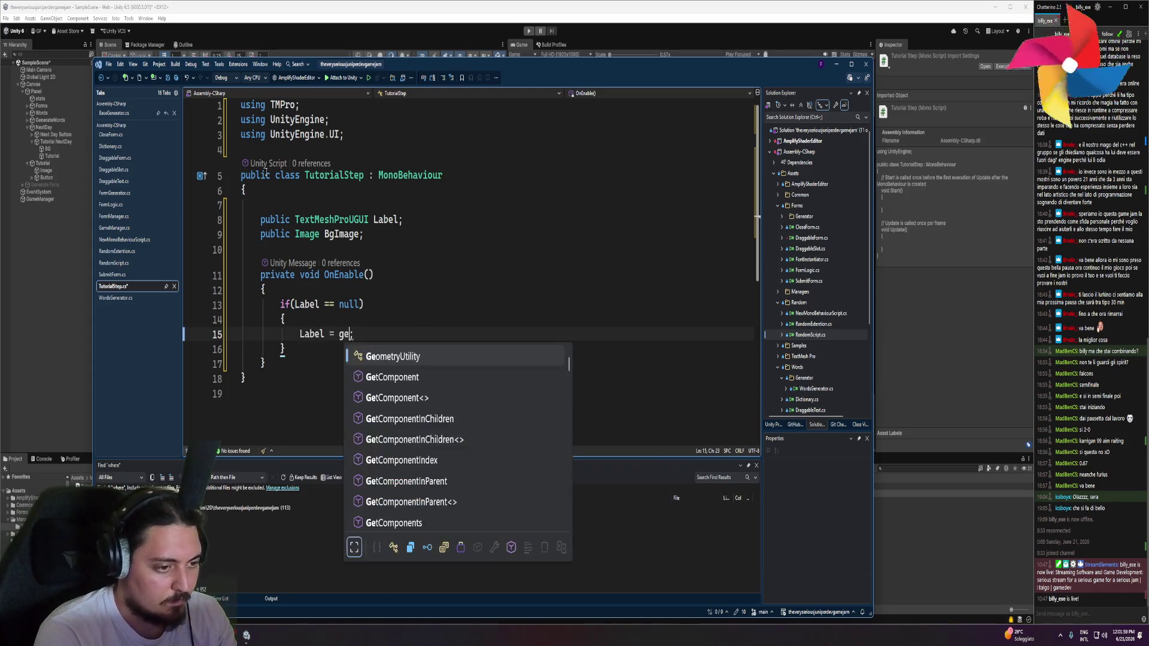
text(tin)
key(BackSpace)
key(BackSpace)
text(ch)
text(inch)
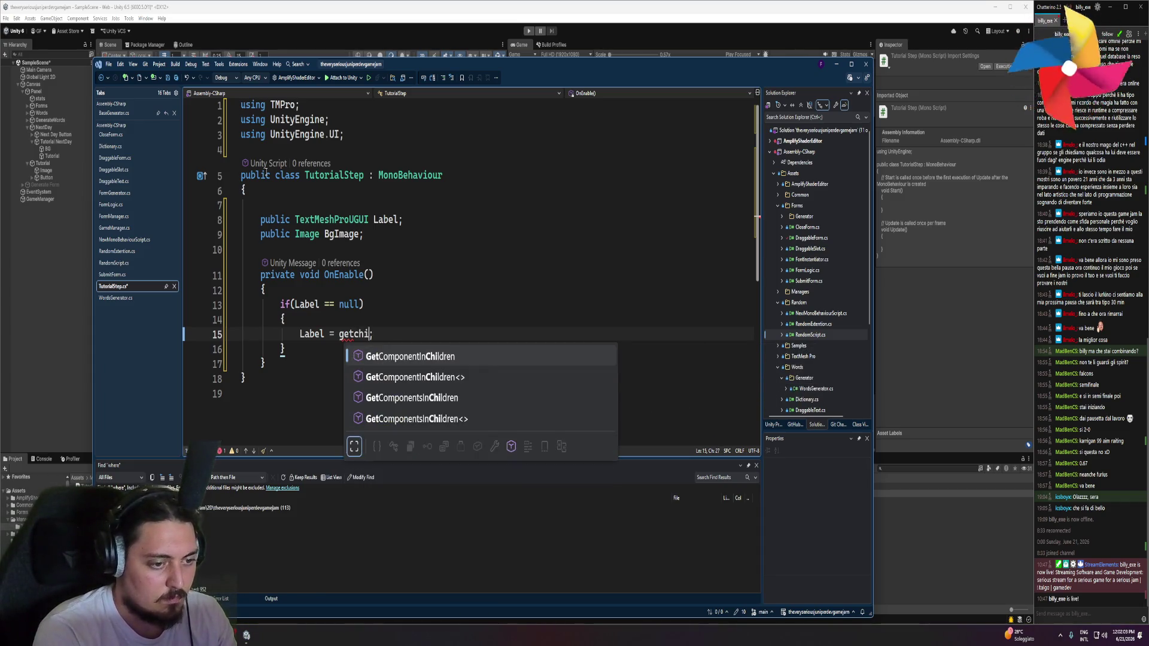
key(Tab)
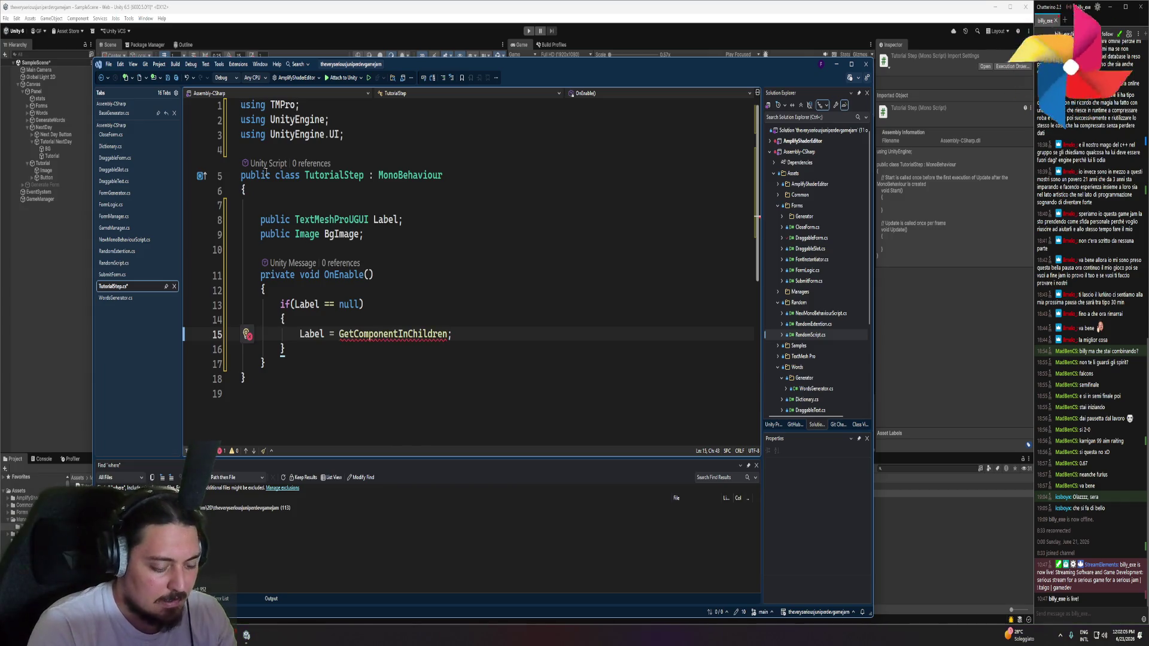
text(<Image>)
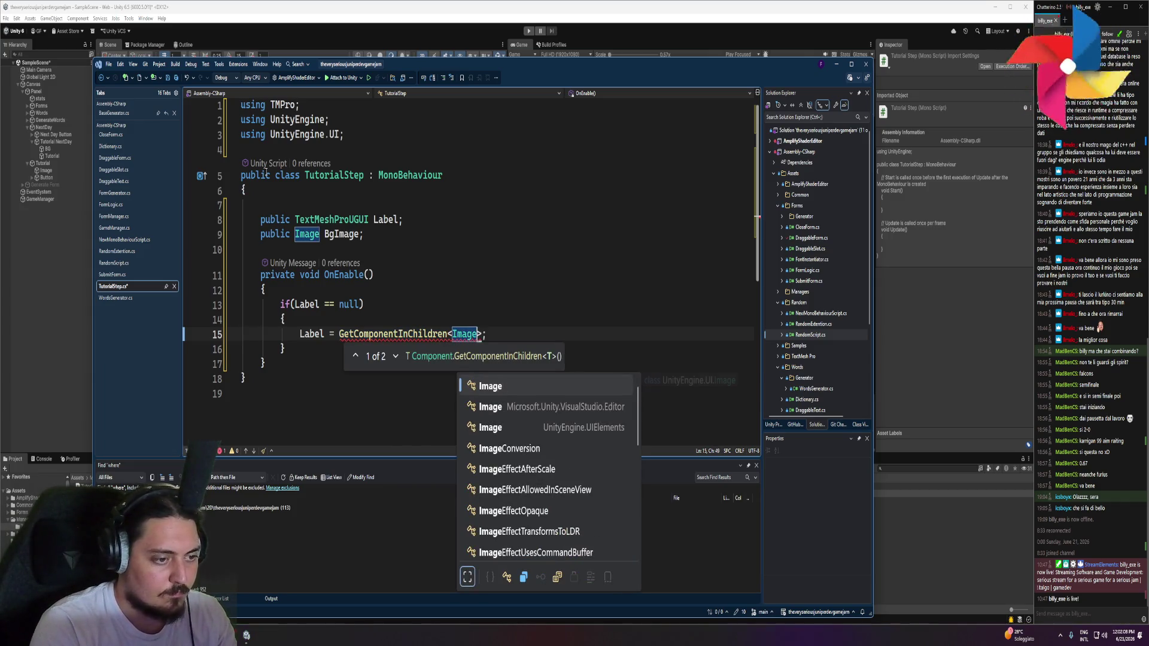
key(BackSpace)
text(extmes)
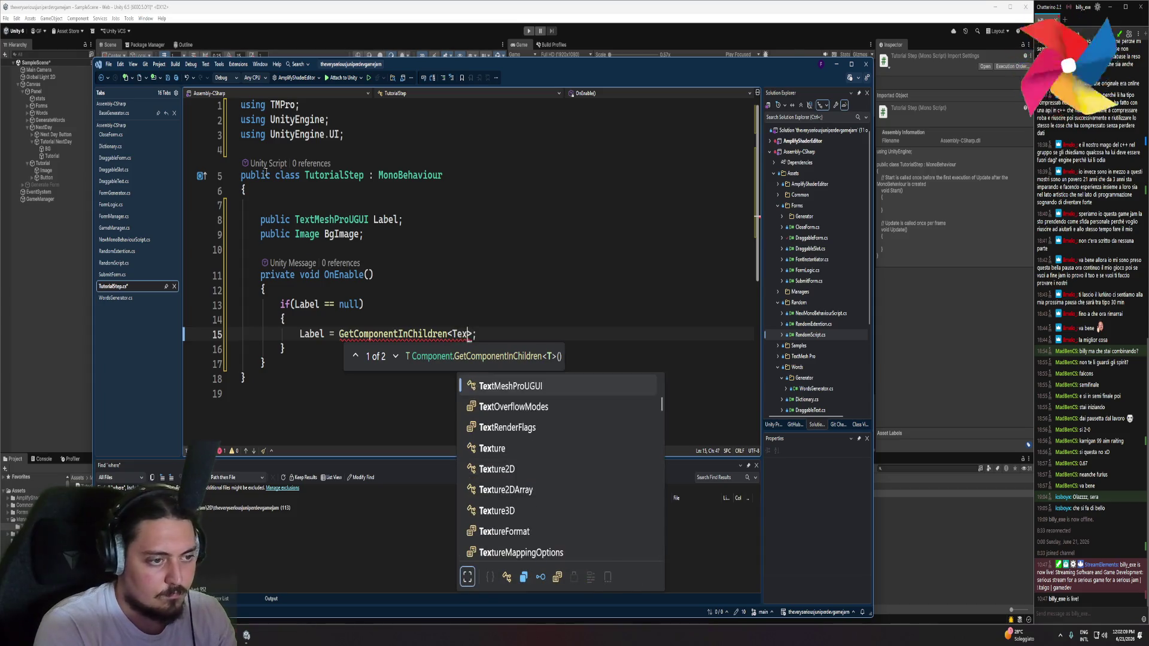
key(Down)
key(Tab)
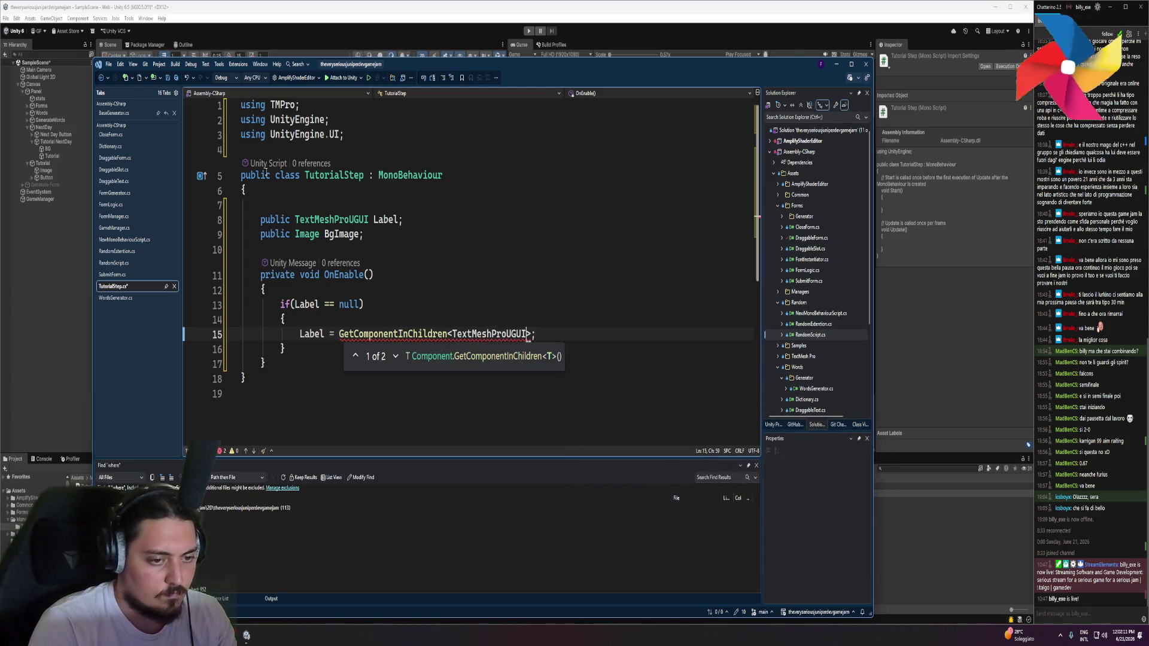
key(End)
text(())
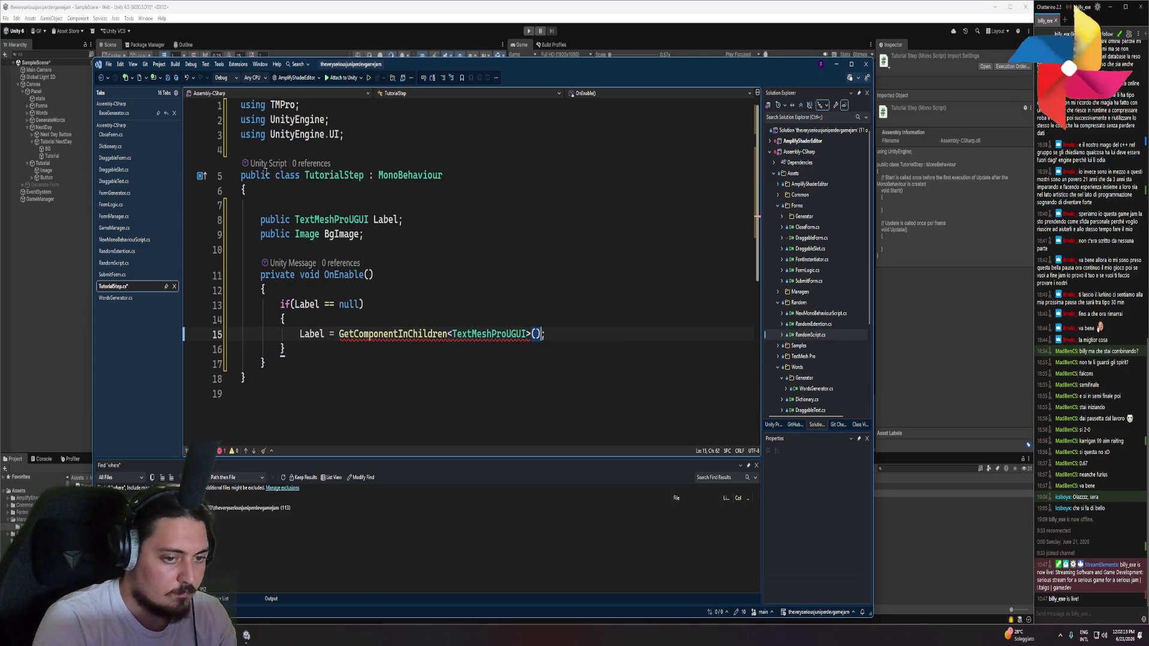
Add a BgImage null check assigning GetComponent<Image>(), then save TutorialStep.cs
key(Down)
key(Return)
key(Tab)
key(Return)
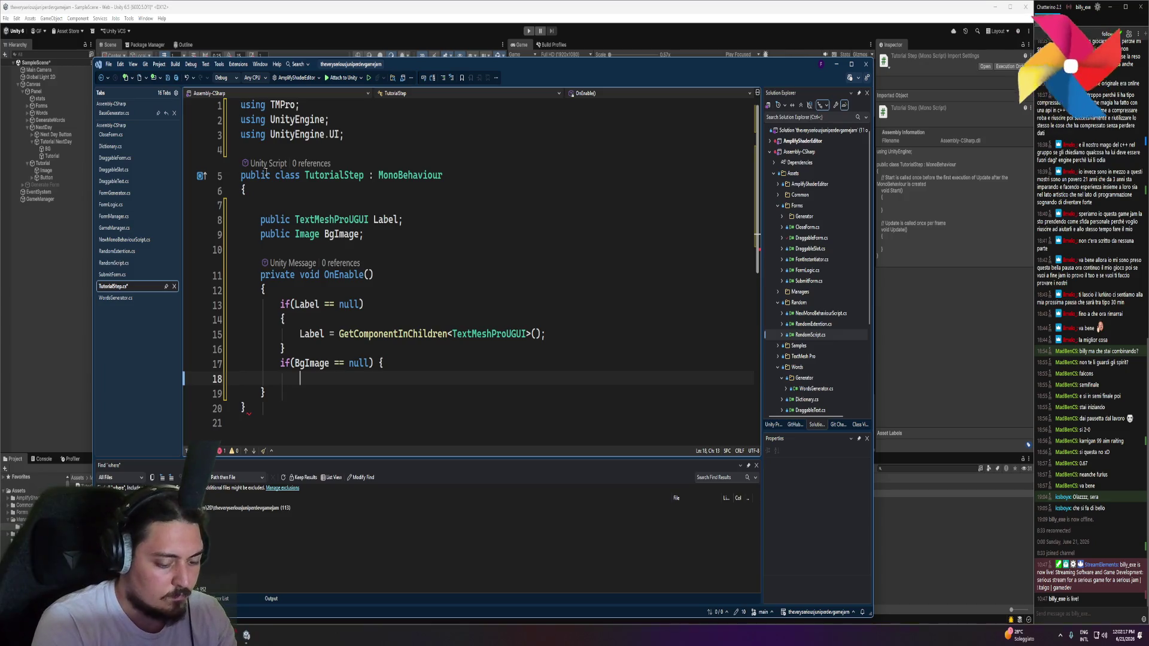
key(Tab)
key(ctrl+s)
Close BaseGenerator.cs and open the TutorialManager script from Unity's Project window
scroll(394, 280, down, 1)
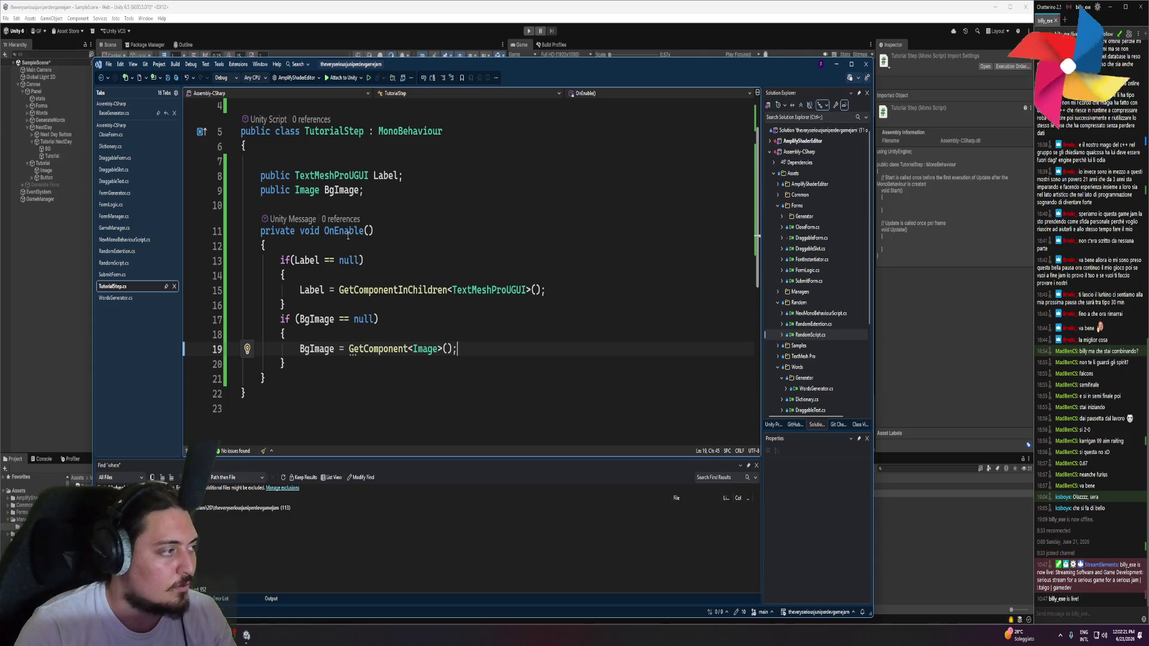
click(370, 231)
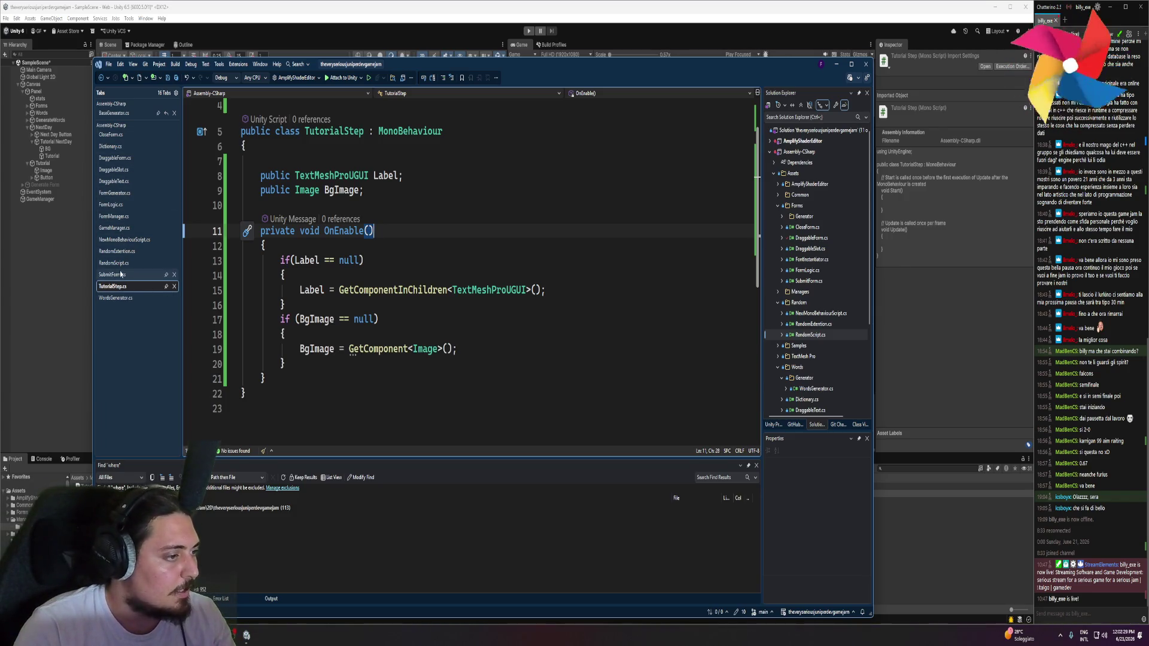
click(174, 113)
key(alt+Tab)
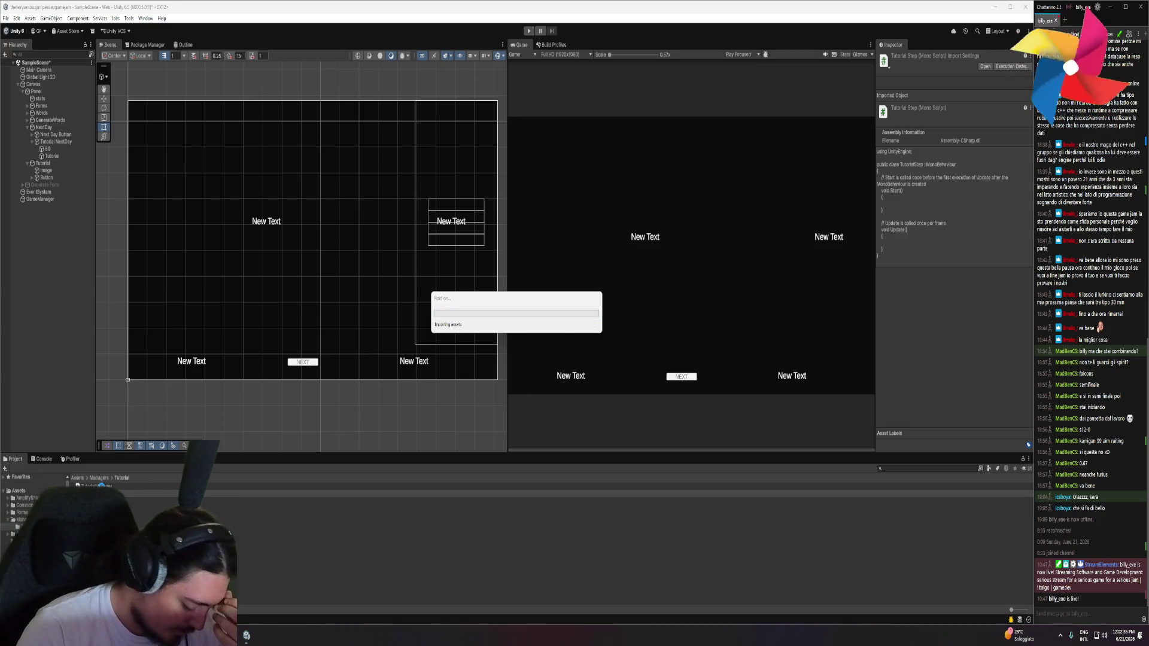
click(96, 485)
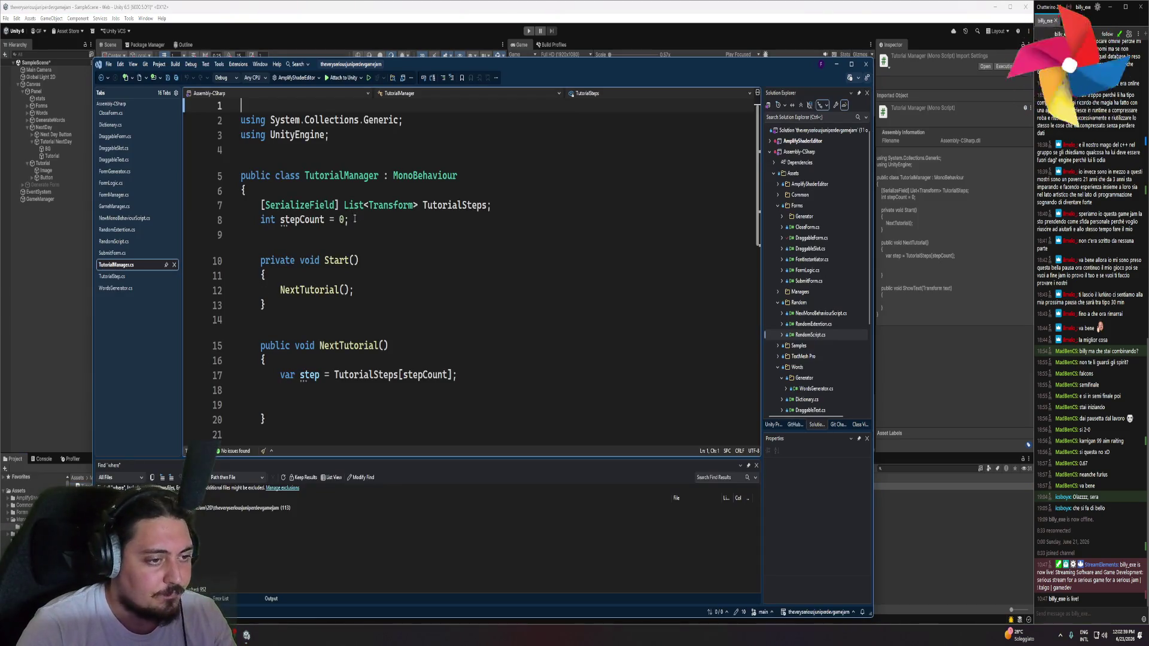
double_click(392, 205)
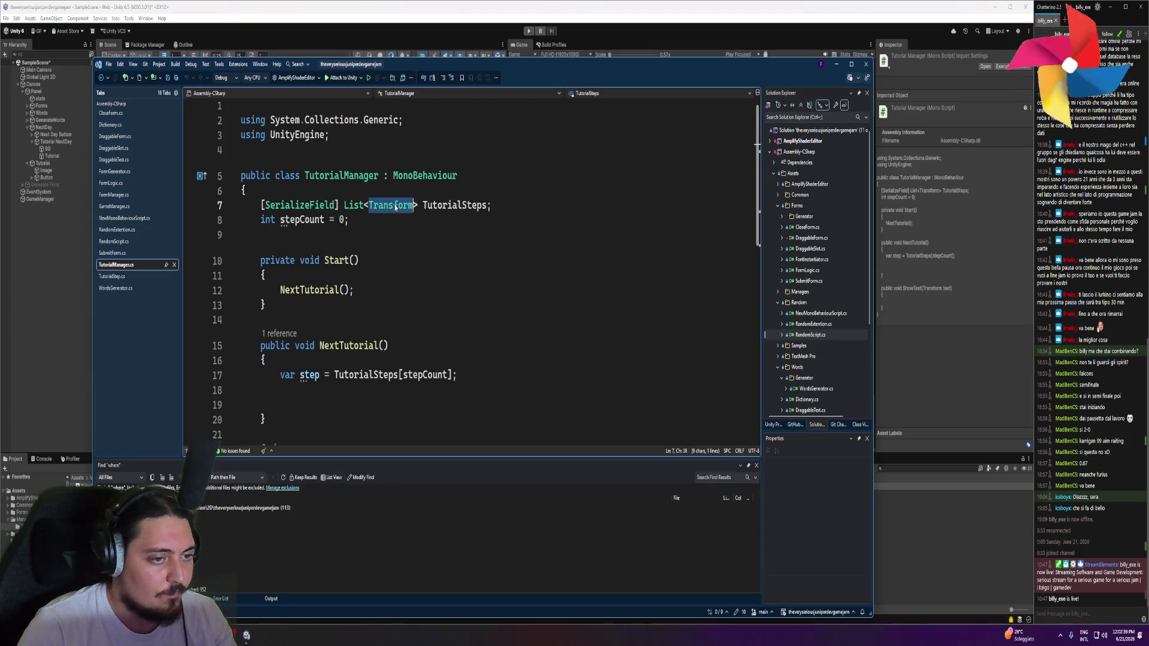
Change the TutorialSteps list's element type from Transform to TutorialStep
text(Tutorial)
key(Down)
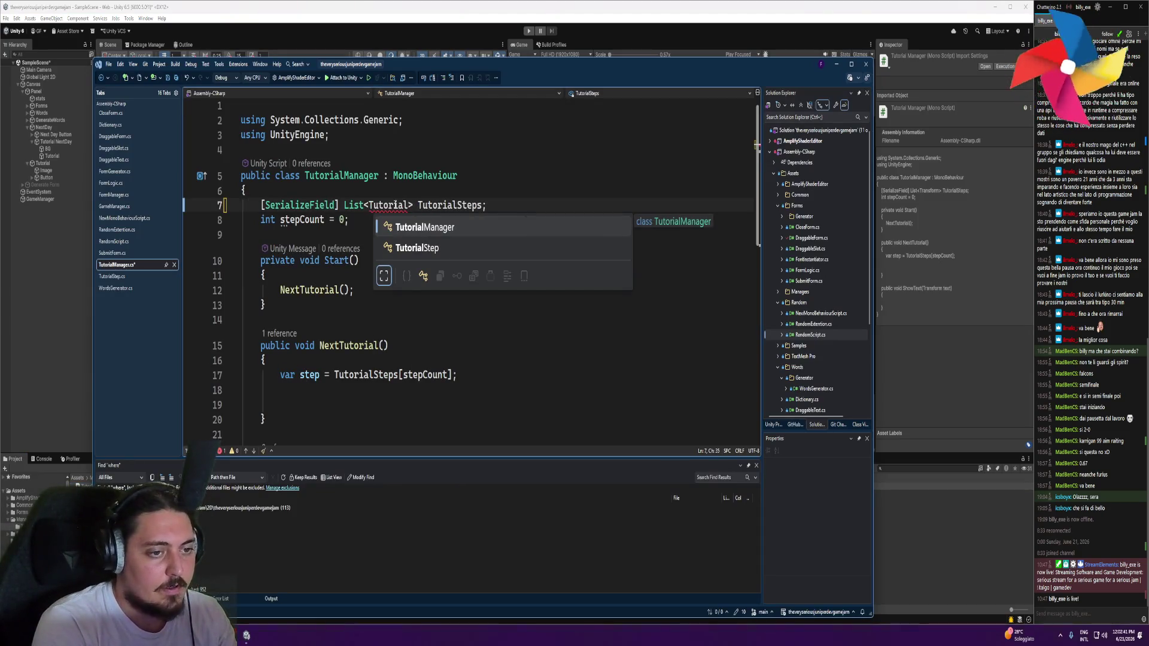
key(Tab)
scroll(365, 297, down, 1)
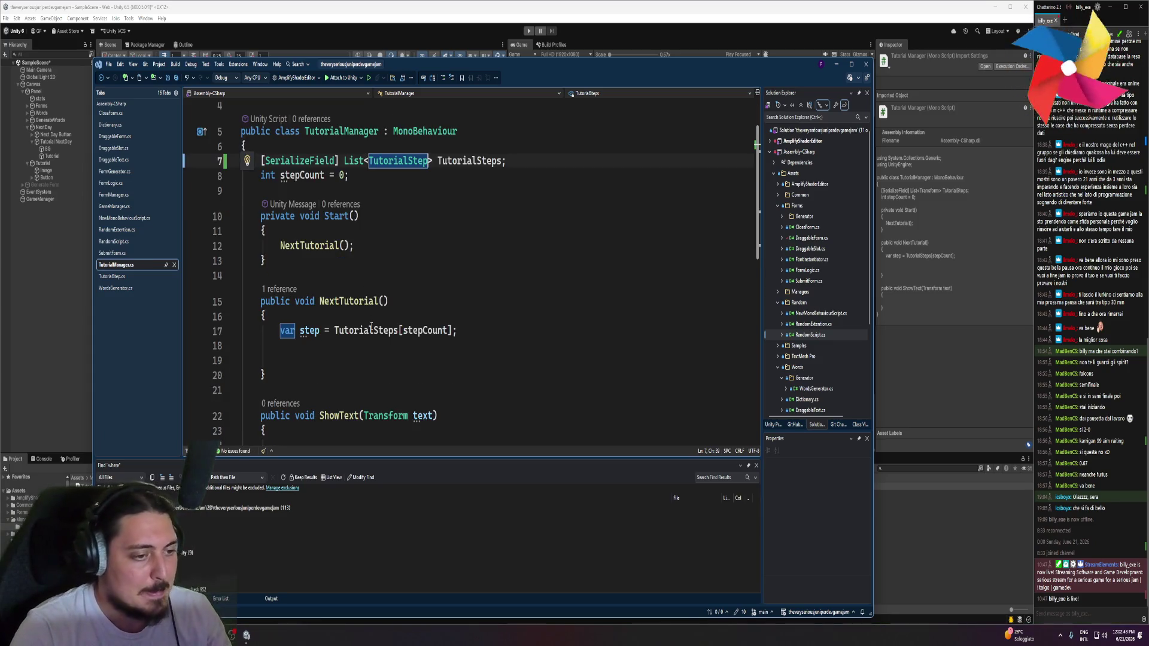
scroll(399, 331, down, 2)
click(359, 341)
click(503, 361)
text(i)
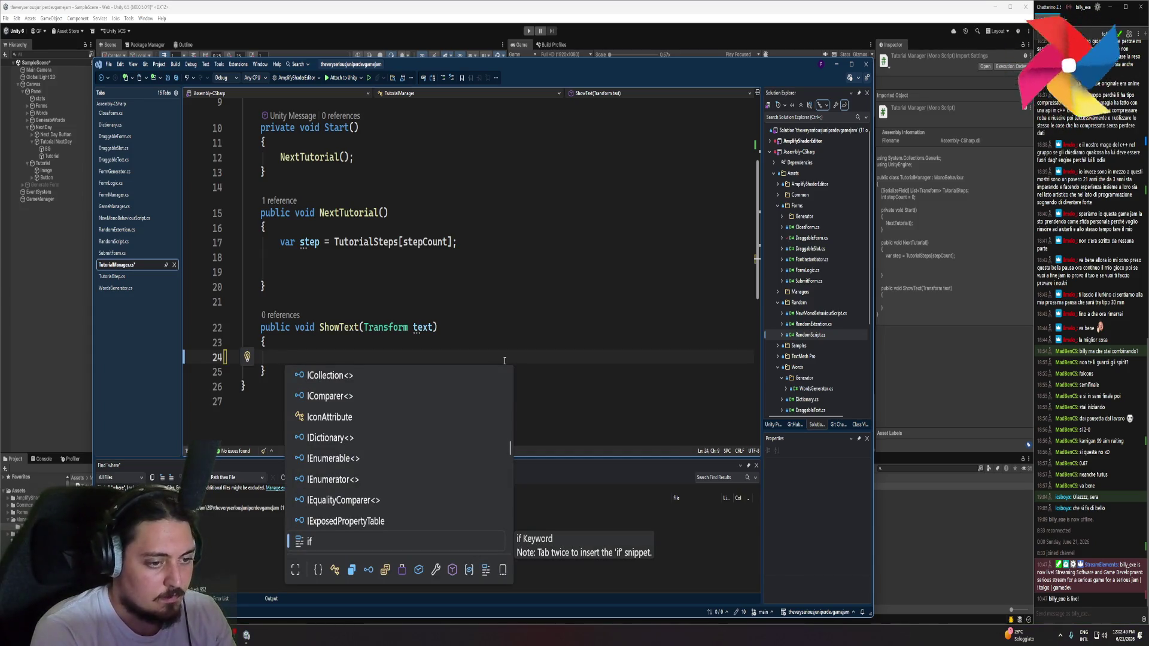
Change ShowText's parameter to 'TutorialStep step' and start its body with step
double_click(386, 327)
text(turor)
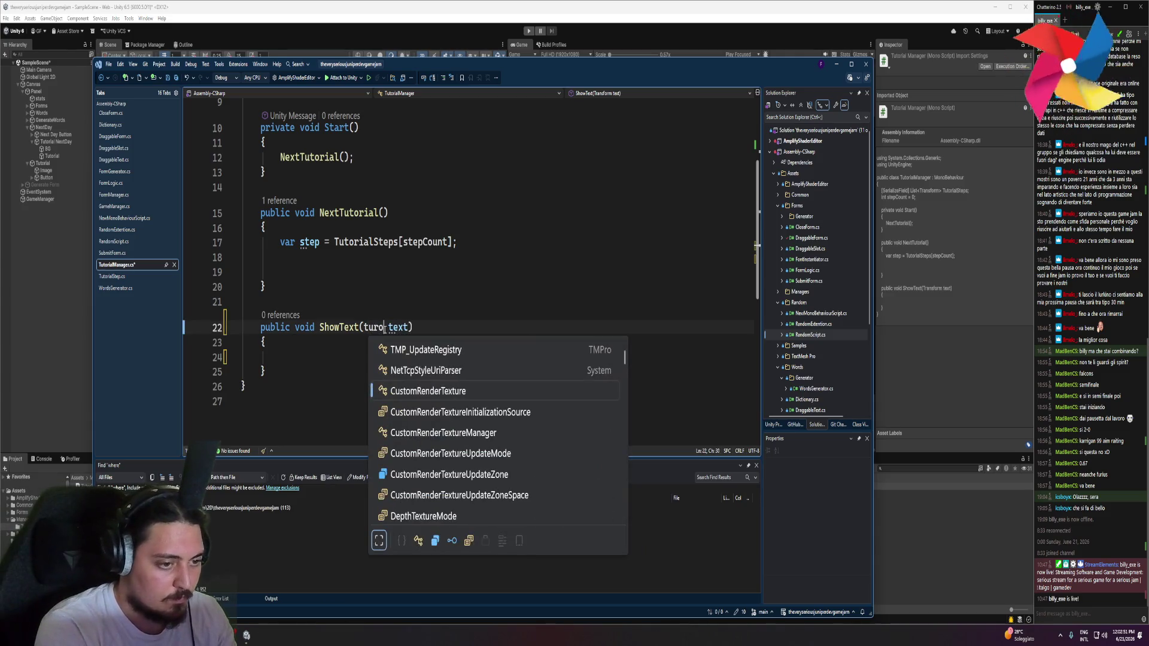
key(BackSpace)
key(BackSpace)
key(BackSpace)
text(to)
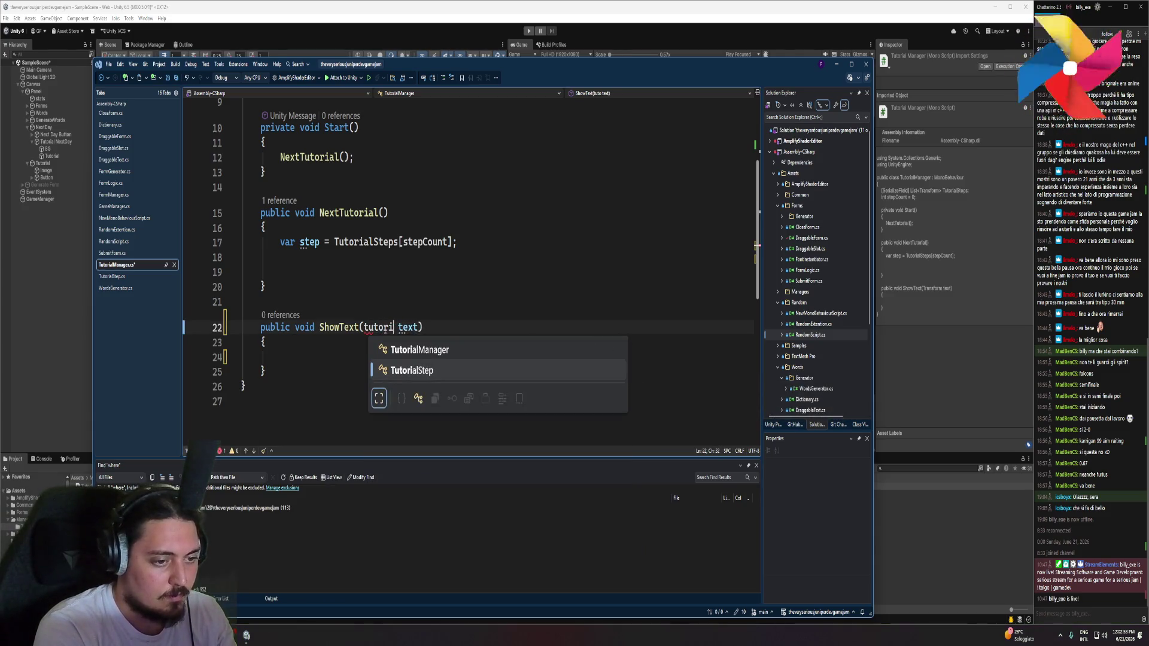
key(Tab)
click(437, 328)
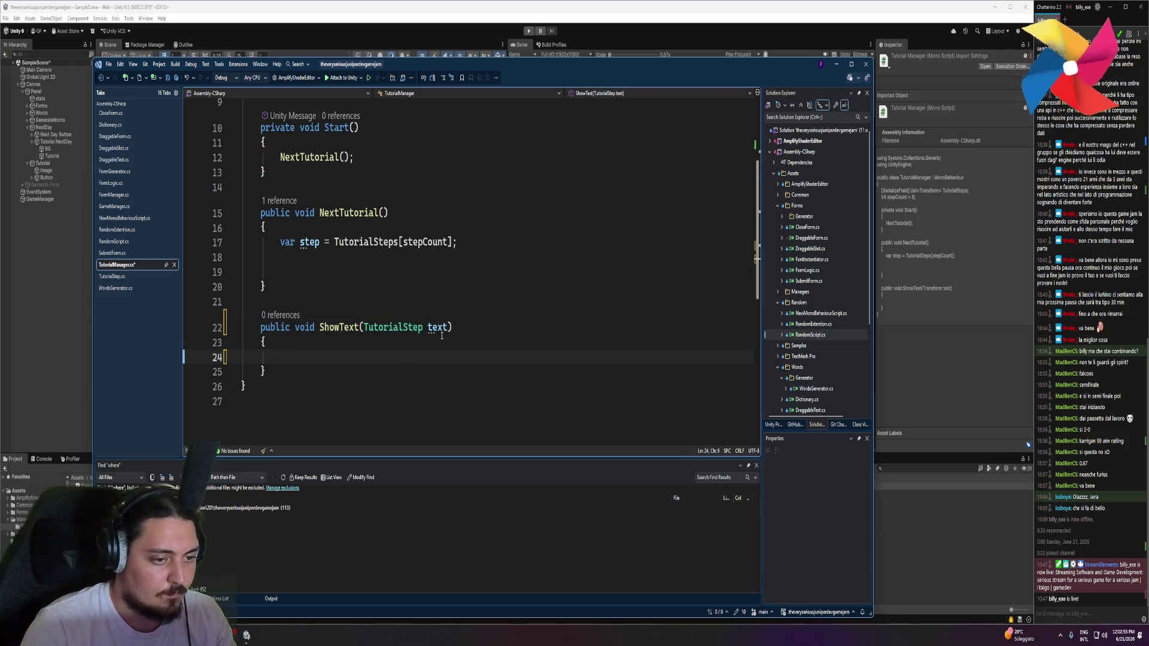
double_click(437, 328)
text(step)
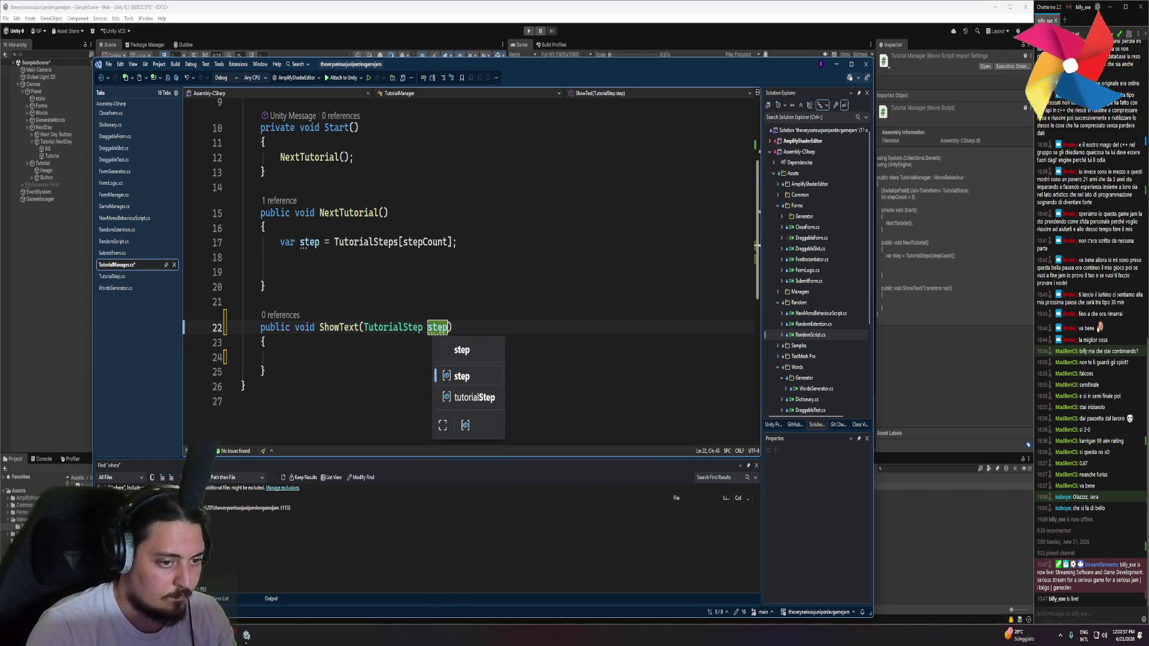
click(376, 357)
text(step.t)
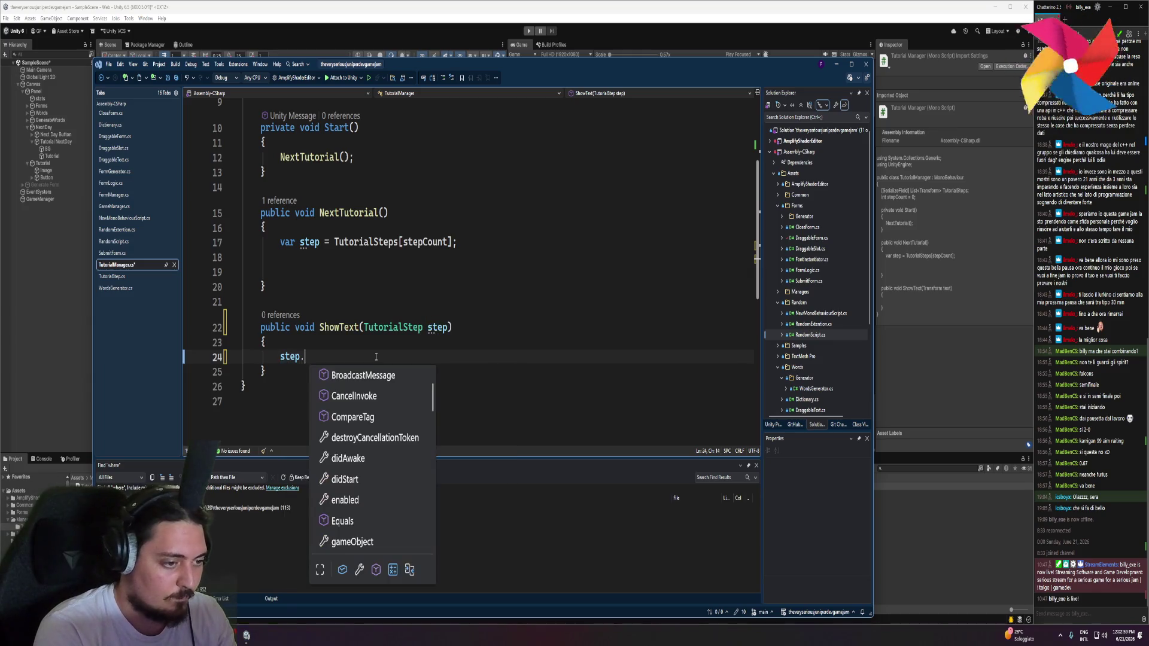
Write step.Label.enabled = true; in ShowText and save the script
key(BackSpace)
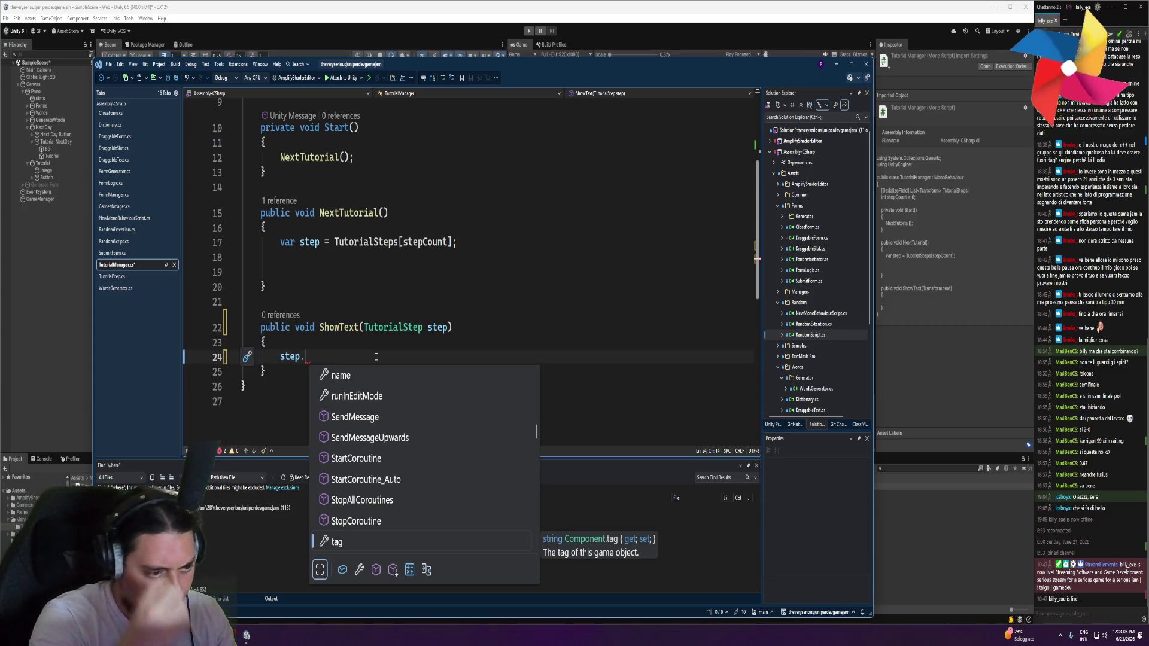
text(Label.te)
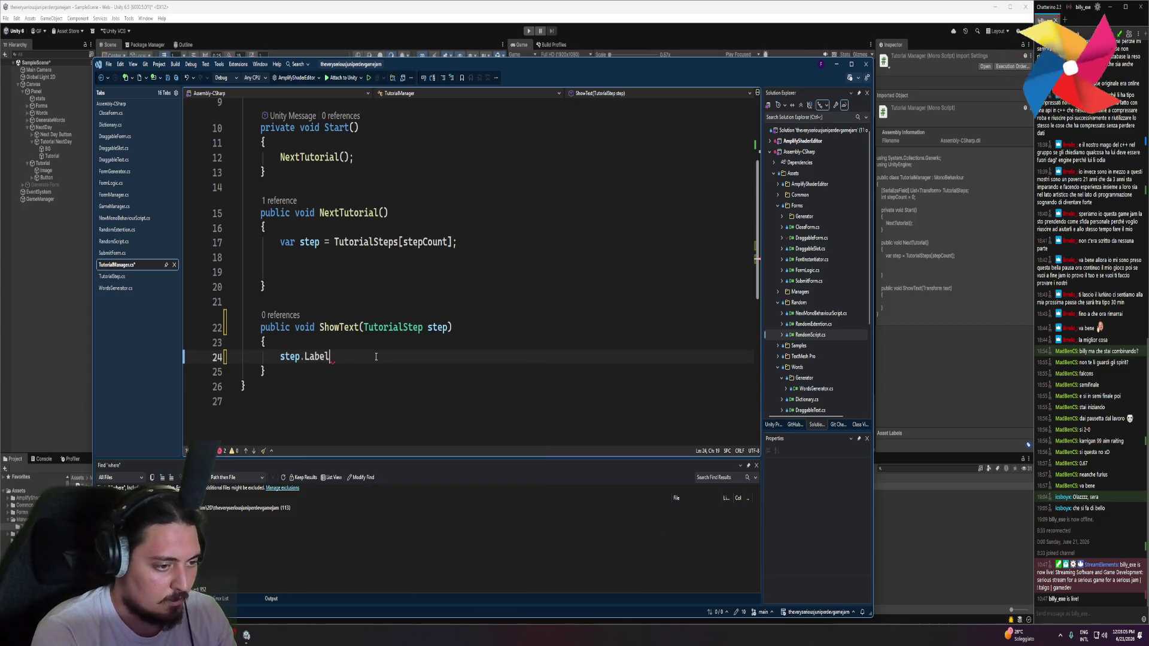
key(BackSpace)
key(BackSpace)
key(BackSpace)
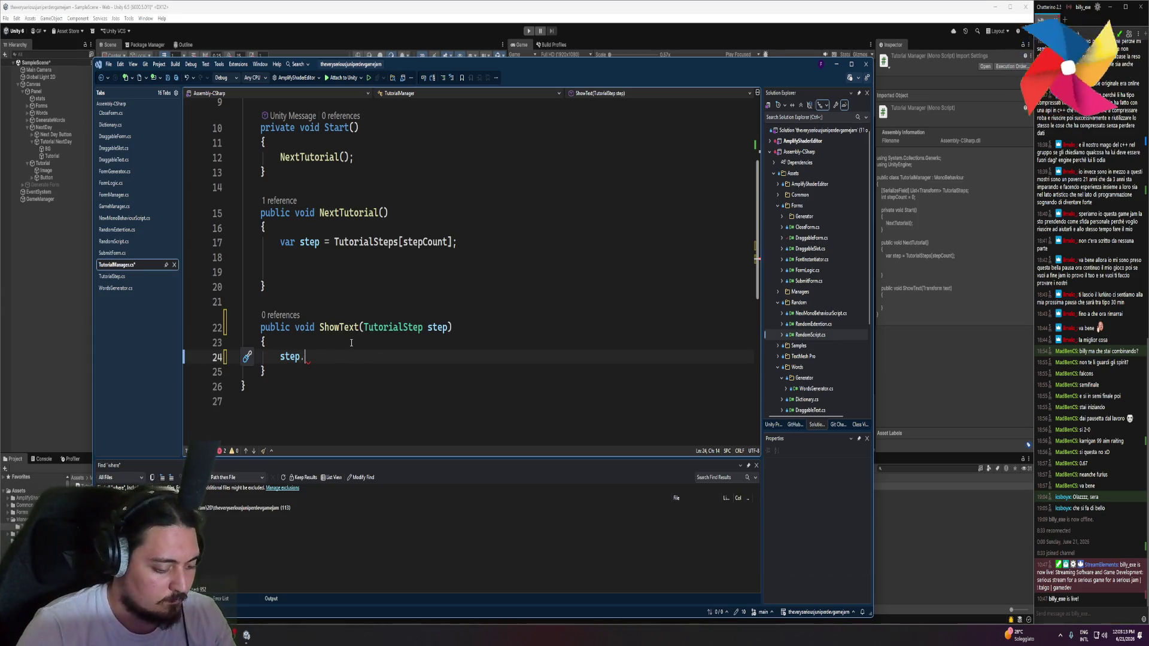
text(Label.)
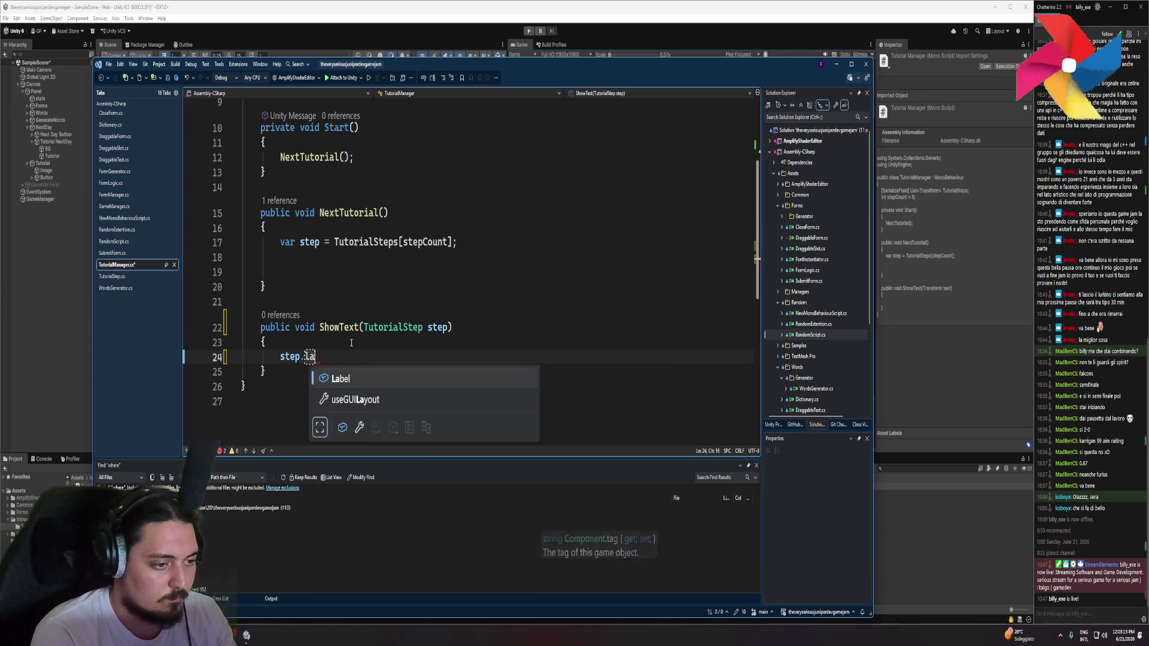
text(te)
key(Tab)
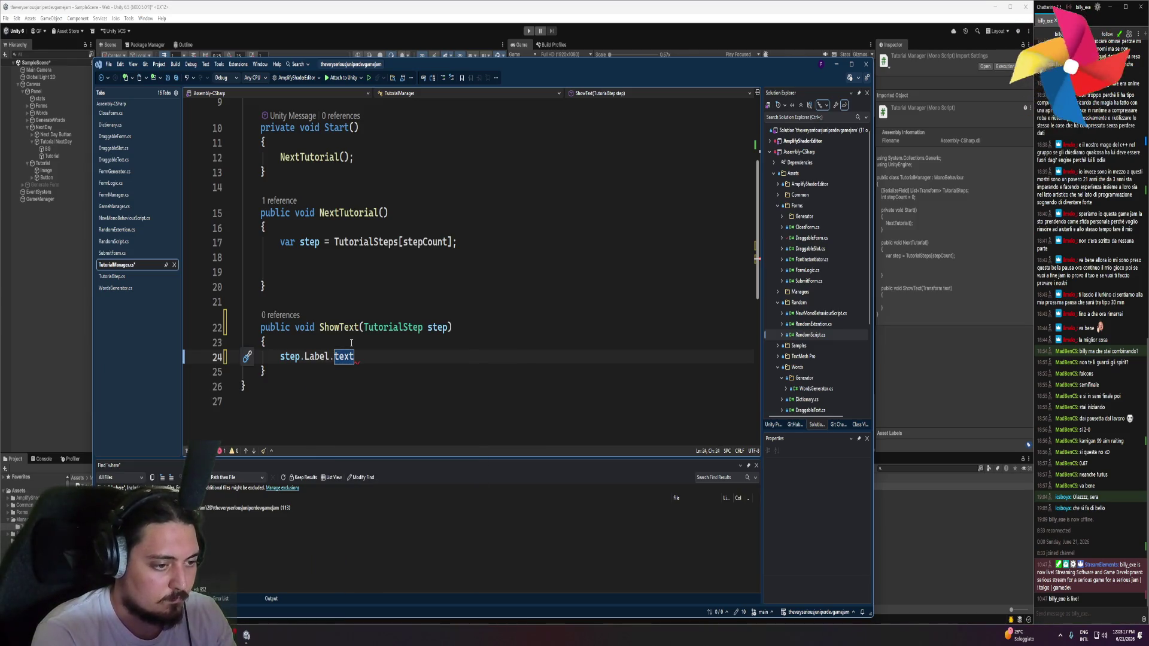
key(BackSpace)
text(ac)
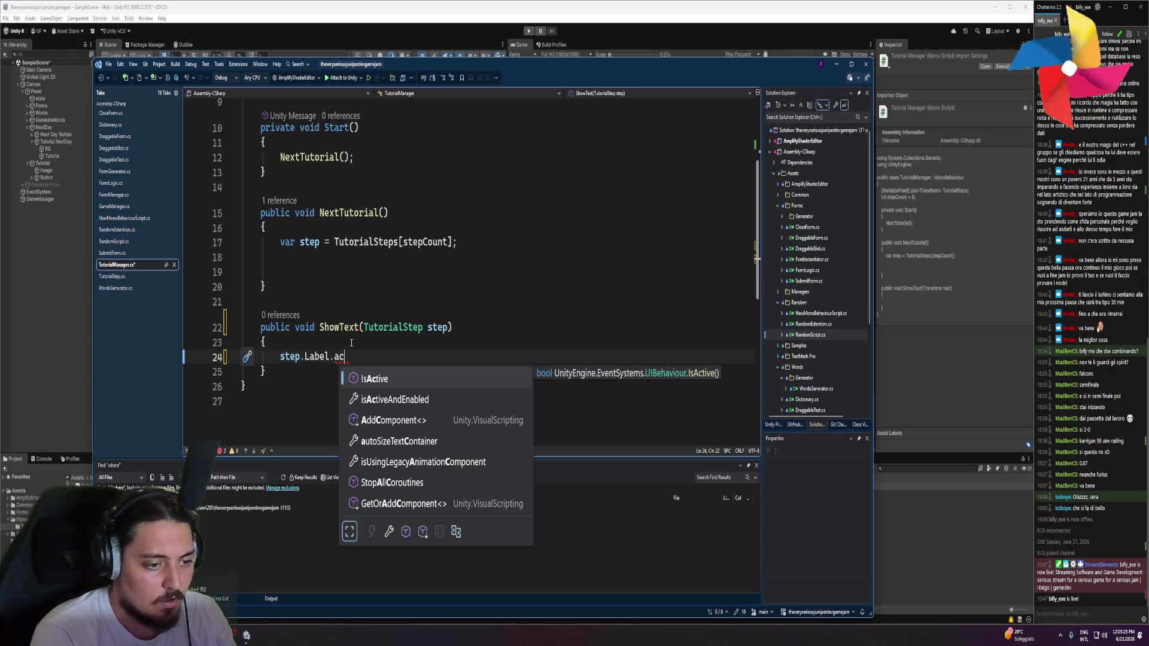
key(BackSpace)
key(BackSpace)
text(enab)
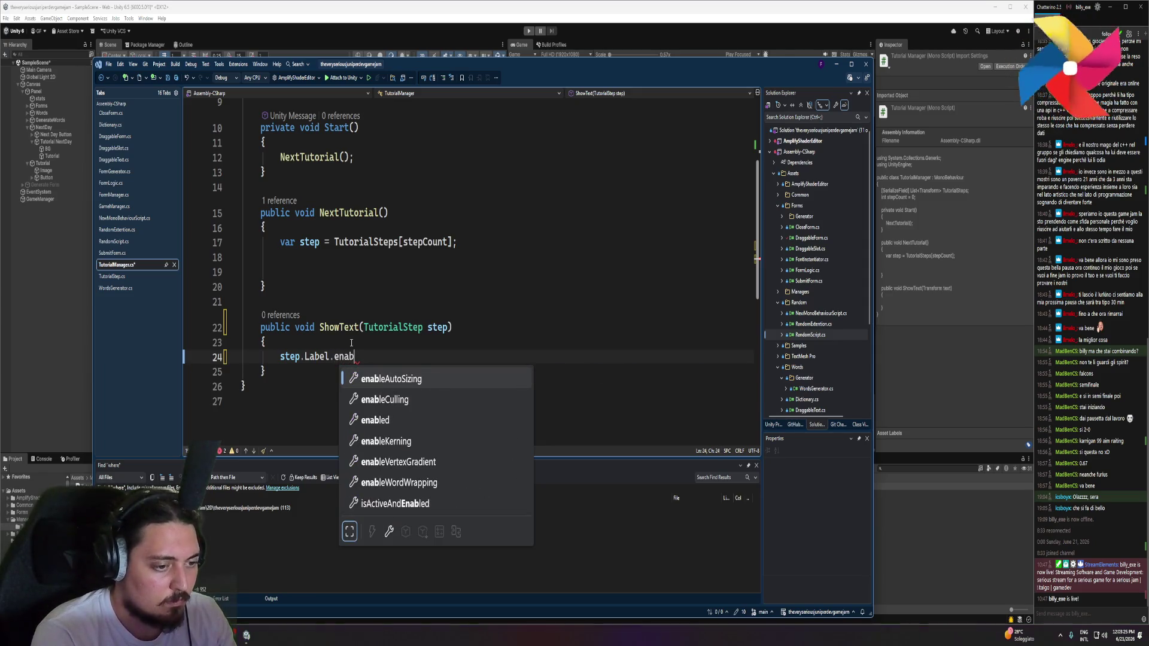
key(Down)
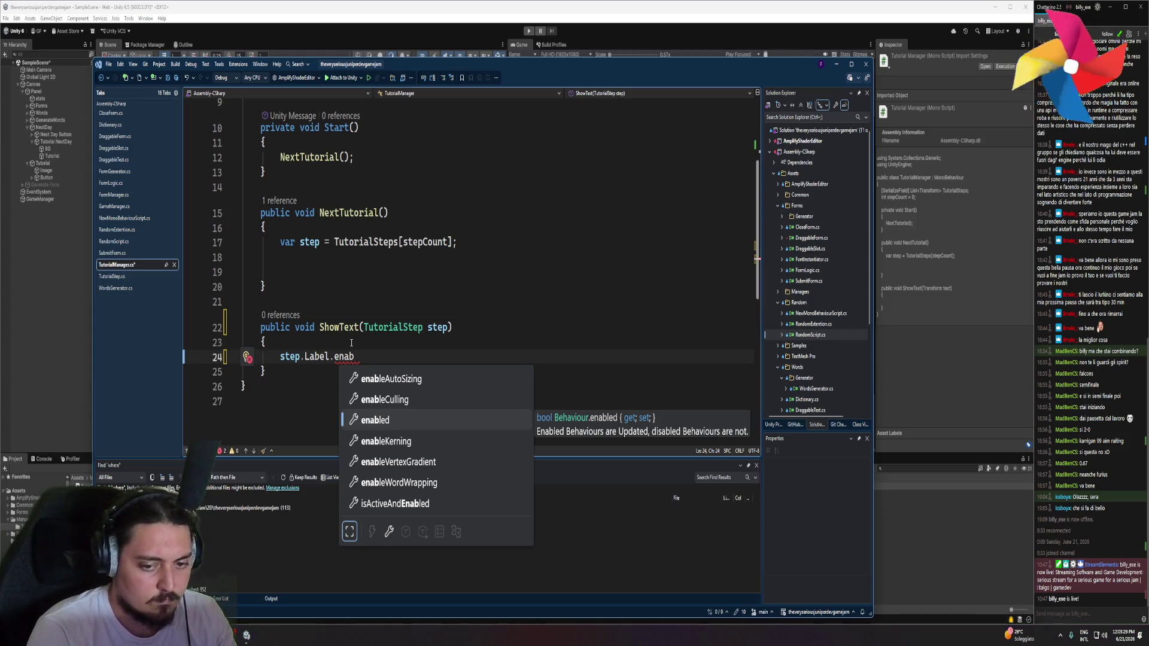
key(Tab)
key(Tab)
key(ctrl+s)
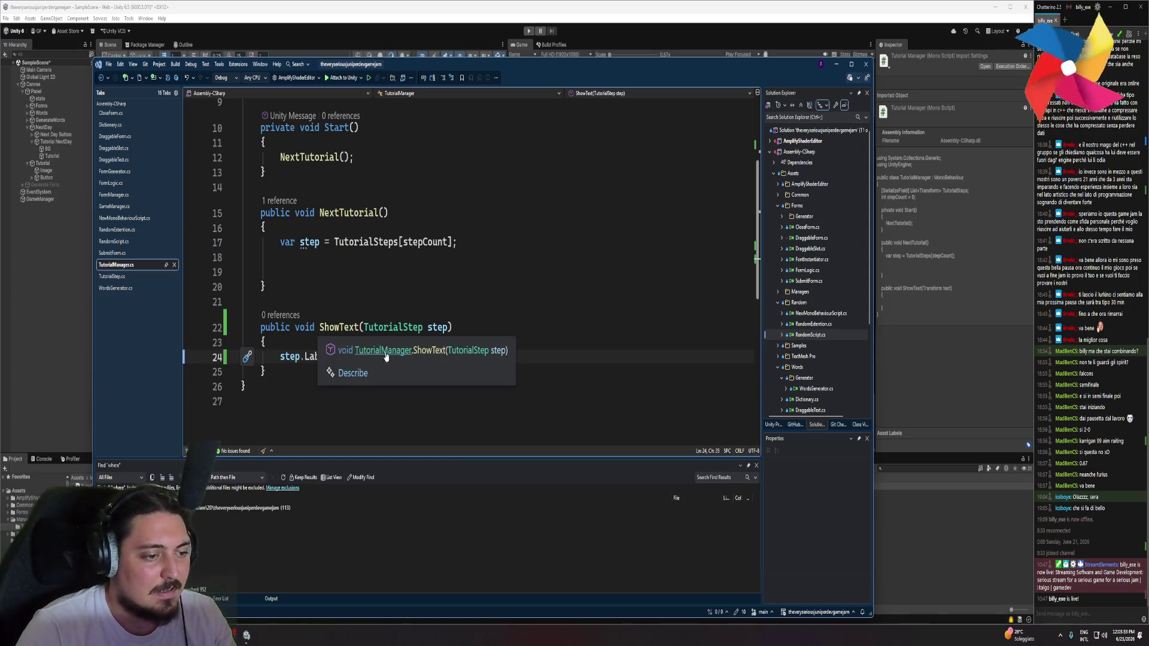
Add a line setting step.BgImage.color.a = .15f
key(Return)
text(step)
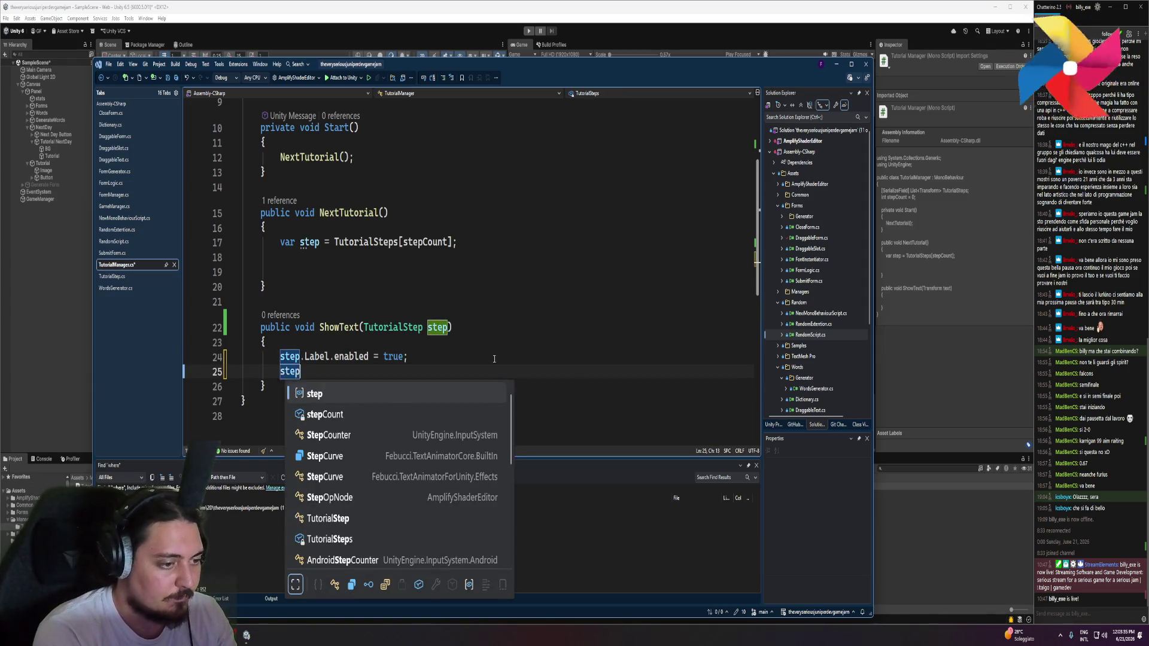
text(.Bg)
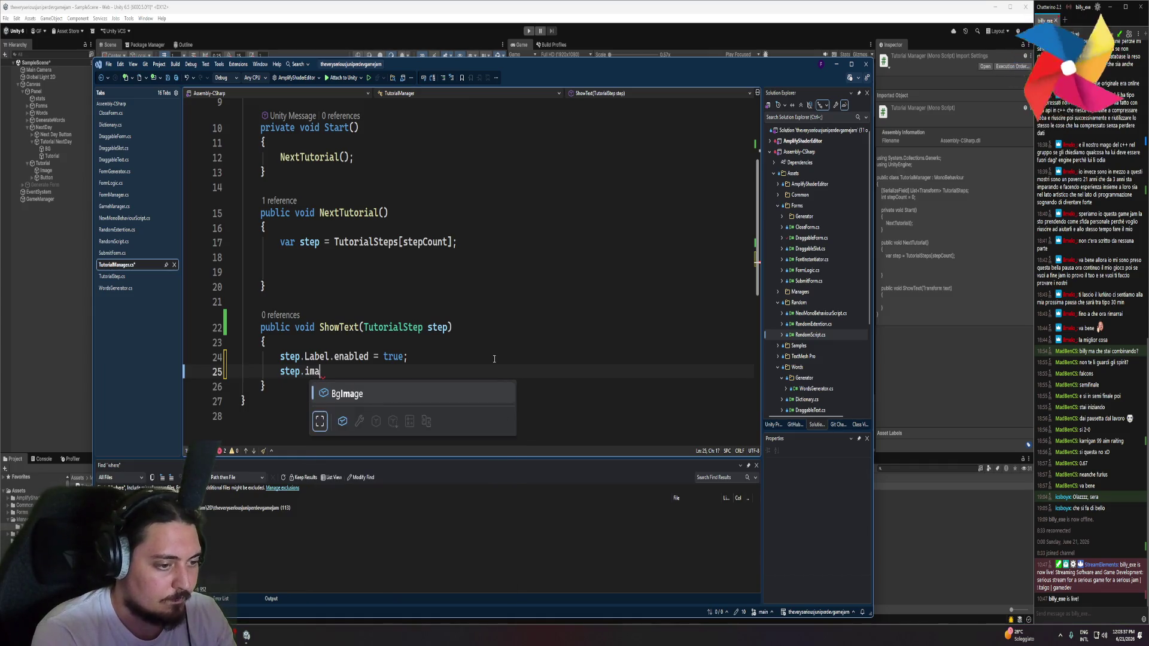
key(Tab)
text(.al)
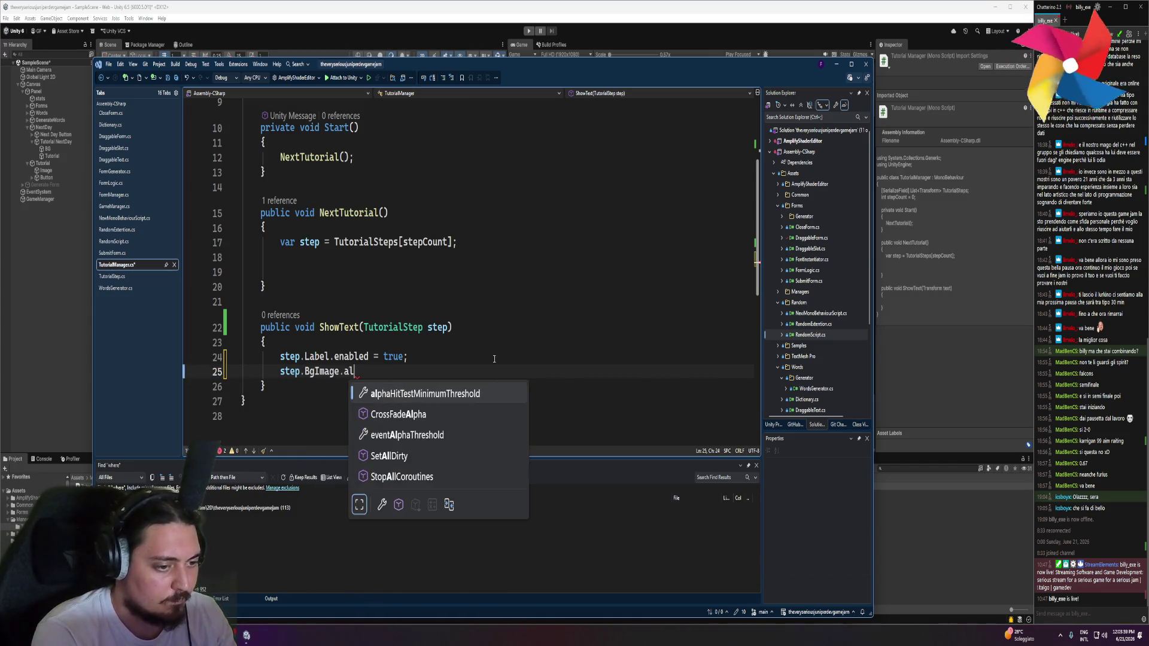
key(Down)
key(Down)
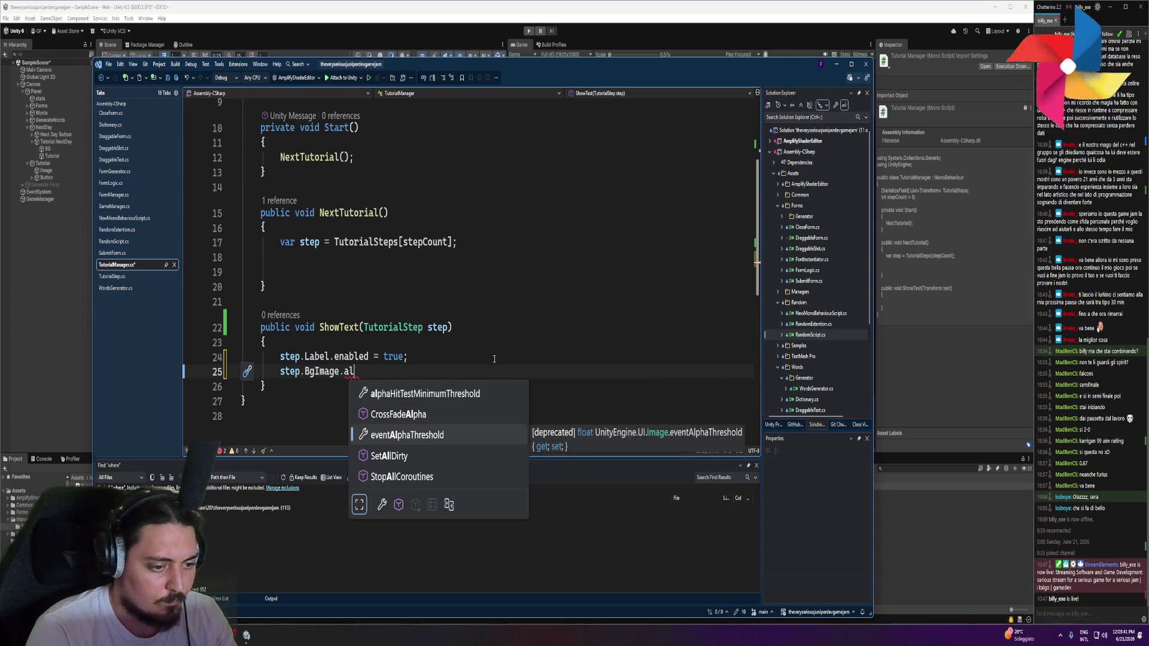
key(Up)
key(Up)
key(BackSpace)
key(BackSpace)
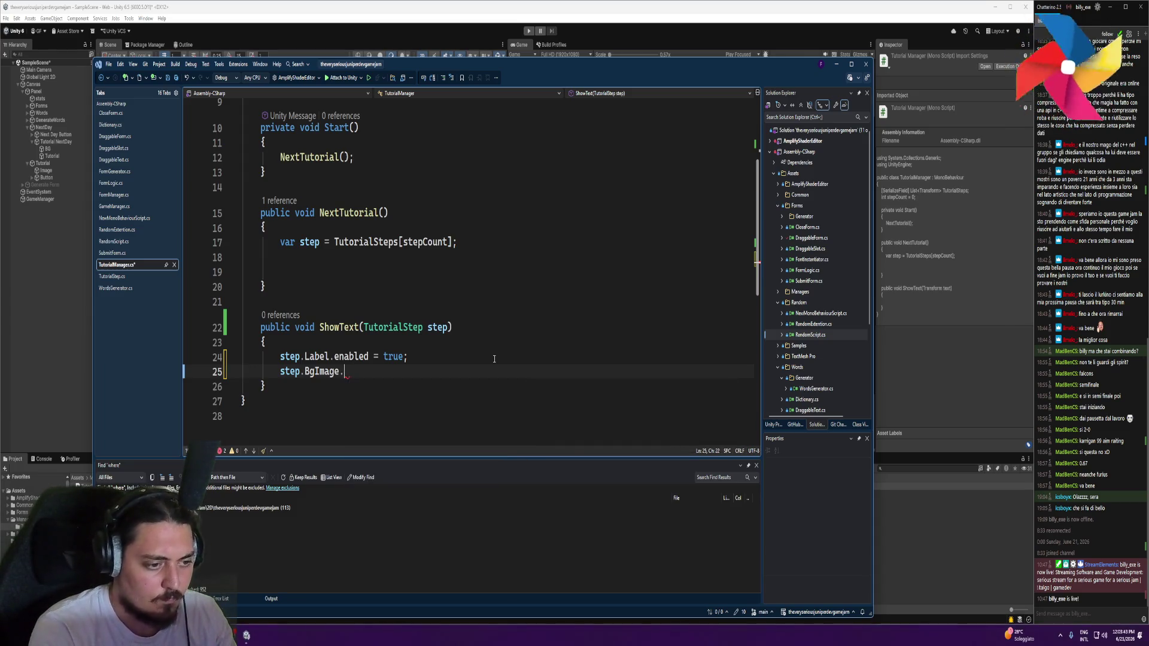
text(color.al)
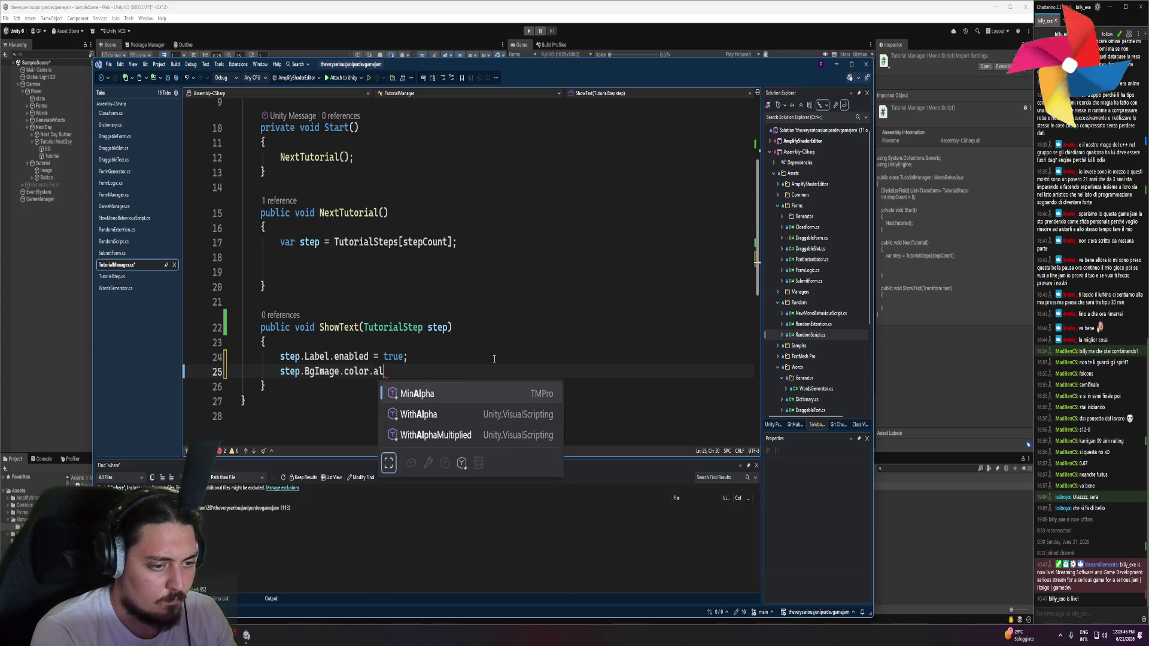
key(BackSpace)
text( = )
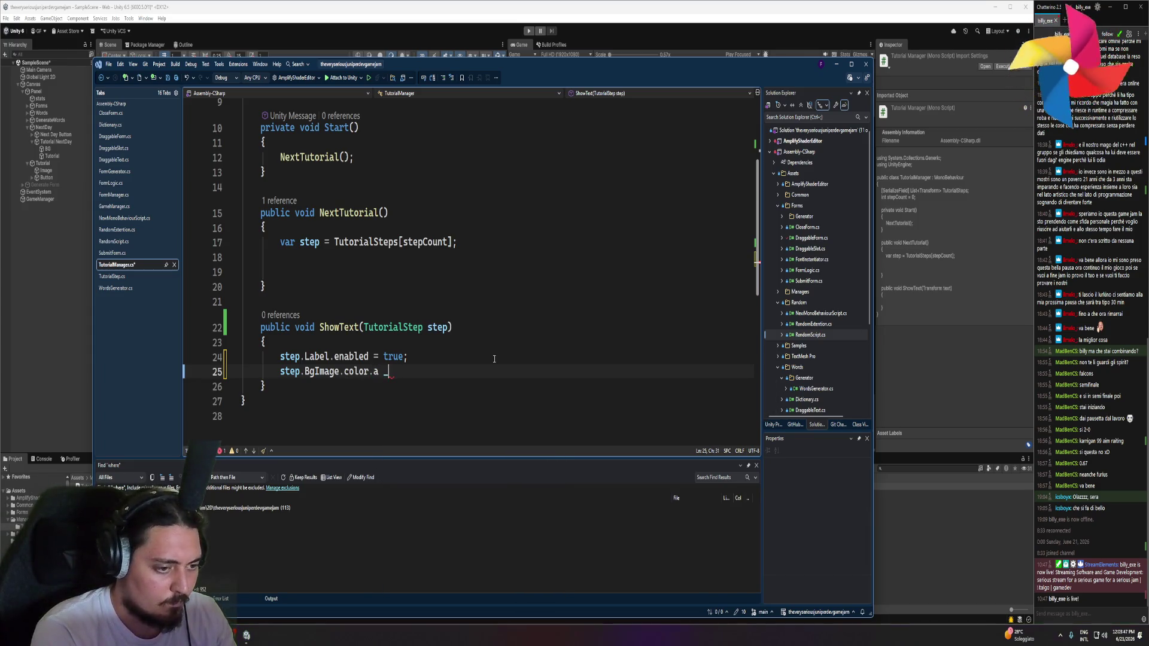
text(.15;)
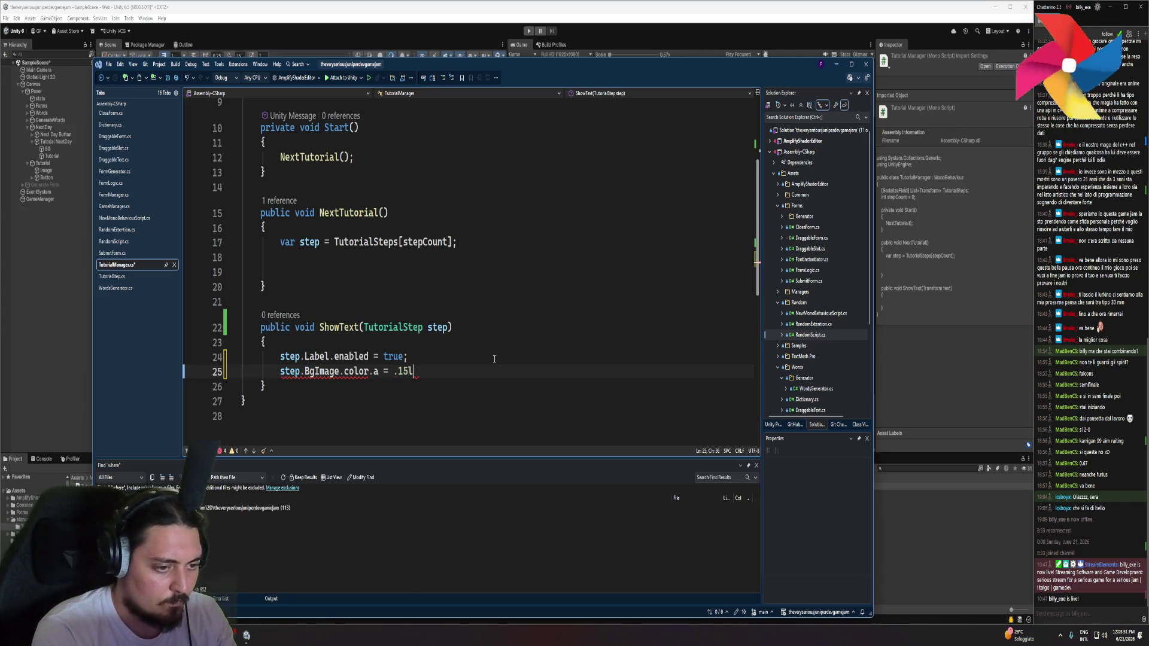
mouse_move(376, 372)
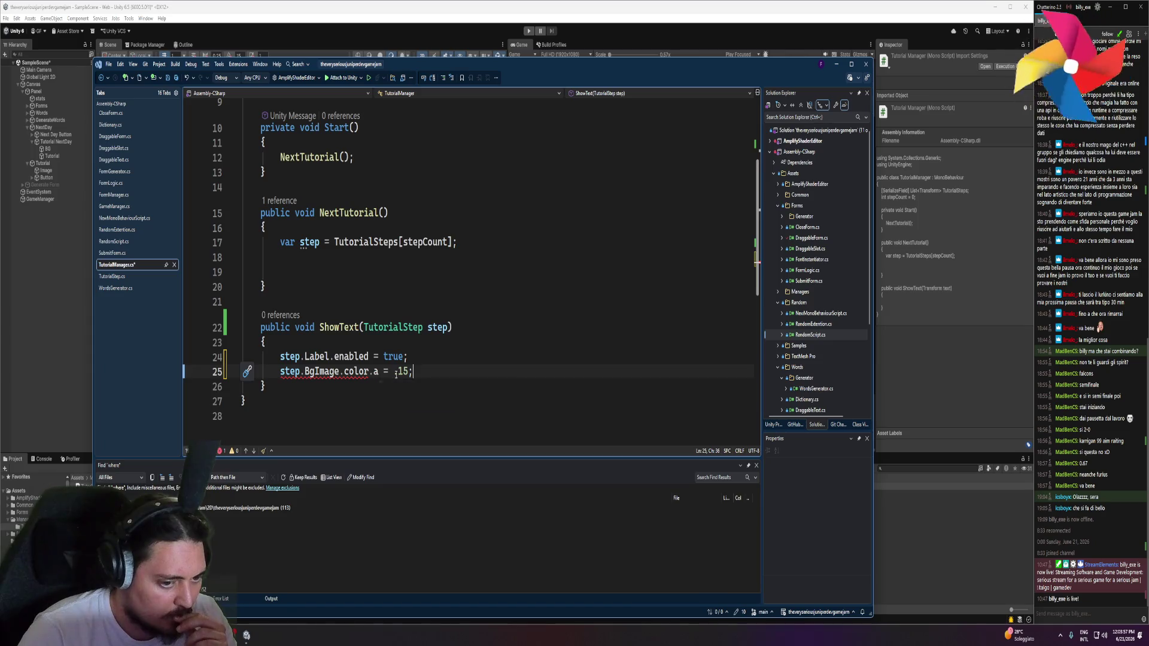
text(f)
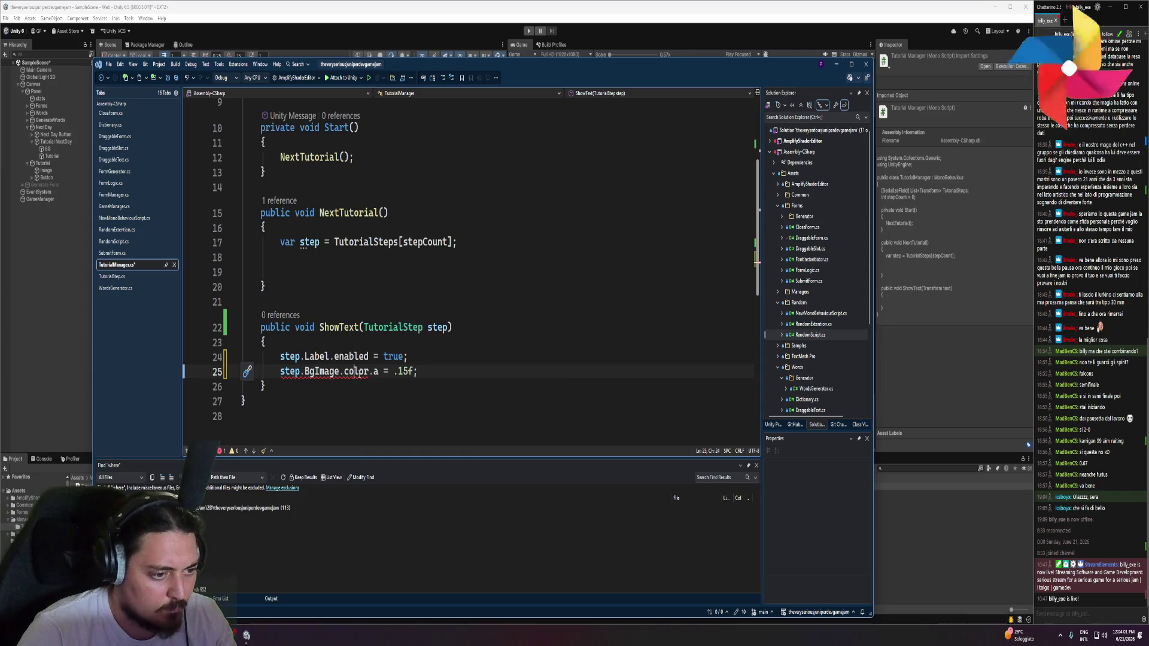
mouse_move(357, 371)
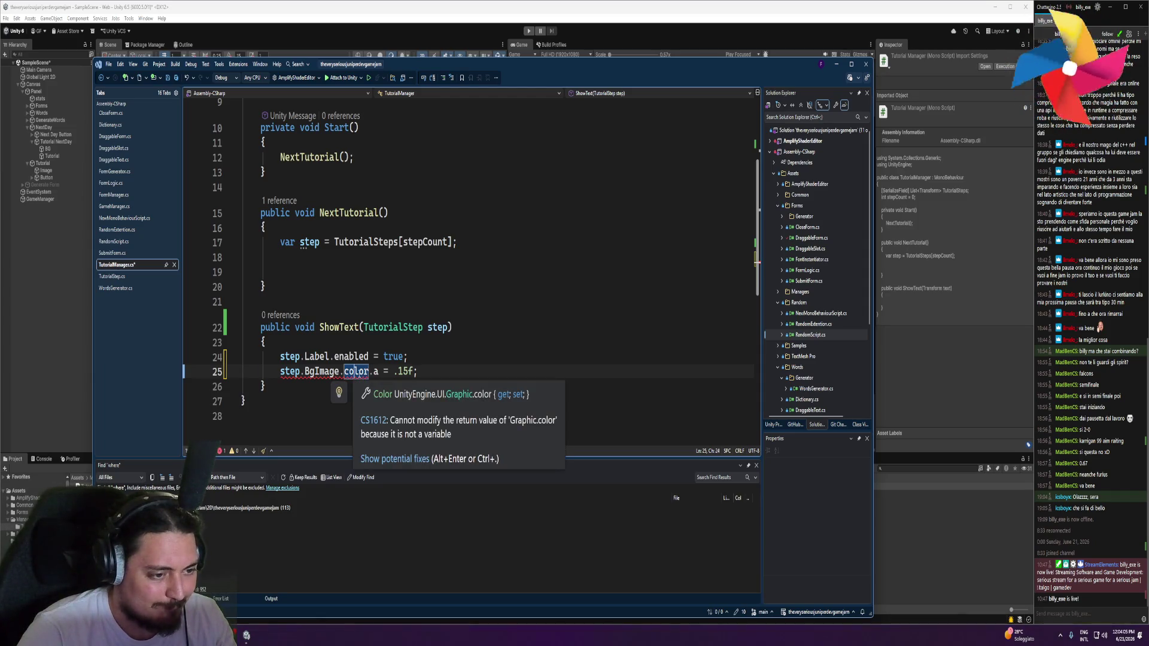
key(End)
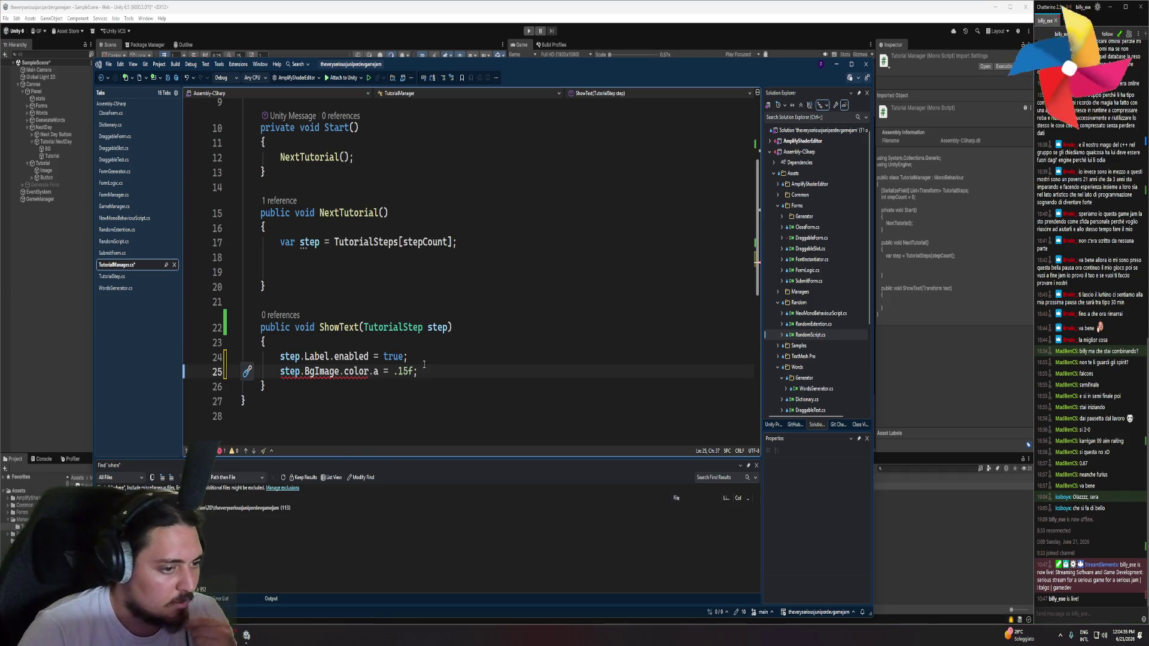
Store step.BgImage.color in a 'var color' variable and make the alpha line set color.a
click(454, 359)
key(Return)
text(var color =)
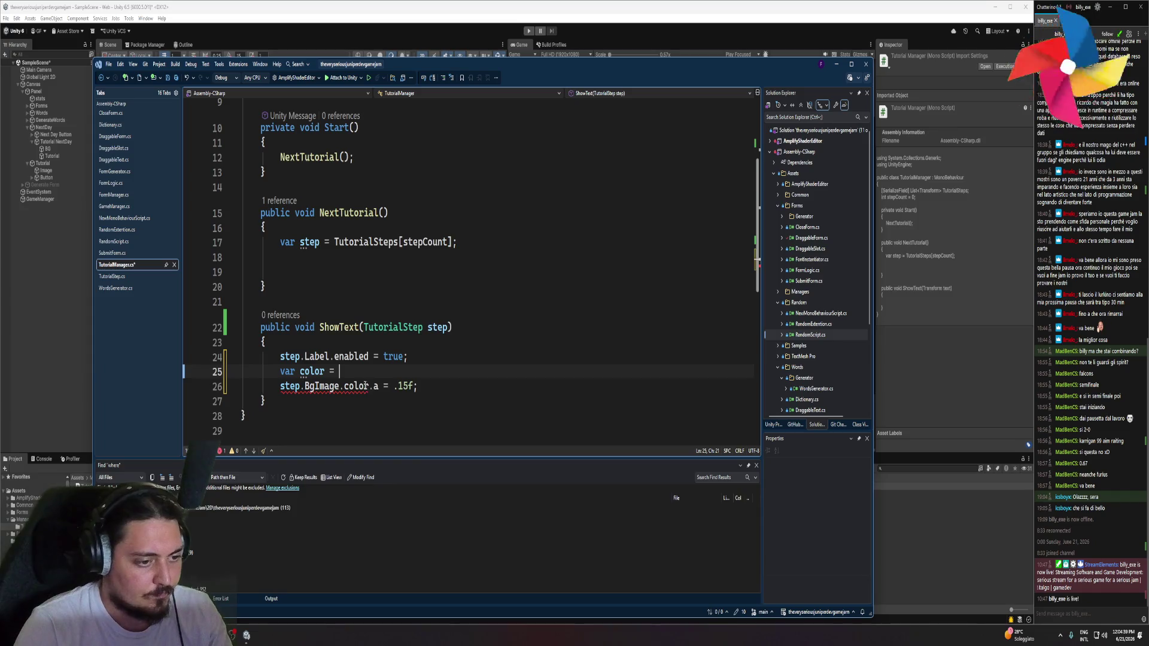
drag(368, 386, 280, 386)
key(ctrl+c)
click(361, 371)
key(ctrl+v)
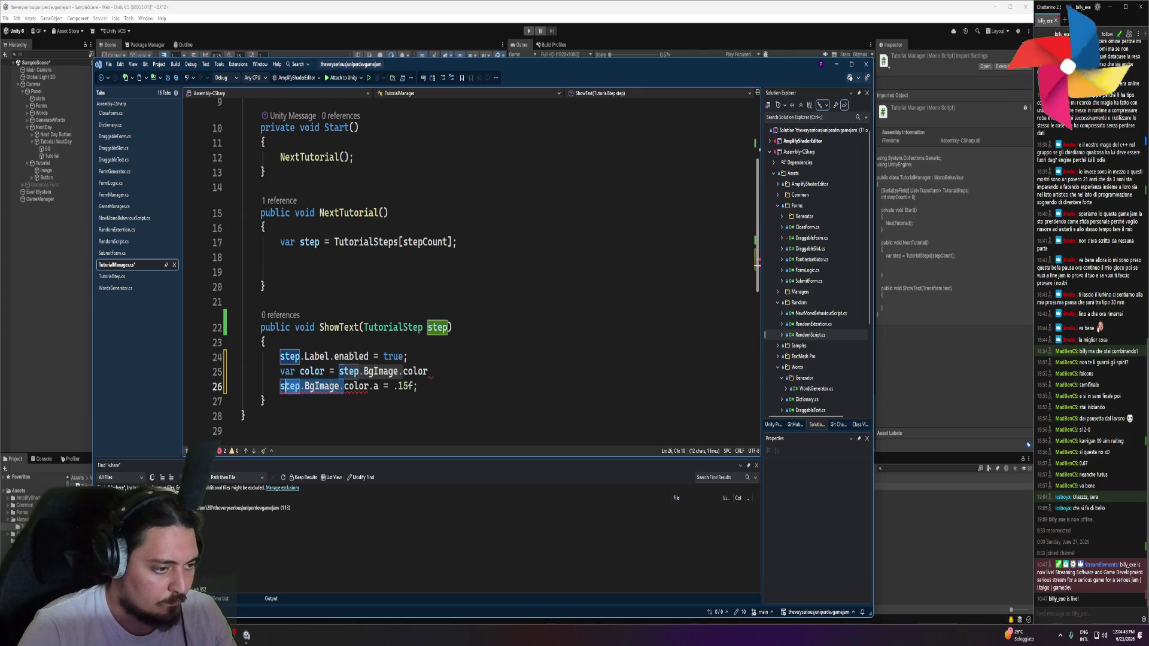
key(BackSpace)
click(433, 371)
text(;)
Assign the modified colour back with step.BgImage.color = color;
click(409, 384)
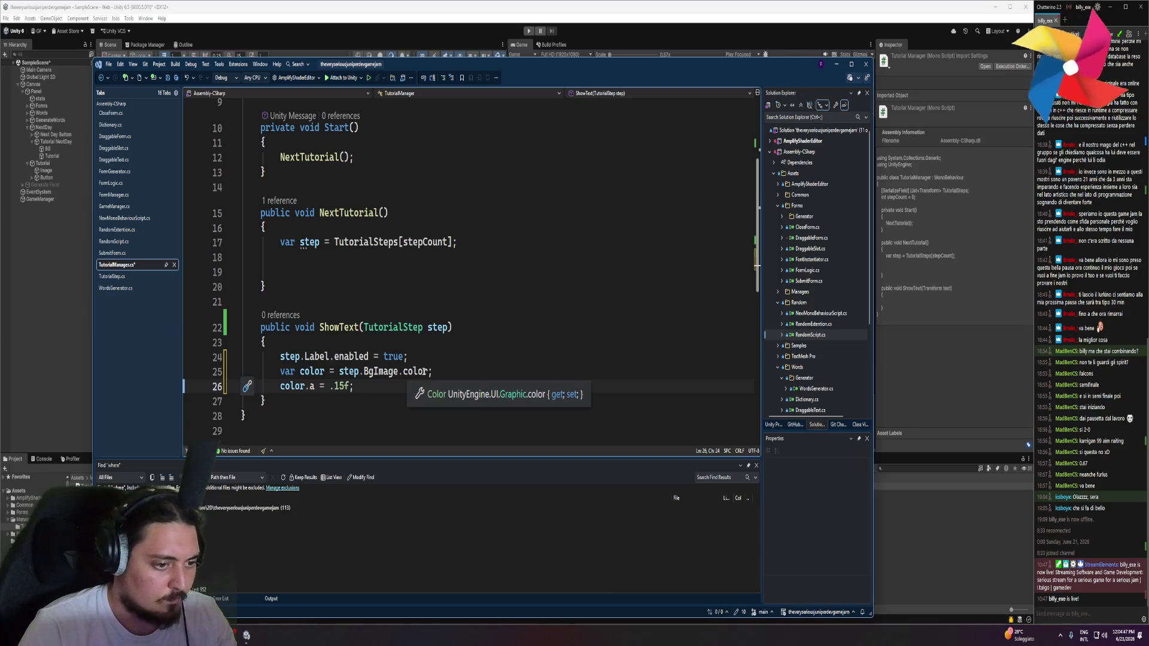
drag(428, 371, 338, 371)
key(ctrl+c)
click(371, 383)
key(Return)
key(ctrl+v)
key(Tab)
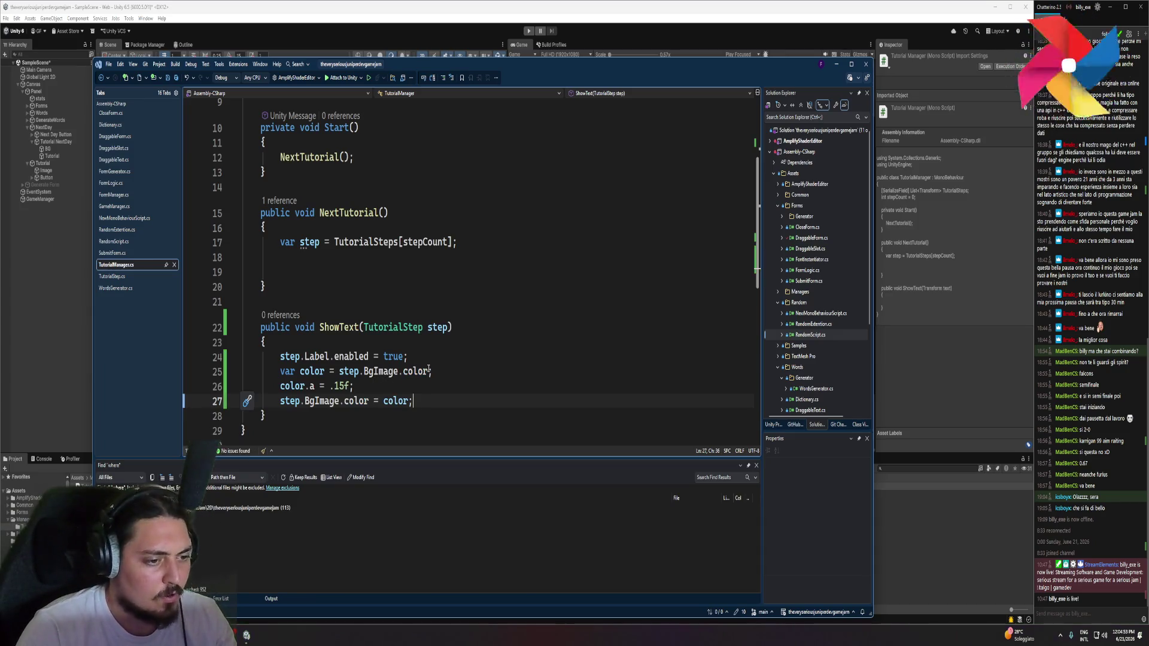
Call ShowText(step) in NextTutorial and remove the blank line above it
click(408, 273)
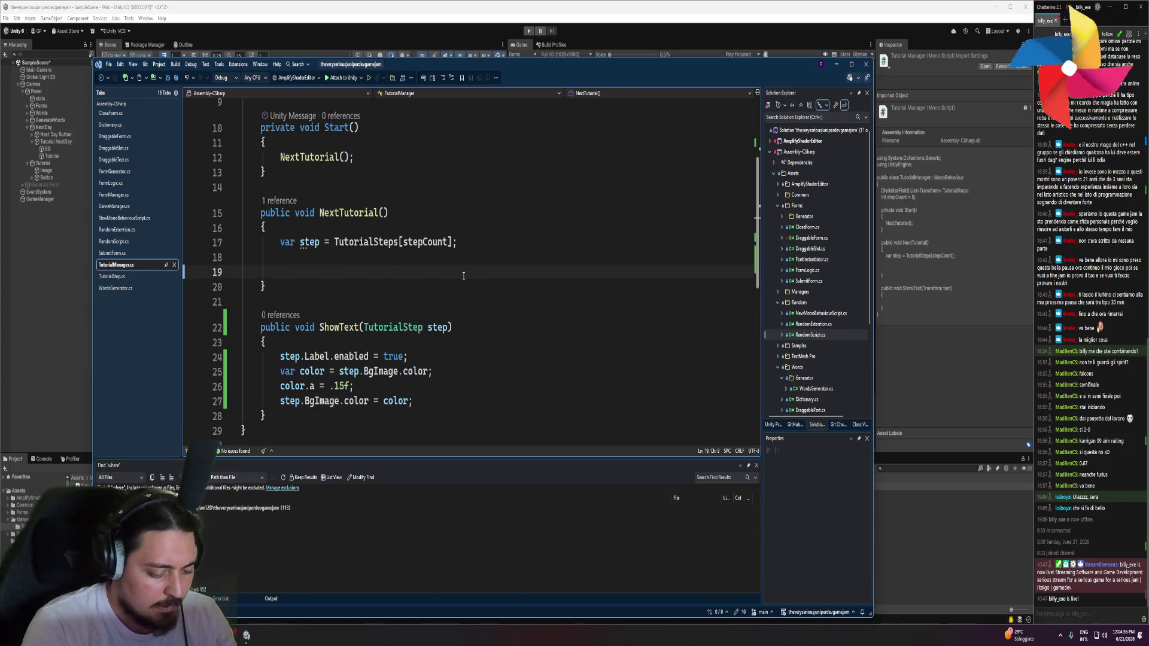
text(Showt)
key(Tab)
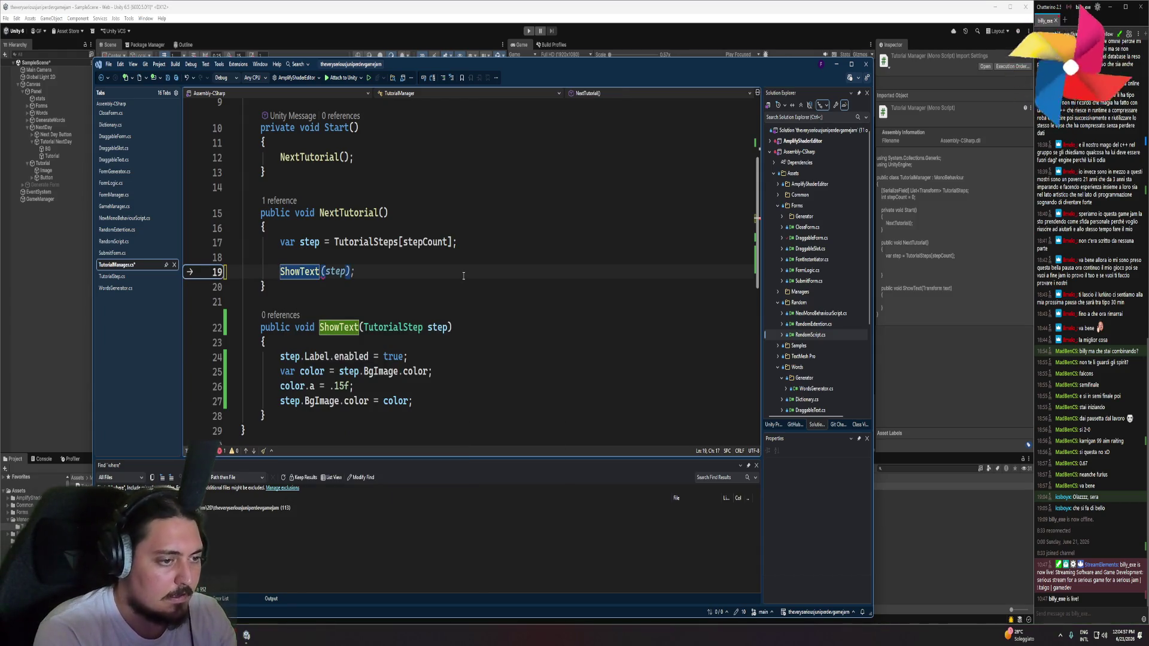
key(Tab)
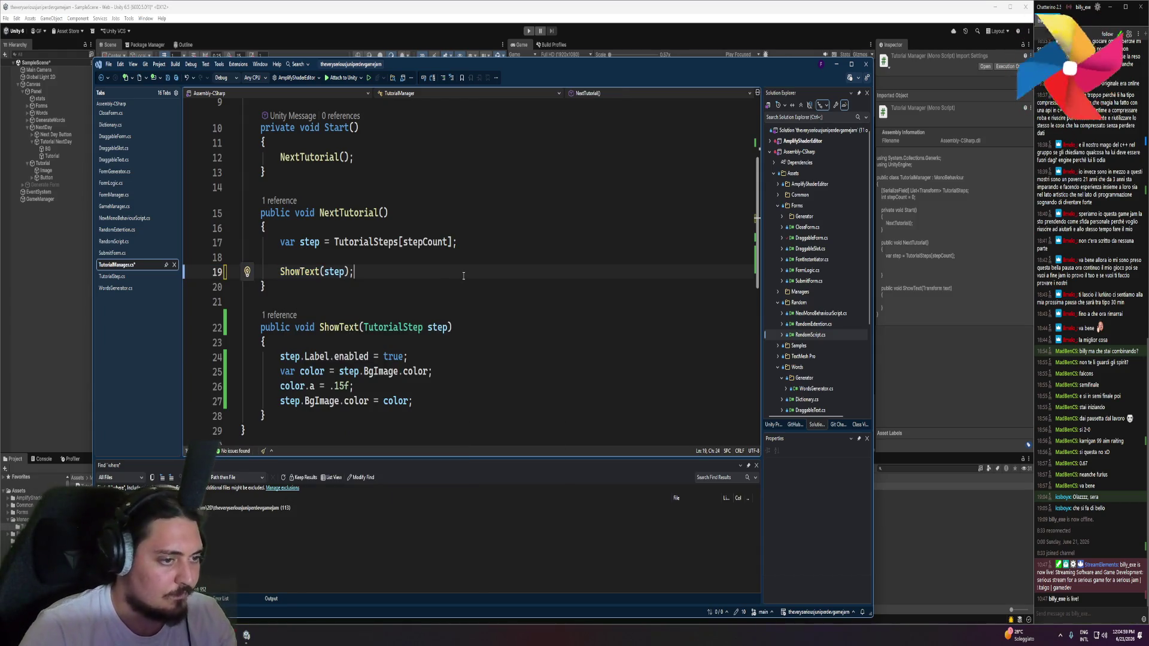
click(394, 259)
key(BackSpace)
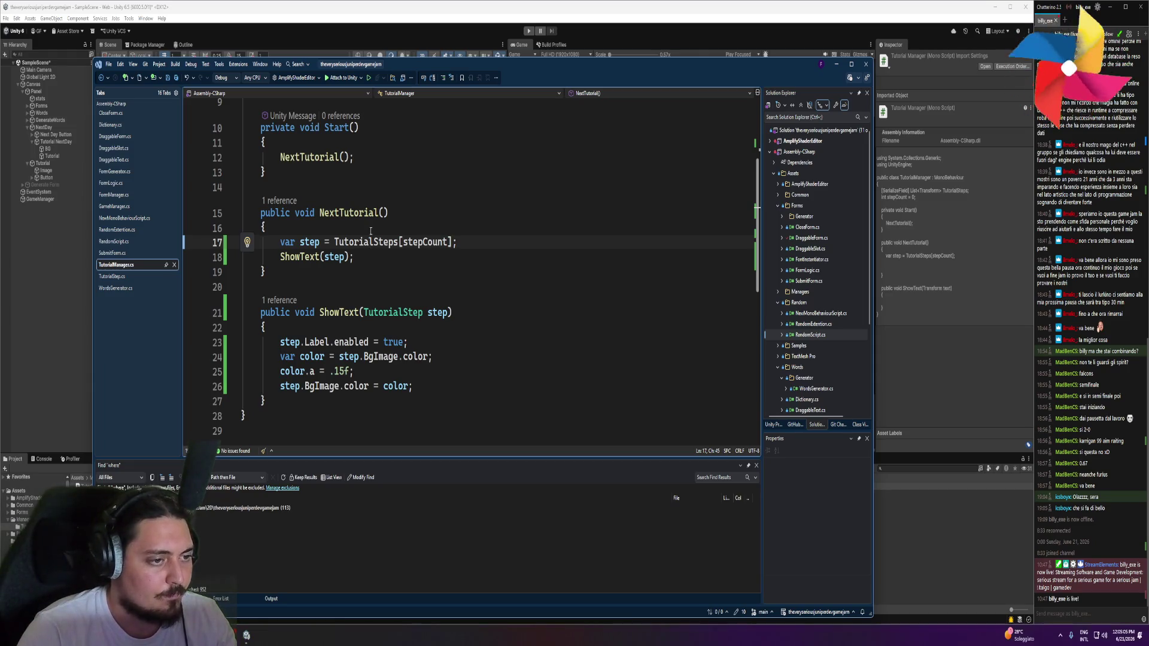
Begin a new 'public void Hide' method declaration after ShowText
click(459, 230)
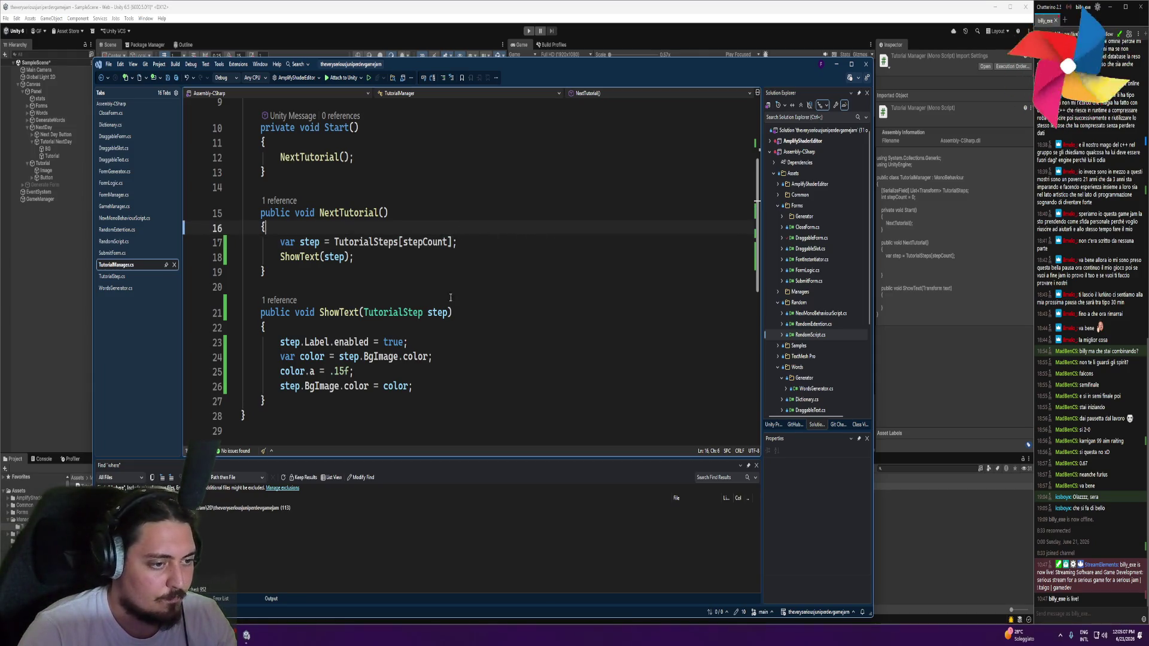
click(277, 400)
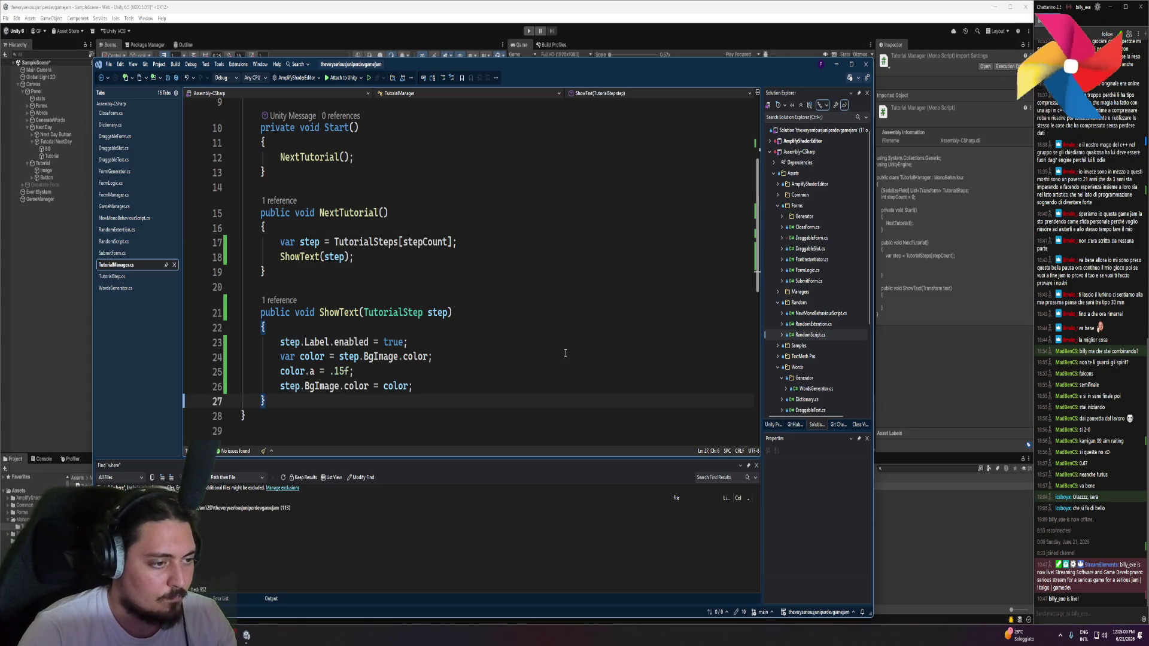
key(Return)
text(public void)
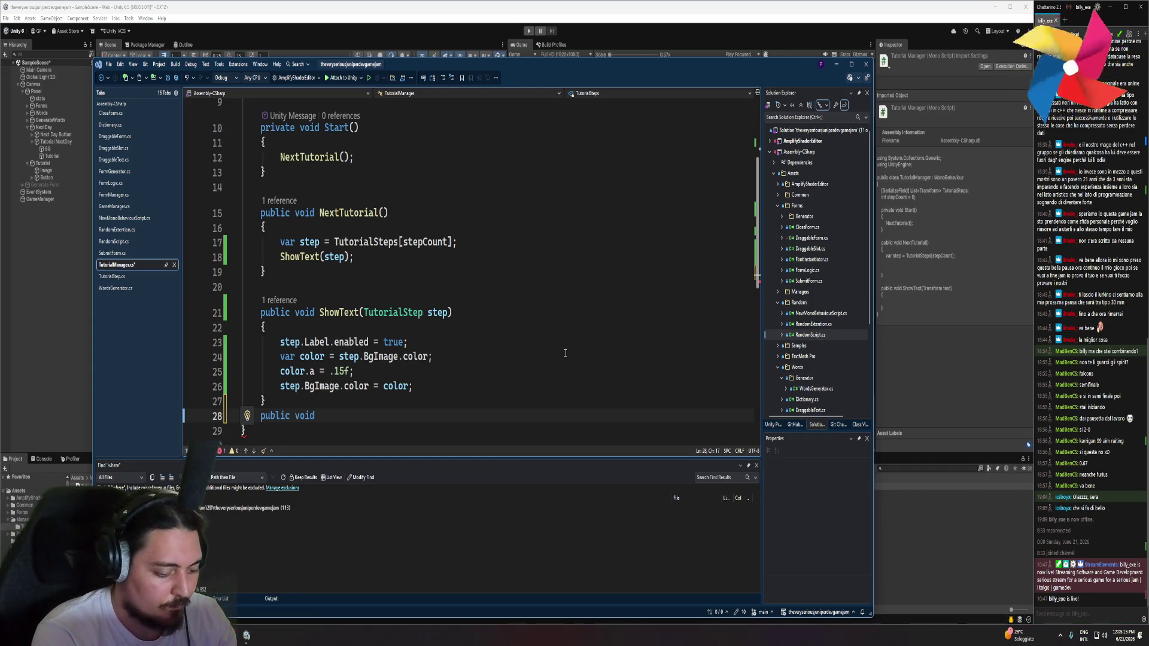
text(Hide)
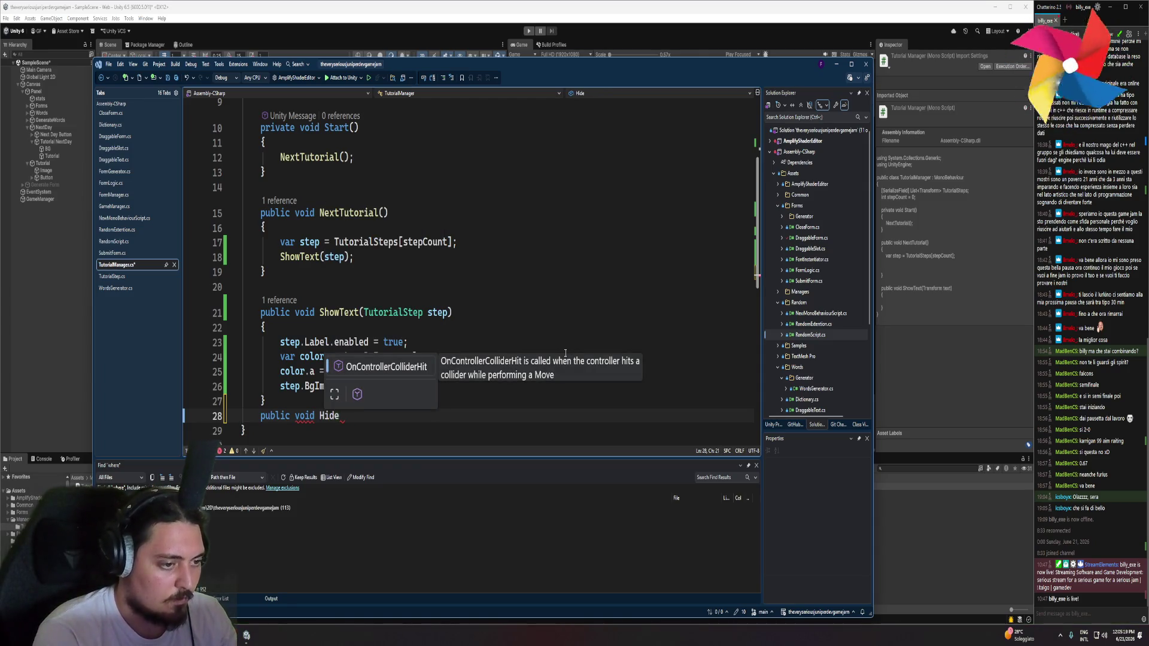
key(Escape)
Rename ShowText to ShowTutorial at its definition and at its call
click(348, 312)
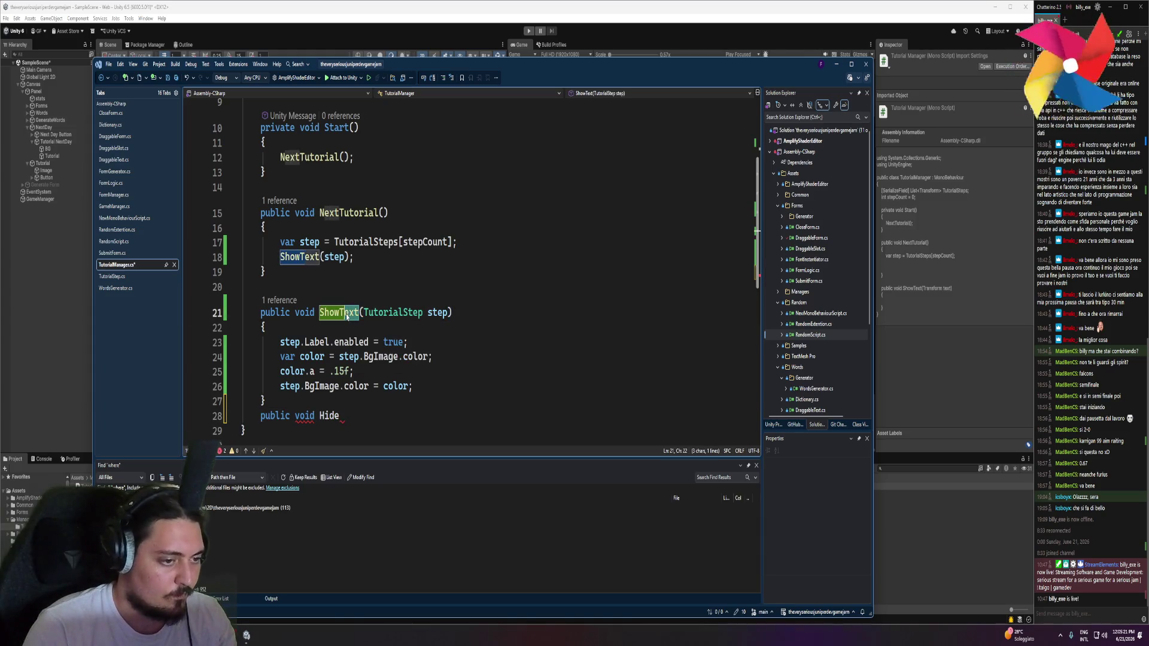
text(utorial)
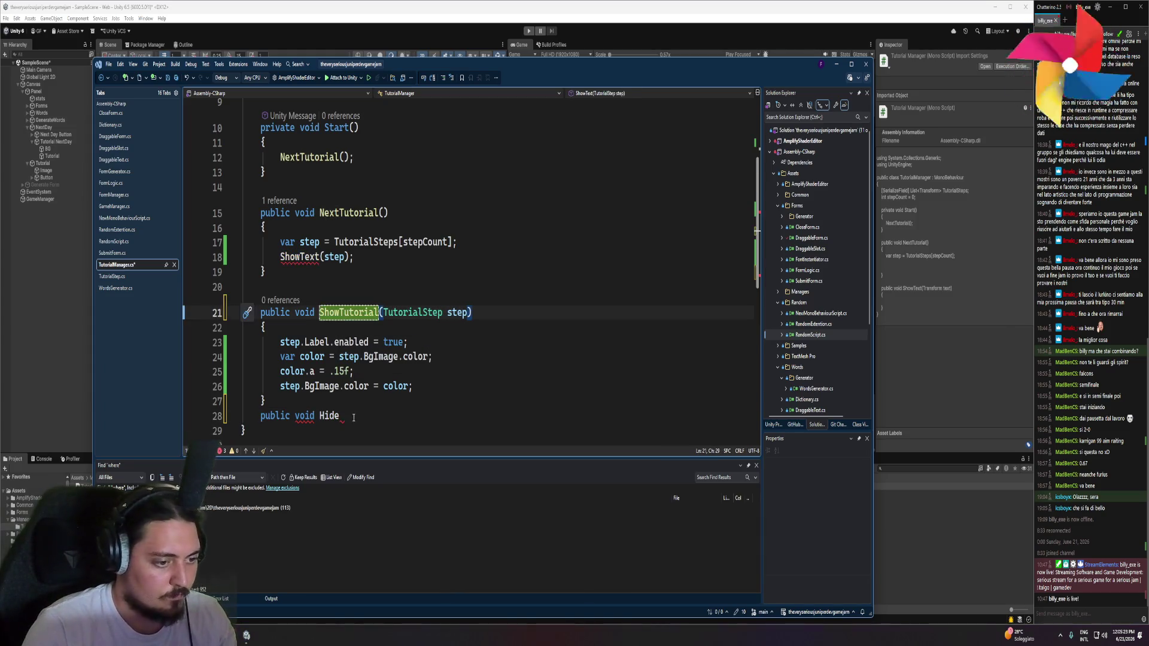
click(368, 409)
drag(305, 257, 319, 257)
text(utorial)
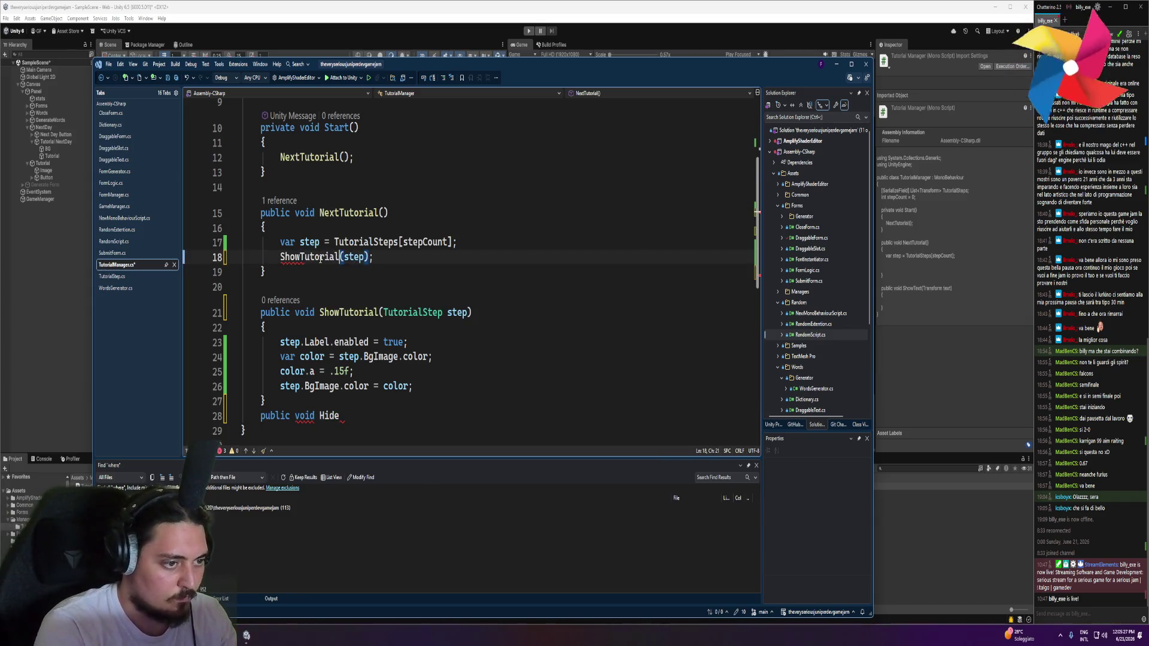
Declare HideTutorial with a bool wasRead = true parameter and an empty body
click(361, 417)
text(Tu)
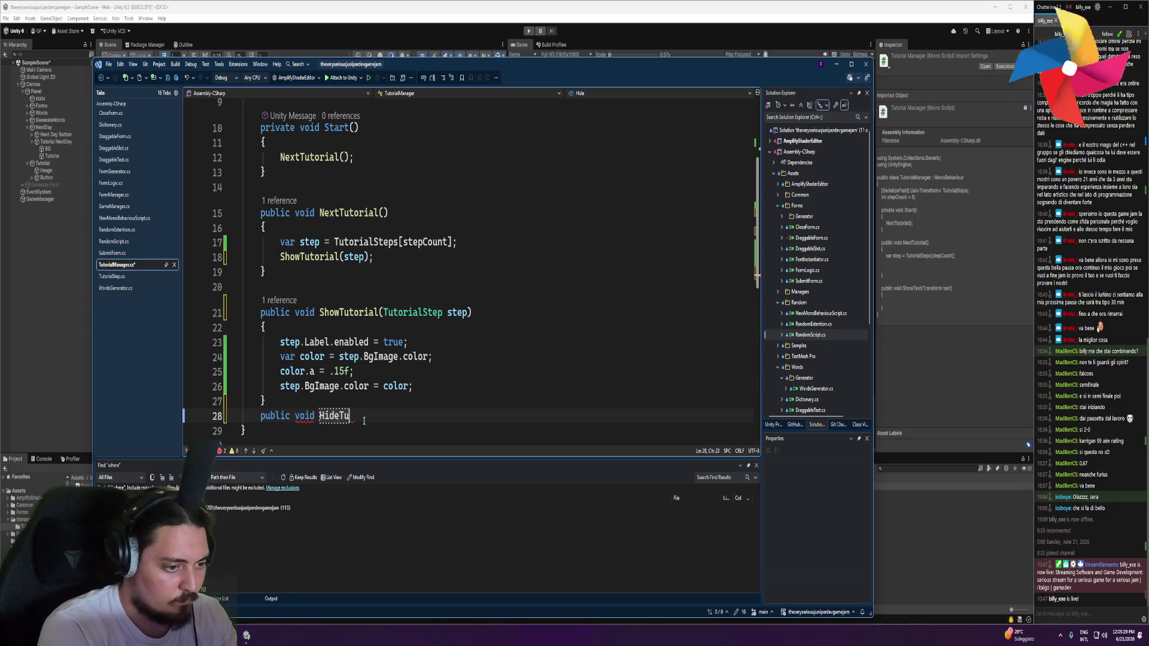
text(torial()
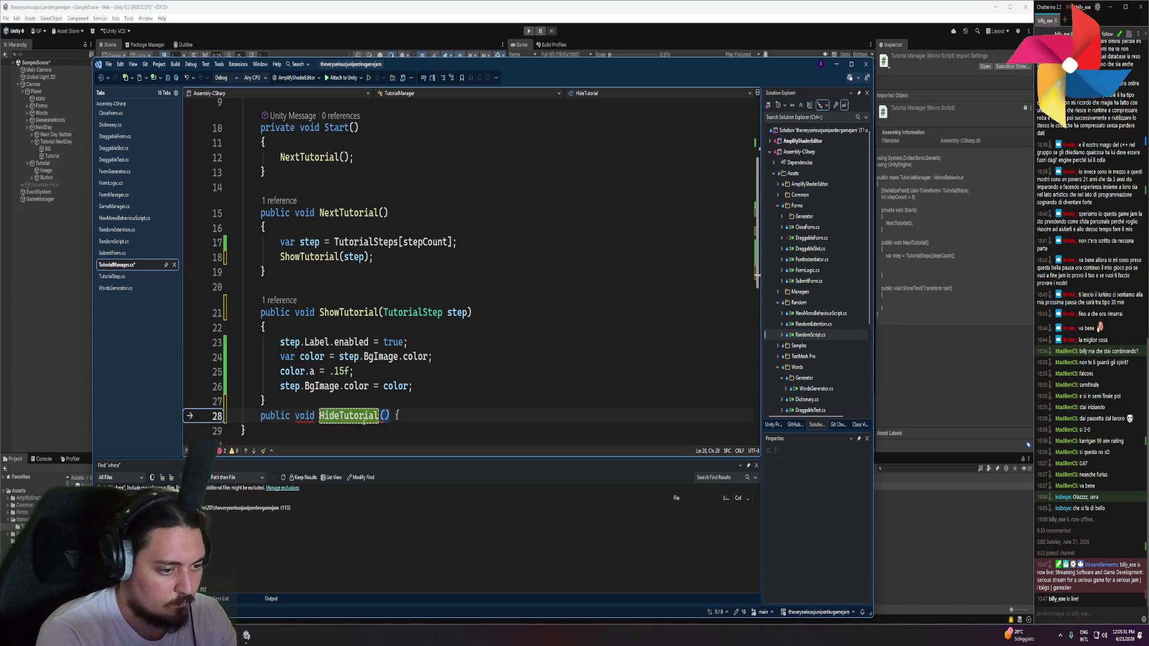
key(End)
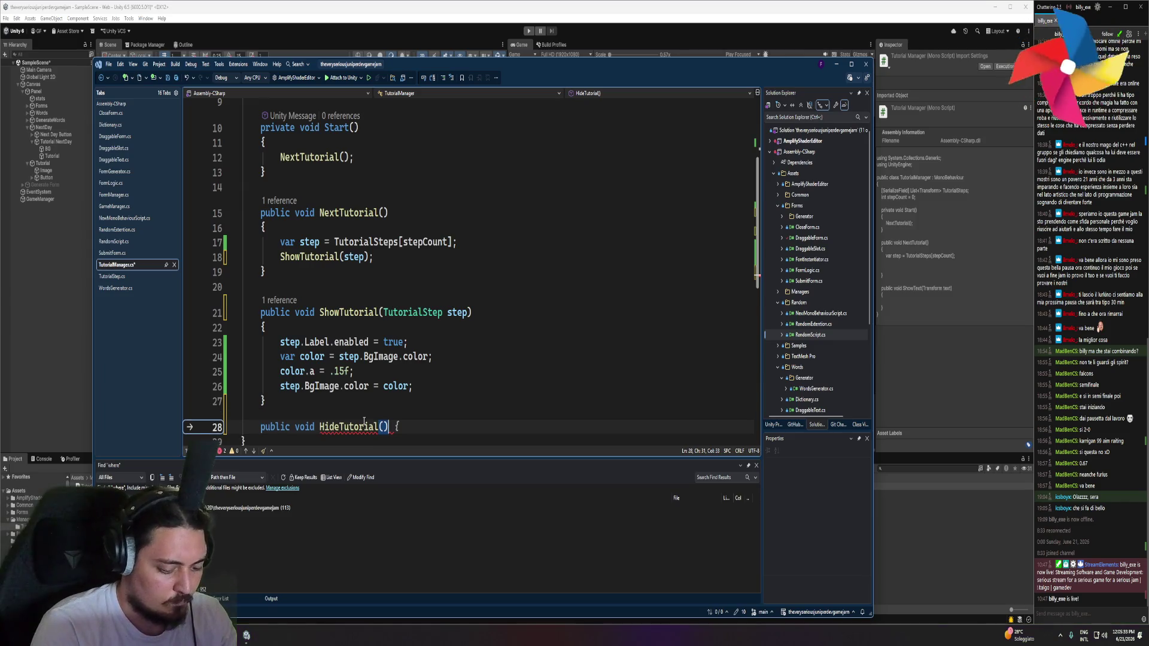
key(Return)
key(Up)
key(Up)
key(End)
key(Left)
text(bool)
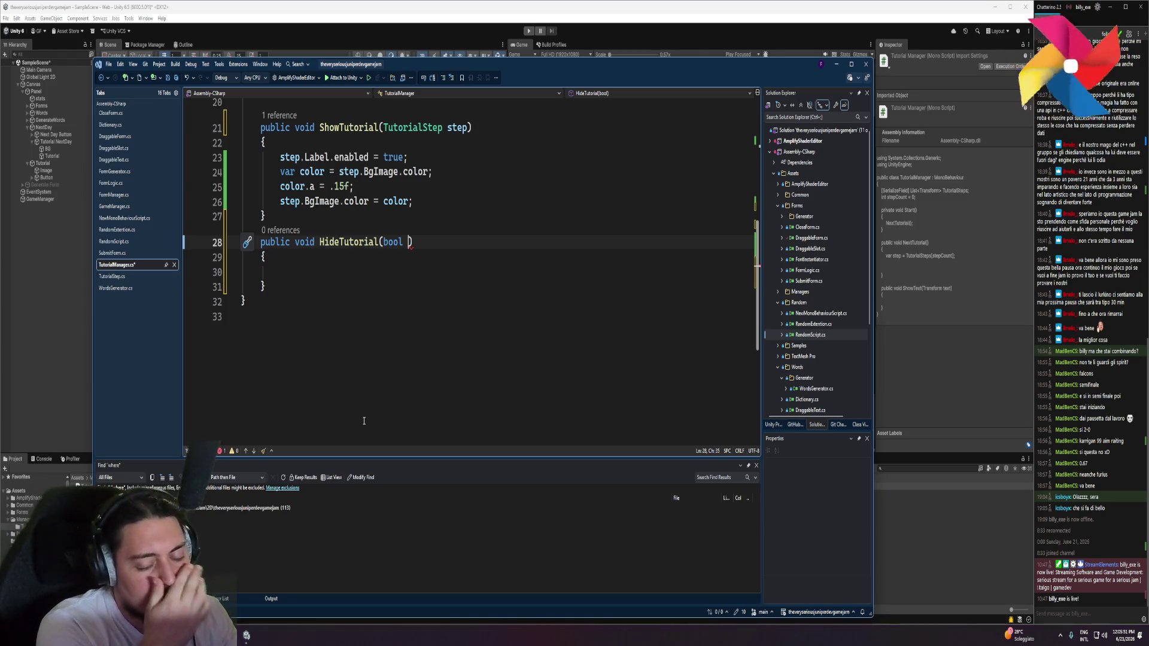
text(vas)
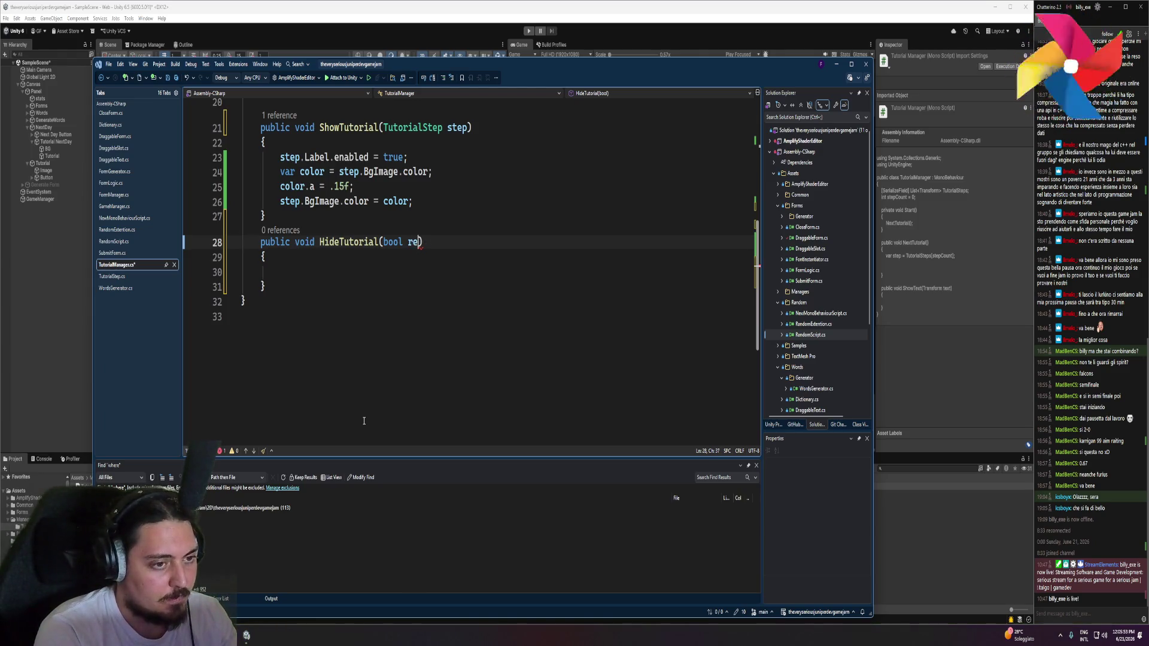
key(BackSpace)
key(BackSpace)
key(BackSpace)
text(wasRead = )
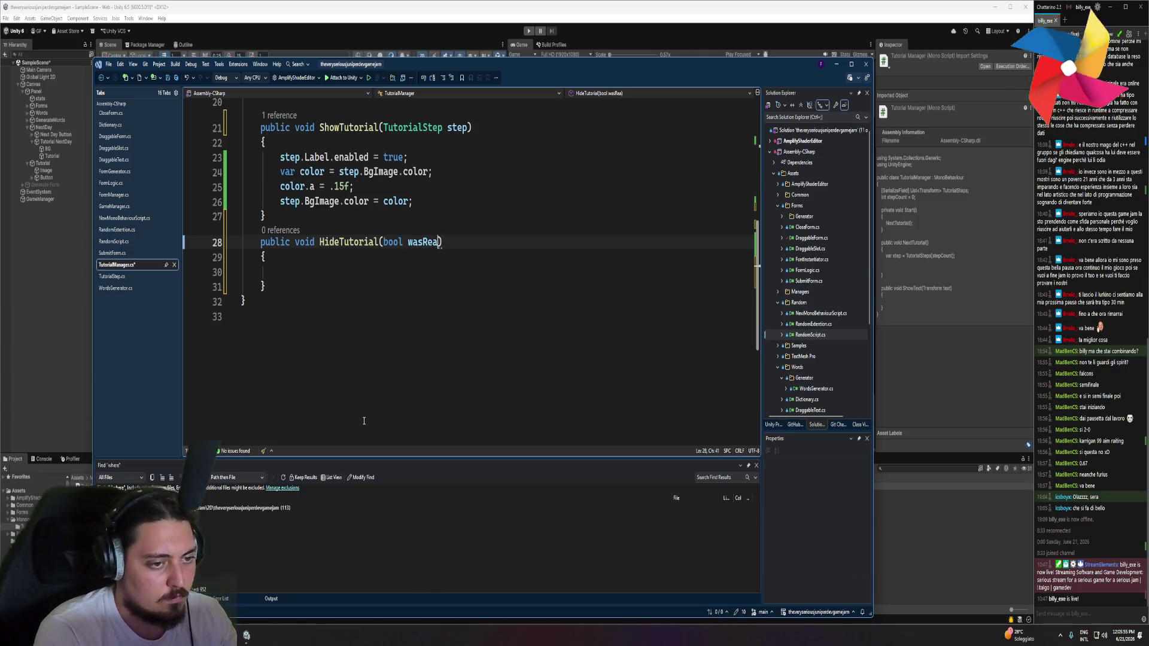
text(true)
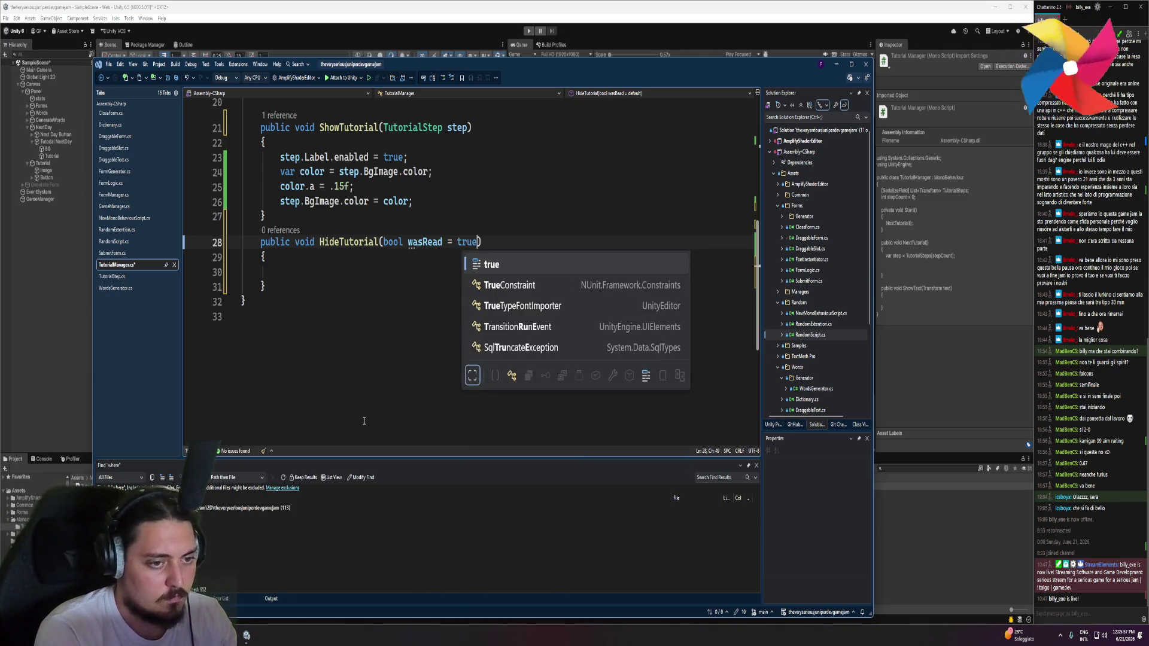
key(Escape)
Add a TutorialStep step parameter before wasRead in HideTutorial
scroll(353, 407, up, 5)
scroll(347, 383, up, 2)
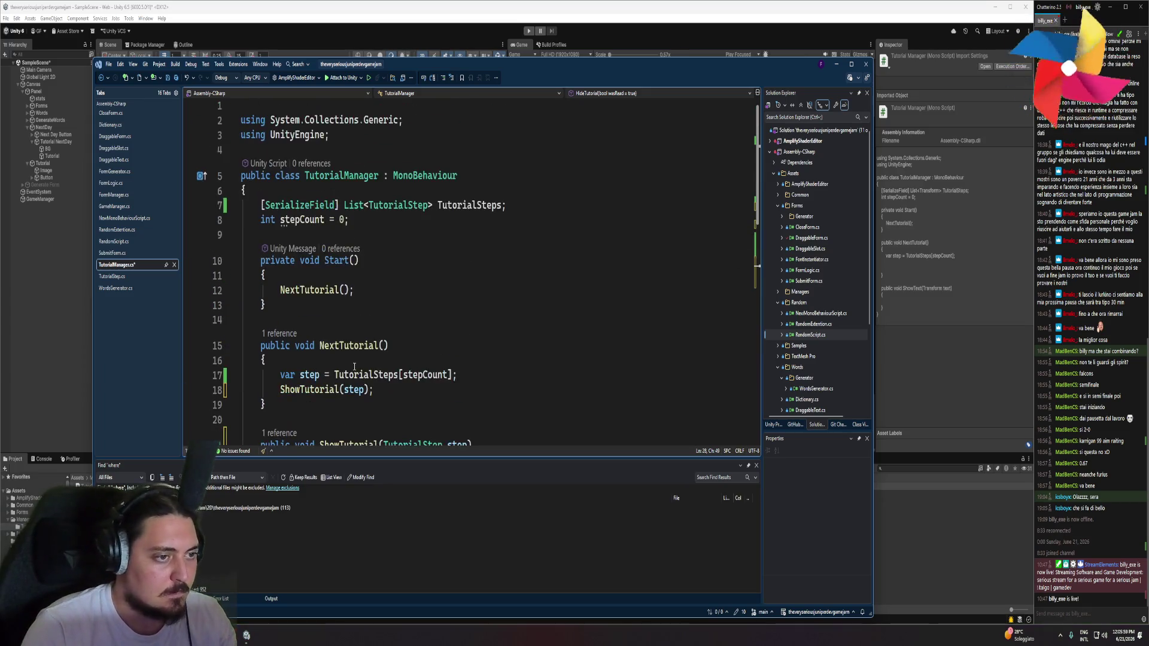
click(366, 289)
scroll(371, 281, down, 5)
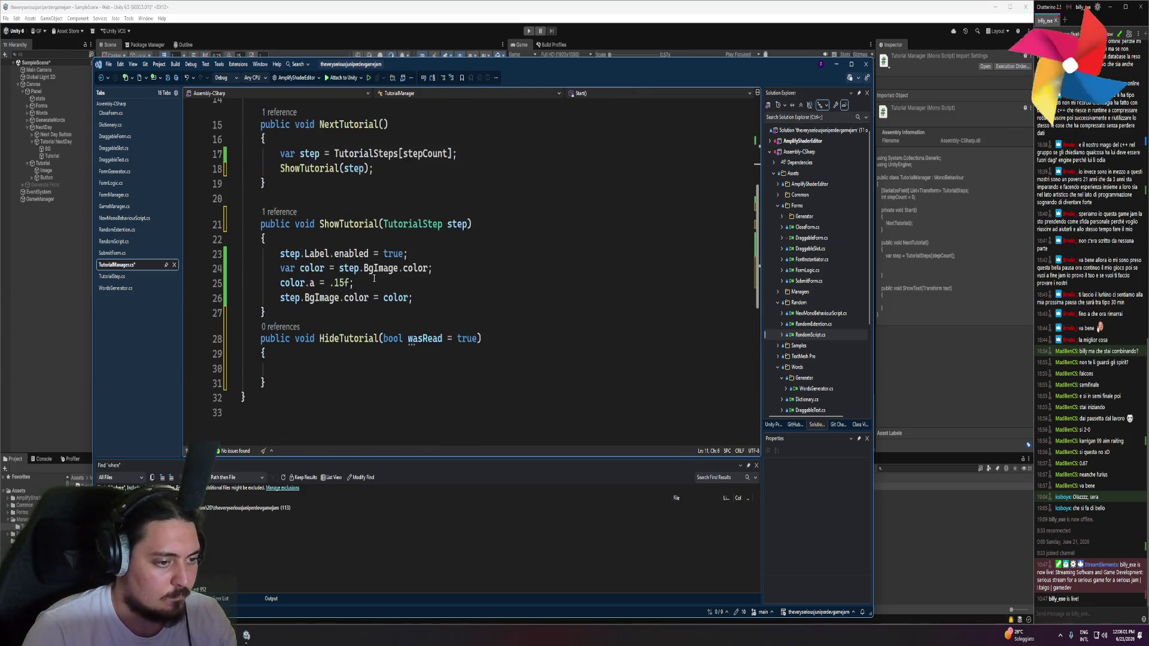
scroll(485, 272, up, 3)
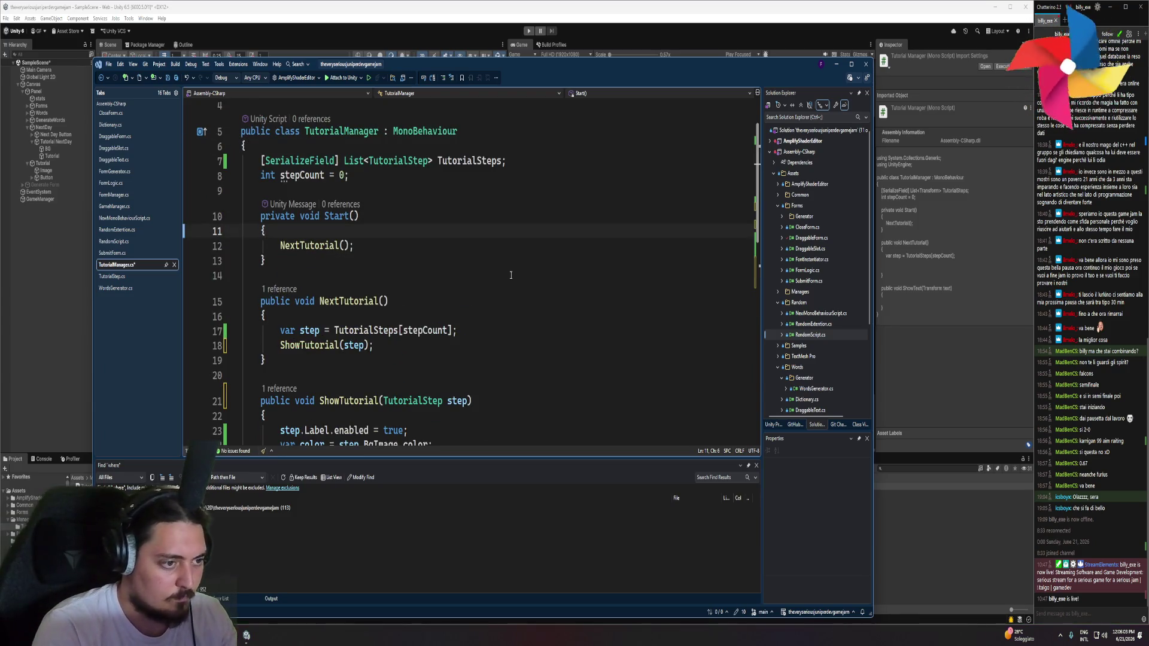
scroll(510, 274, down, 6)
scroll(386, 256, up, 3)
click(383, 338)
text(step, bool wasRead = true)
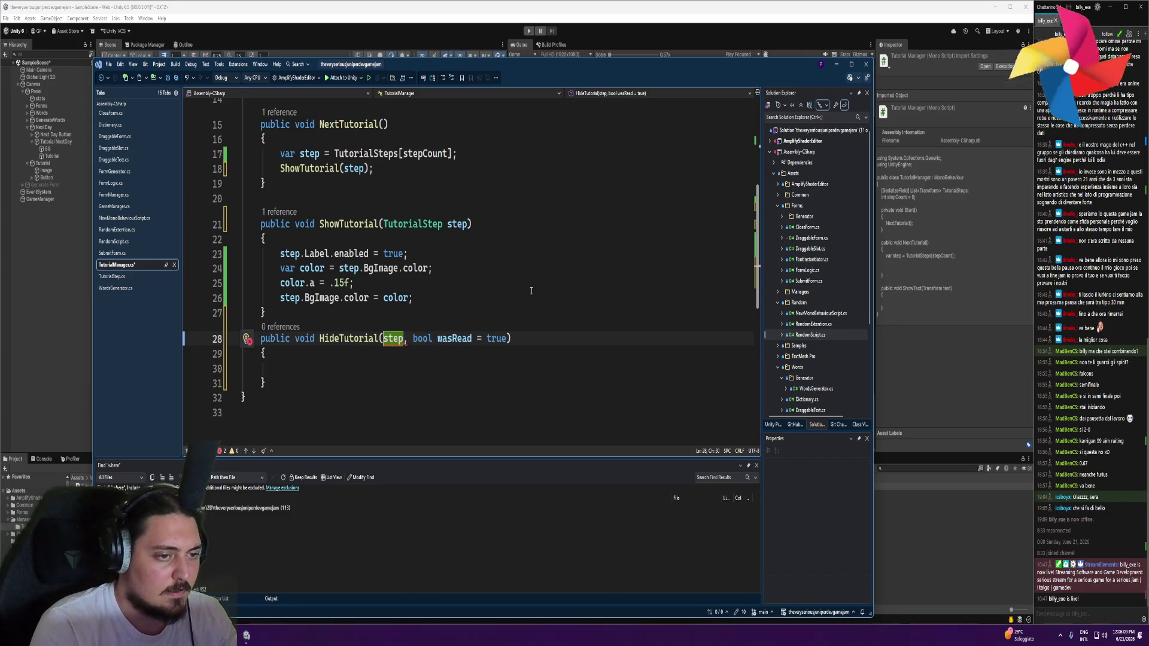
text(TutorialStep)
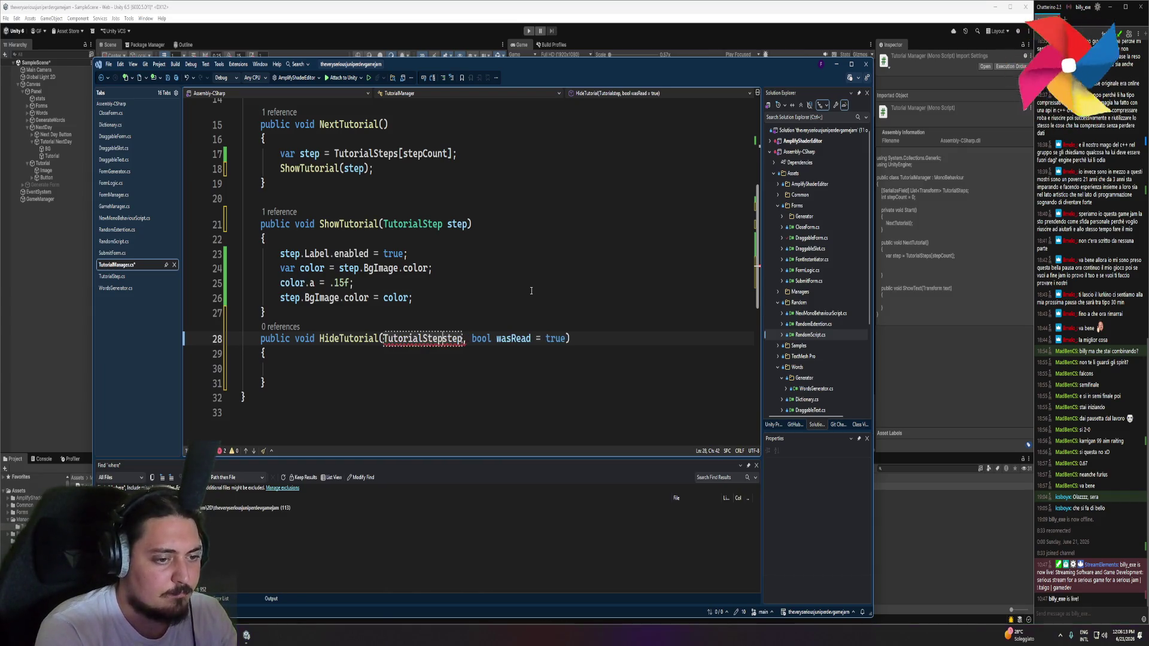
key(Down)
key(Down)
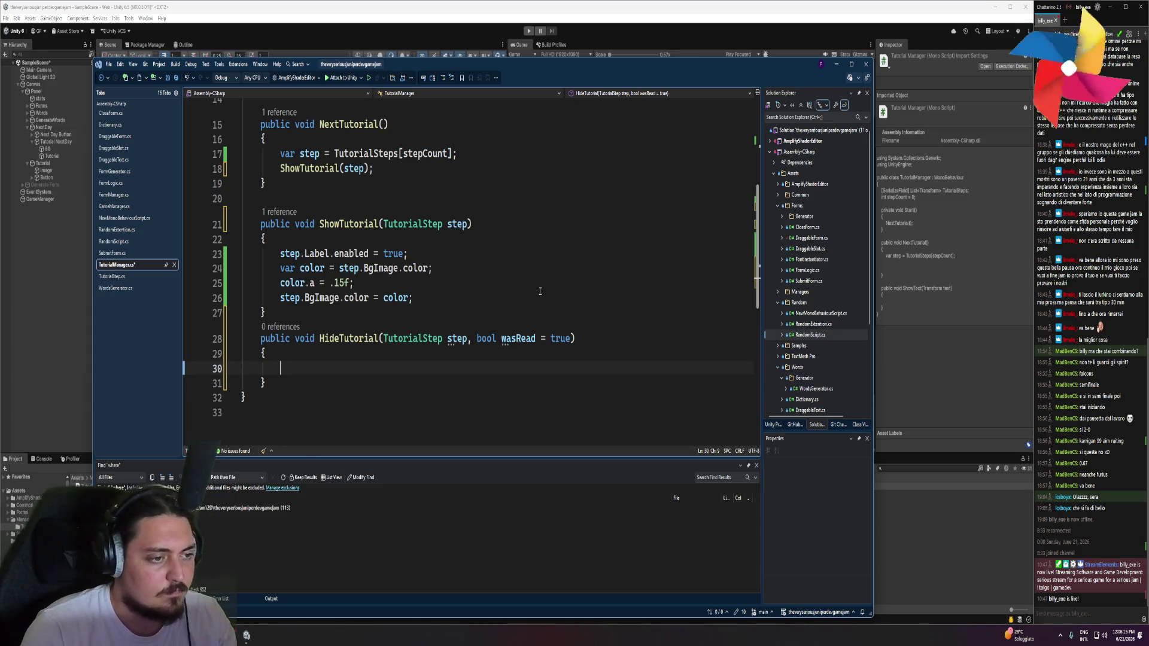
Disable the step's Label and copy its BgImage colour into a color variable
text(step.Label.enabl)
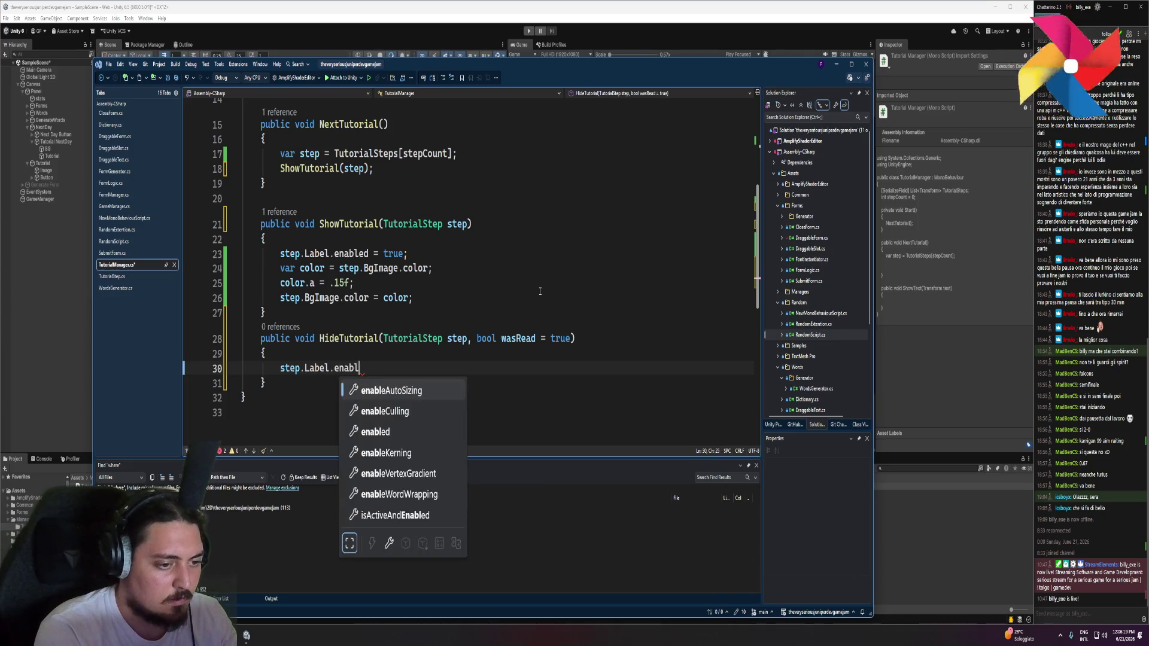
text(ed = false;)
key(Return)
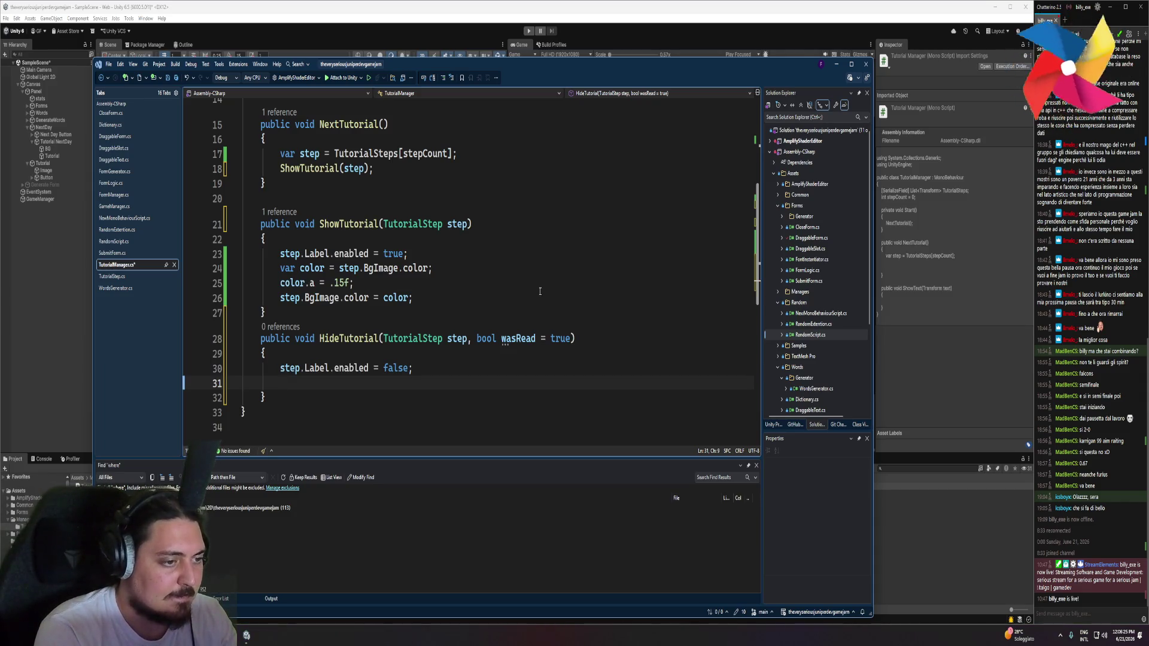
text(var c)
key(Tab)
key(Return)
Set color.a to wasRead ? 0f : 1f and assign the colour back to the step
text(color.a = )
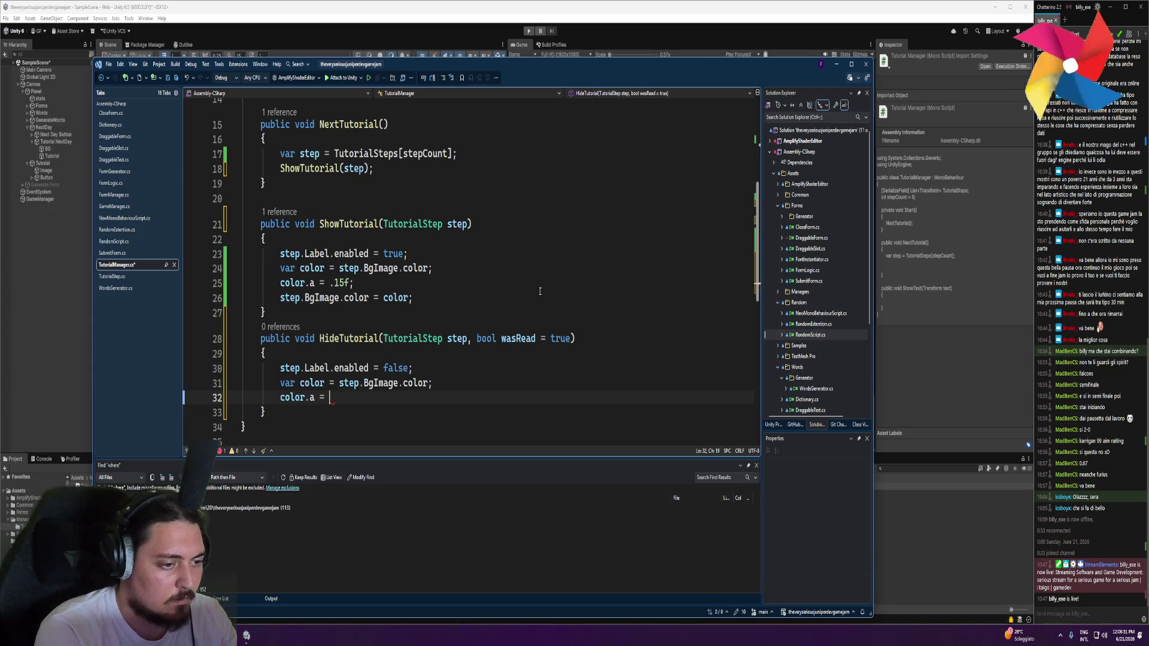
text(wasRead?)
key(BackSpace)
key(BackSpace)
text(?)
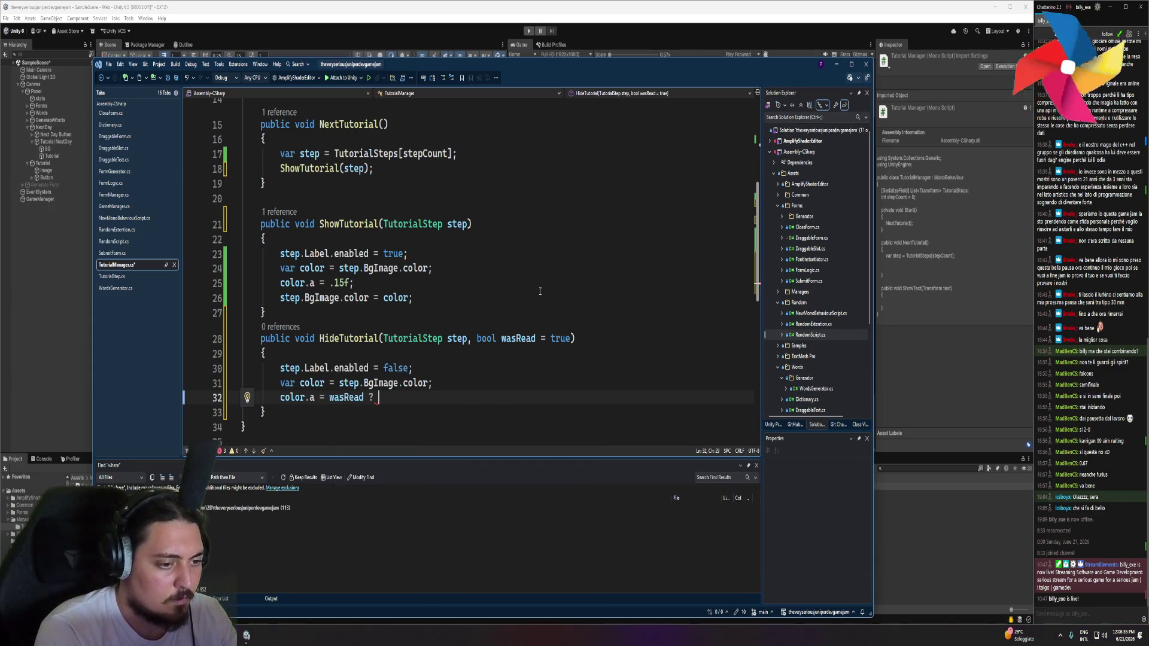
text( 0f : 1f;)
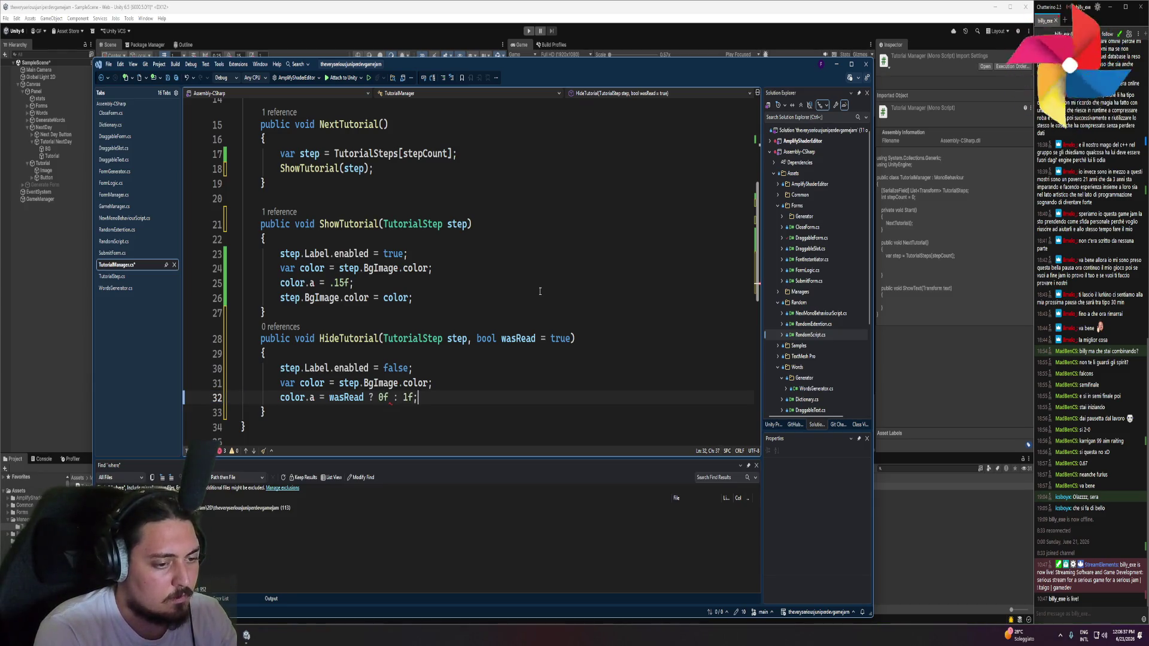
key(Return)
text(ste)
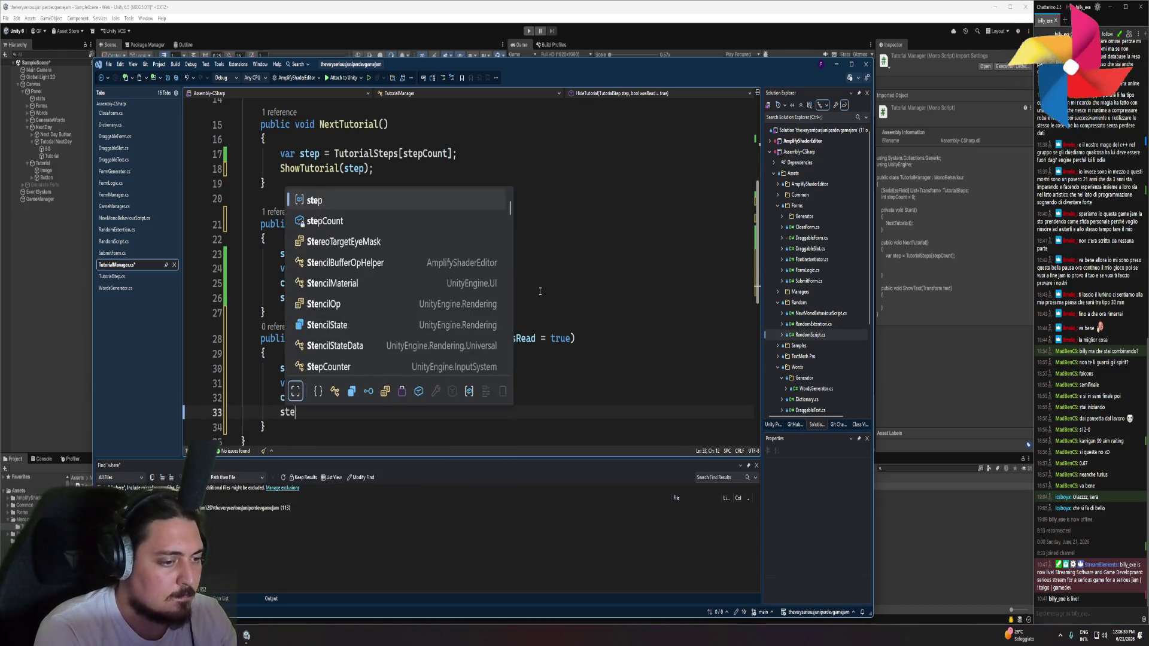
text(p.bg.color = color;)
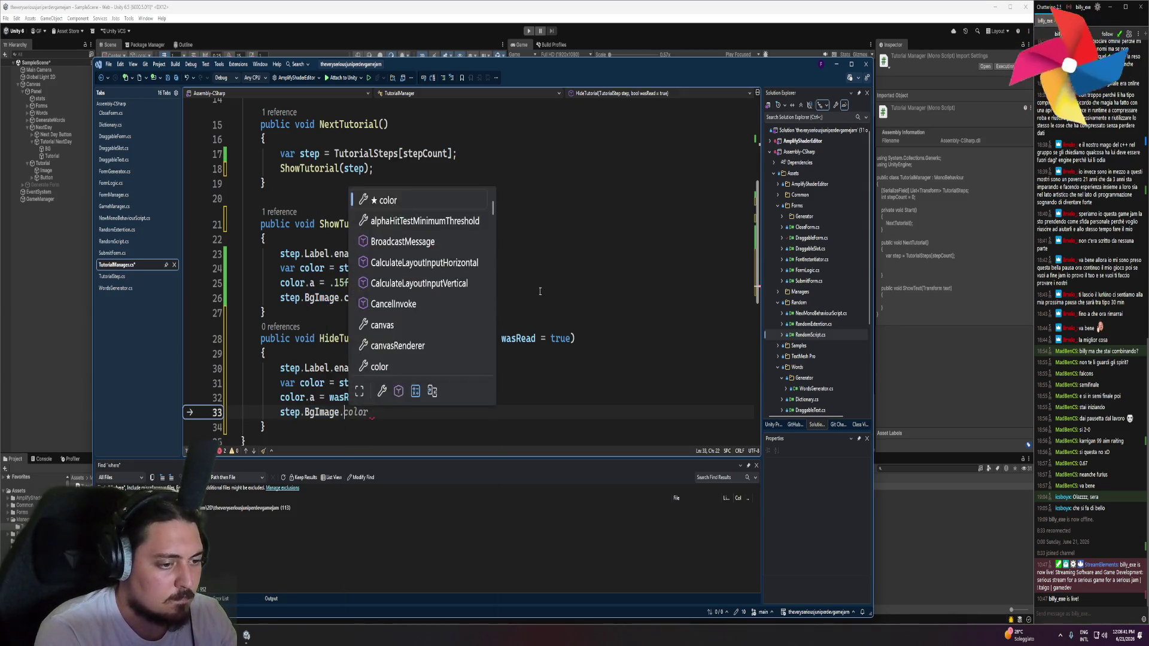
scroll(419, 269, up, 3)
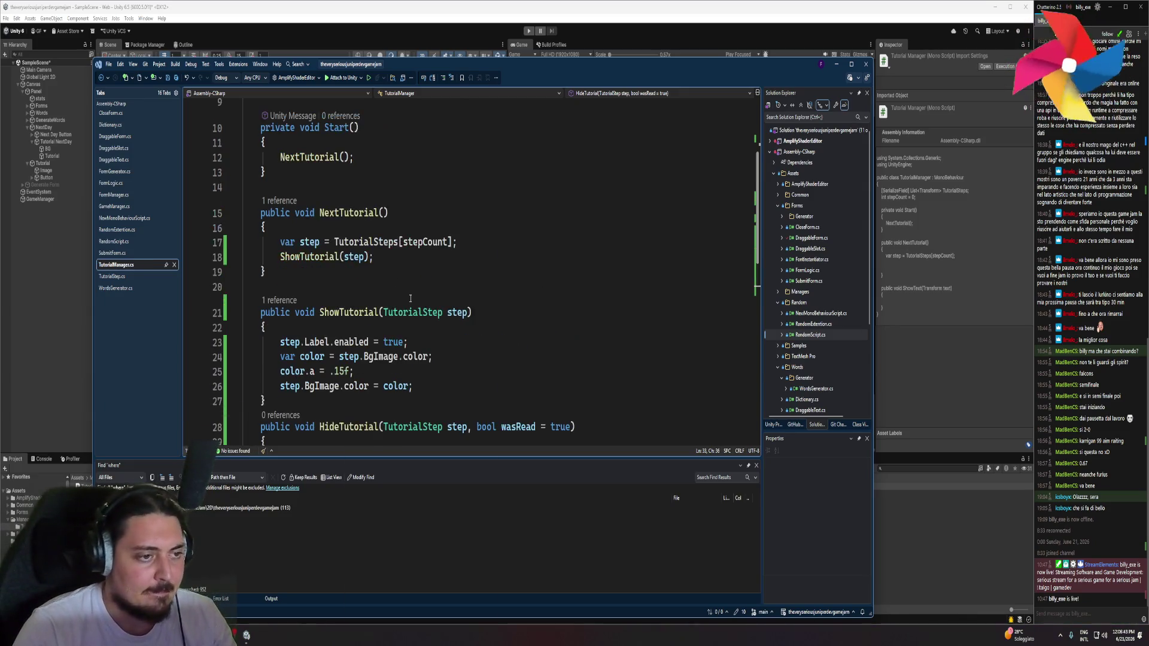
click(376, 255)
Add a foreach loop over TutorialSteps in Start before the NextTutorial call
click(376, 246)
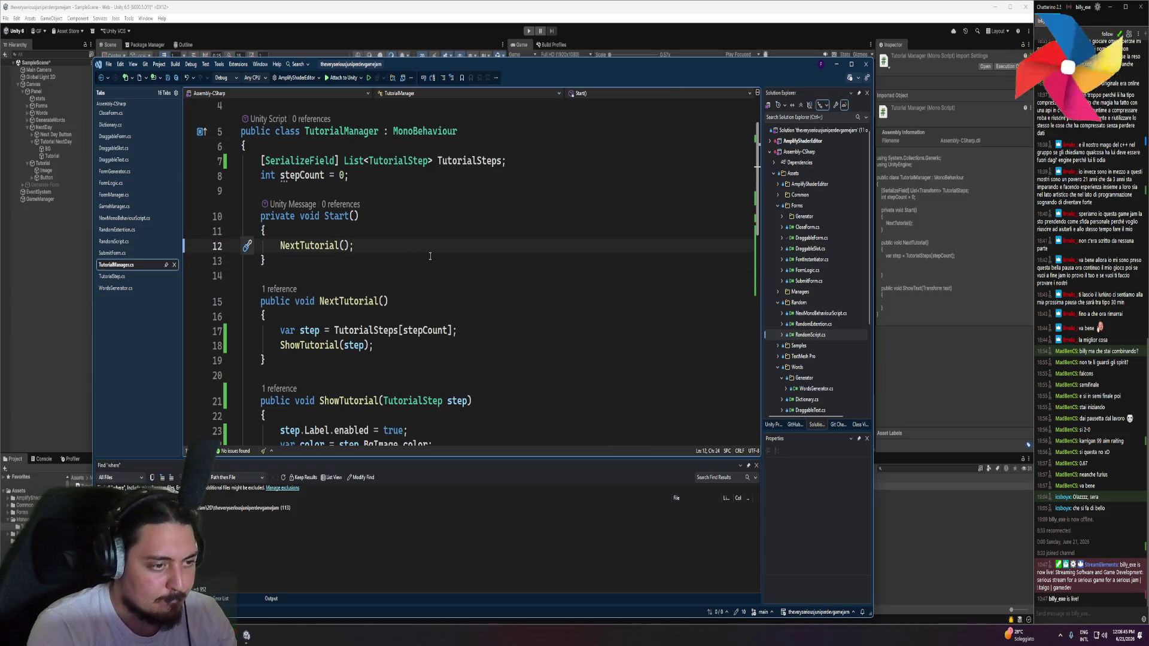
key(ctrl+Return)
key(ctrl+Return)
text(foreach(TutorialStep step in TutorialSteps) {)
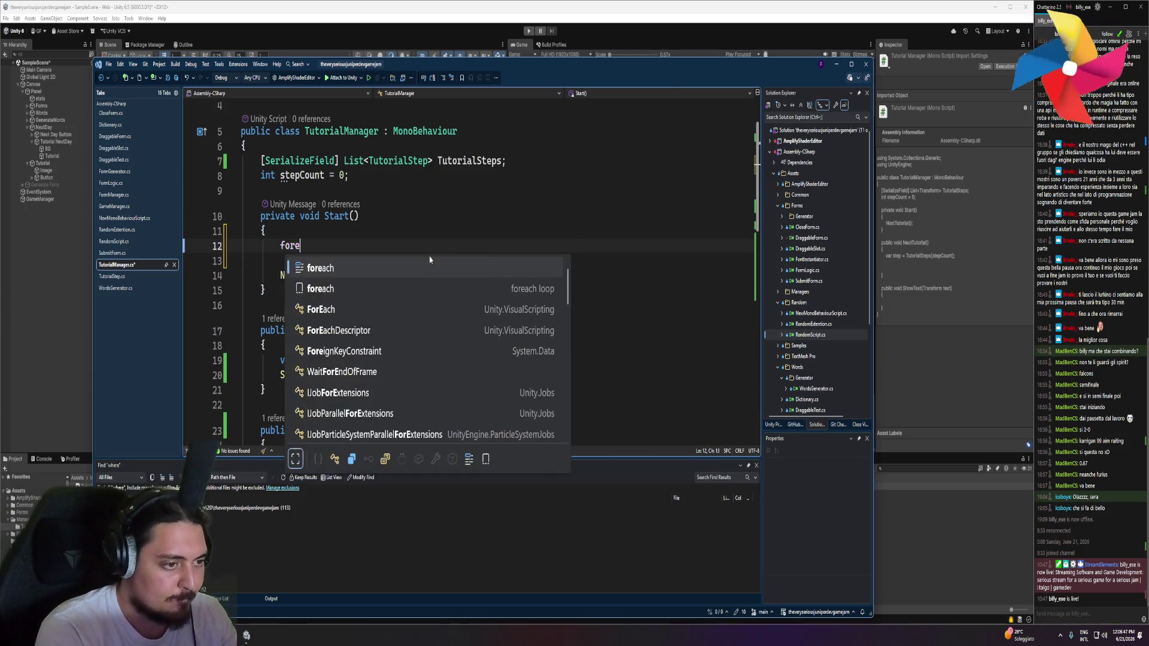
key(Tab)
text({)
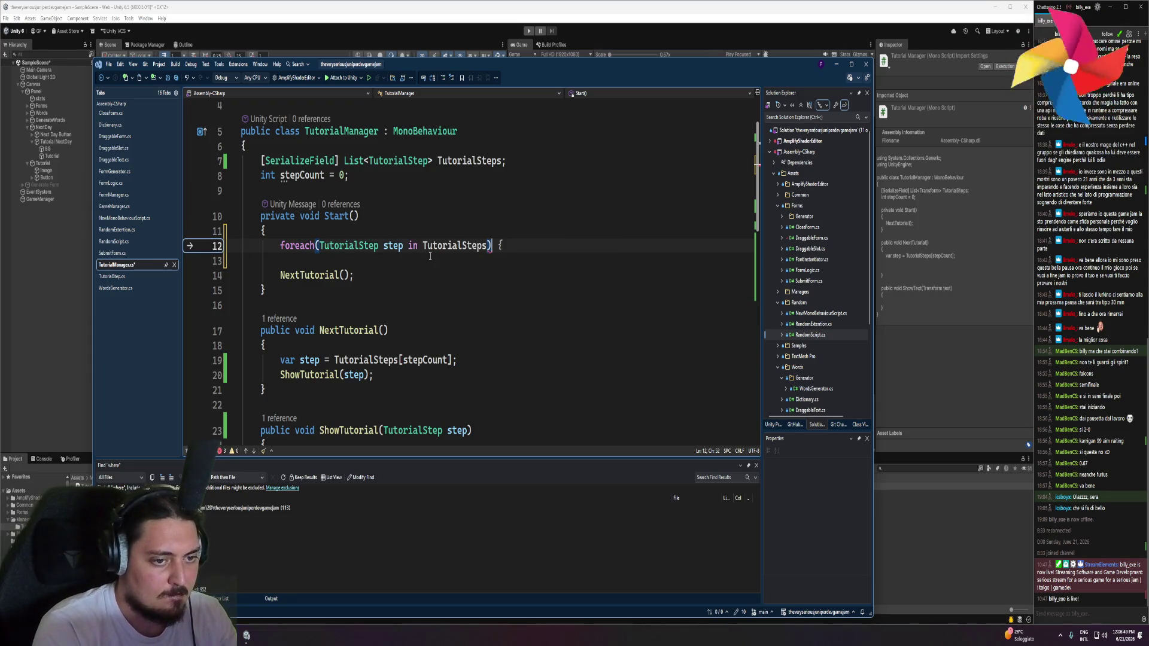
key(Return)
Make the loop body call HideTutorial(step, false) on each step
text(hide)
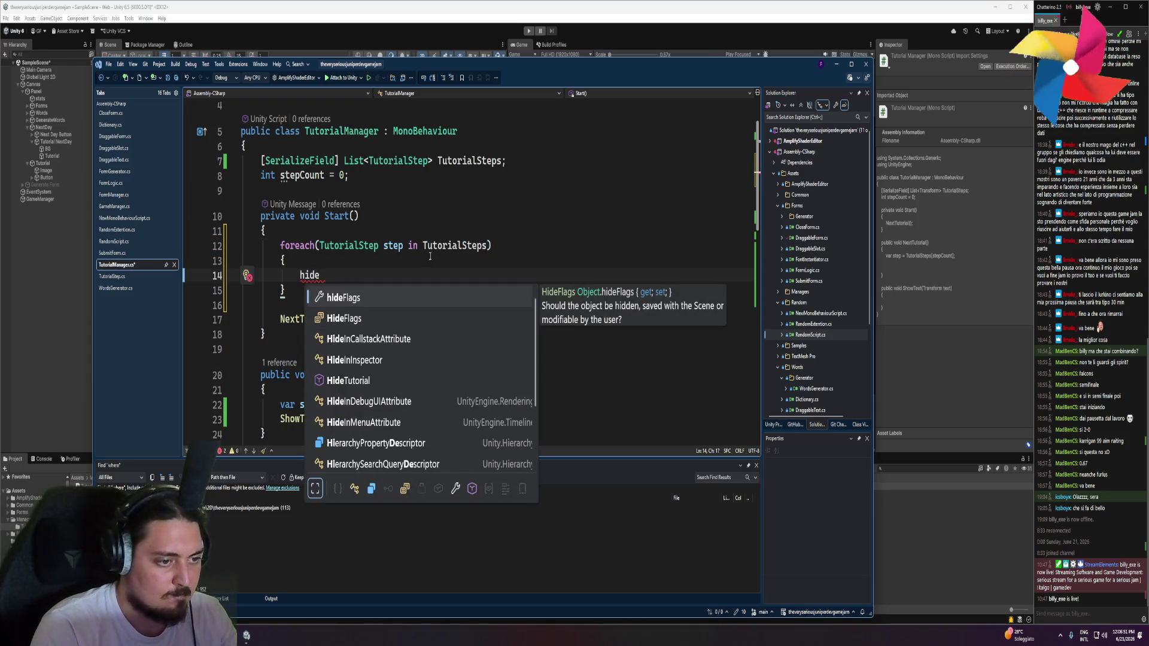
key(Down)
key(Down)
key(Down)
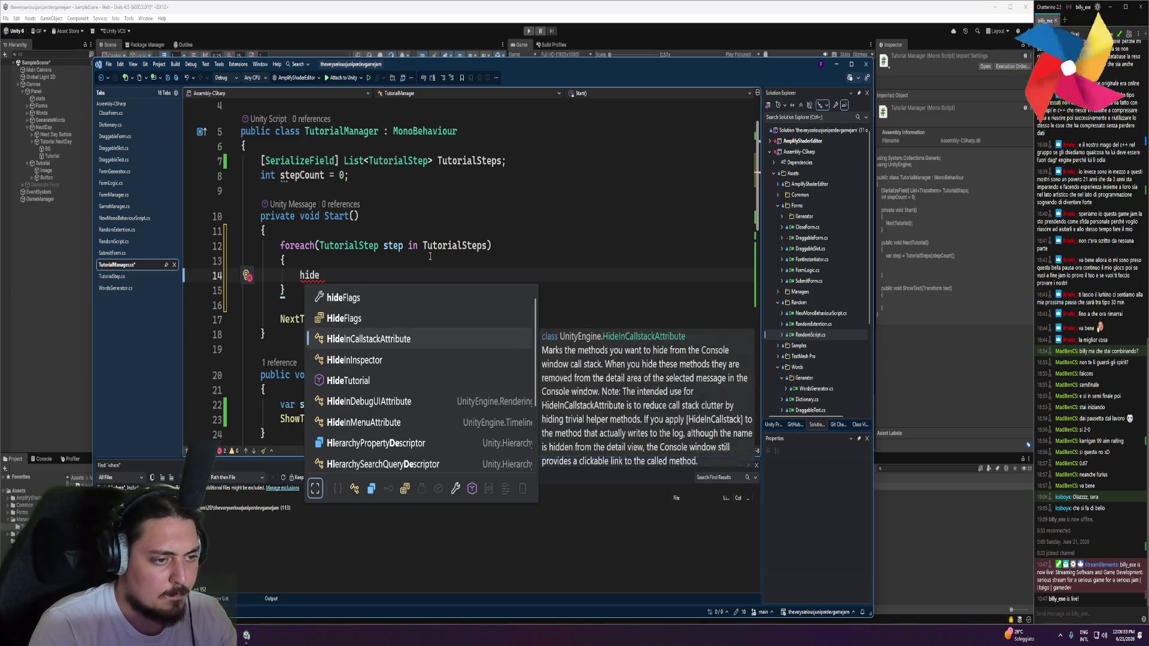
key(Down)
key(Down)
key(Down)
key(BackSpace)
key(BackSpace)
key(BackSpace)
text(tutori)
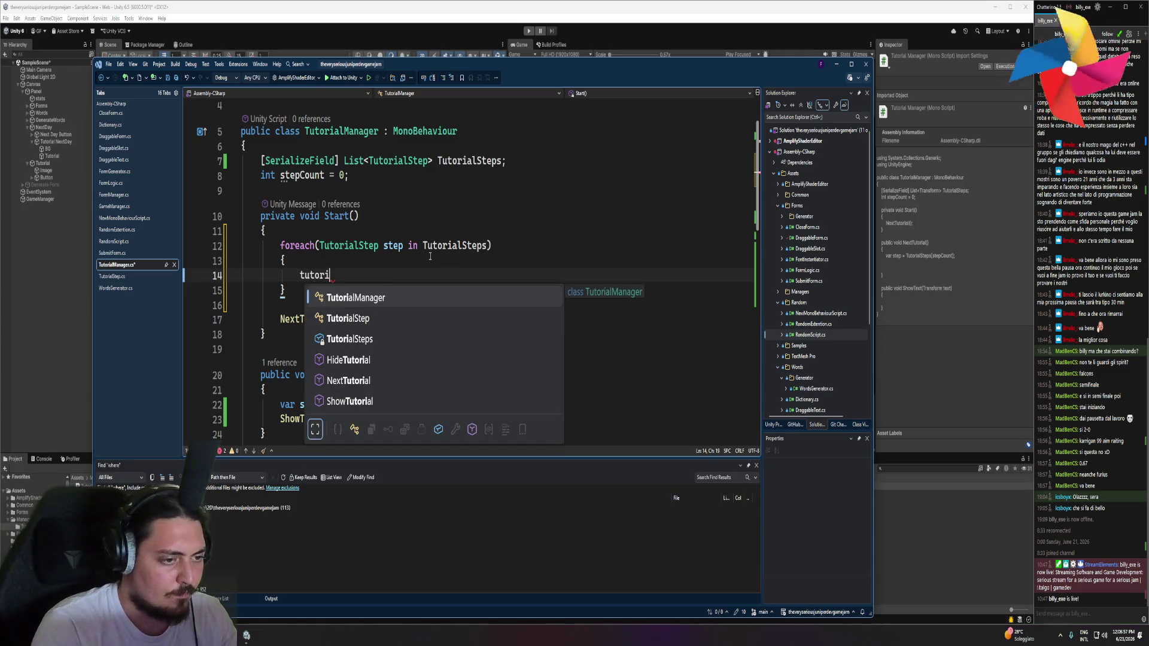
key(Down)
key(Down)
key(Down)
key(Tab)
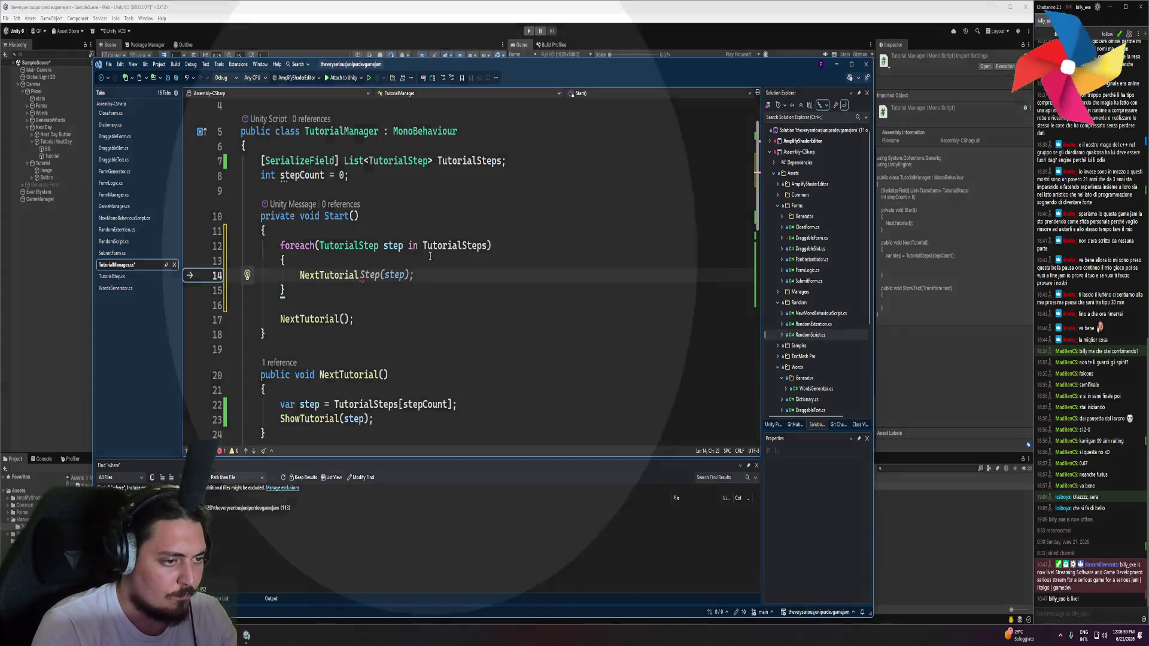
key(ctrl+BackSpace)
key(ctrl+BackSpace)
key(ctrl+BackSpace)
text(hidet)
key(Tab)
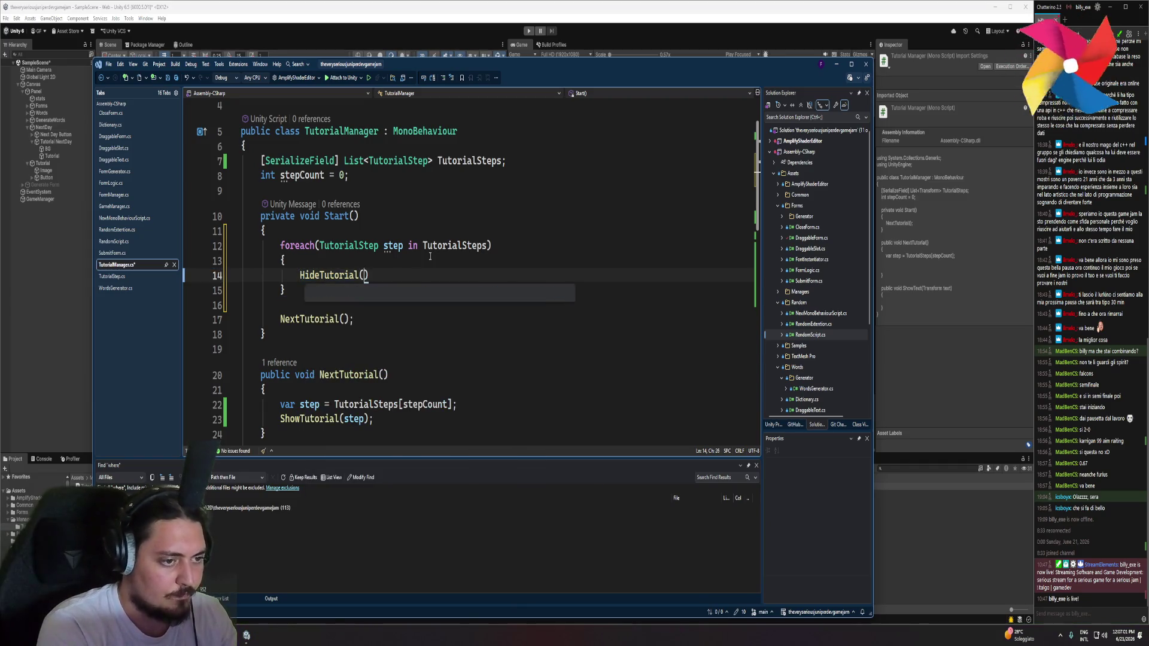
text((step, false)
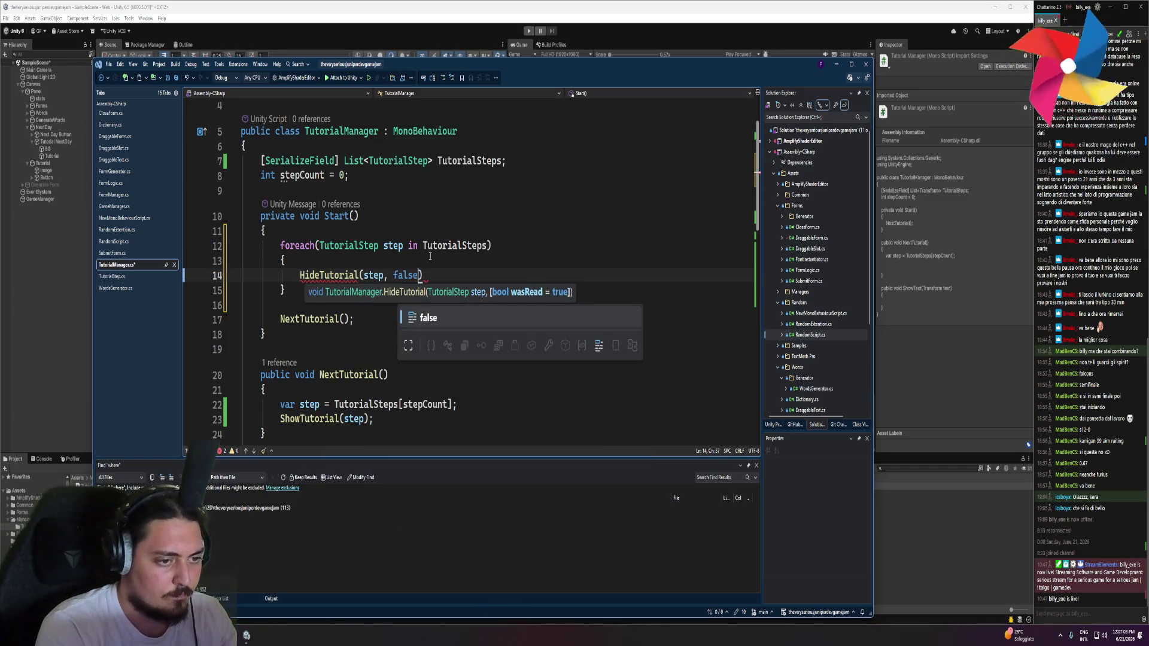
key(Tab)
text();)
click(319, 319)
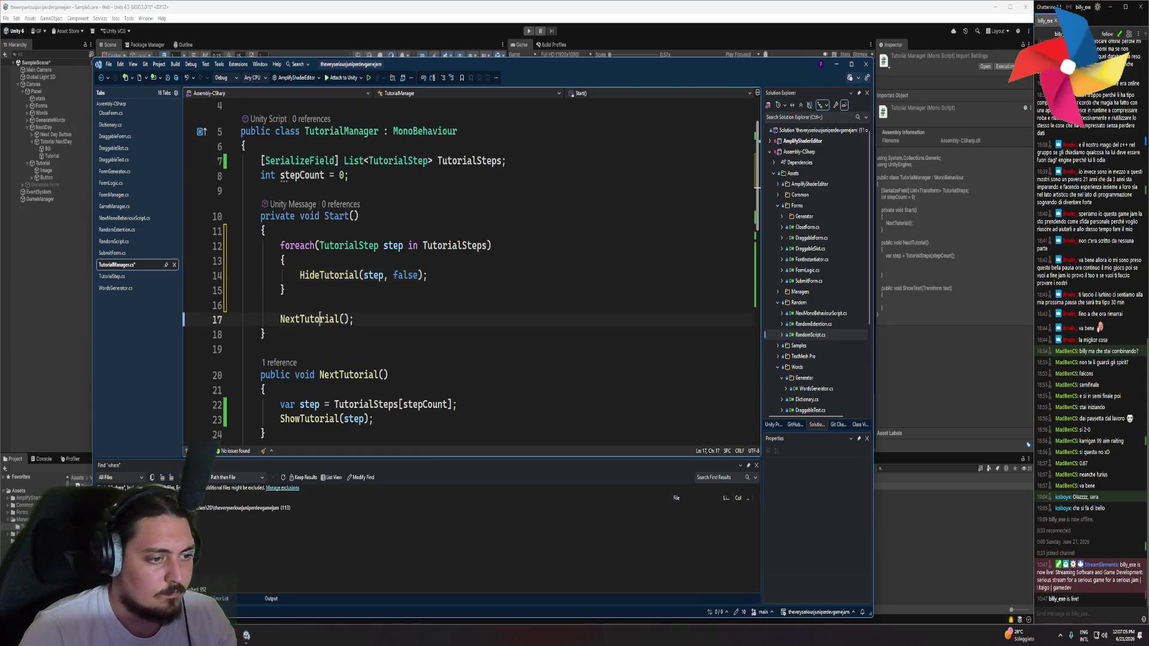
scroll(376, 287, down, 2)
click(386, 298)
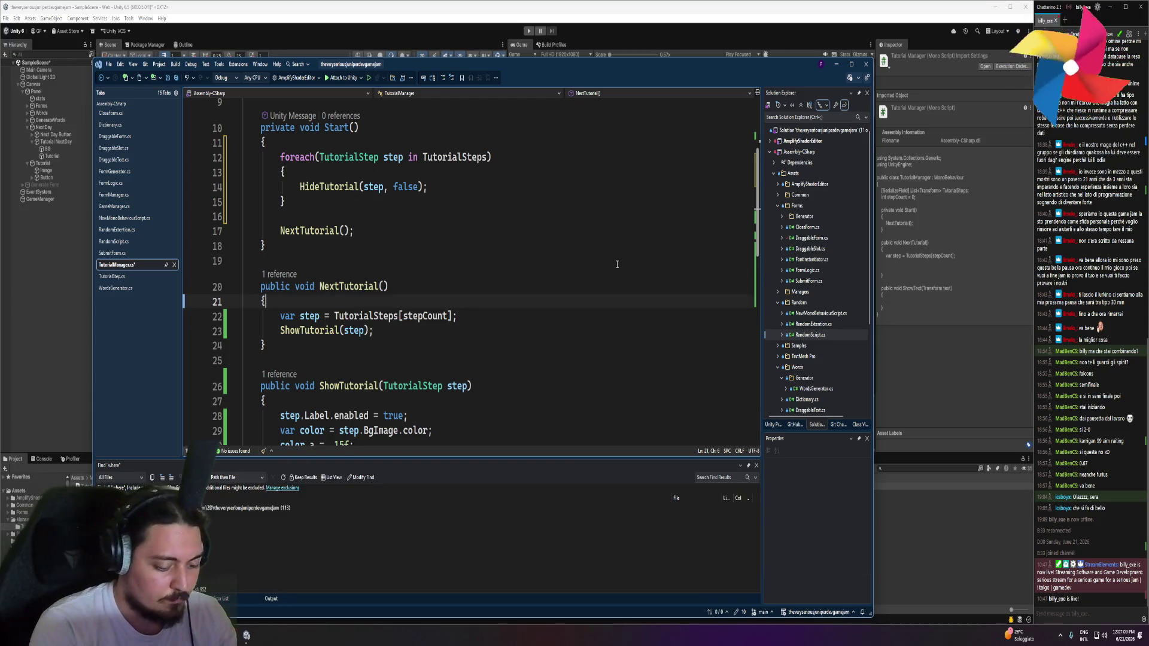
Start an if statement in NextTutorial whose condition references TutorialSteps
key(Return)
text(if(tutorialManager)
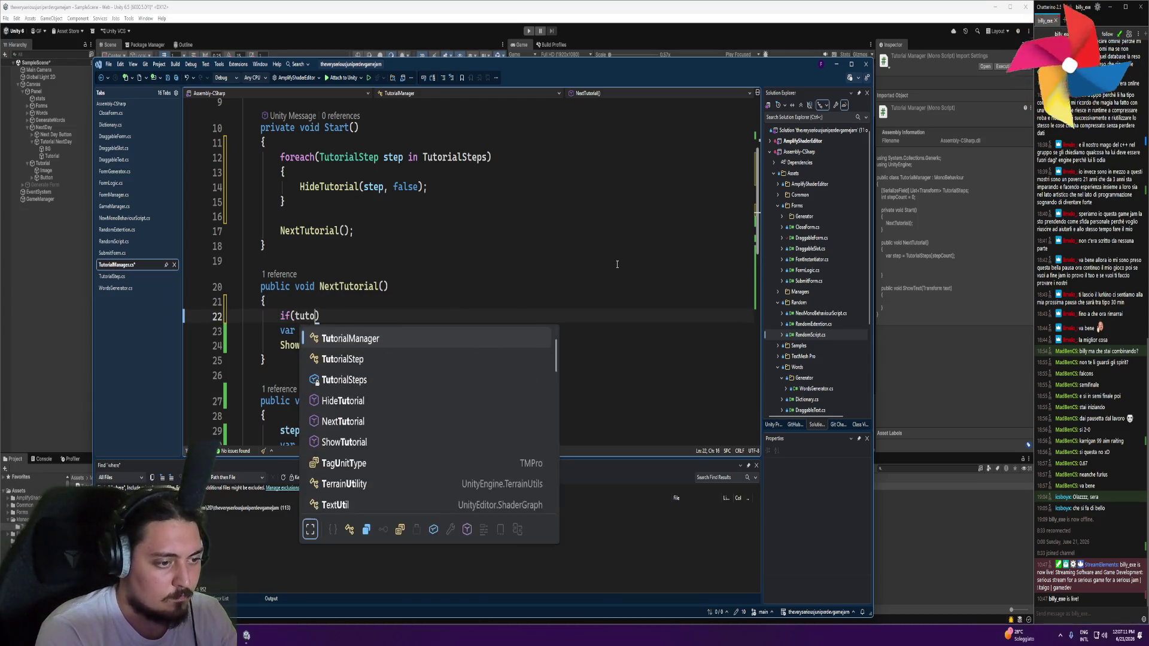
key(Tab)
key(ctrl+BackSpace)
text(tutr)
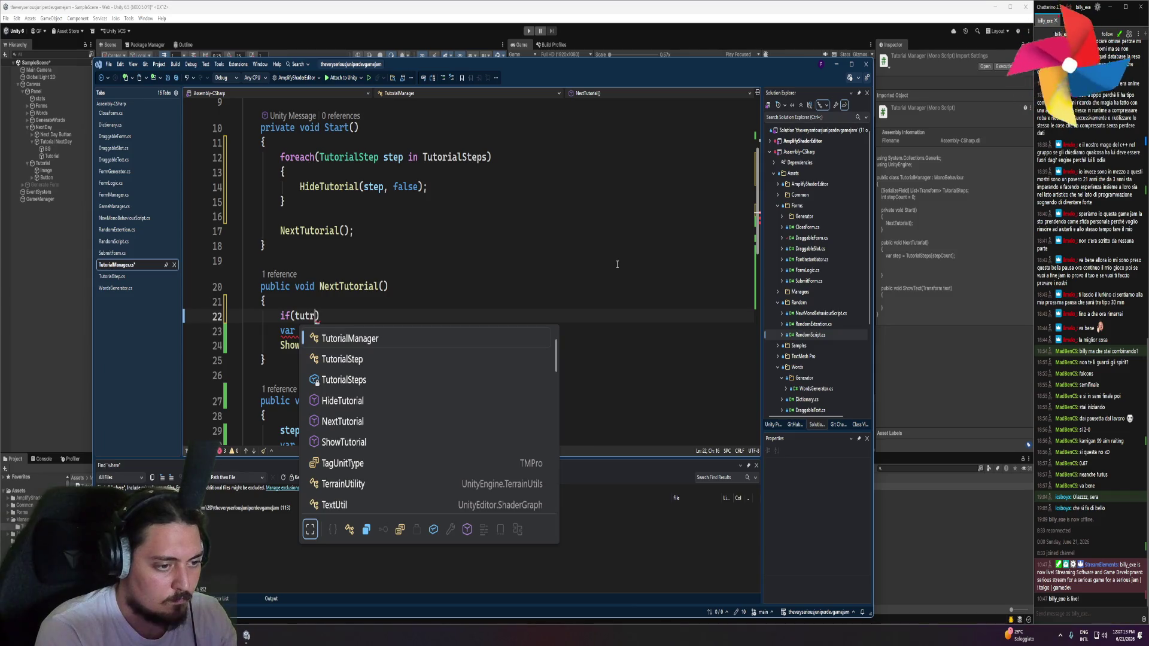
key(BackSpace)
text(orialr)
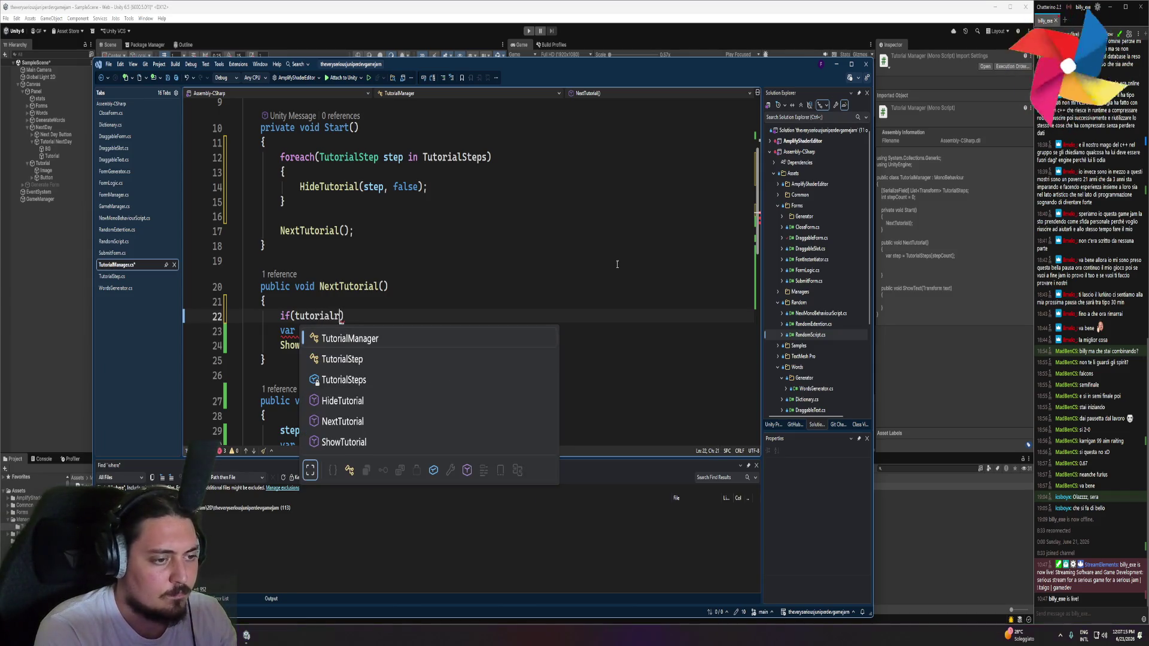
key(BackSpace)
text(s)
key(Tab)
text(<)
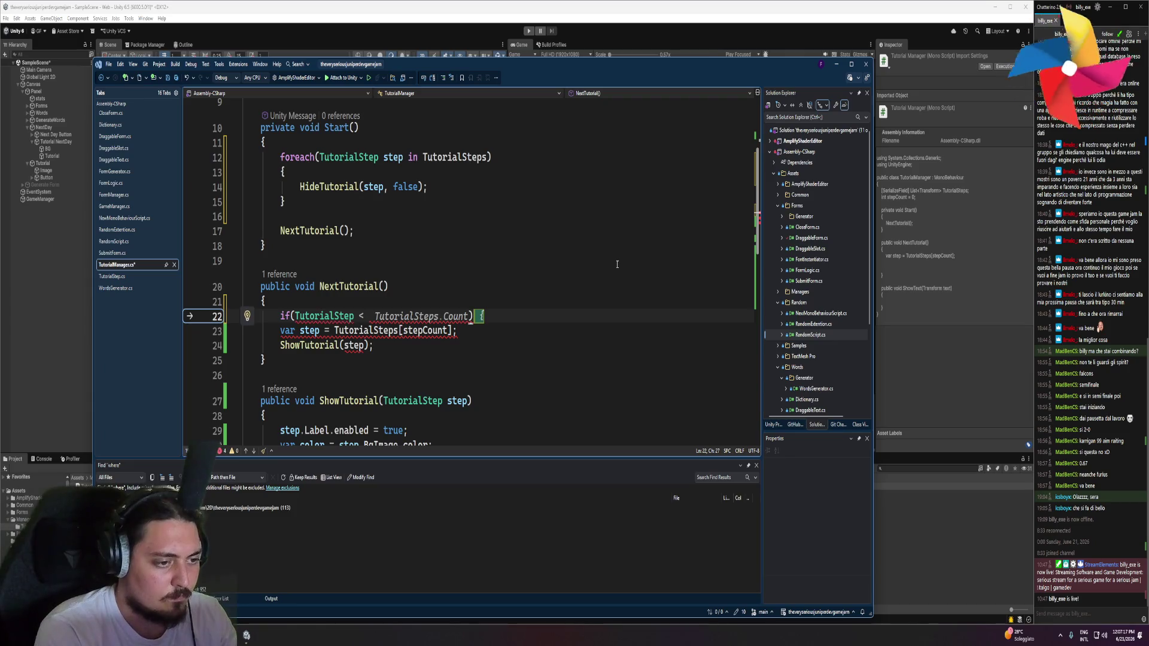
Complete the condition as TutorialSteps > 0 and open the if block's braces
key(ctrl+BackSpace)
key(ctrl+BackSpace)
text(t)
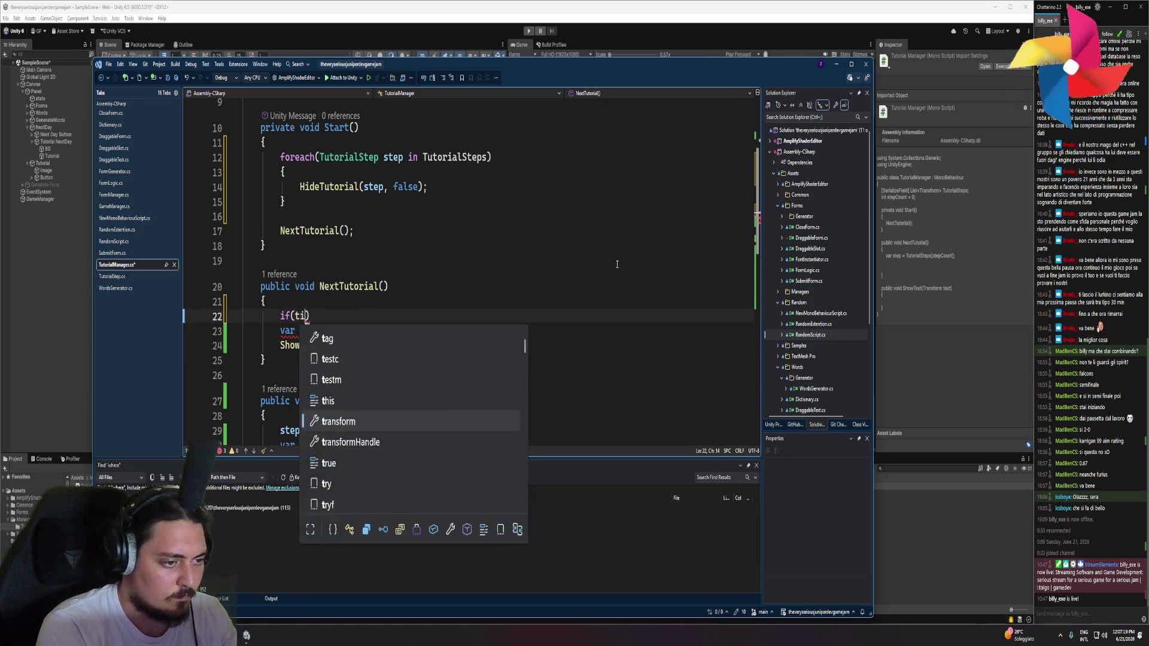
text(ialSteps )
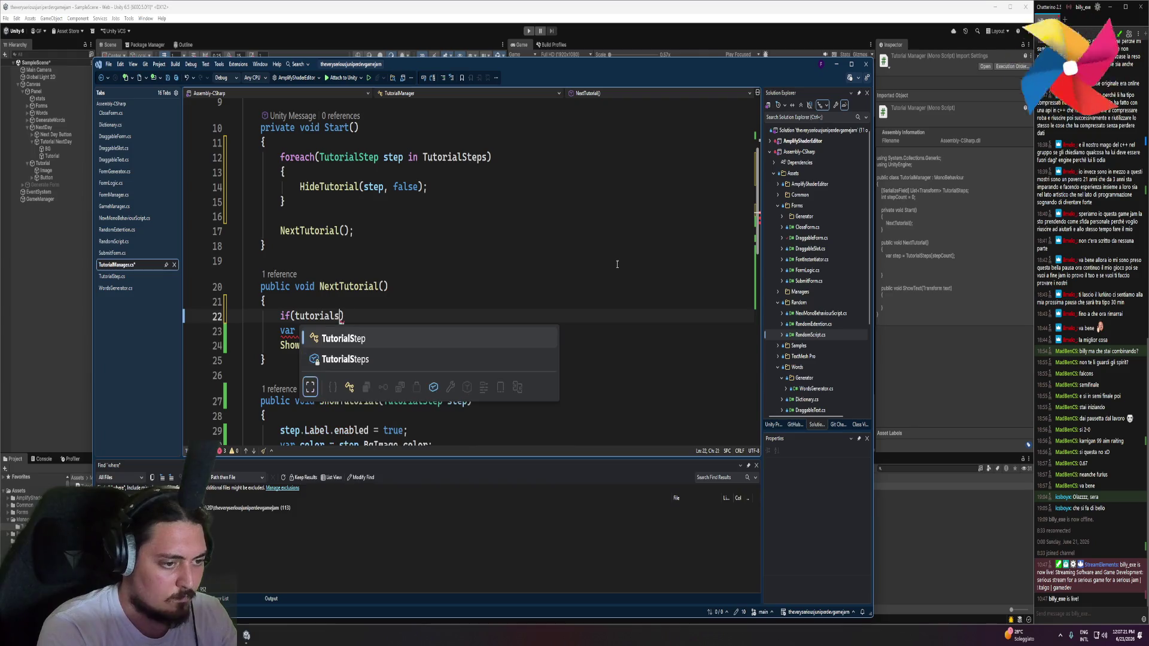
text(< 0)
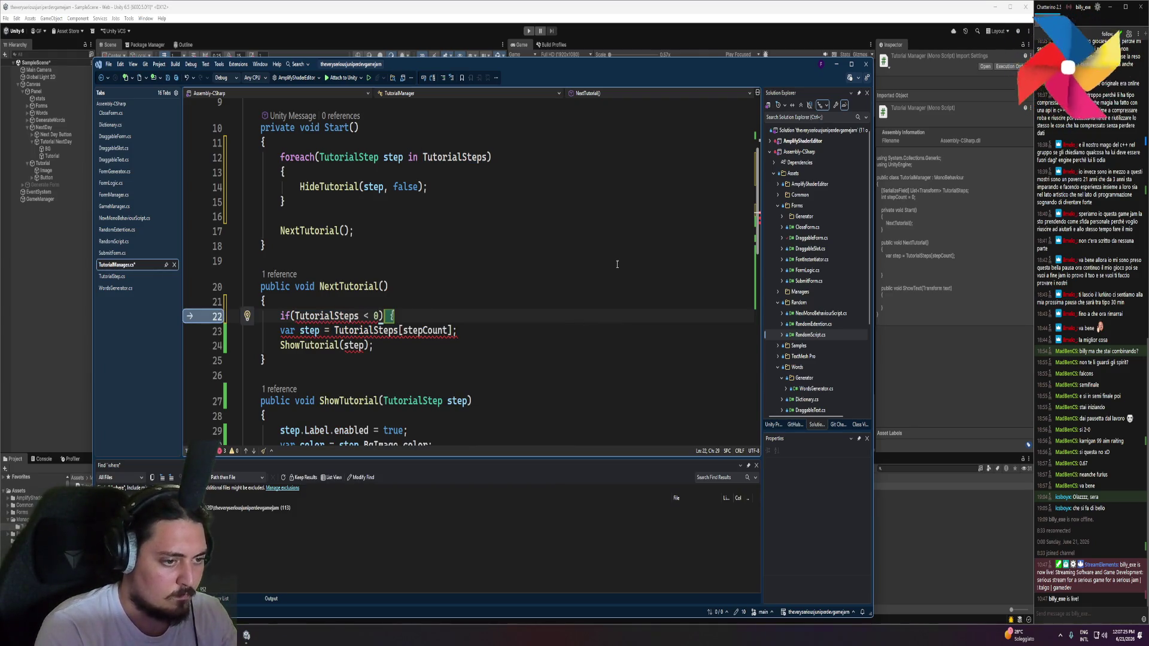
key(Left)
key(Left)
key(BackSpace)
text(>)
key(End)
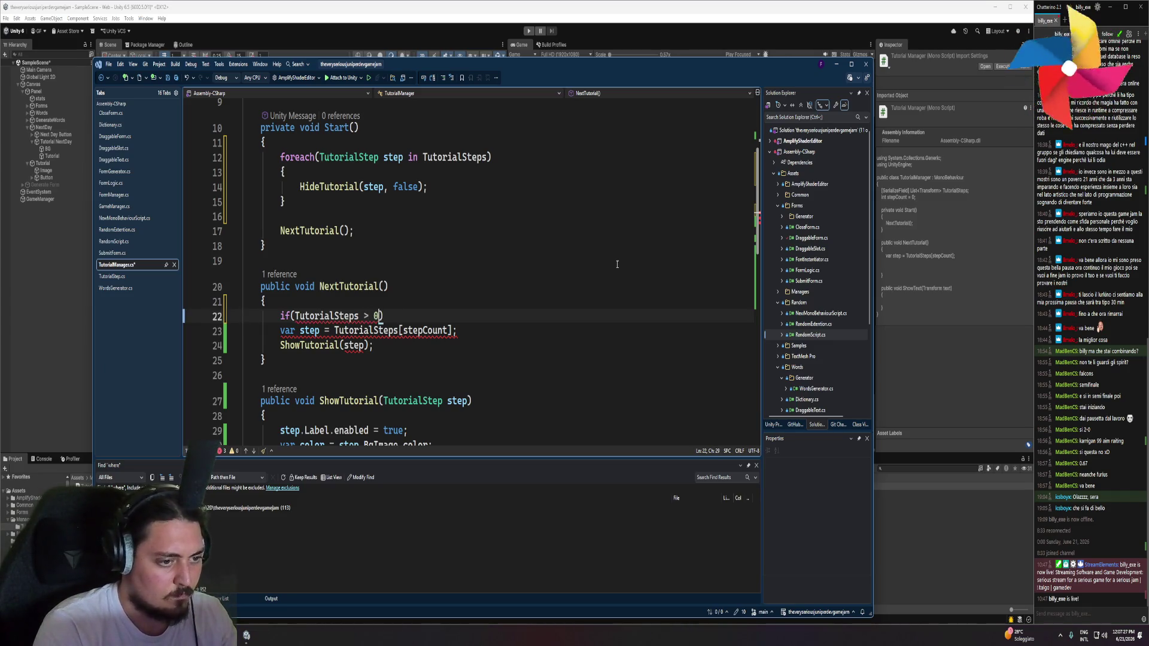
text({)
key(Return)
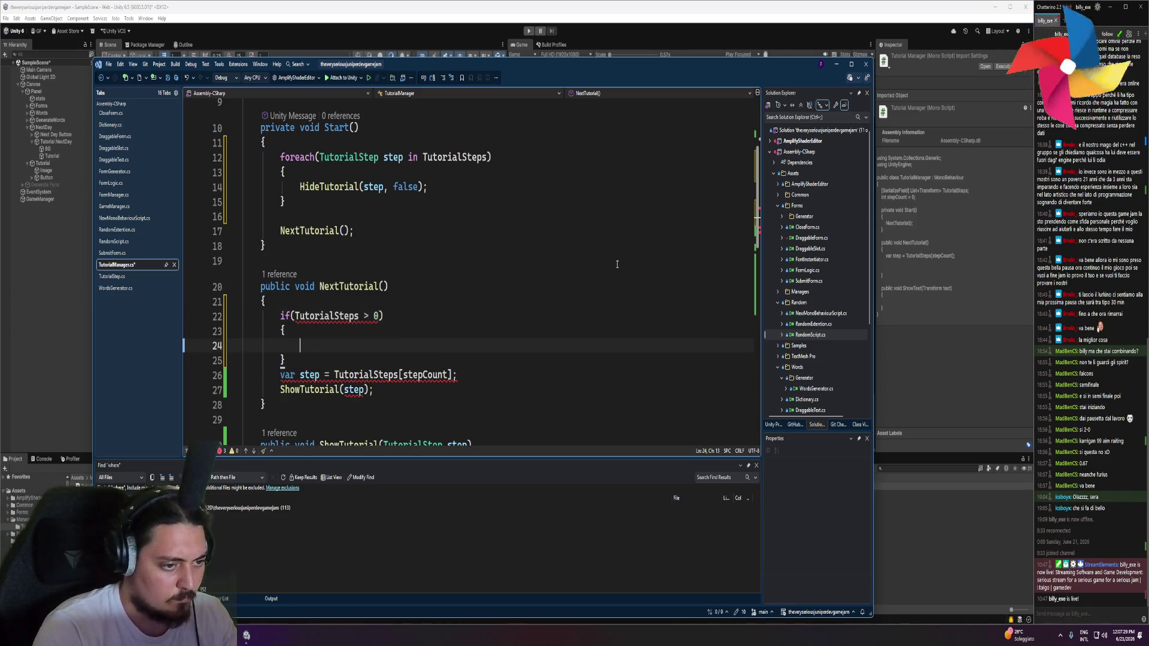
Replace TutorialSteps with stepCount so the condition reads stepCount > 0
double_click(425, 375)
key(ctrl+c)
double_click(299, 315)
key(ctrl+v)
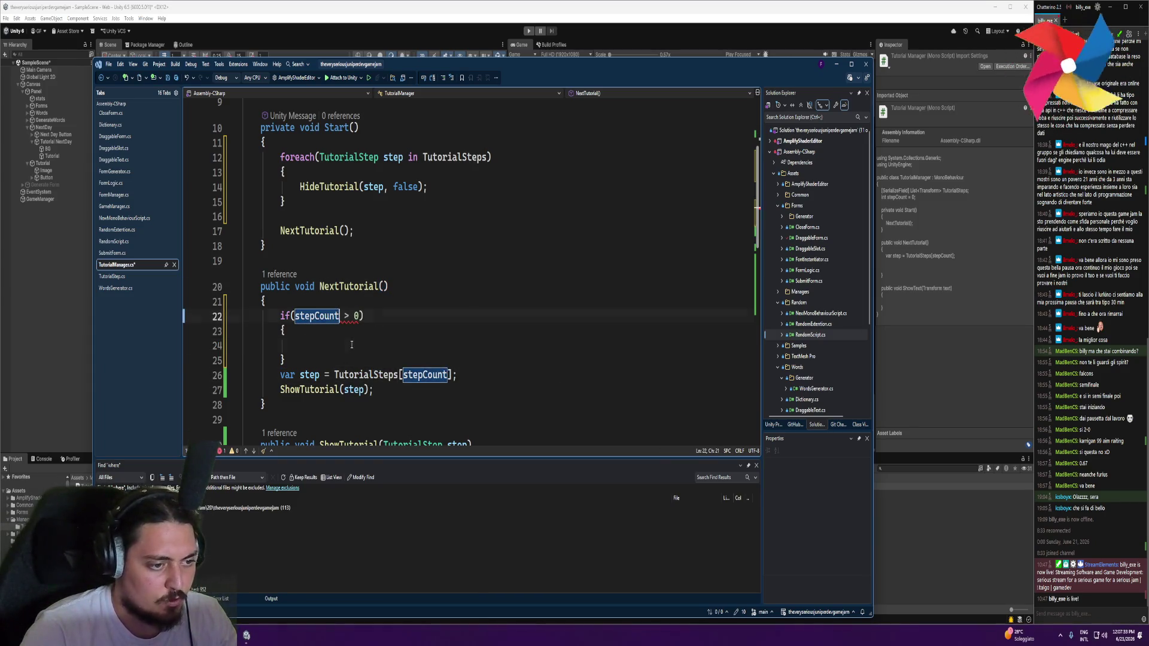
key(Down)
key(Down)
Call HideTutorial(step); inside the if block
scroll(510, 309, down, 4)
click(347, 357)
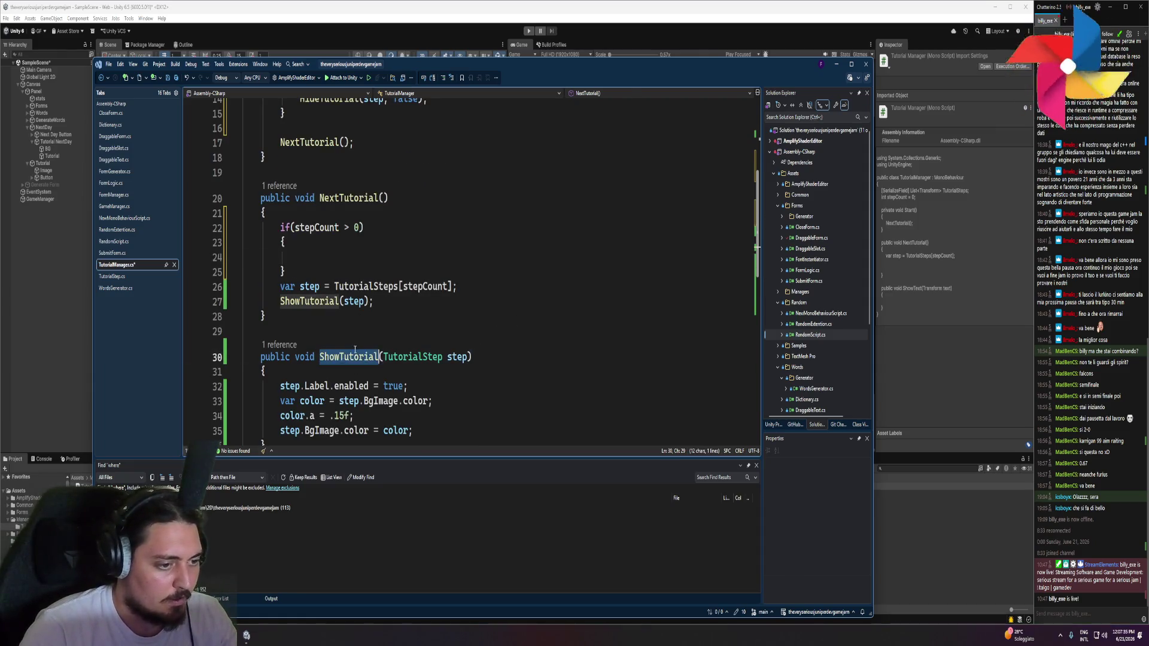
scroll(347, 357, down, 3)
click(339, 339)
double_click(339, 339)
key(ctrl+c)
scroll(339, 339, up, 3)
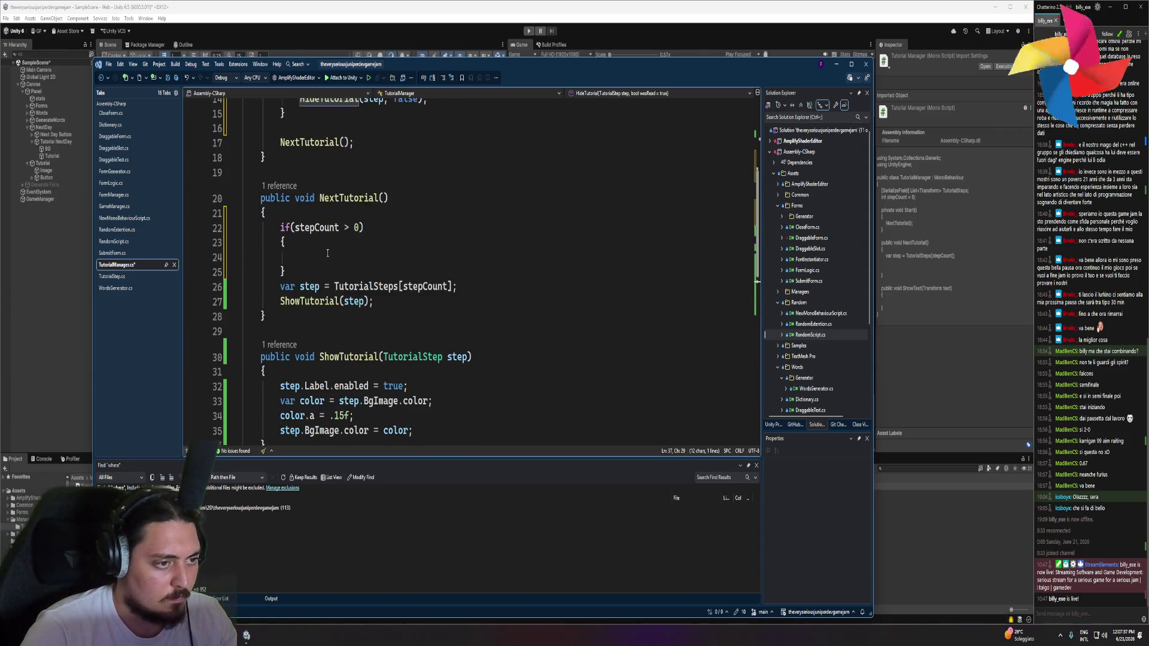
click(335, 264)
key(ctrl+v)
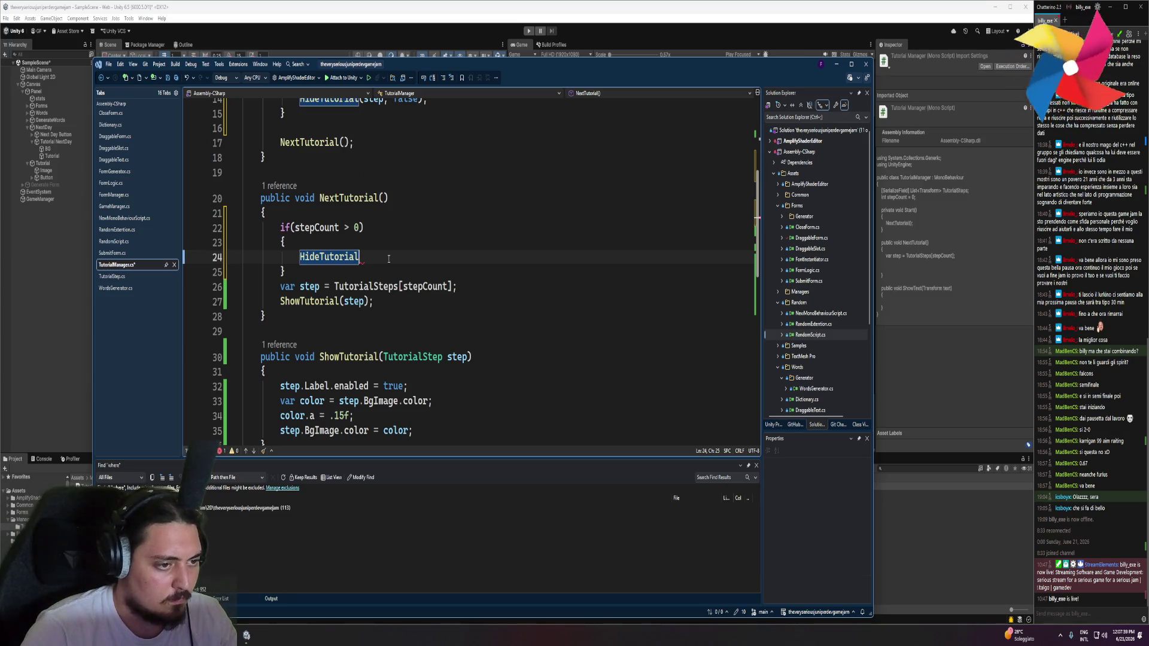
text((step))
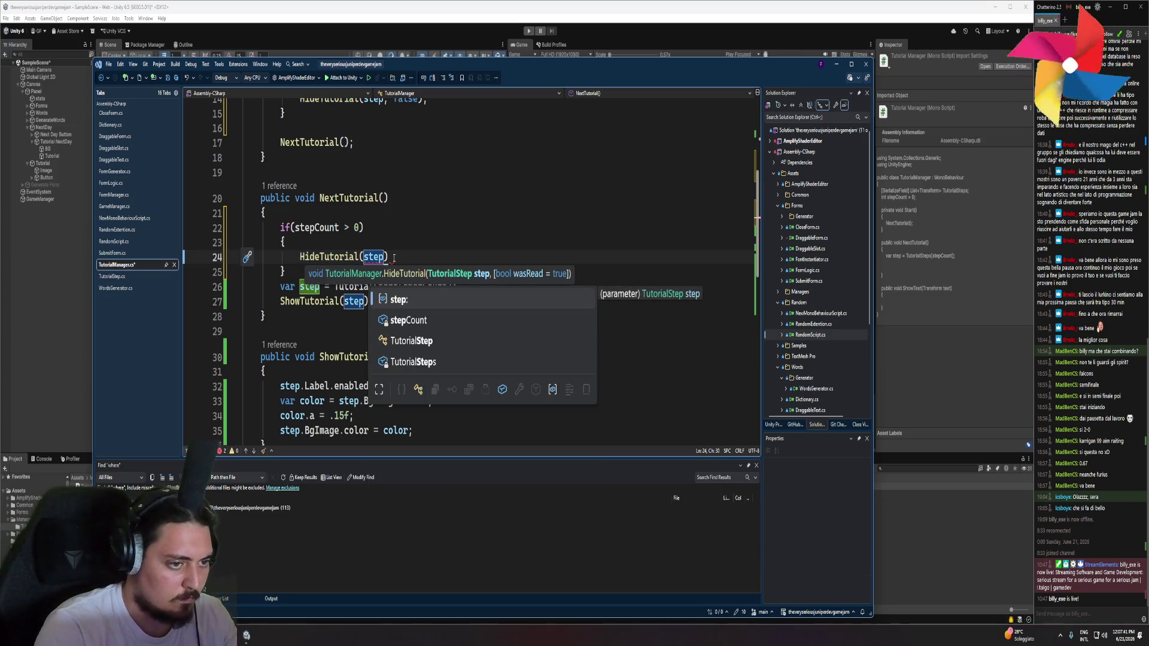
text(;)
Move the if block below the 'var step' line with Alt+Down
drag(286, 272, 281, 228)
key(alt+Down)
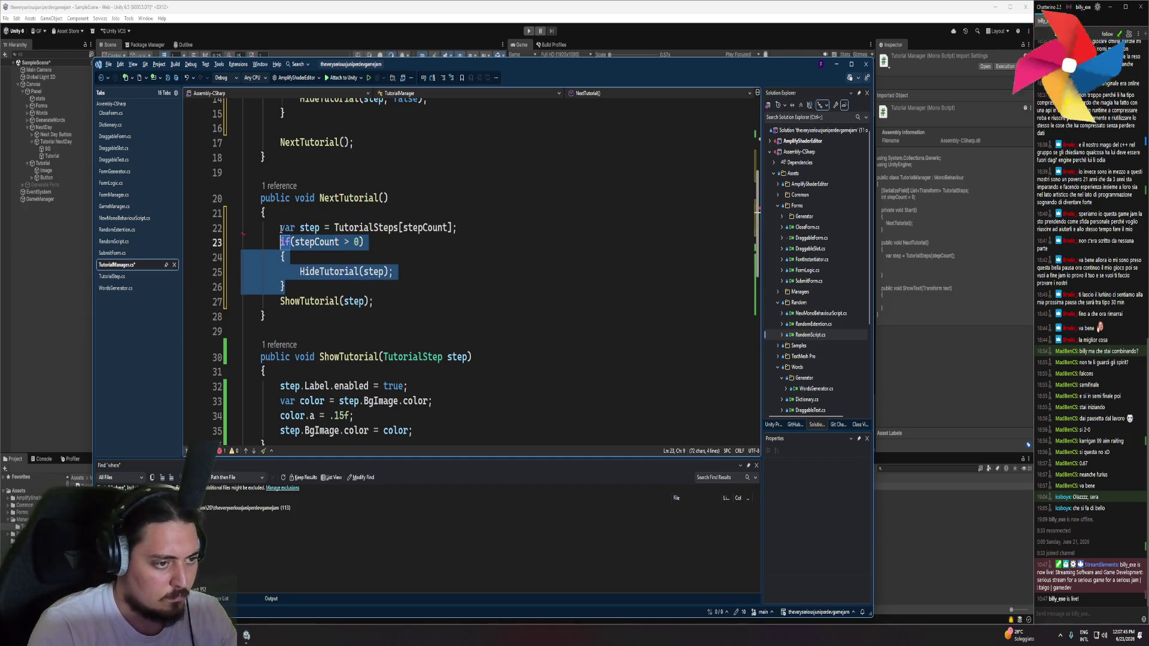
click(383, 242)
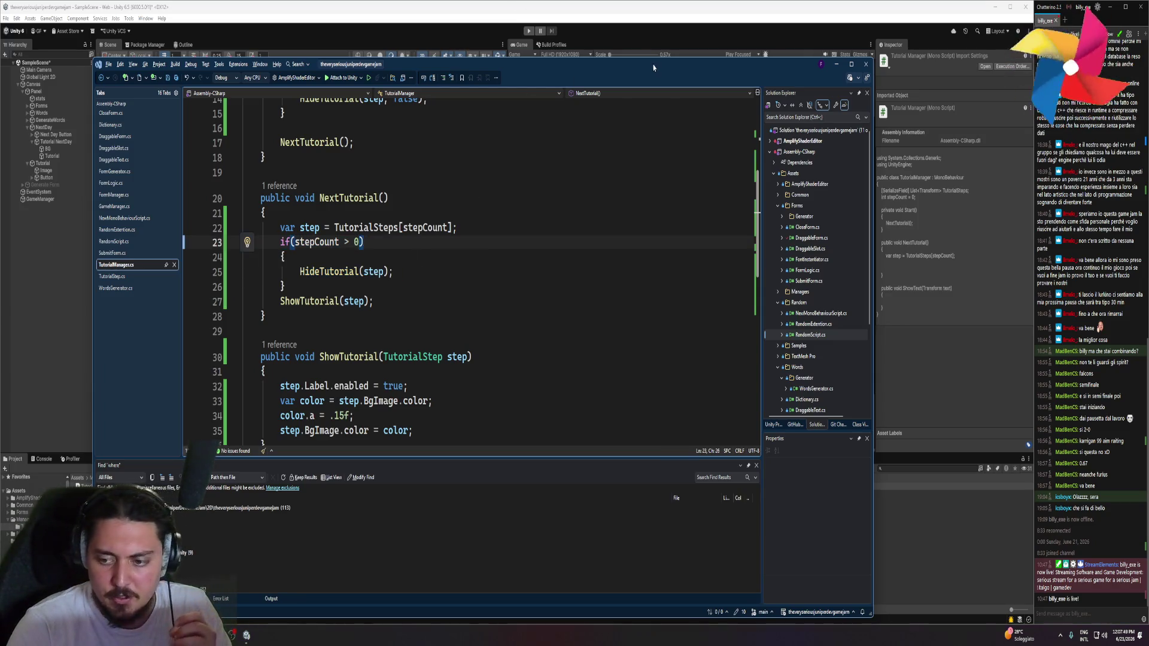
click(611, 3)
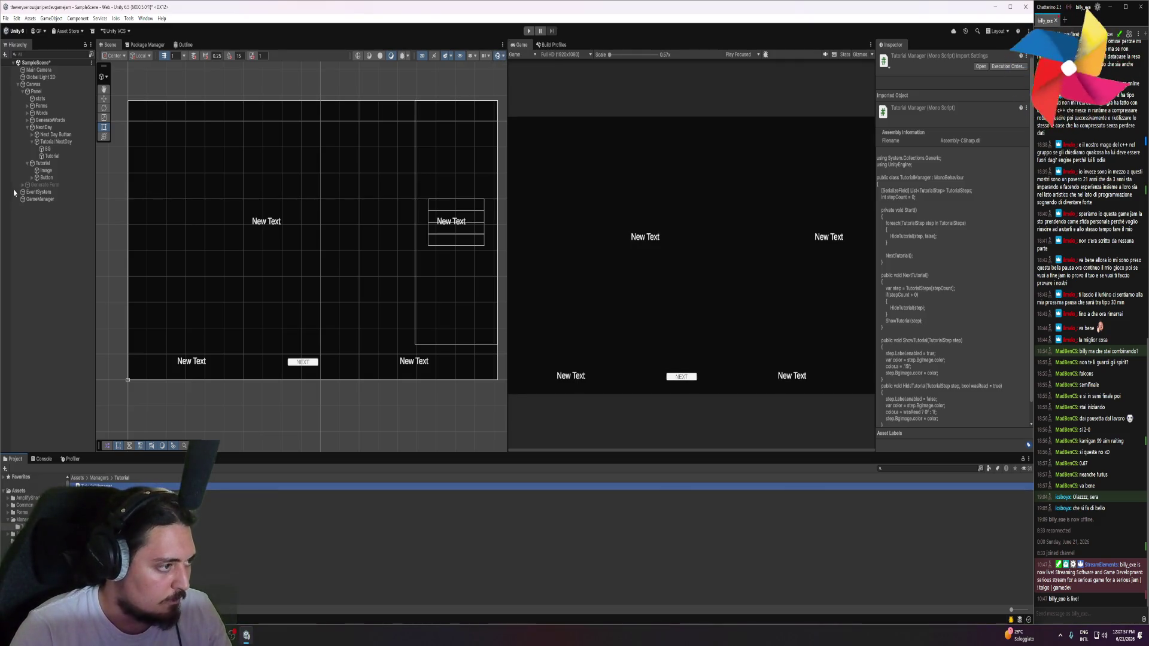
Show Tutorial's Tutorial Steps list and multi-select Tutorial Forms, Words, Generation and NextDay
click(44, 163)
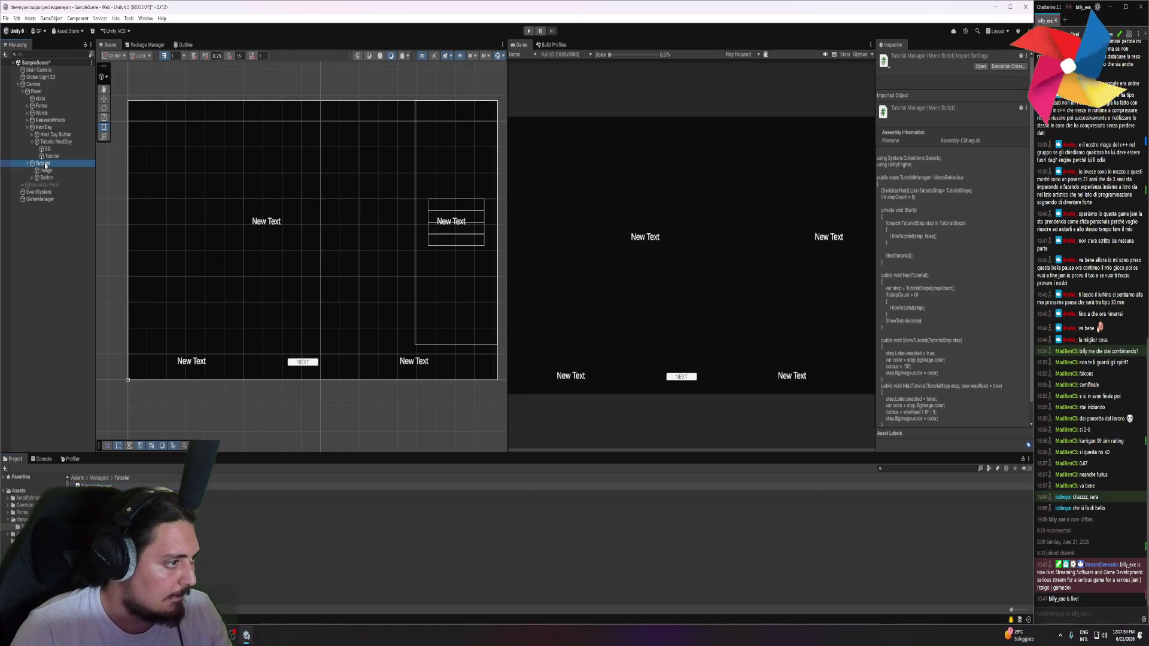
click(904, 279)
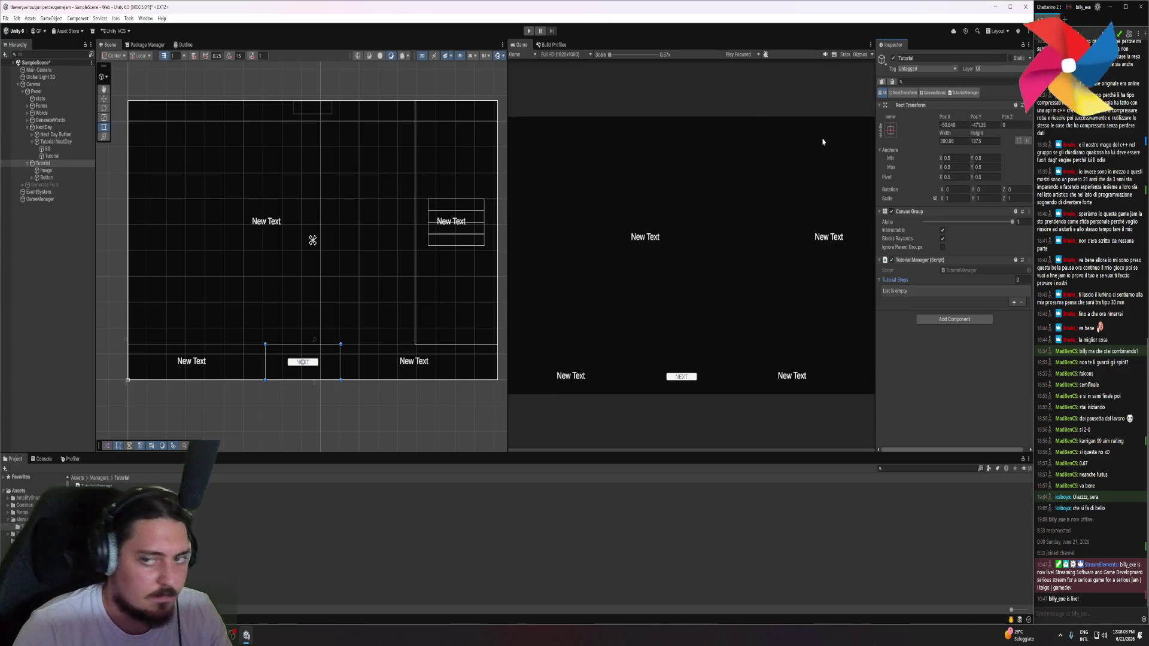
click(28, 120)
click(27, 113)
click(27, 105)
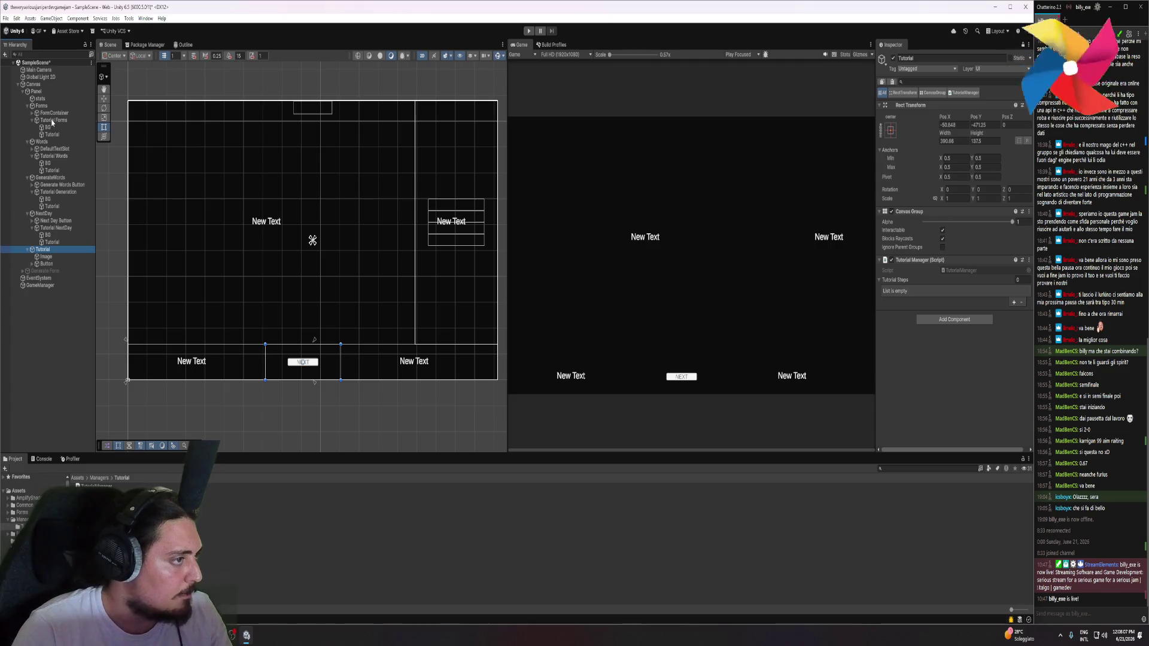
click(52, 121)
ctrl+click(50, 156)
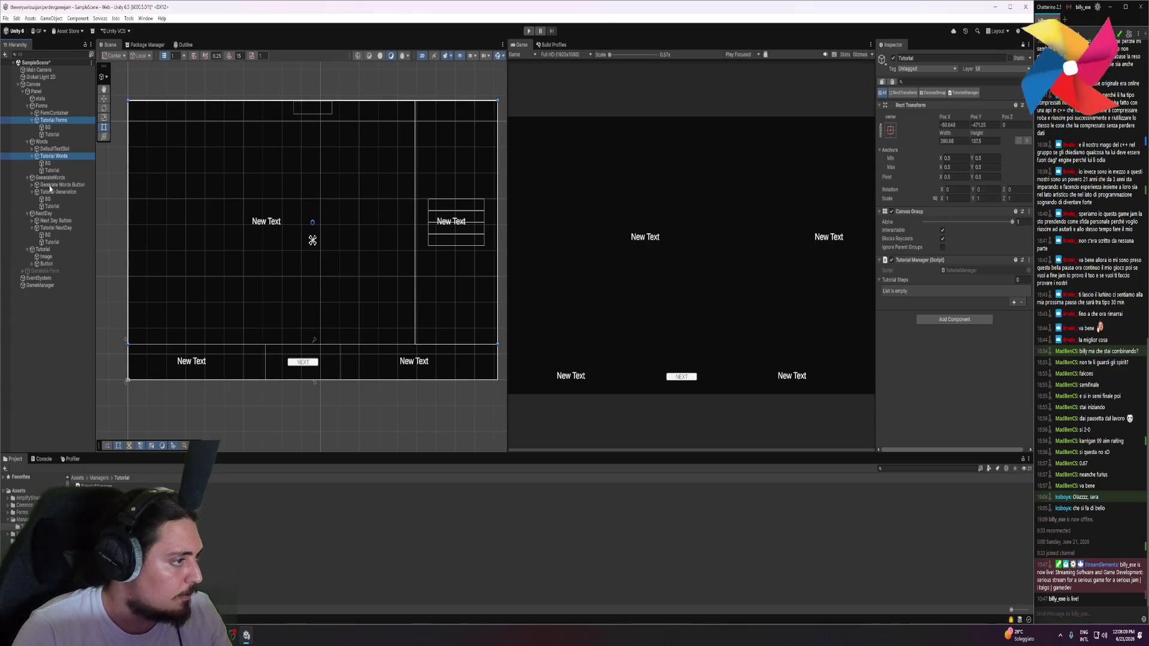
ctrl+click(49, 192)
ctrl+click(52, 229)
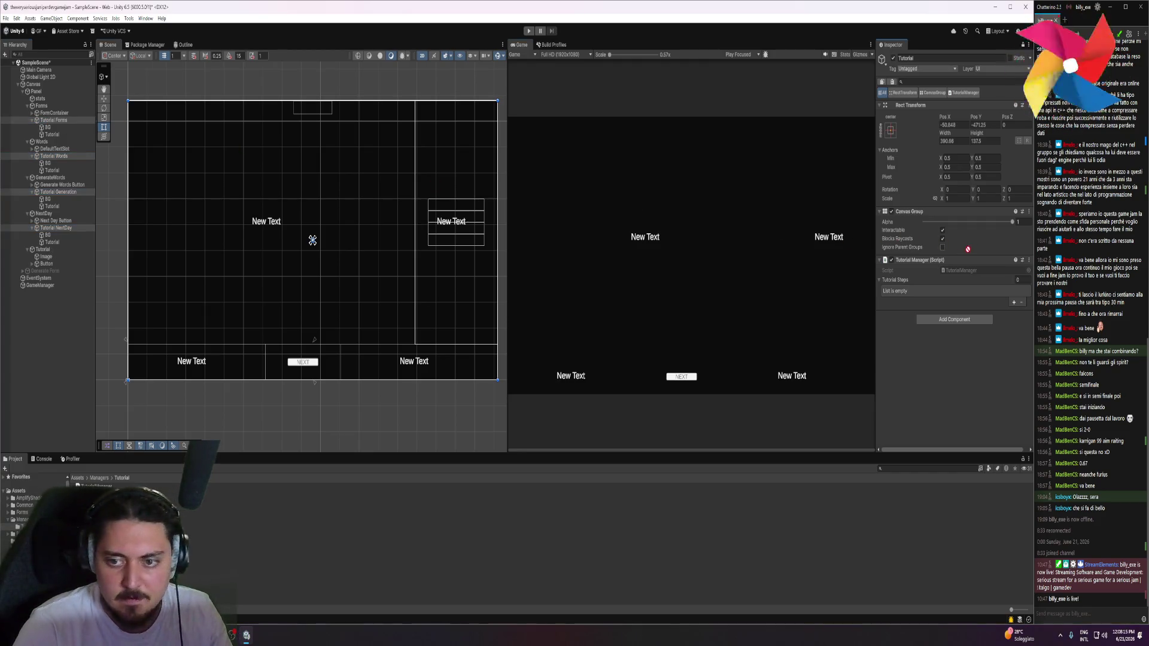
Reset Tutorial Steps to 0, then 4 slots, and put Tutorial NextDay in Element 0
drag(904, 283, 904, 284)
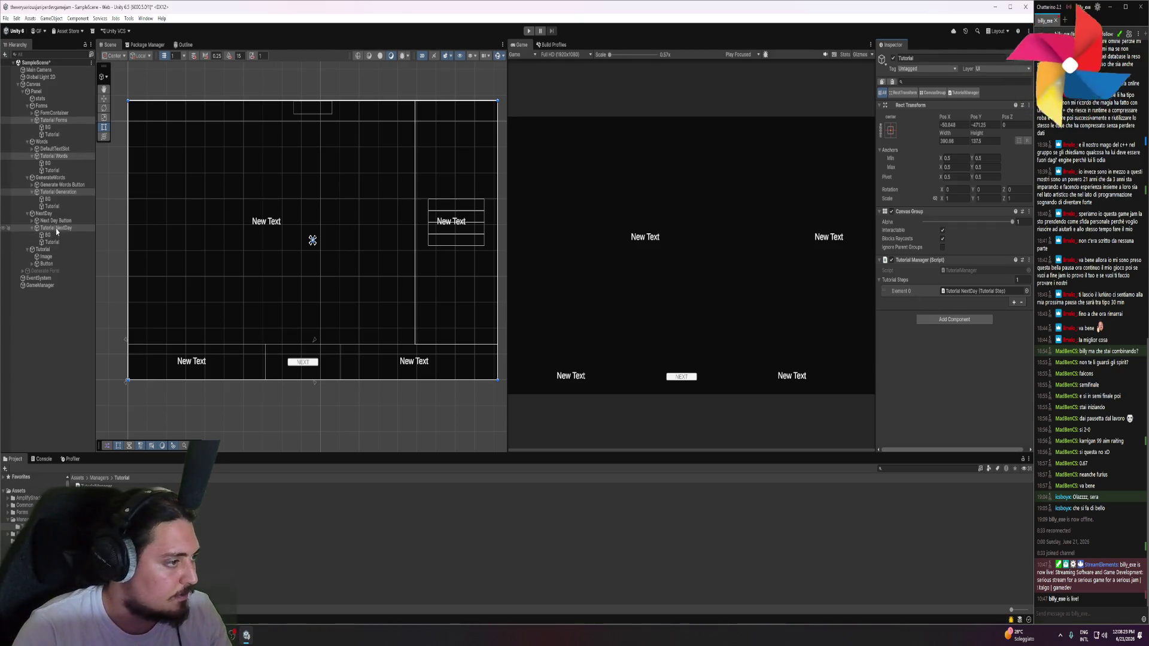
mouse_move(47, 193)
mouse_down()
mouse_move(917, 291)
mouse_move(910, 282)
mouse_up()
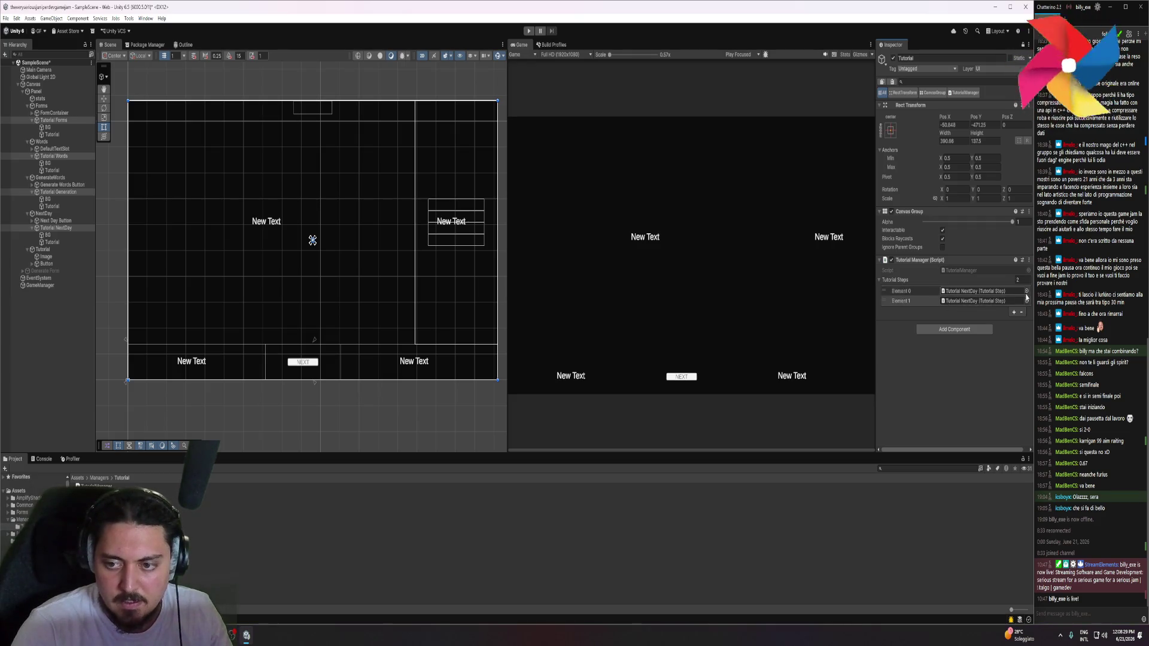
click(1021, 312)
click(1022, 302)
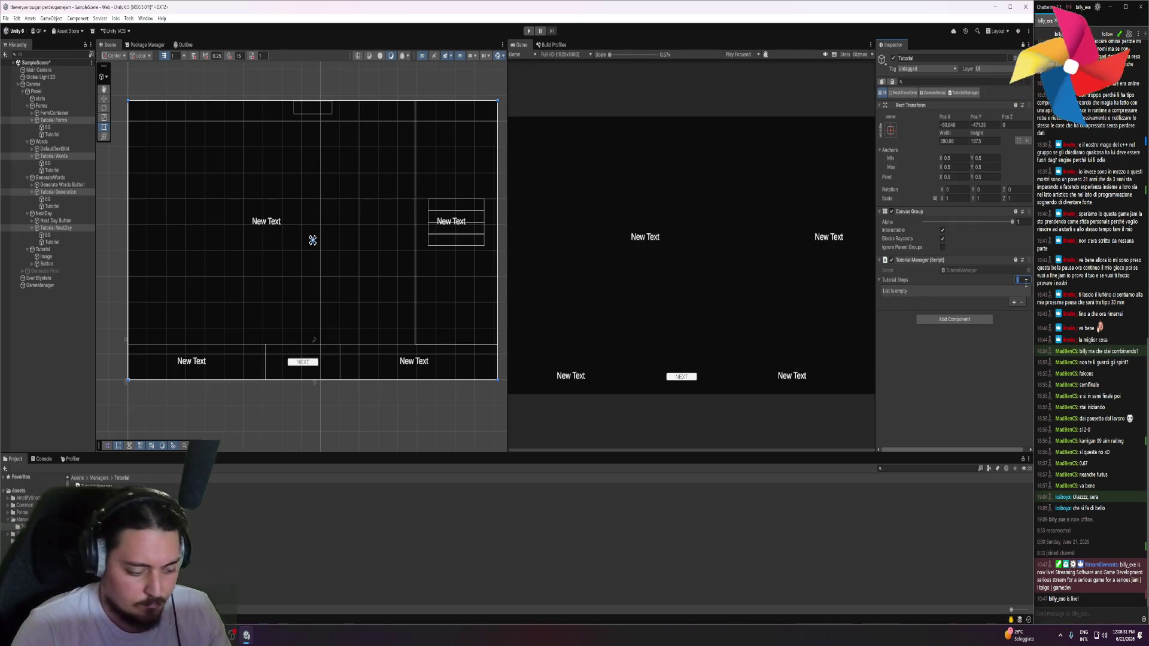
key(Return)
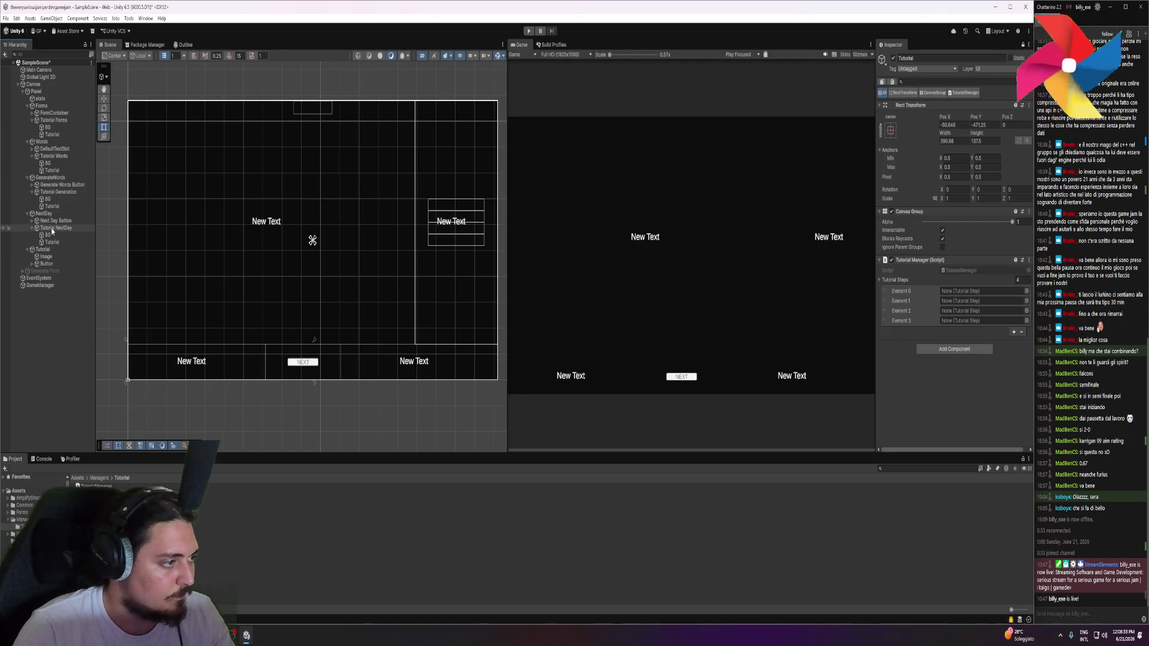
drag(52, 231, 957, 291)
Try dragging Tutorial Generation into the second step slot, then select Tutorial Generation
drag(58, 193, 243, 214)
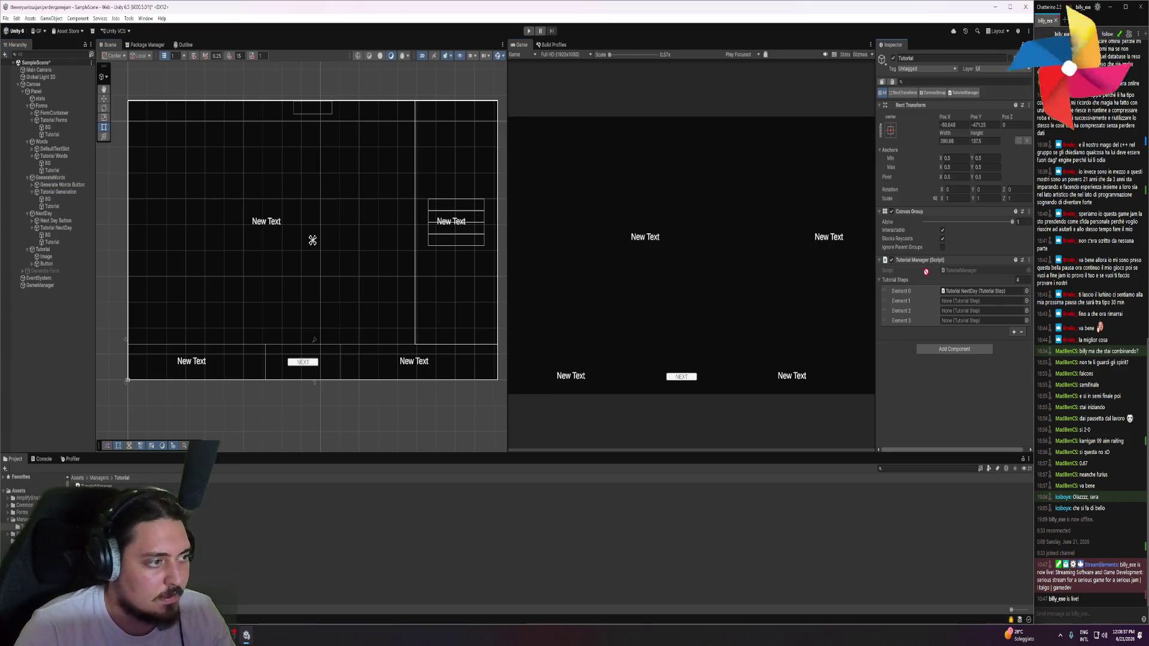
drag(926, 271, 950, 301)
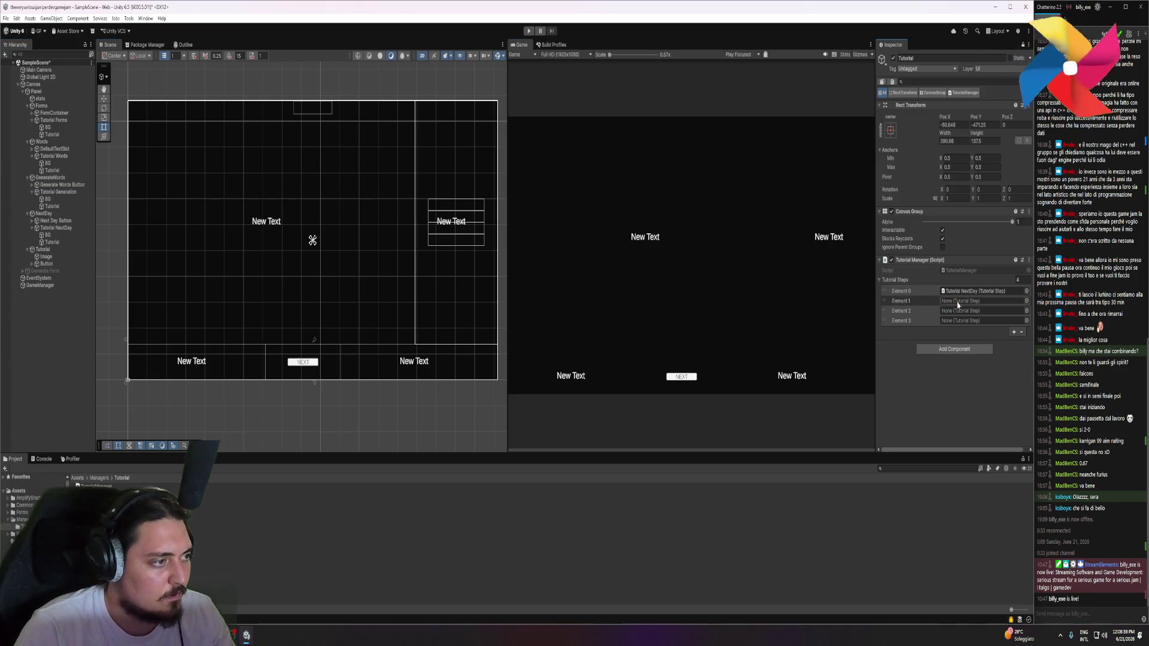
drag(58, 192, 982, 304)
click(58, 192)
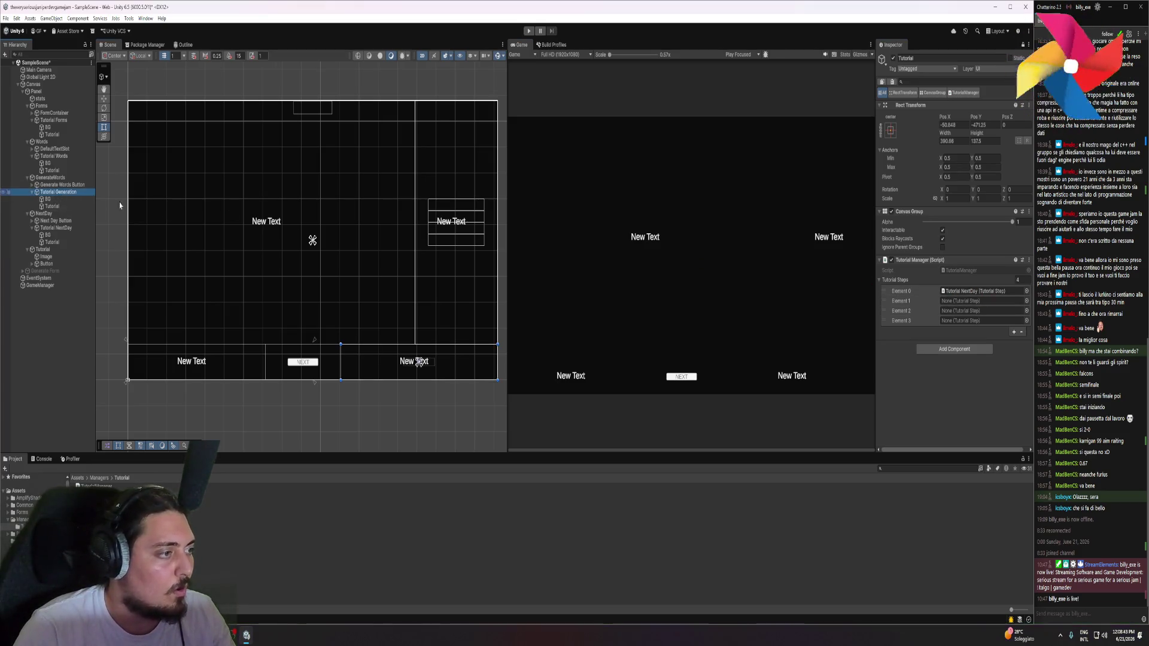
Add a Tutorial Step component to Tutorial Generation by searching 'tutorials' in Add Component
click(1020, 46)
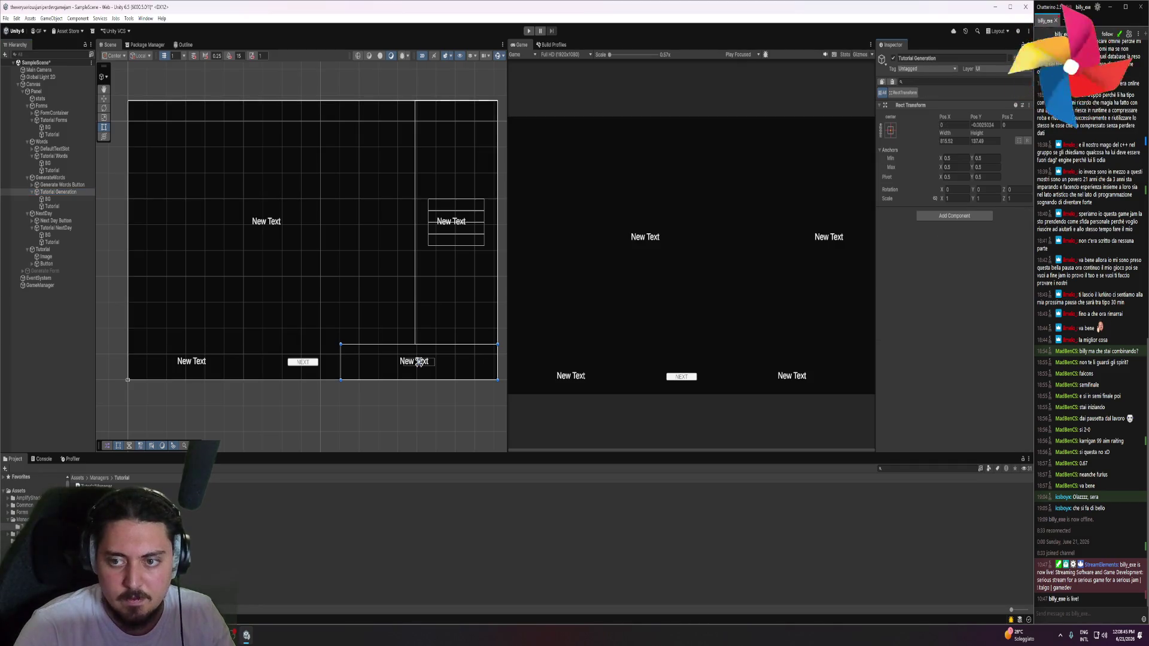
click(959, 219)
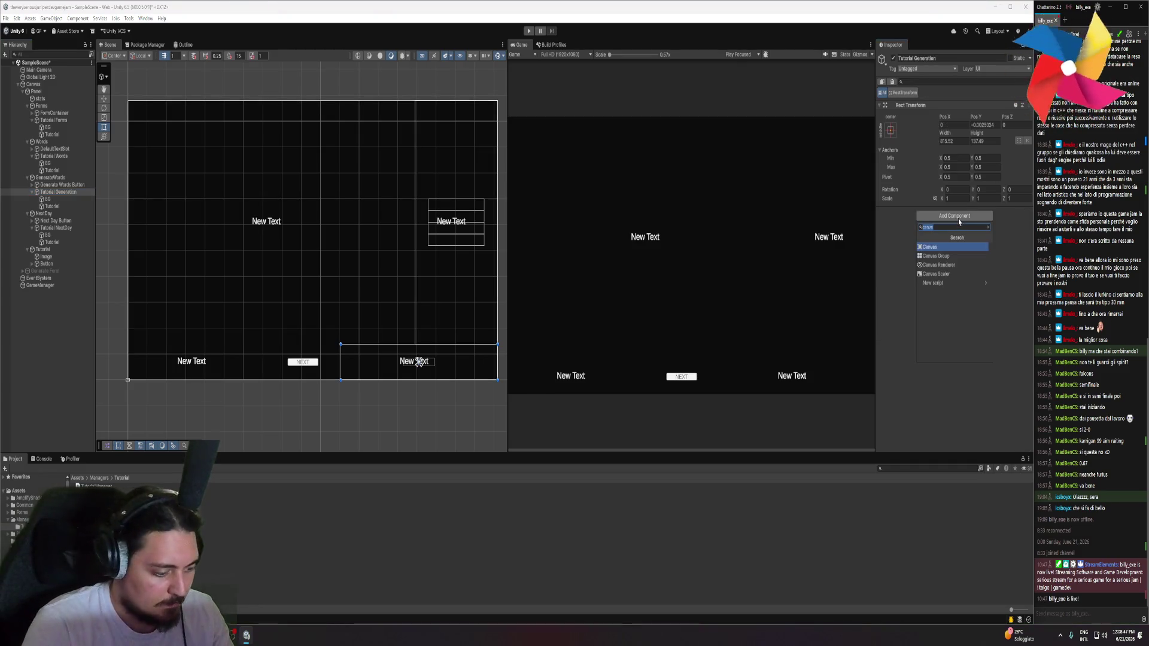
text(tutorials)
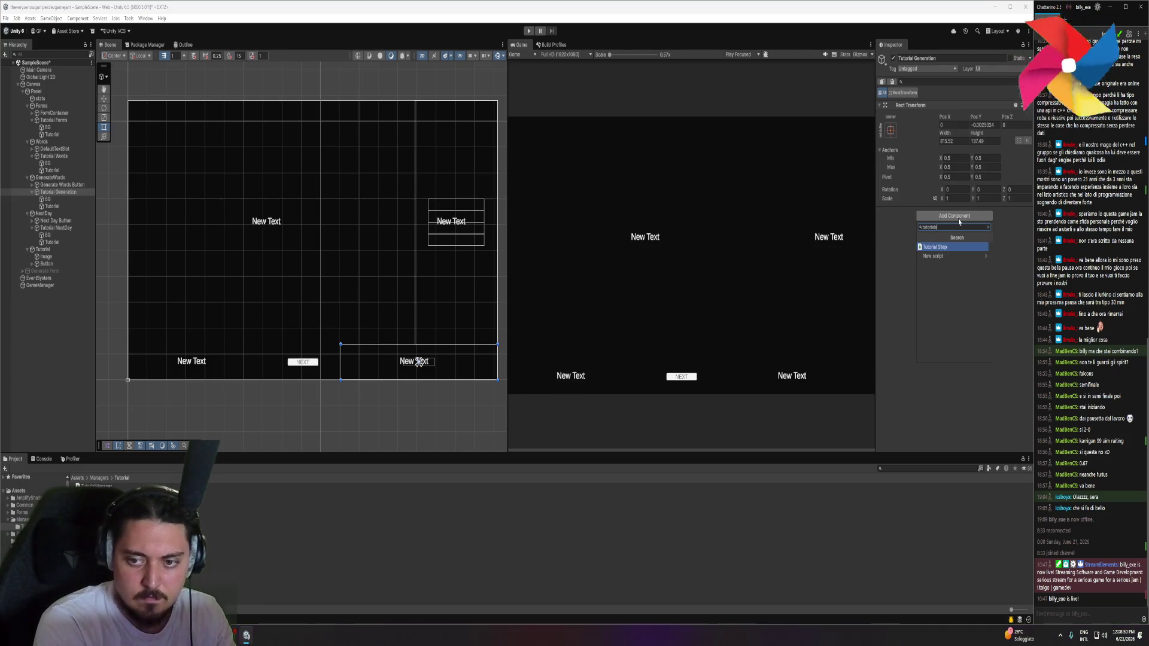
key(Return)
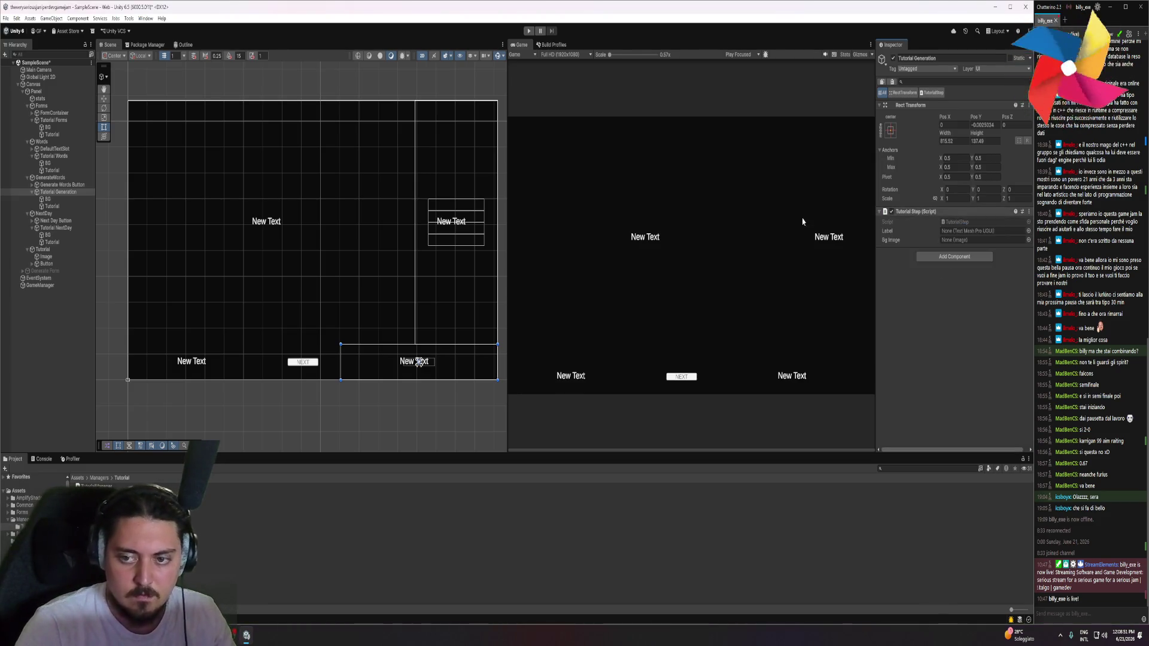
Add Tutorial Step components to Tutorial Words and Tutorial Forms, then reselect the Tutorial object
click(67, 156)
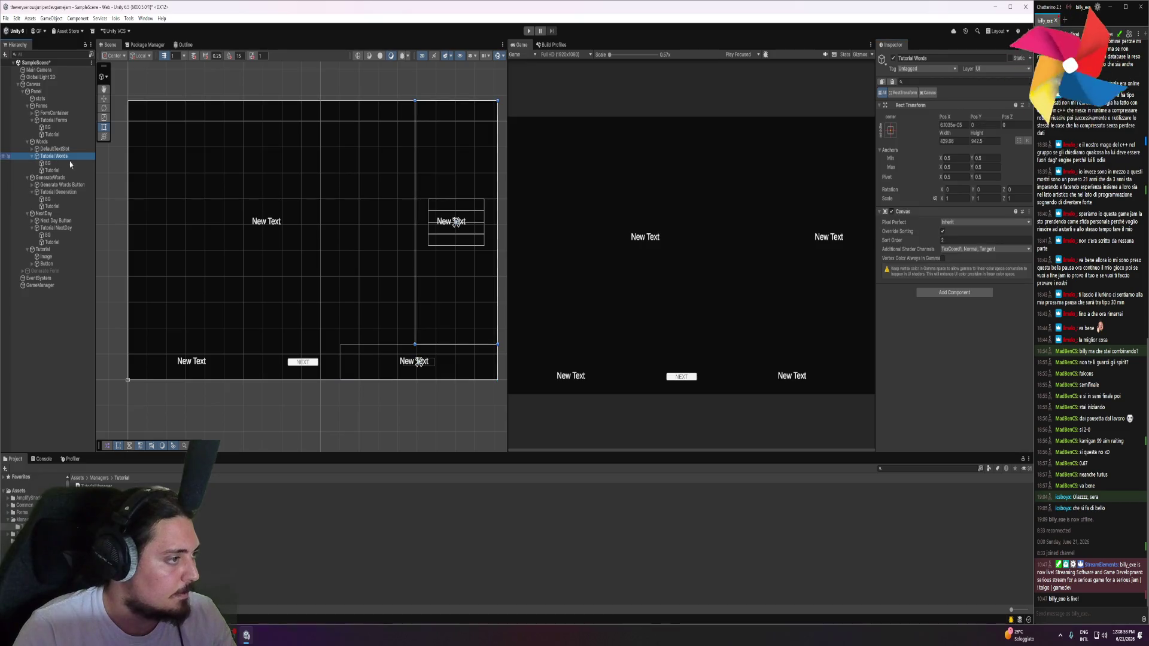
click(959, 289)
click(950, 323)
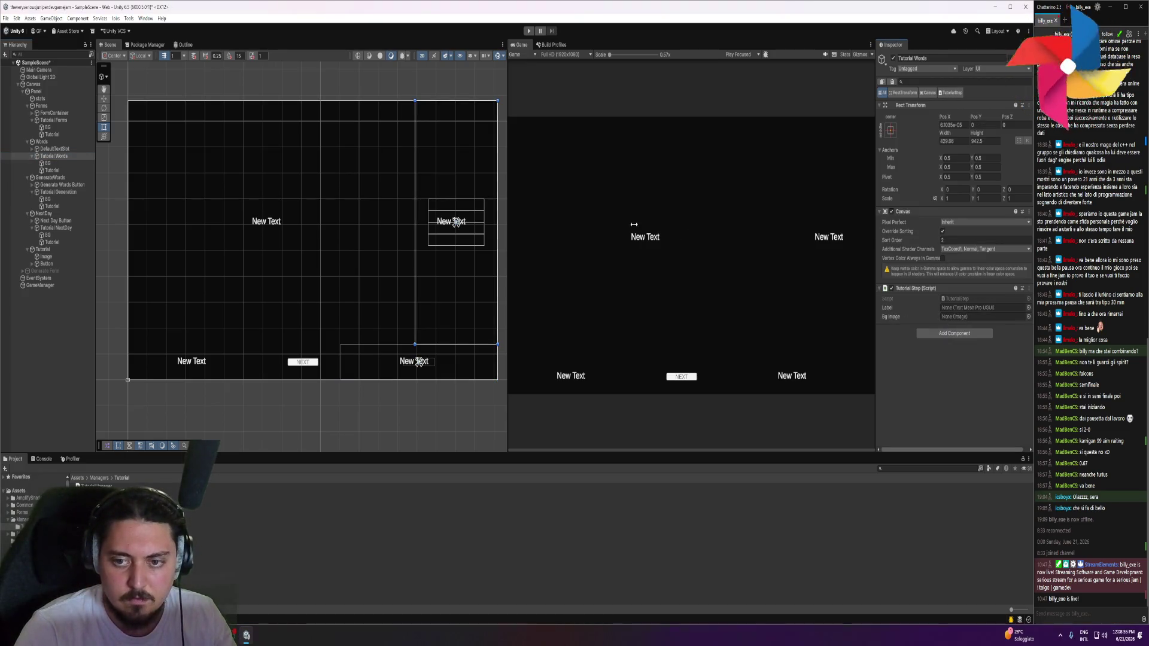
click(60, 120)
click(954, 215)
click(947, 248)
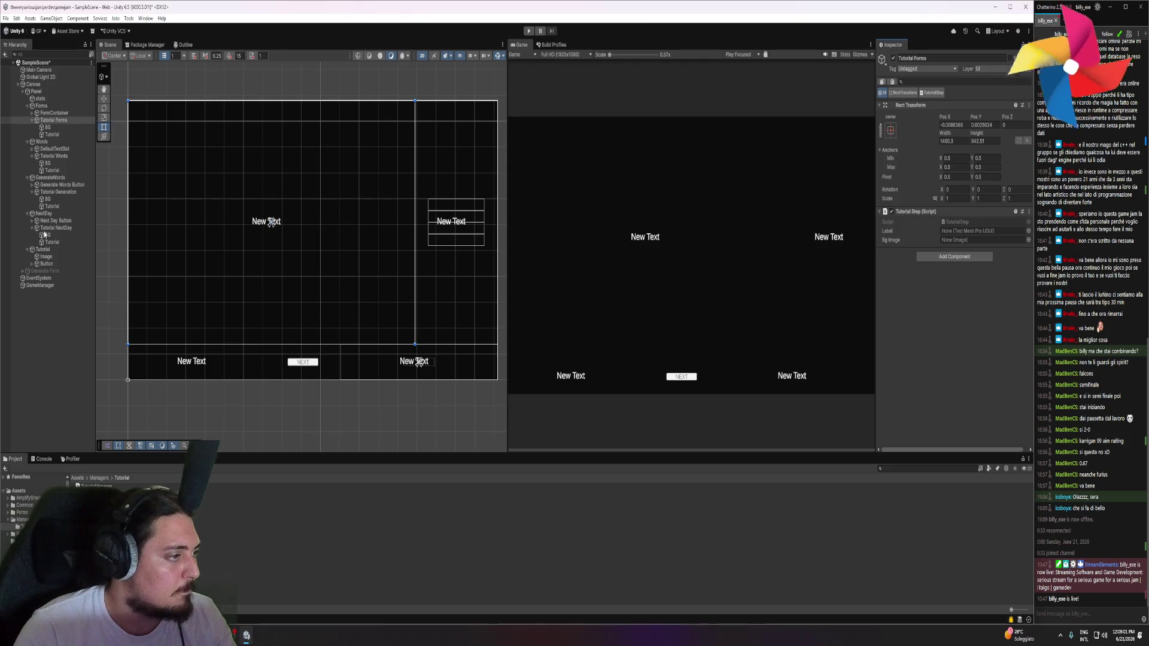
click(44, 249)
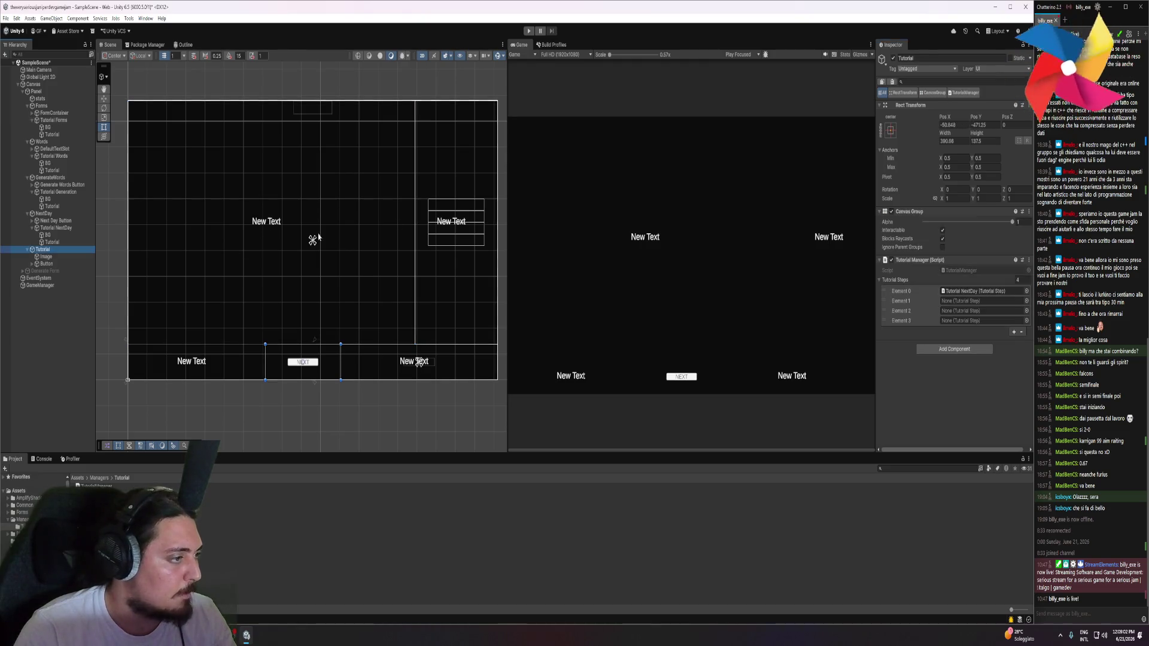
Lock the Inspector on Tutorial and multi-select Tutorial Forms, Words, Generation and NextDay
click(1012, 48)
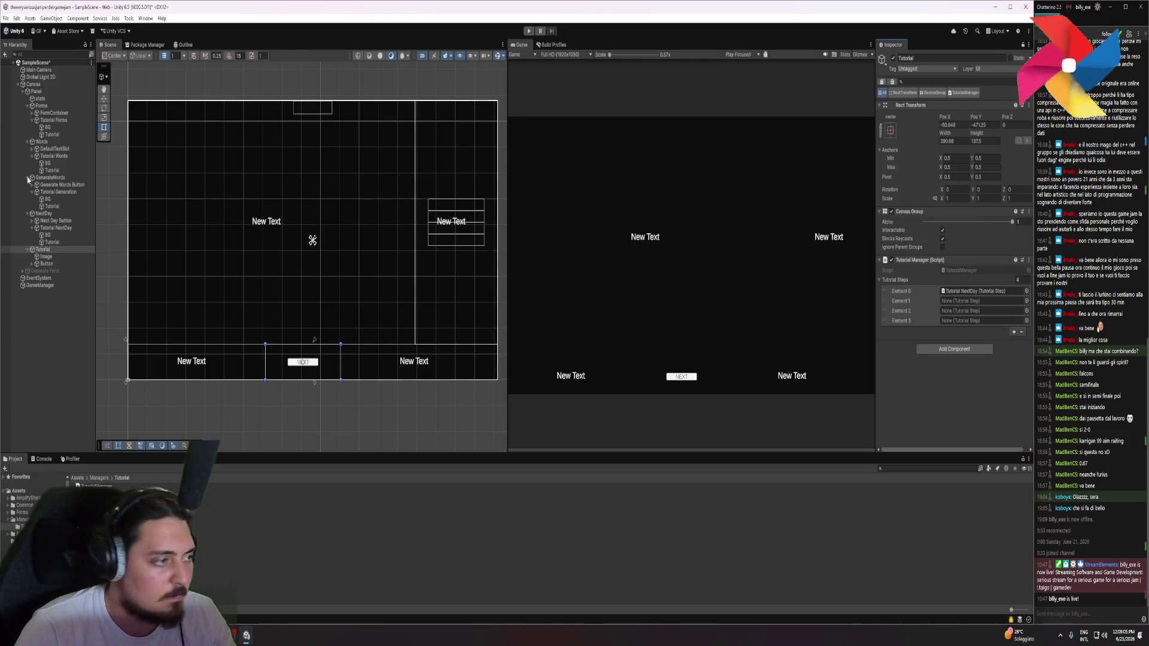
click(54, 120)
ctrl+click(54, 156)
ctrl+click(54, 185)
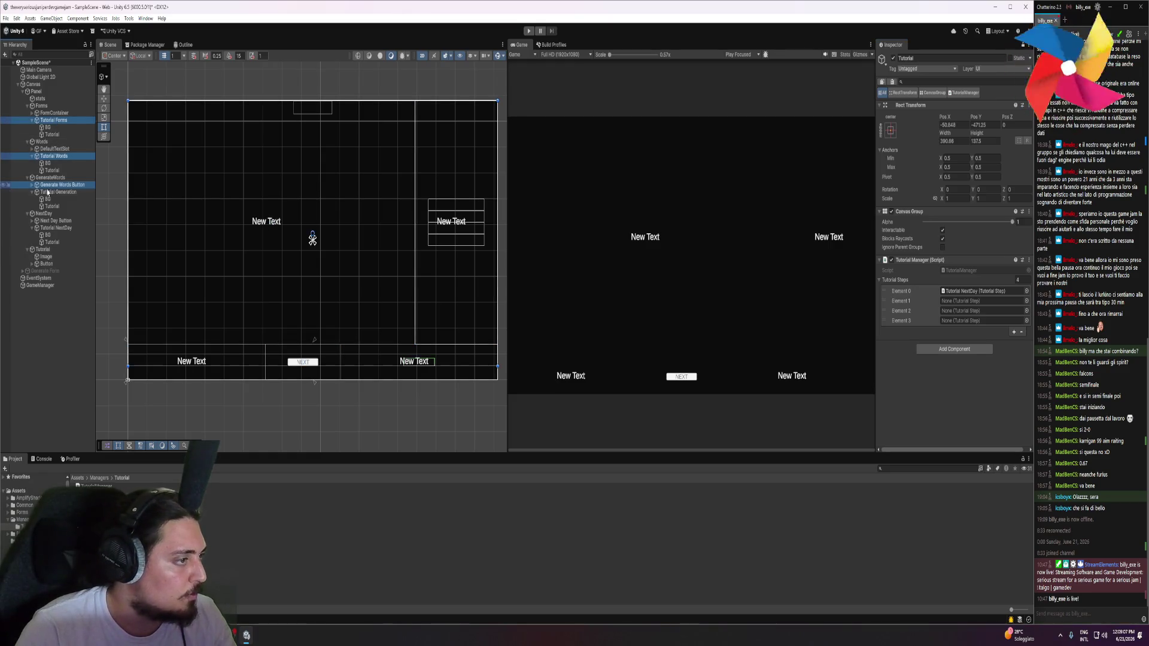
ctrl+click(60, 184)
ctrl+click(58, 192)
ctrl+click(56, 228)
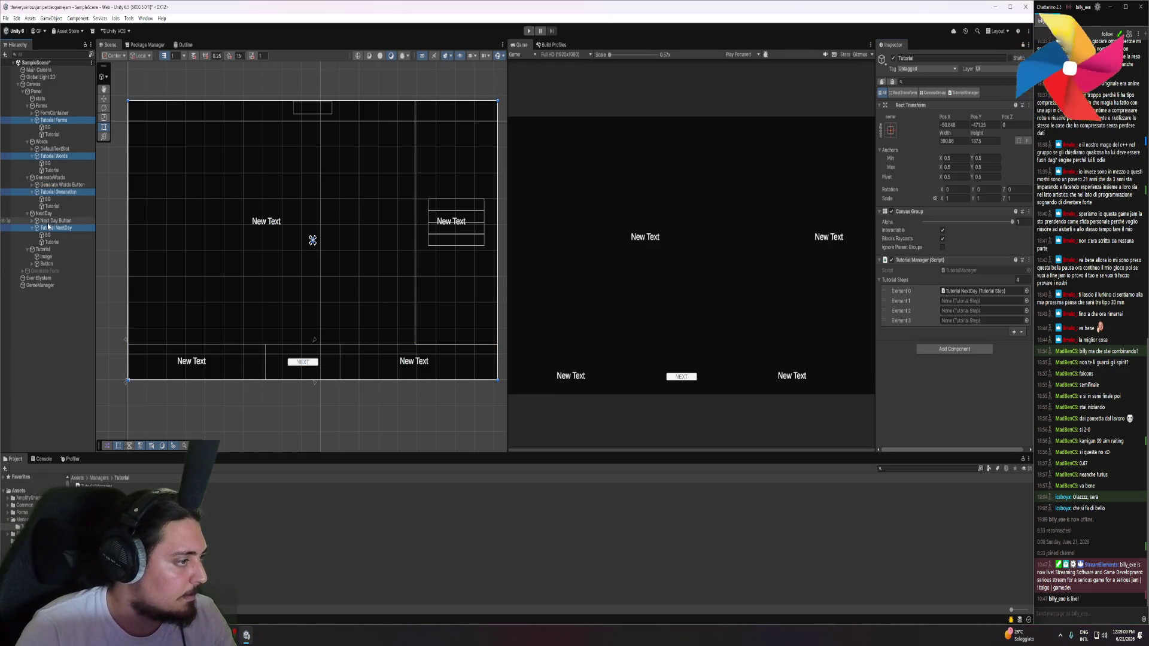
Set Tutorial Steps size to 0 and drag the four selected step objects into it
drag(50, 123, 484, 184)
drag(919, 333, 933, 280)
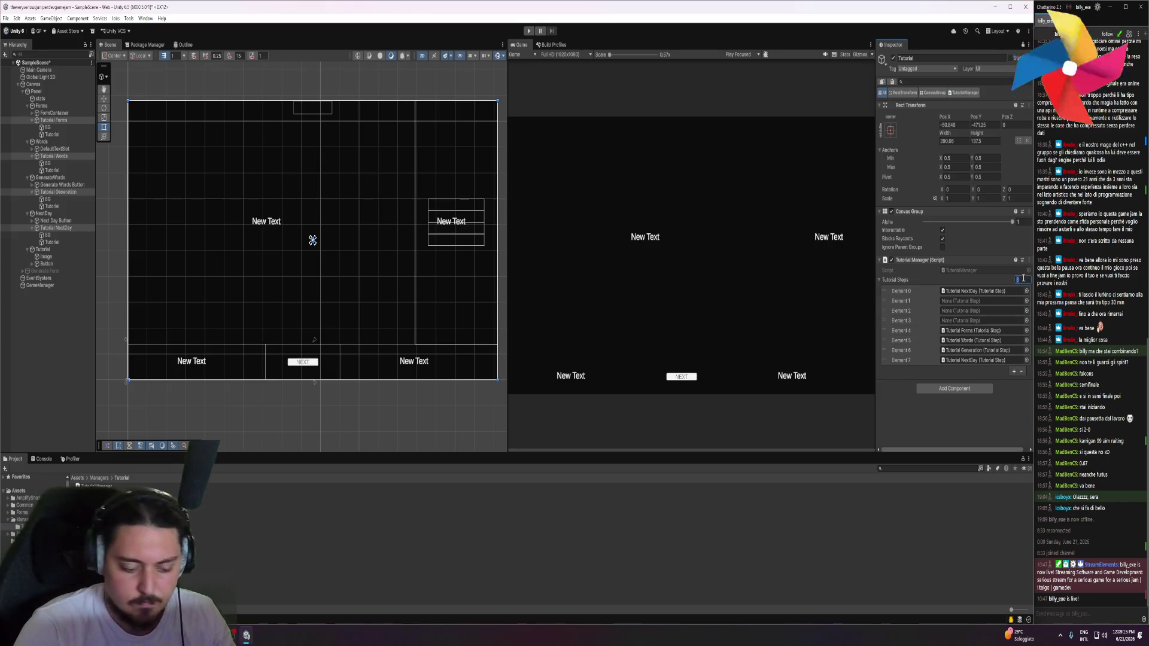
text(0)
key(Return)
click(56, 122)
mouse_move(56, 123)
mouse_down()
mouse_move(1017, 279)
mouse_move(909, 282)
mouse_up()
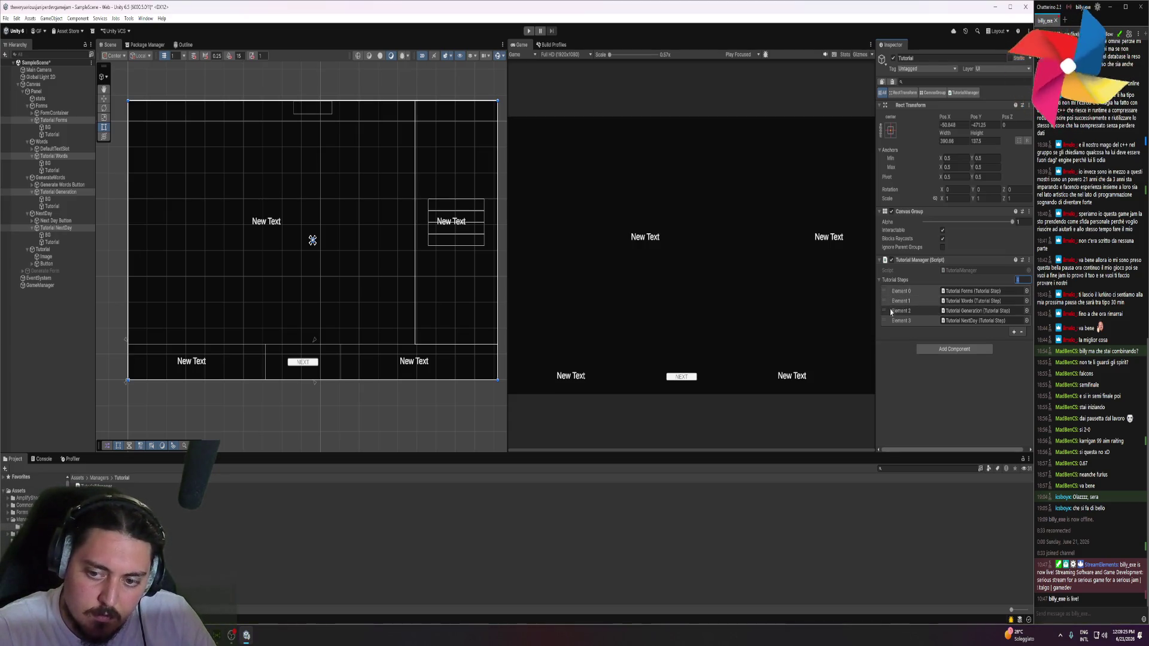
key(Return)
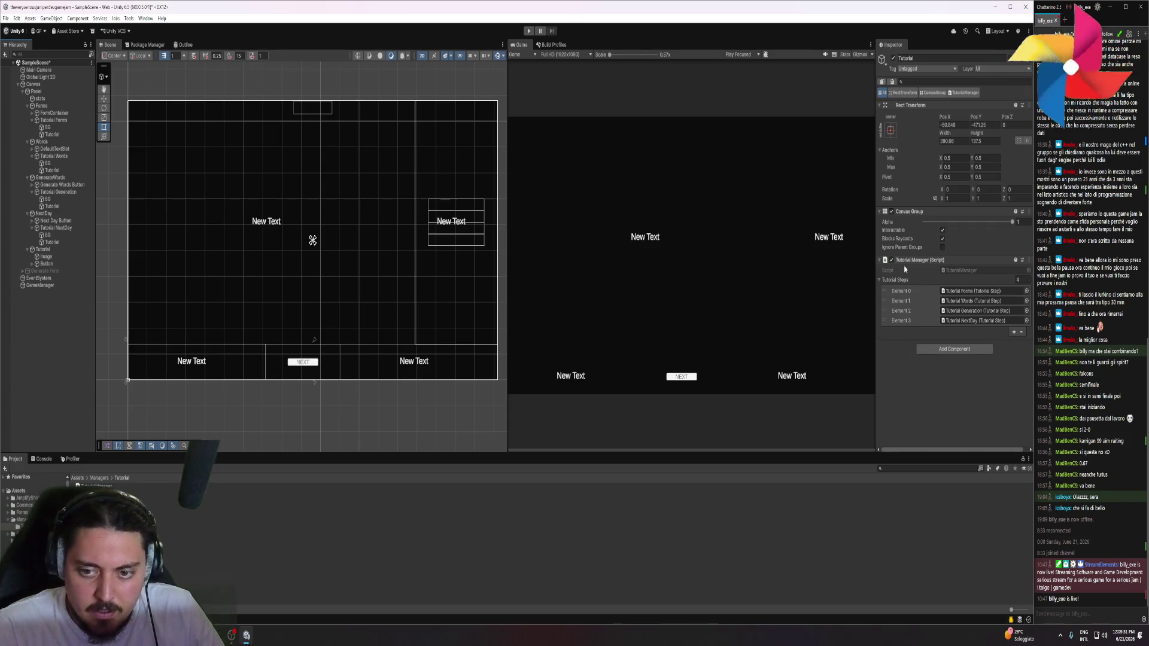
click(52, 249)
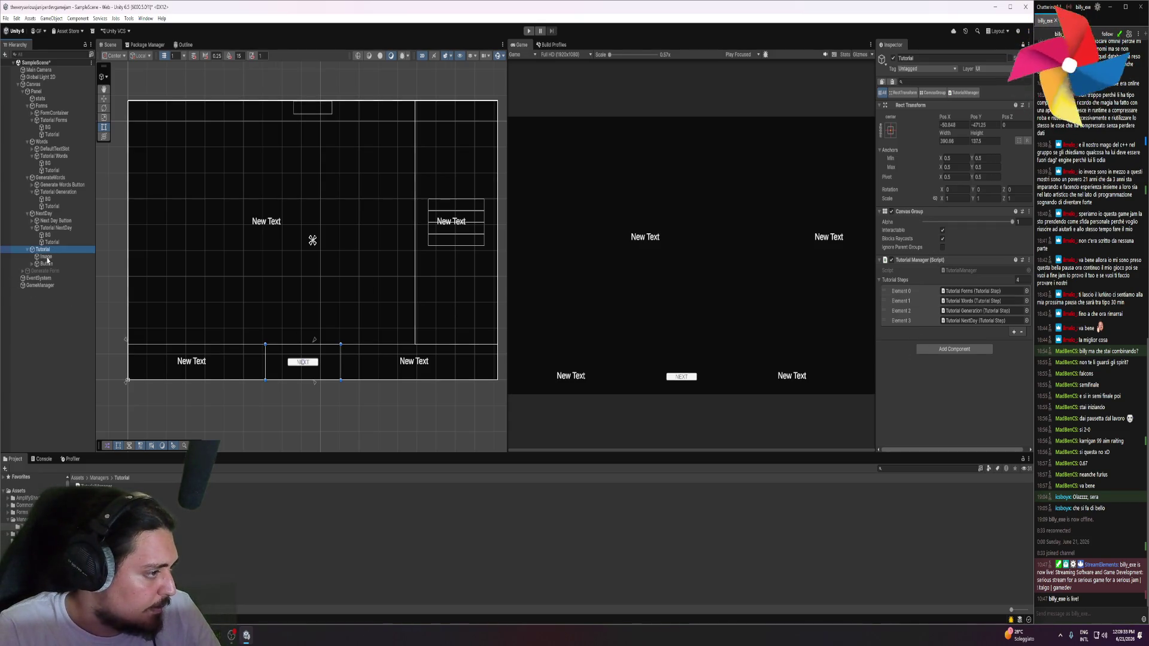
On the NEXT button, add a new On Click entry targeting the Tutorial object
click(50, 265)
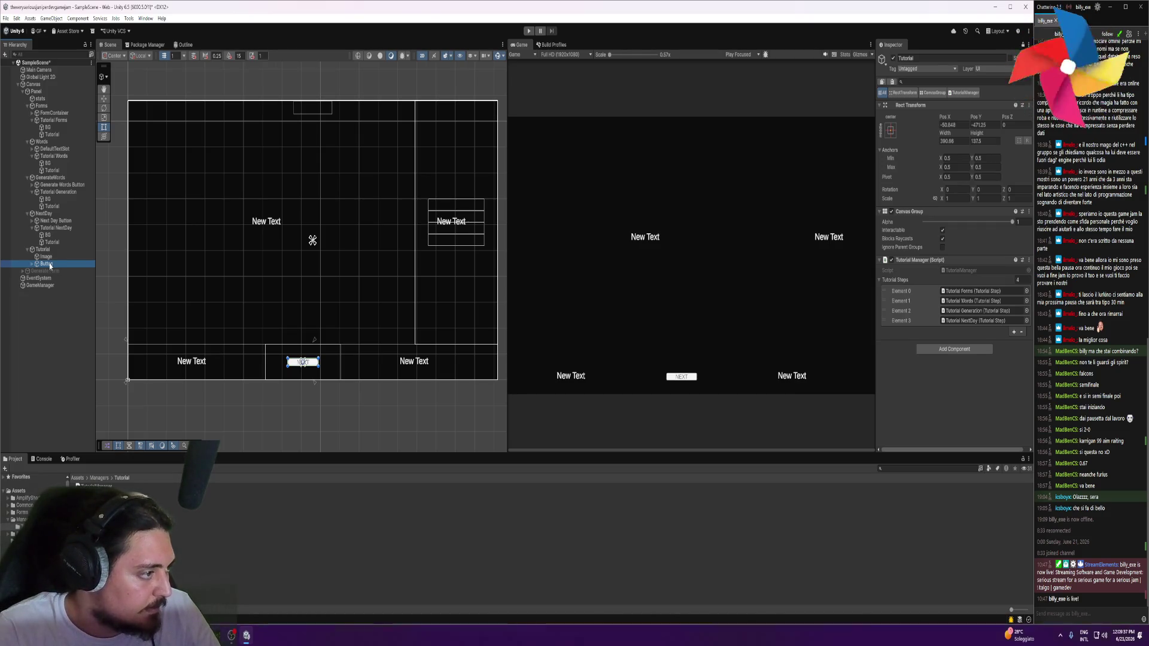
click(303, 362)
scroll(951, 251, down, 5)
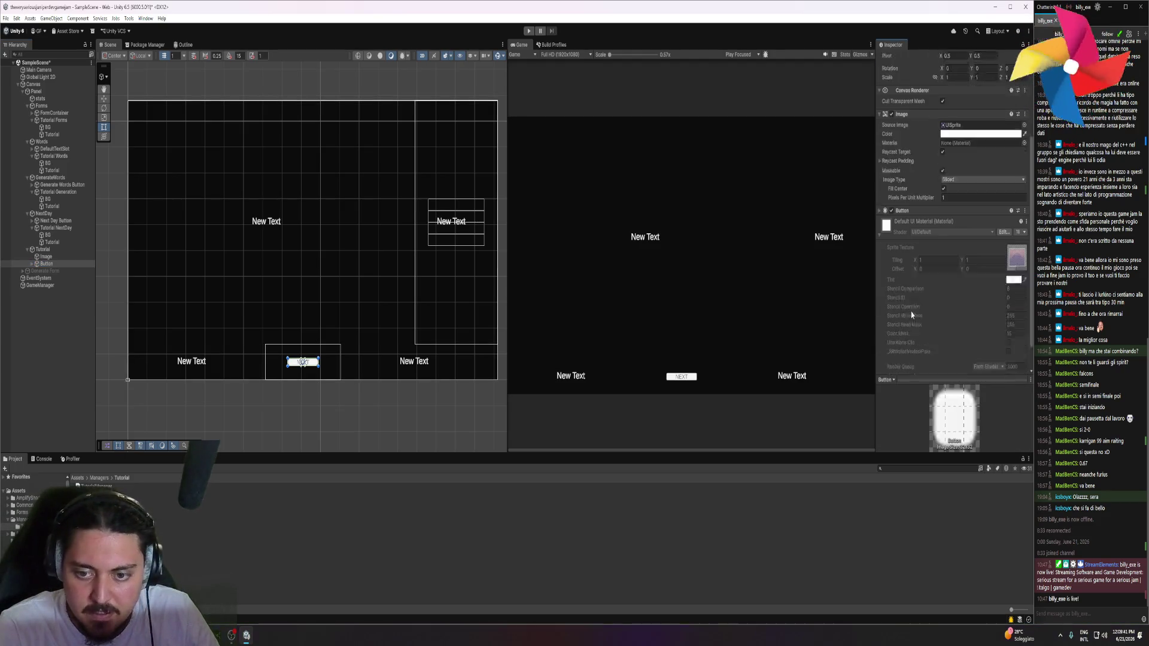
click(920, 180)
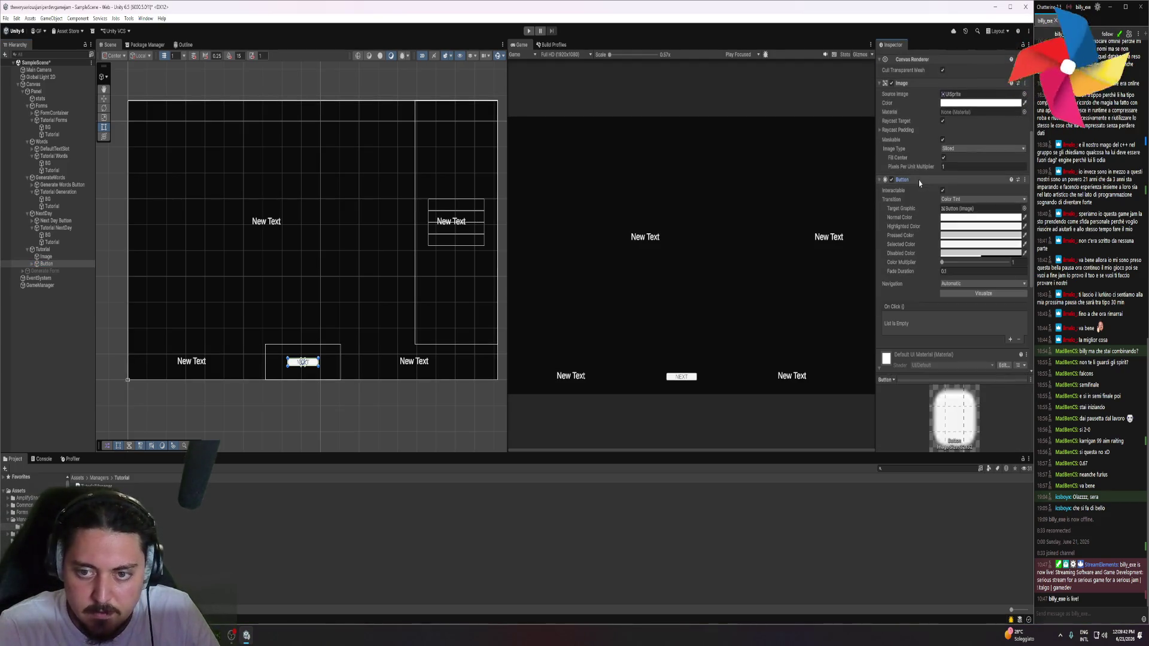
click(1009, 340)
mouse_move(44, 251)
mouse_down()
mouse_move(782, 307)
mouse_move(909, 331)
mouse_up()
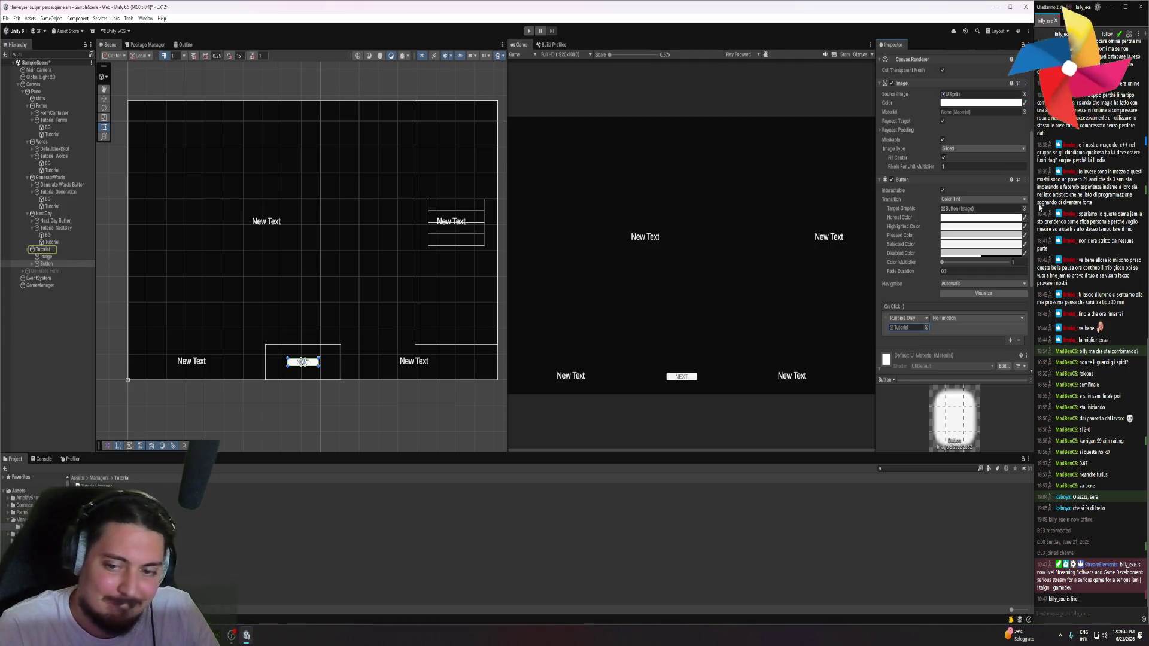
Drag the Tutorial Manager component into On Click, choose NextTutorial, and enter Play mode
click(1024, 83)
click(1047, 197)
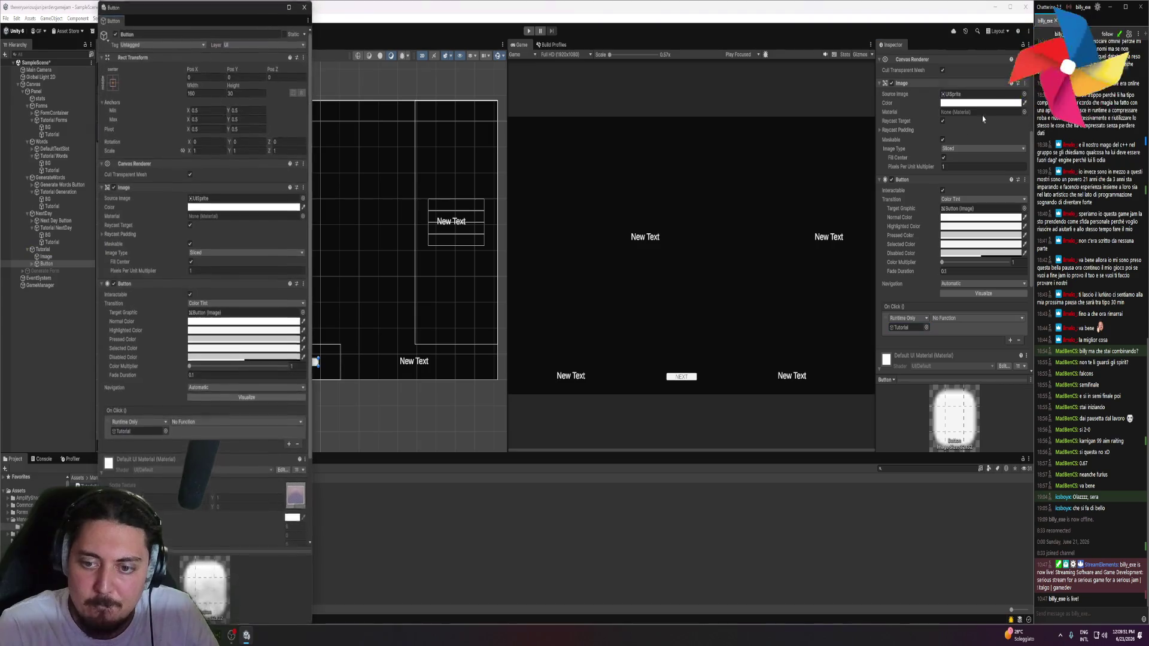
drag(192, 9, 457, 115)
click(63, 250)
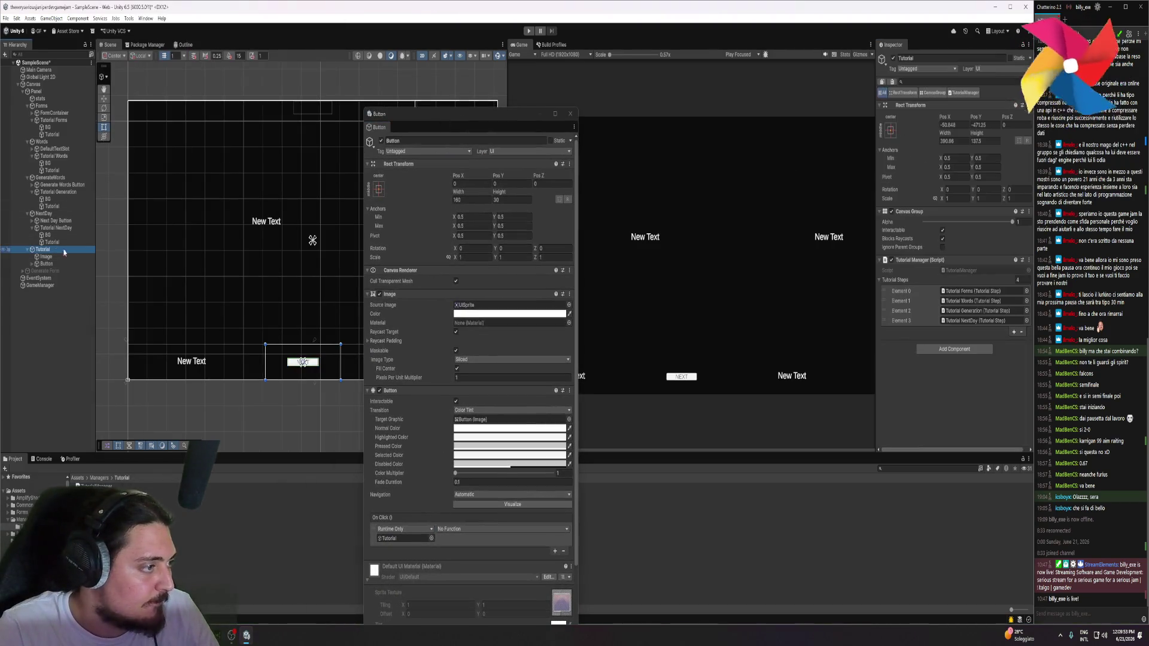
drag(907, 260, 405, 543)
click(457, 529)
mouse_move(476, 584)
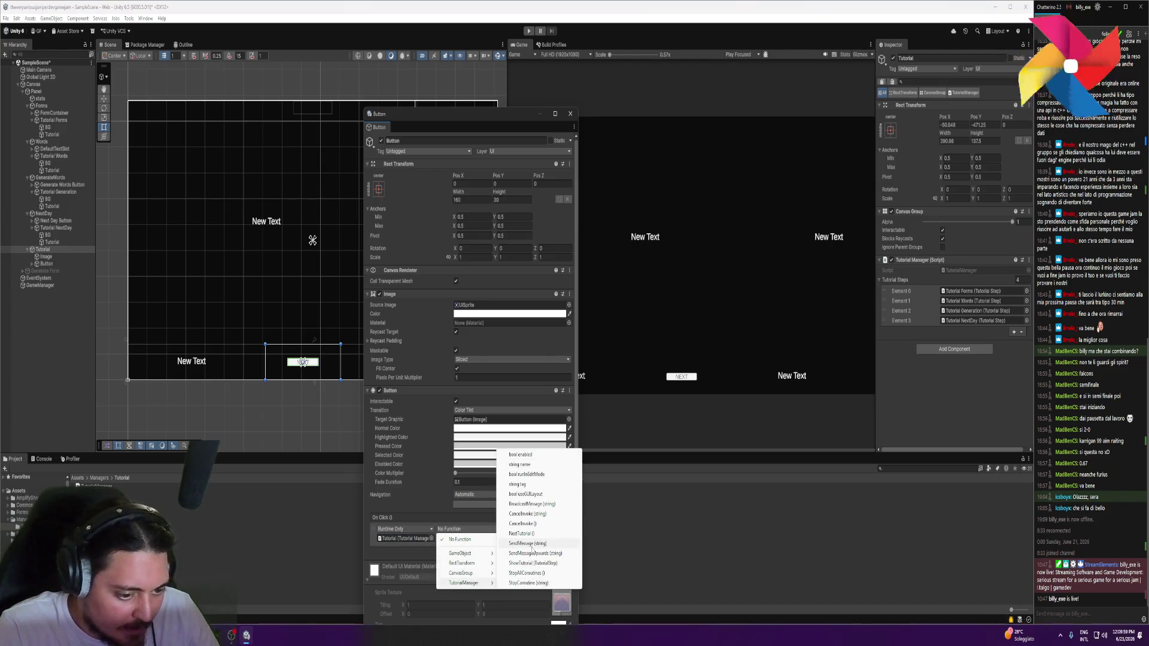
click(533, 536)
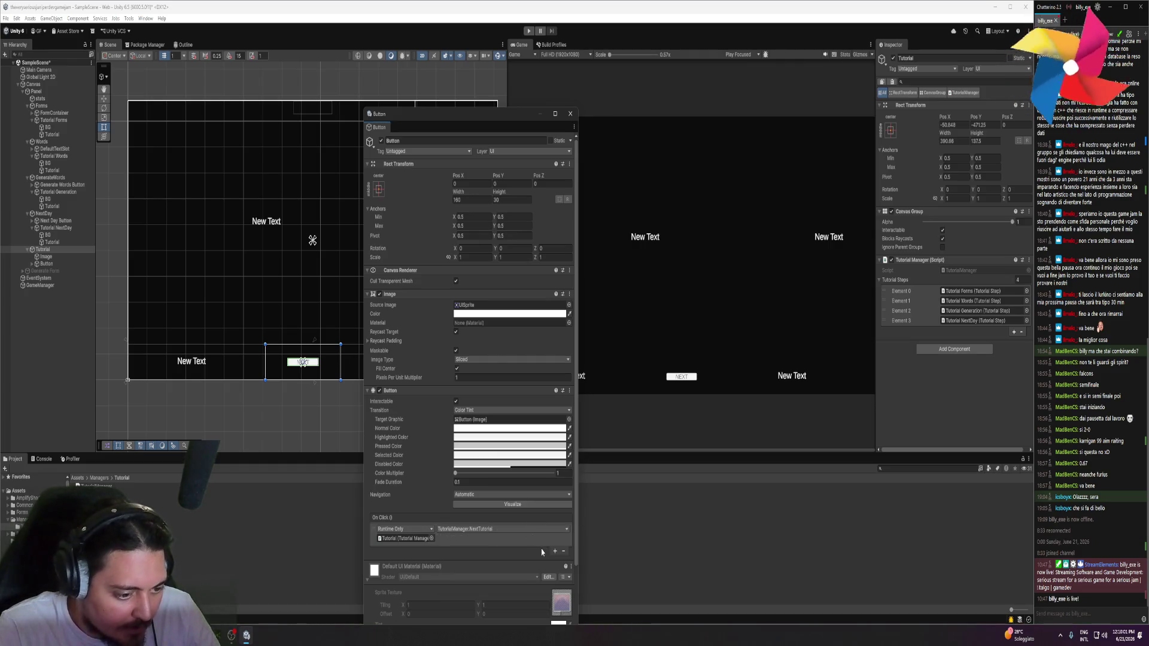
click(570, 113)
click(529, 31)
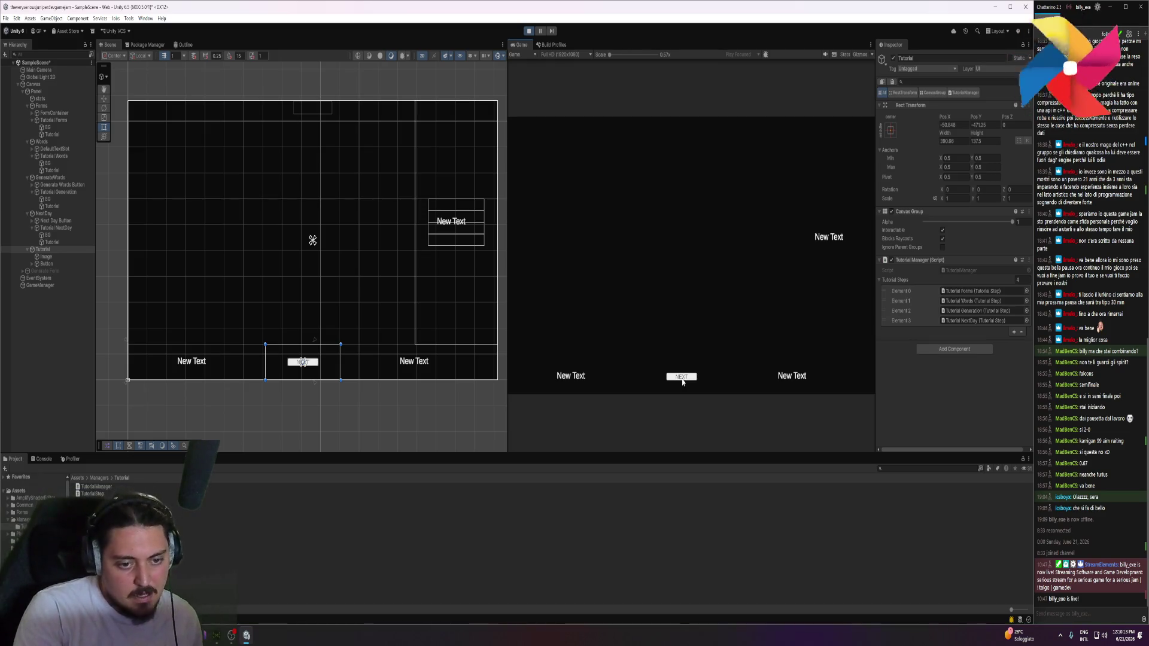
Open the Console's error entry to jump to HideTutorial in TutorialManager.cs
click(42, 458)
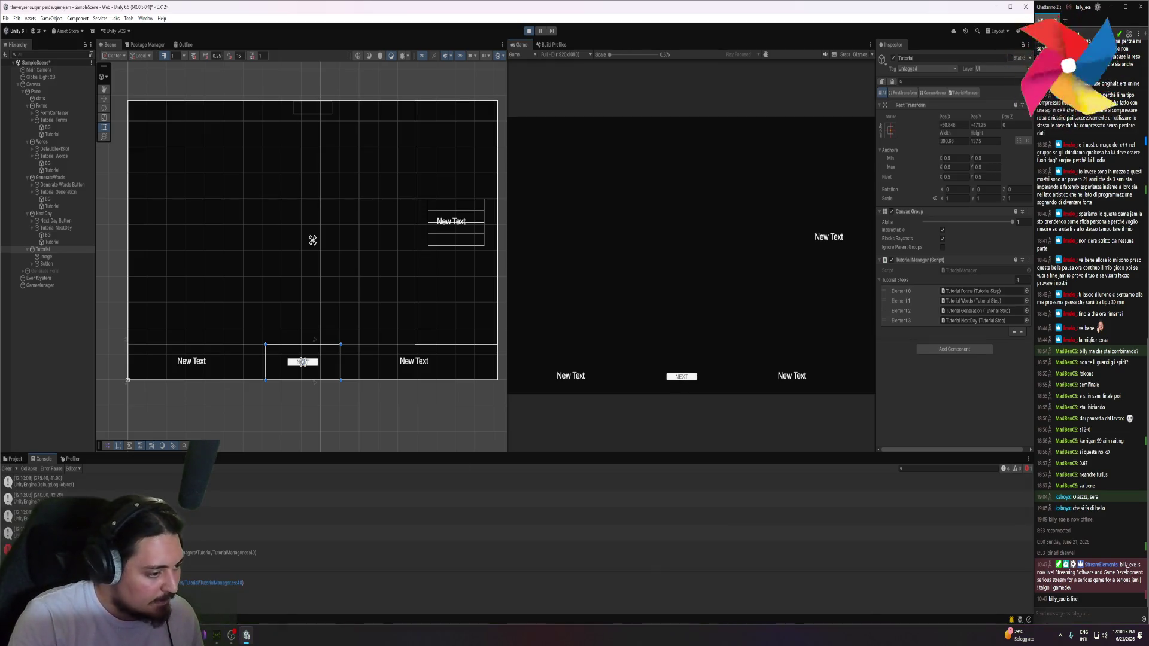
double_click(335, 549)
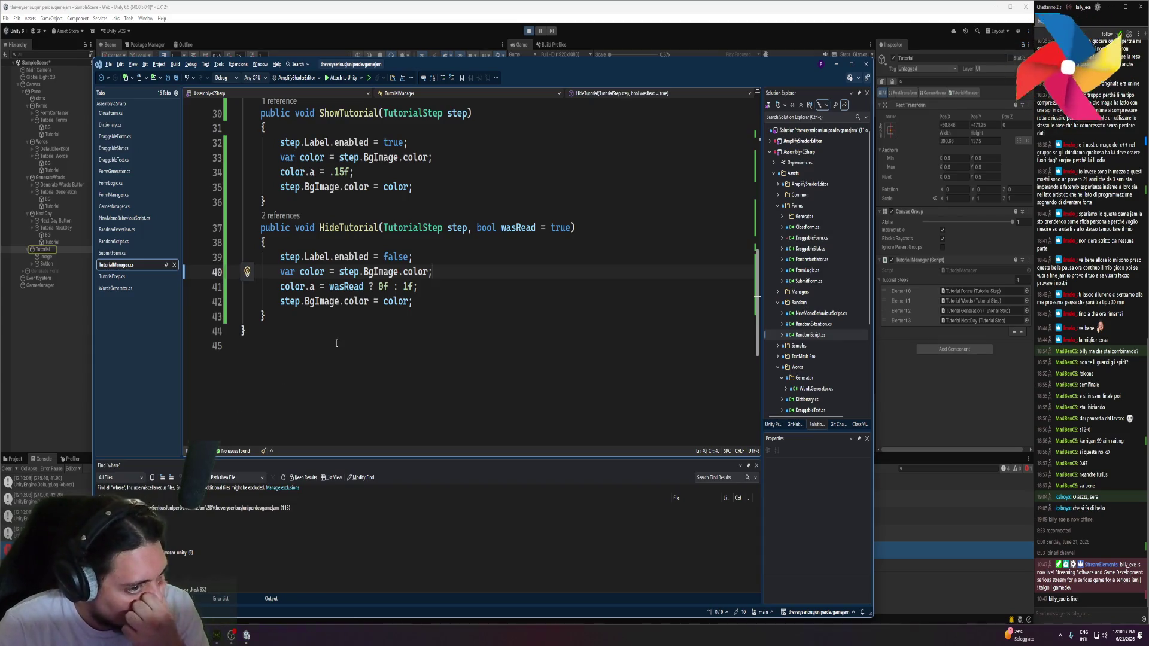
Open TutorialStep.cs and set a breakpoint on the Label null check at line 13
scroll(432, 286, up, 3)
scroll(429, 287, down, 3)
key(alt+Tab)
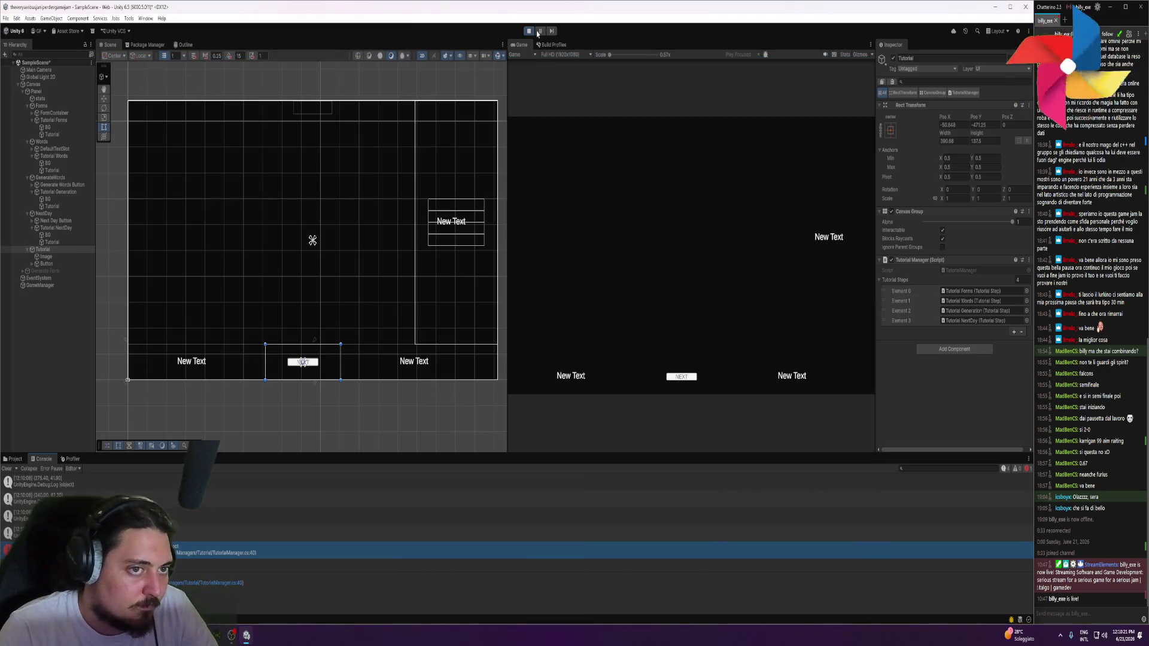
click(66, 121)
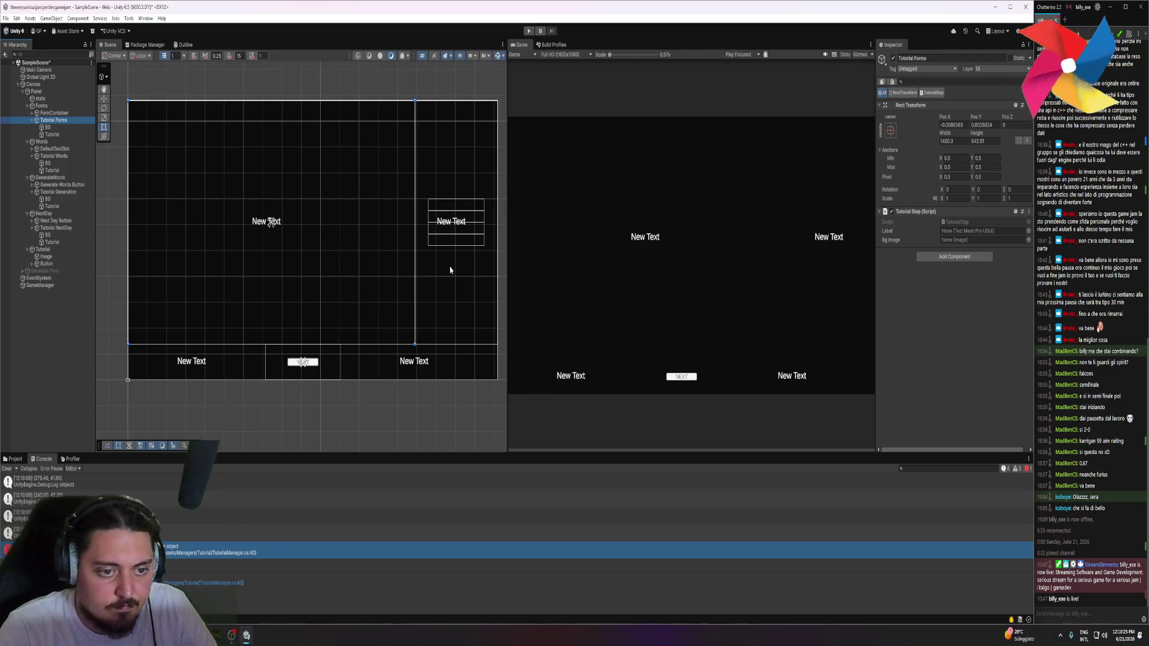
key(alt+Tab)
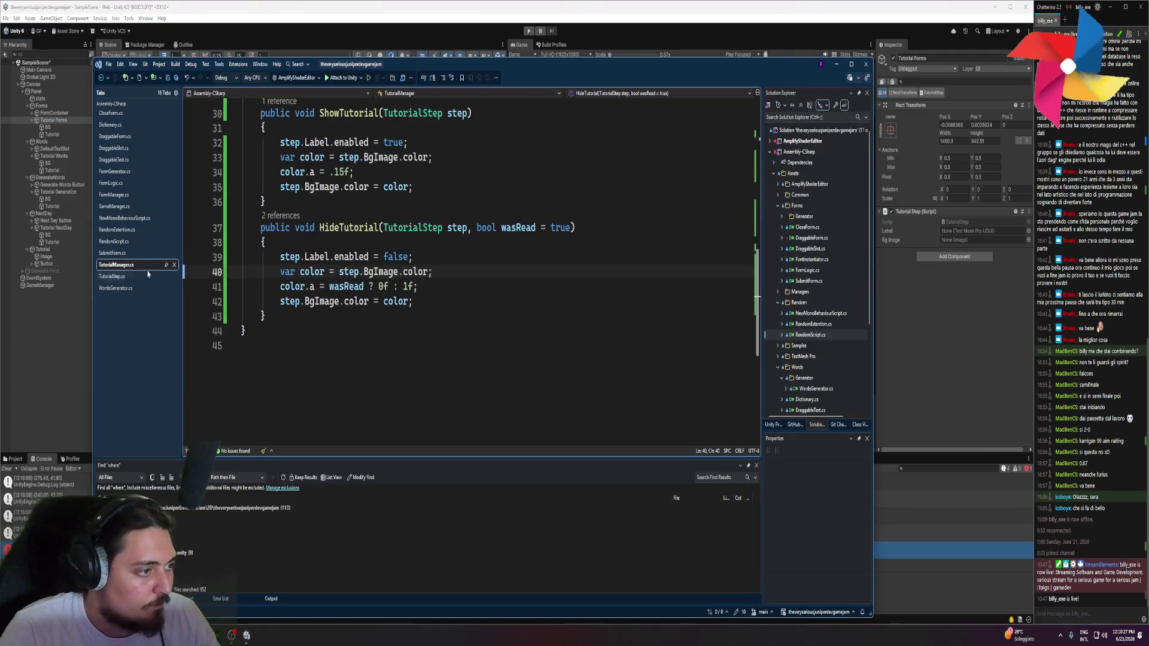
click(113, 277)
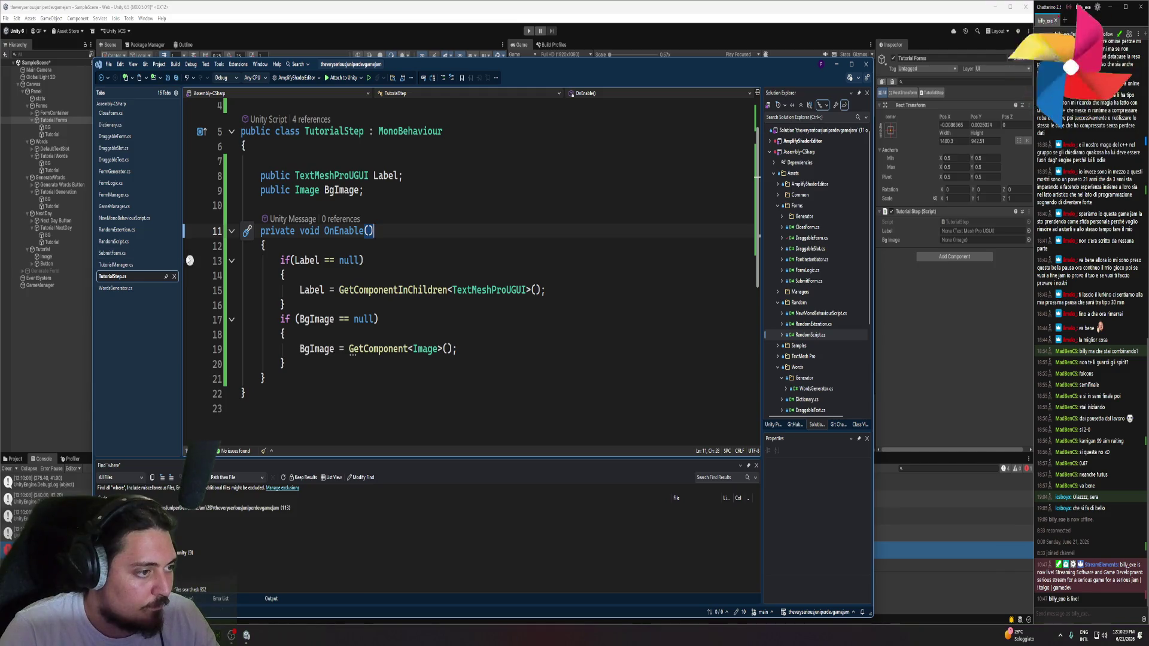
click(190, 260)
Rename the OnEnable method to Start, save the script, and return to Unity
double_click(344, 231)
text(star)
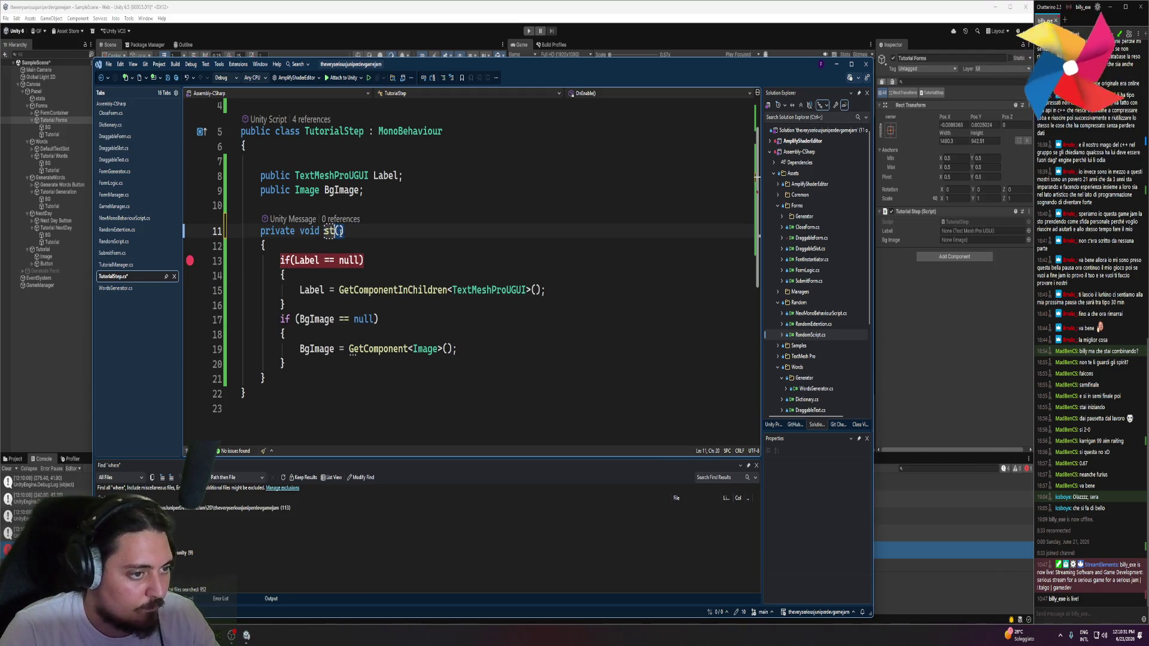
key(Tab)
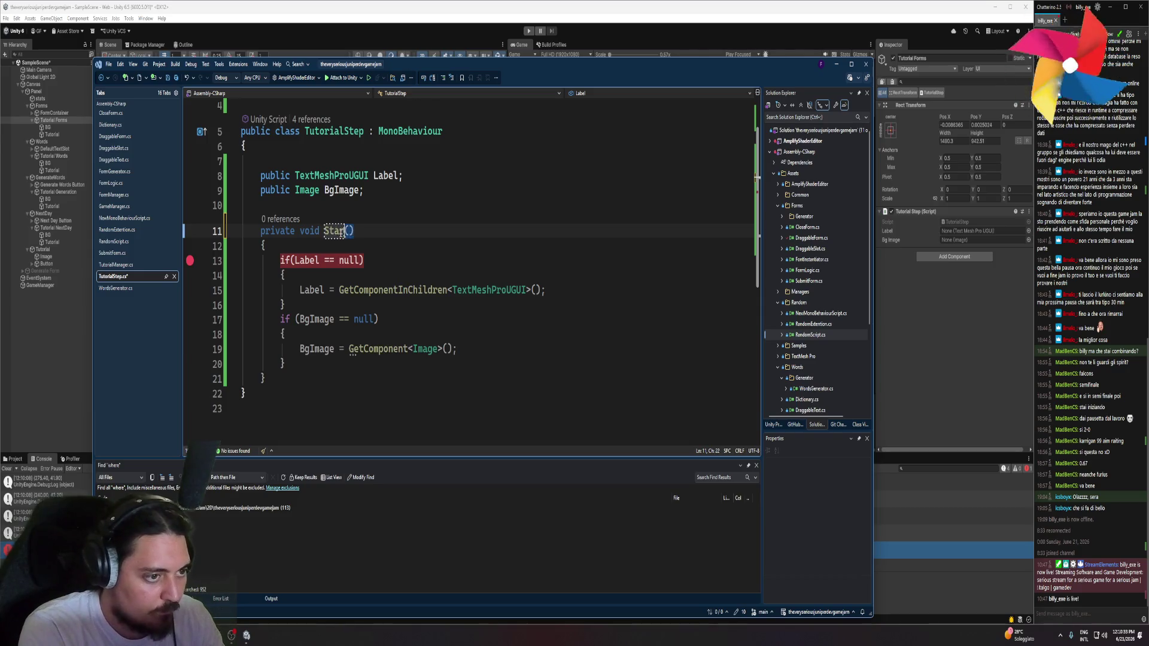
text(t)
key(ctrl+s)
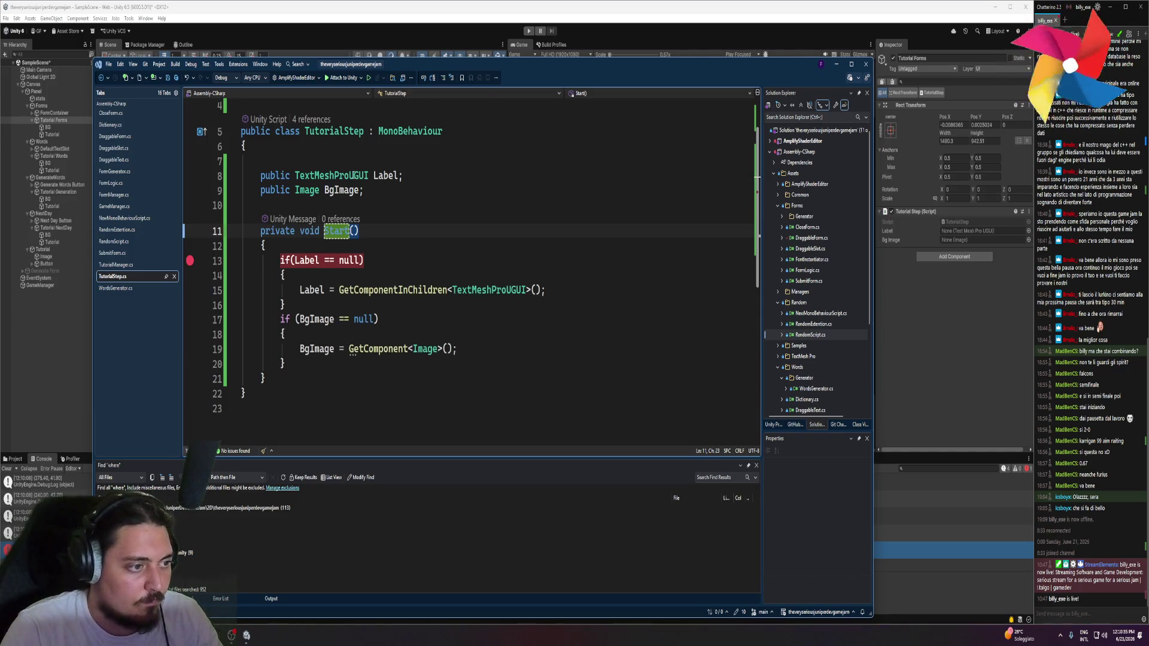
click(527, 30)
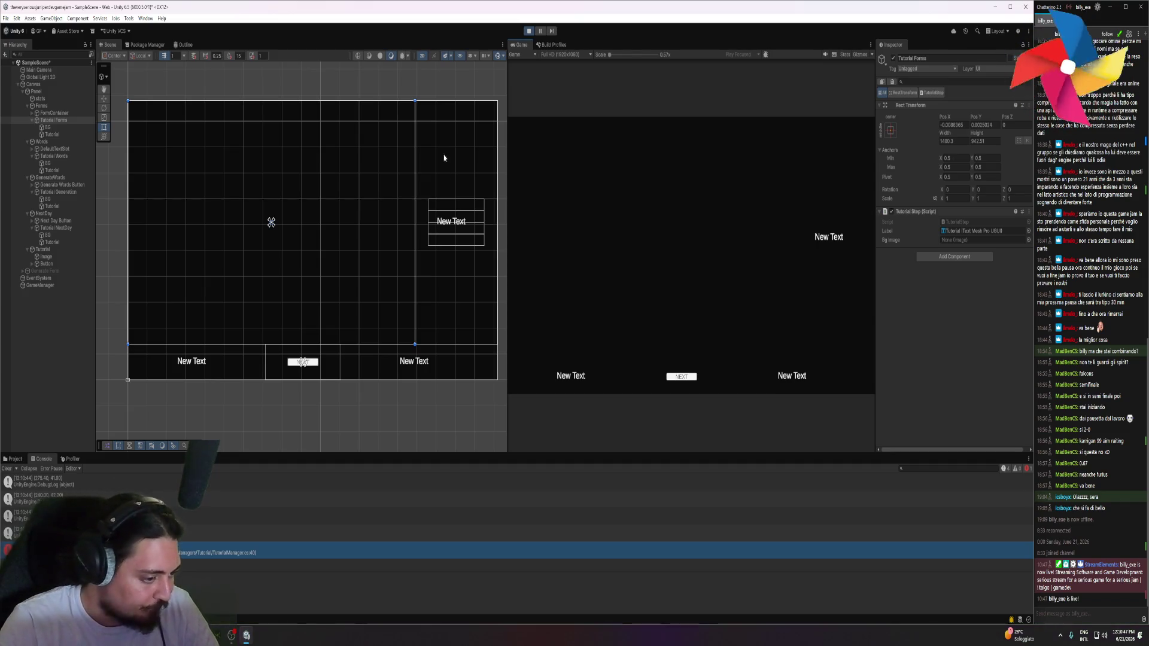
Jump from the console error to the TutorialStep class definition, then inspect Tutorial Forms' BG child
double_click(206, 549)
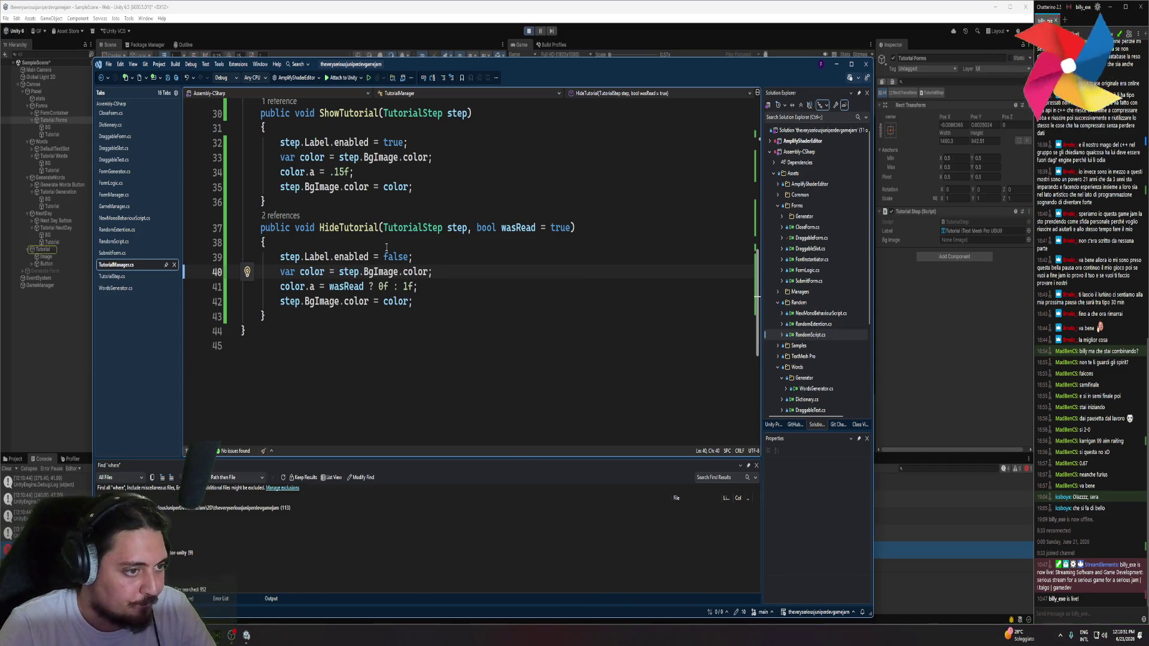
click(395, 226)
key(F12)
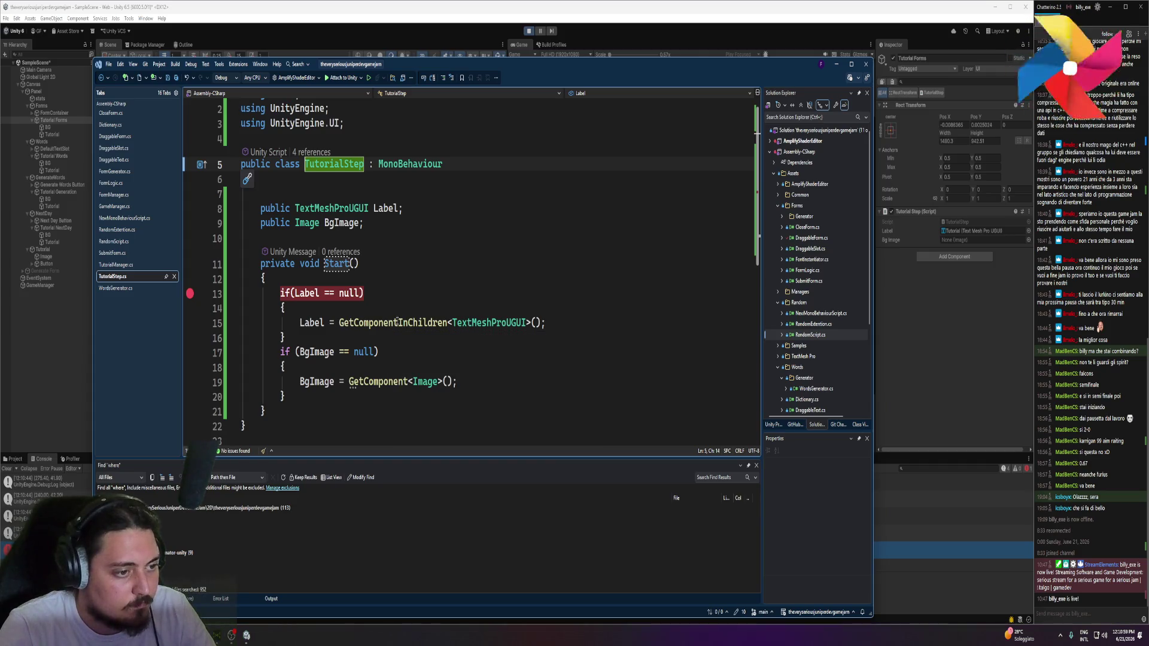
click(57, 123)
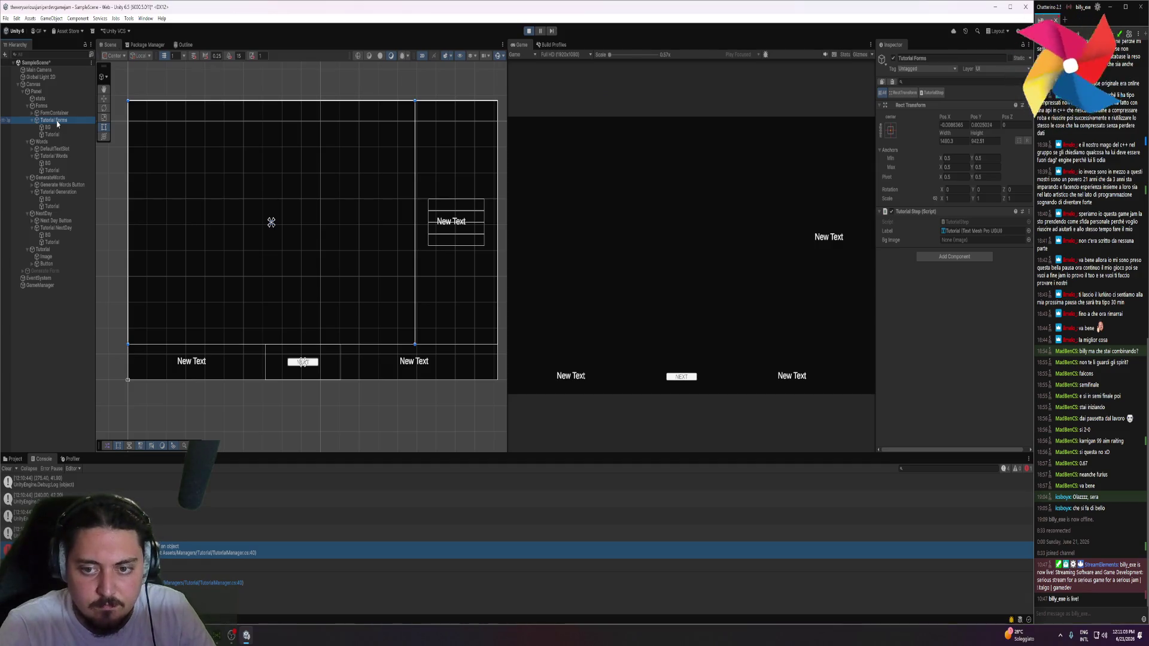
click(49, 128)
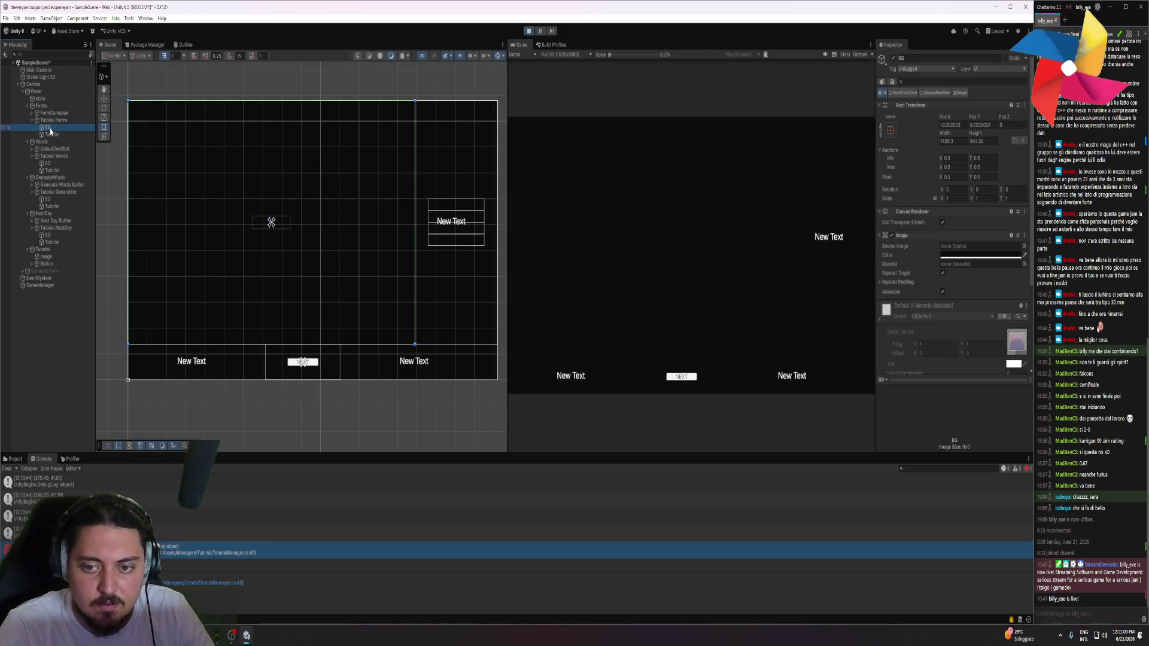
Compare BgImage's Image type with the BG object, then web-search GetComponentInChildren
key(alt+Tab)
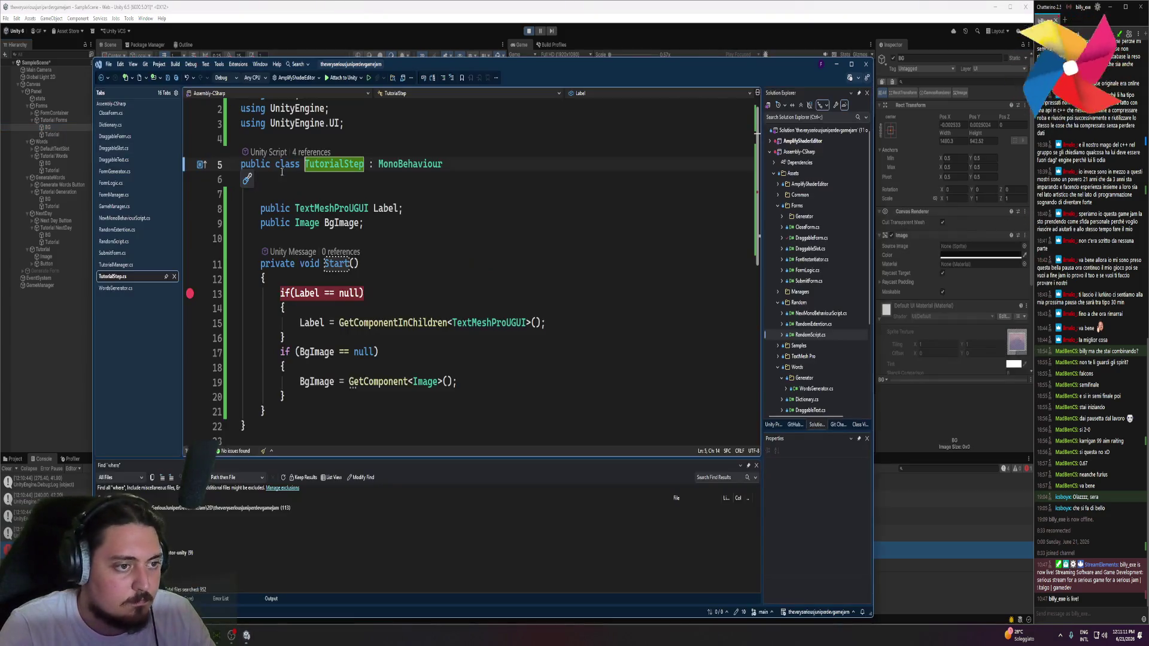
scroll(368, 190, up, 1)
click(301, 234)
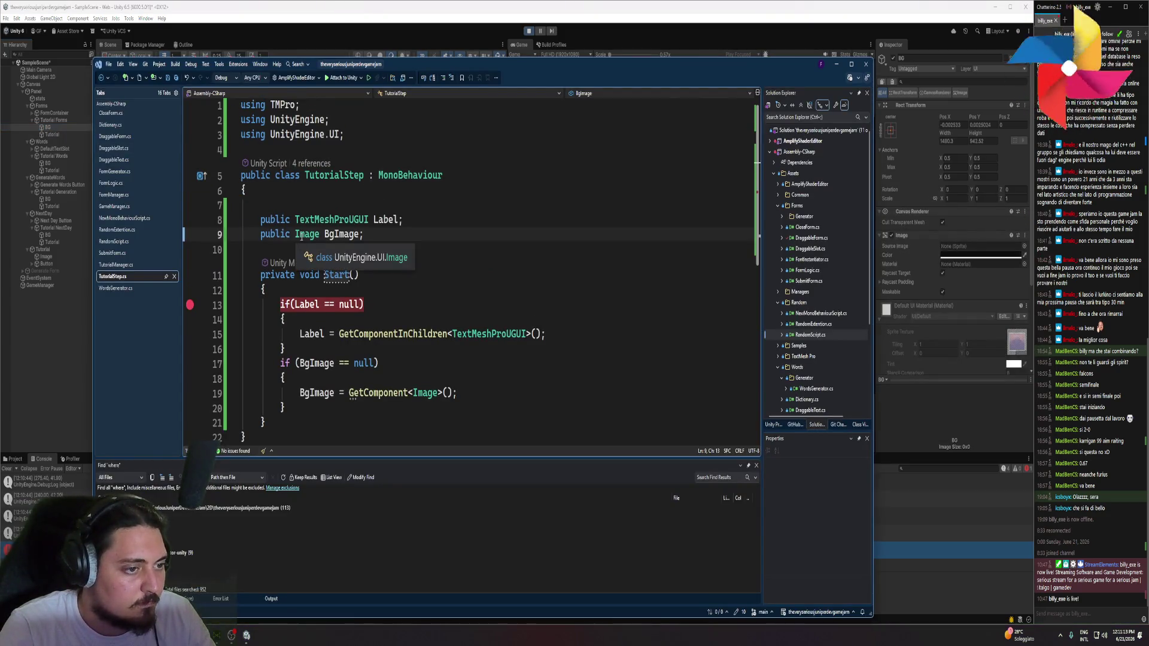
mouse_move(422, 399)
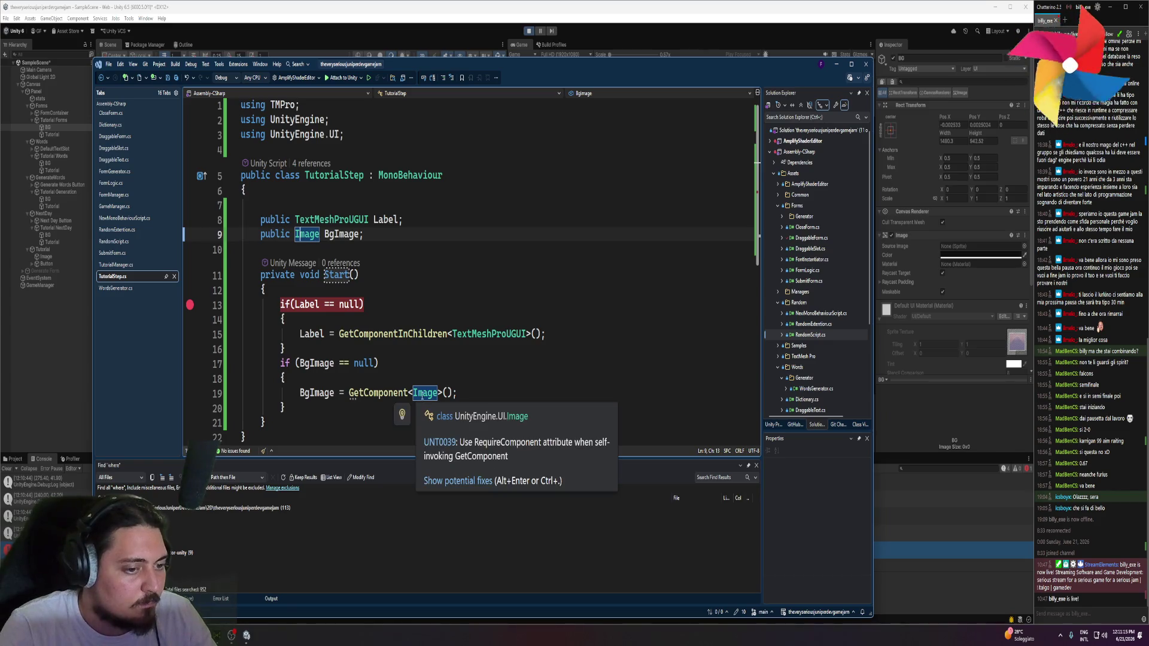
click(52, 121)
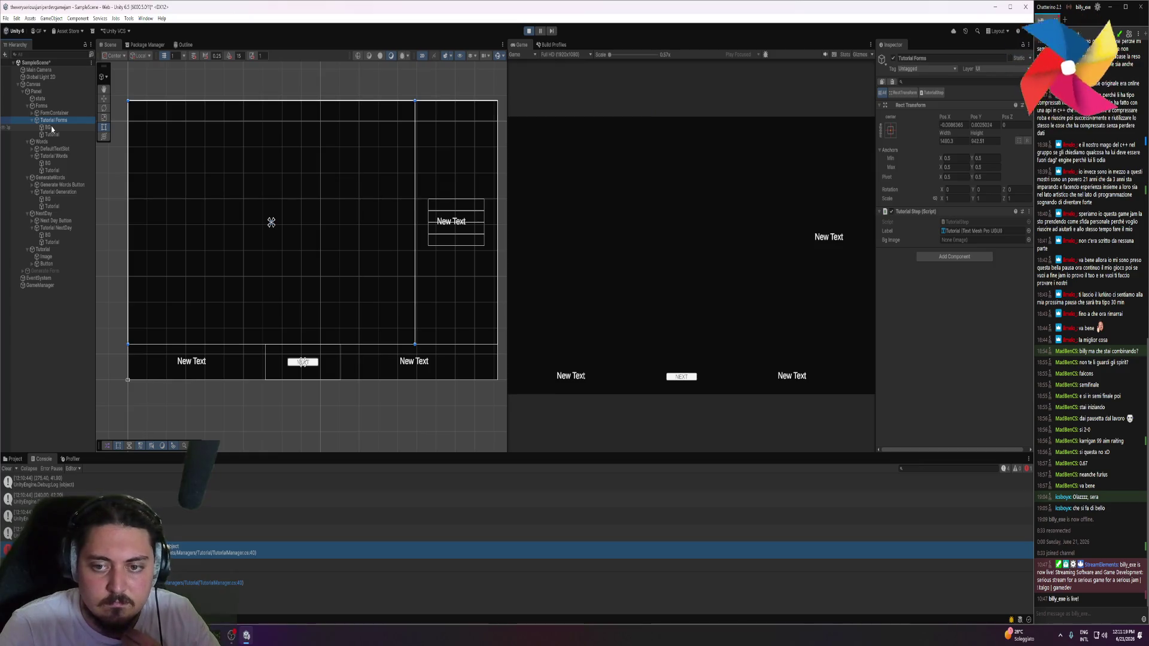
click(52, 128)
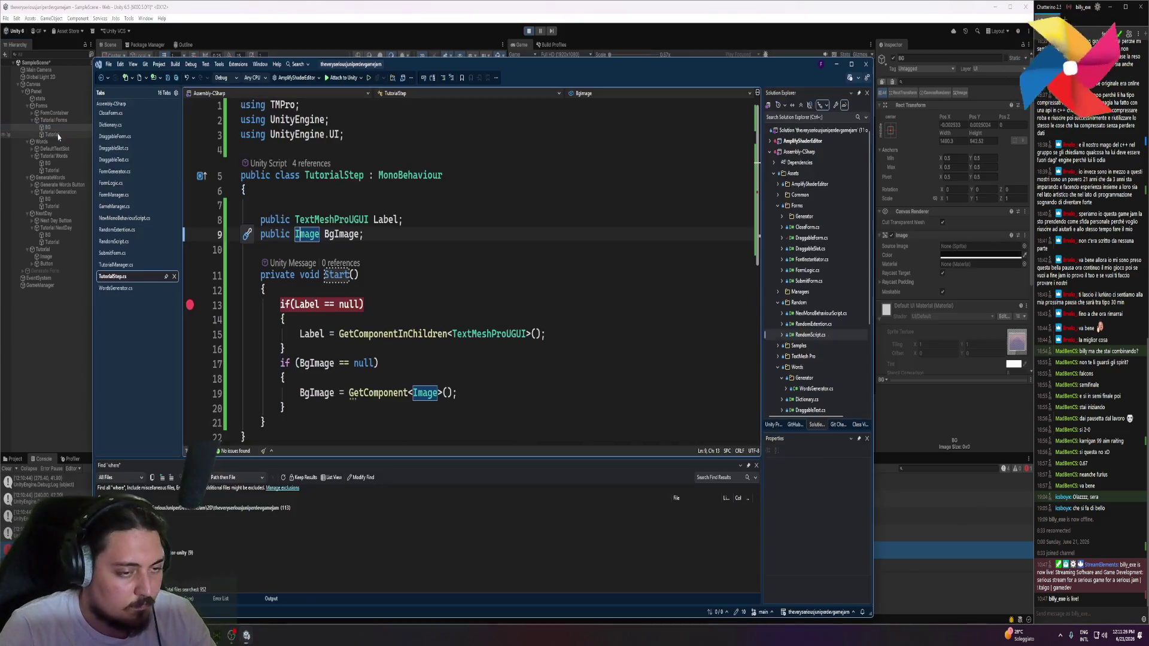
key(alt+Tab)
click(414, 334)
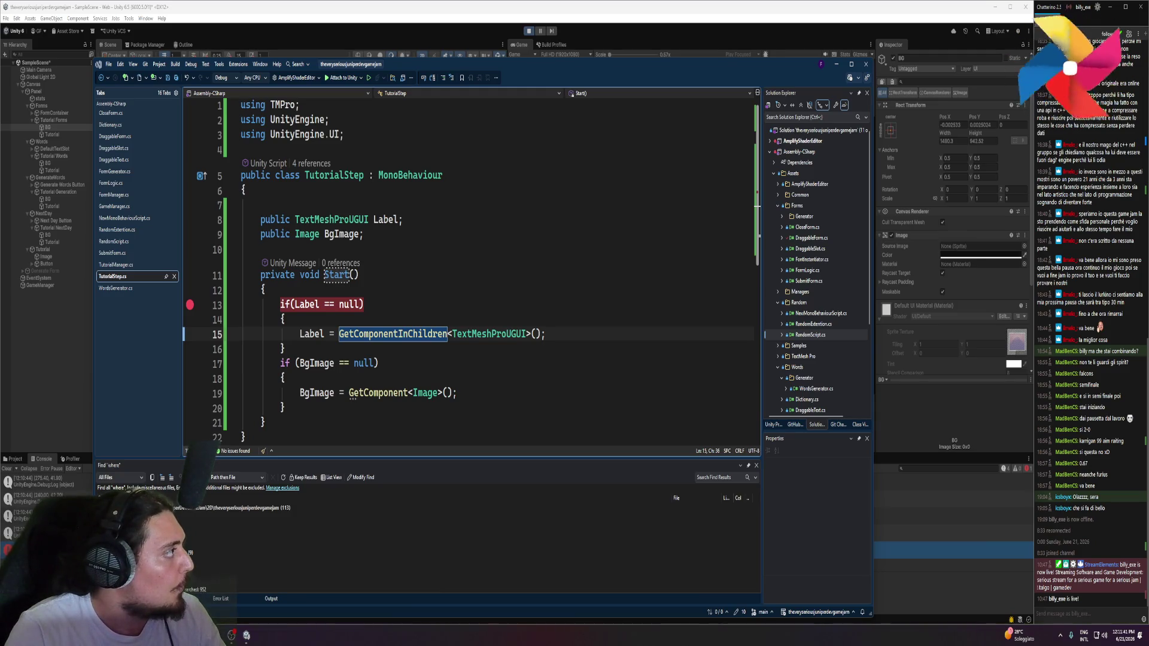
key(ctrl+alt+g)
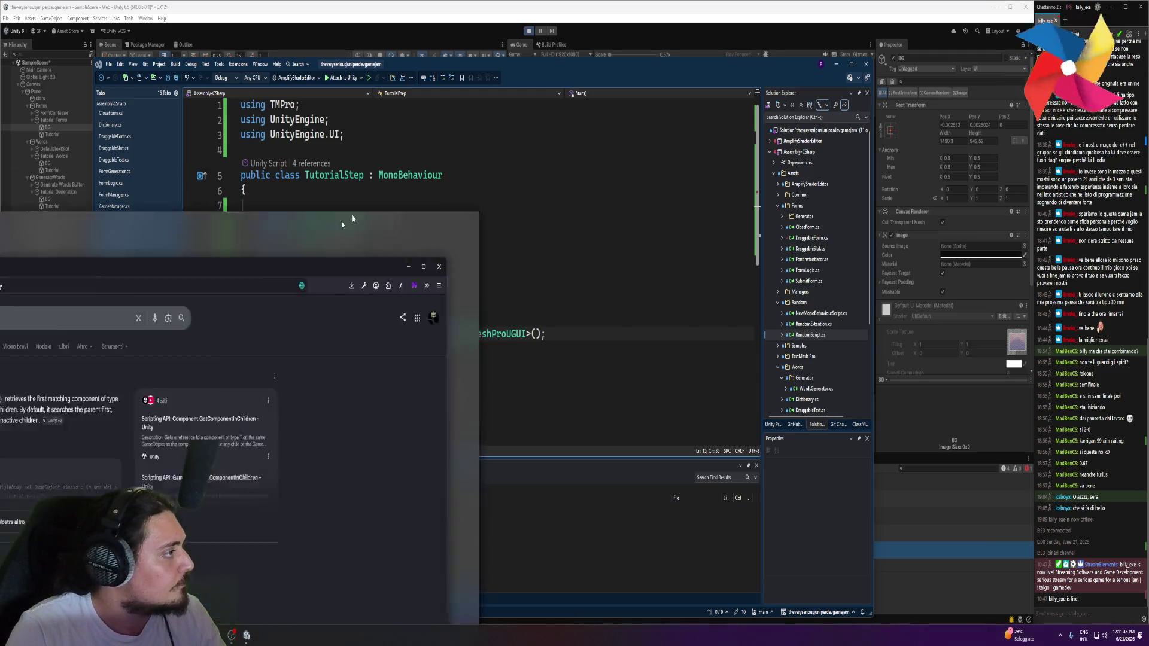
Open the Component.GetComponentInChildren docs page and read its includeInactive parameter description
click(418, 372)
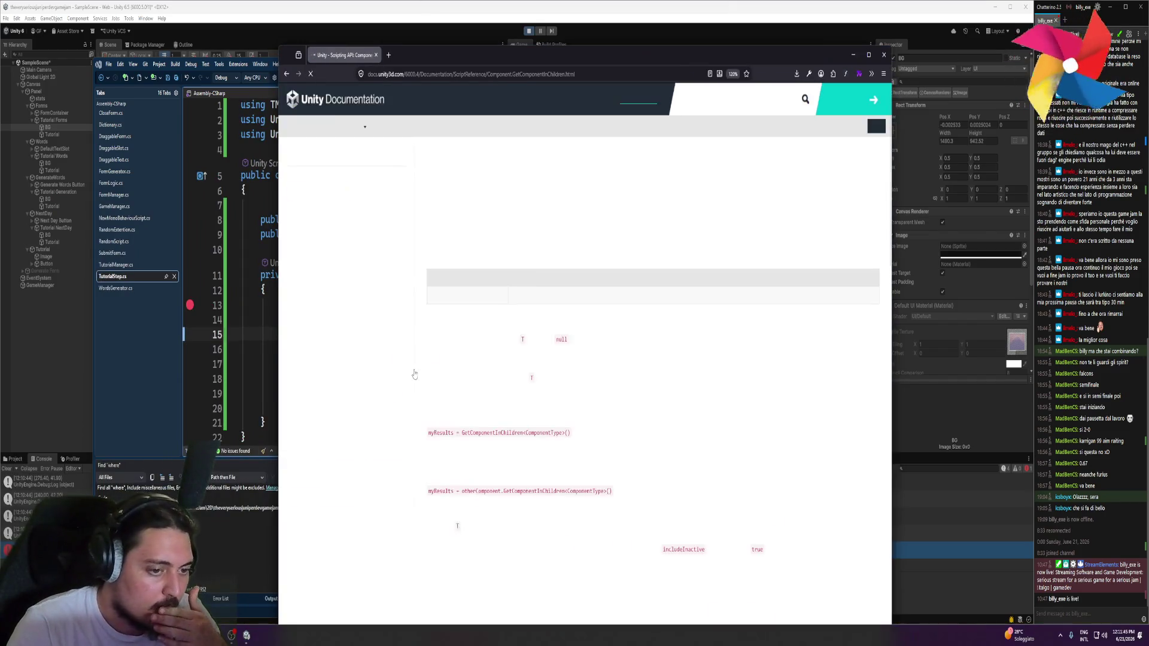
double_click(451, 295)
drag(512, 295, 664, 296)
click(686, 300)
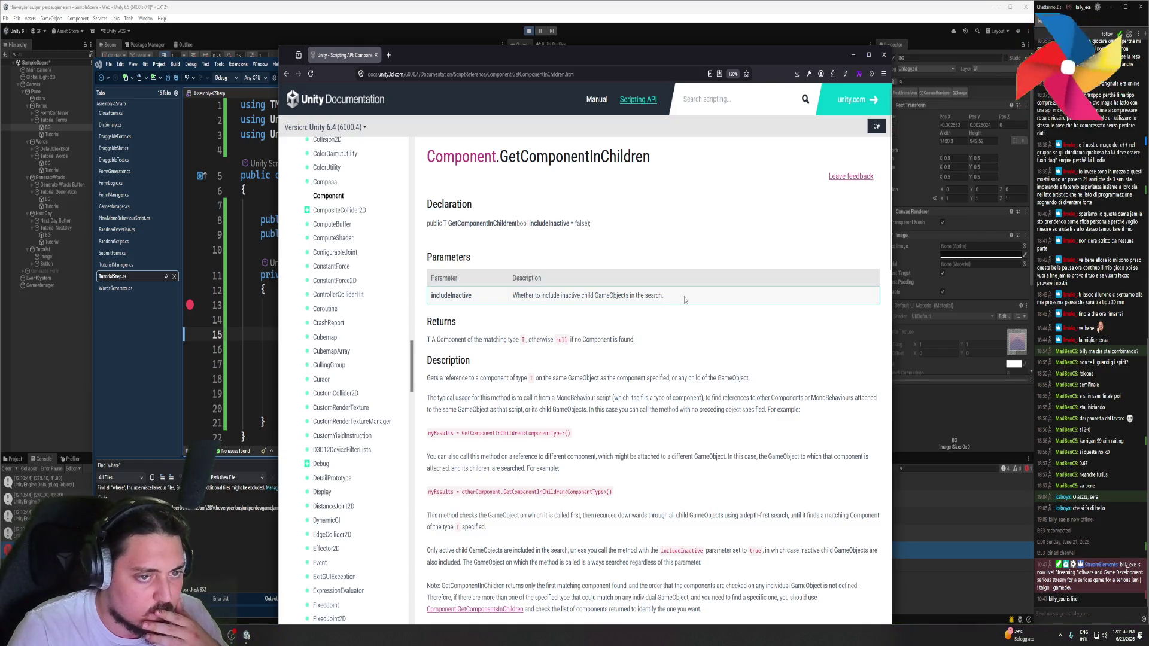
key(alt+Tab)
scroll(344, 340, down, 2)
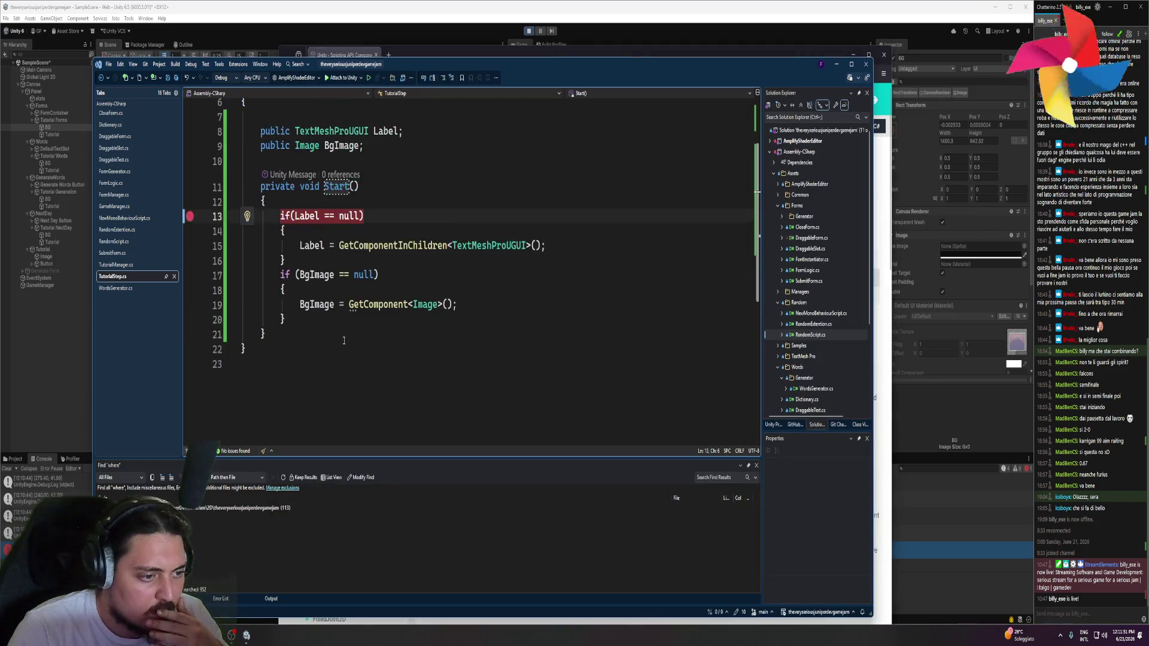
scroll(325, 307, up, 2)
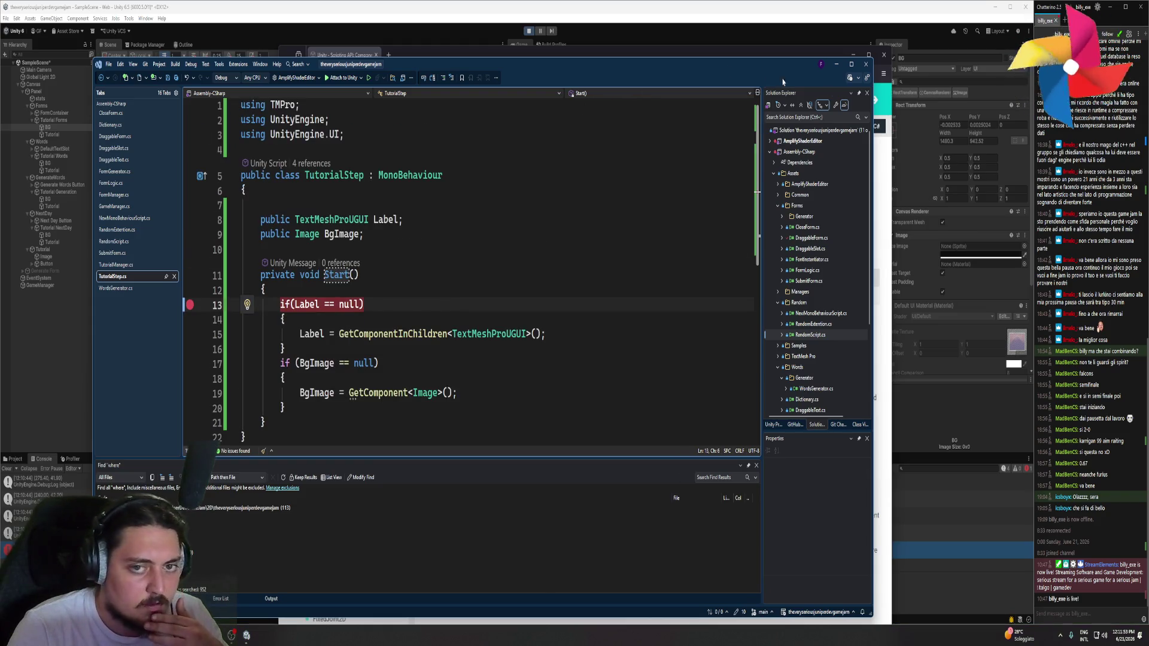
Reread the Returns line and the description's first sentence, then select Tutorial Forms in Unity
click(881, 166)
drag(448, 339, 636, 347)
click(636, 347)
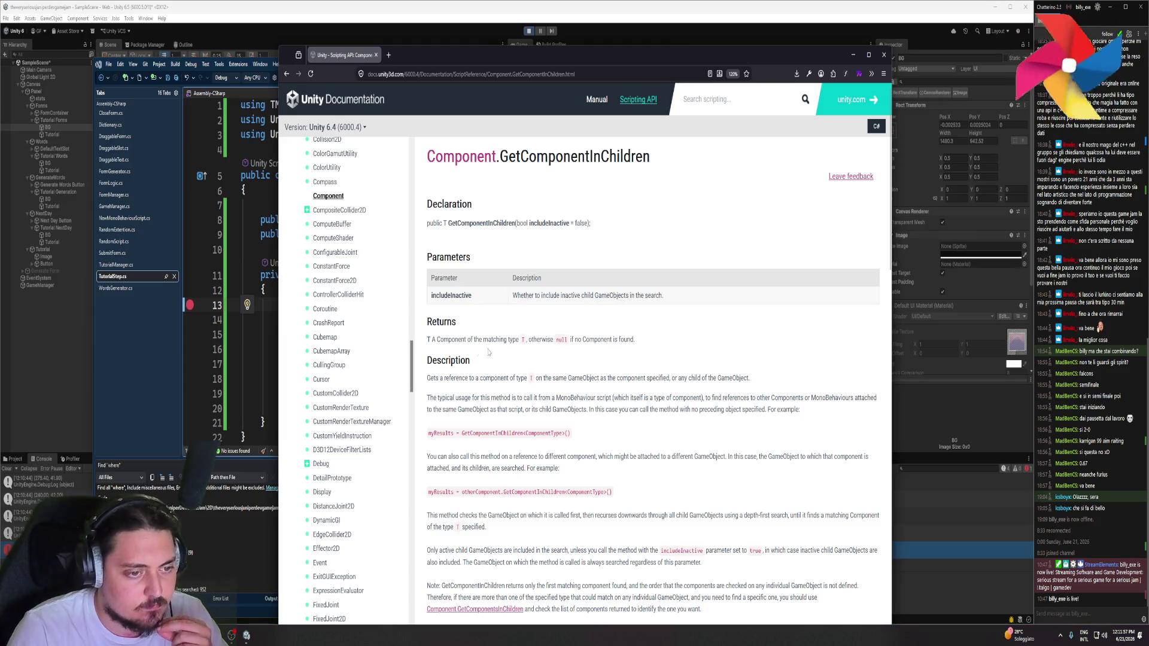
drag(447, 340, 548, 341)
click(547, 343)
drag(441, 378, 747, 383)
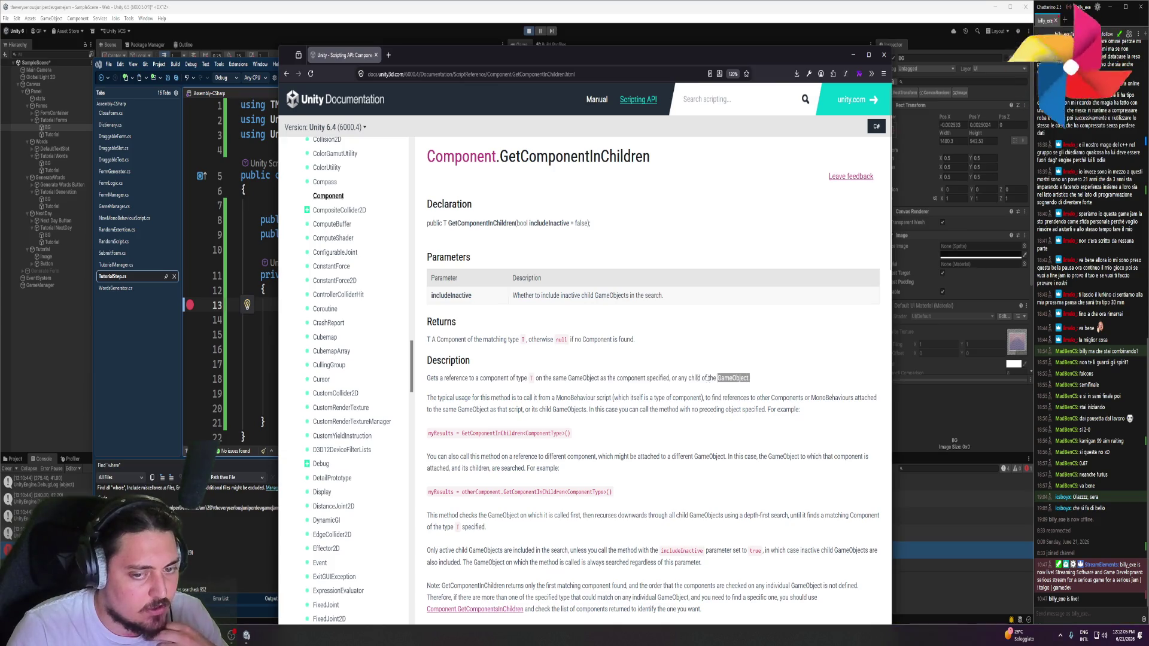
click(60, 122)
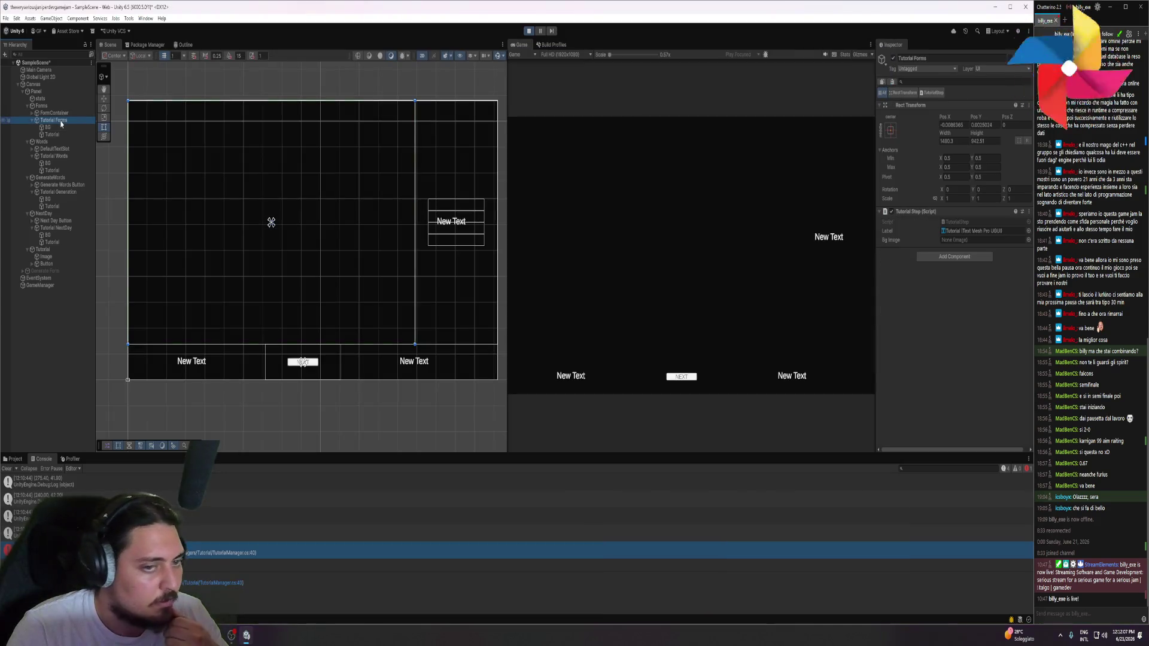
Breakpoint the BgImage null check on line 17, then attach the debugger to Unity and stop it
click(58, 127)
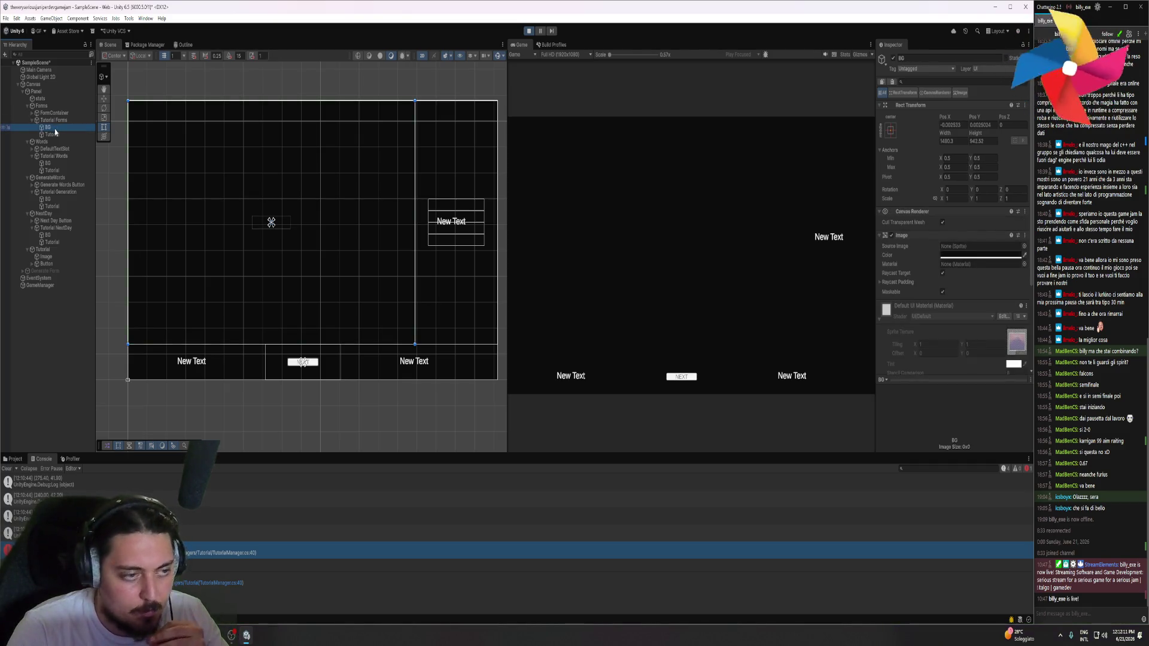
click(52, 134)
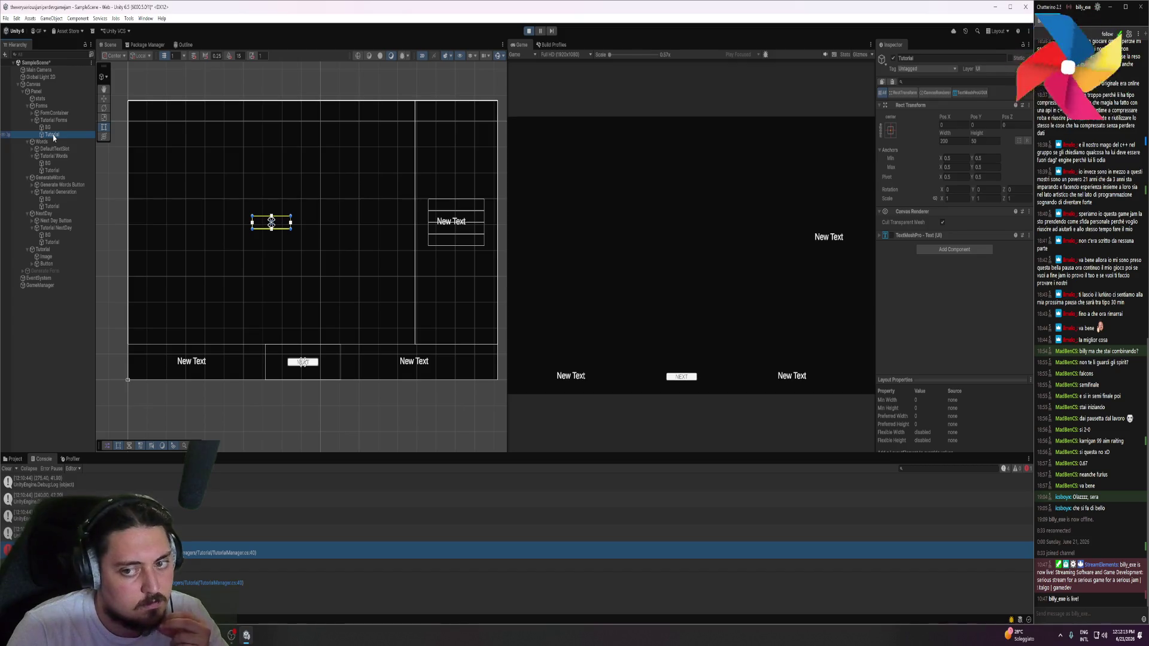
click(48, 127)
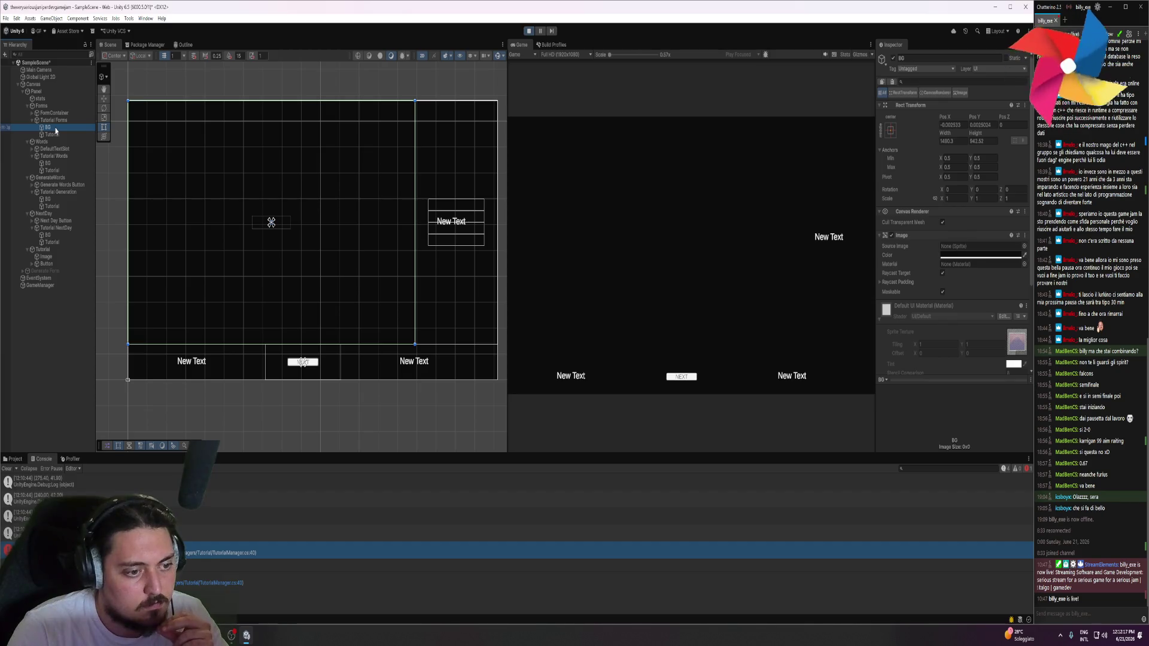
key(alt+Tab)
key(alt+Tab)
key(alt+Tab)
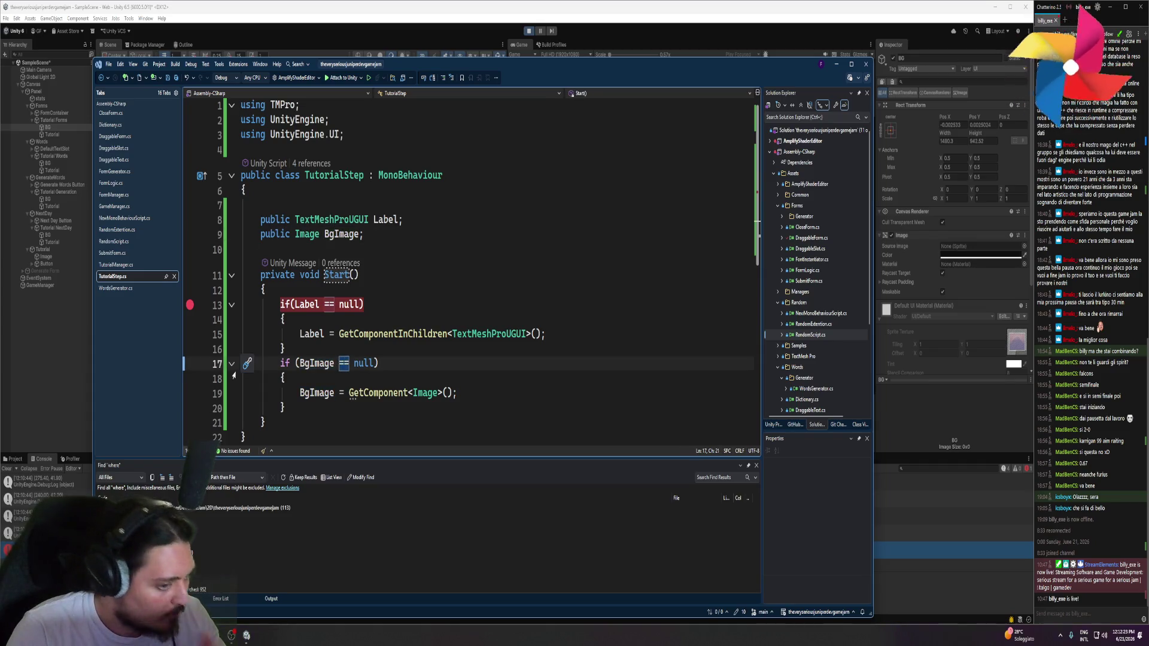
click(190, 364)
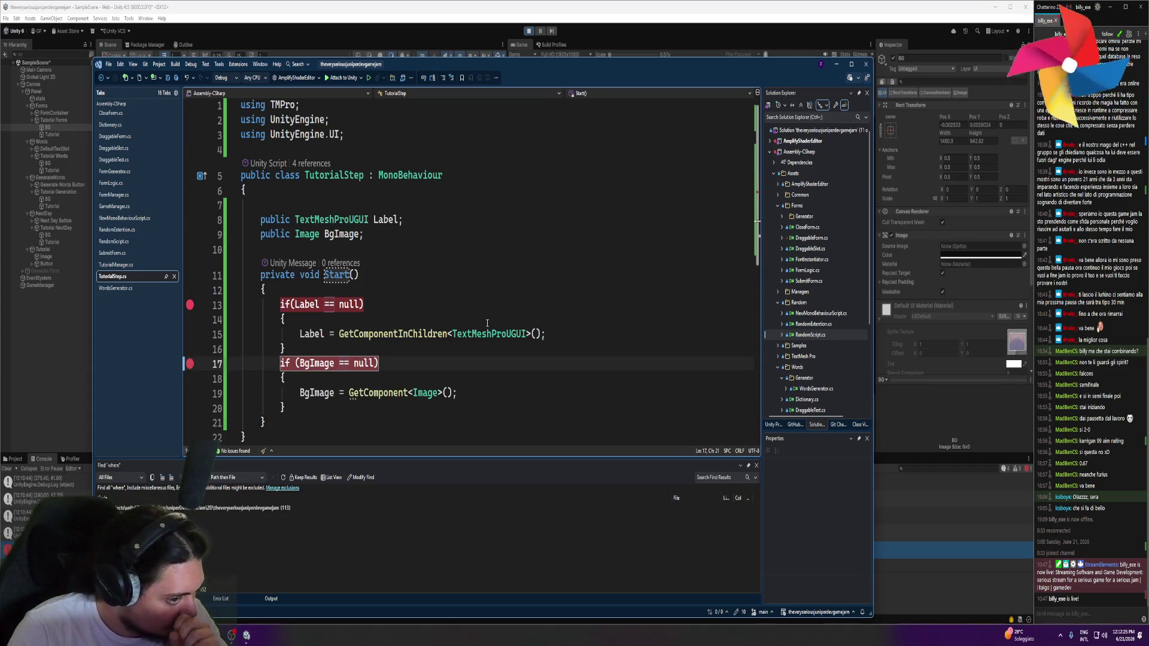
click(344, 77)
key(alt+Tab)
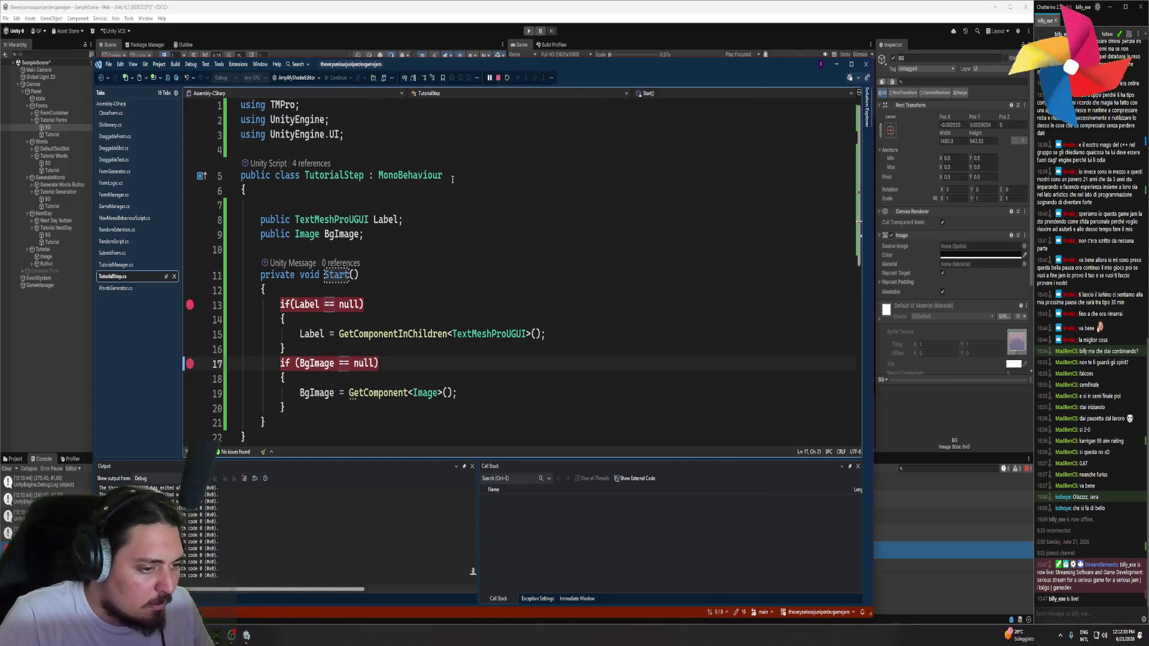
click(498, 78)
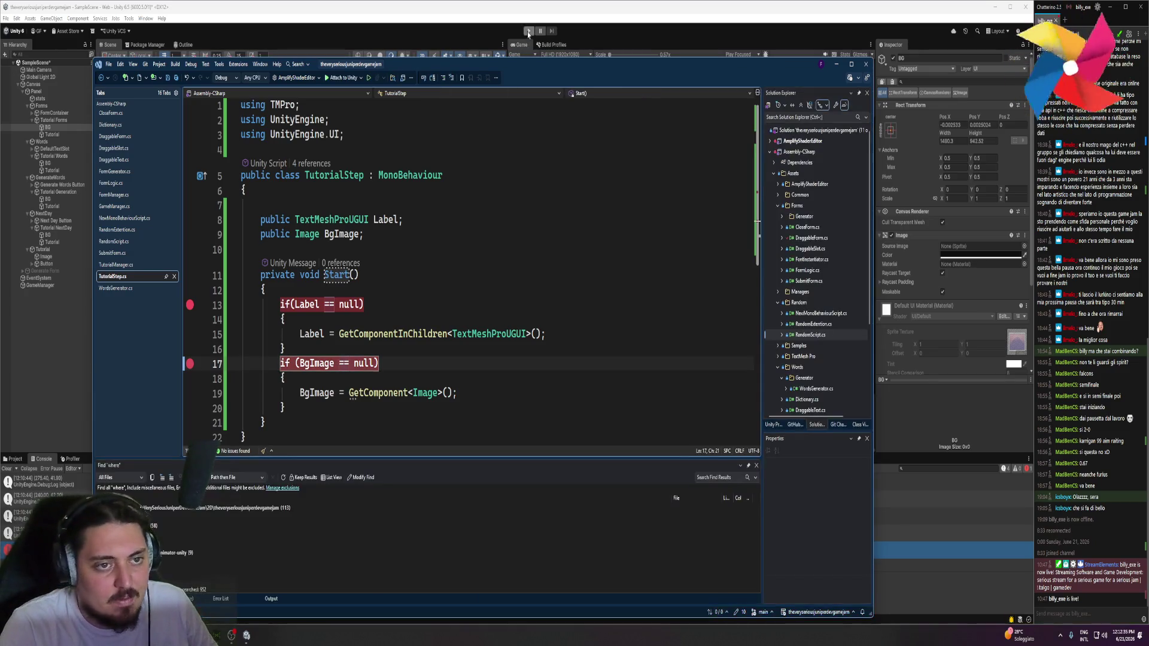
Replace GetComponent with GetComponentInChildren on line 19 and remove both breakpoints
double_click(392, 334)
key(ctrl+c)
double_click(377, 393)
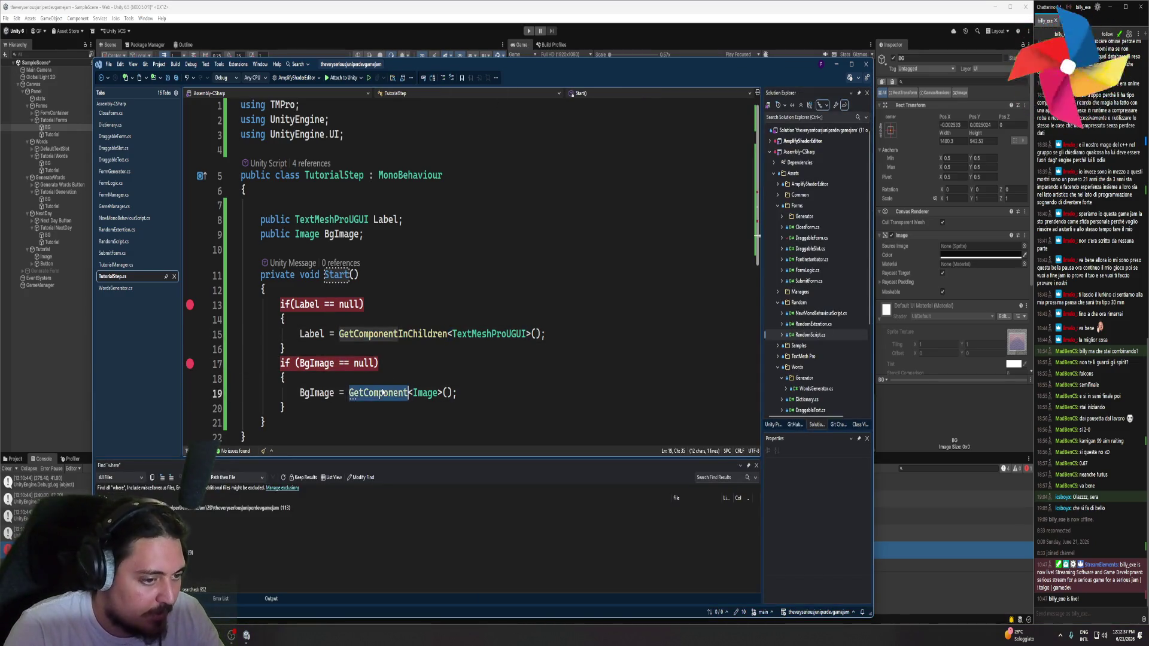
key(ctrl+v)
click(189, 363)
click(190, 305)
click(532, 36)
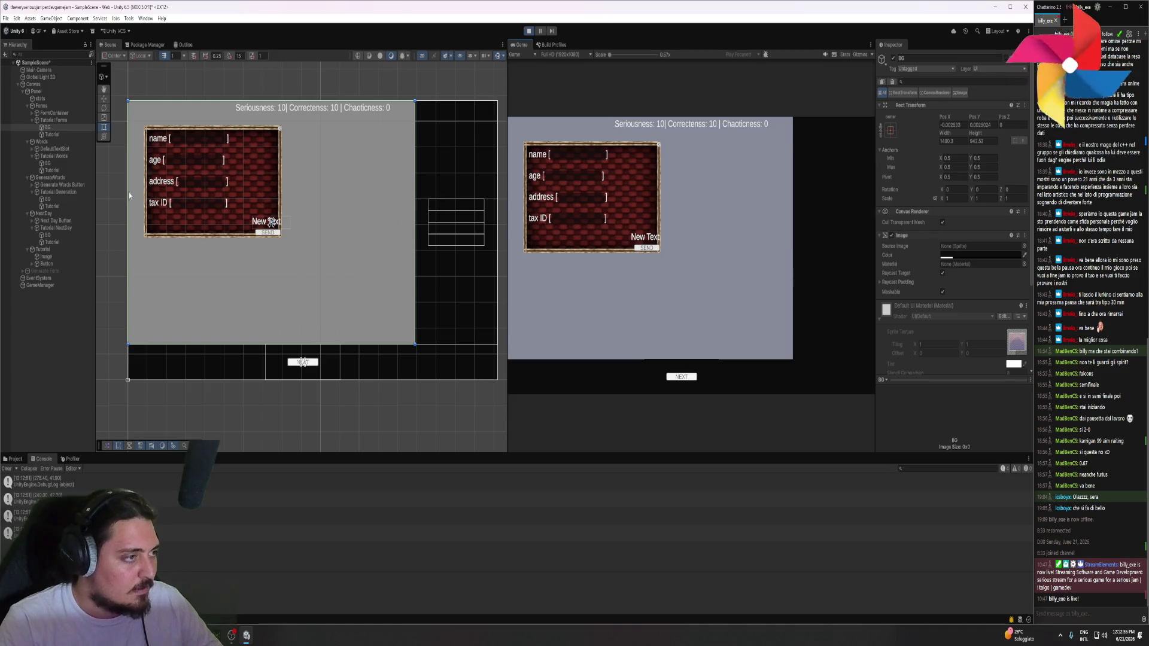
Try lower alpha values on the BG image colour during Play, then advance with NEXT
click(963, 256)
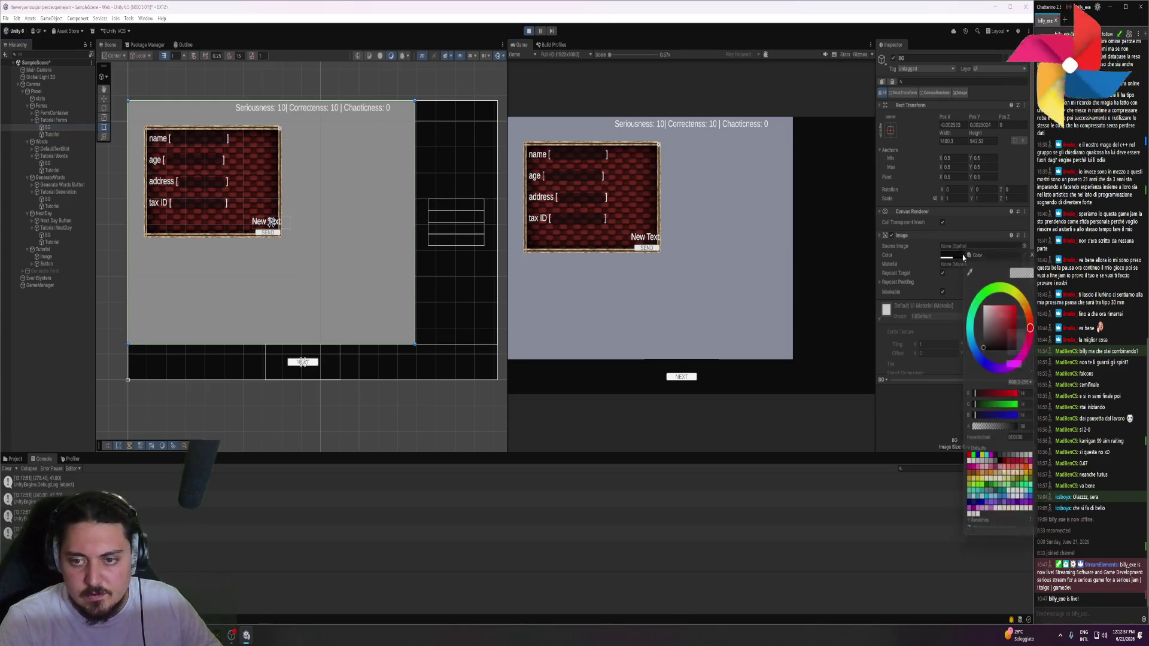
mouse_move(987, 433)
mouse_down()
mouse_move(1008, 433)
mouse_move(998, 432)
mouse_up()
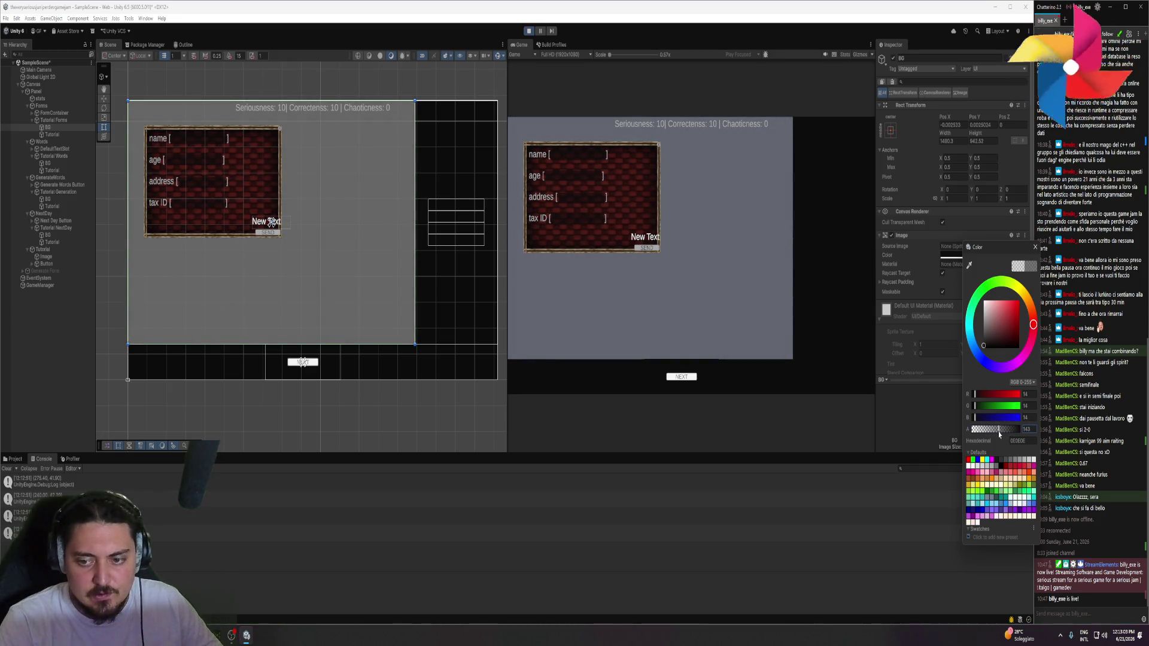
mouse_move(998, 432)
mouse_down()
mouse_move(980, 431)
mouse_move(1021, 436)
mouse_move(990, 436)
mouse_up()
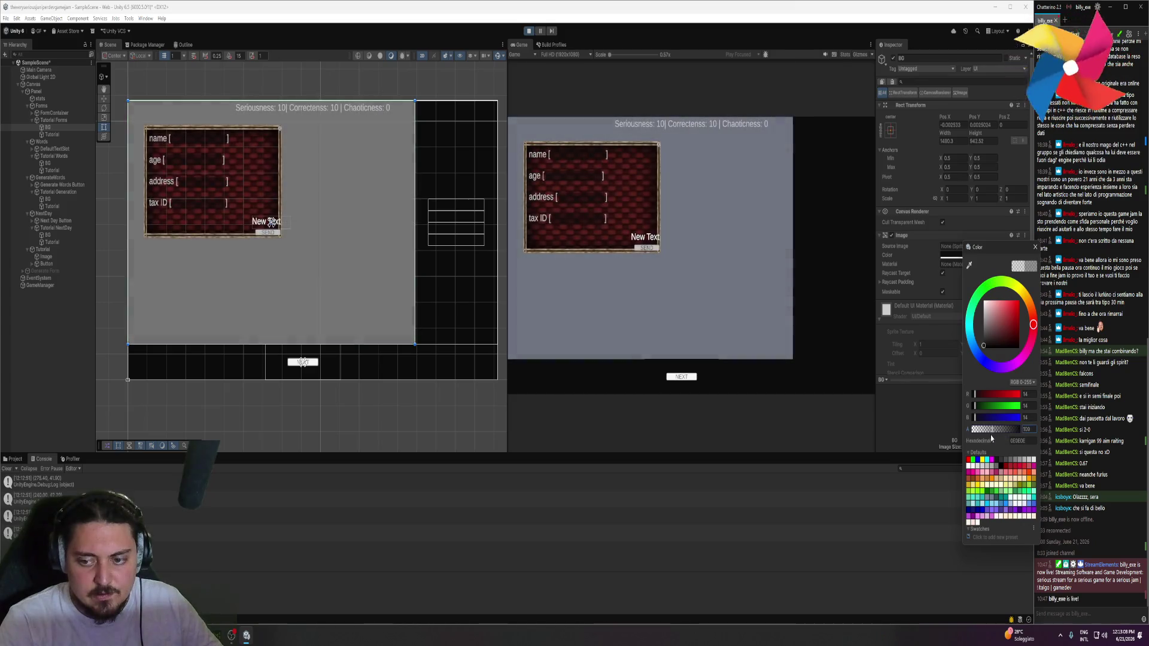
click(1035, 247)
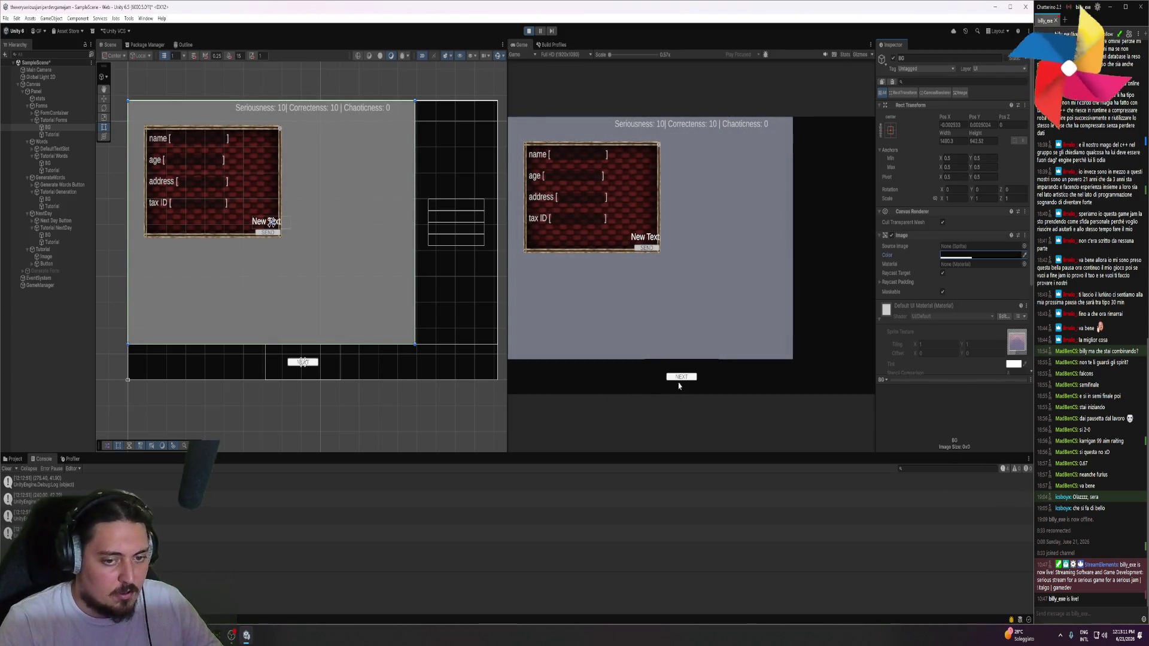
click(681, 378)
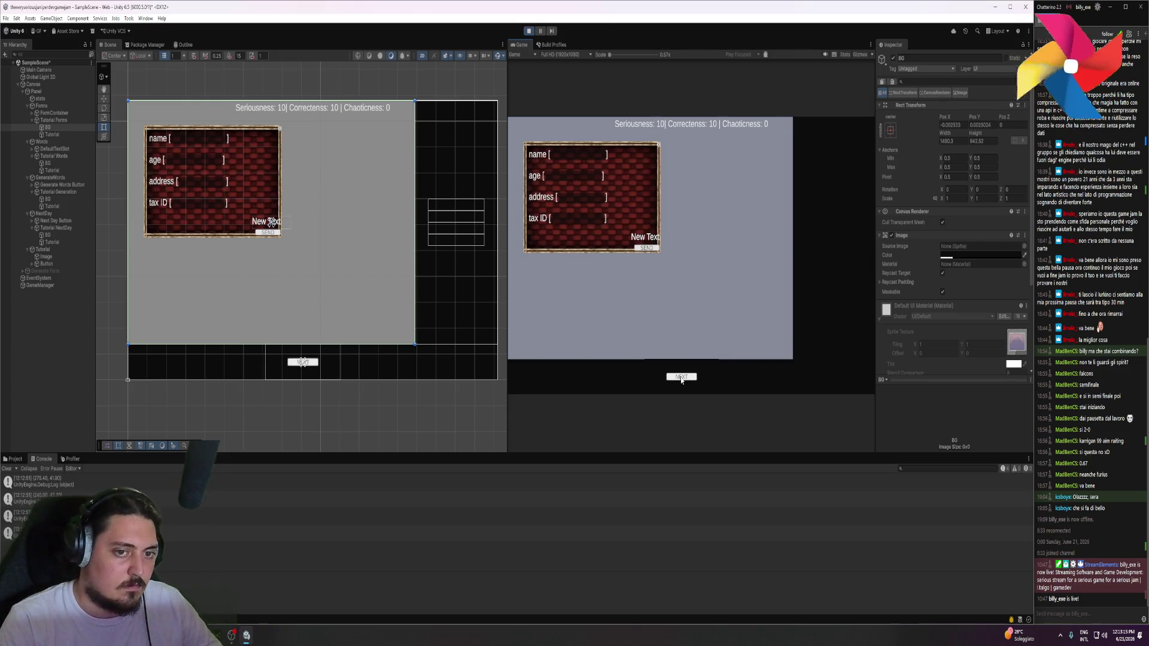
Stop Play mode and open TutorialManager.cs in Visual Studio
click(527, 31)
key(alt+Tab)
scroll(388, 223, down, 3)
scroll(388, 223, up, 1)
click(135, 264)
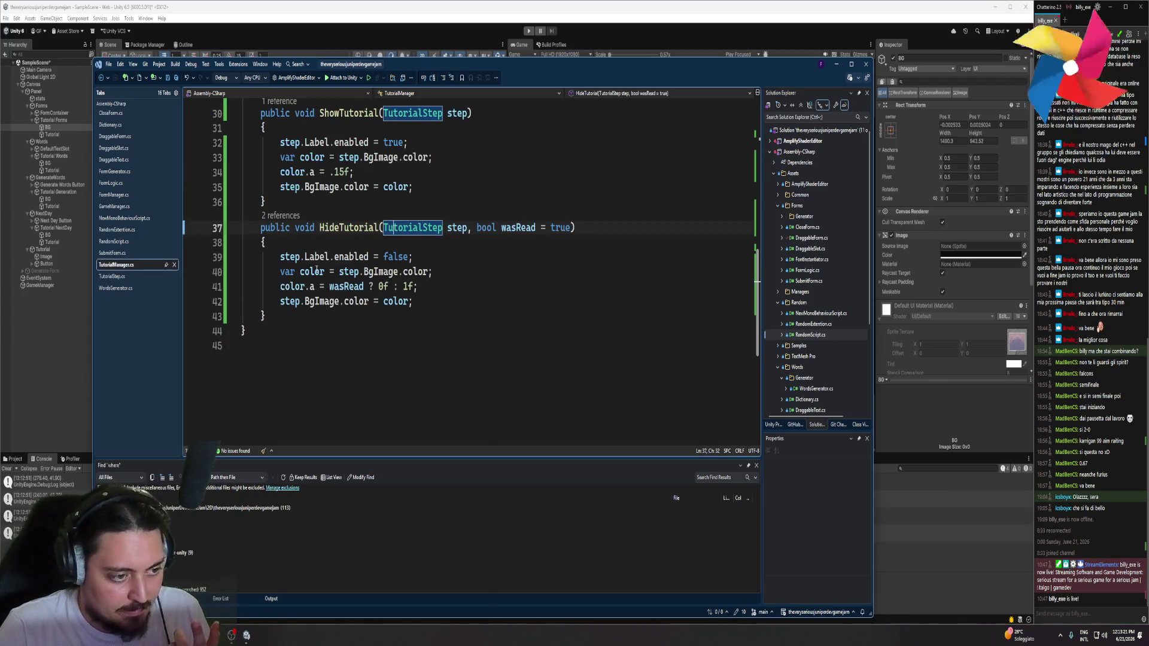
scroll(463, 272, up, 5)
Add stepCount++; on a new line right after ShowTutorial(step)
click(463, 275)
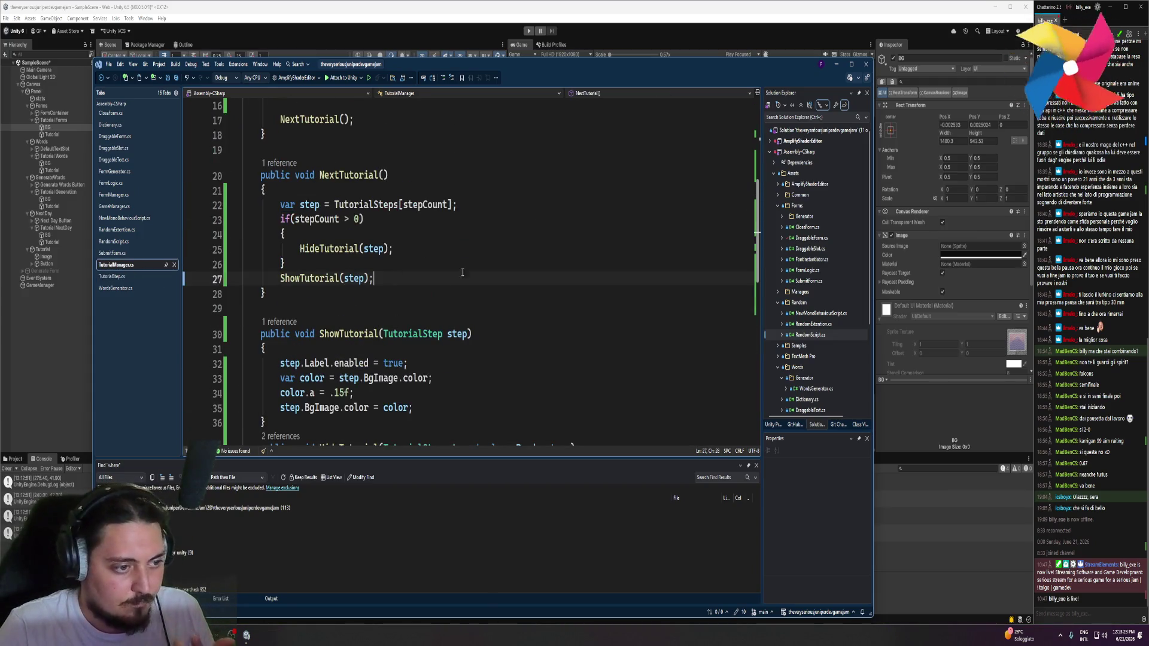
scroll(539, 245, up, 1)
key(Return)
text(ste)
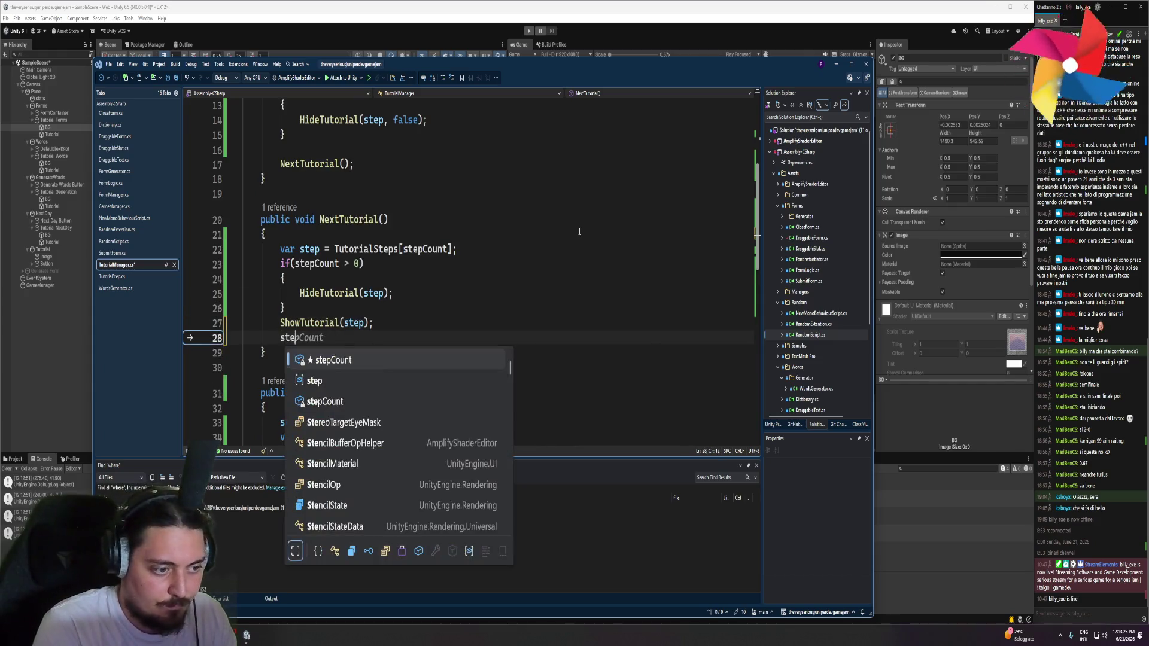
key(Tab)
text(++;)
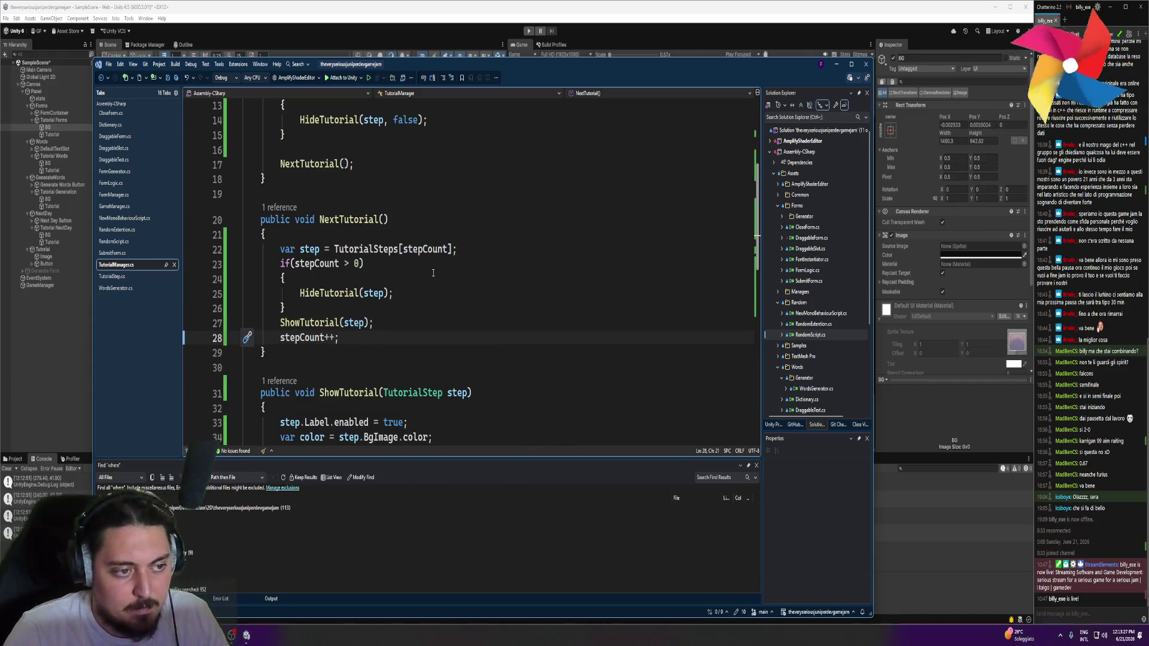
Raise the shown step's background alpha from .15f to .25f, save, and return to Unity
scroll(423, 277, down, 3)
drag(346, 320, 334, 319)
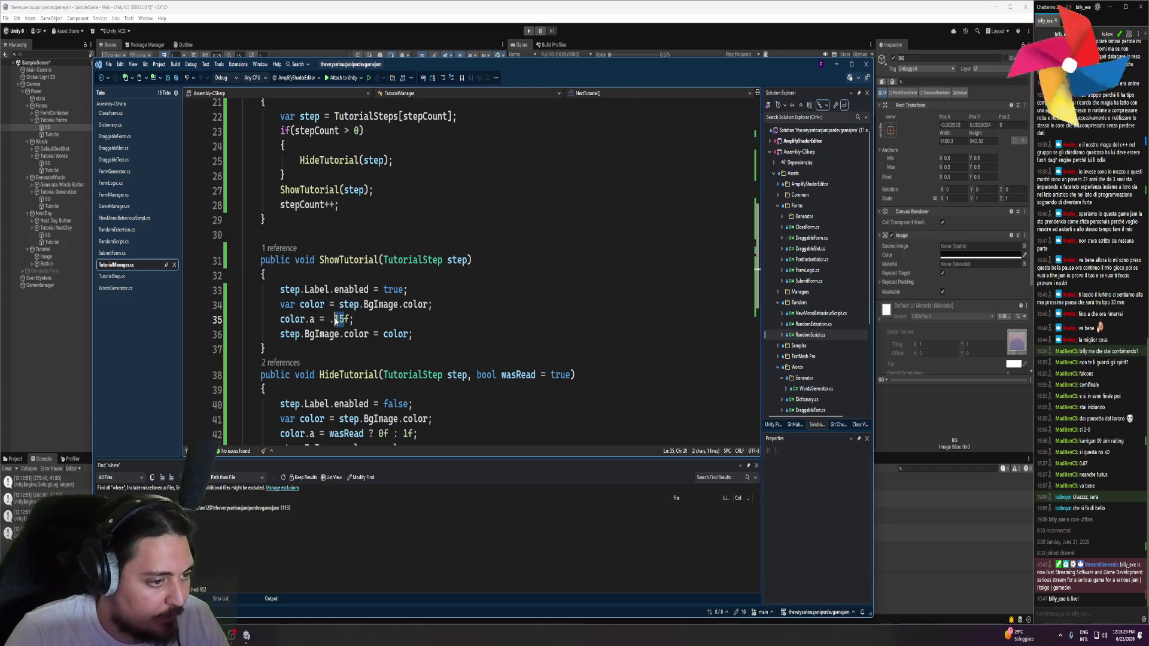
text(25)
key(ctrl+s)
key(alt+Tab)
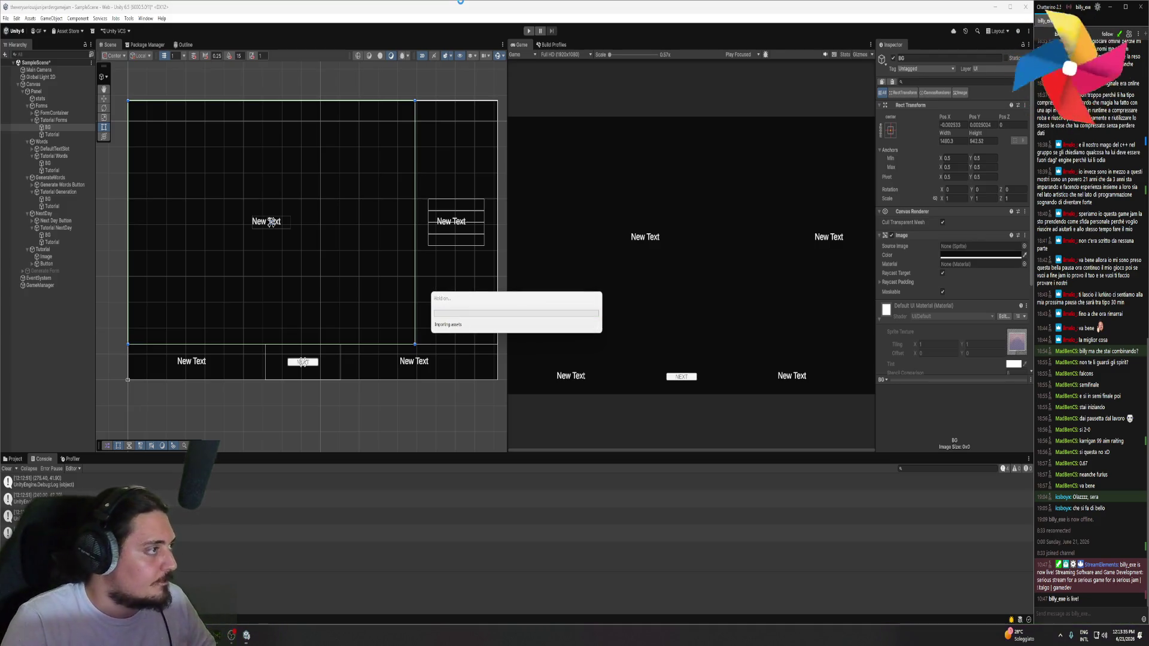
Play-test, pressing NEXT three times until an index-out-of-range error appears, then stop and return to the code
click(530, 31)
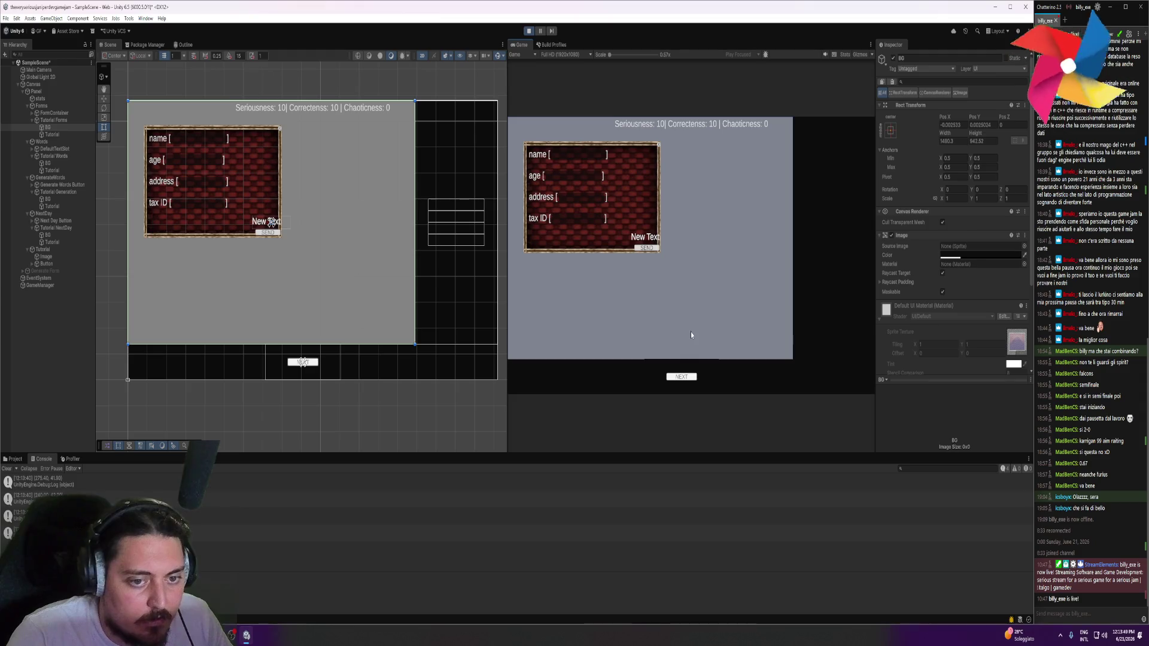
click(681, 377)
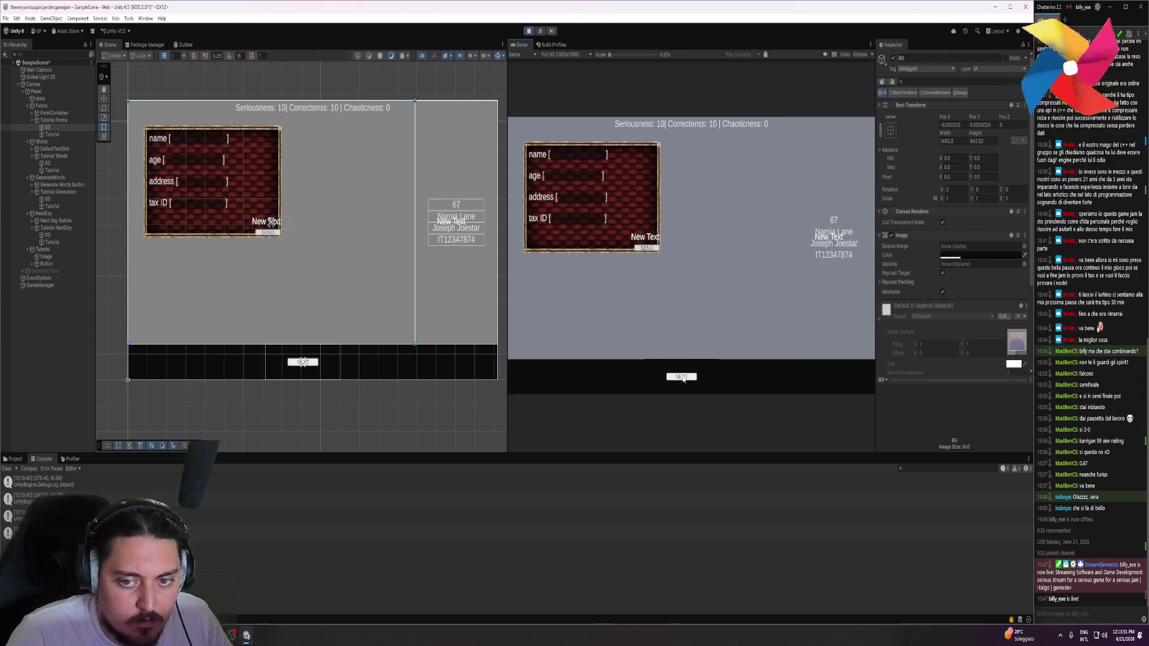
click(682, 377)
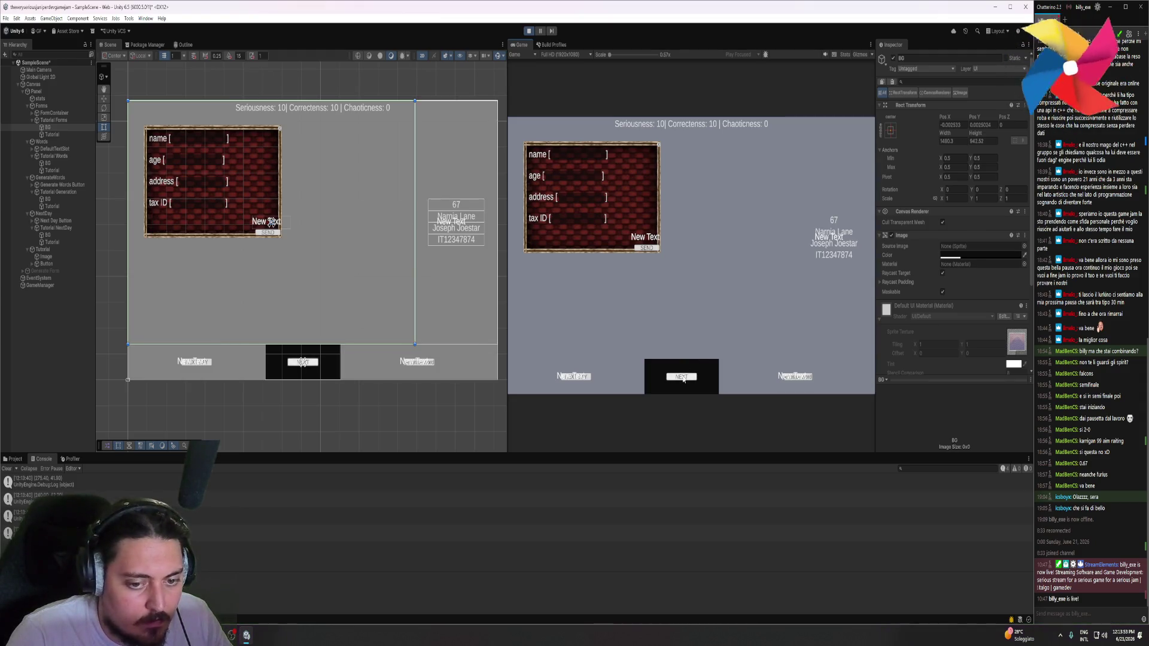
click(682, 377)
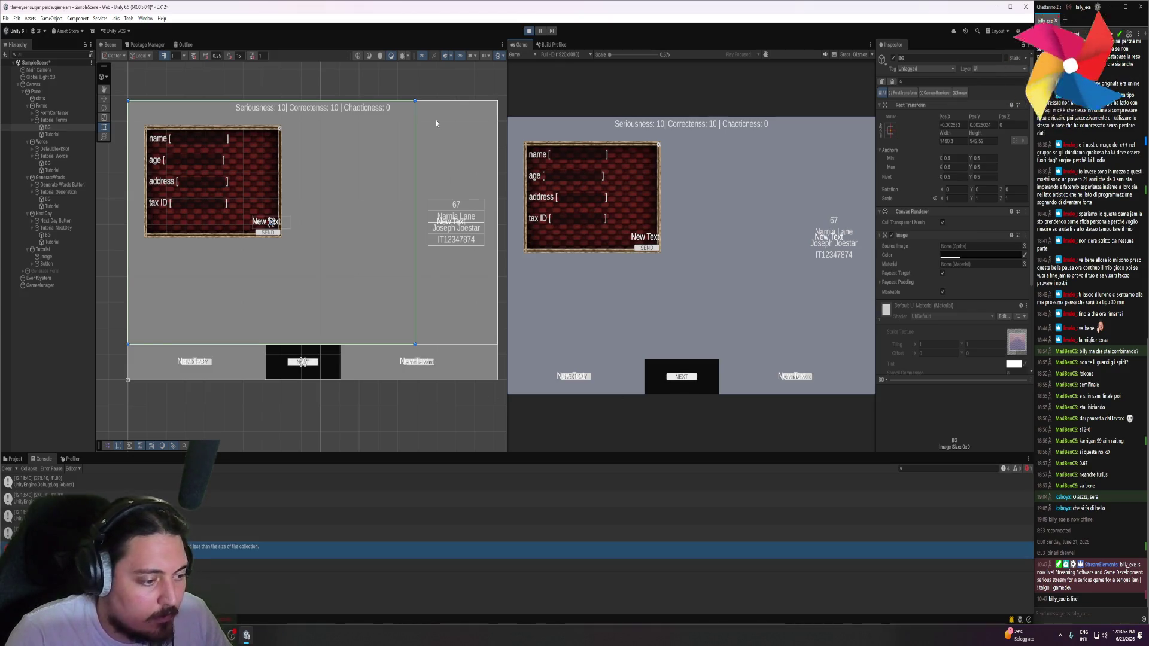
click(528, 31)
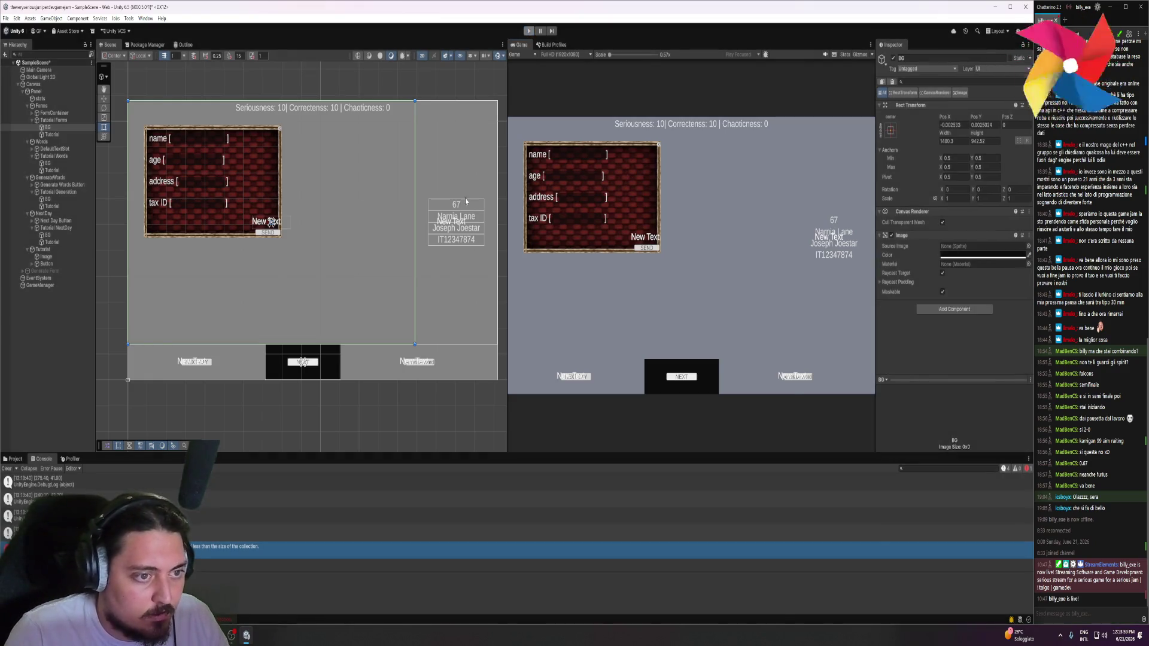
key(alt+Tab)
scroll(365, 271, up, 2)
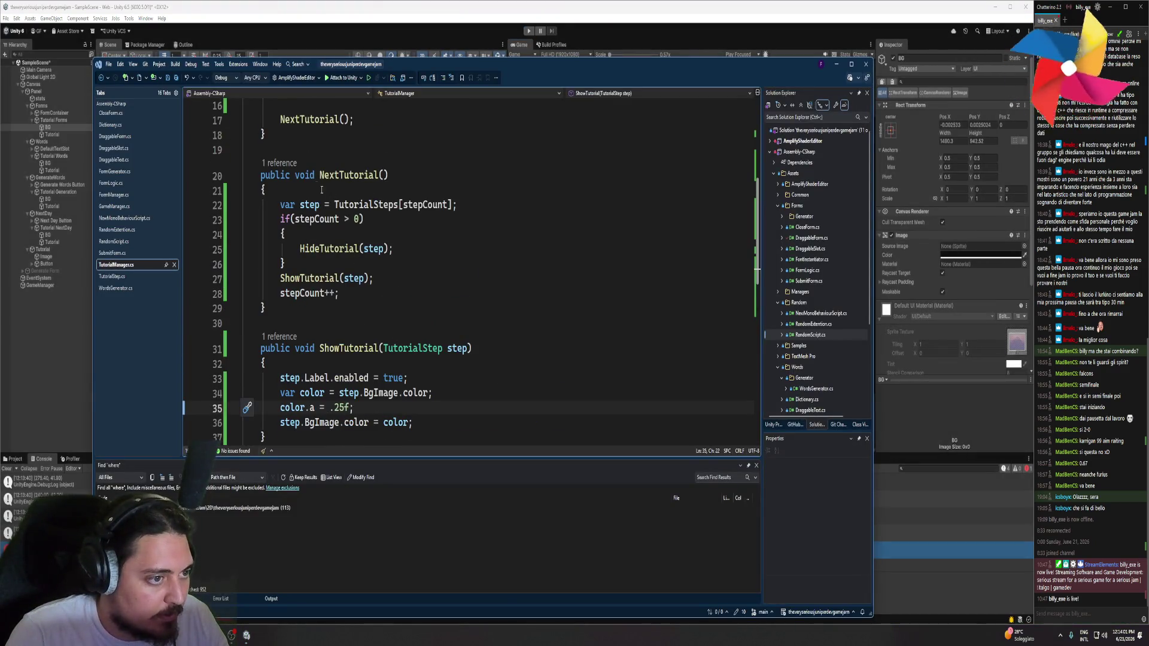
Add an if(stepCount >= TutorialSteps.Count) check above ShowTutorial(step)
click(309, 264)
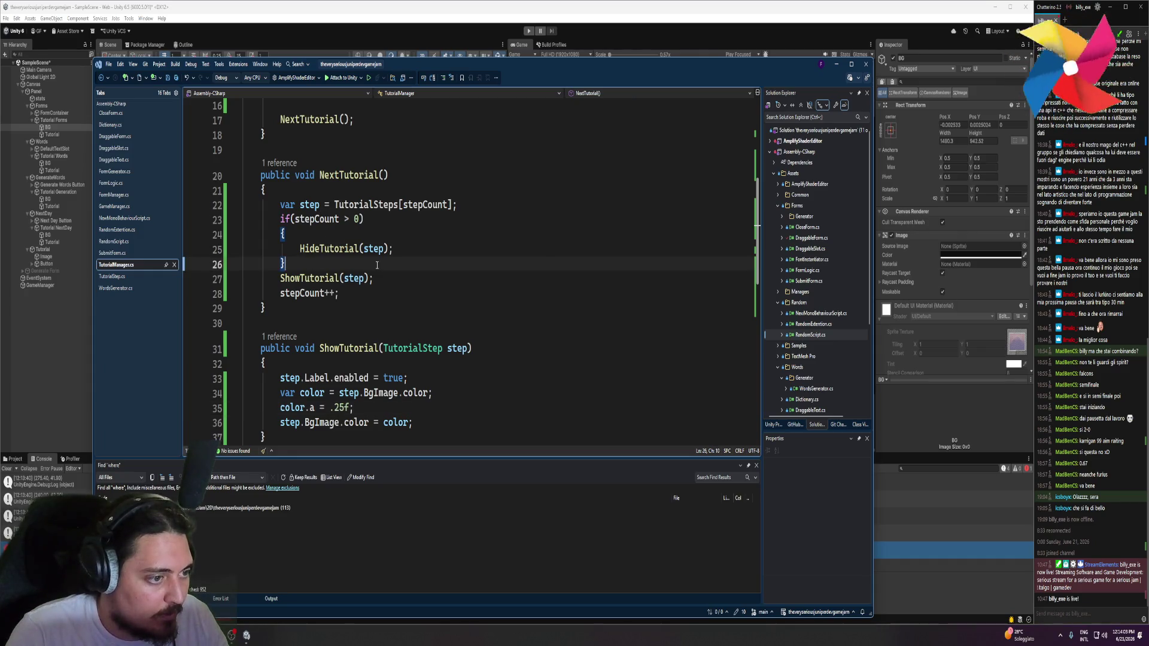
key(Return)
text(if(stepCount == TutorialSteps.Count)
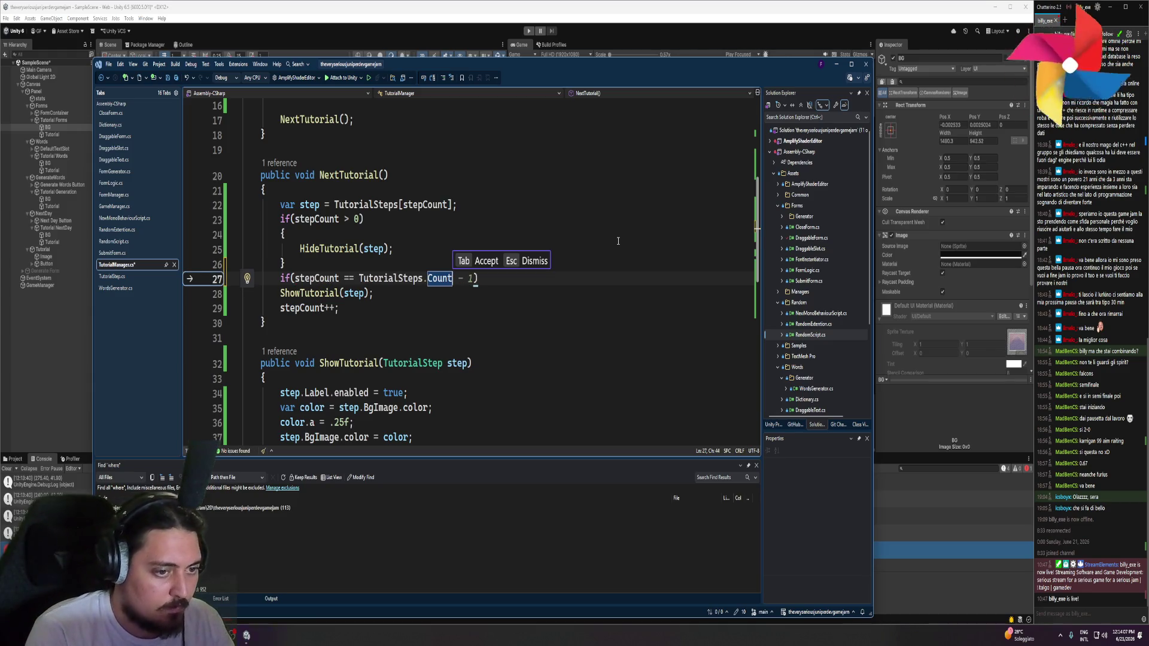
key(Escape)
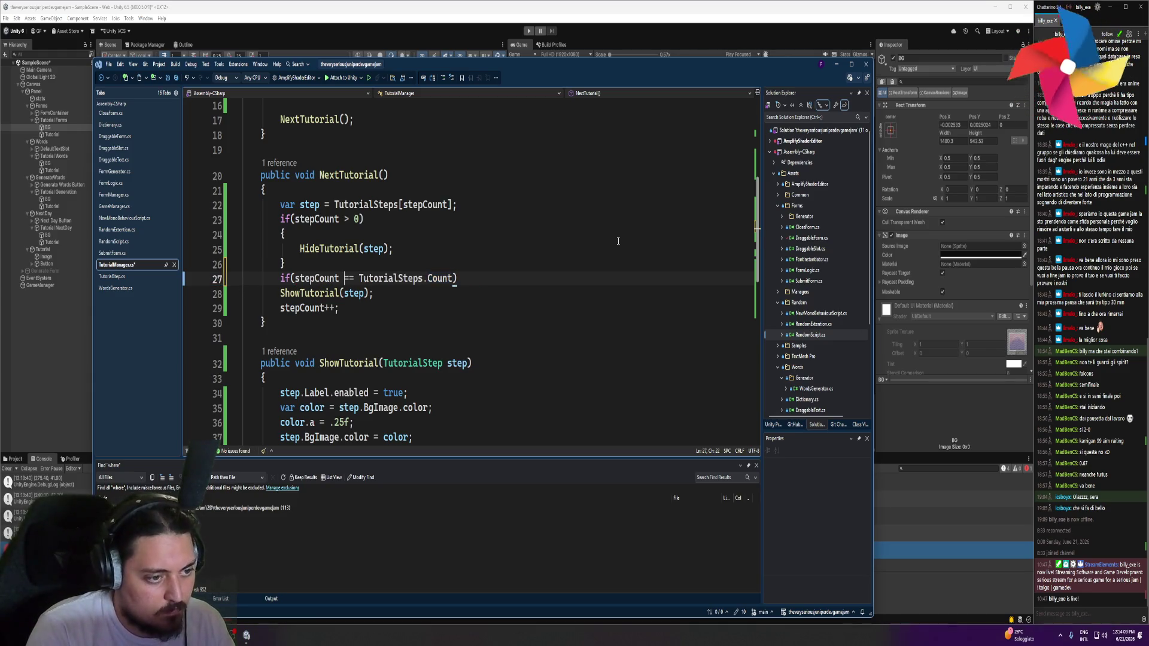
text(>=)
key(ctrl+Right)
key(ctrl+Right)
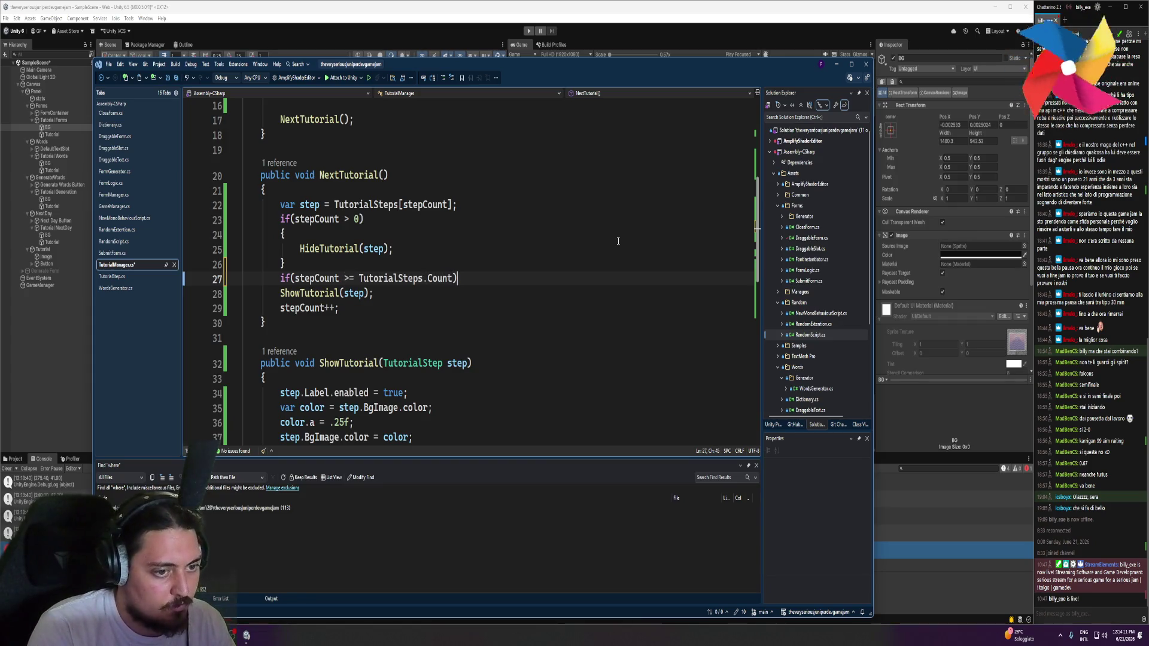
Call CloseTutorial() inside the if block and generate its method stub
key(Return)
text({)
key(Return)
text(CloseTutoria)
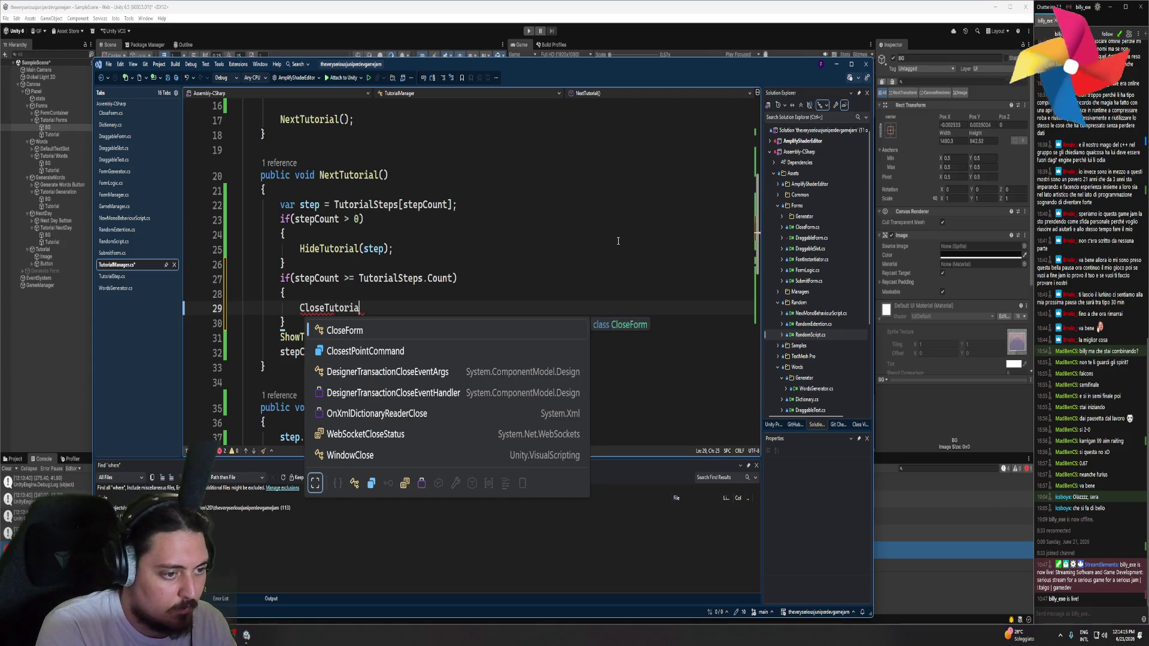
text(l();)
key(ctrl+period)
key(Return)
drag(457, 349, 281, 349)
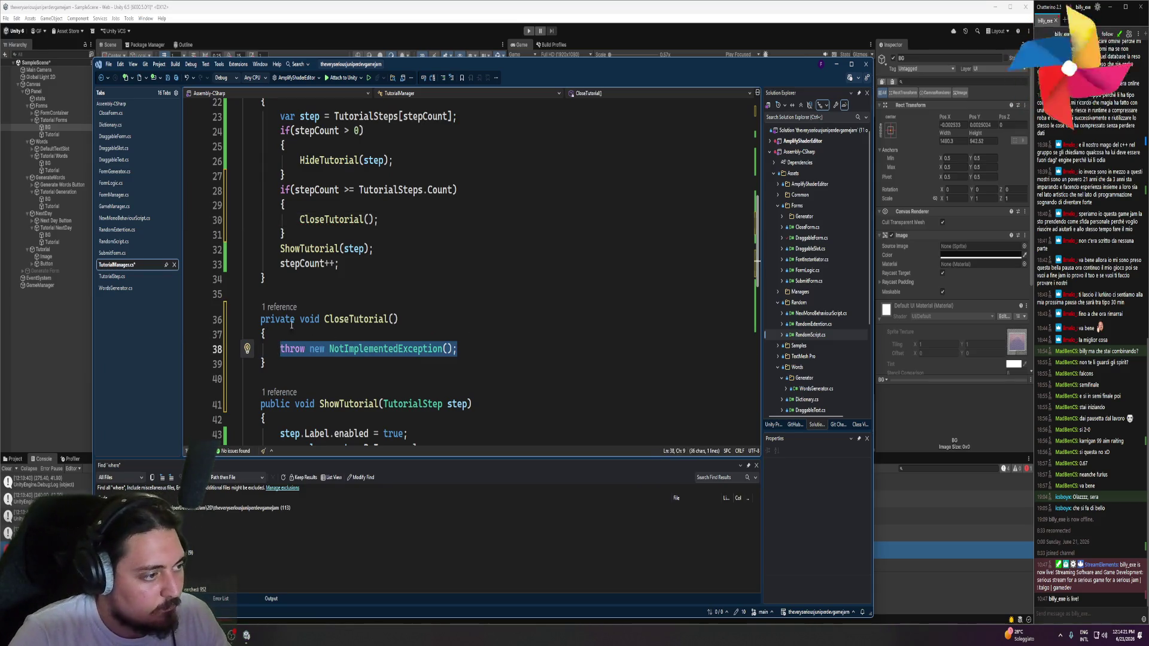
Replace the stub's placeholder exception with enabled = false;
scroll(222, 310, up, 7)
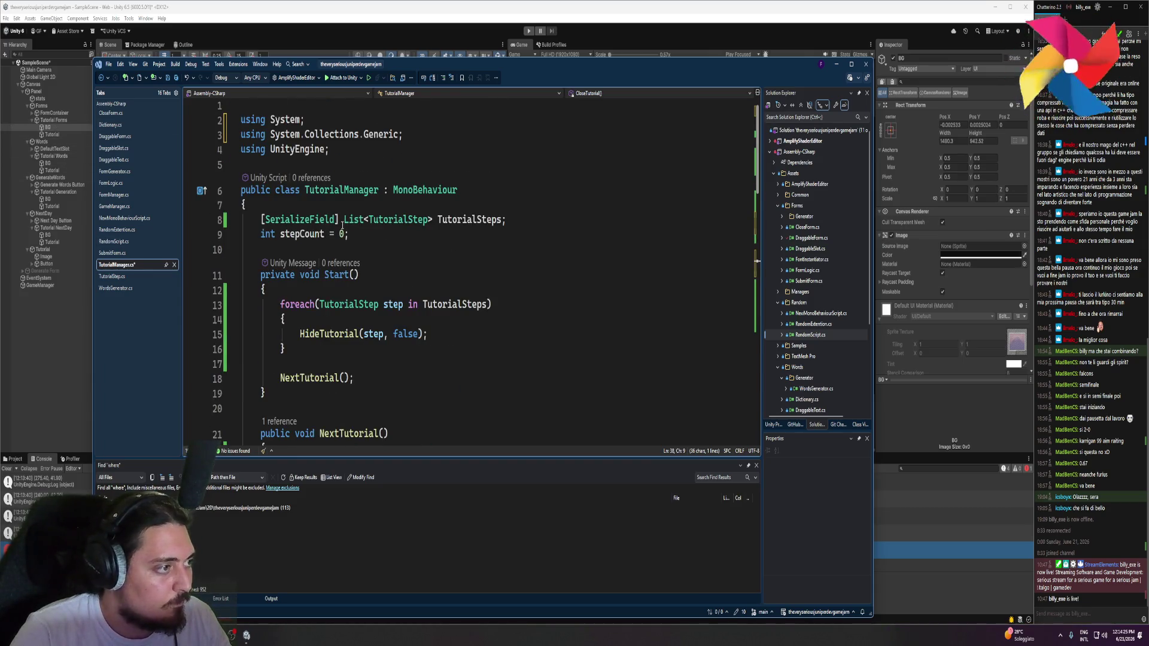
scroll(342, 225, down, 7)
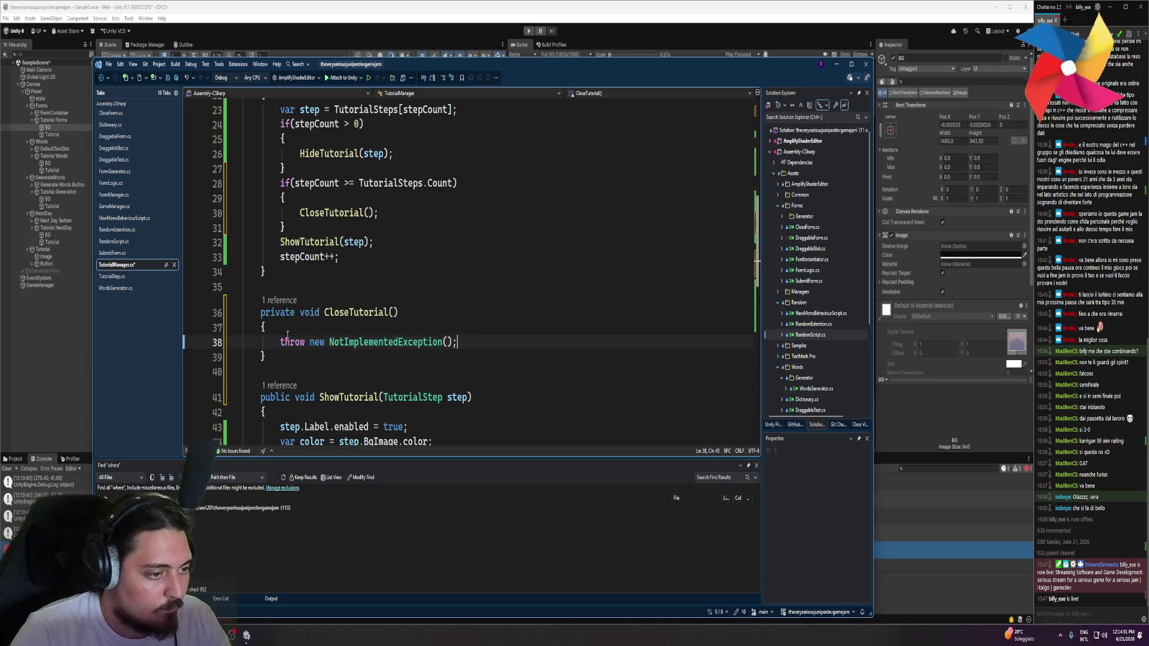
text(enabl)
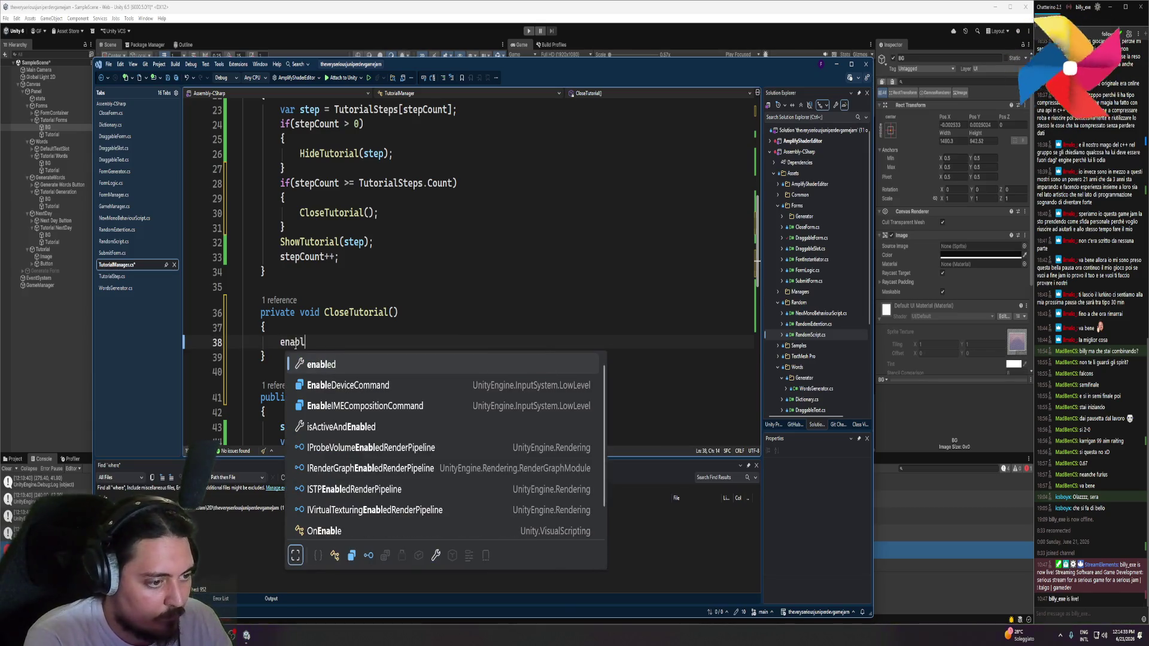
text(ed = false;)
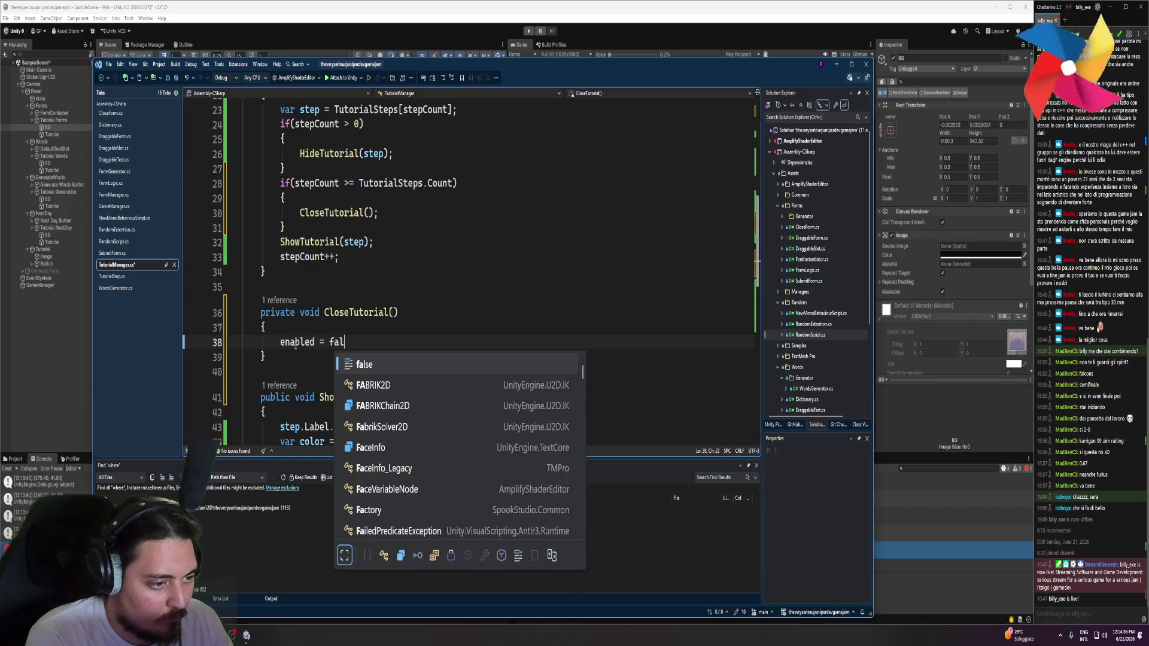
Add a foreach over TutorialSteps calling step.gameObject.SetActive(false) above it, and save
key(ctrl+Return)
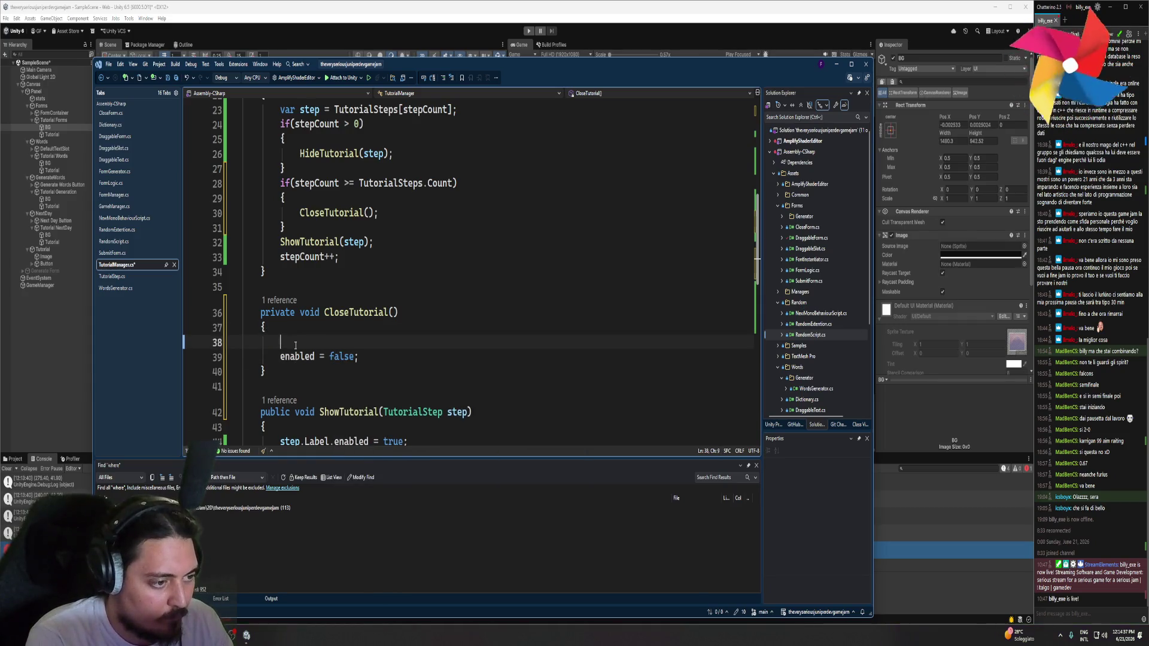
text(fore)
key(Tab)
text((var step in TutorialSteps) {)
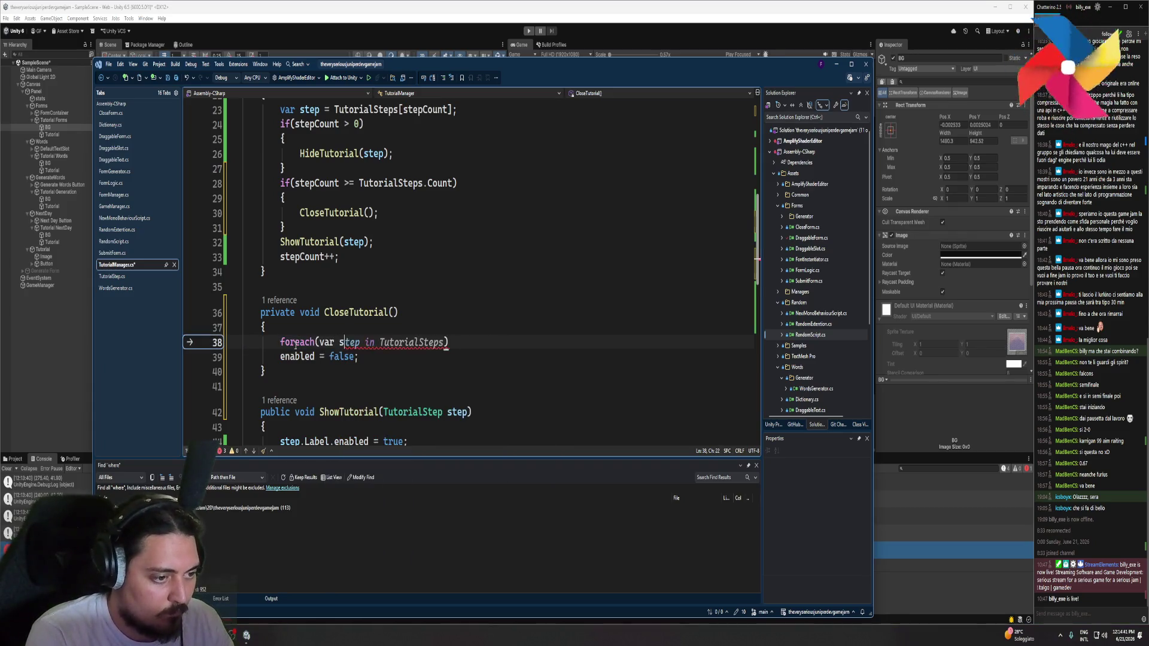
key(Return)
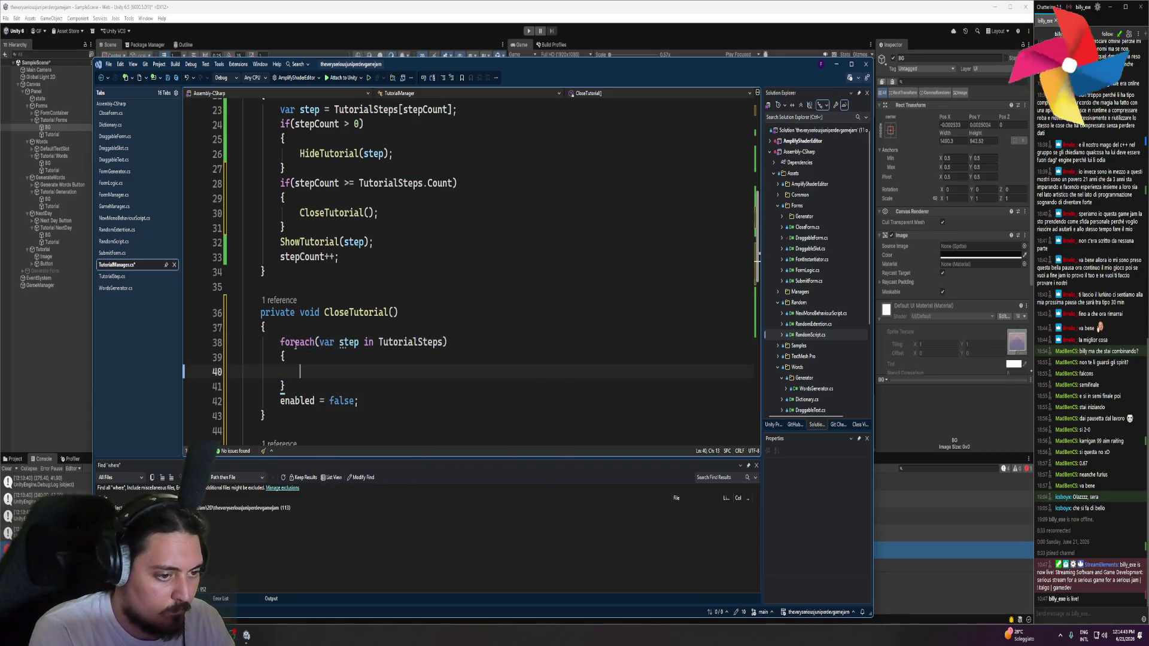
text(step.gam)
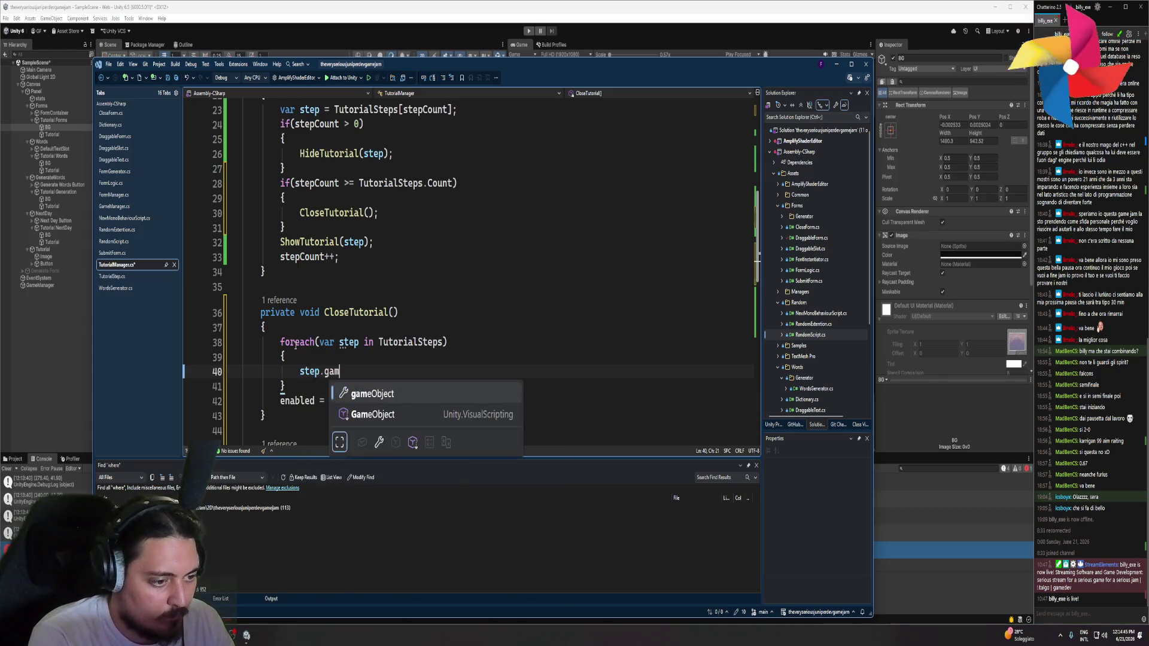
key(Tab)
key(Tab)
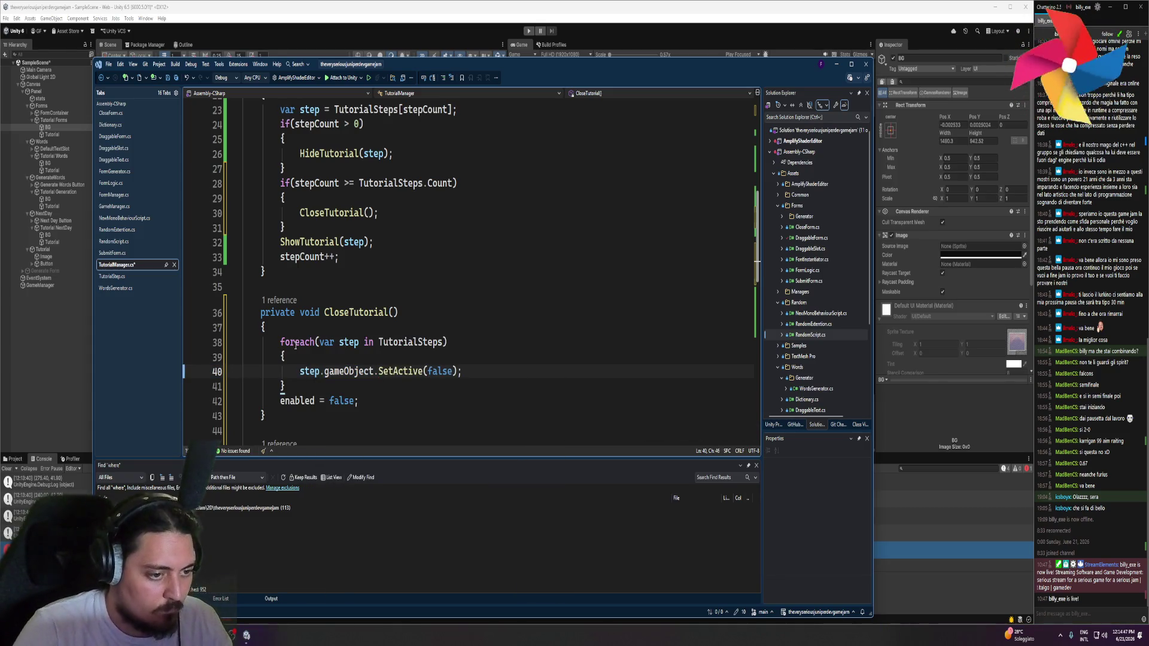
key(ctrl+s)
scroll(415, 360, down, 3)
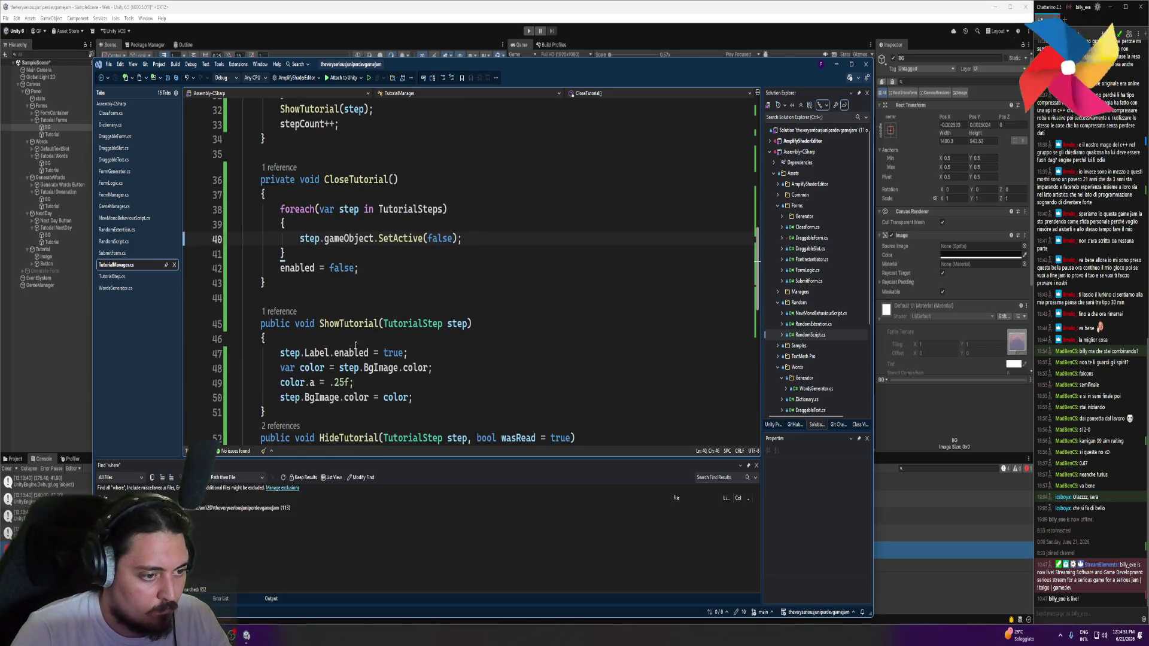
Select the enabled statement on line 42, undoing stray edits along the way
double_click(356, 348)
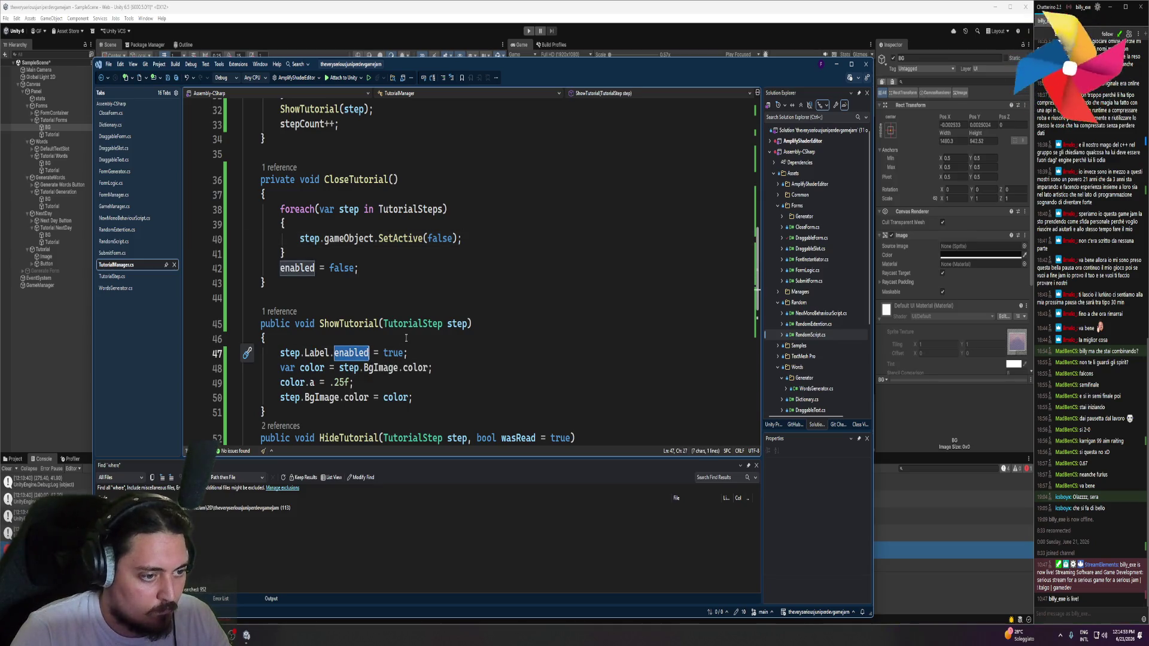
mouse_move(394, 237)
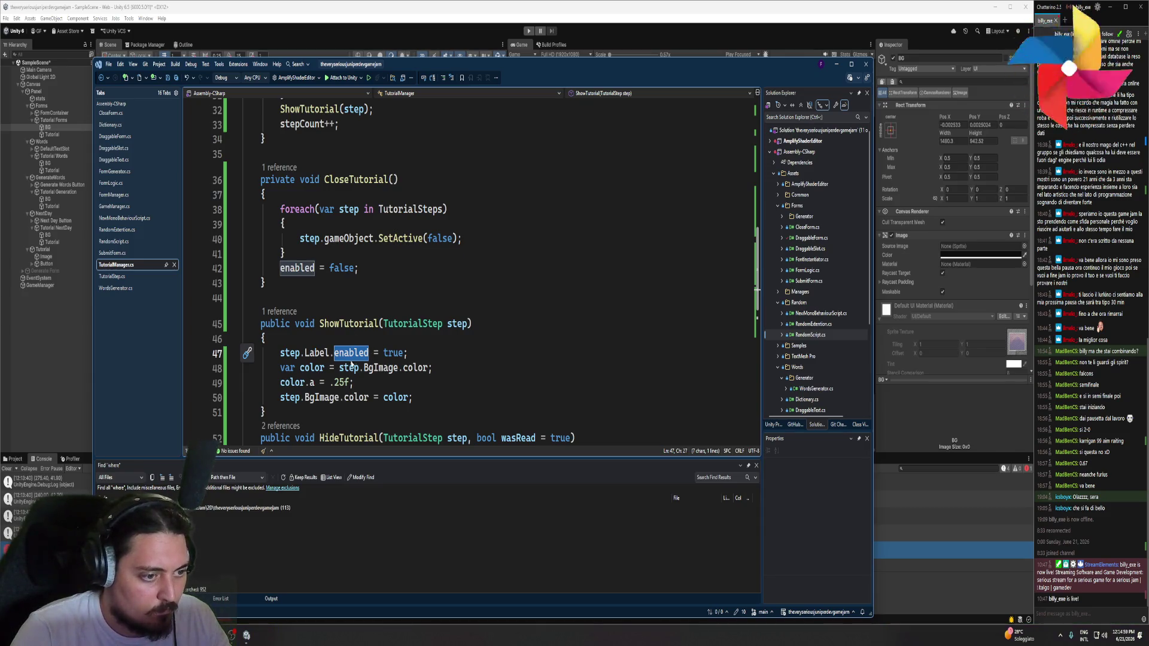
mouse_move(356, 353)
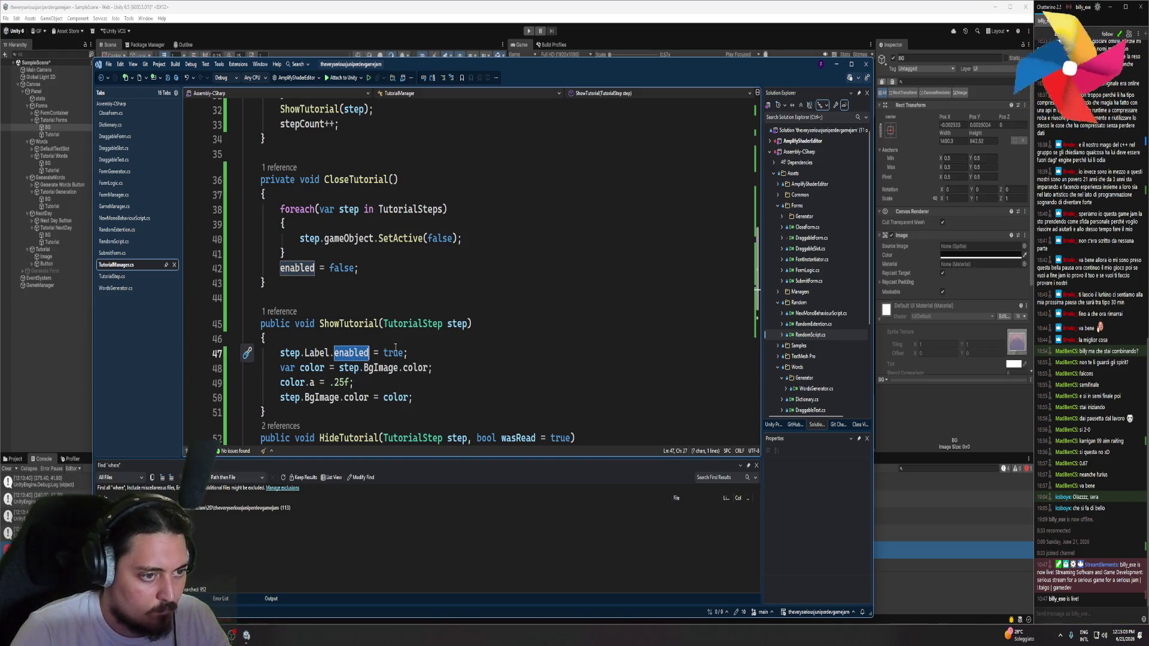
text(setac)
key(ctrl+z)
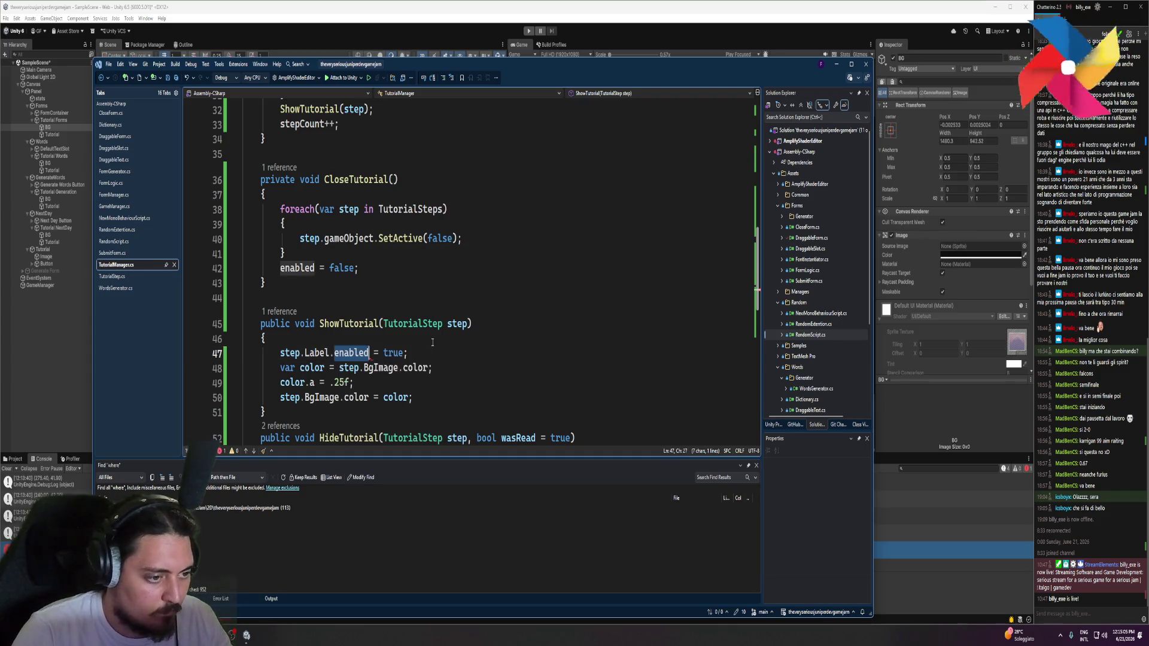
click(420, 353)
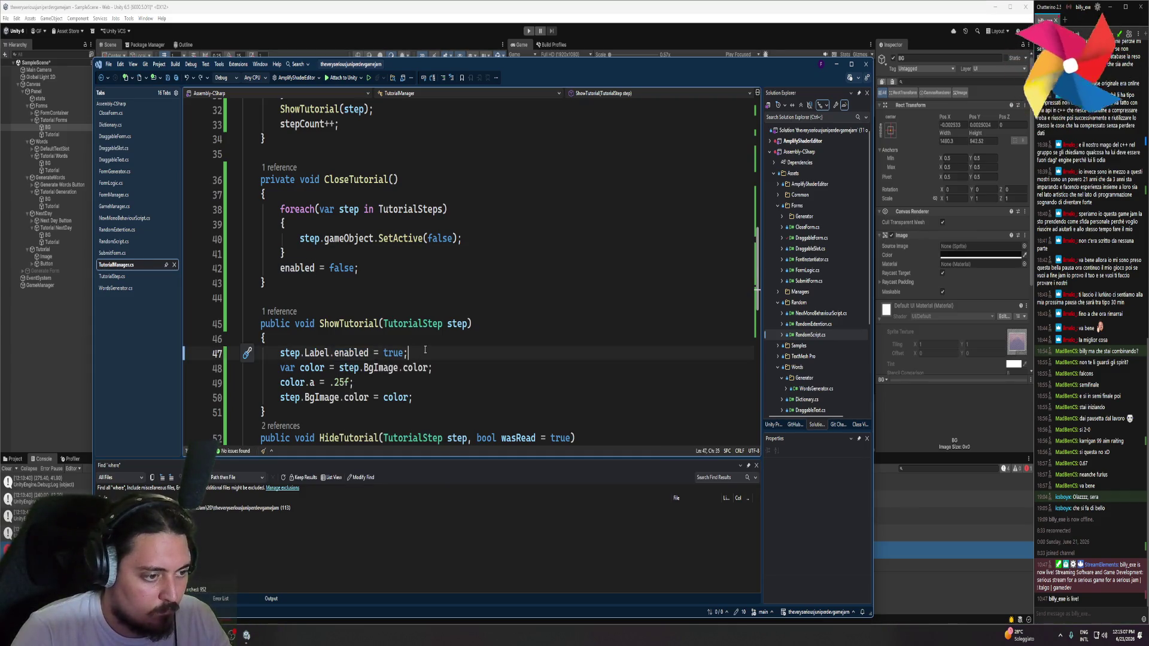
click(393, 238)
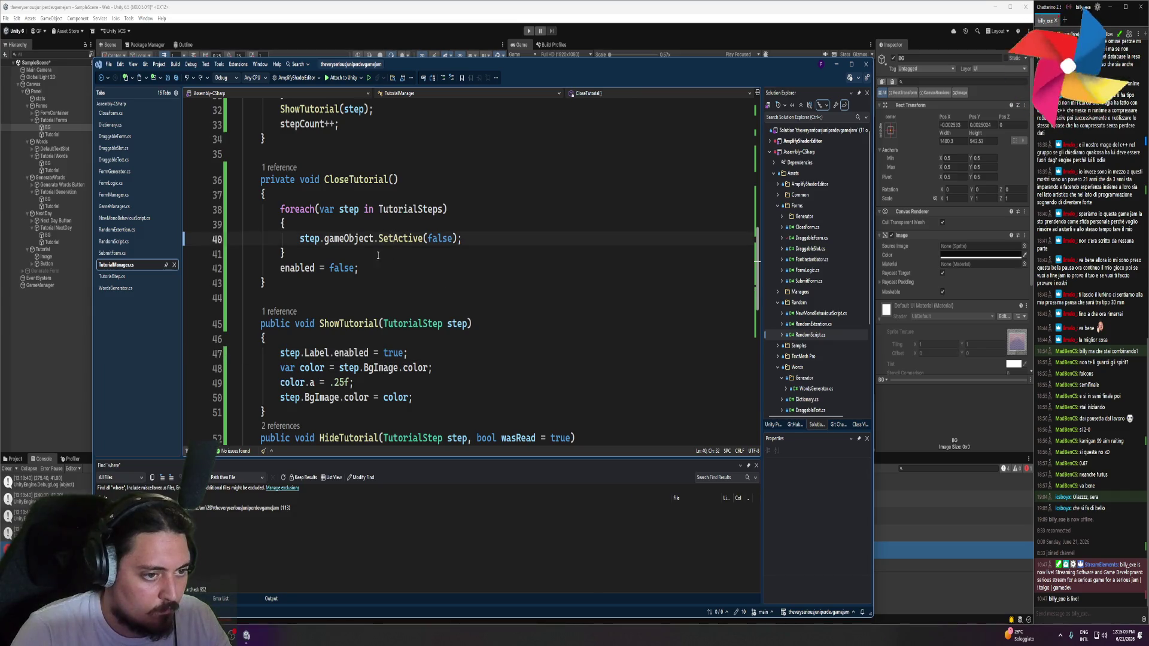
double_click(297, 268)
text(set)
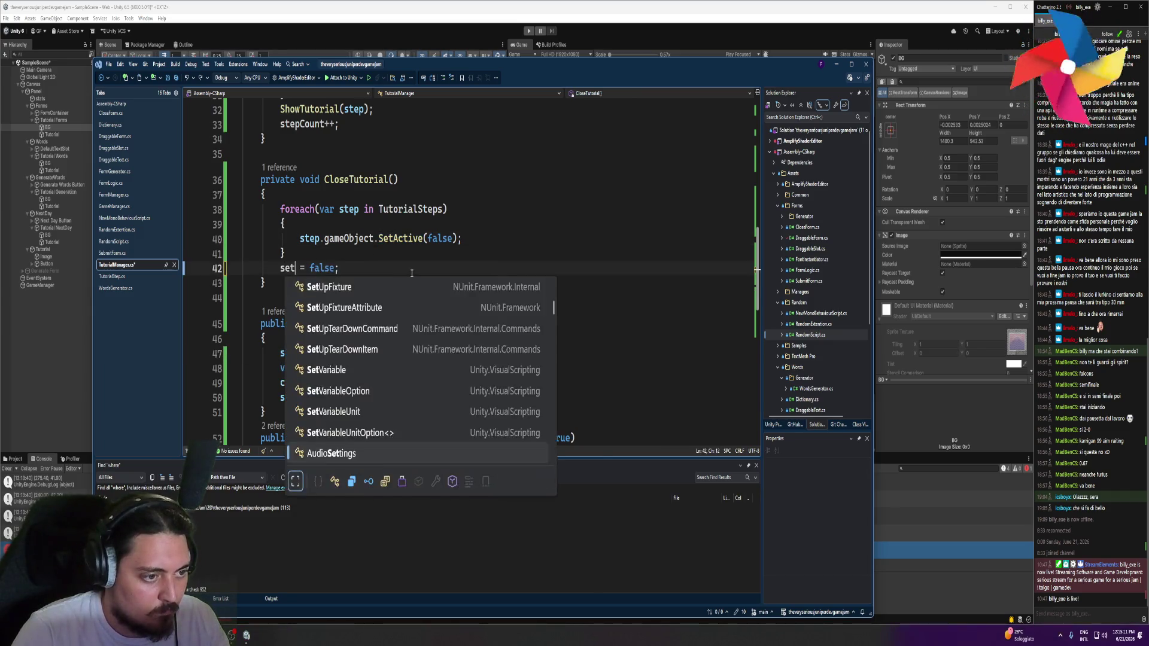
text(act)
key(ctrl+z)
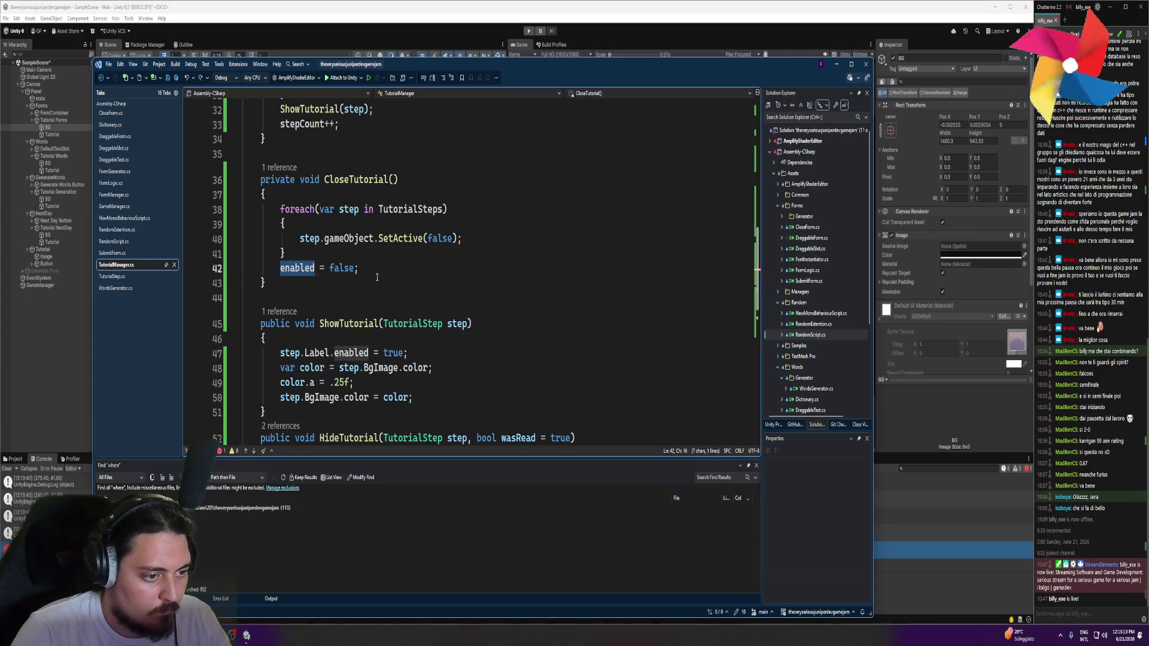
Replace enabled = false; with gameObject.SetActive(false); and return to Unity to recompile
text(act)
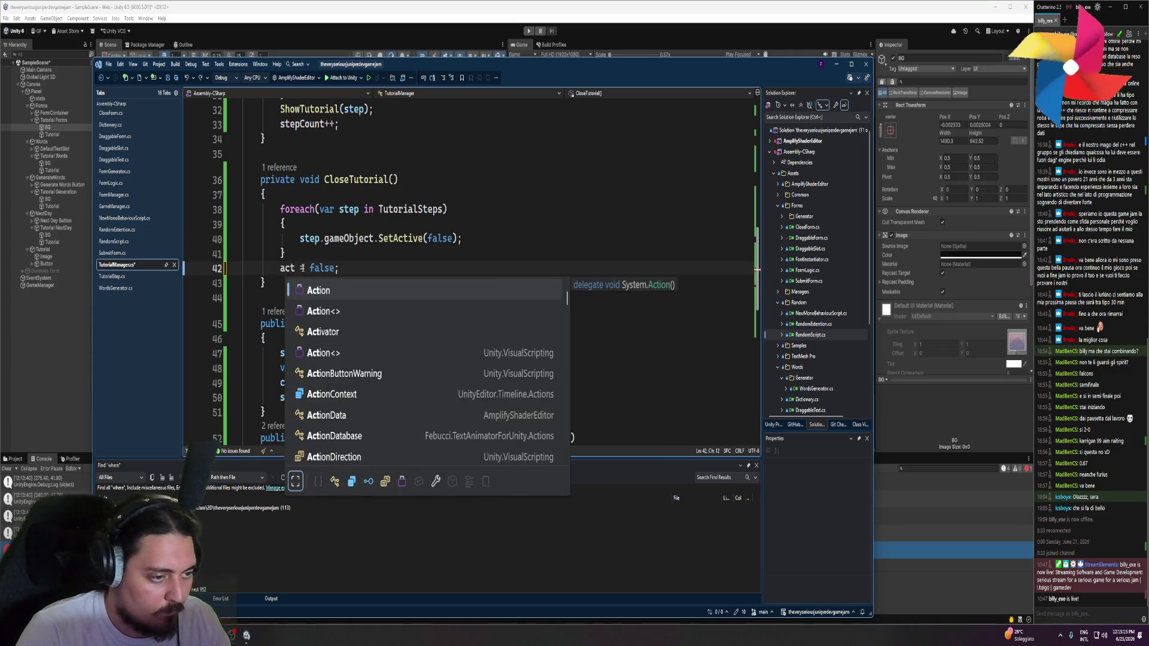
text(ive)
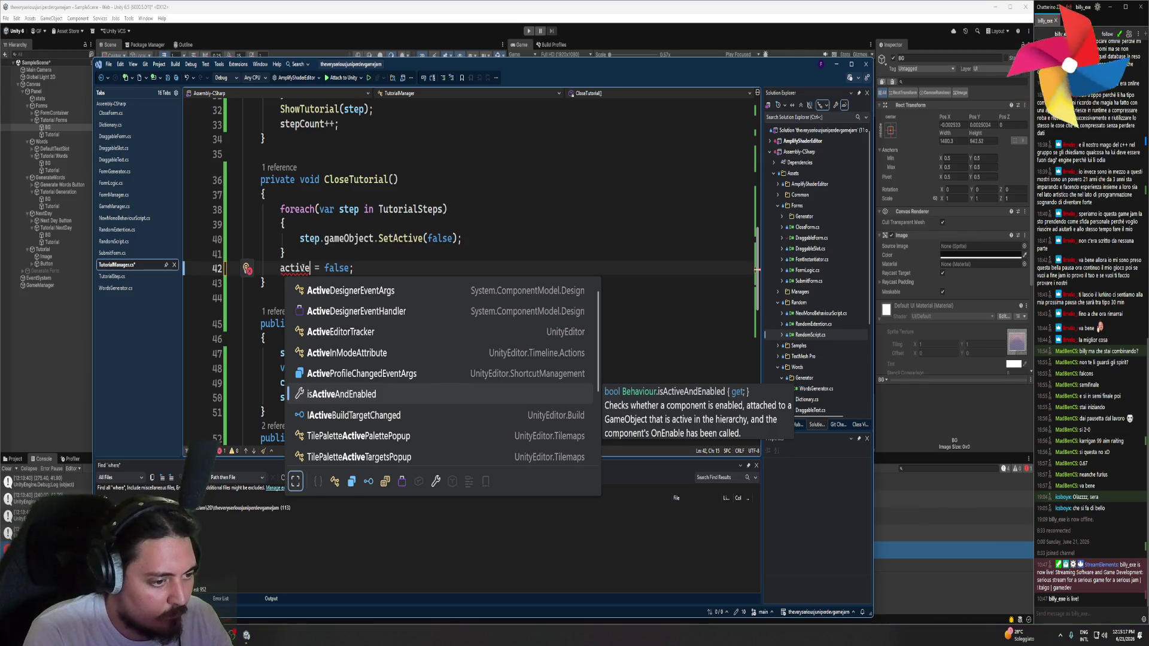
key(ctrl+BackSpace)
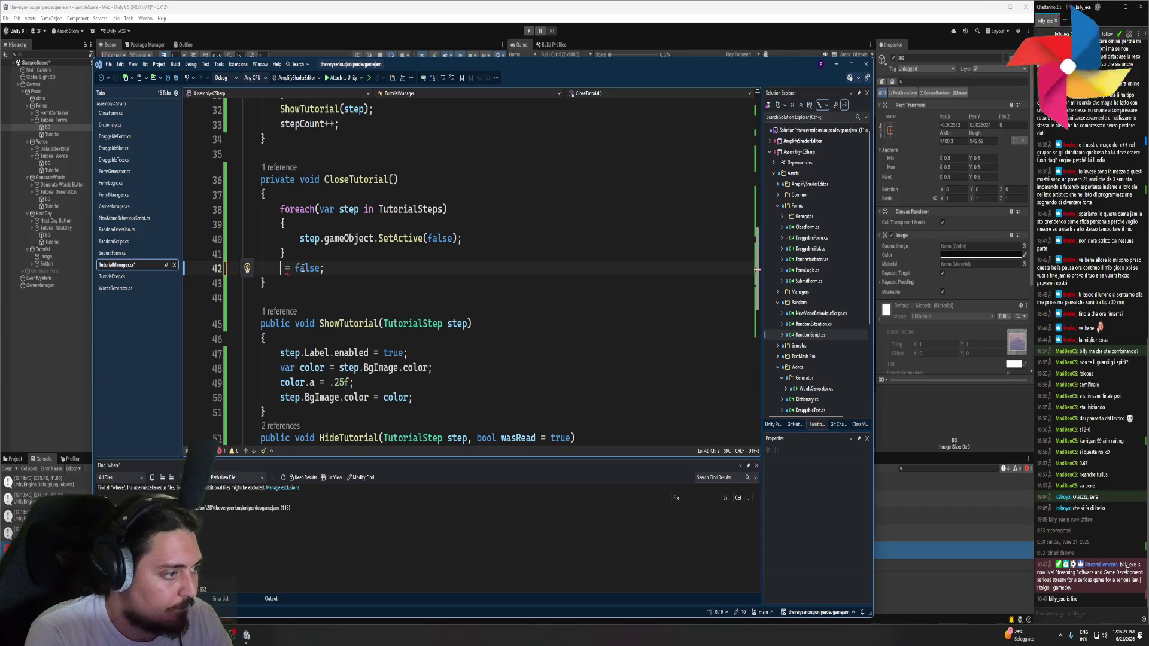
text(ga.set)
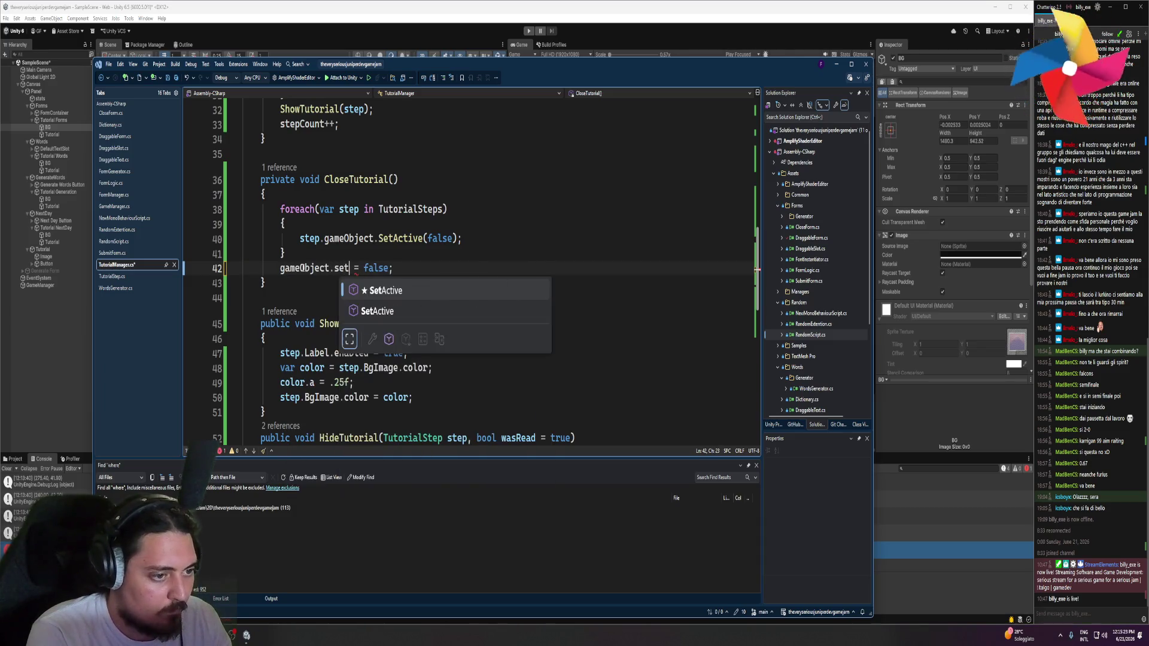
key(Tab)
key(Delete)
key(Delete)
key(Delete)
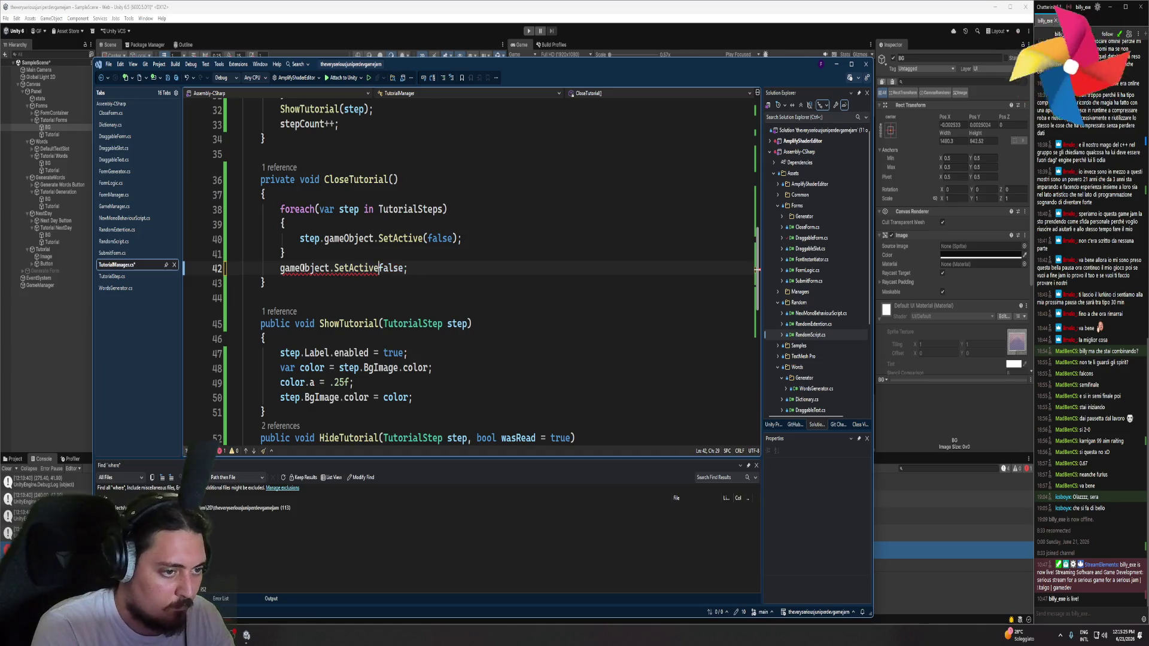
text(()
key(ctrl+Right)
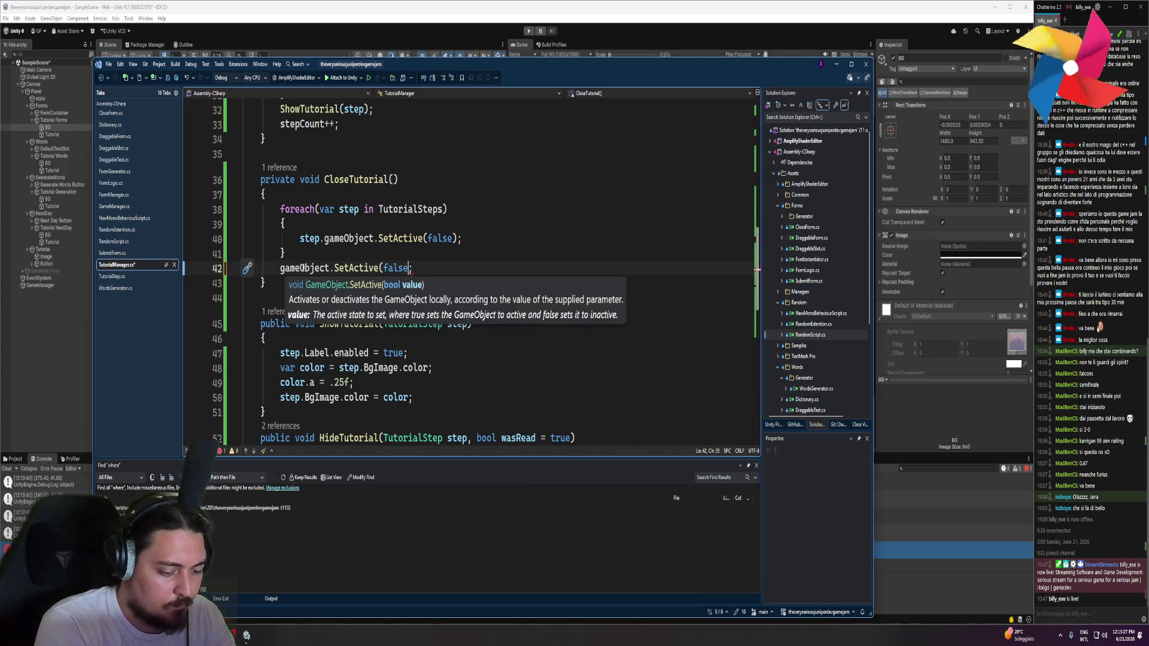
text())
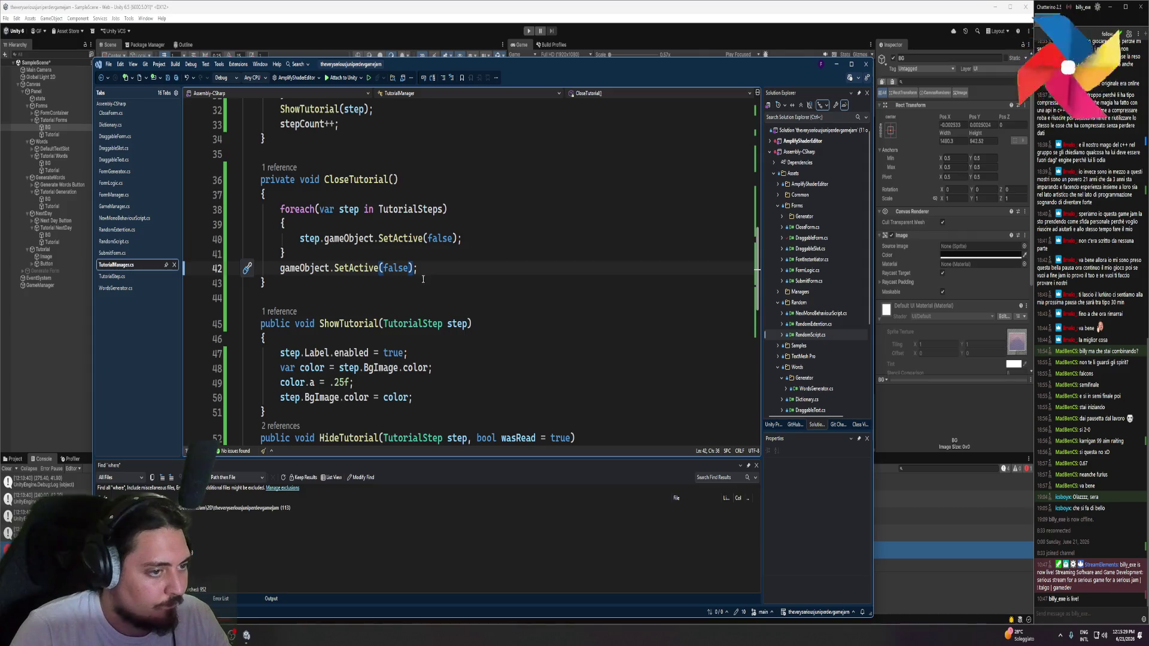
click(405, 4)
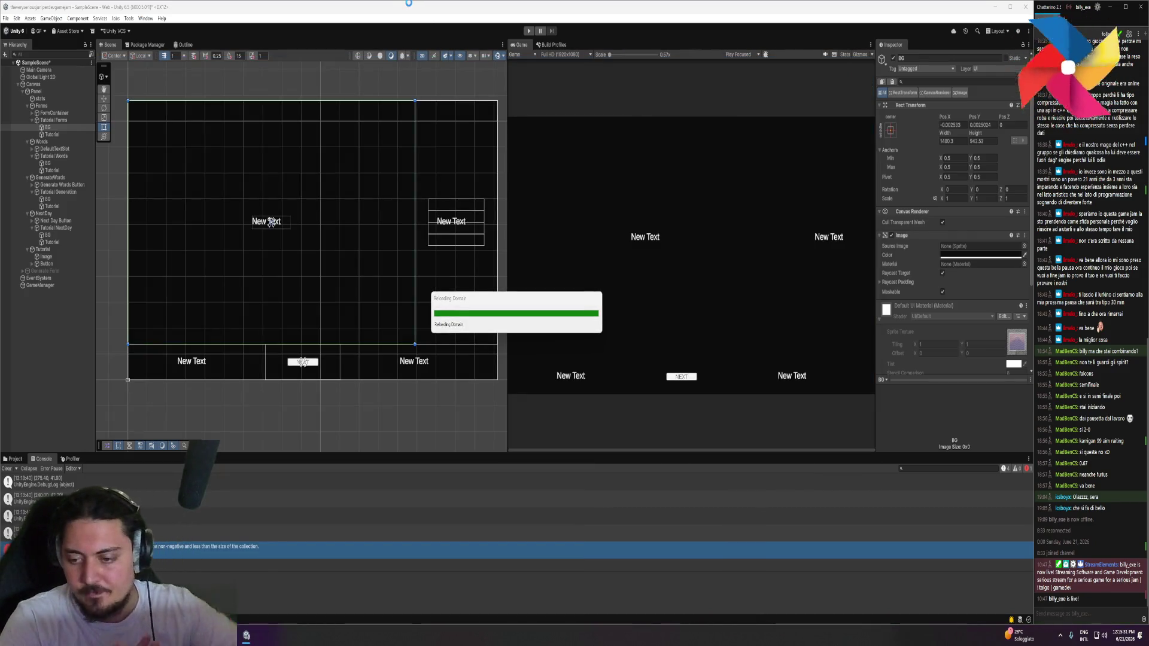
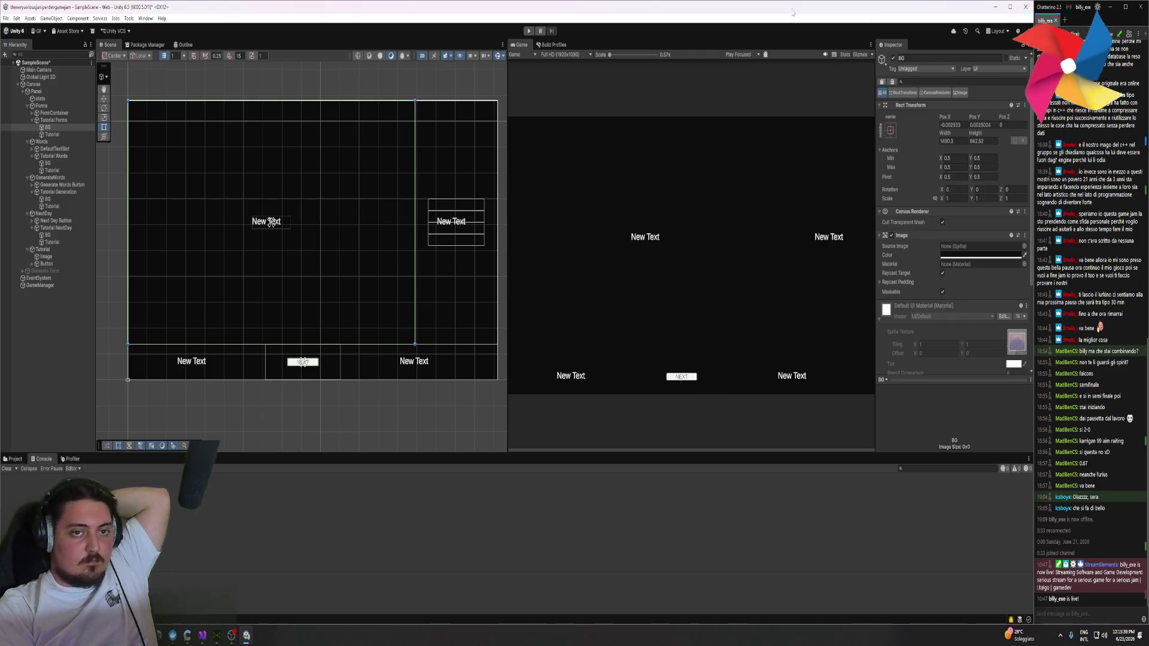
Play the game, advance the tutorial once, and open the console error's line in TutorialManager.cs
click(528, 32)
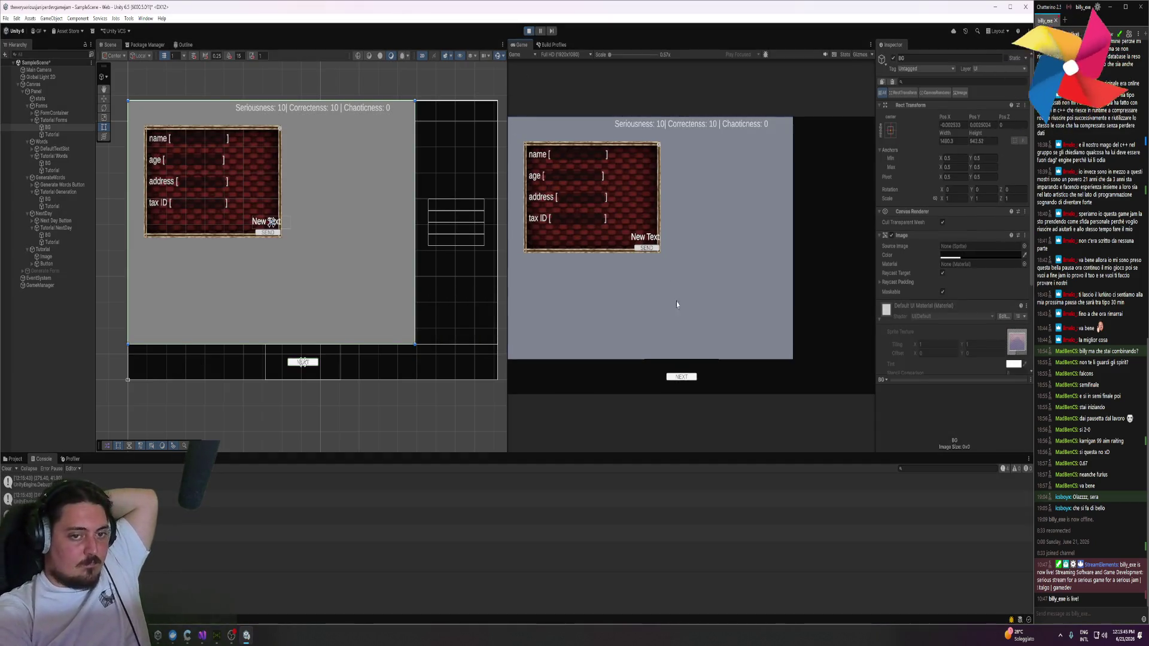
click(682, 377)
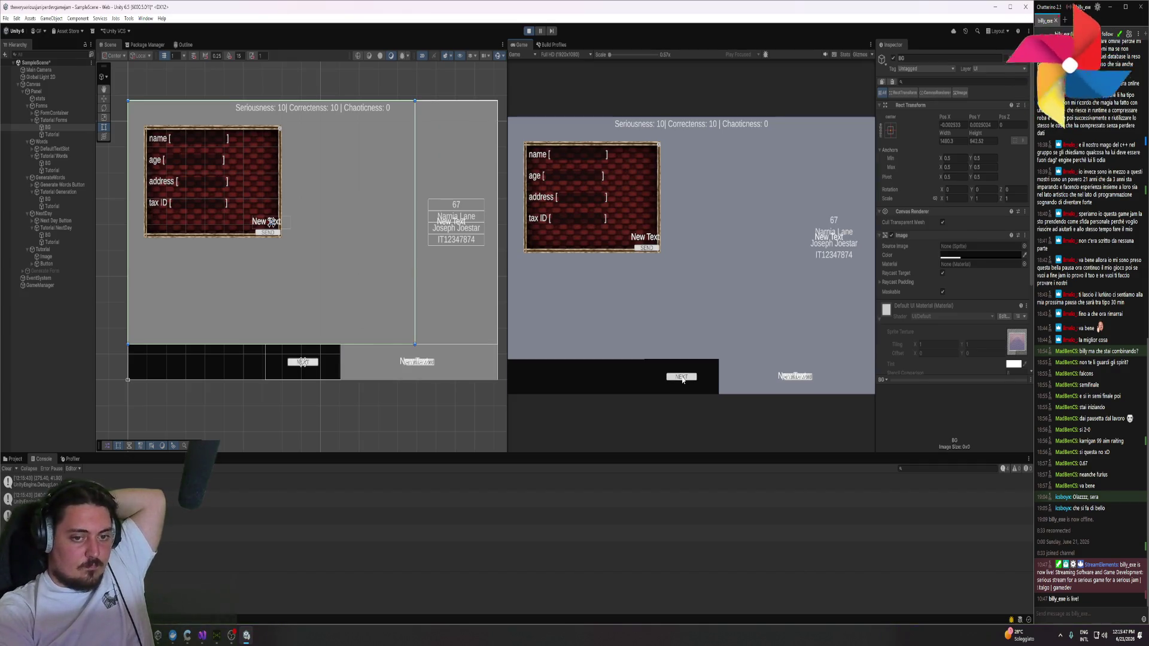
double_click(211, 549)
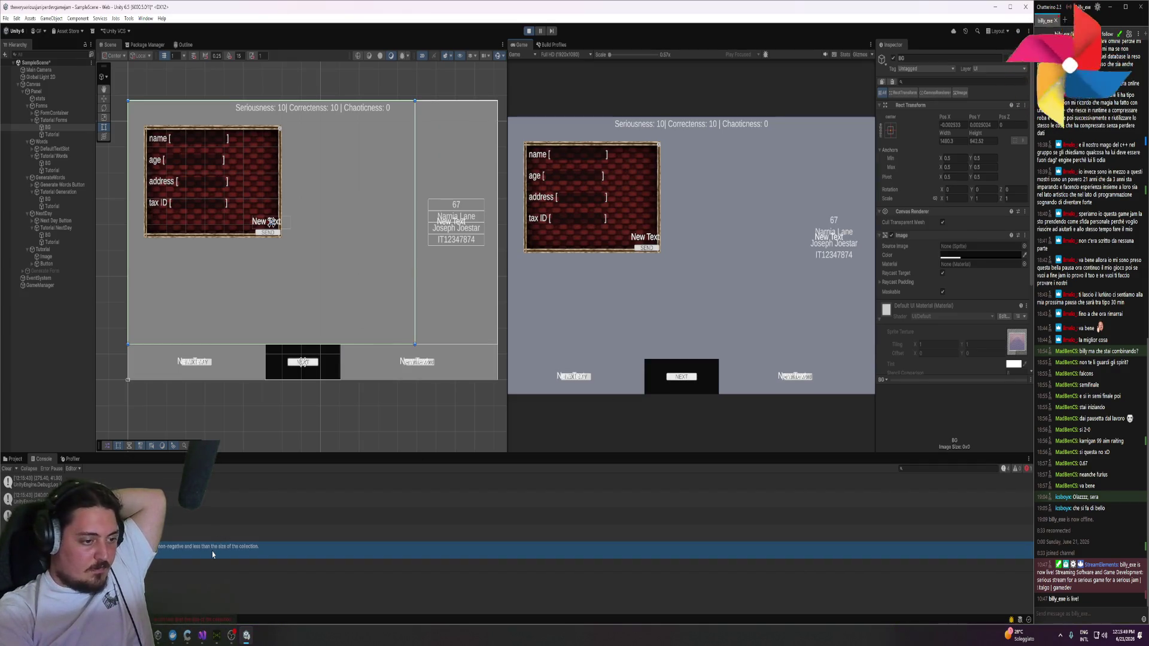
scroll(327, 286, up, 4)
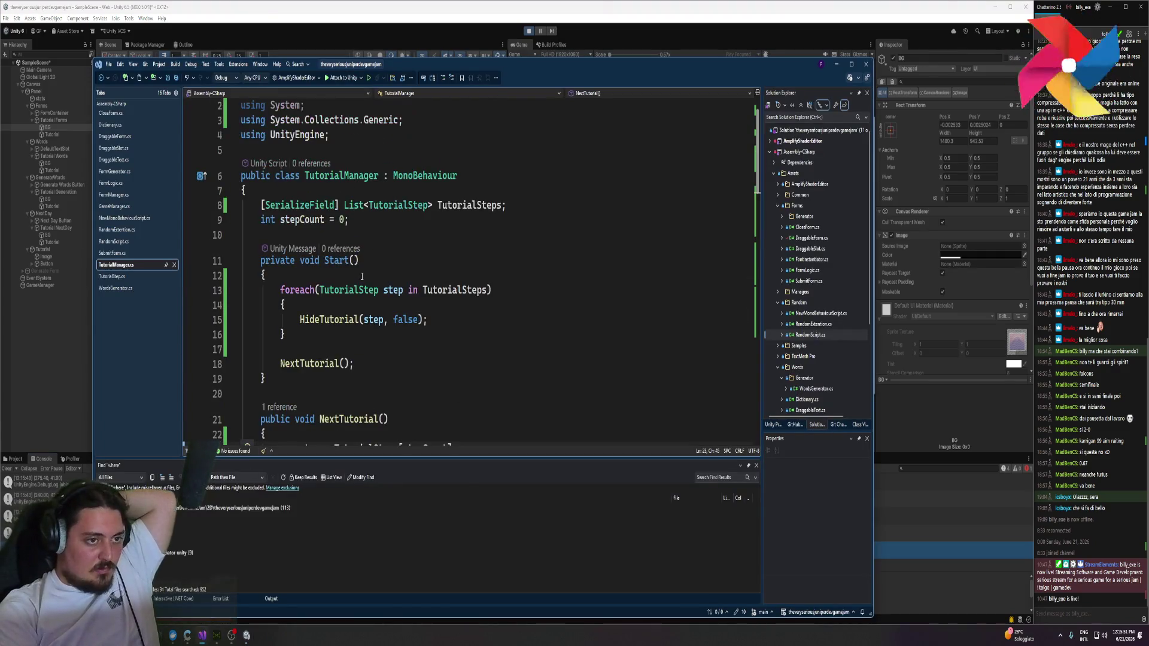
Move the CloseTutorial if-block above the 'var step' line in NextTutorial()
scroll(328, 286, down, 4)
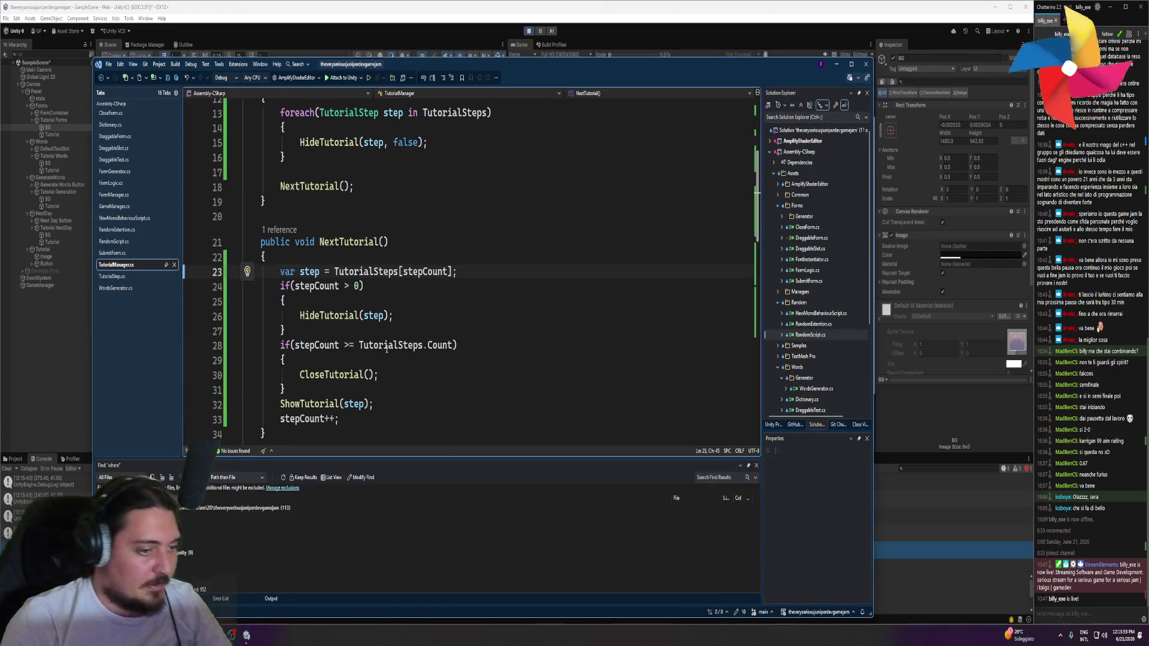
mouse_move(280, 345)
mouse_down()
mouse_move(286, 388)
mouse_move(280, 345)
mouse_up()
click(280, 345)
key(alt+Up)
key(alt+Up)
key(alt+Up)
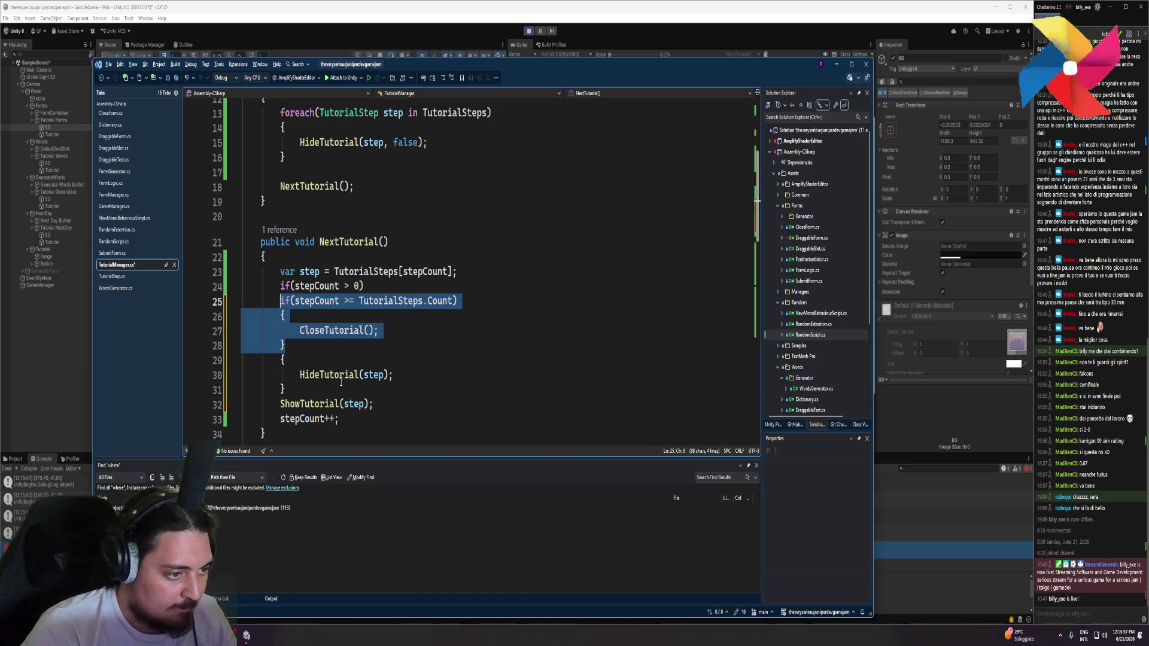
Add 'return;' after CloseTutorial() and rerun the game in Unity
click(341, 330)
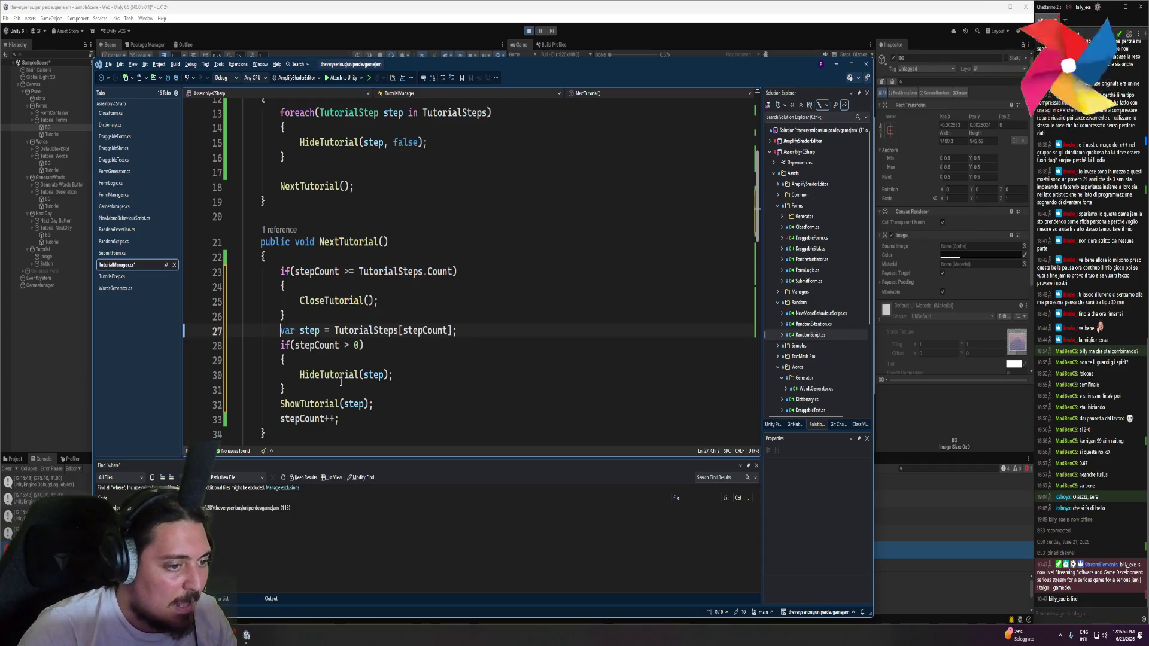
click(404, 300)
key(Return)
text(return;)
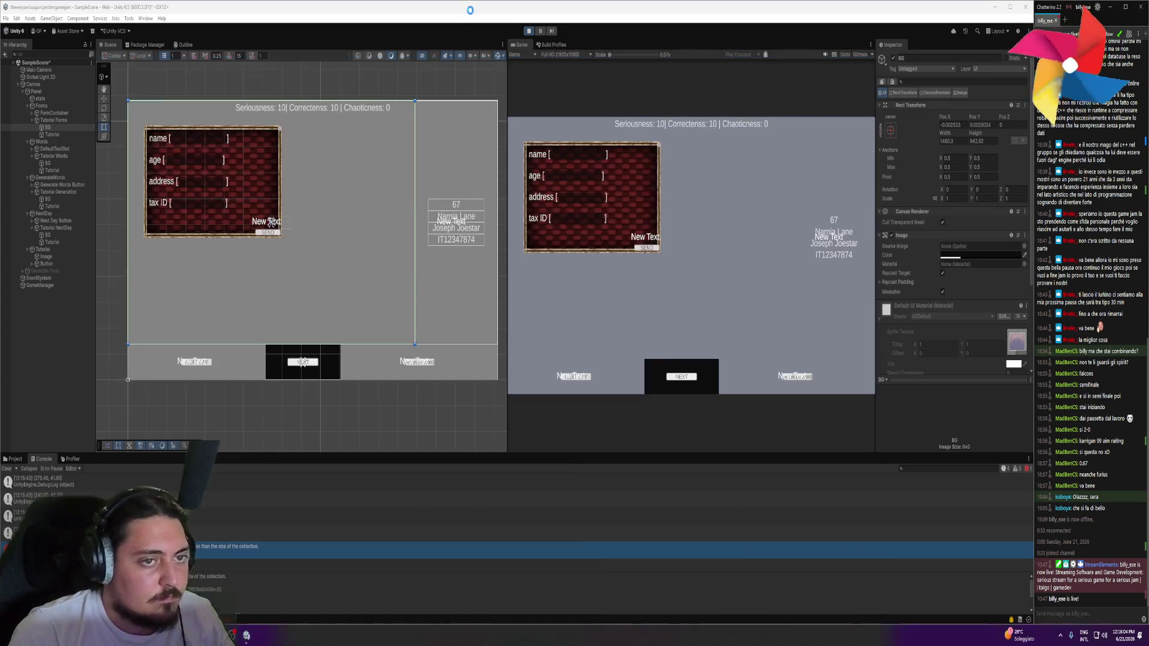
click(531, 31)
click(531, 31)
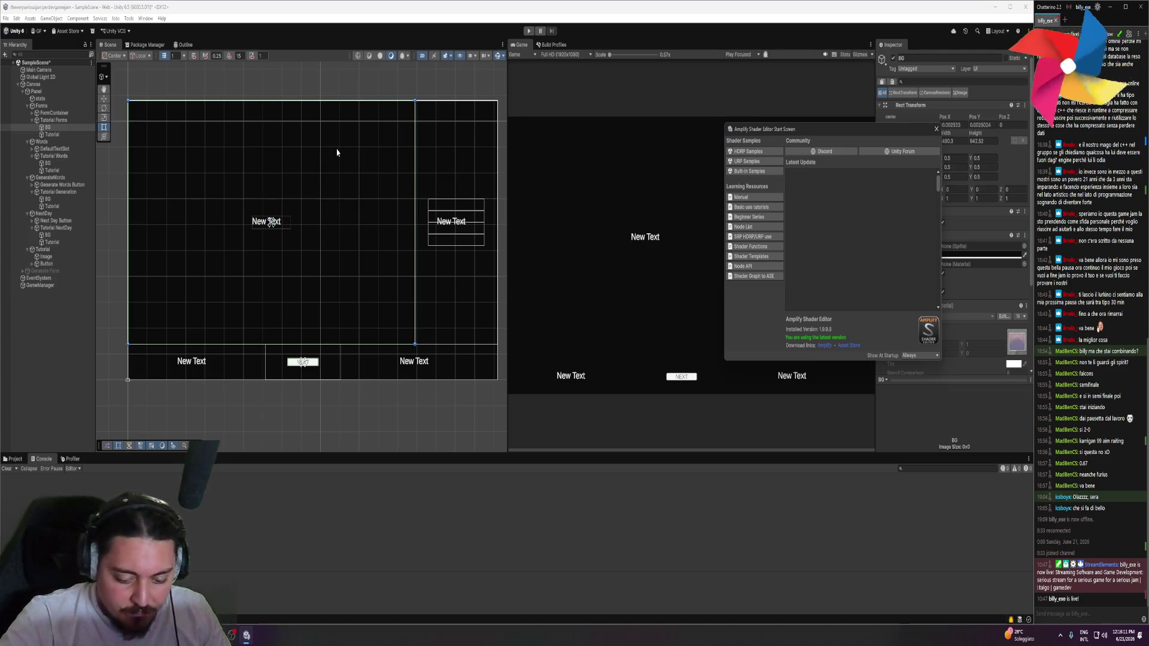
Start the game, dismiss the Amplify Shader Editor start screen, and advance past the last tutorial step
click(528, 32)
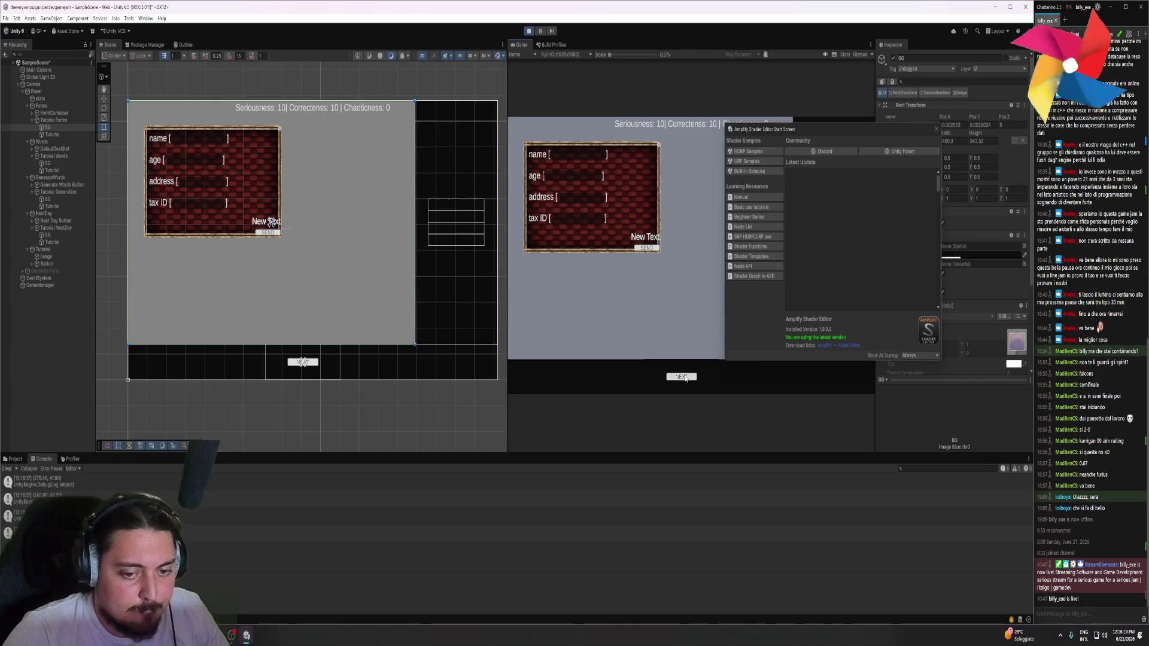
click(937, 129)
click(688, 378)
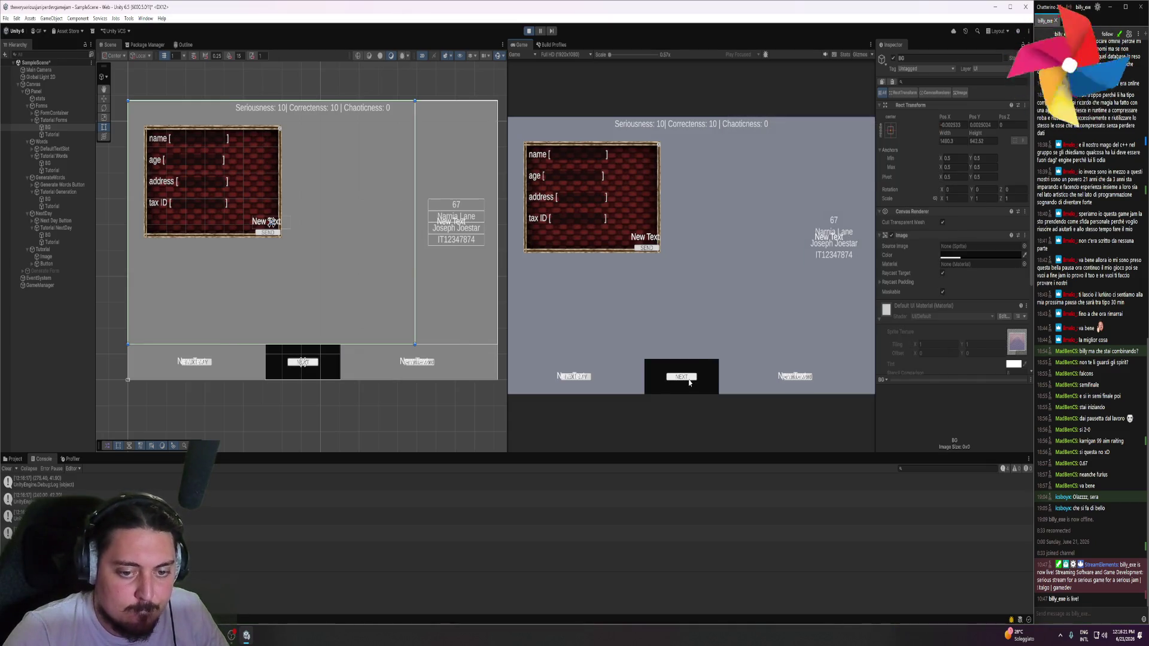
Fill the form's name, address, tax ID and age (67), send it, and start the next day
mouse_move(853, 248)
mouse_down()
mouse_move(684, 243)
mouse_move(595, 192)
mouse_move(577, 154)
mouse_up()
drag(829, 240, 580, 197)
drag(835, 249, 581, 223)
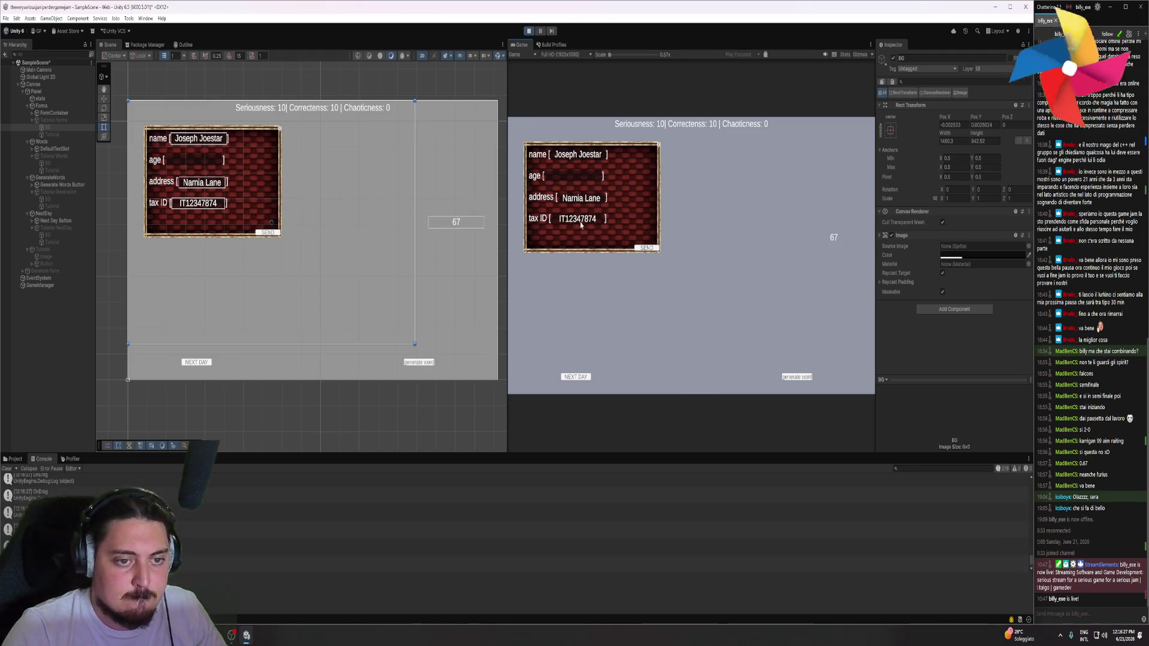
drag(838, 238, 570, 180)
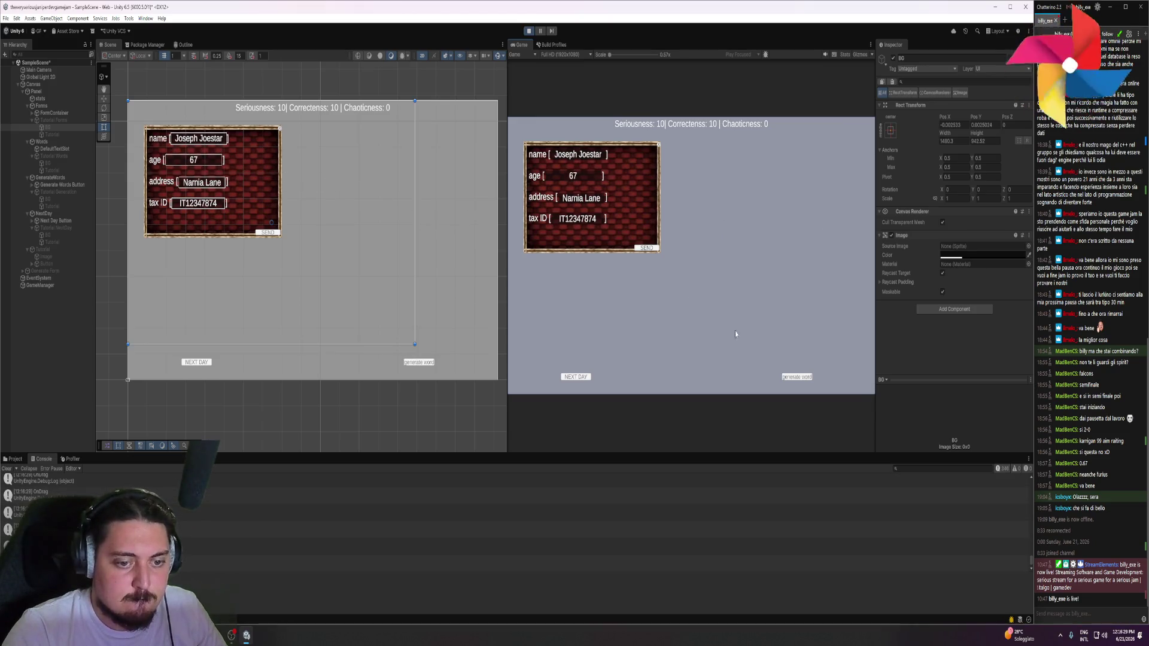
click(646, 247)
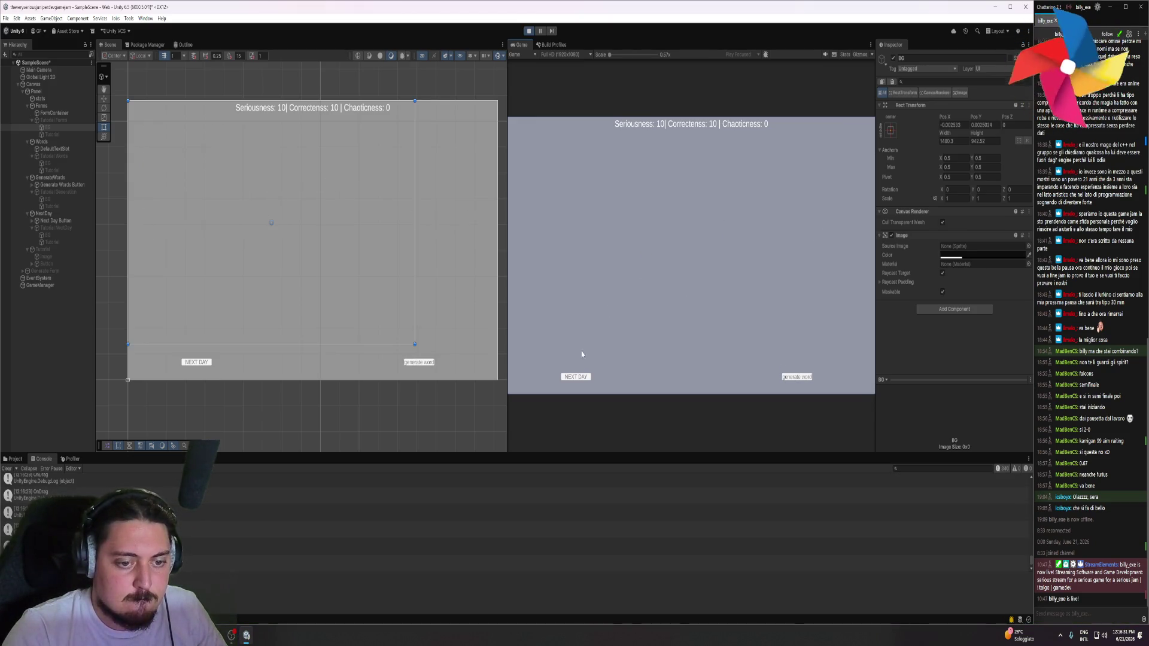
click(576, 376)
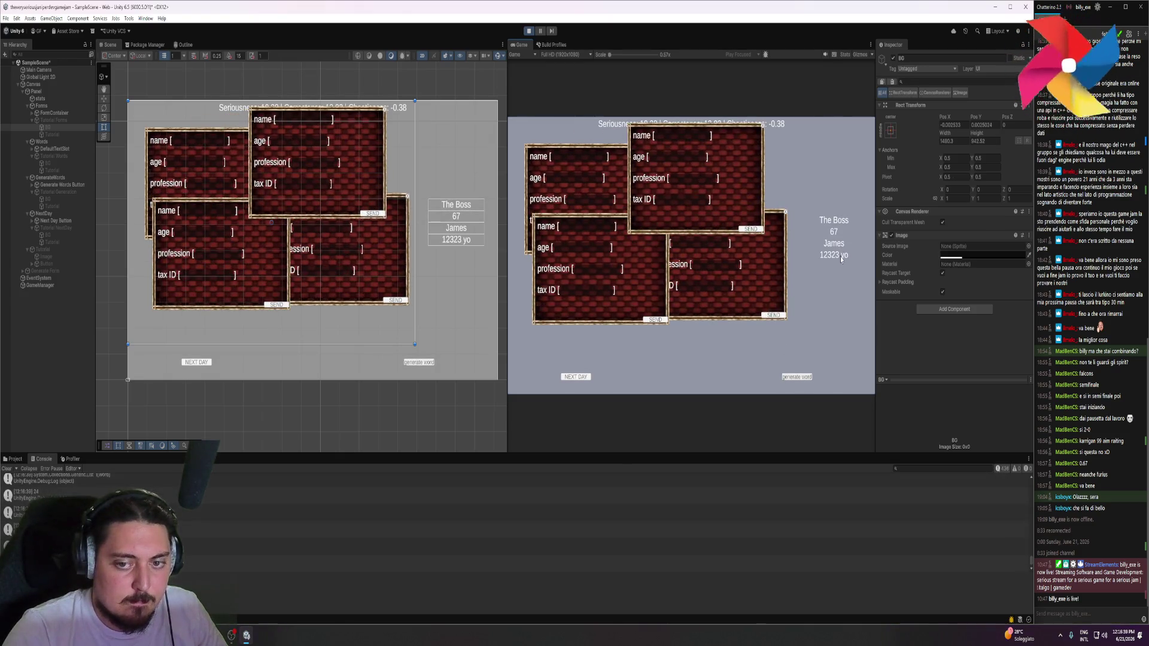
Give the top form age '12323 yo' and name 'The Boss', and add tax IDs to the forms
mouse_move(837, 259)
mouse_down()
mouse_move(733, 283)
mouse_move(685, 159)
mouse_up()
mouse_move(839, 229)
mouse_down()
mouse_move(688, 156)
mouse_move(682, 136)
mouse_up()
mouse_move(834, 245)
mouse_down()
mouse_move(578, 157)
mouse_move(658, 198)
mouse_move(570, 181)
mouse_up()
click(797, 376)
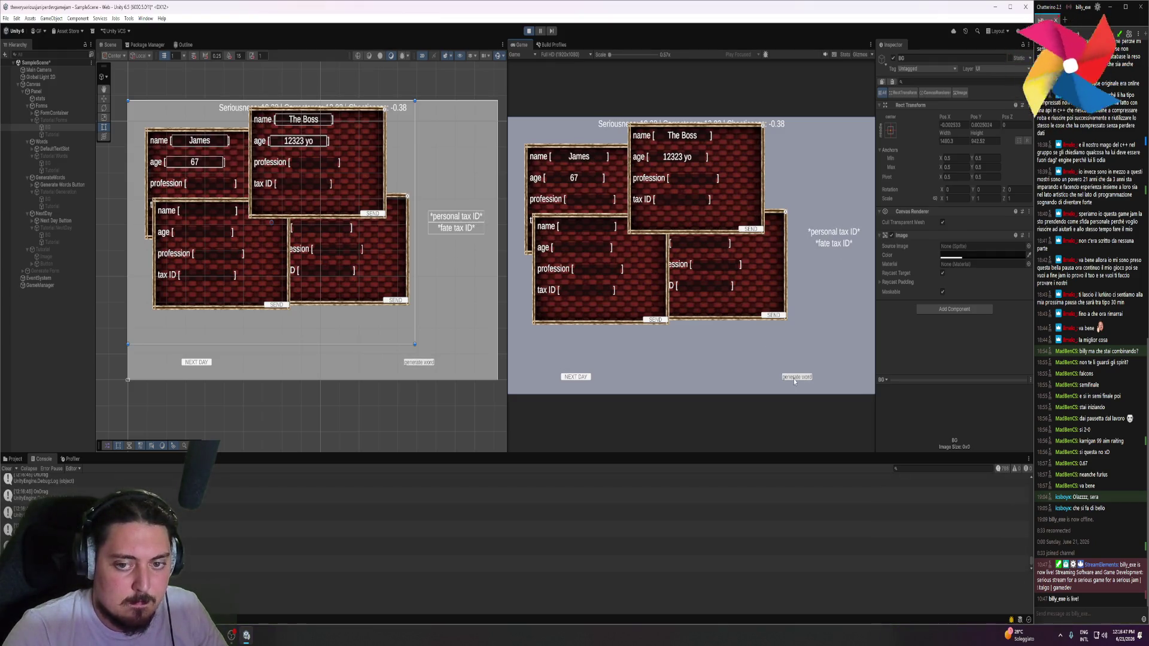
mouse_move(832, 247)
mouse_down()
mouse_move(700, 216)
mouse_move(684, 199)
mouse_up()
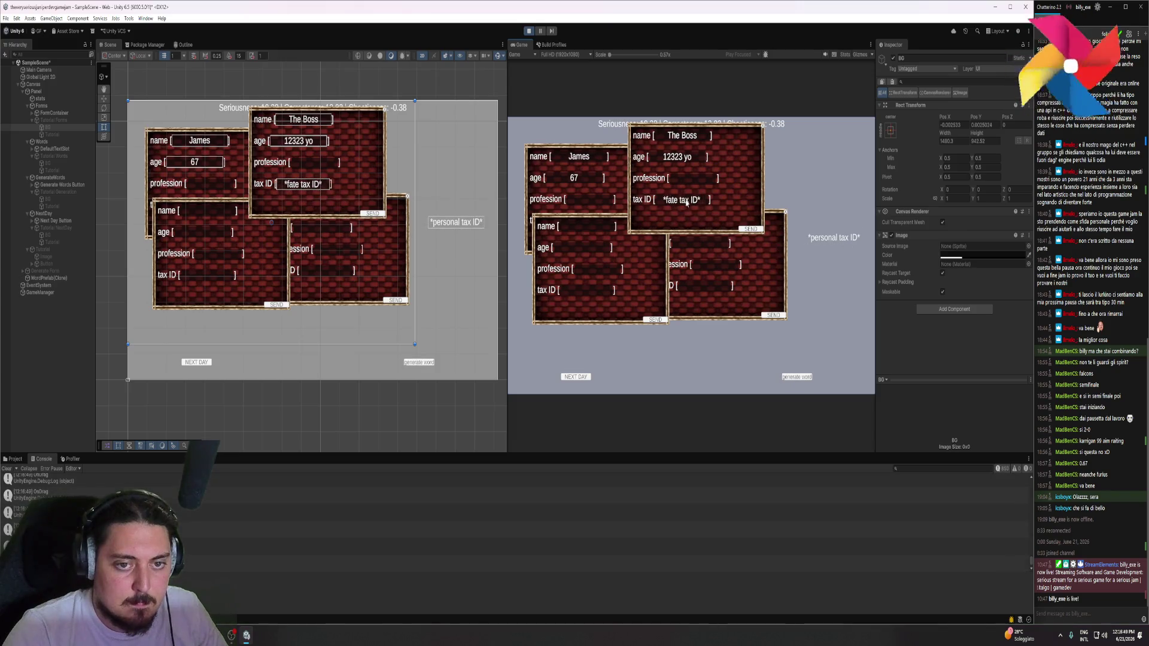
drag(833, 232, 707, 291)
Put 'Downtown District' into The Boss's profession and send that form
click(801, 377)
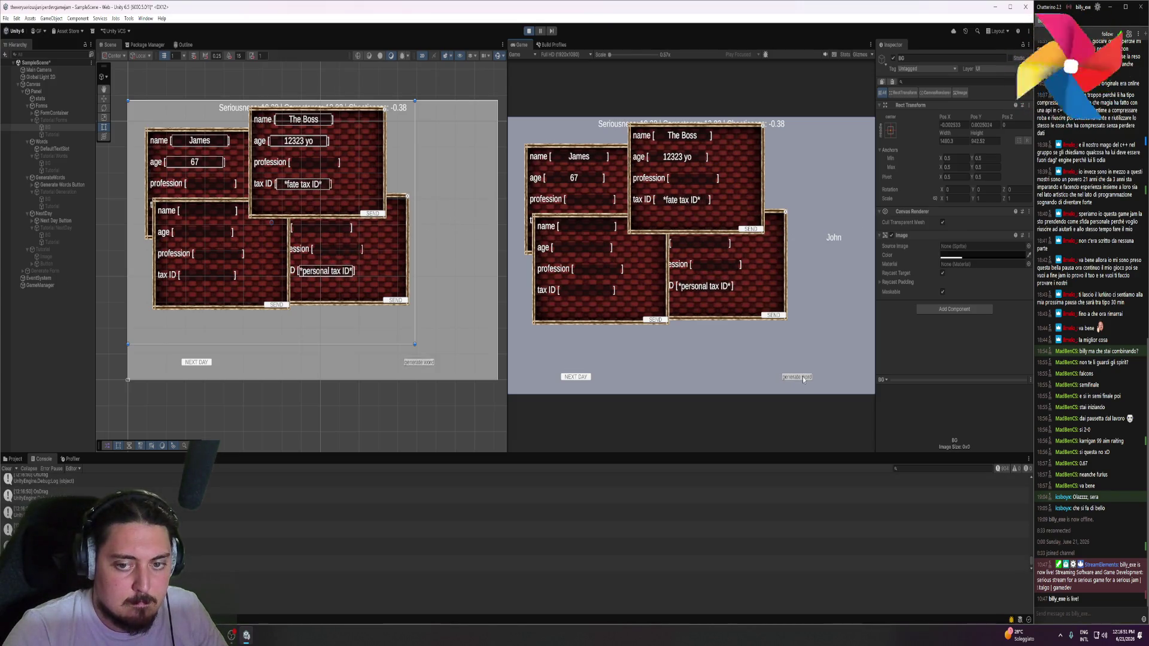
click(811, 377)
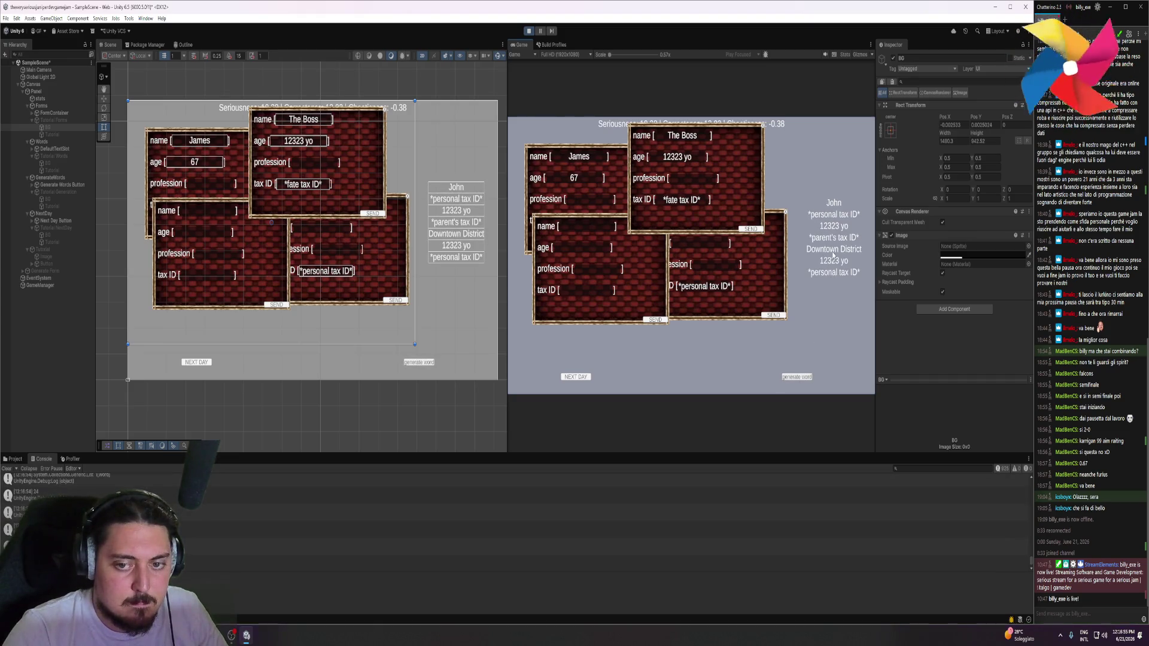
drag(833, 250, 696, 182)
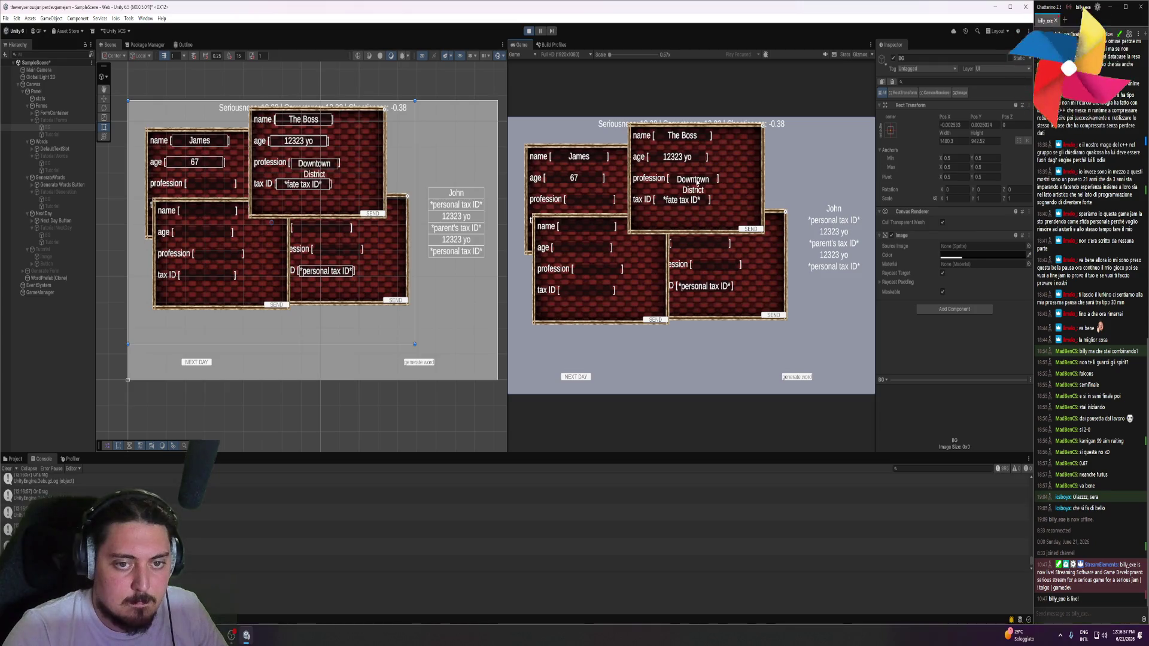
click(753, 229)
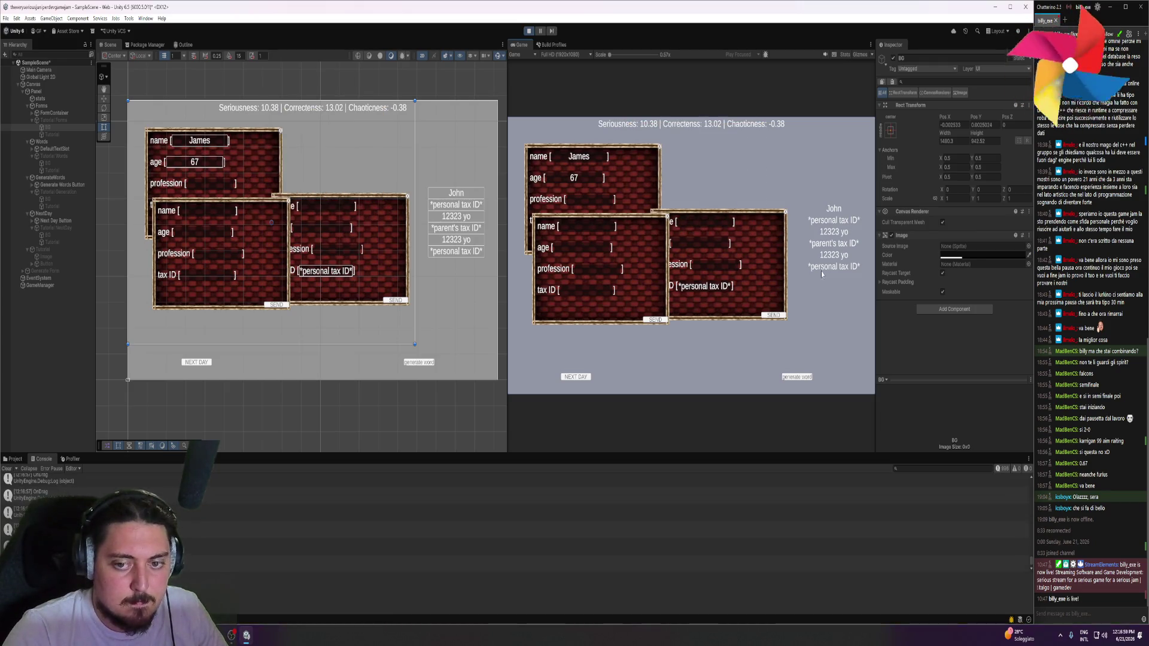
Fill the front form's tax ID, the back form's age '12323 yo', and the top form's *parent's tax ID*
drag(831, 266, 574, 289)
drag(828, 244, 703, 244)
mouse_move(831, 251)
mouse_down()
mouse_move(789, 256)
mouse_move(707, 175)
mouse_up()
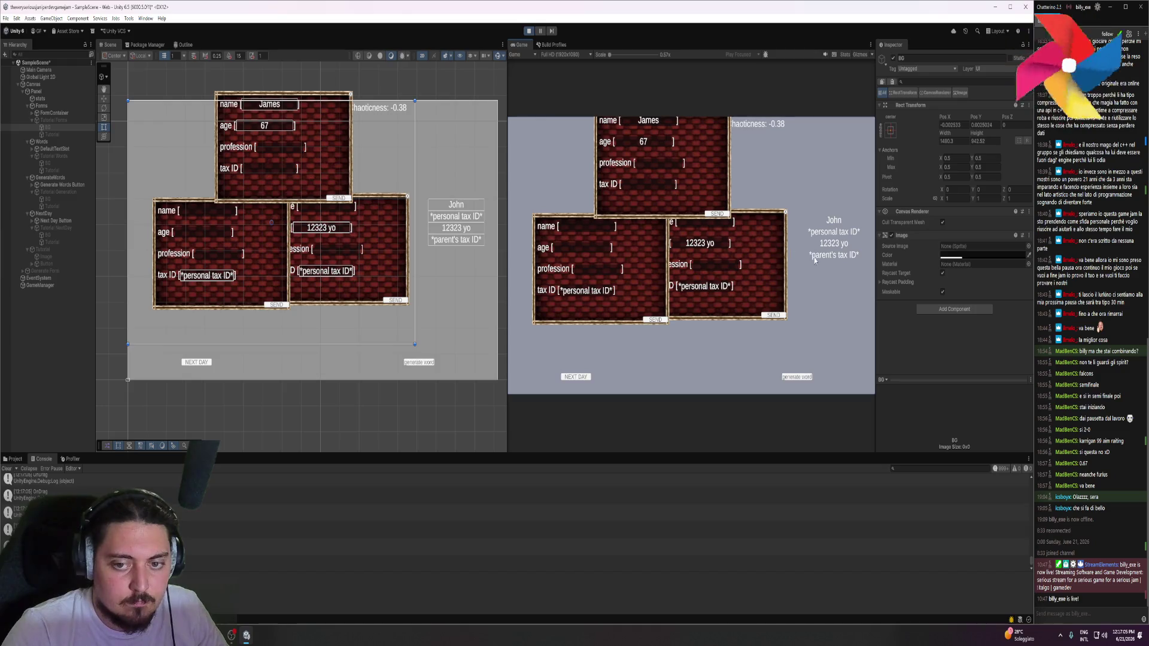
drag(813, 261, 735, 224)
mouse_move(829, 226)
mouse_down()
mouse_move(748, 222)
mouse_move(798, 264)
mouse_move(718, 227)
mouse_move(587, 226)
mouse_up()
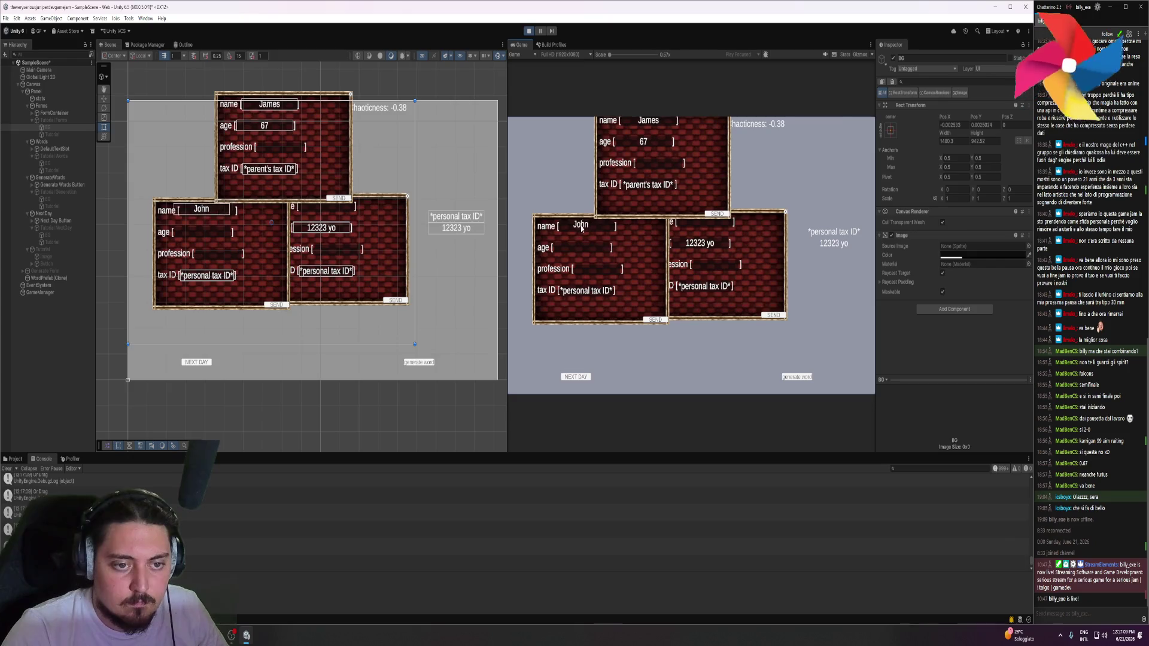
Swap the second form's tax ID for *elon musk's tax ID* and give the lower form age '21 yo'
click(789, 377)
click(789, 377)
drag(835, 256, 835, 287)
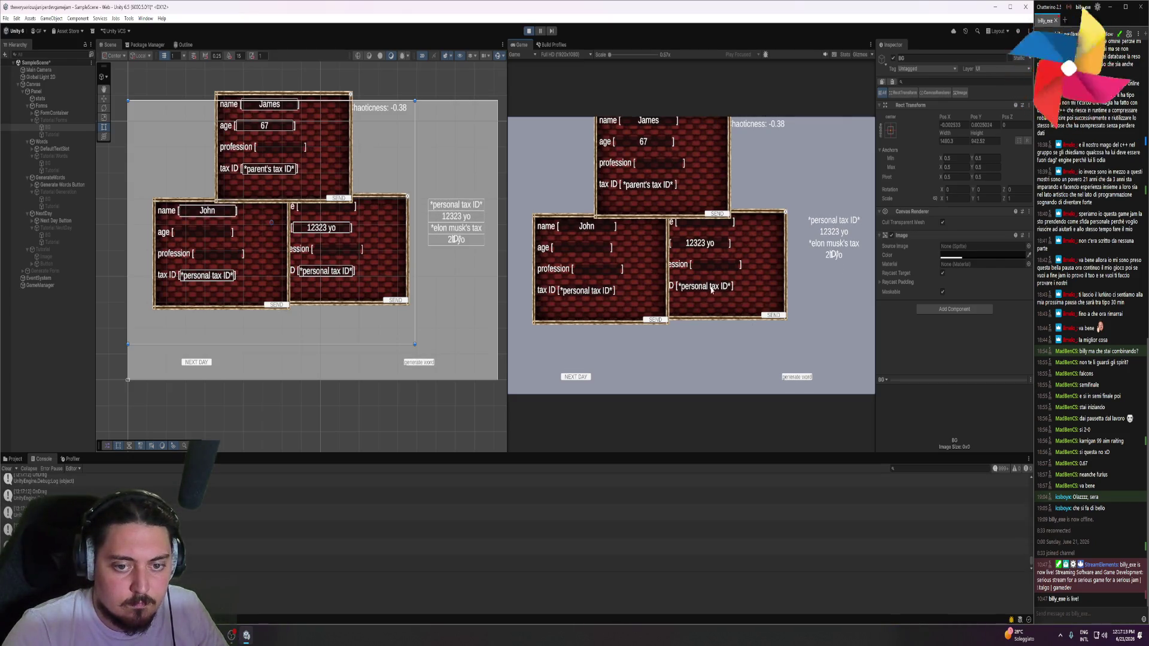
drag(833, 242, 732, 278)
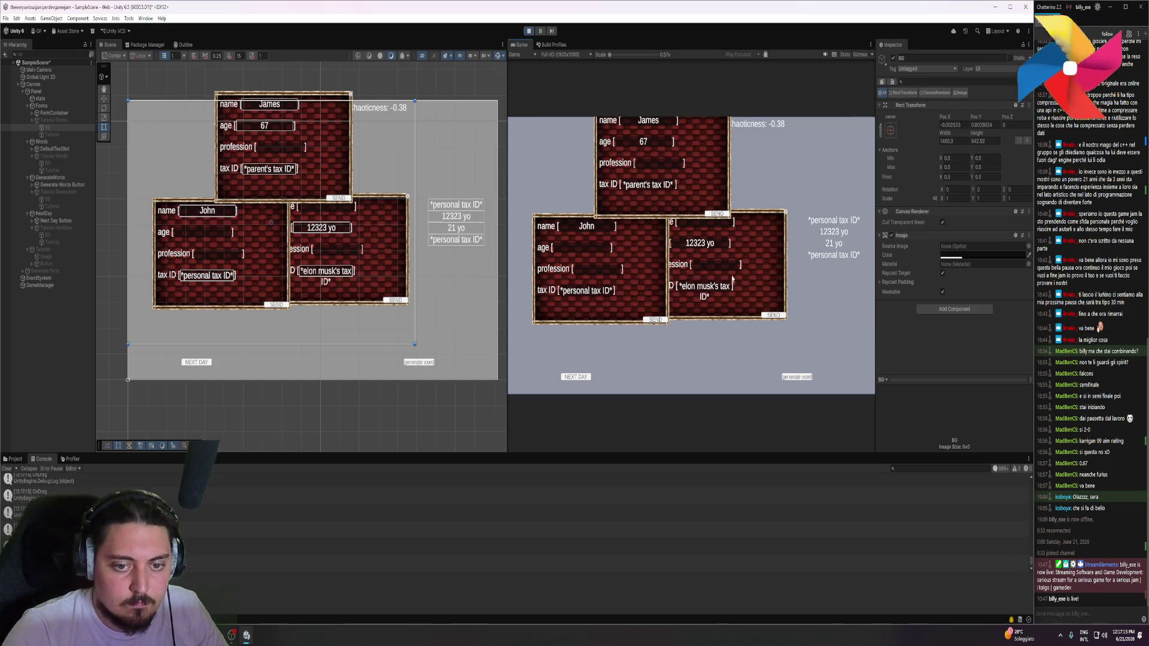
mouse_move(815, 244)
mouse_down()
mouse_move(646, 266)
mouse_move(598, 248)
mouse_move(635, 266)
mouse_move(634, 306)
mouse_up()
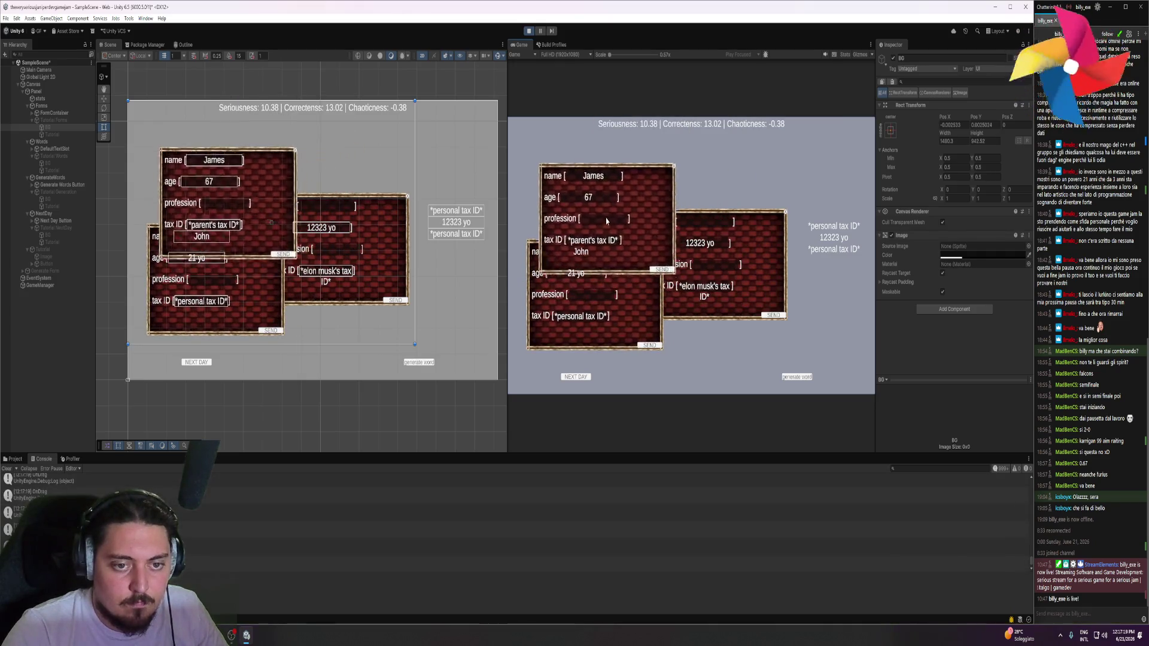
Put 'Cloud Nine' into the profession slot, fill the second form's name, and send it
click(797, 378)
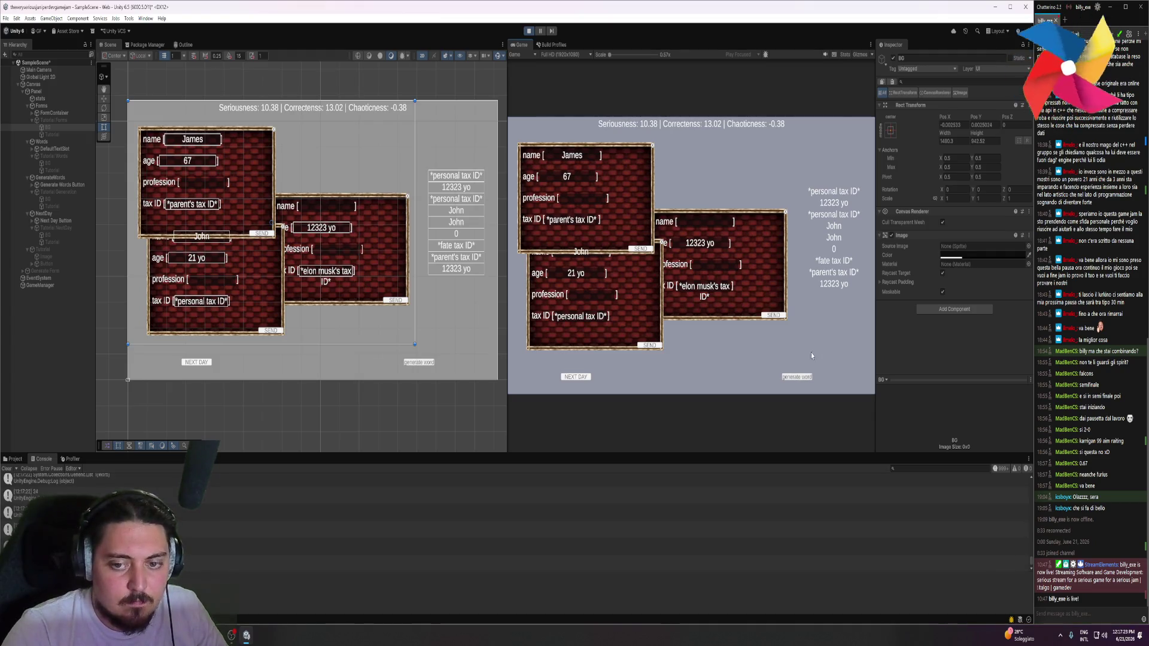
click(799, 375)
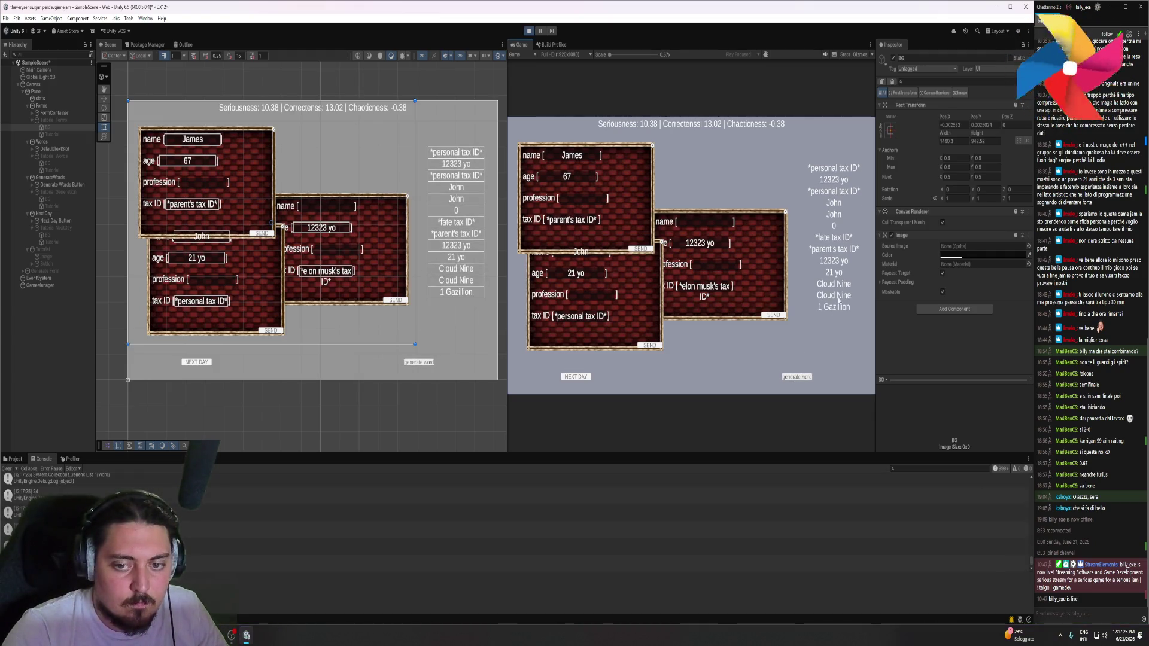
drag(828, 304, 632, 271)
drag(711, 268, 711, 266)
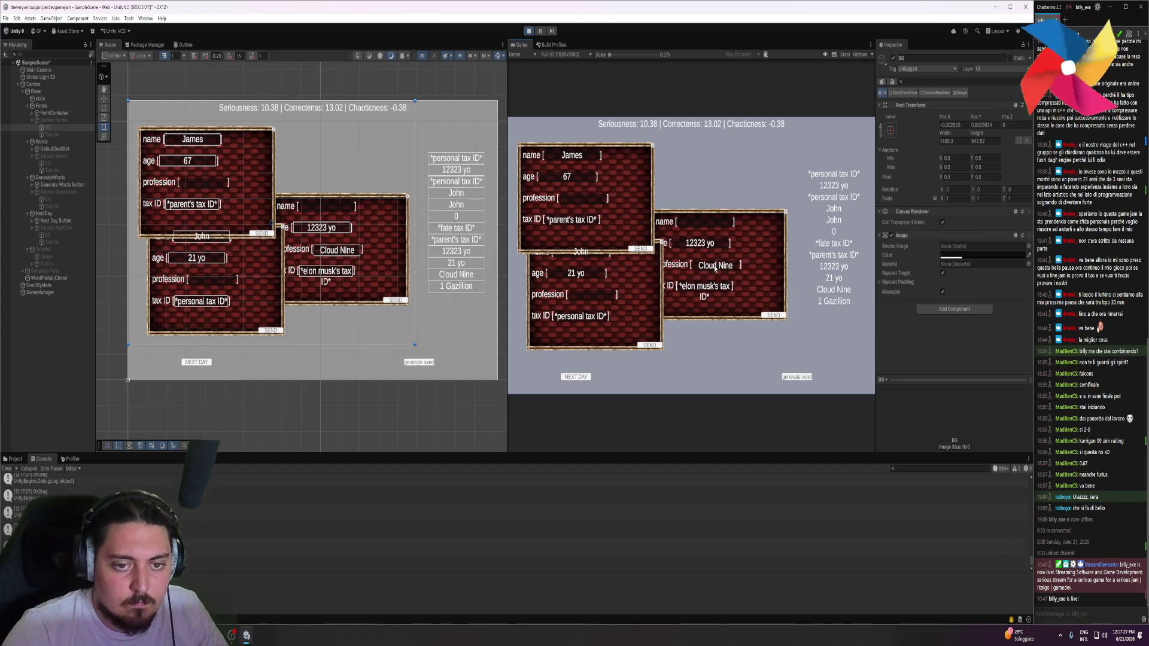
drag(838, 215, 709, 222)
click(774, 315)
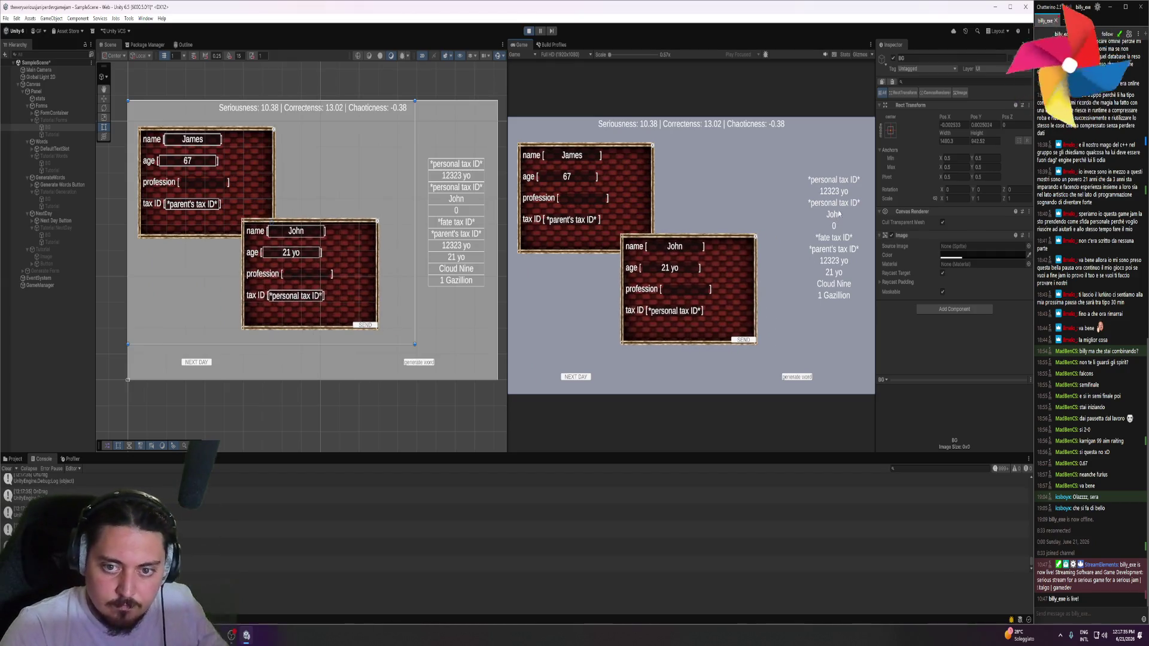
Send the remaining forms with their professions filled, start the next day, and stop the game
mouse_move(837, 249)
mouse_down()
mouse_move(718, 280)
mouse_move(711, 294)
mouse_up()
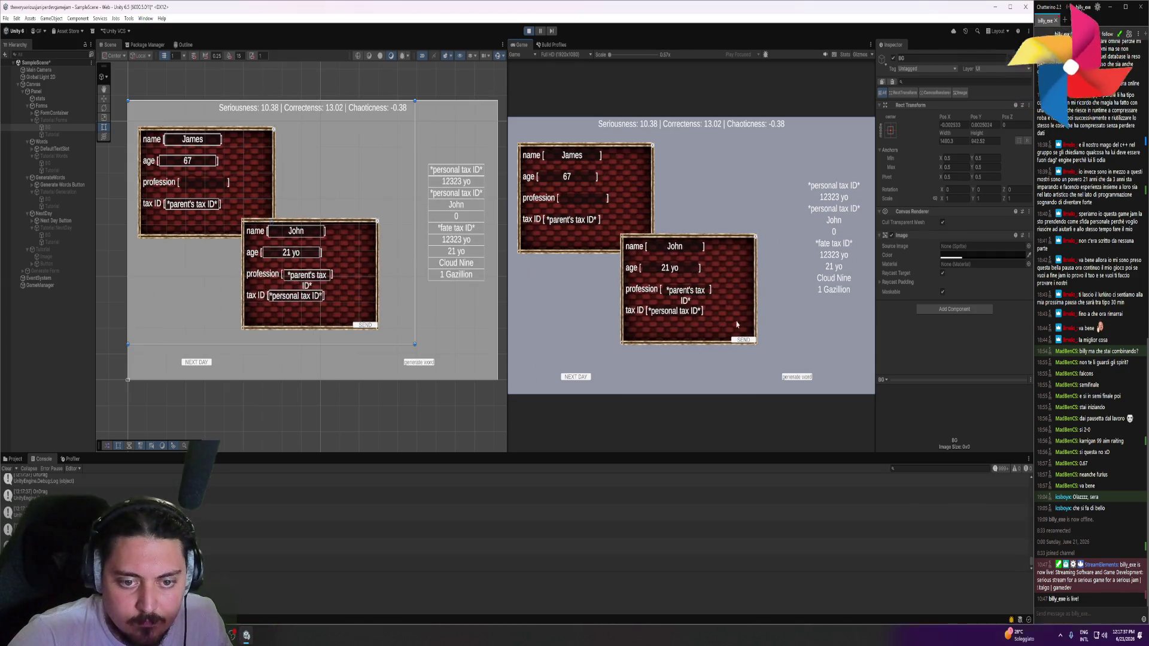
click(745, 341)
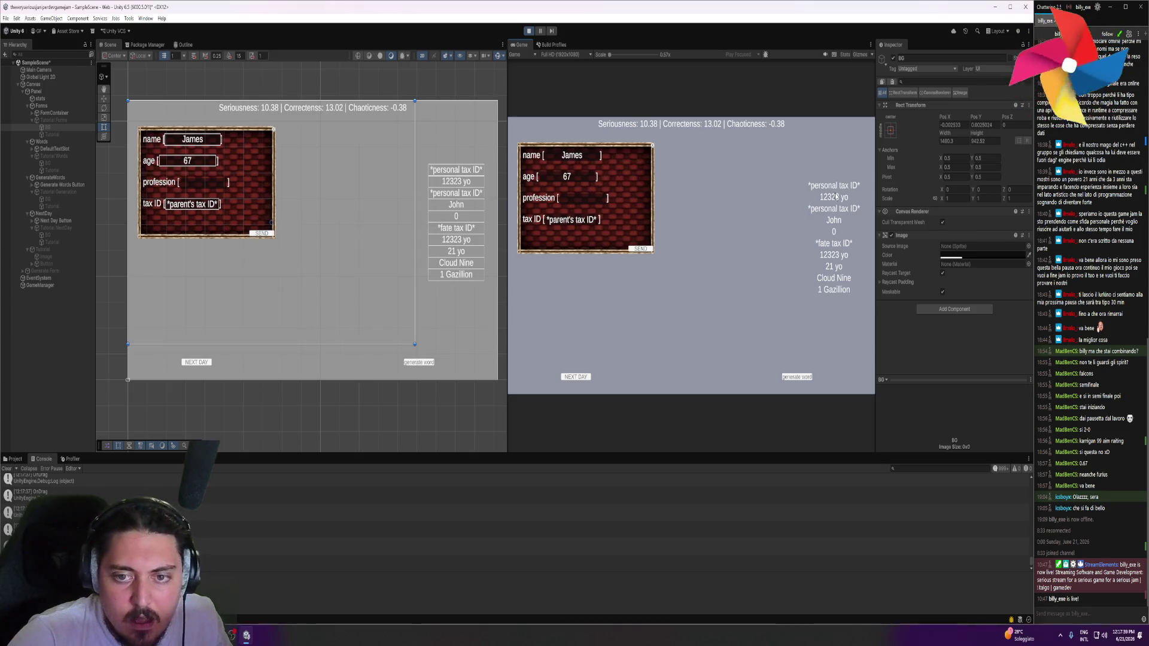
drag(834, 197, 584, 208)
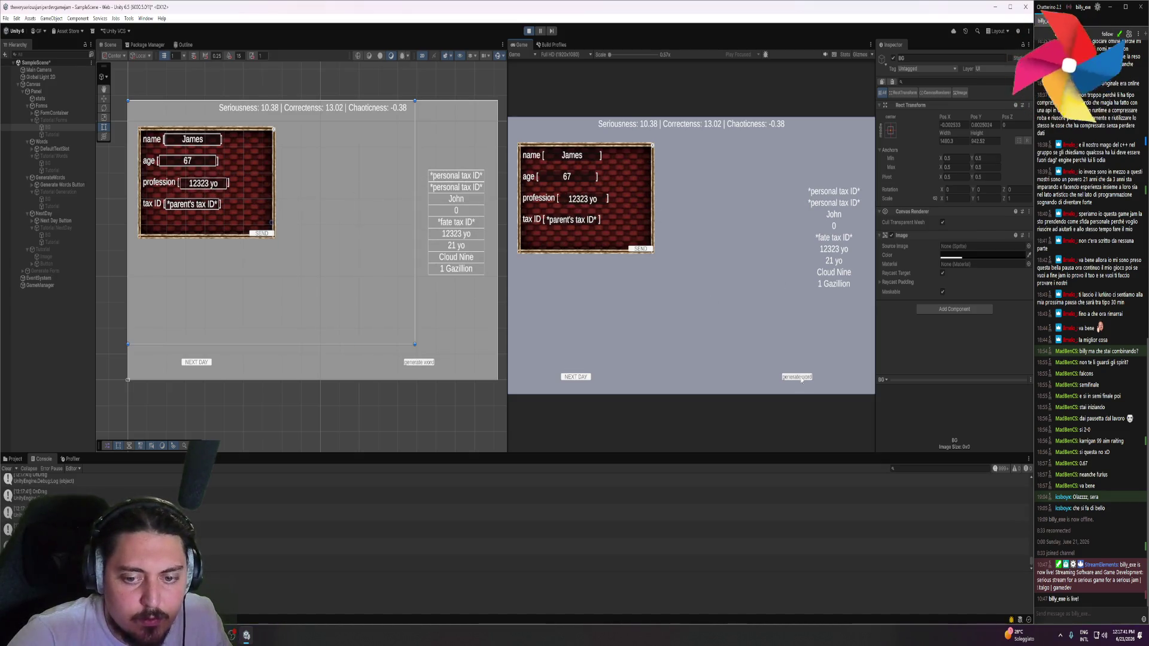
click(640, 248)
click(581, 377)
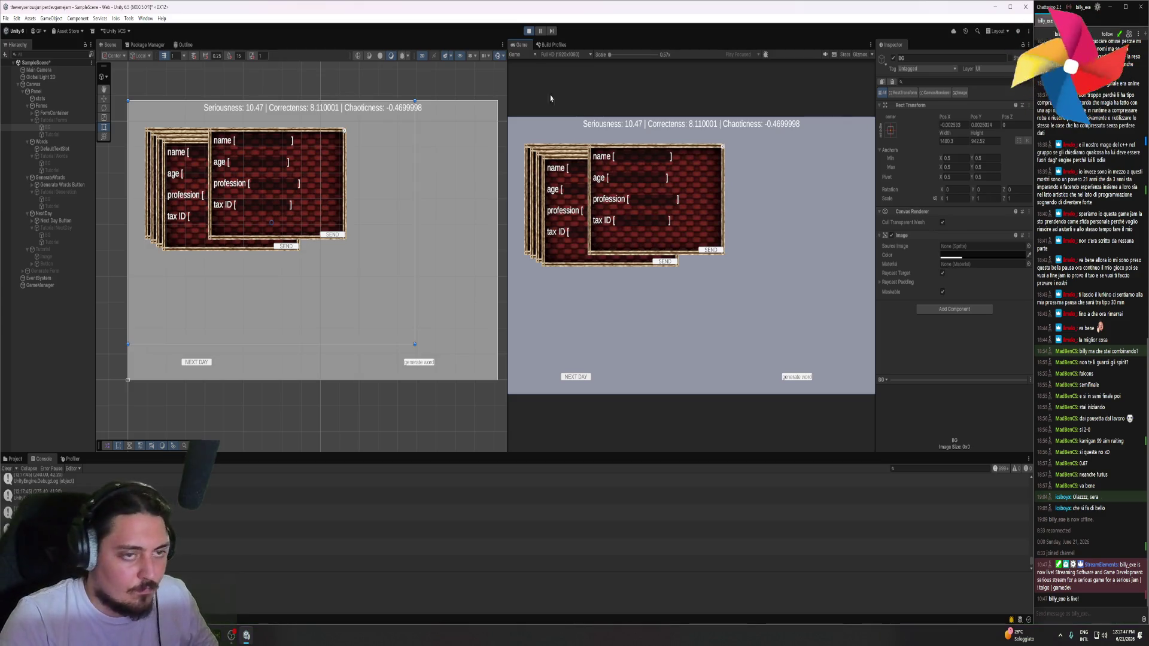
click(528, 32)
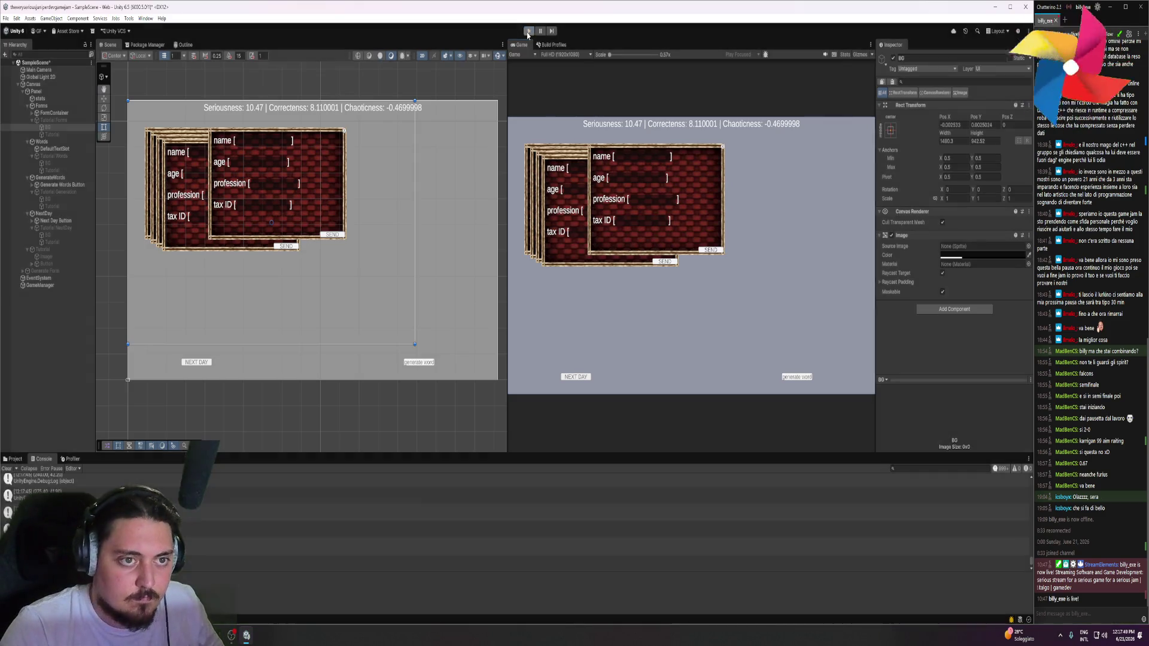
Select the Tutorial hint text object under Tutorial Forms in the Hierarchy
click(57, 136)
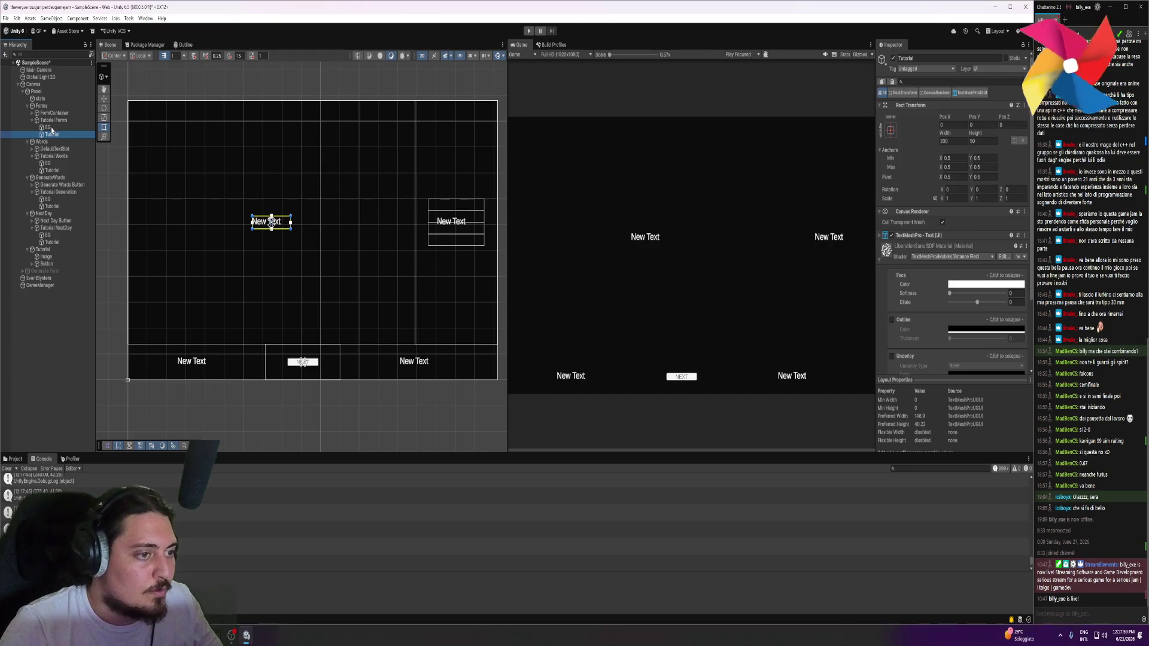
Review TutorialManager.cs, then deactivate the Tutorial Forms step in Unity
key(alt+Tab)
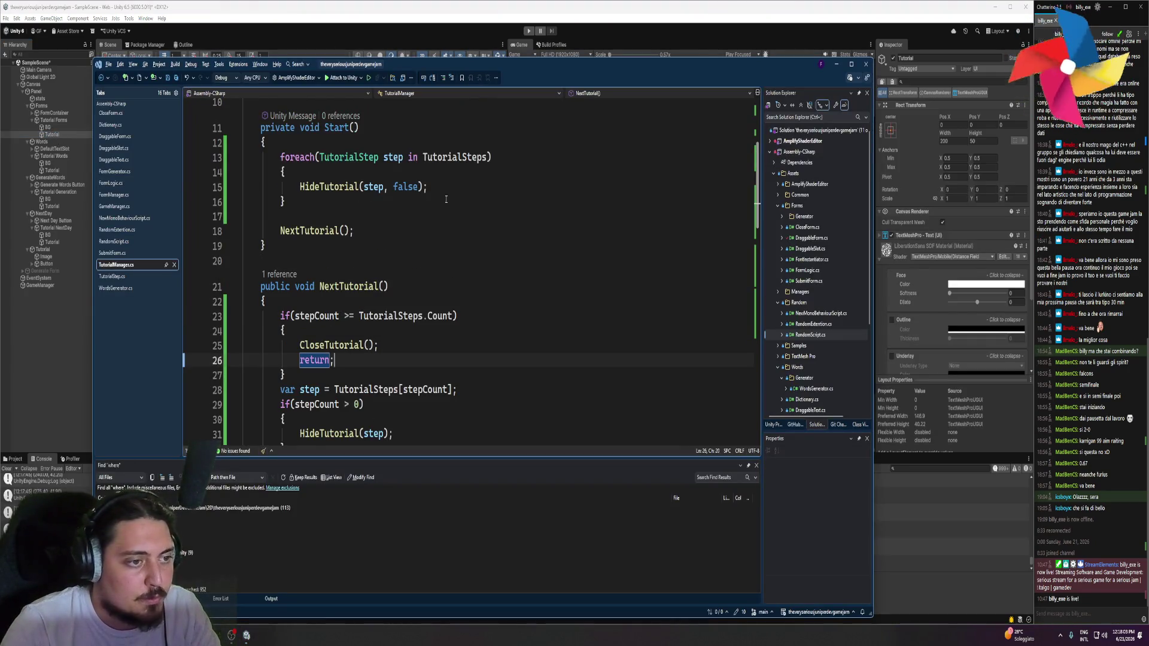
scroll(434, 187, down, 9)
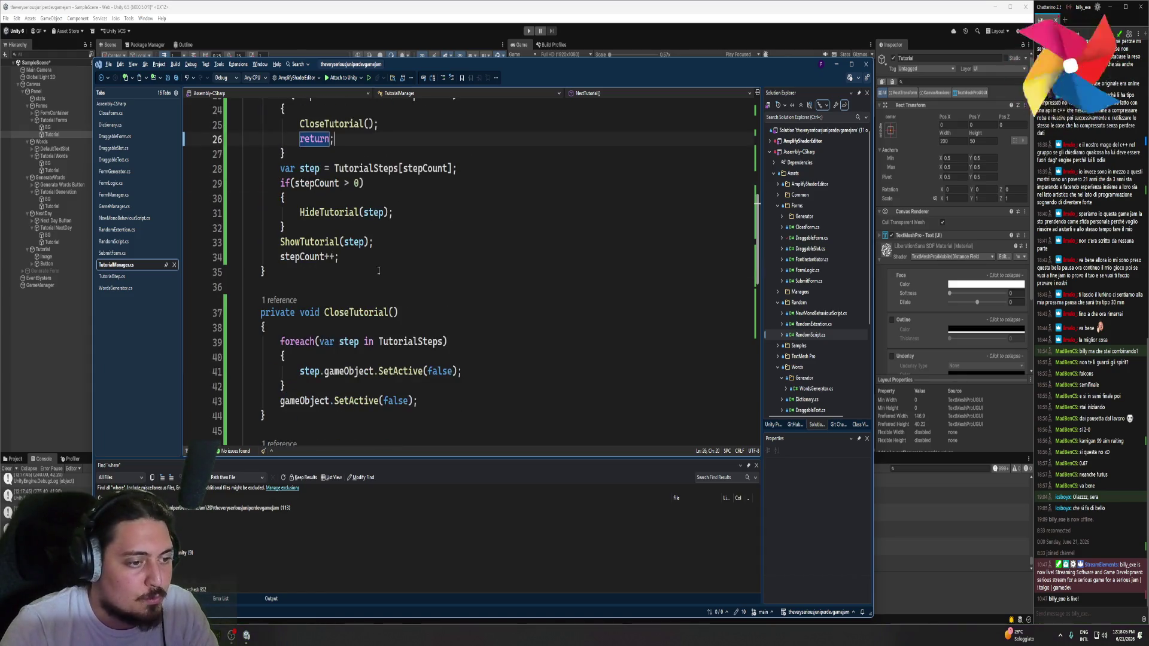
scroll(357, 323, down, 1)
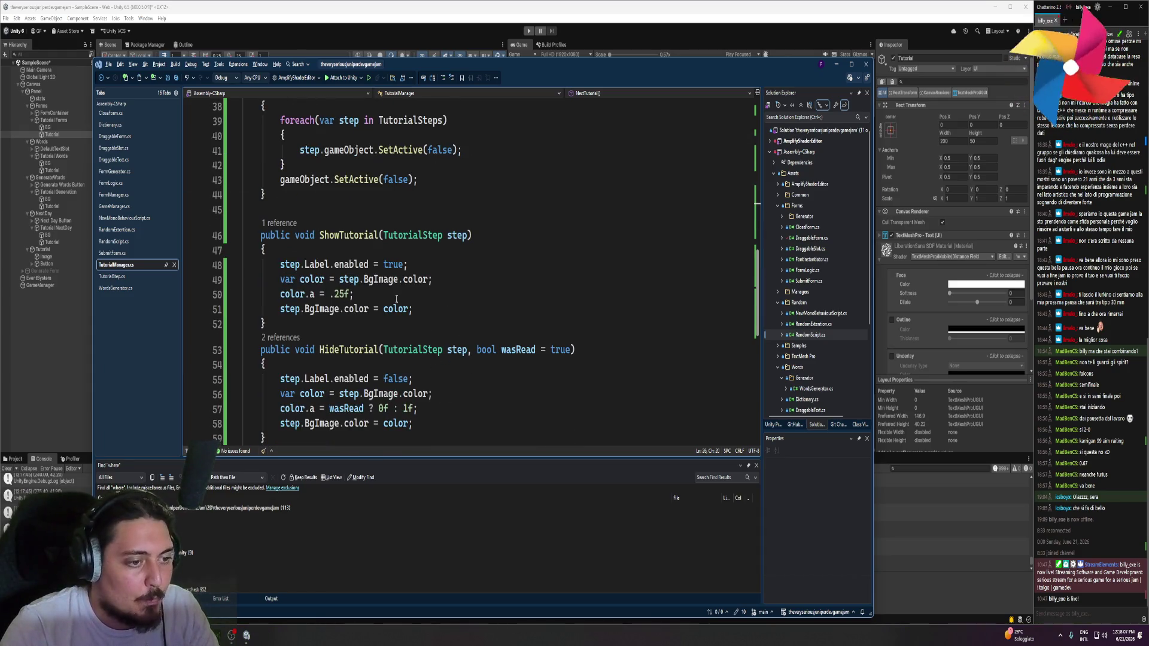
scroll(396, 298, down, 1)
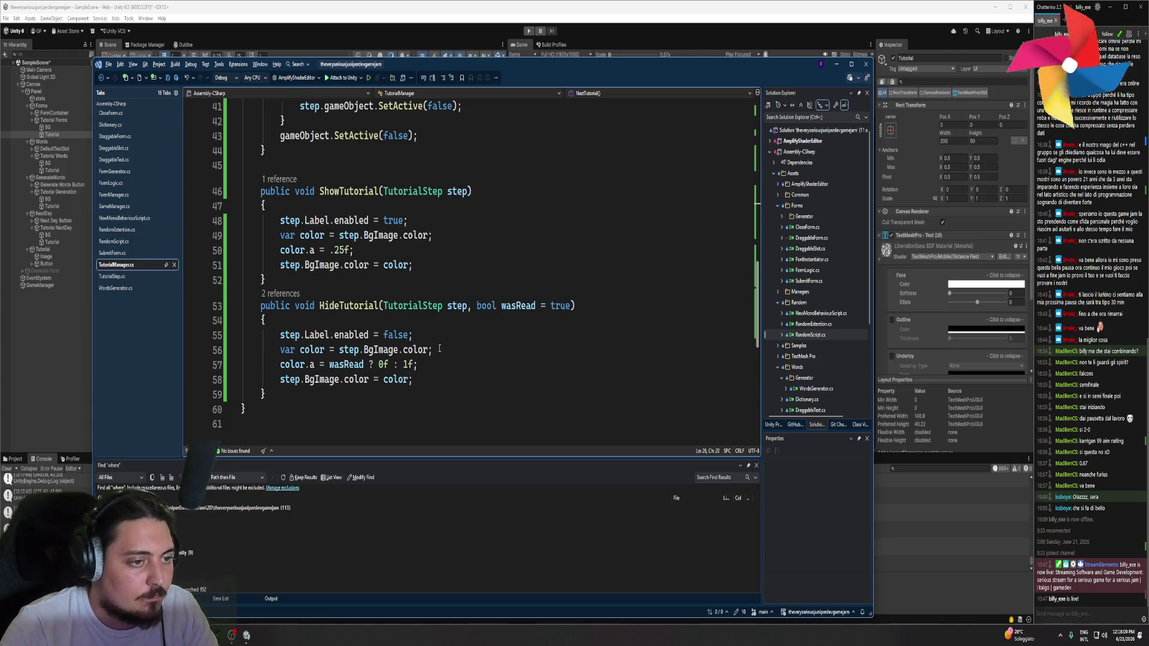
scroll(440, 349, up, 13)
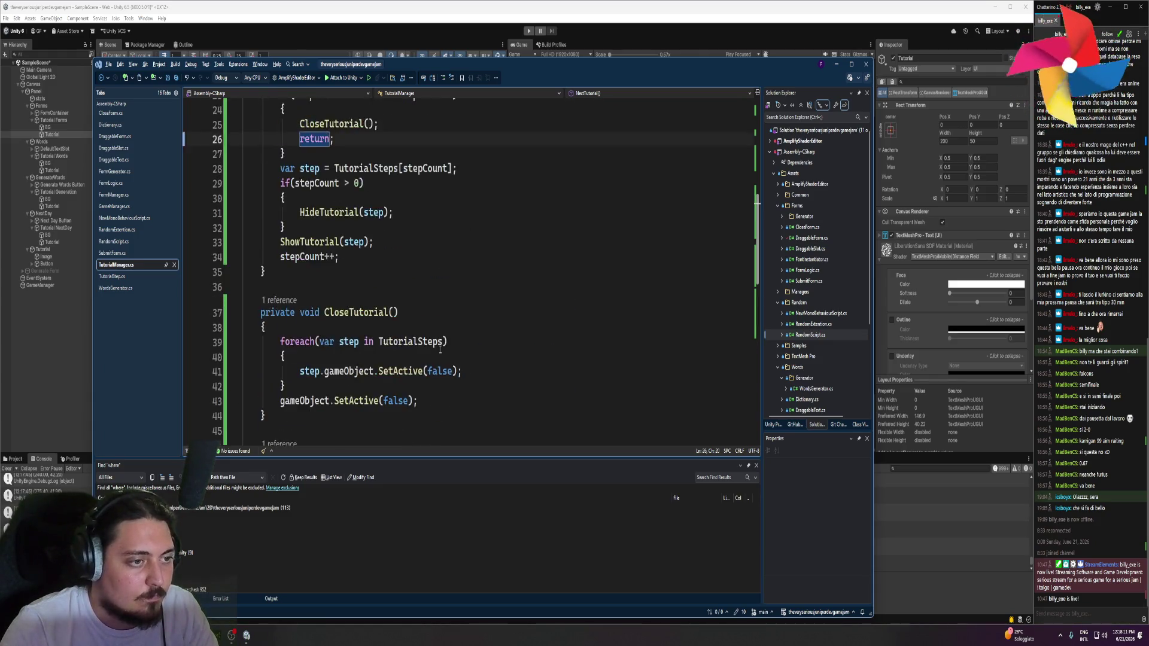
click(61, 132)
click(53, 120)
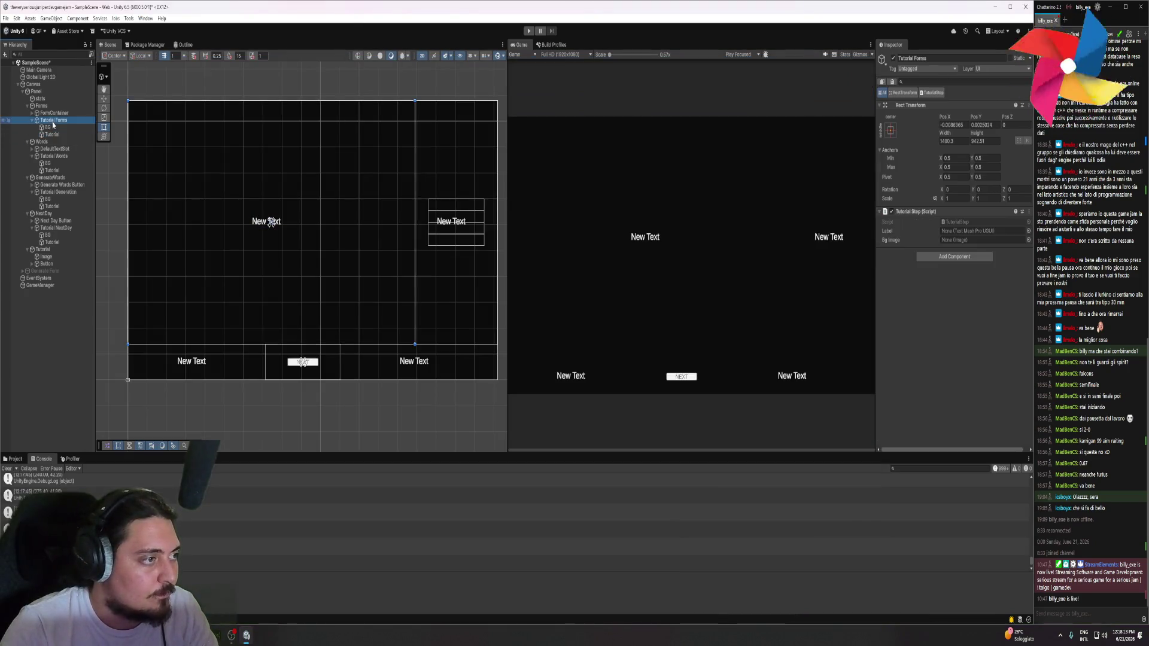
click(893, 59)
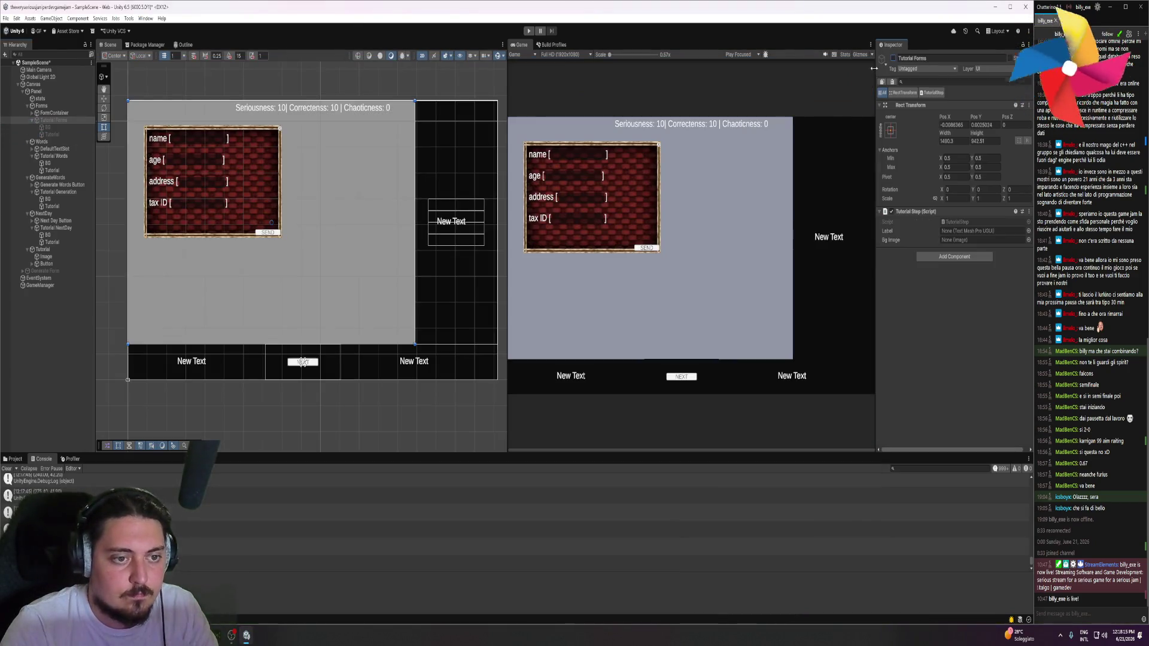
Add 'step.gameObject.SetActive(true);' inside Start's step loop and save the script
key(alt+Tab)
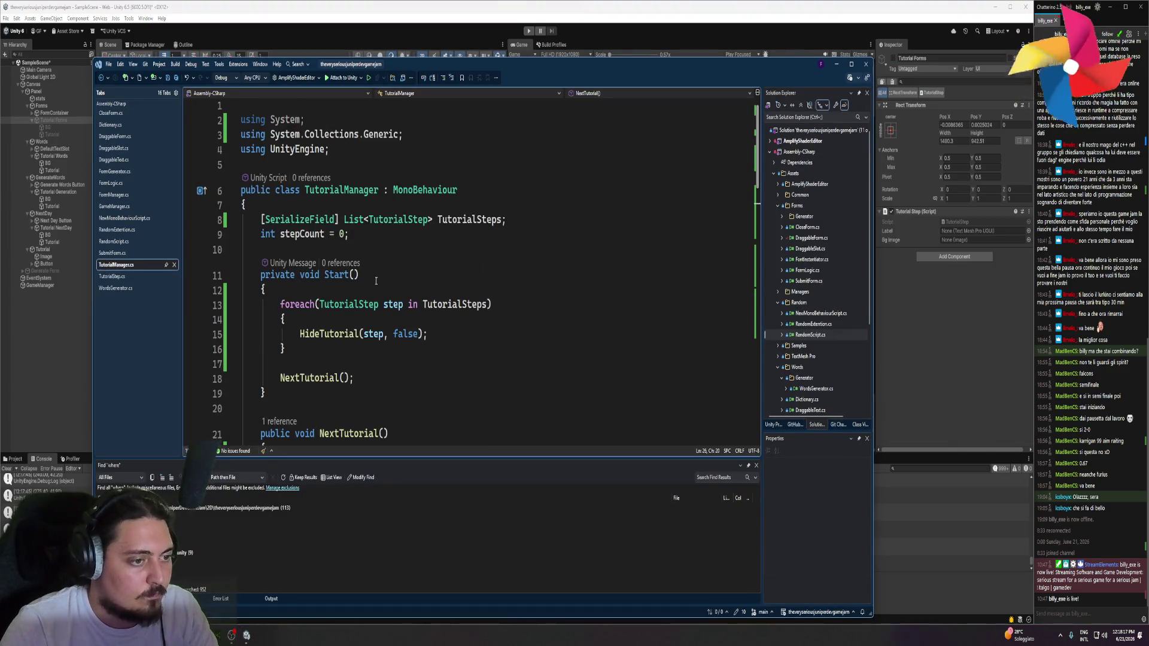
click(444, 322)
key(Return)
text(step)
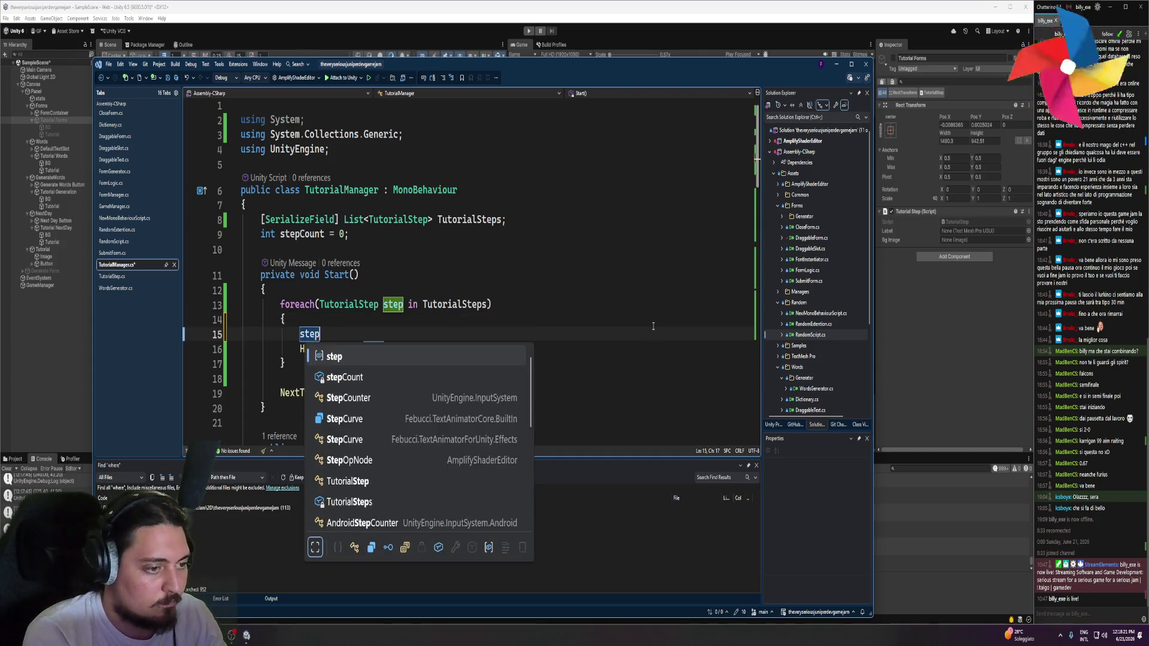
text(.send)
key(ctrl+BackSpace)
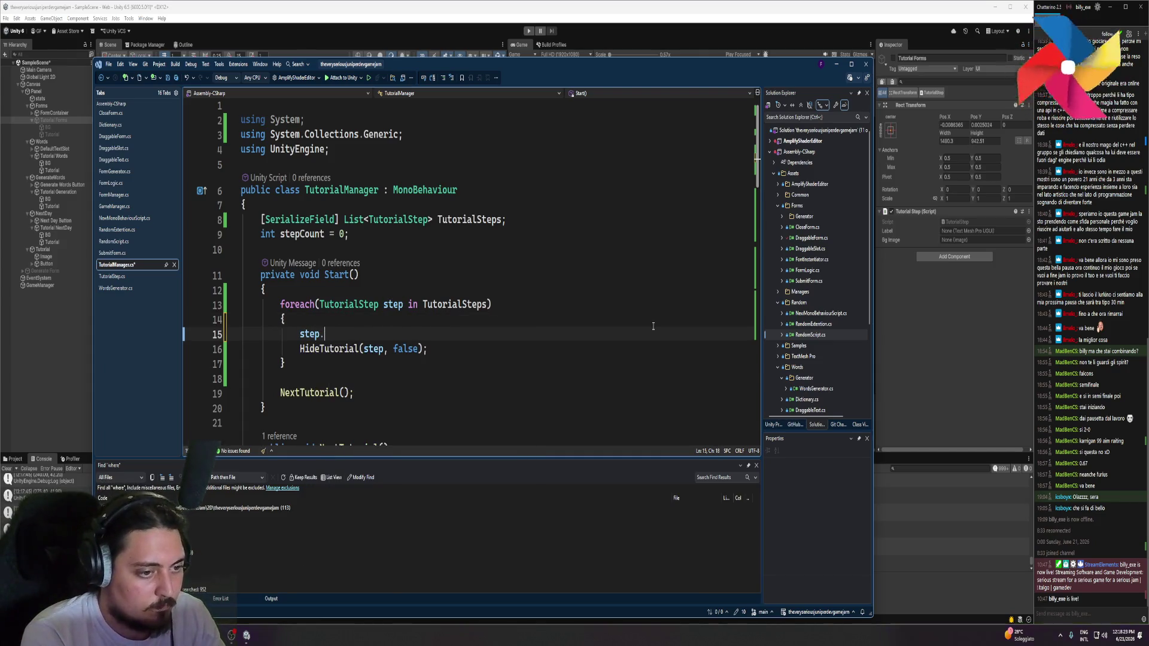
text(gameObject.seta)
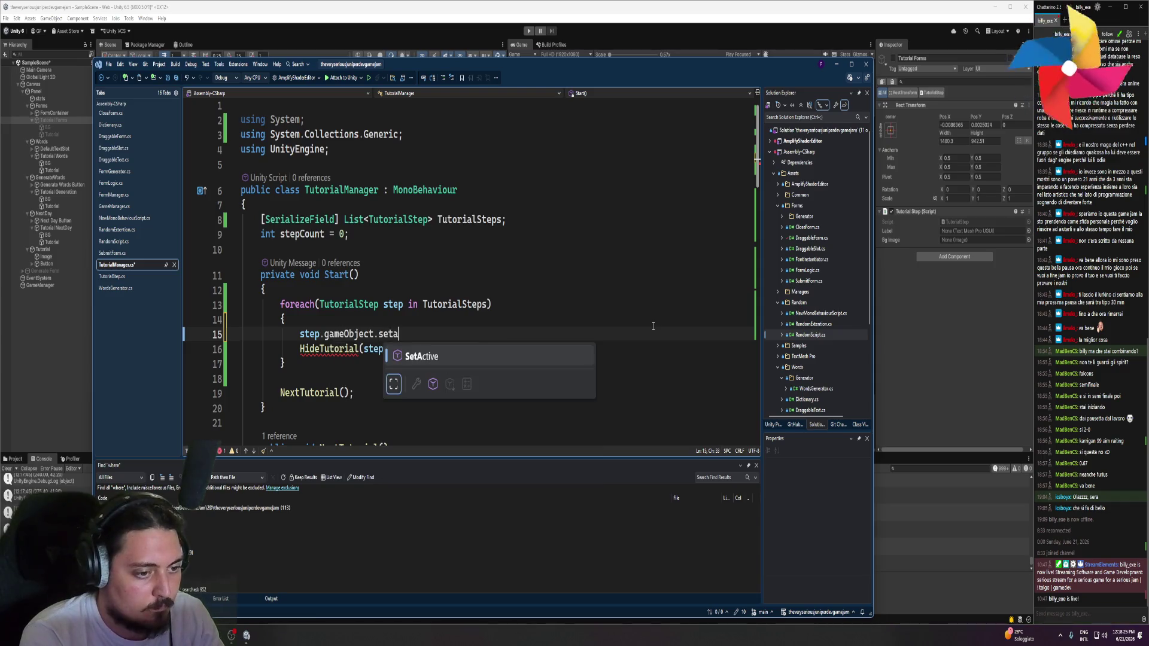
key(Tab)
text((true)
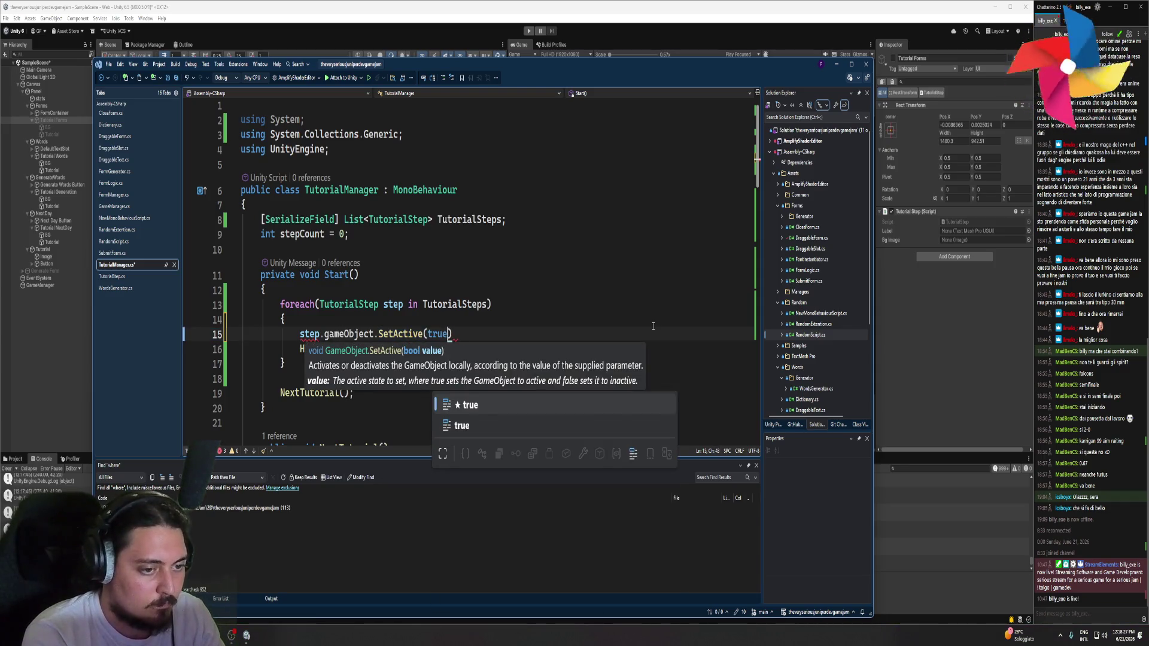
text();)
key(ctrl+s)
click(60, 154)
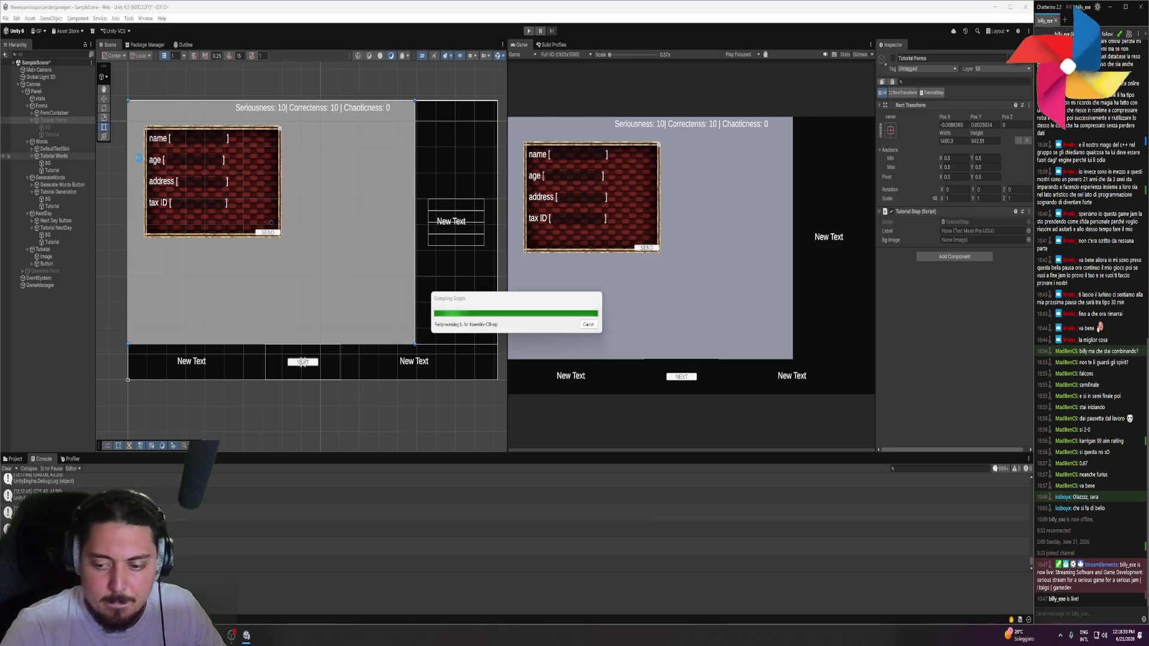
Deactivate the Tutorial Words, Tutorial NextDay and Tutorial Generation steps
click(67, 157)
key(alt+shift+a)
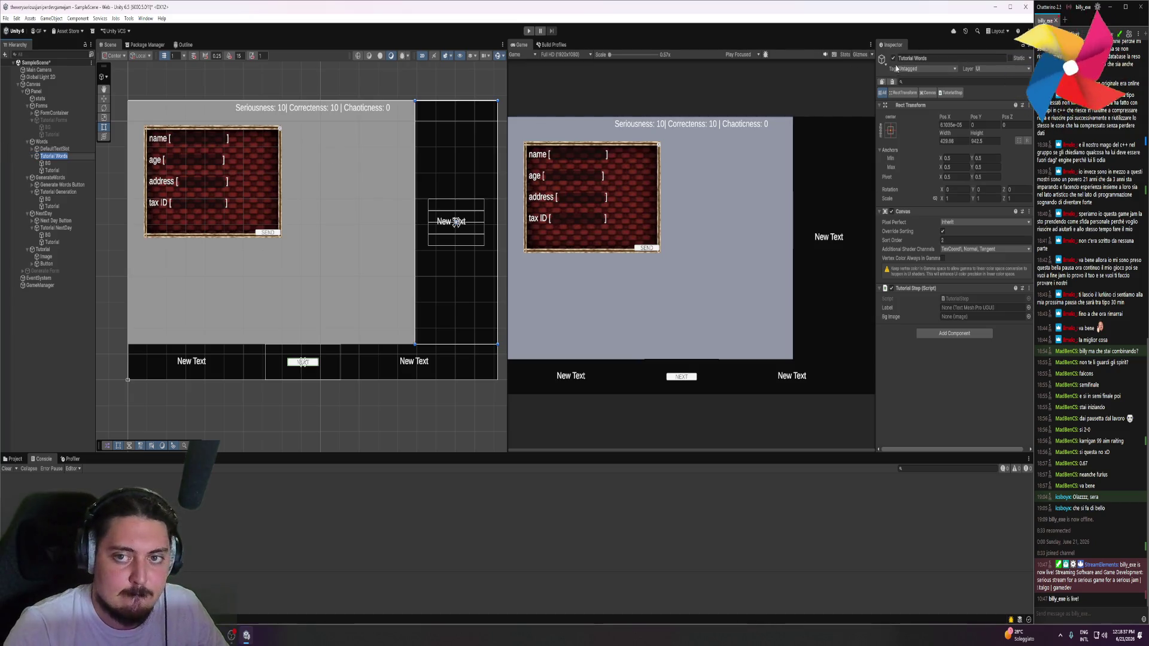
click(53, 228)
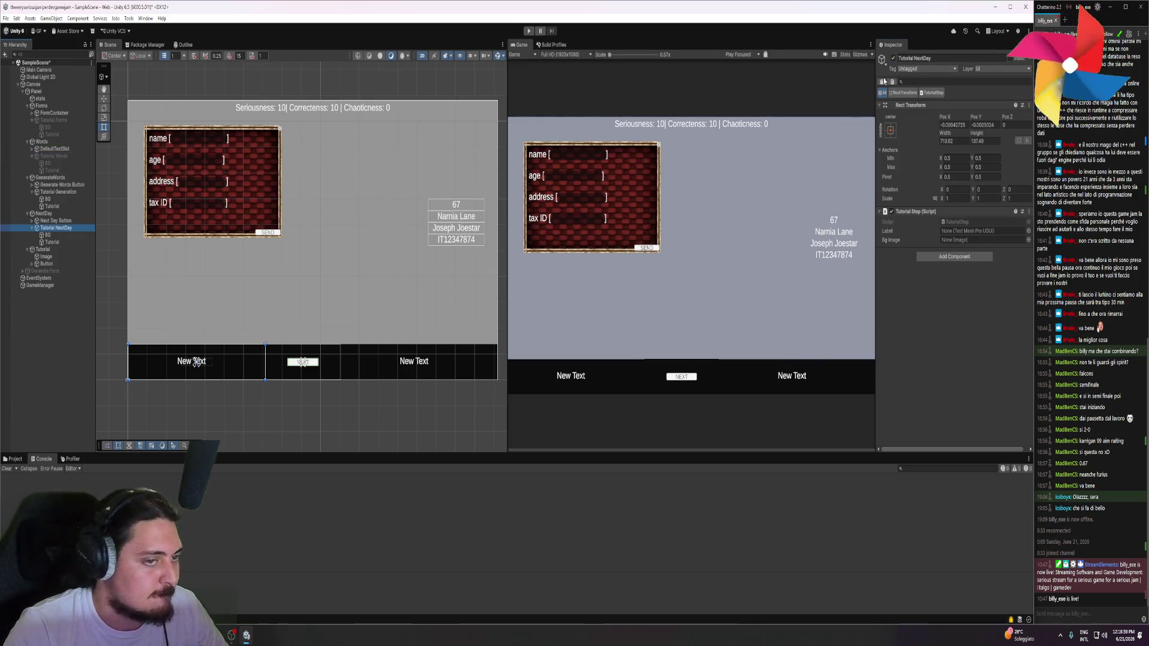
key(alt+shift+a)
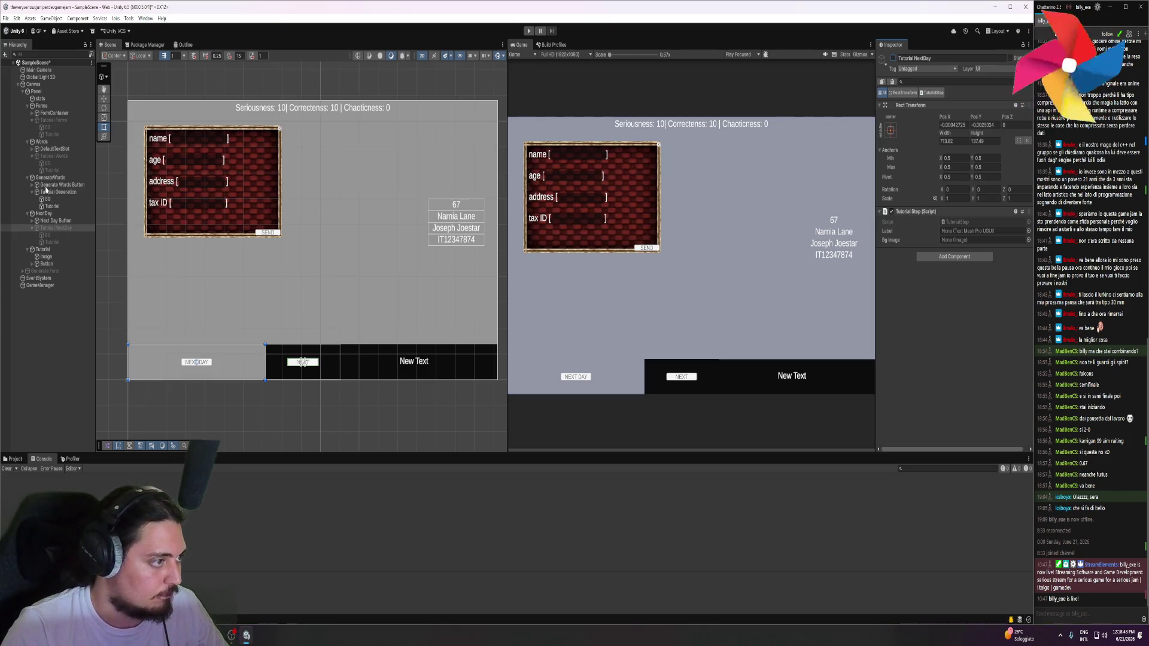
click(52, 192)
key(alt+shift+a)
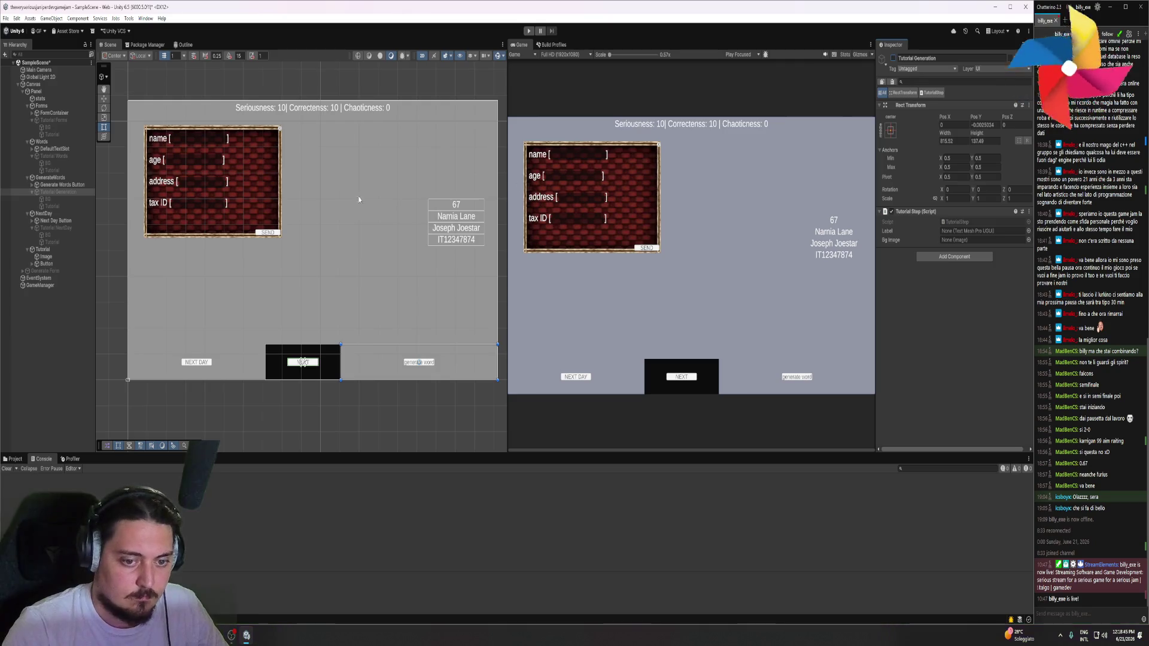
Collapse the Hierarchy groups, reactivate Tutorial NextDay, and disable its BG child
click(27, 106)
click(28, 113)
click(27, 120)
click(27, 127)
click(27, 134)
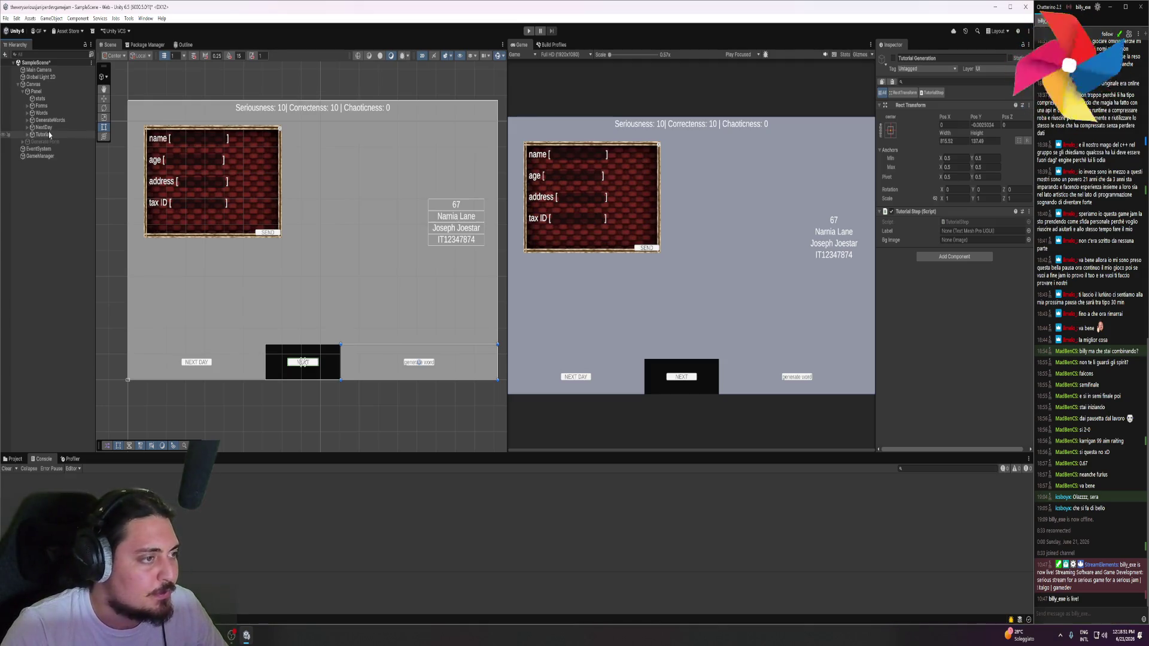
click(27, 128)
click(27, 143)
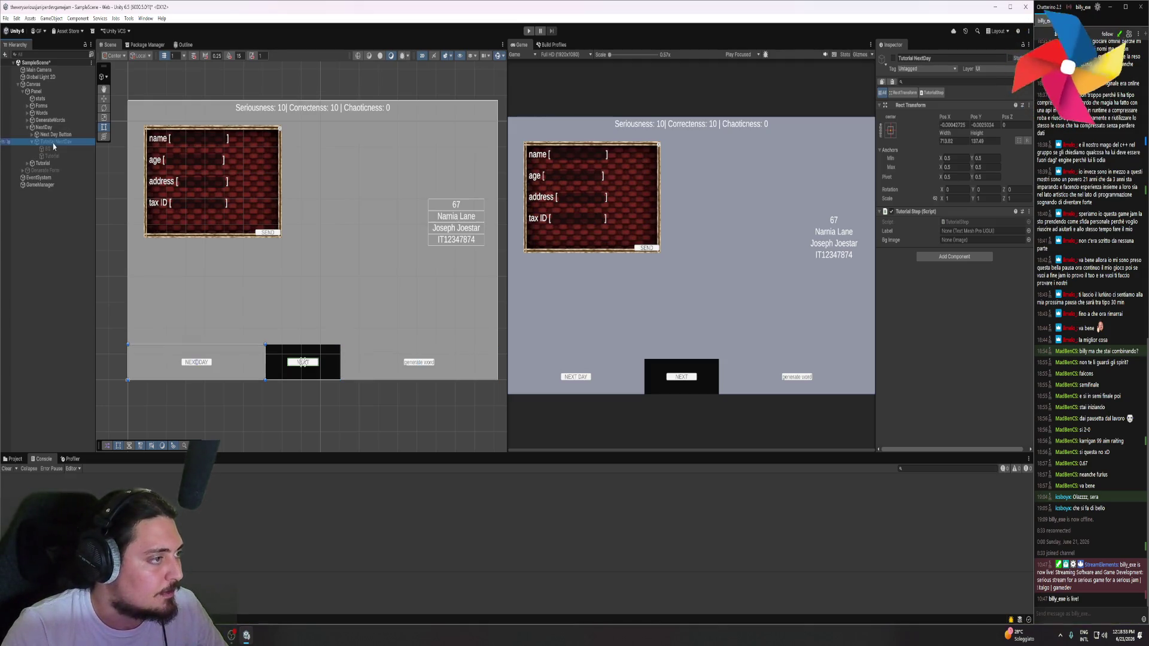
click(892, 58)
key(Down)
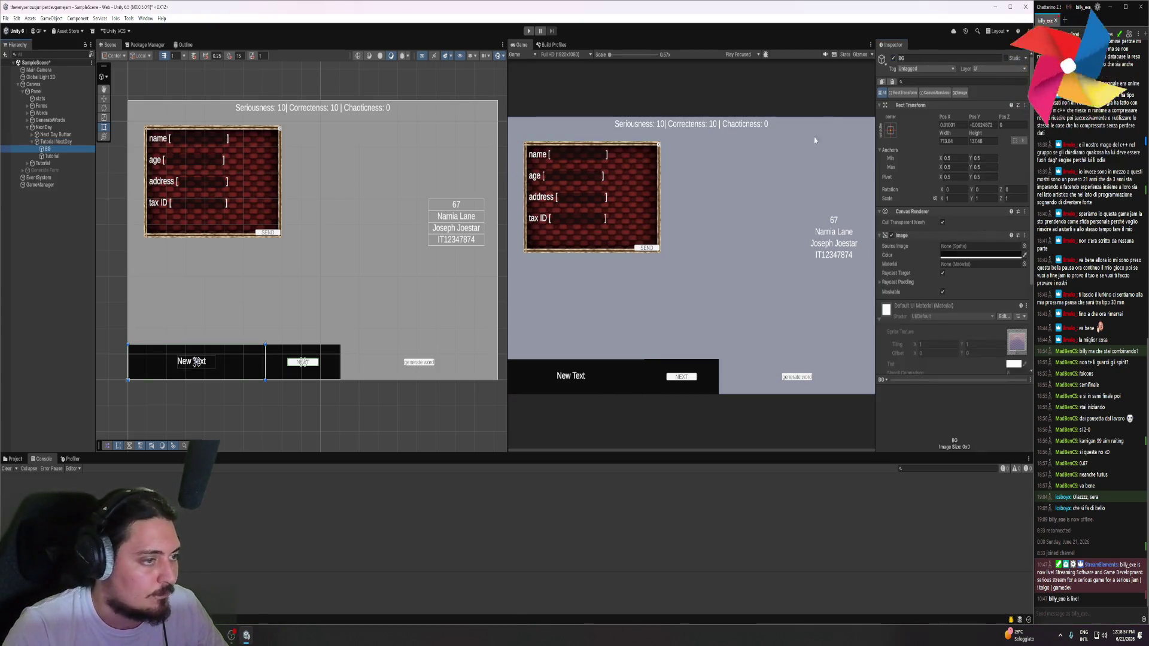
click(892, 58)
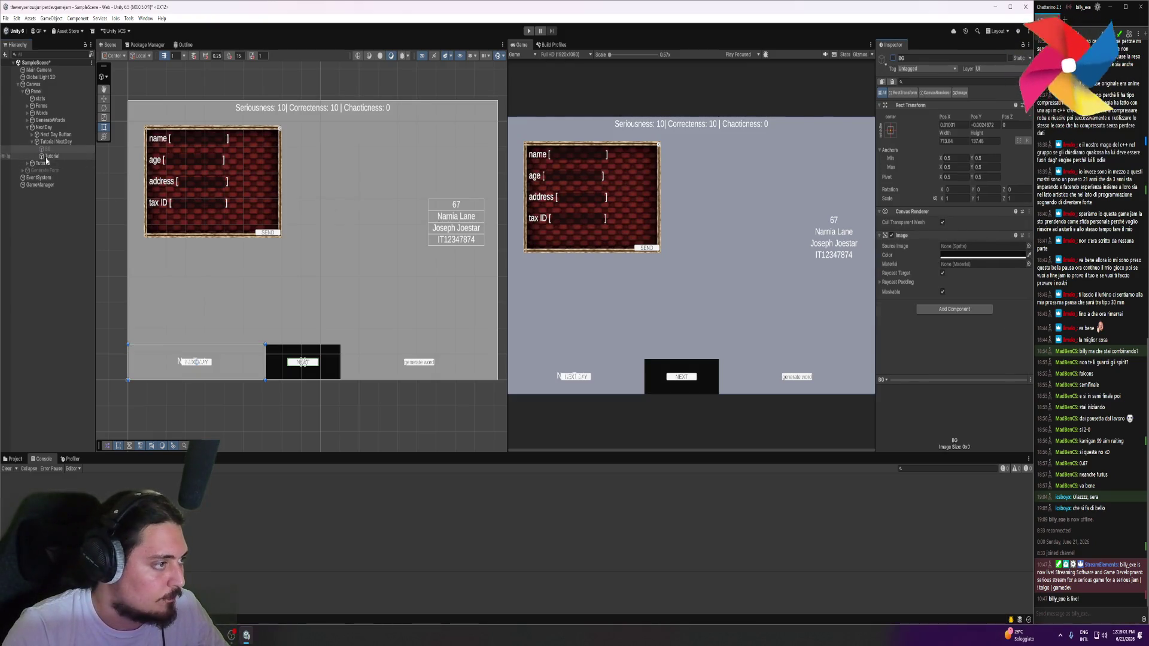
Position the NextDay hint text above the NEXT DAY button and widen its box
key(Down)
mouse_move(206, 360)
mouse_down()
mouse_move(243, 354)
mouse_move(129, 351)
mouse_up()
drag(247, 352, 265, 357)
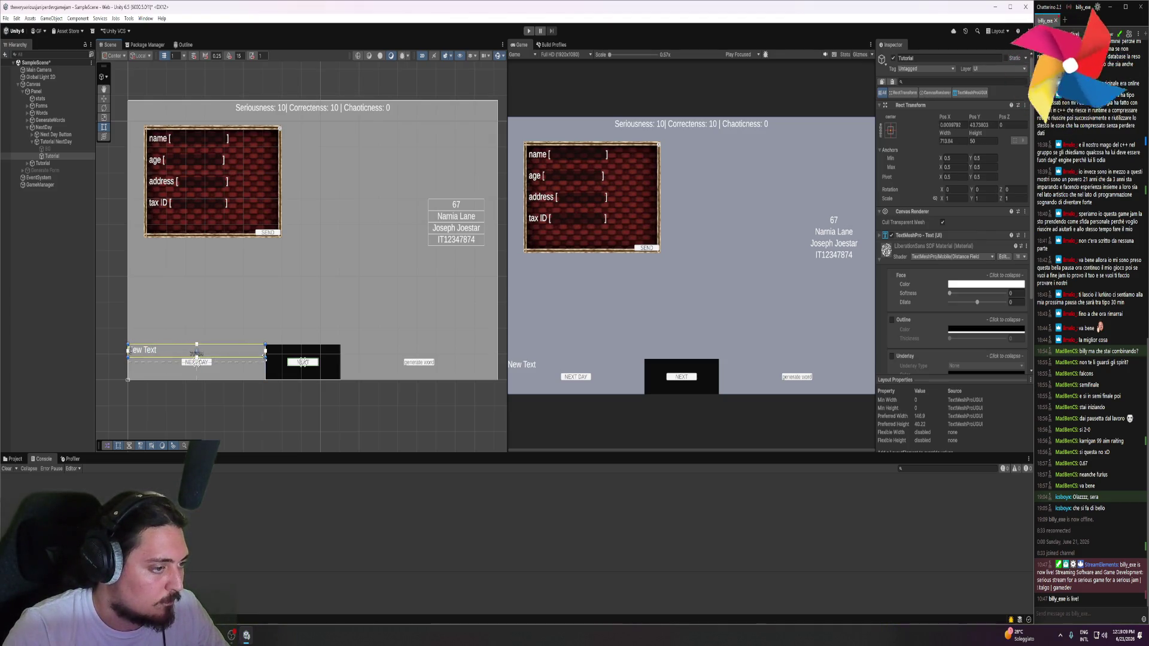
Replace the New Text placeholder with 'Once you are done you can go to the next day'
click(916, 244)
click(935, 274)
text(0)
text(nce you are done)
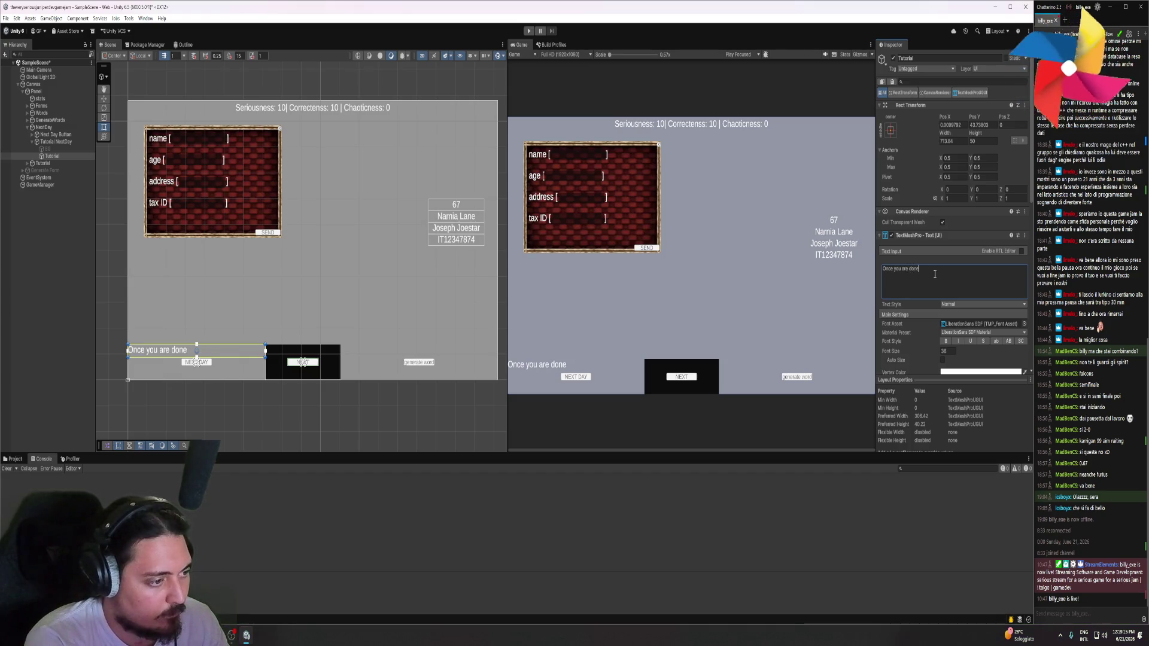
text( you can go th)
key(BackSpace)
text(o the next day)
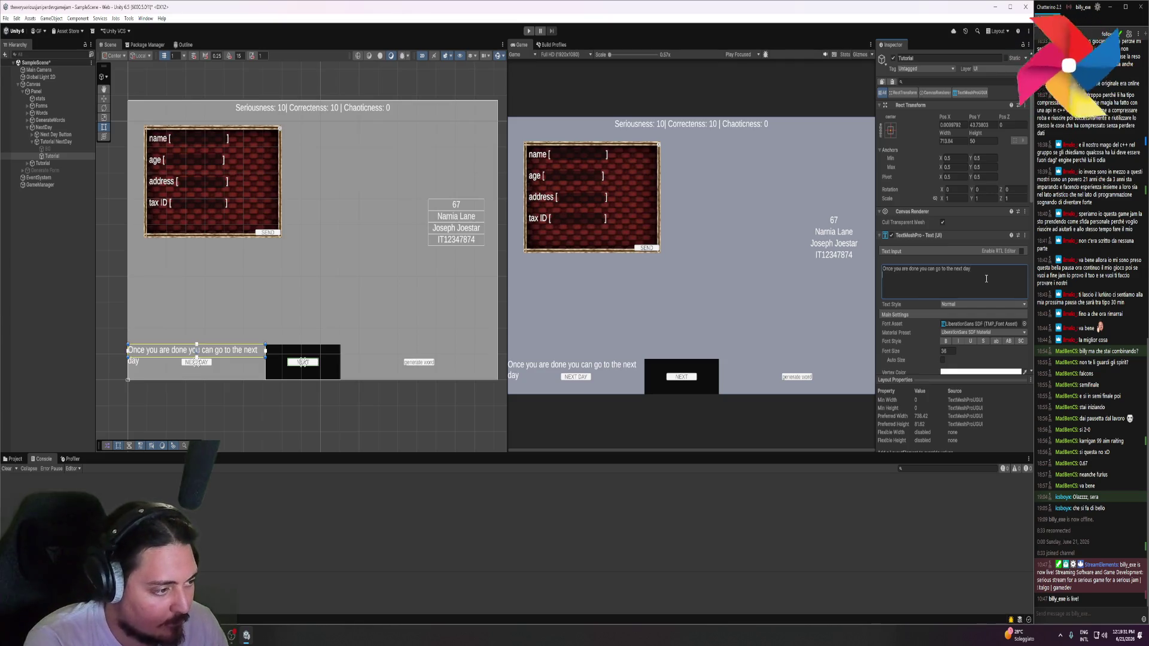
text(w)
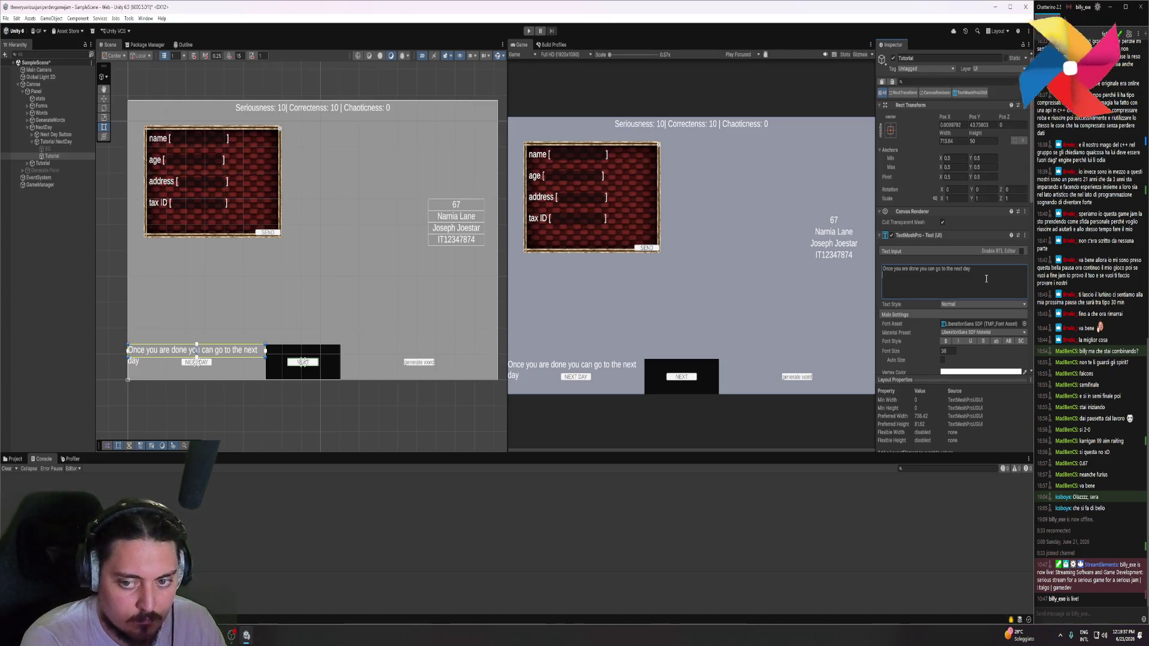
Rewrite the hint as 'Once you are done you can skip to'
key(ctrl+a)
key(BackSpace)
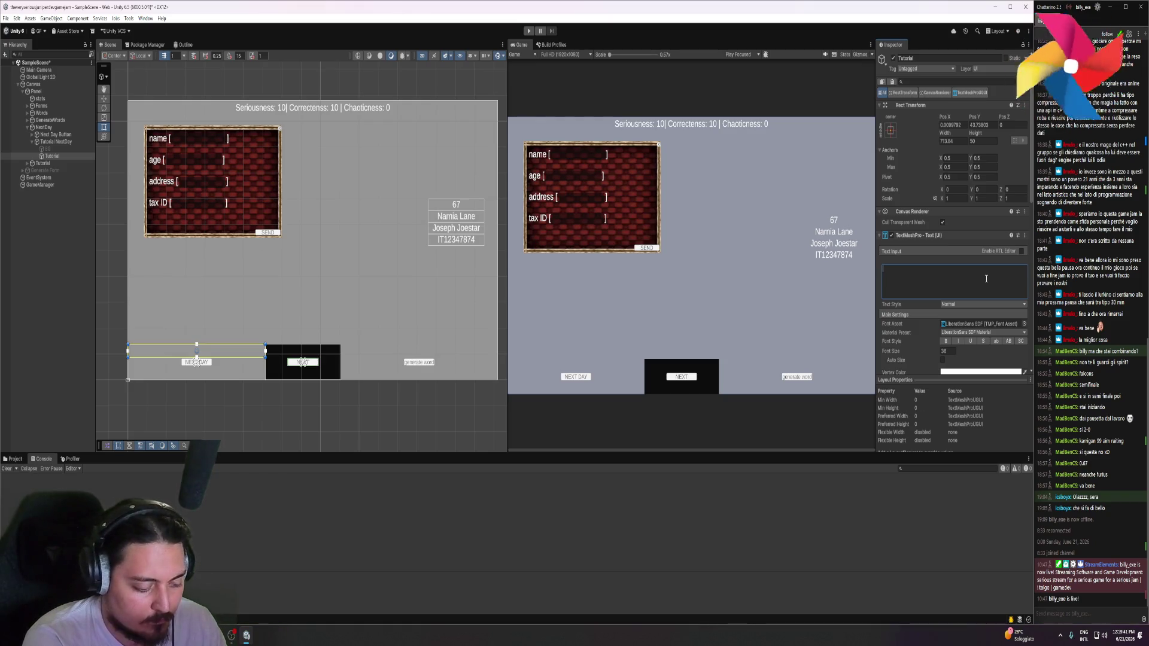
text(When yoou)
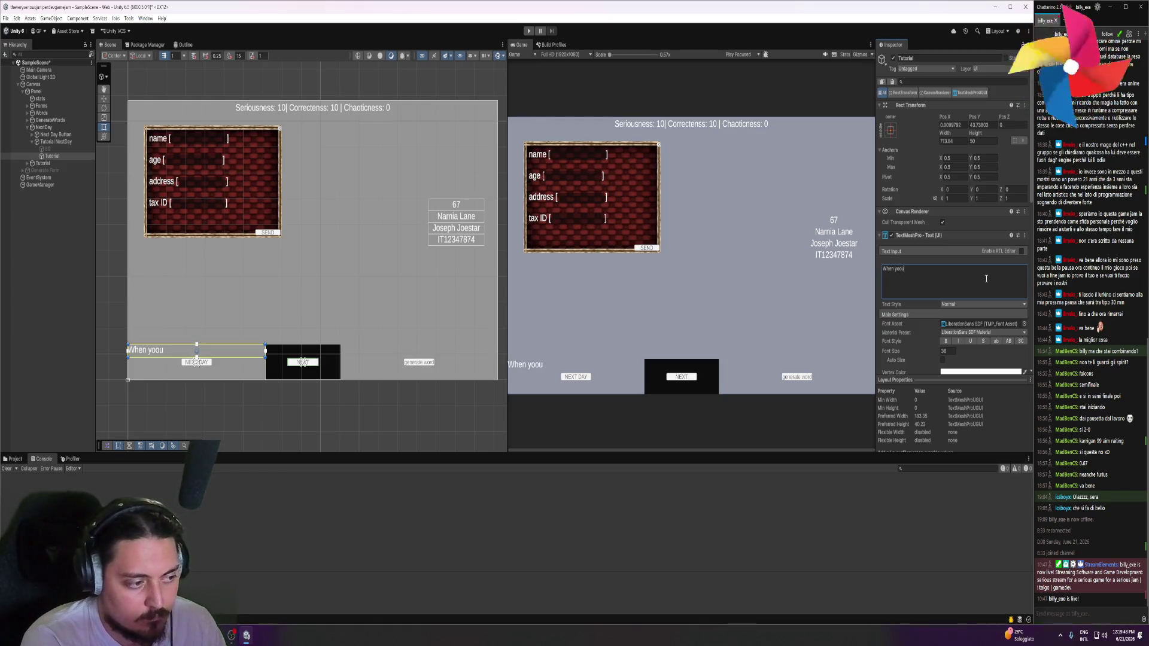
key(BackSpace)
key(BackSpace)
text(u are done)
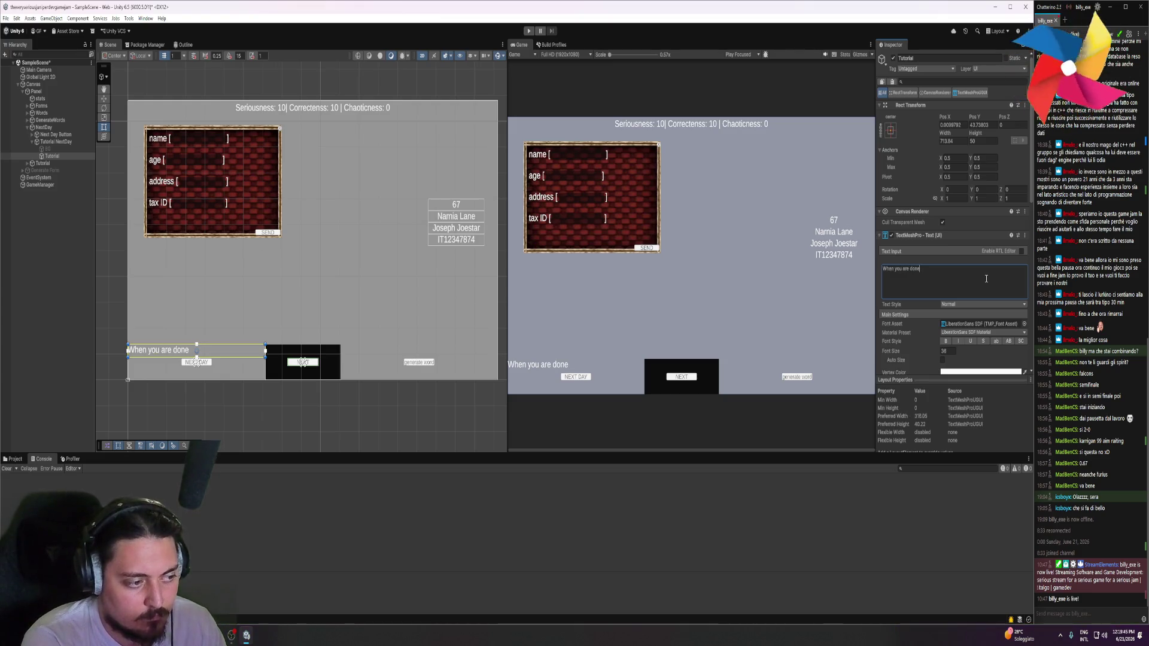
text( you can go)
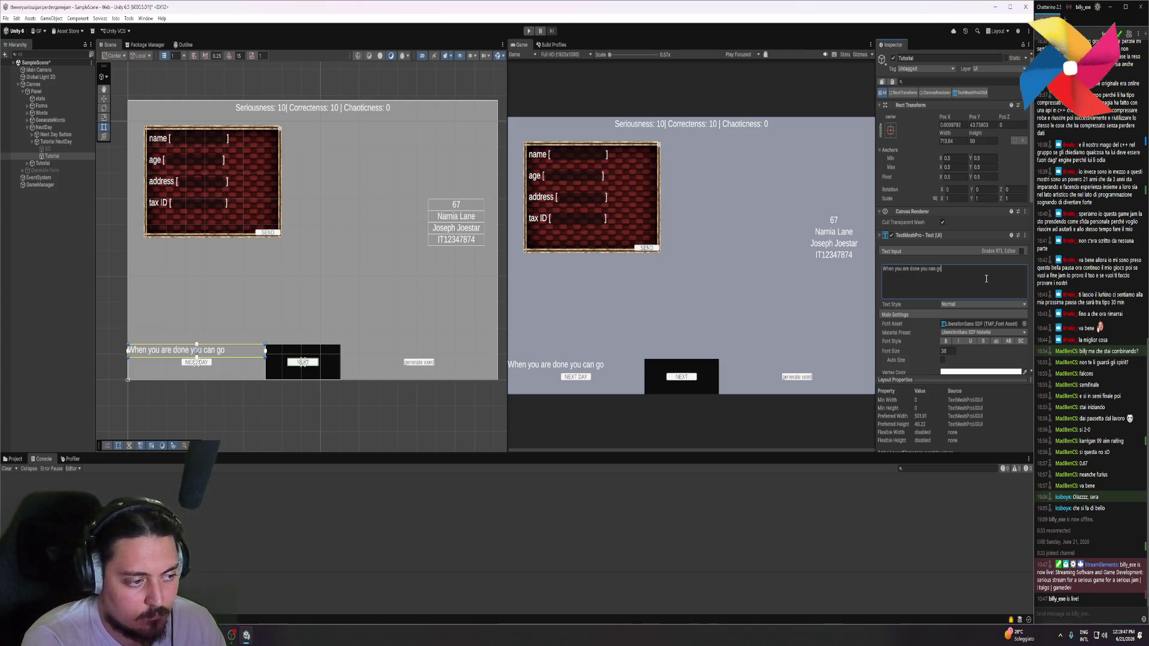
key(BackSpace)
key(BackSpace)
key(BackSpace)
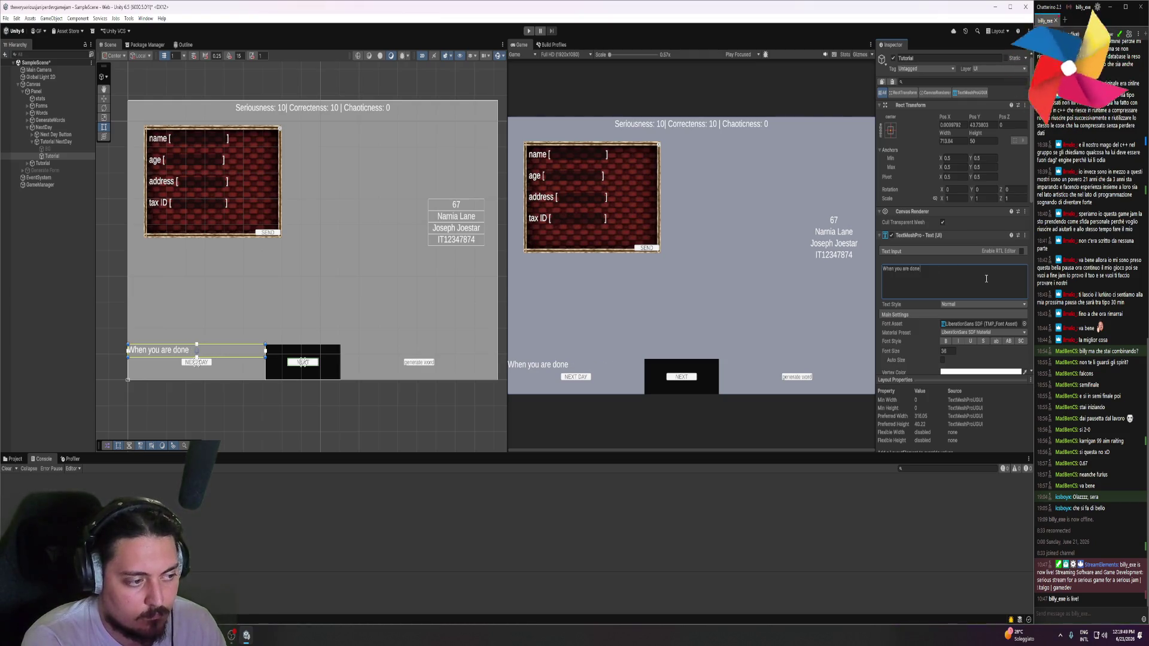
key(BackSpace)
key(BackSpace)
key(BackSpace)
text(Once)
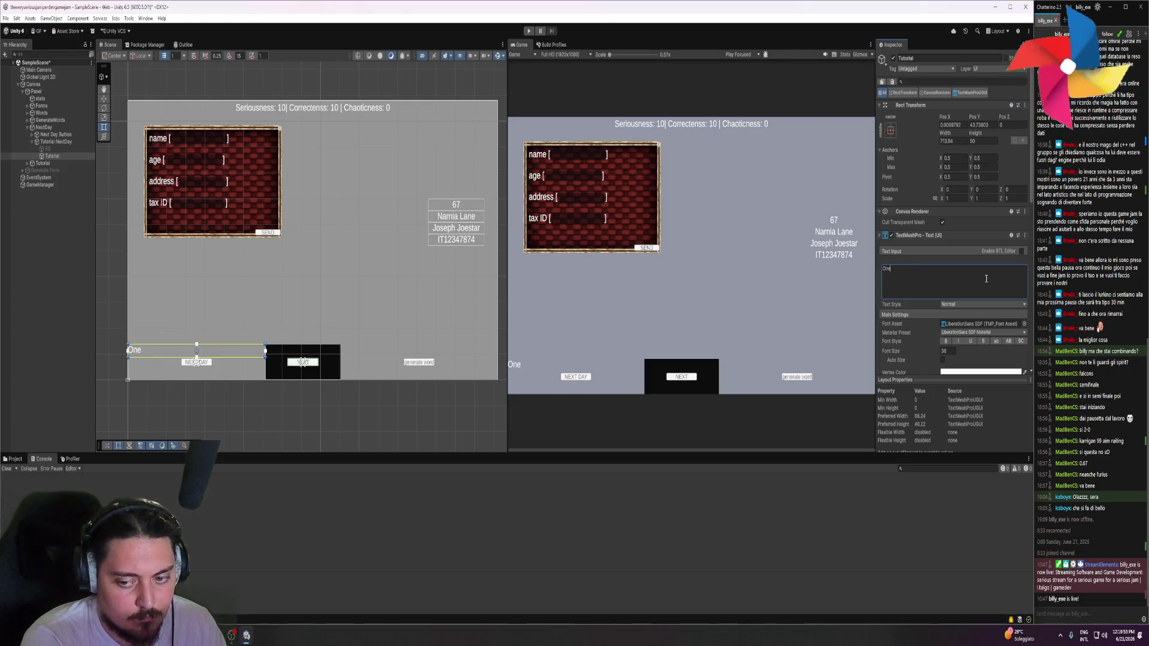
text( you are done)
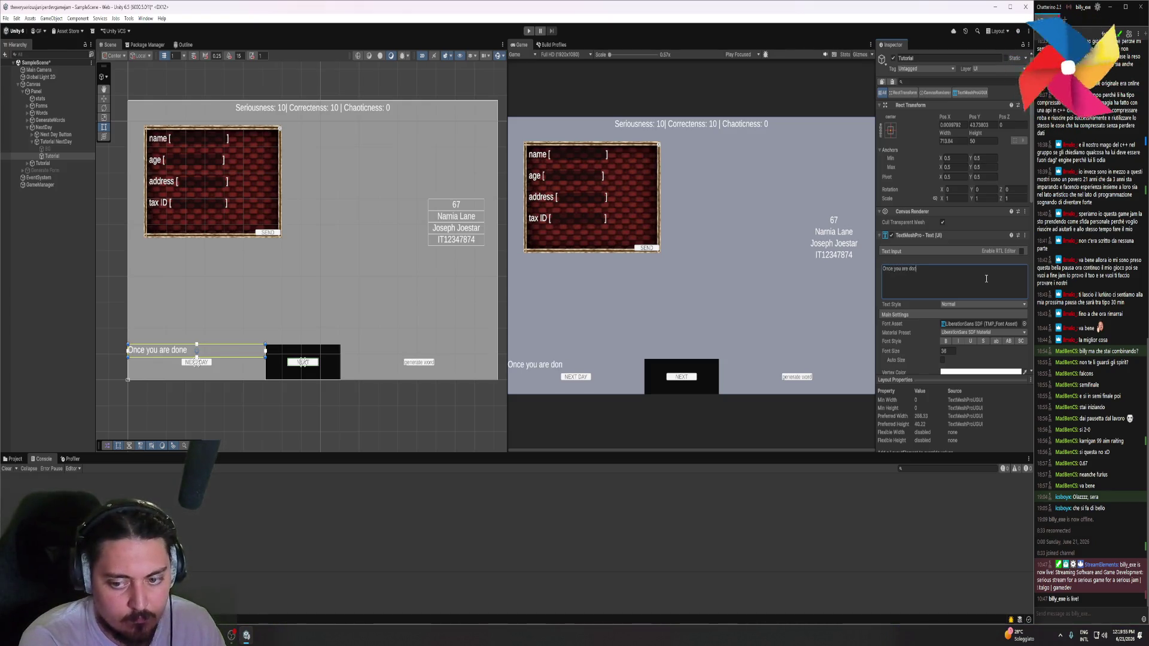
text( you can skip to you)
key(BackSpace)
key(BackSpace)
key(BackSpace)
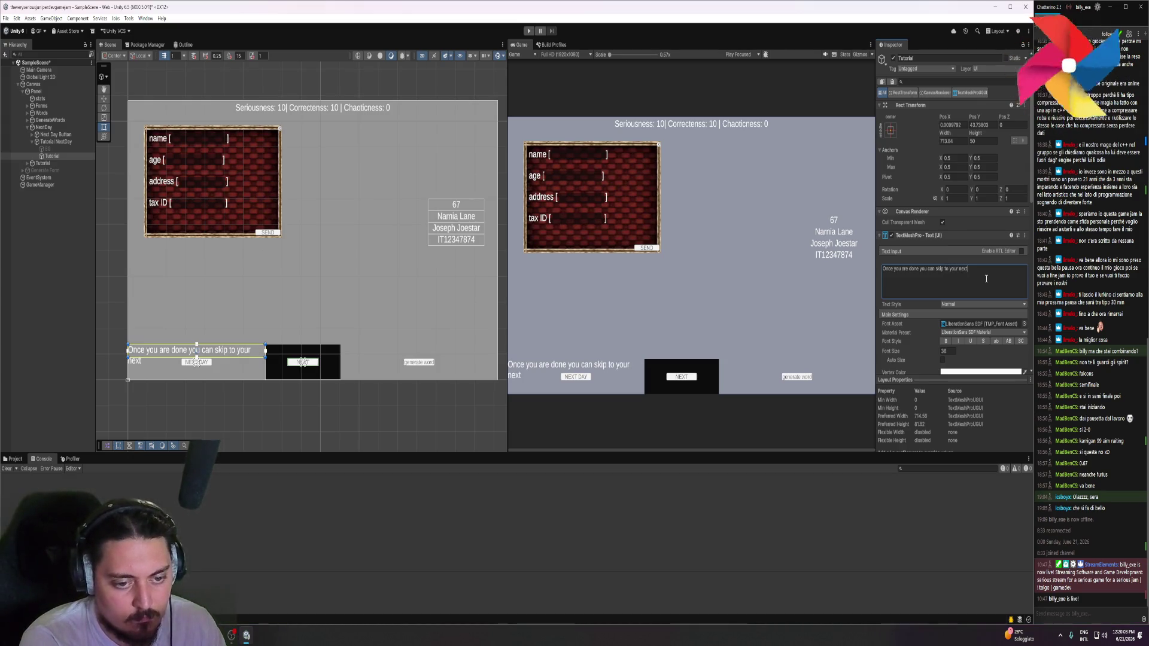
text(to)
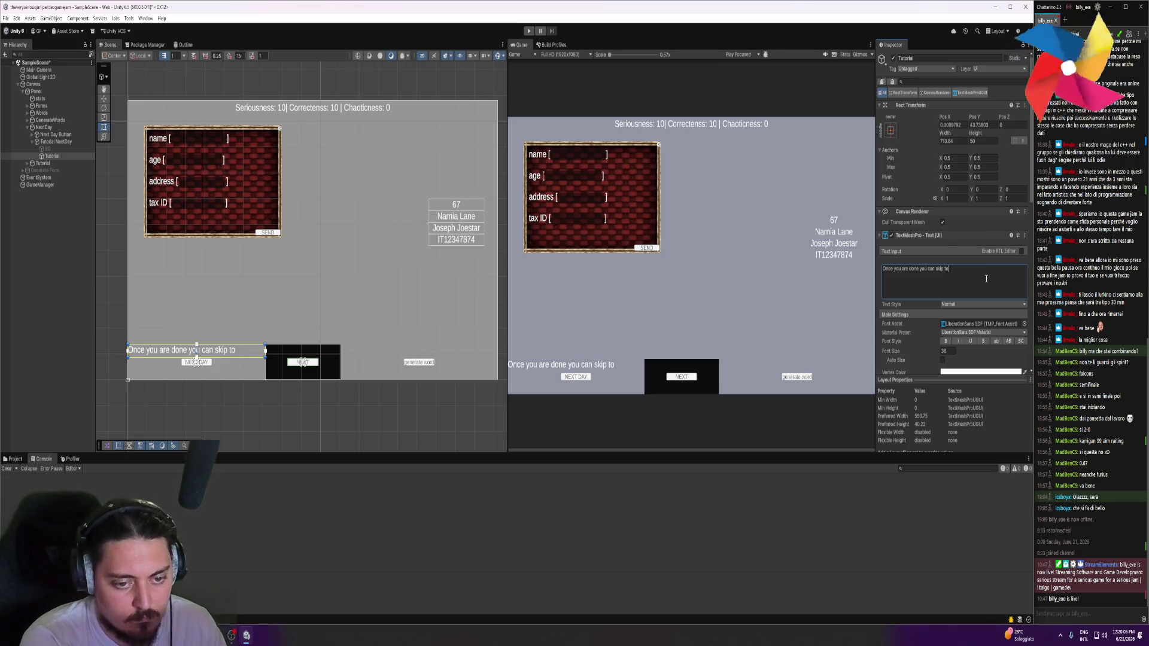
scroll(981, 299, down, 3)
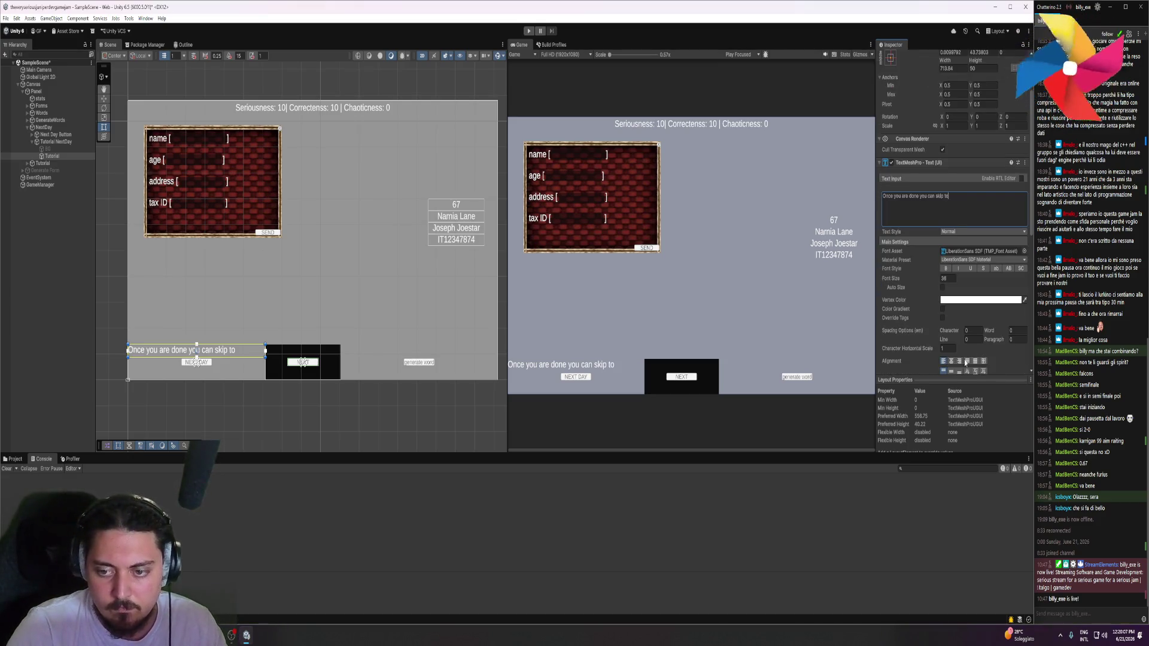
Centre the hint, end it with 'your next excitingly serious day', and make its BG black
click(951, 361)
click(979, 208)
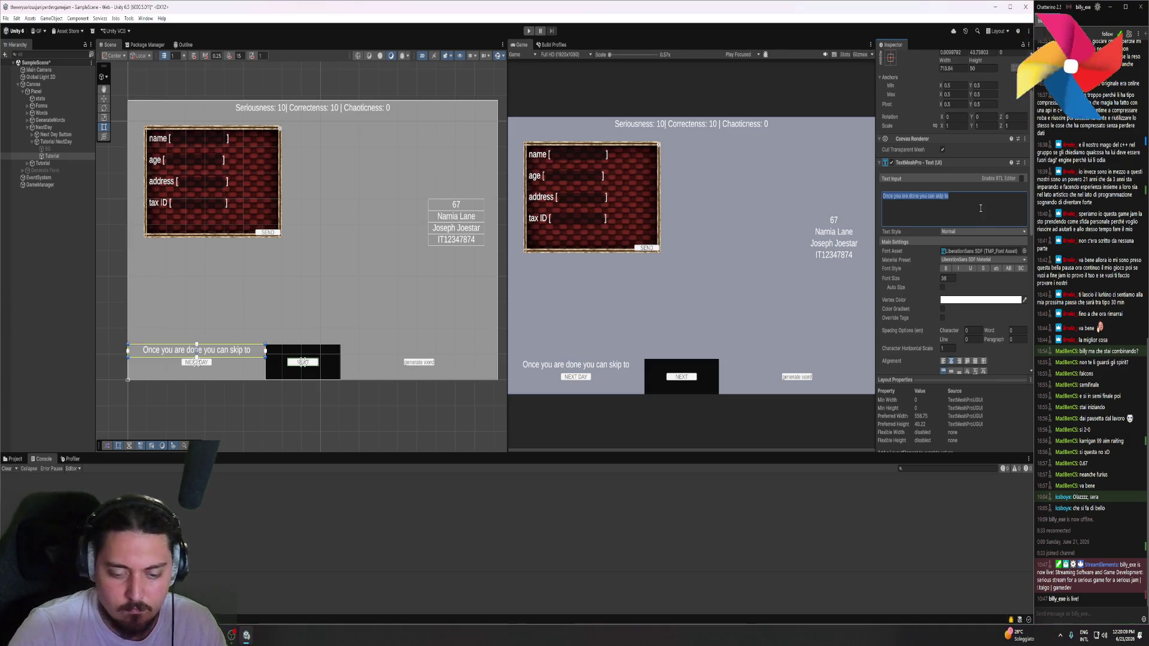
text(your next excitingly serious )
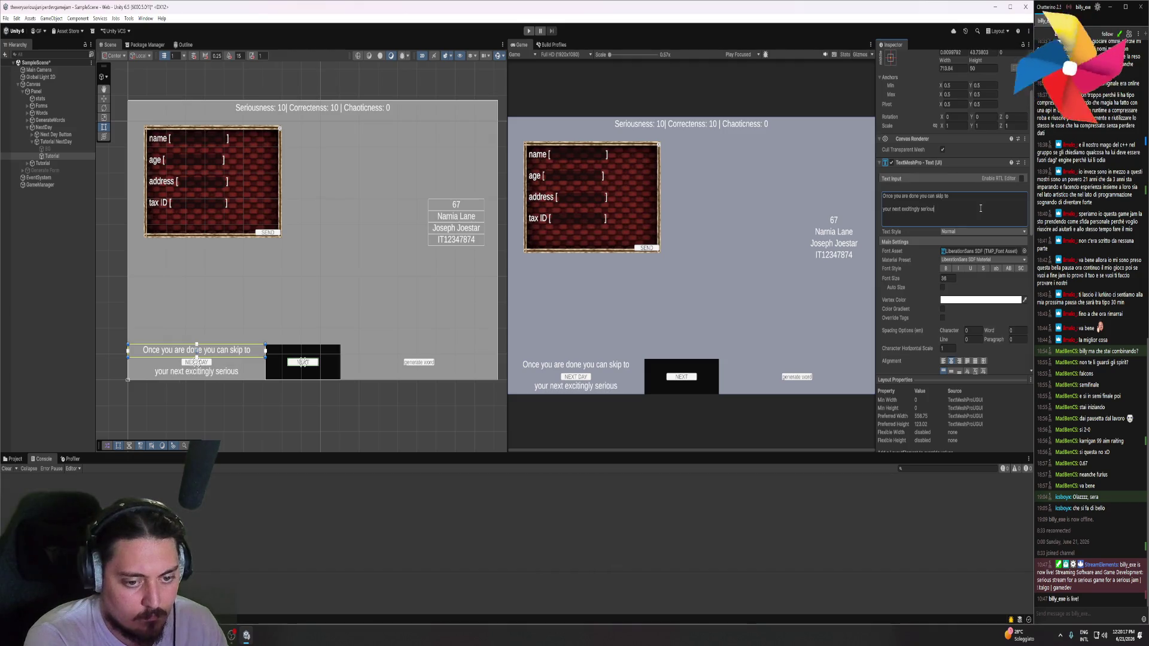
text(day)
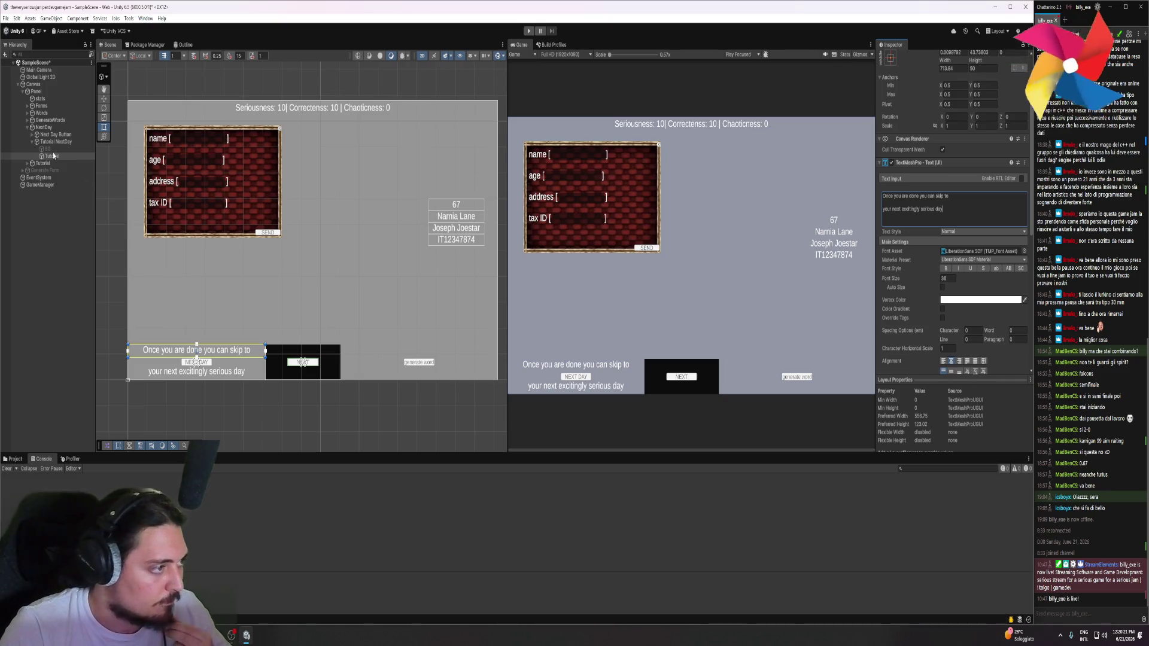
key(Up)
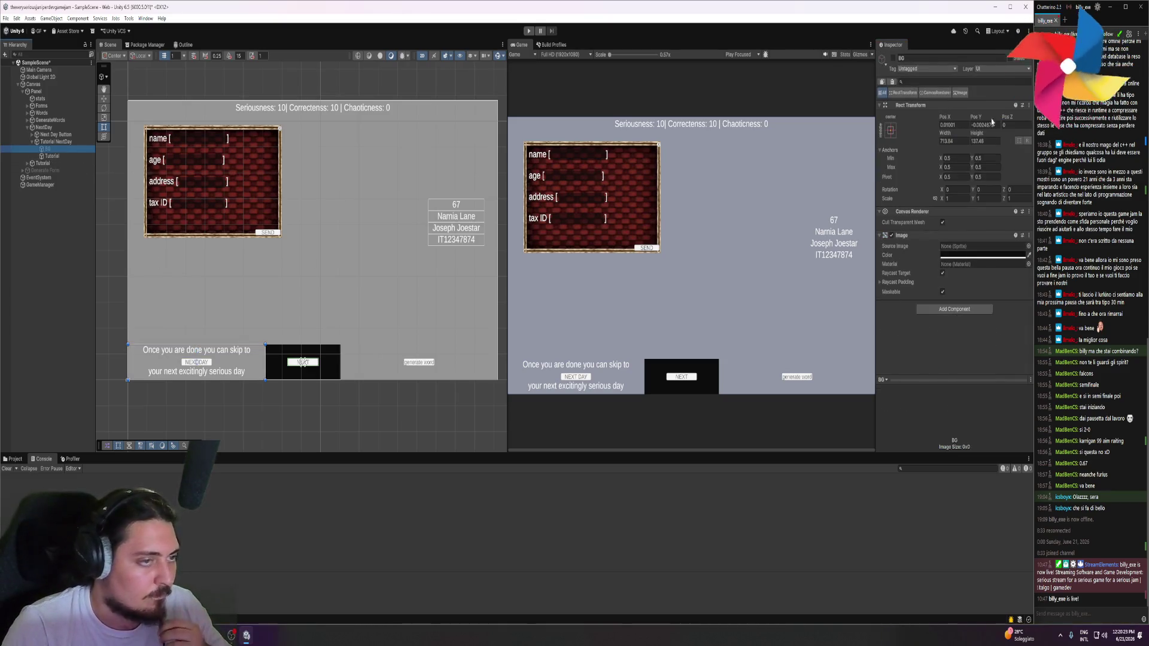
key(Return)
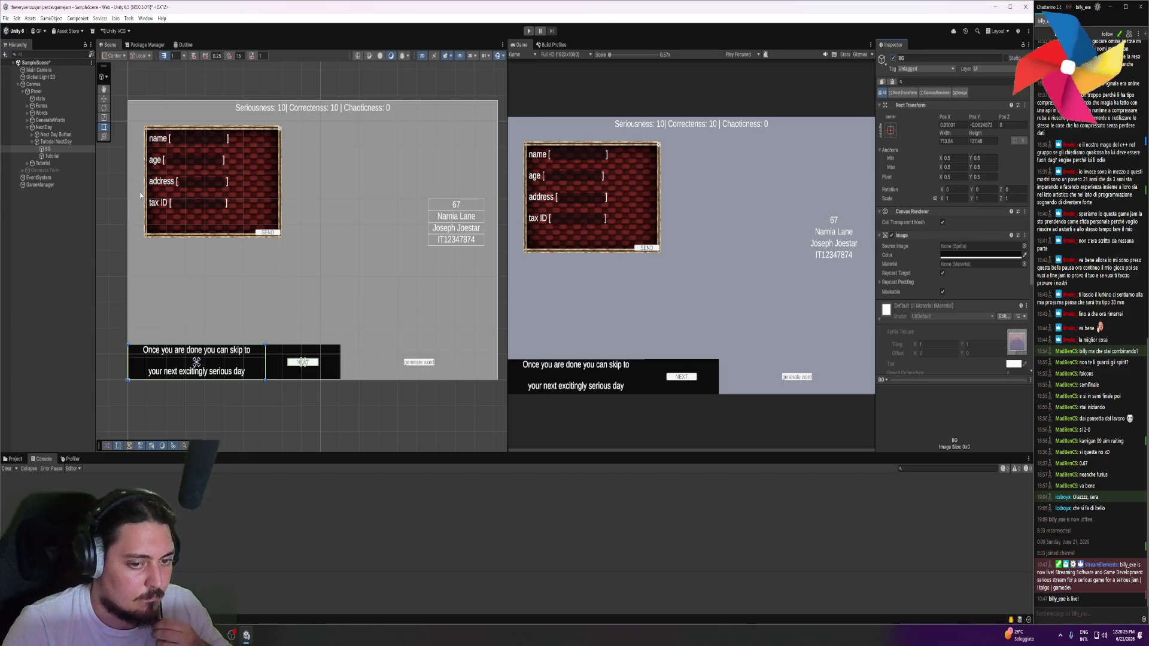
Deactivate Tutorial NextDay and select the Tutorial Generation step
click(64, 142)
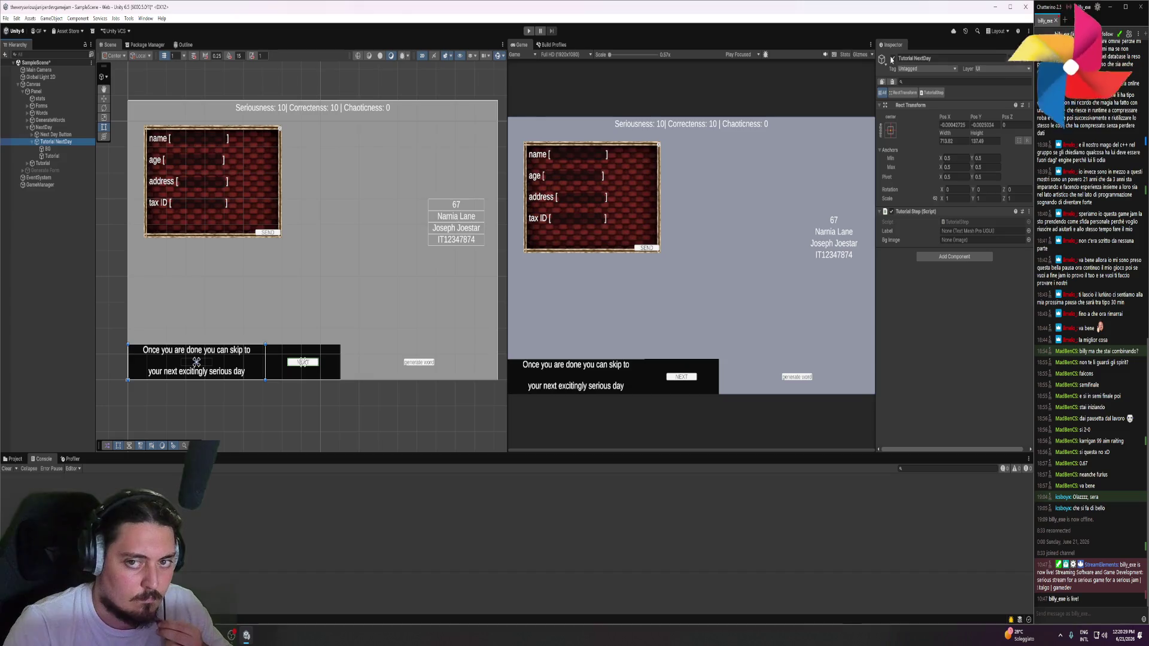
key(alt+shift+a)
click(28, 127)
click(27, 120)
click(56, 134)
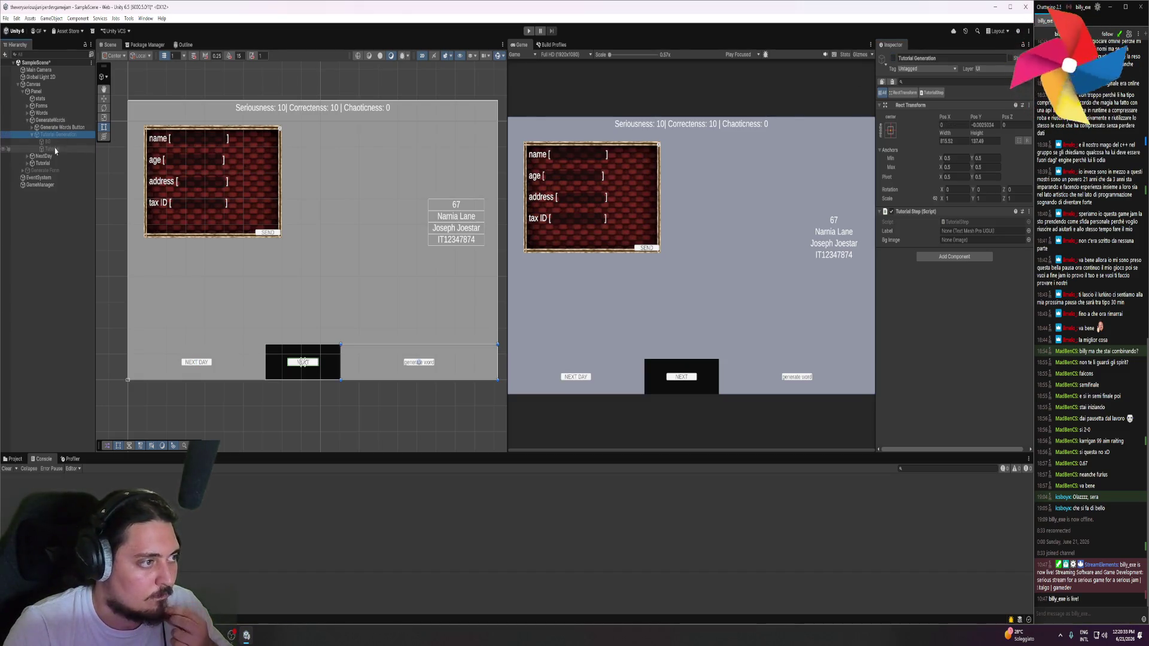
Activate Tutorial Generation, turn off its BG child, and select its Tutorial text object
click(892, 58)
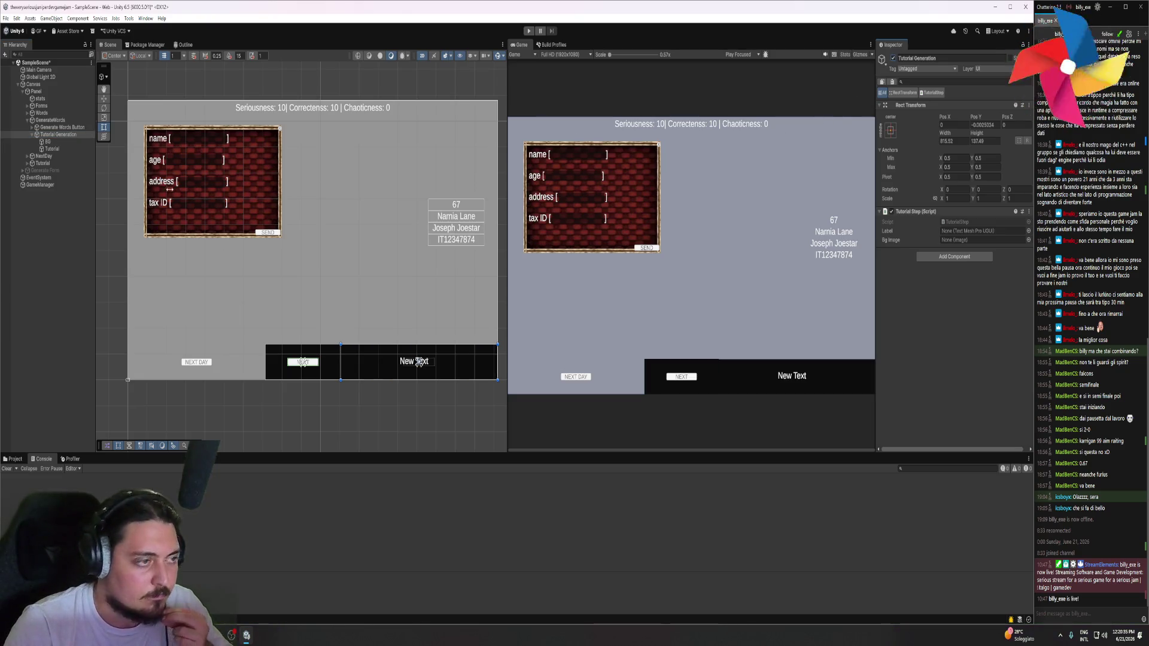
click(47, 142)
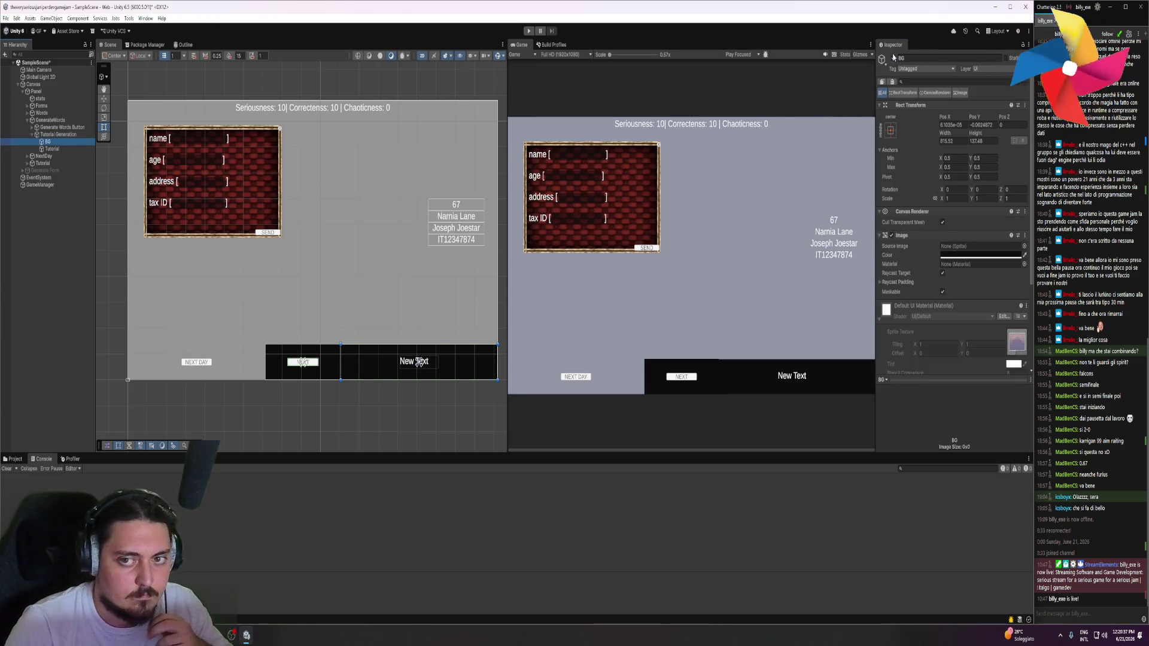
click(892, 58)
click(54, 149)
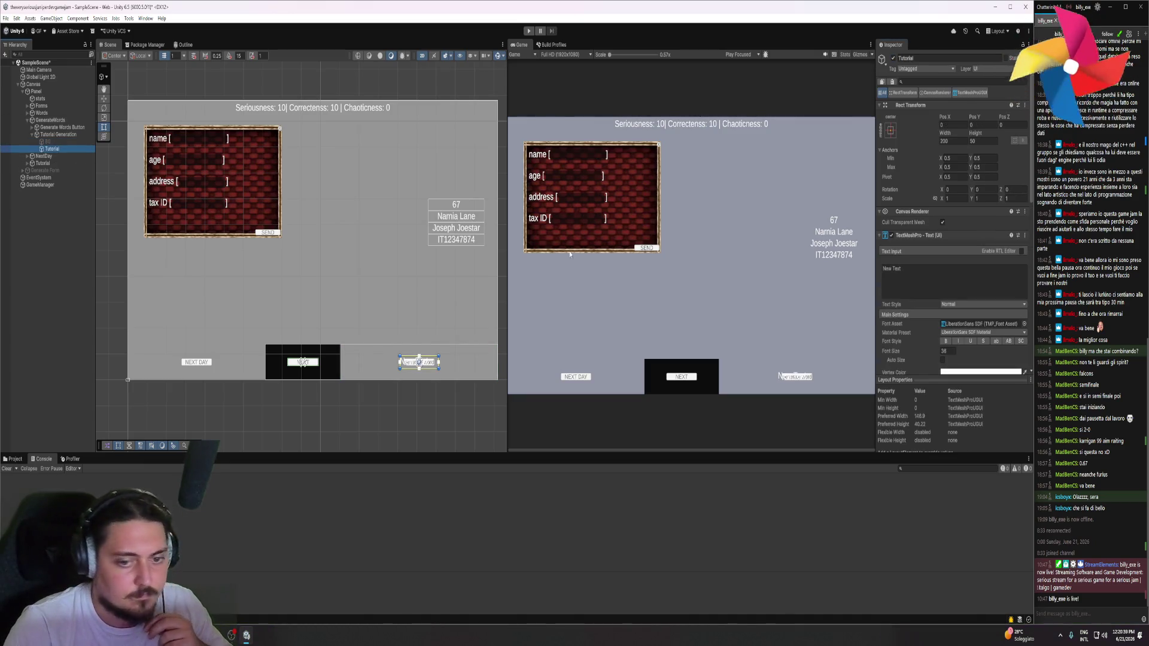
Dock the Hierarchy as its own panel and frame the tutorial area in the scene
key(ctrl+4)
drag(726, 119, 811, 209)
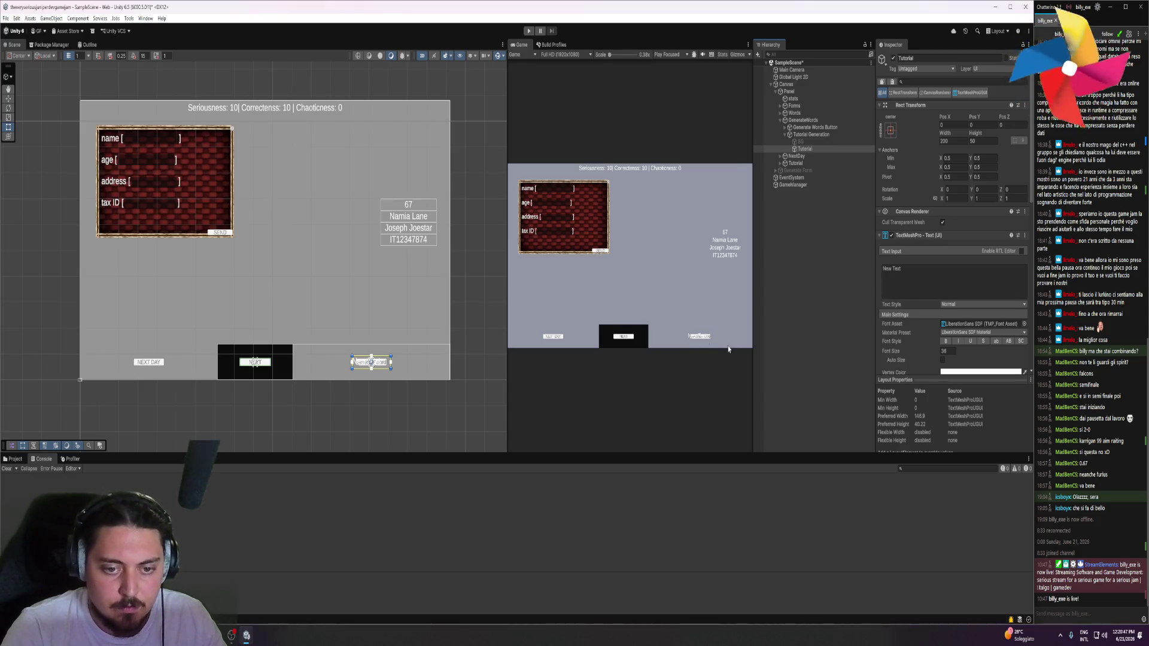
scroll(728, 349, up, 1)
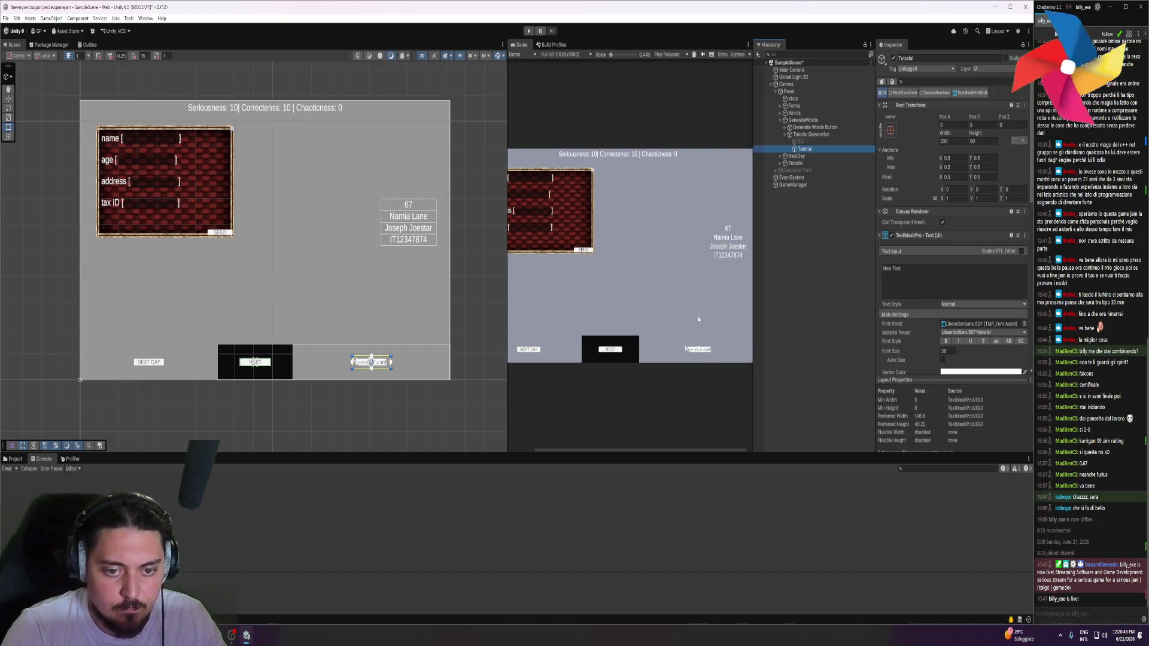
scroll(628, 269, up, 1)
scroll(357, 336, up, 2)
drag(358, 258, 357, 295)
scroll(389, 349, up, 1)
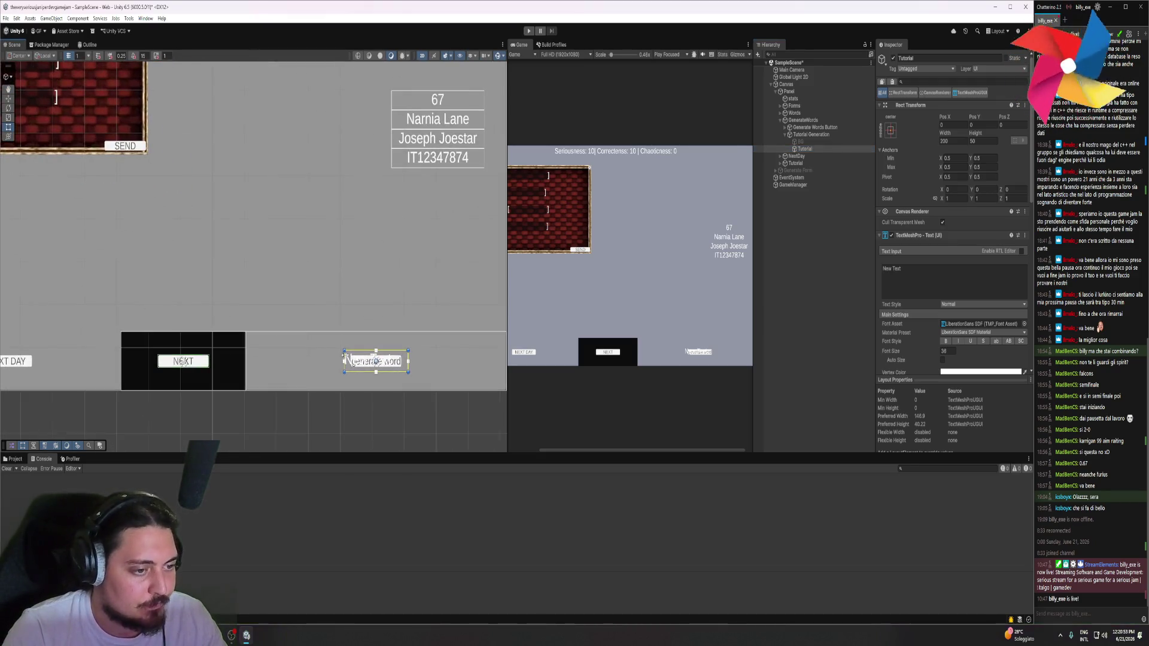
Enlarge the Tutorial text box up-left and stretch it over the generate word area
drag(343, 351, 243, 329)
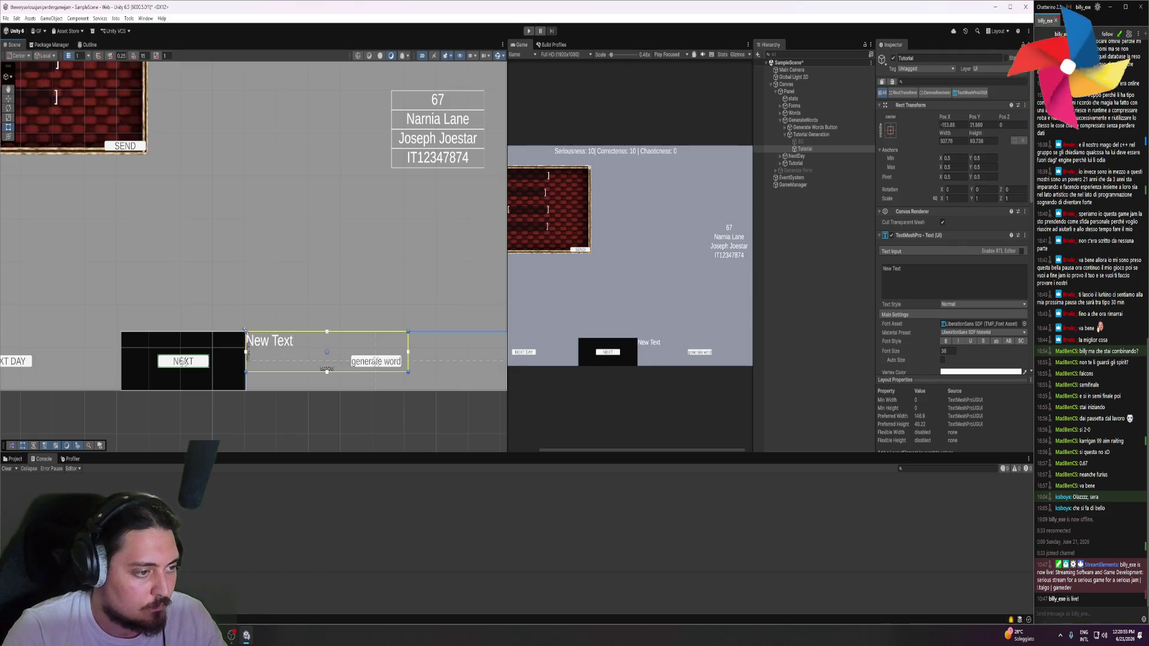
scroll(324, 293, down, 1)
drag(390, 354, 468, 368)
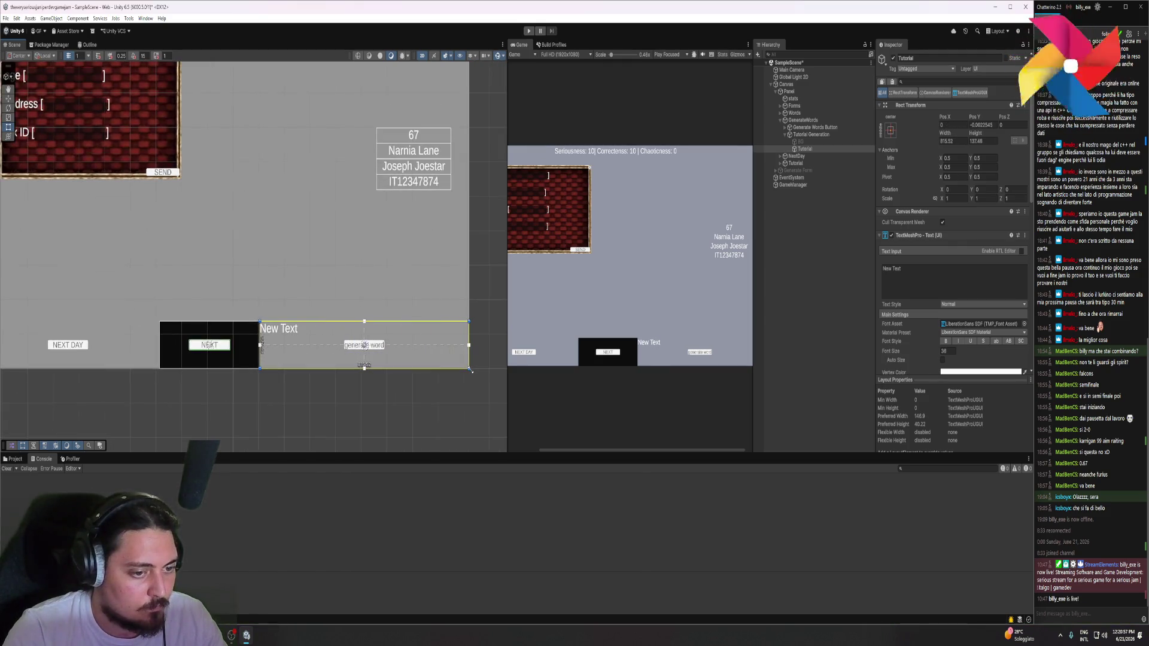
click(936, 273)
Centre the hint text and type 'Our extremely advanced AI will provide you with the'
click(935, 271)
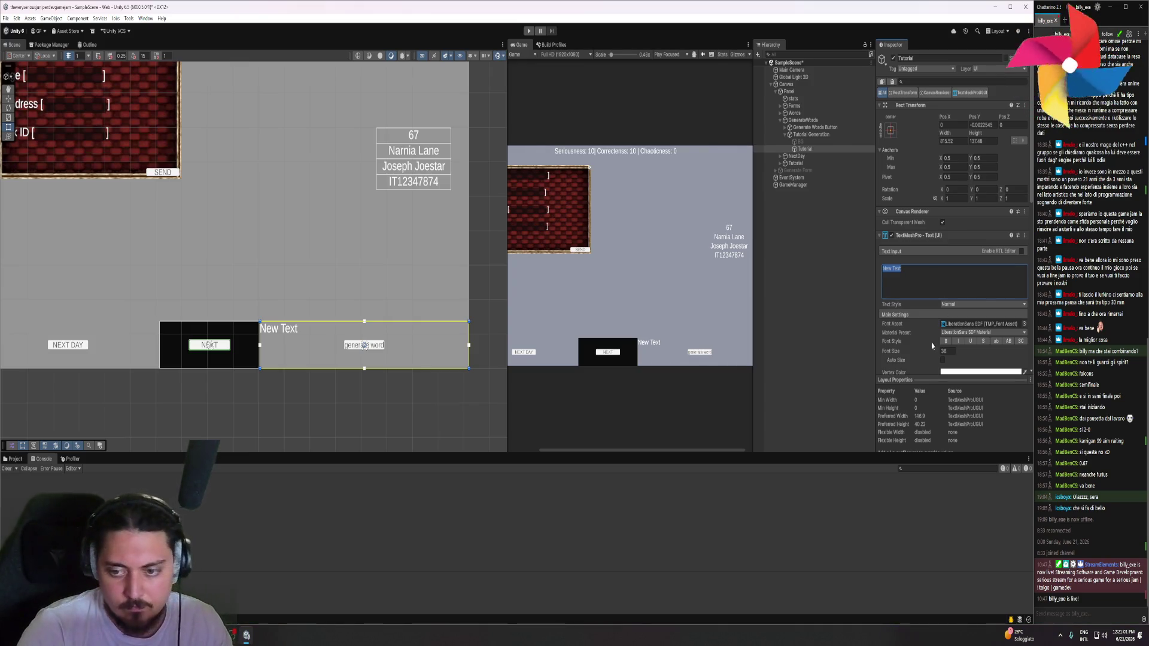
scroll(931, 346, down, 3)
click(951, 337)
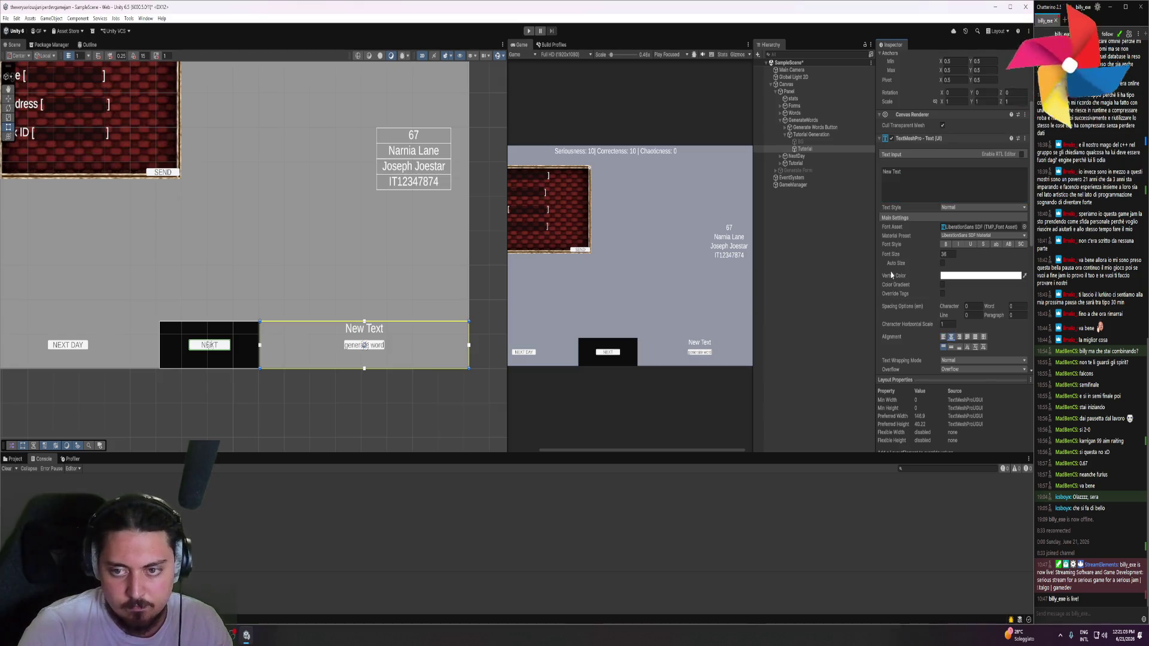
scroll(891, 275, up, 1)
click(918, 201)
text(O)
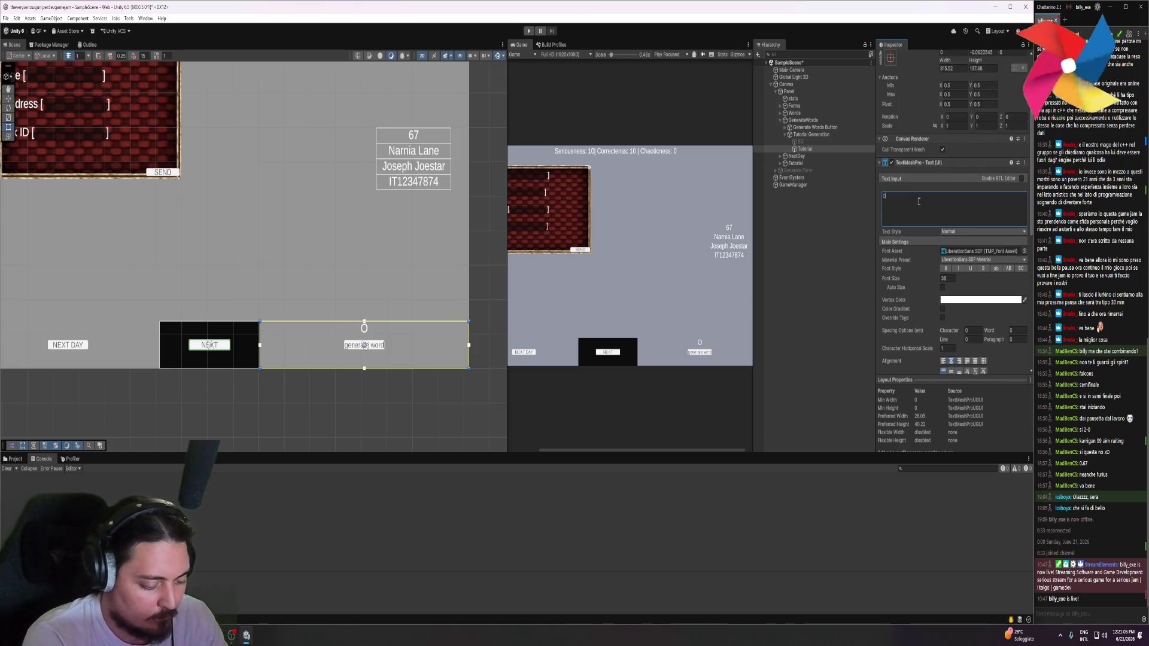
text(ur e)
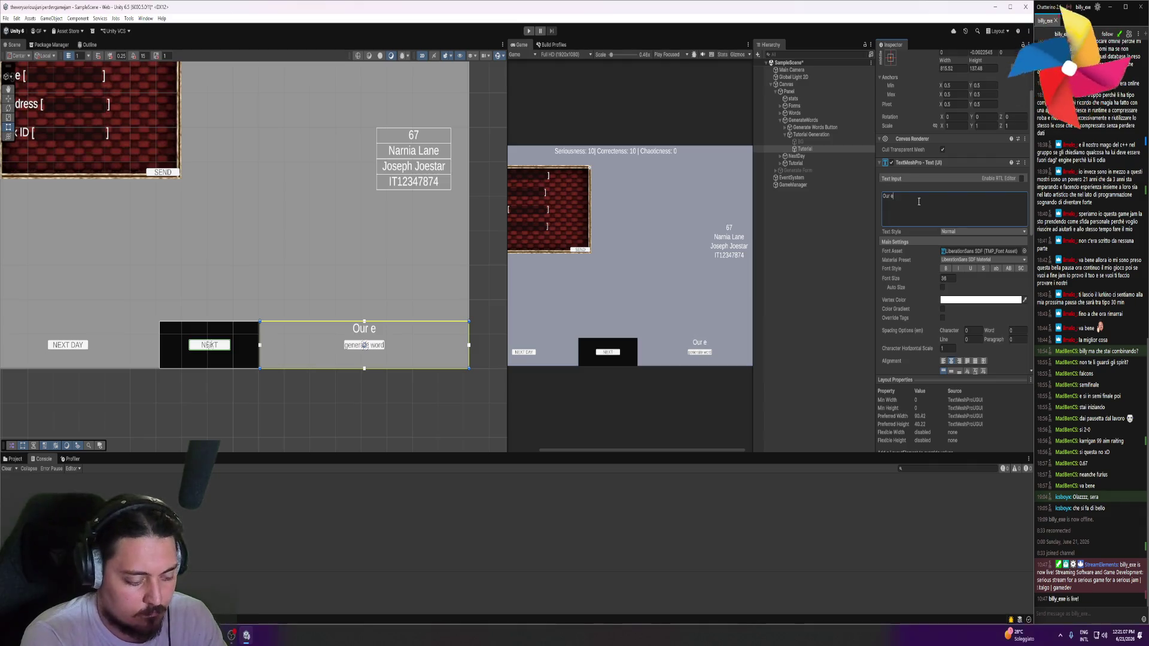
text(xtremely advance)
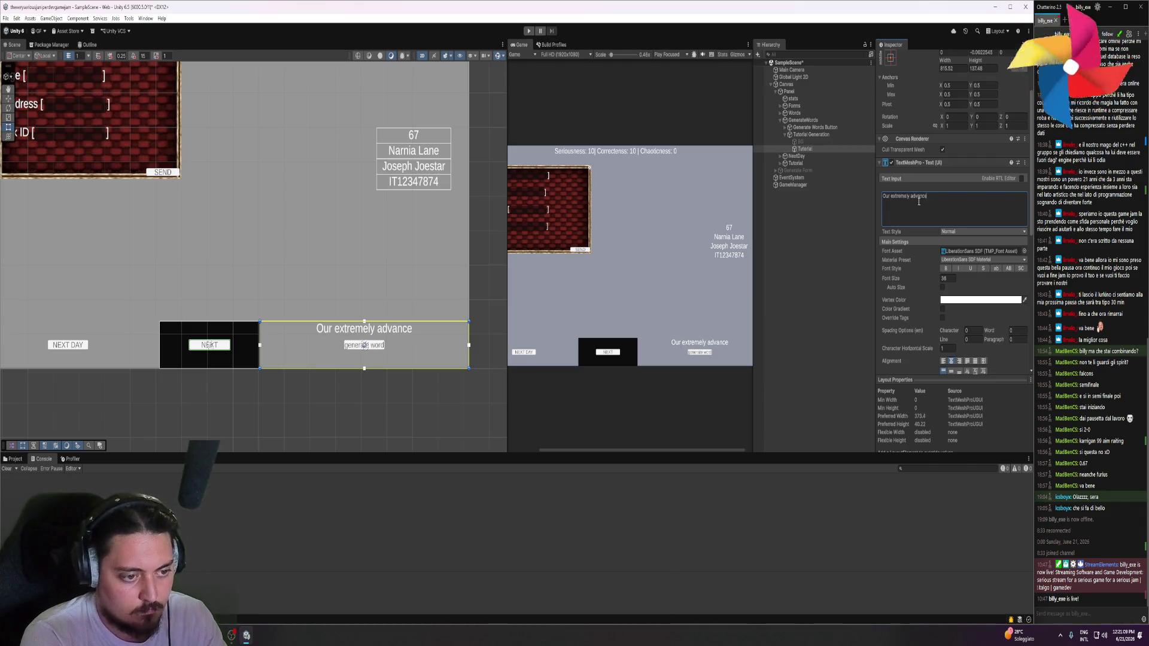
text(d AI will)
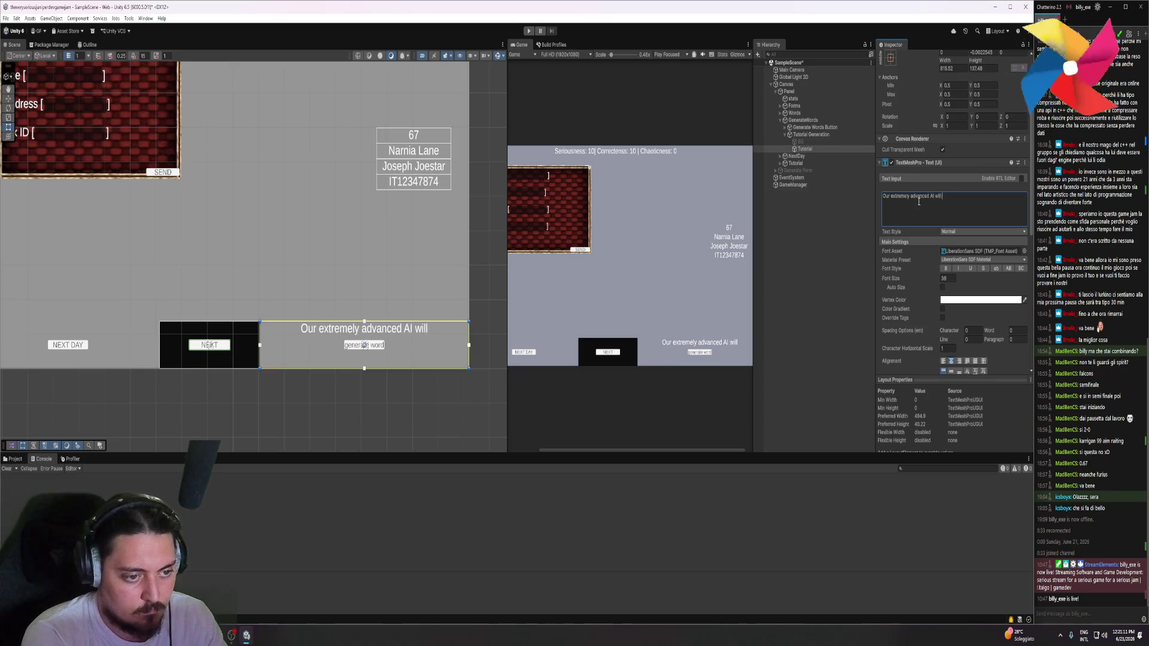
text( provide you with  )
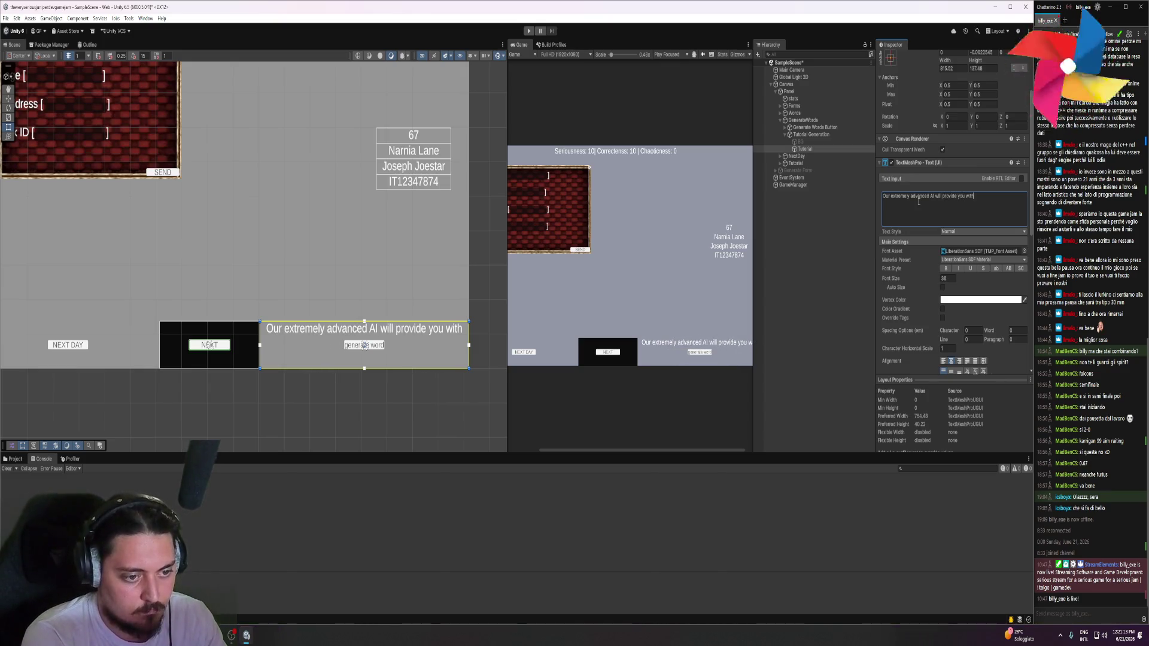
text(the)
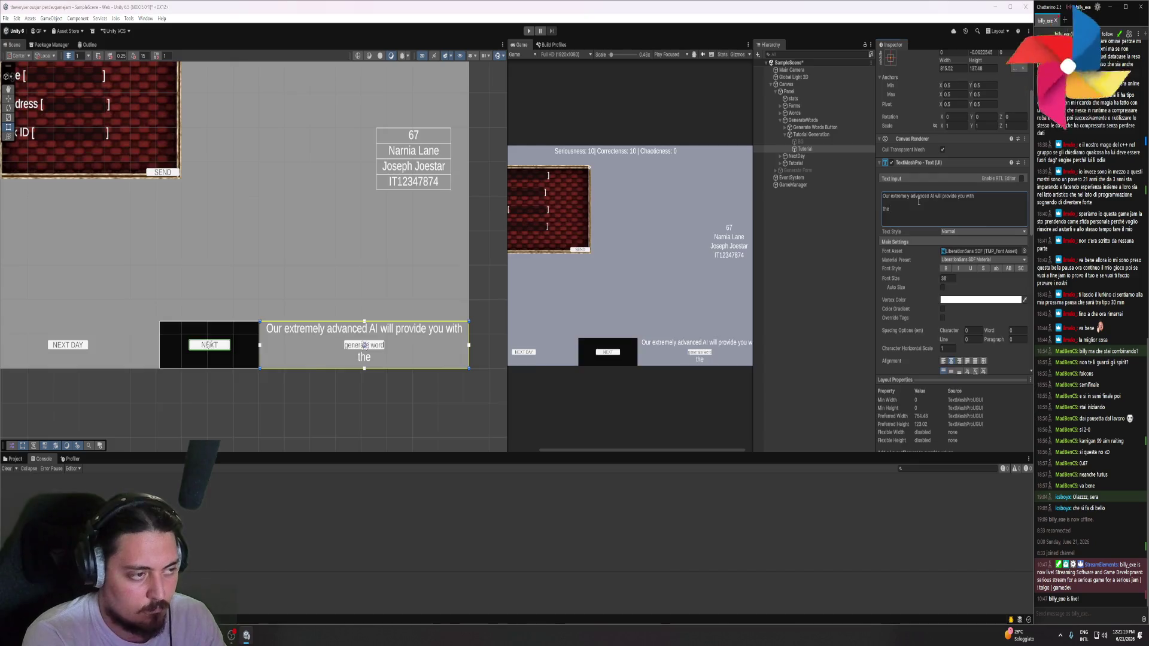
Complete the line as 'the outmost serious compilation options 50% of the time'
key(alt+Tab)
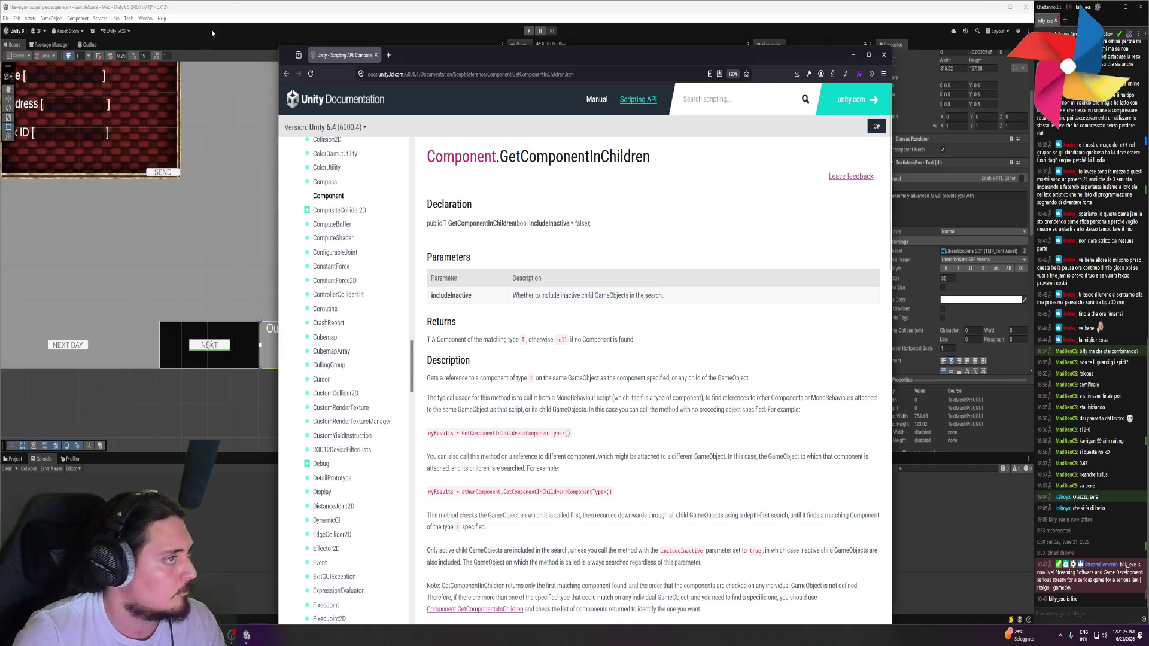
key(alt+Tab)
click(915, 214)
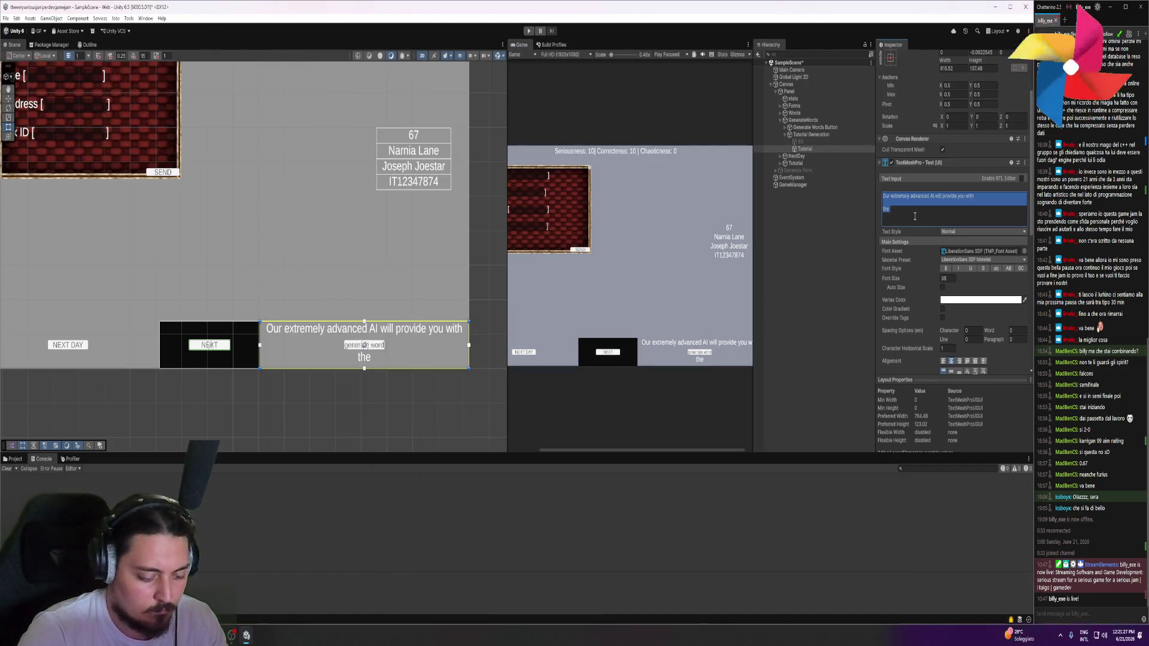
click(914, 216)
text(outost)
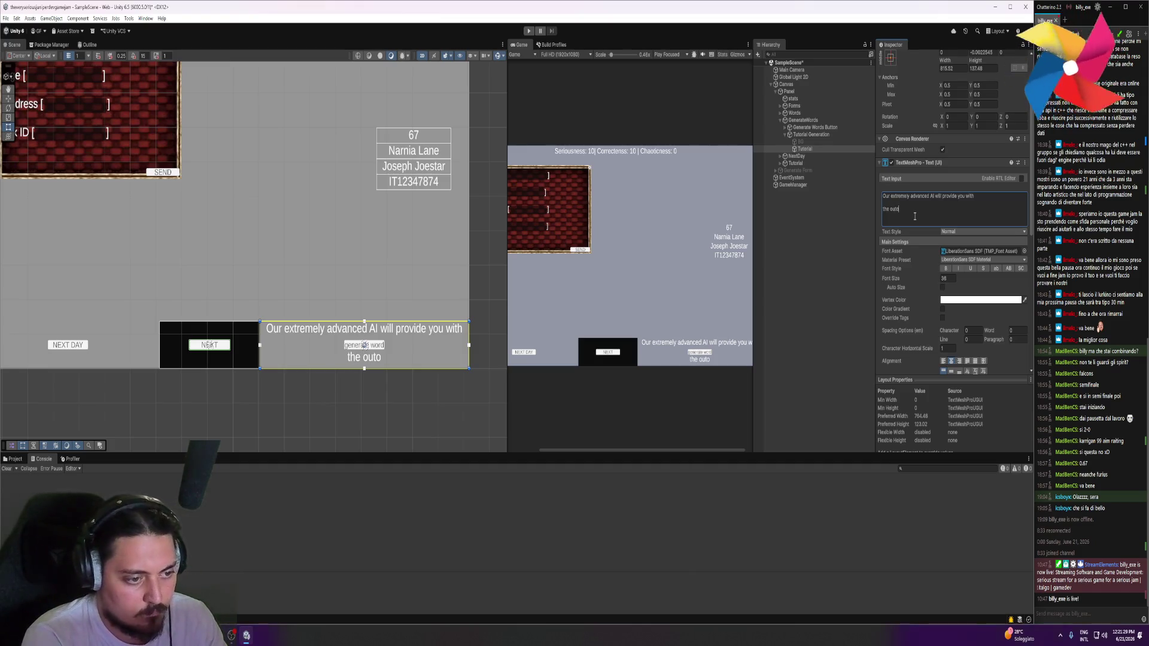
key(BackSpace)
key(BackSpace)
key(BackSpace)
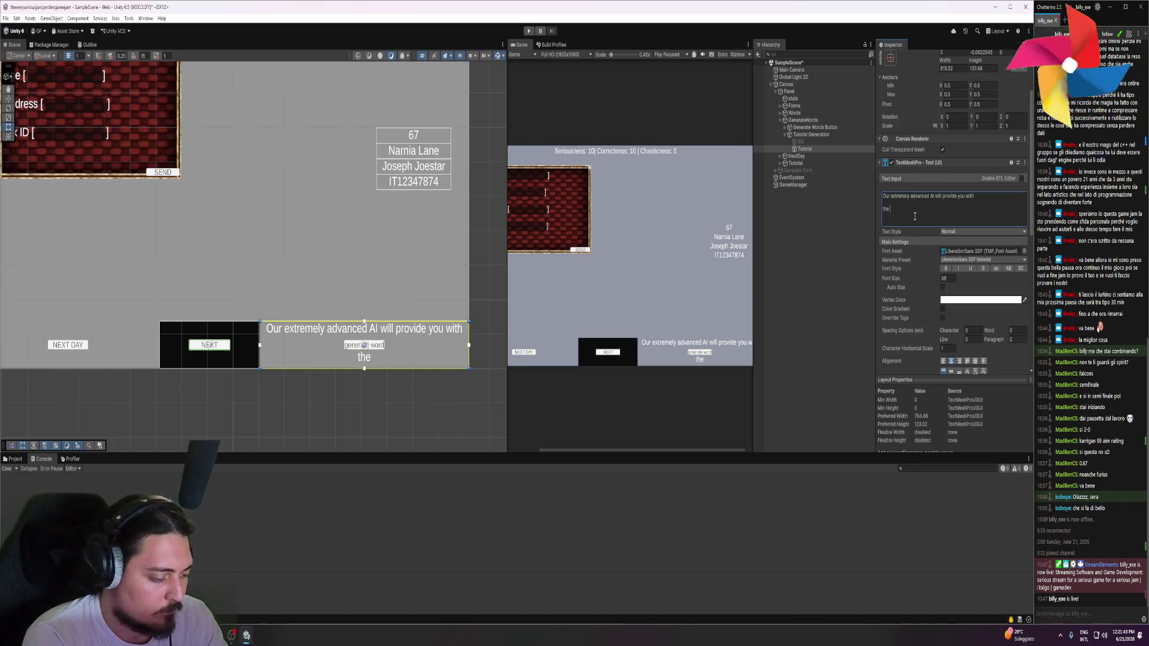
text(outmos)
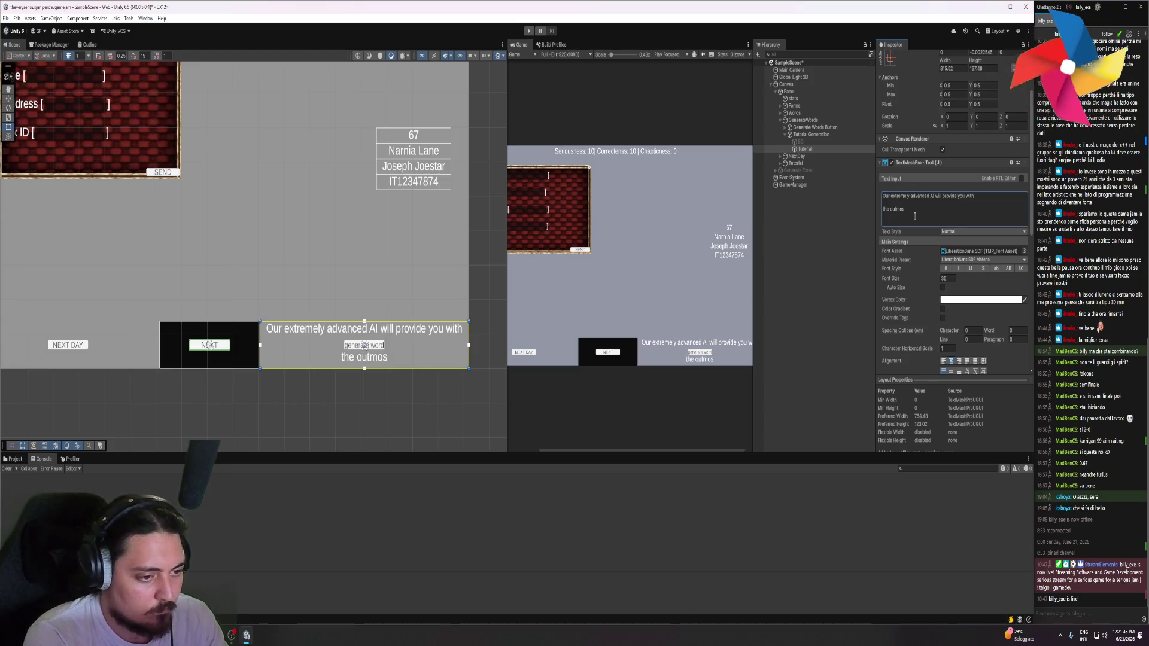
text(t seriou)
text(s word)
key(BackSpace)
key(BackSpace)
key(BackSpace)
text(compilation options)
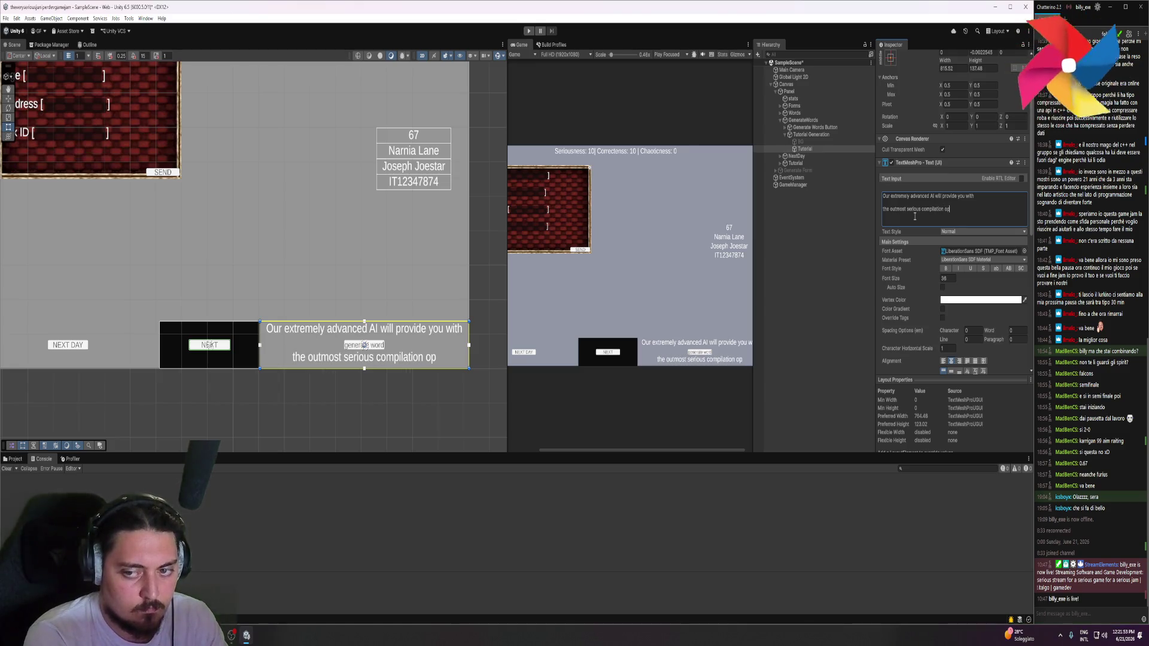
text( 50% of the time)
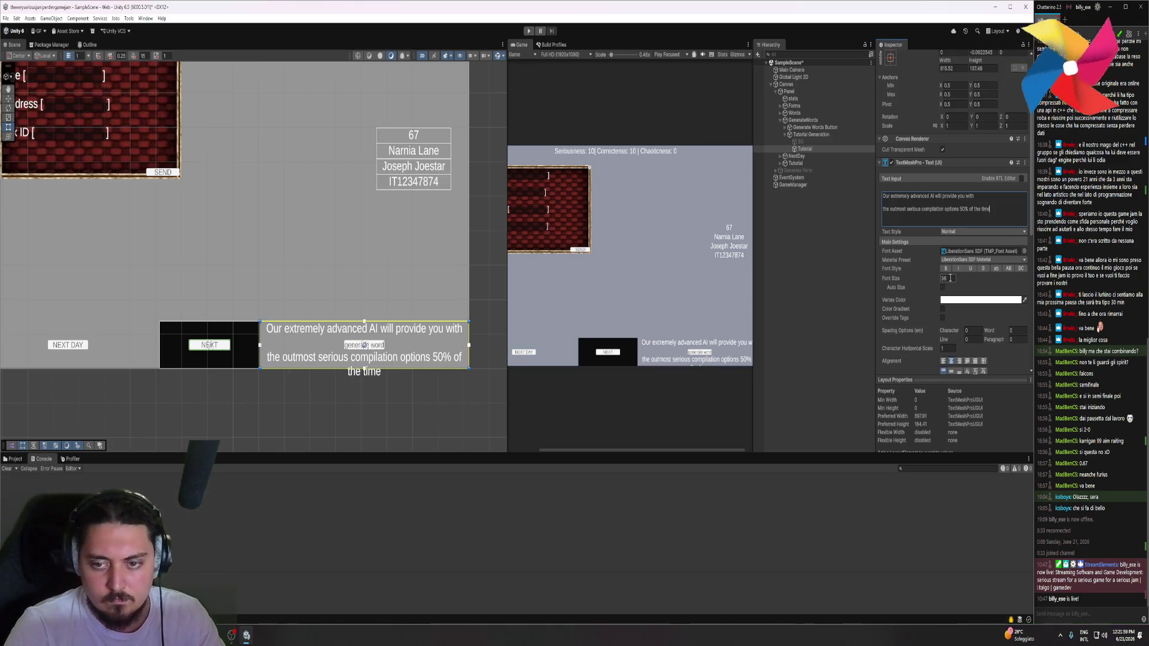
Insert a blank line between the hint lines and shrink the font size to about 28
drag(927, 282, 877, 281)
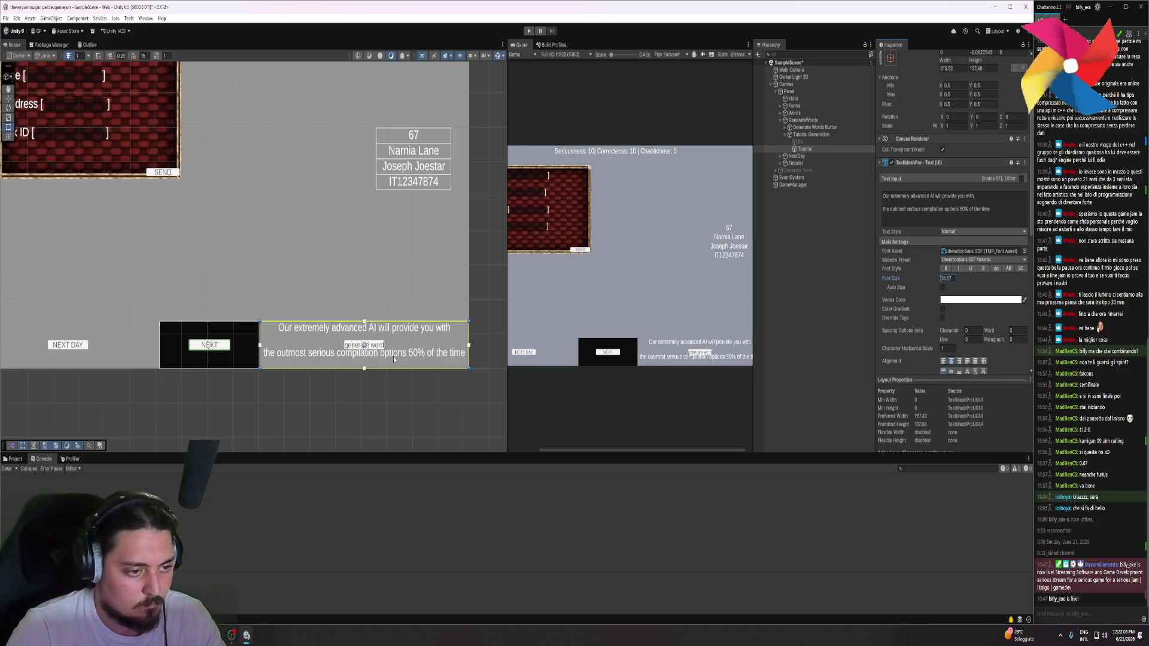
click(981, 200)
click(979, 200)
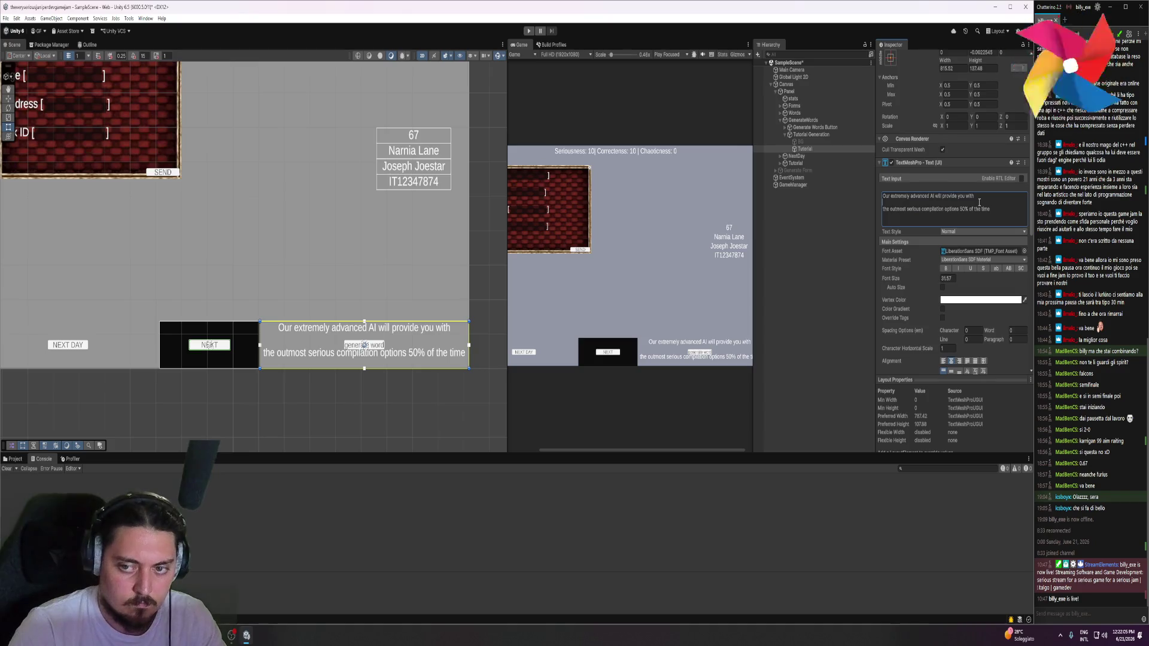
key(Return)
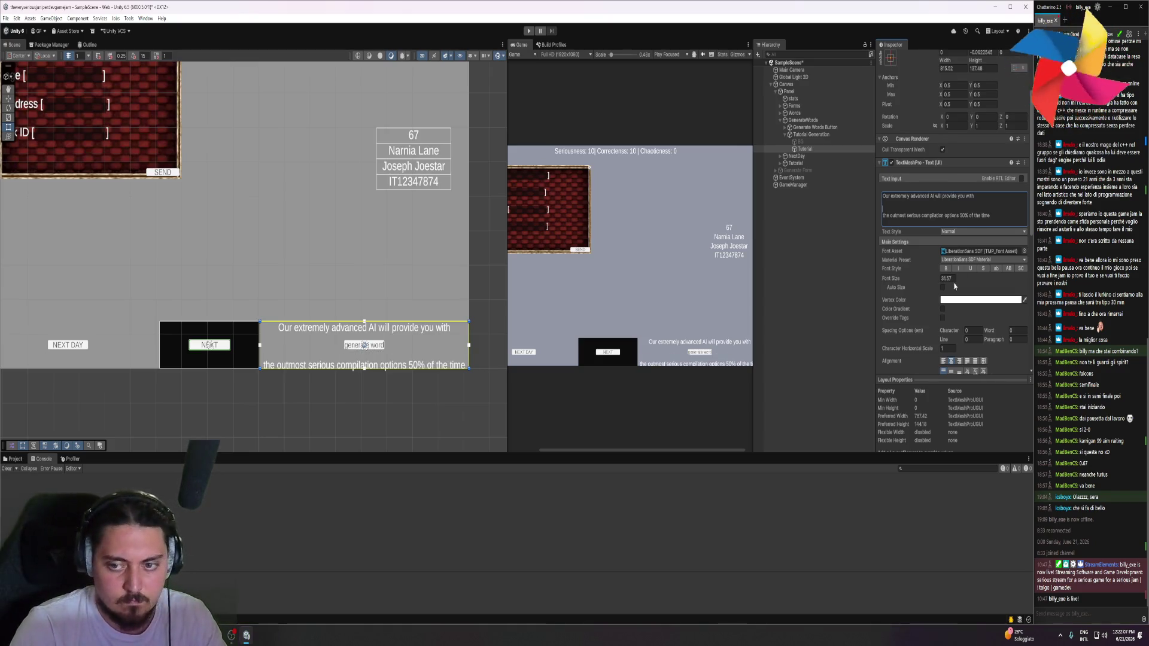
drag(922, 283, 915, 281)
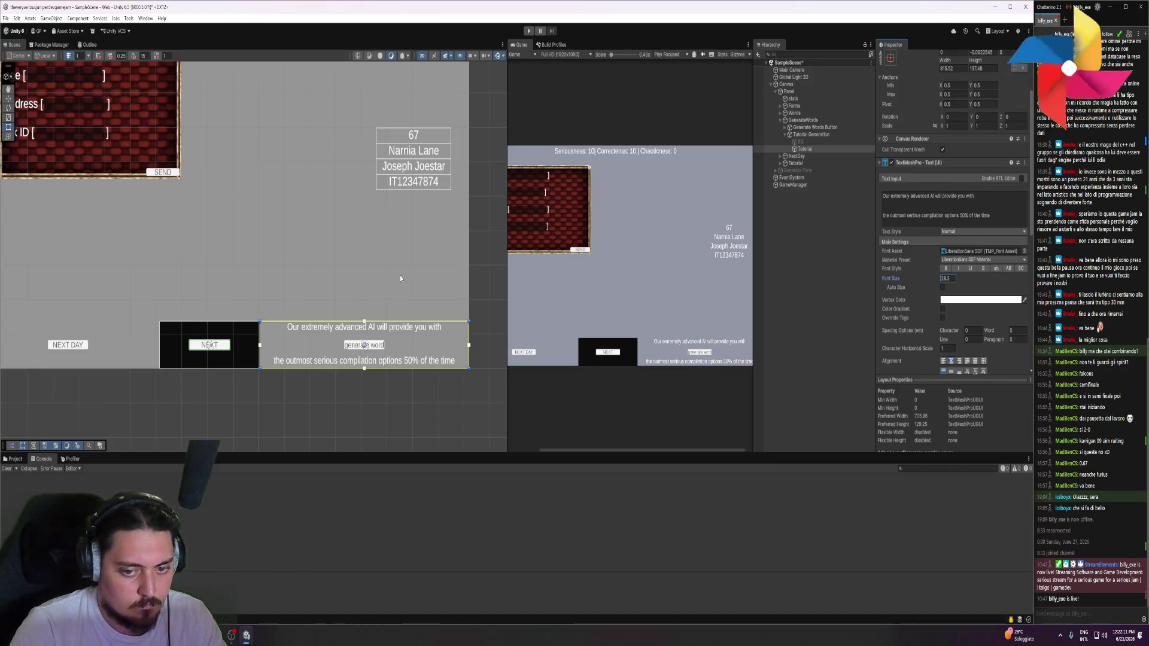
scroll(688, 331, up, 3)
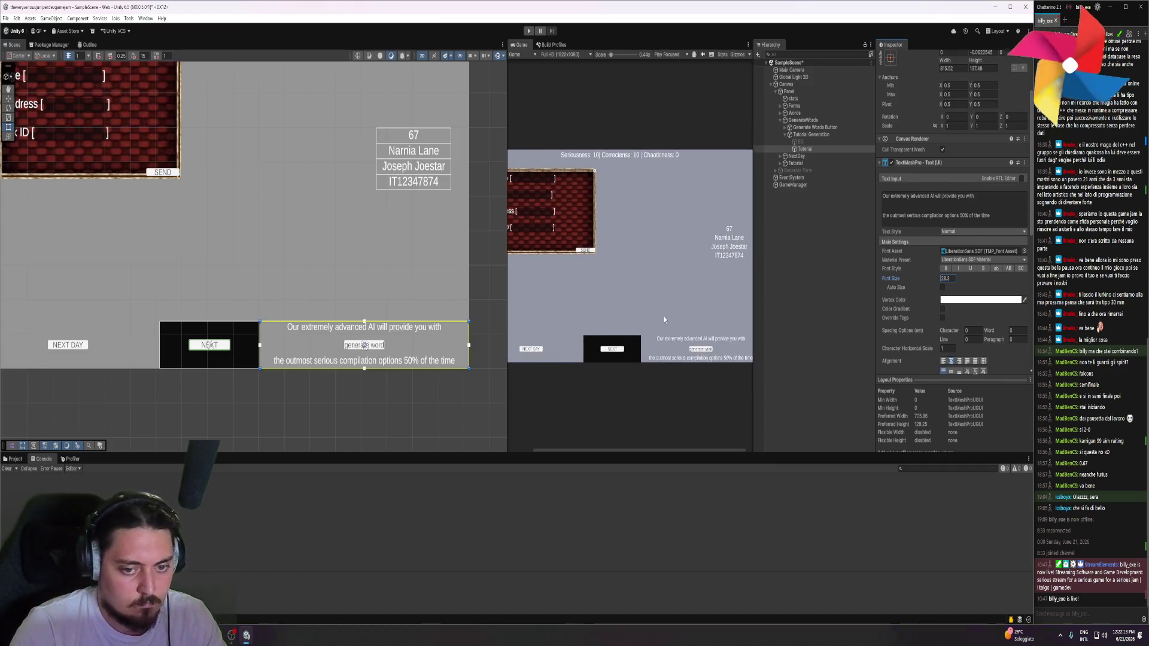
drag(654, 311, 628, 270)
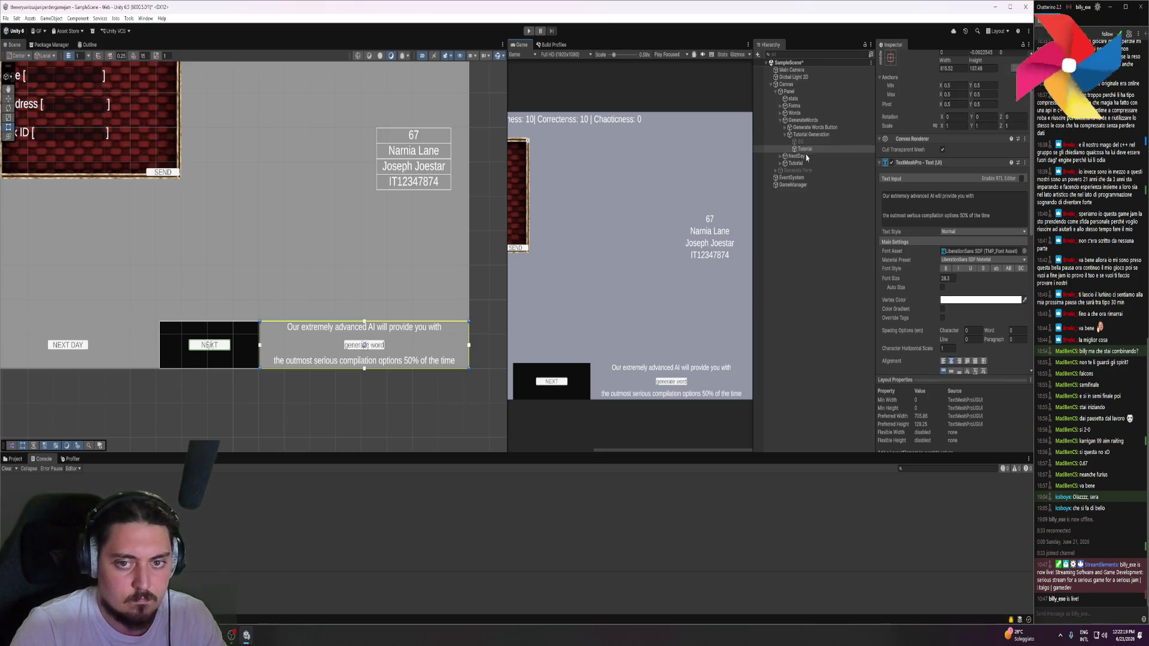
Turn on the Tutorial Generation background and deactivate the Tutorial Generation hint
click(809, 143)
click(892, 59)
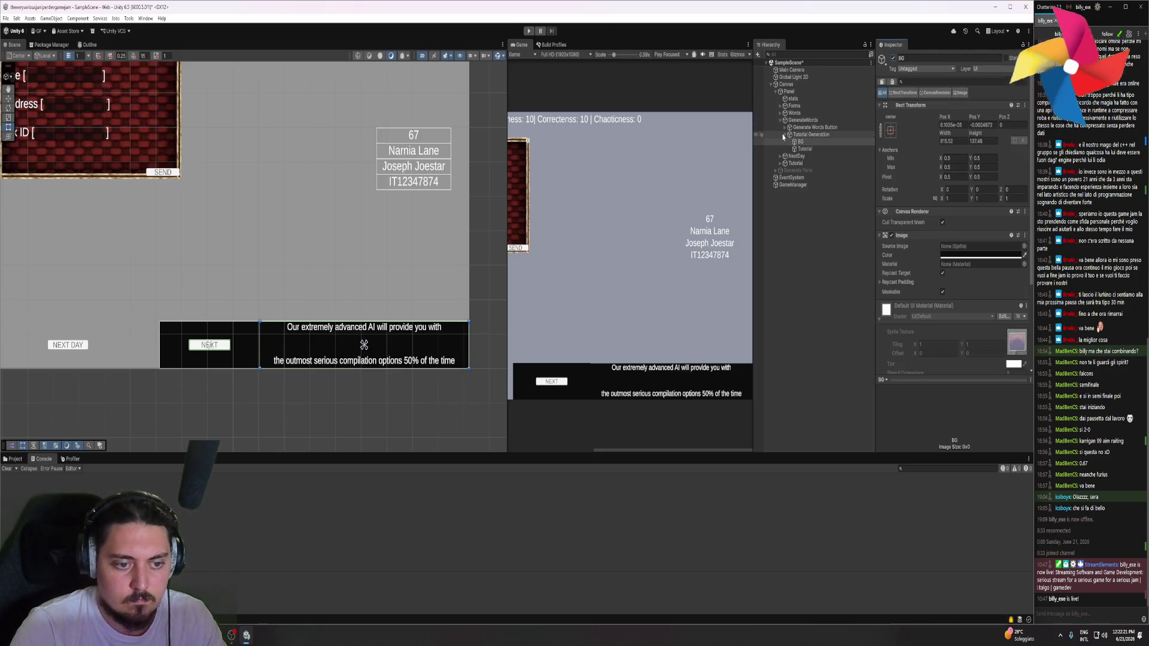
click(787, 120)
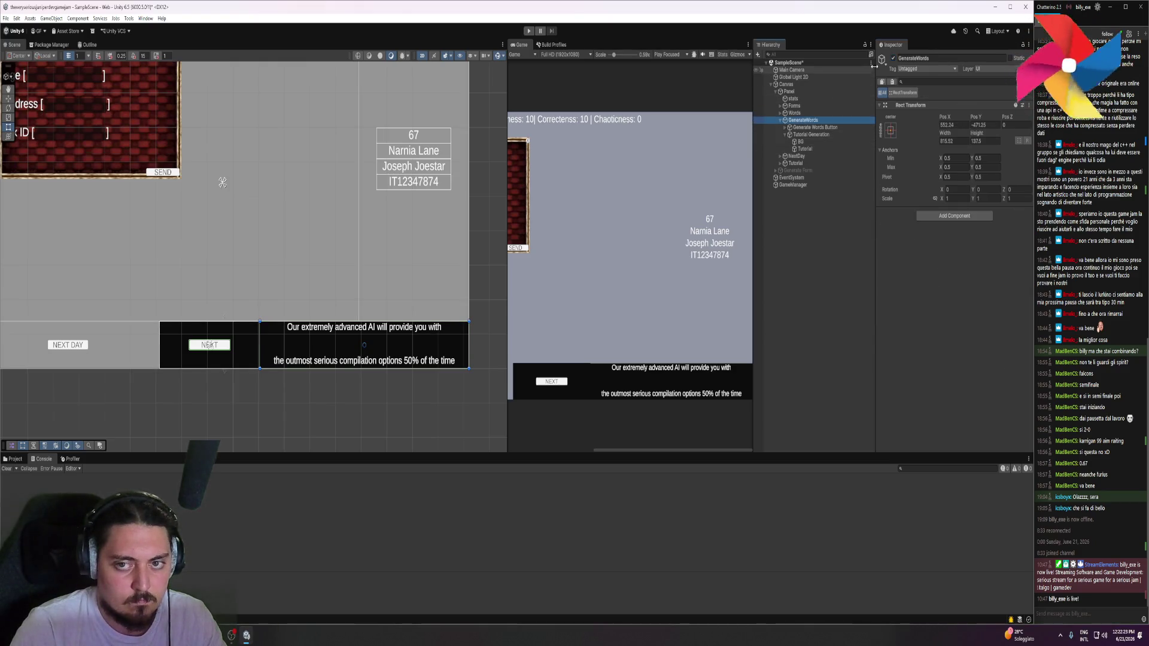
click(893, 59)
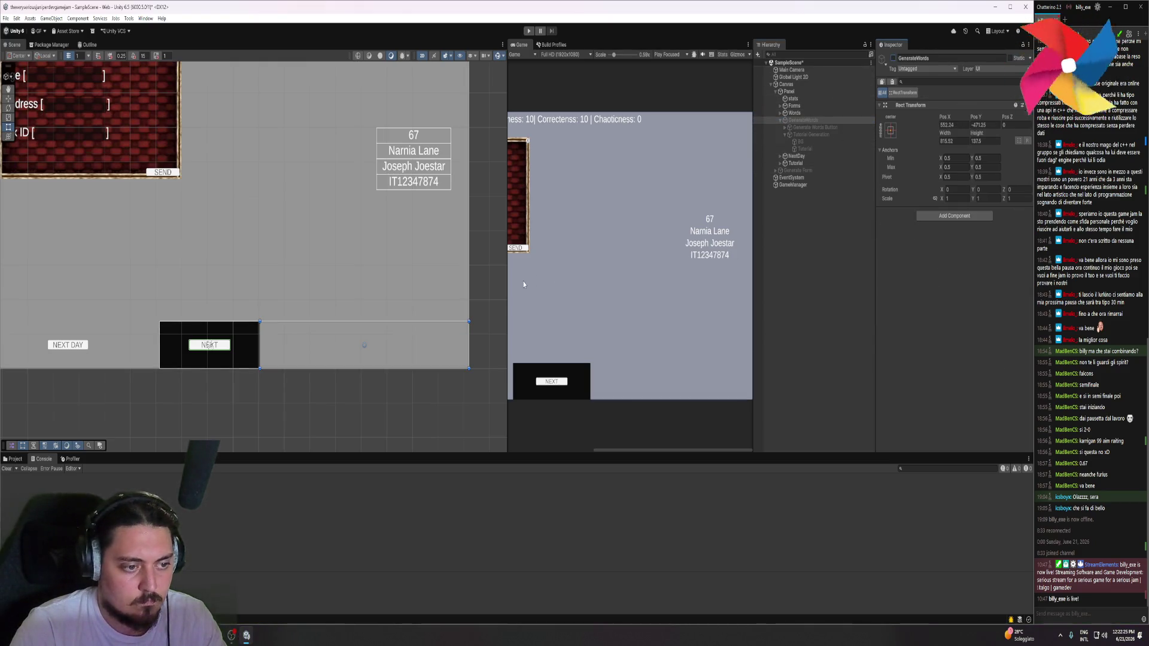
click(893, 59)
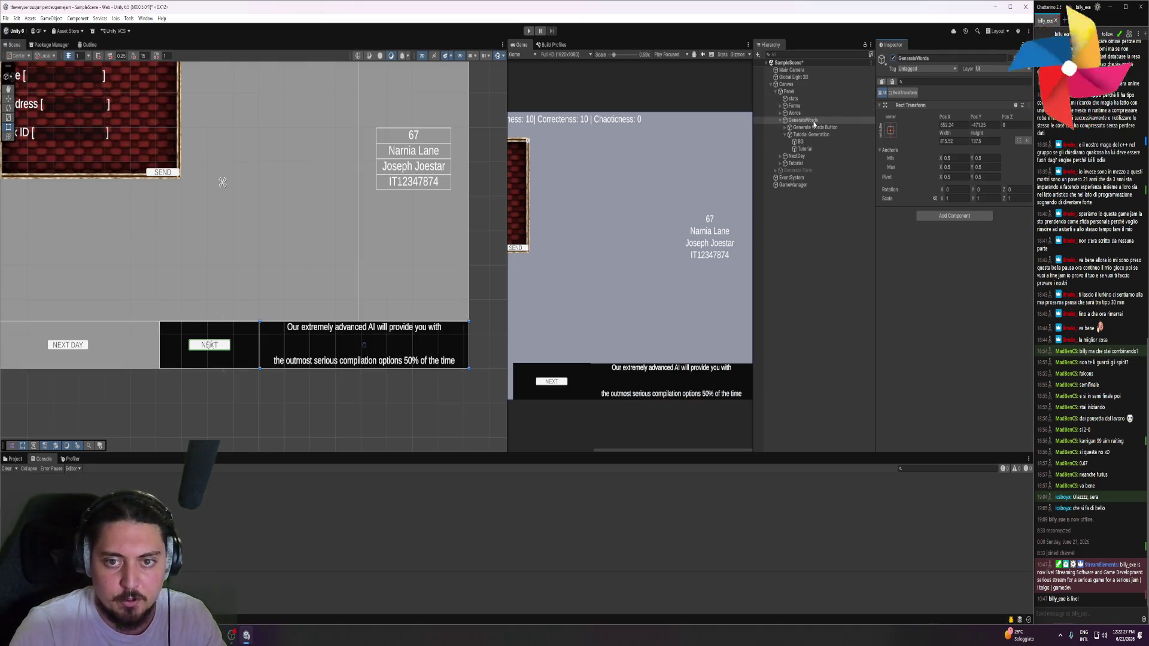
click(811, 134)
click(893, 59)
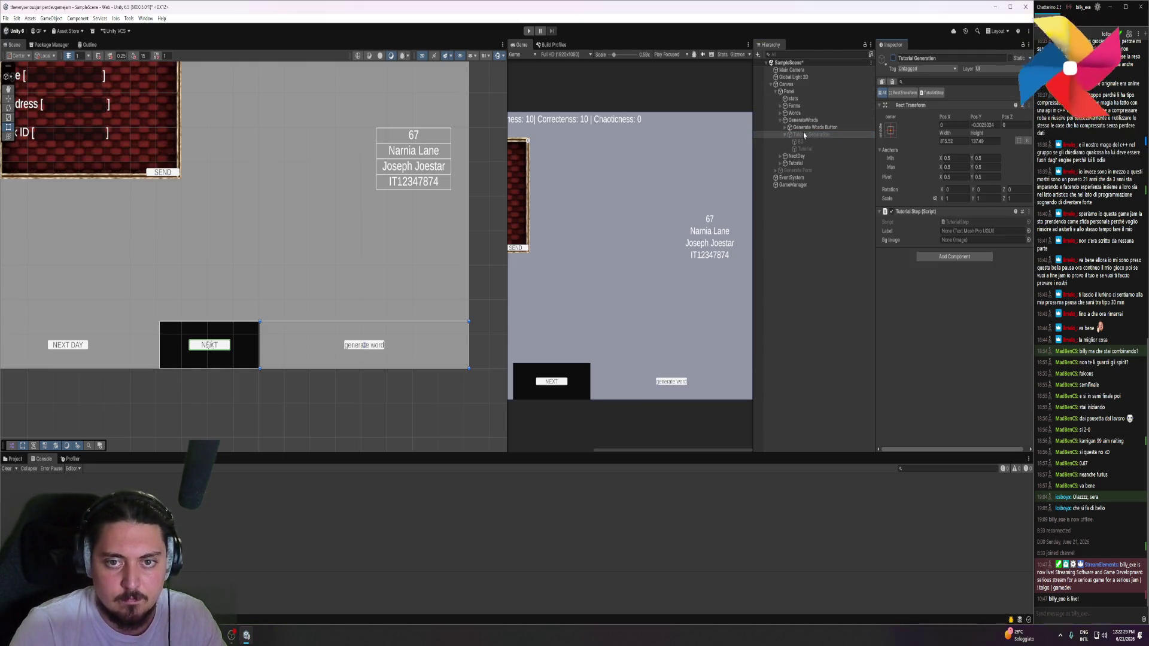
click(780, 122)
Activate the Tutorial Words step, hide its black background, and select its Tutorial text
click(796, 113)
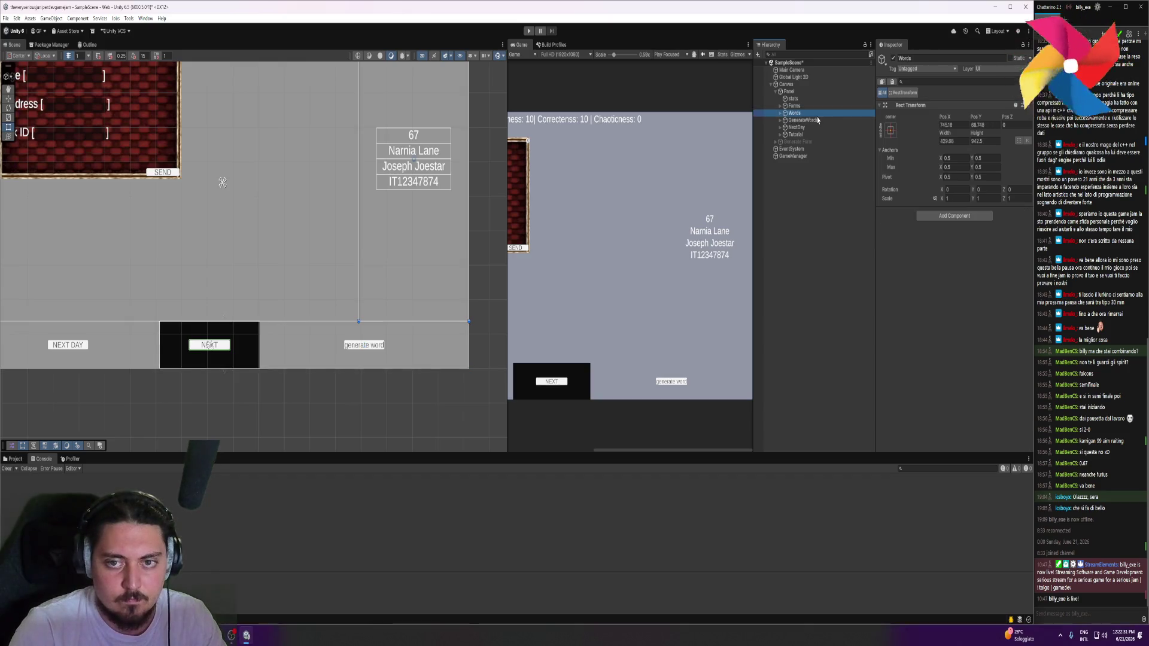
click(780, 113)
click(806, 128)
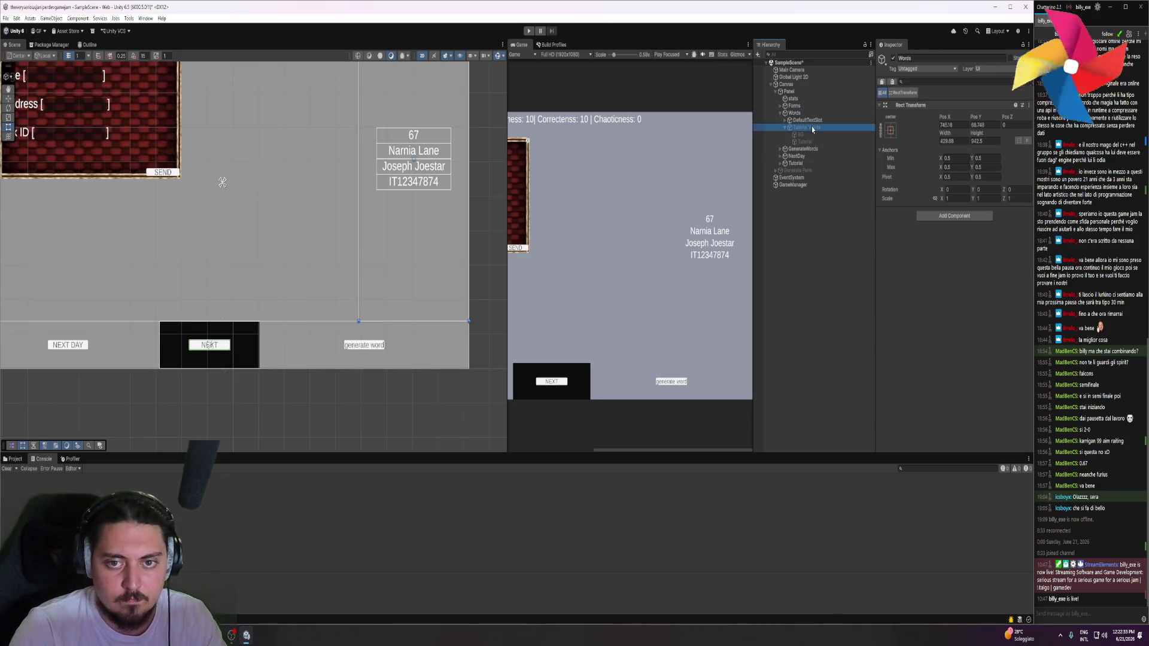
click(893, 58)
click(801, 134)
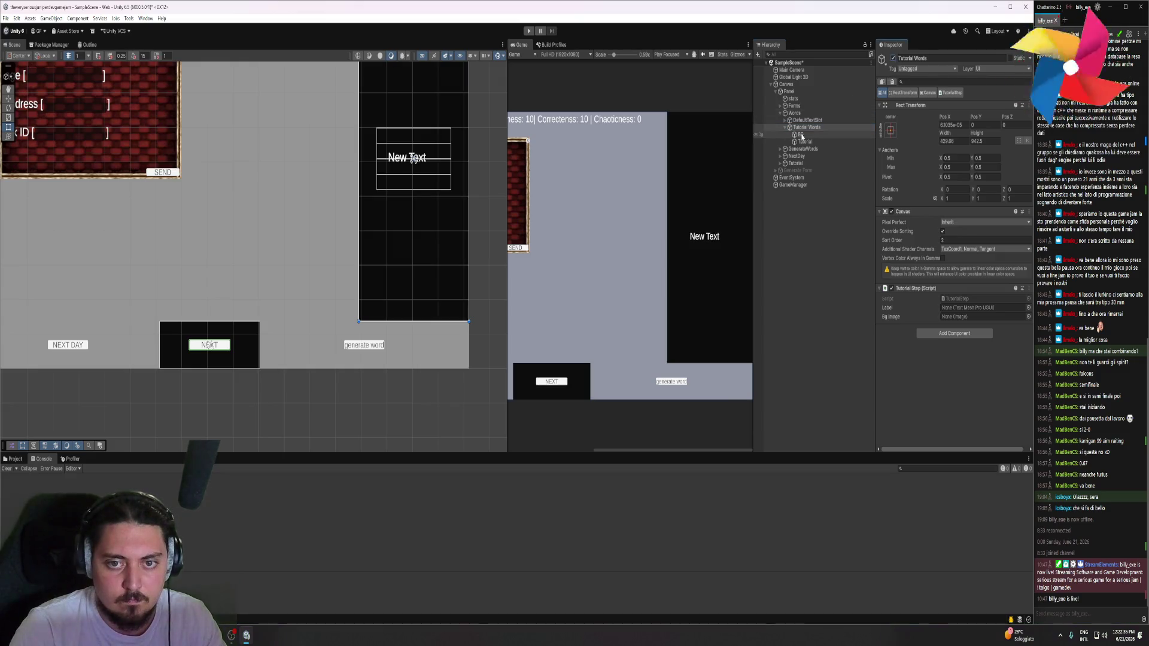
click(893, 58)
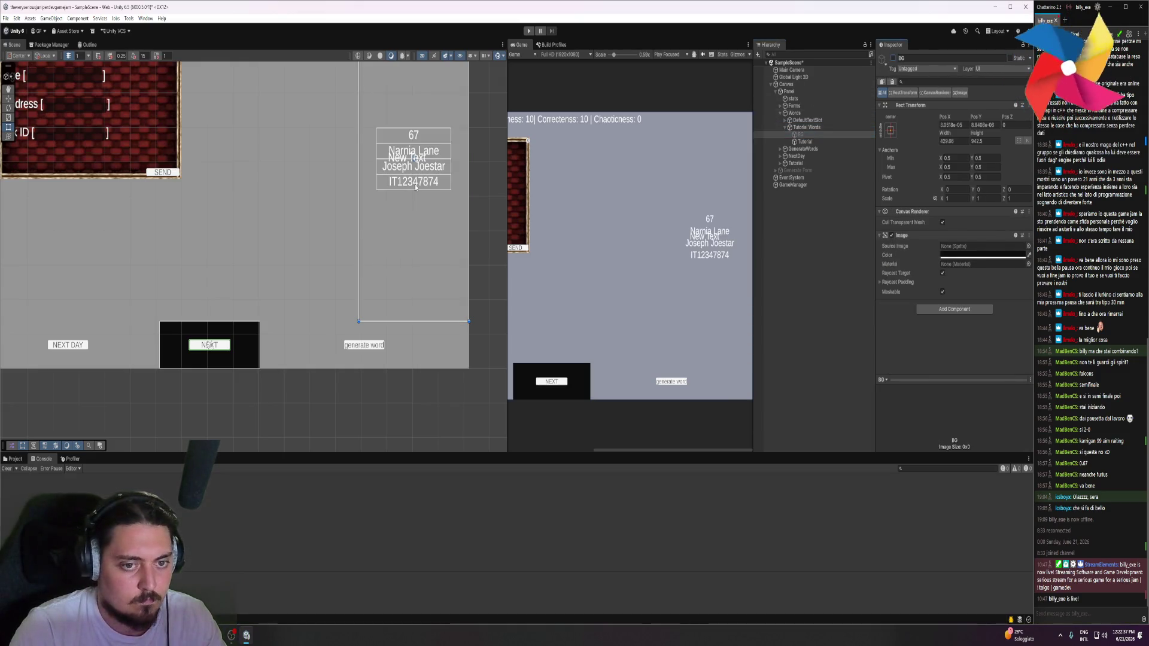
click(804, 142)
Move the label above the word list and type the hint about the possible words for compiling forms
key(f)
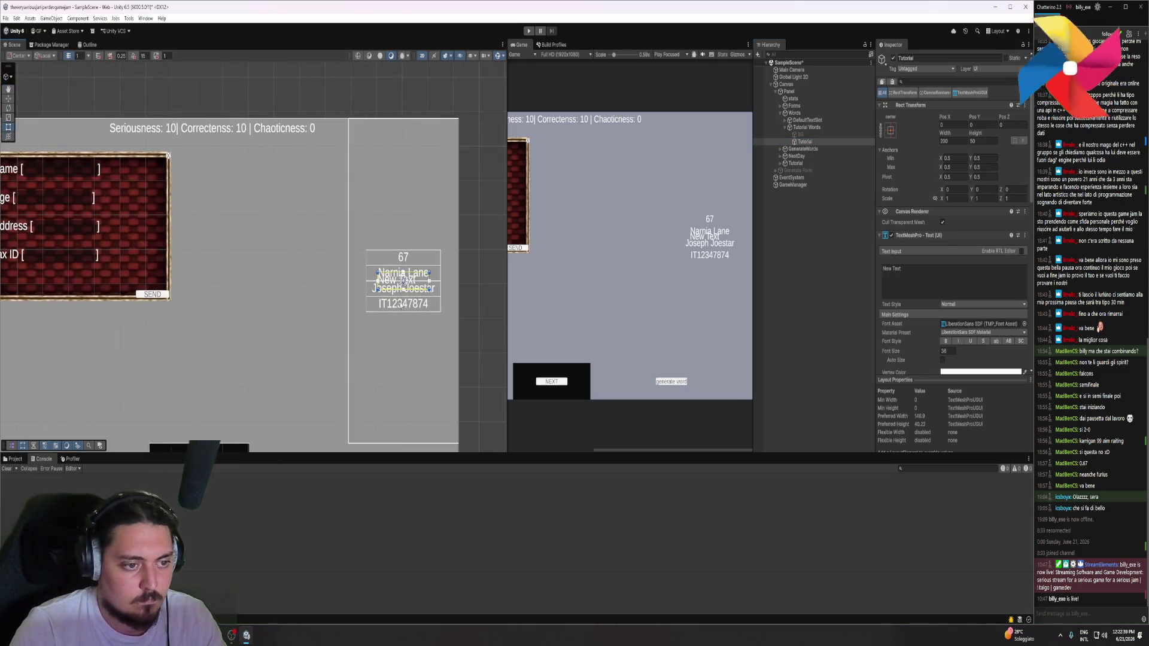
mouse_move(417, 282)
mouse_down()
mouse_move(411, 219)
mouse_move(389, 171)
mouse_move(469, 219)
mouse_up()
click(928, 270)
text(Here you'll fi)
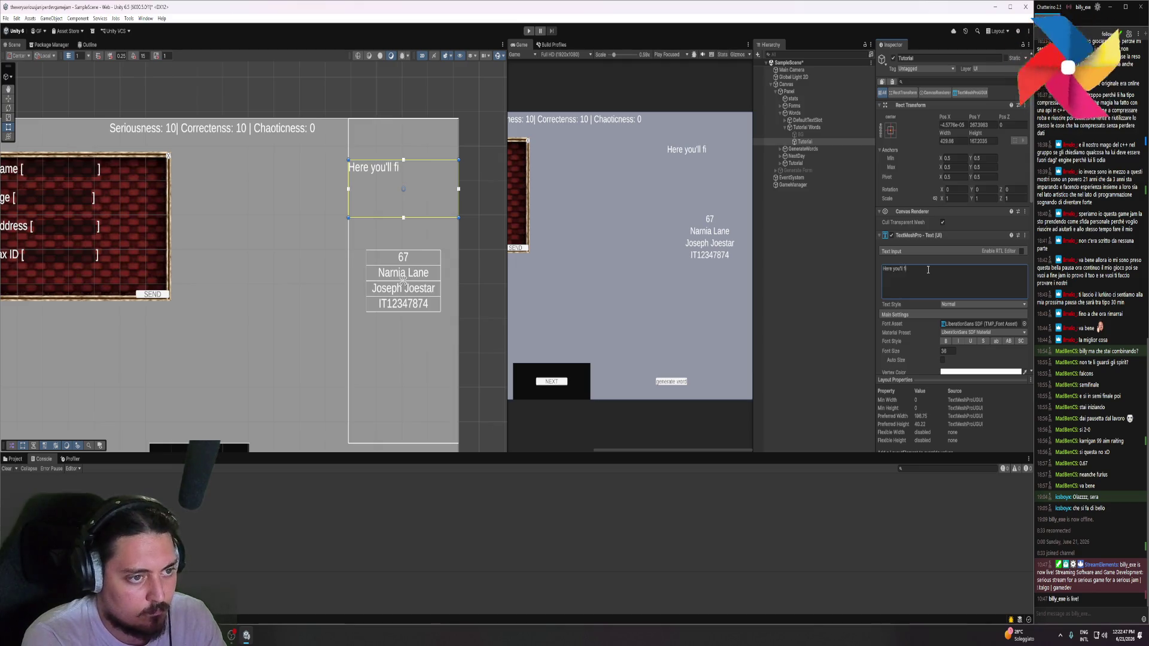
text( thepossible wors)
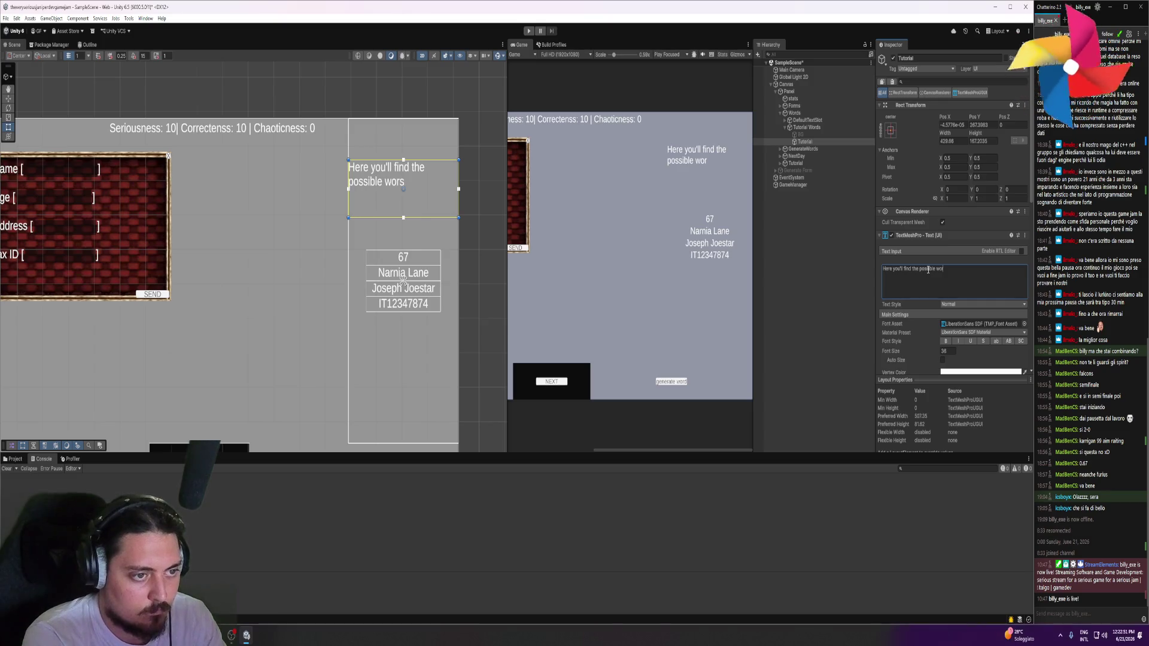
text(s)
text(hat will help you comp)
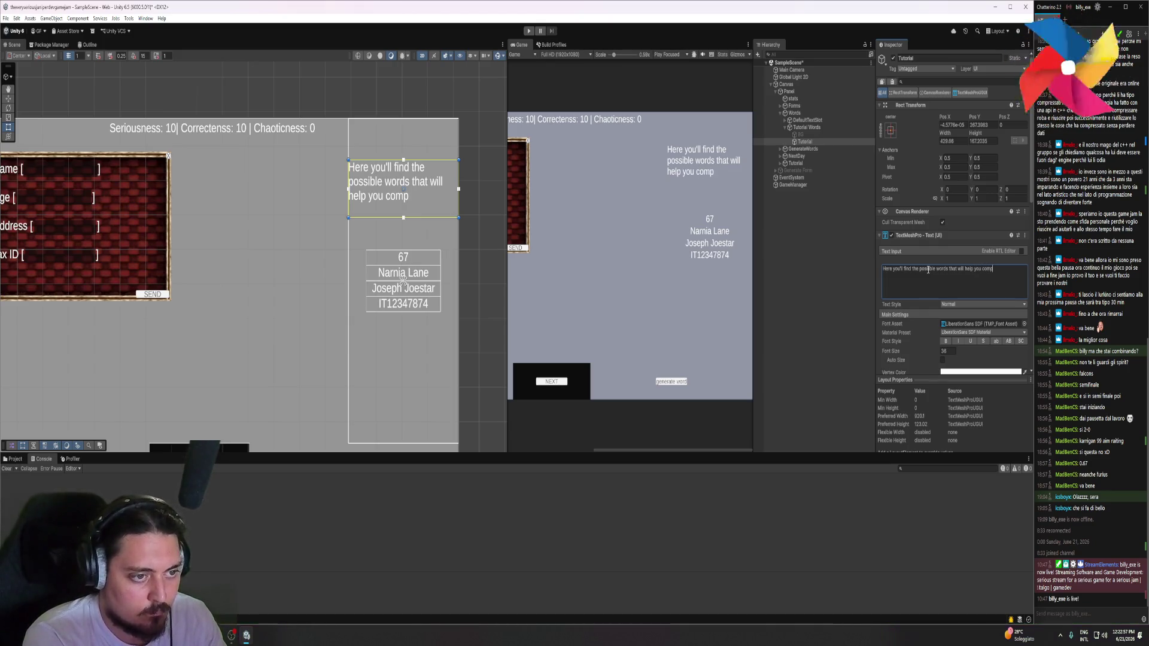
text(e the forms,)
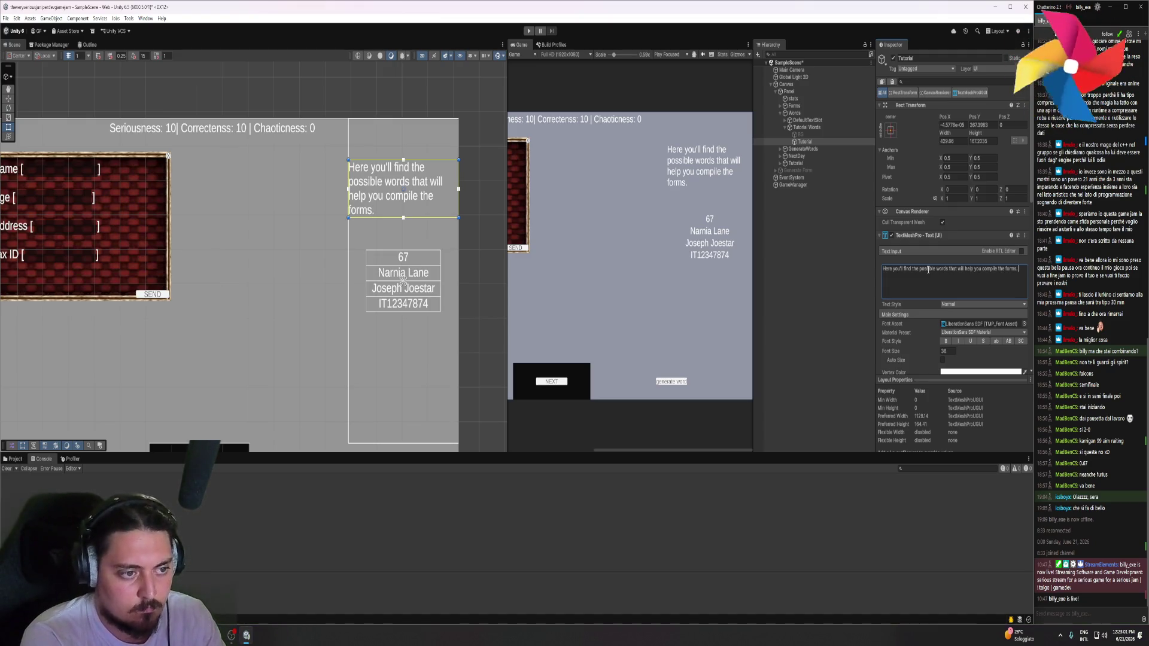
text(G)
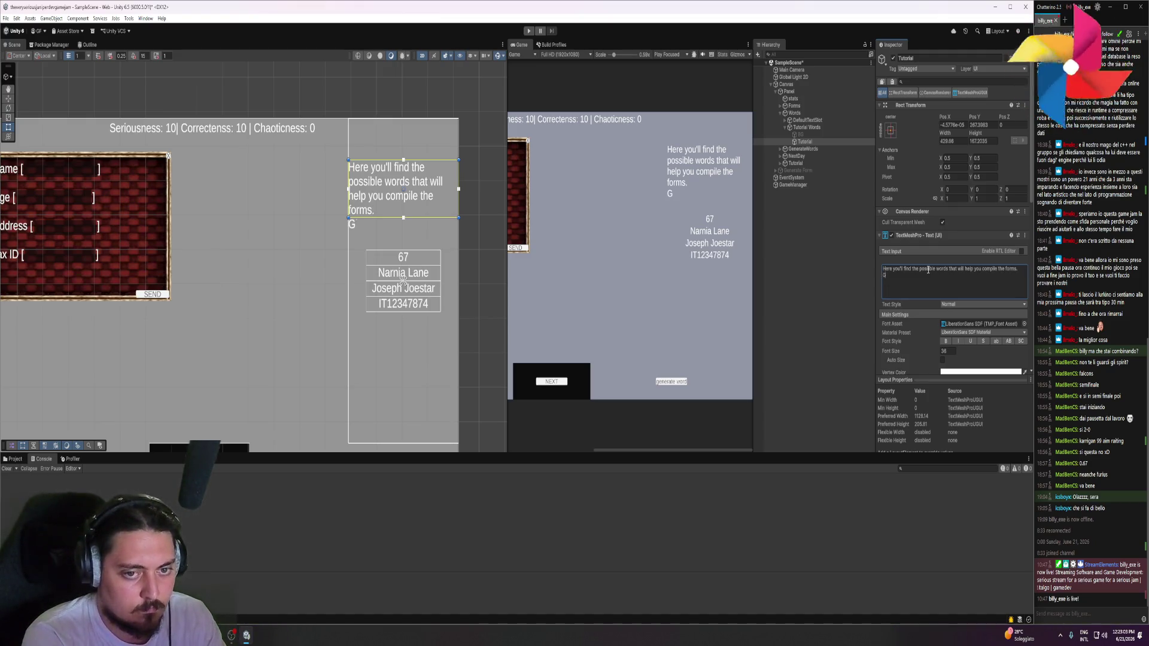
text(extr)
key(ctrl+BackSpace)
key(ctrl+BackSpace)
text(Be extra cautious on how you compile the forms)
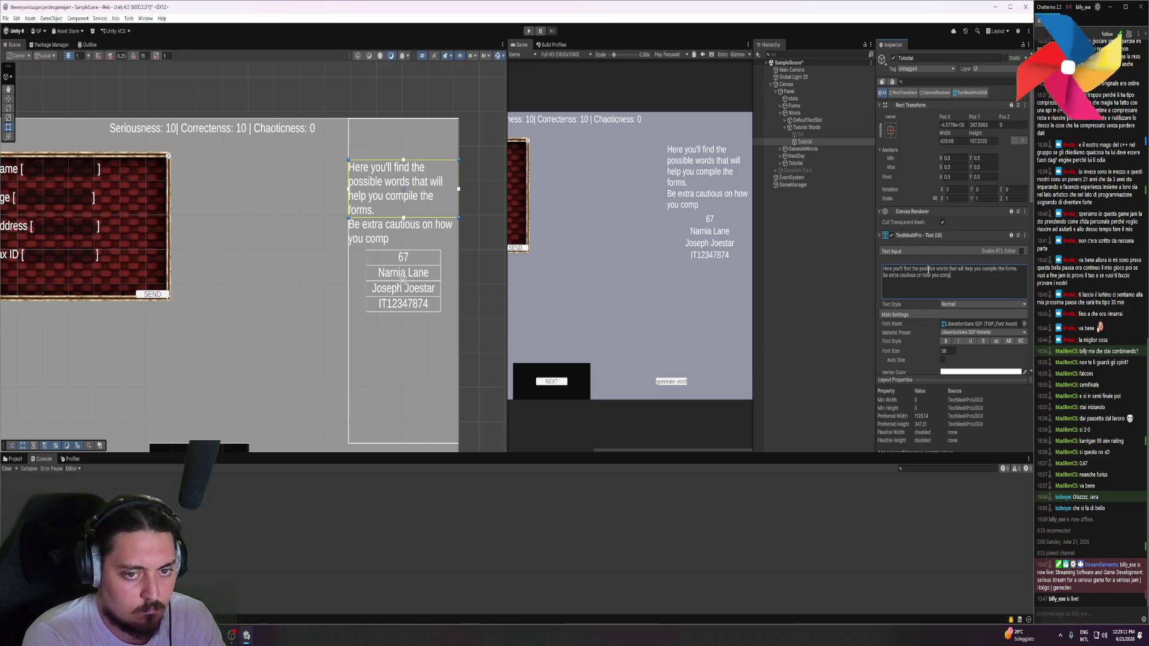
text( and wha)
key(BackSpace)
key(BackSpace)
key(BackSpace)
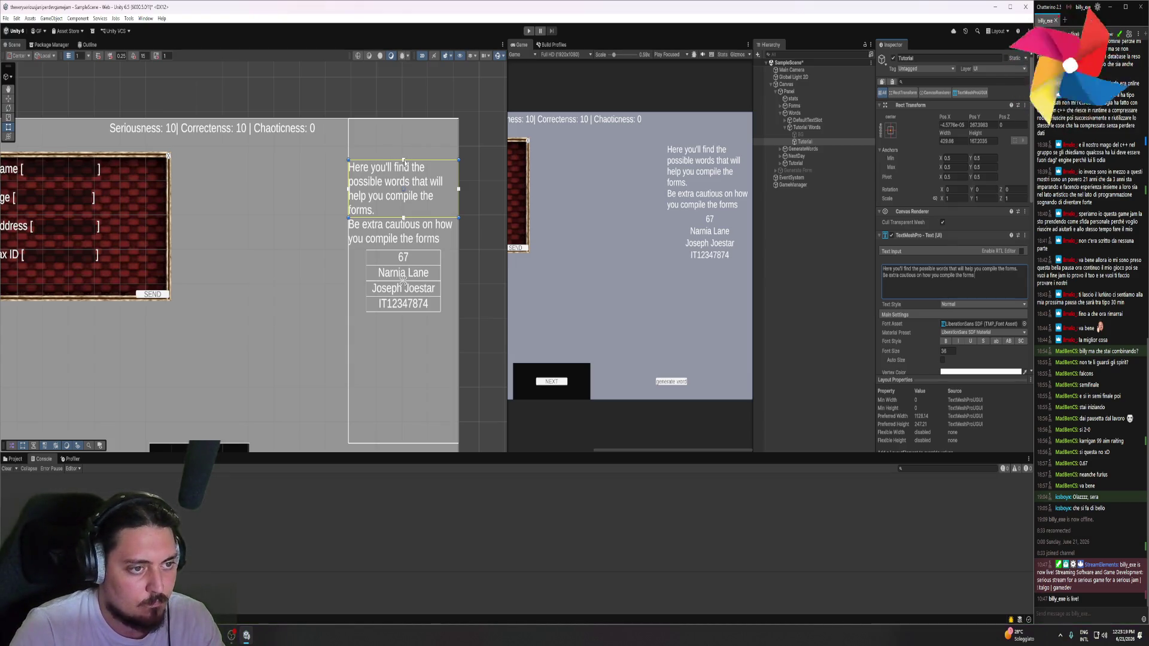
Finish the caution line about seriousness and context, centre the text, and fit the text box
drag(456, 159, 456, 127)
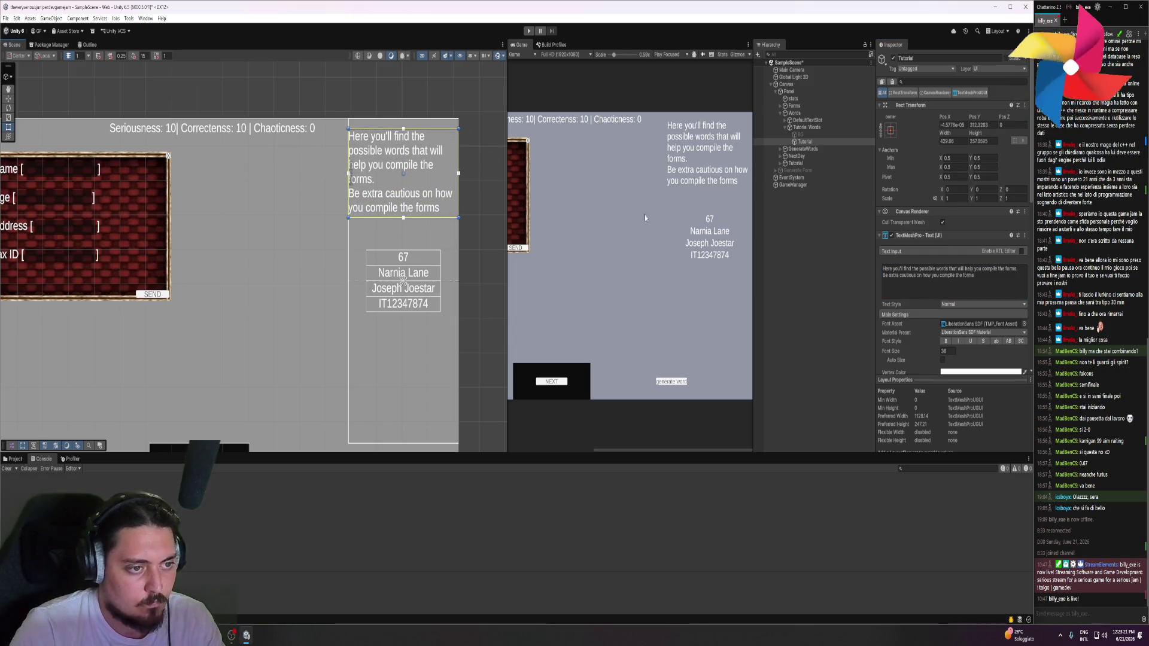
mouse_move(976, 276)
mouse_down()
mouse_move(908, 276)
mouse_move(923, 280)
mouse_up()
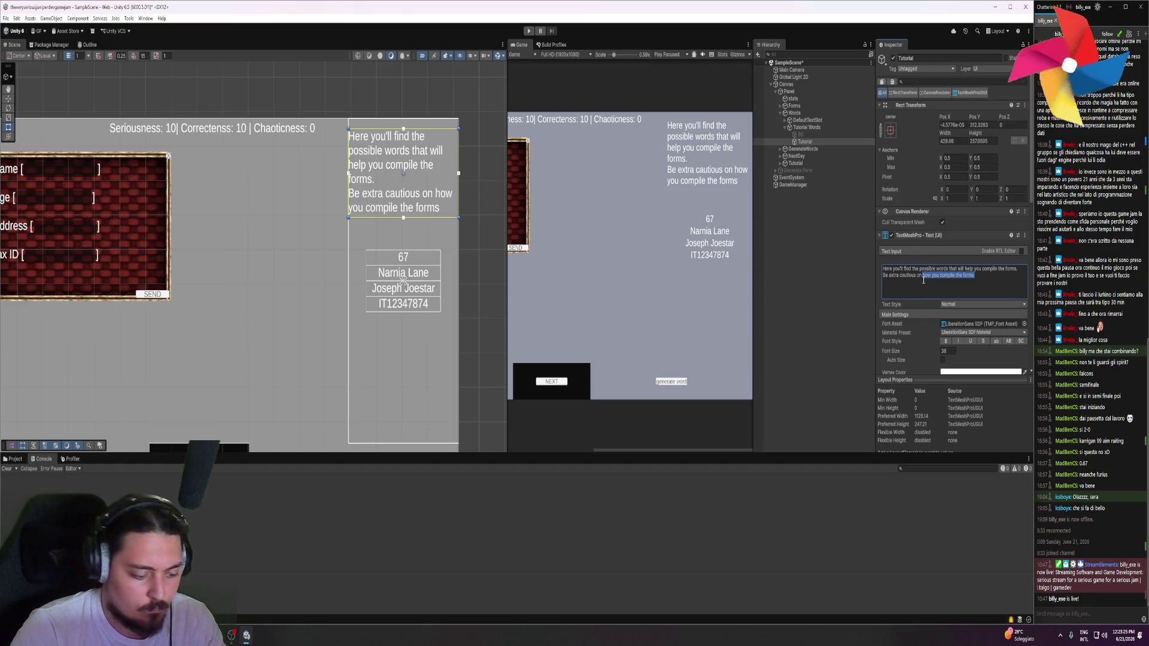
text(the words you us)
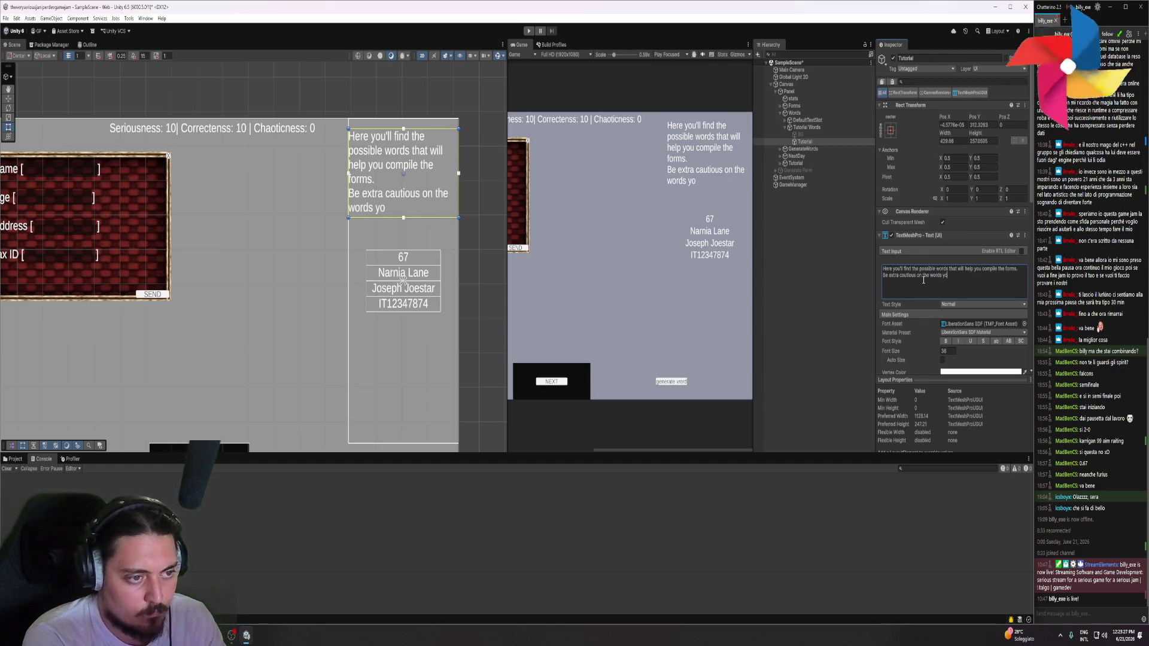
text(e both i)
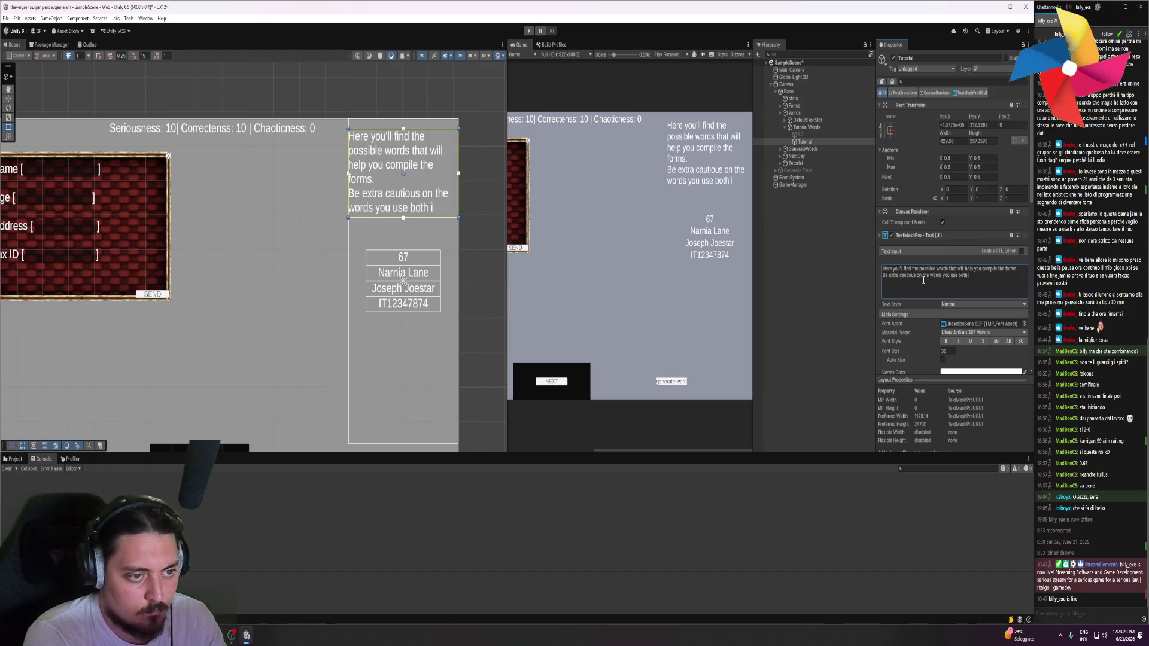
text(n ser)
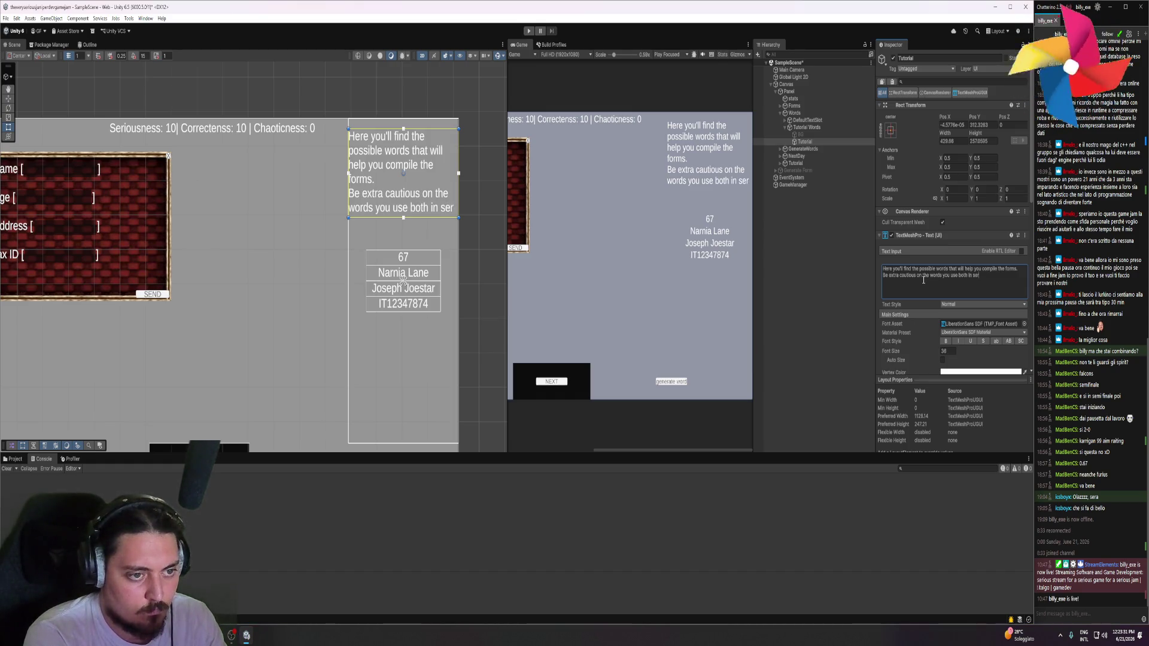
text(ioune)
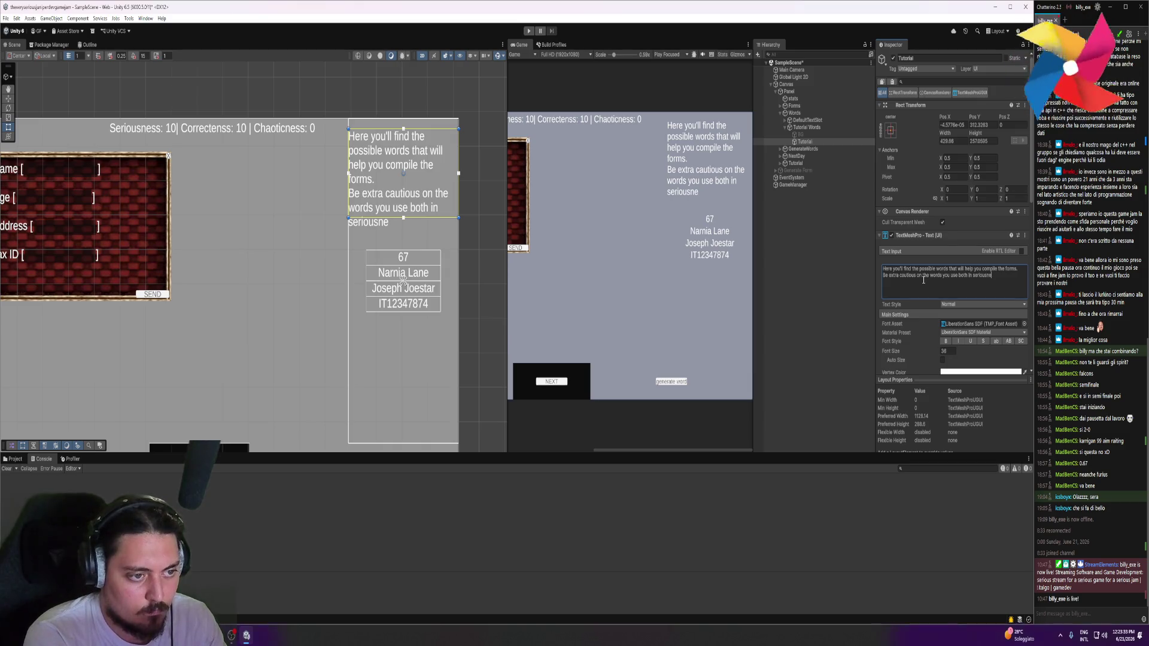
text(x and context)
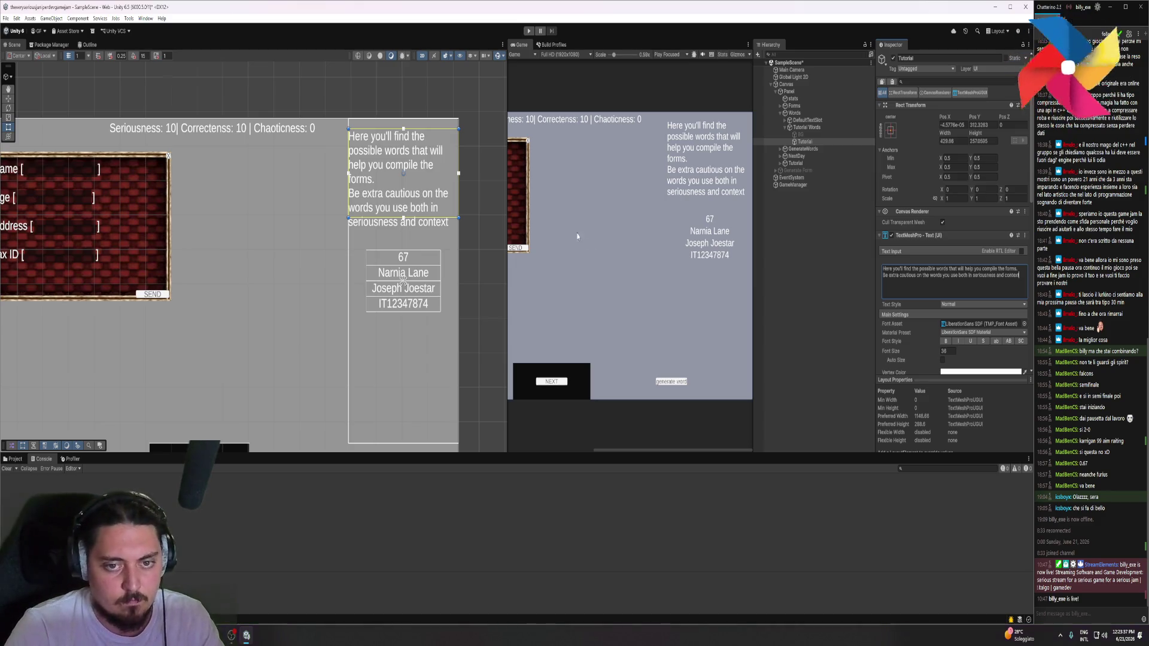
scroll(951, 355, down, 4)
click(950, 313)
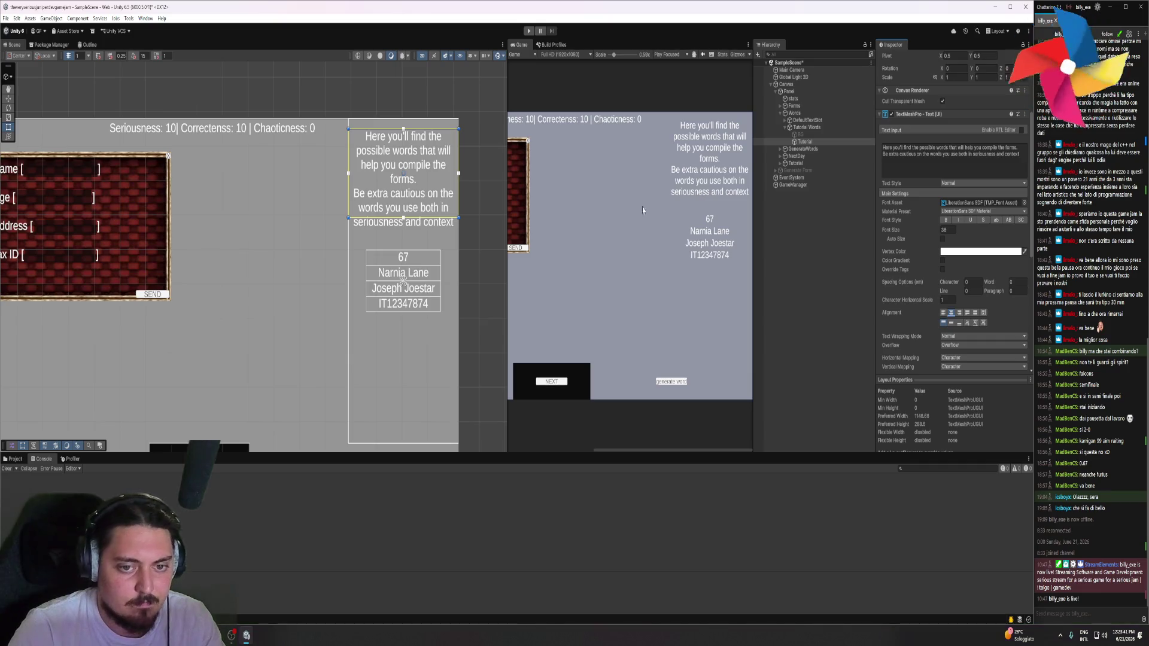
drag(451, 223, 459, 230)
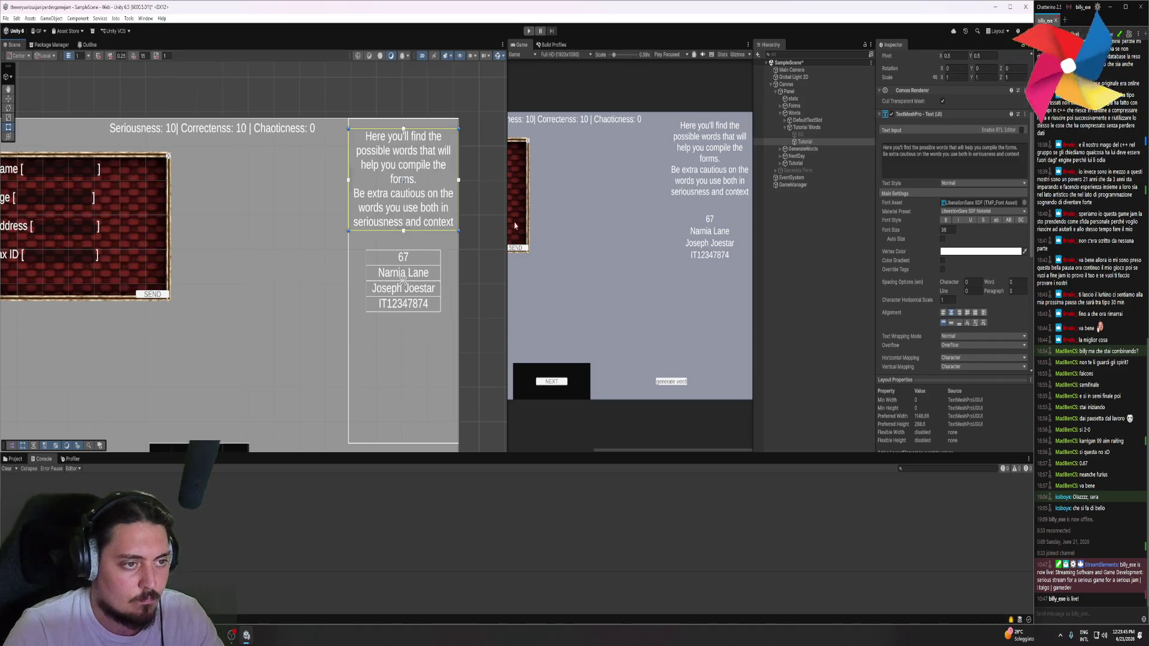
click(827, 134)
Deactivate Tutorial Words, activate Tutorial Forms without its background, and select its text object
click(892, 58)
click(893, 58)
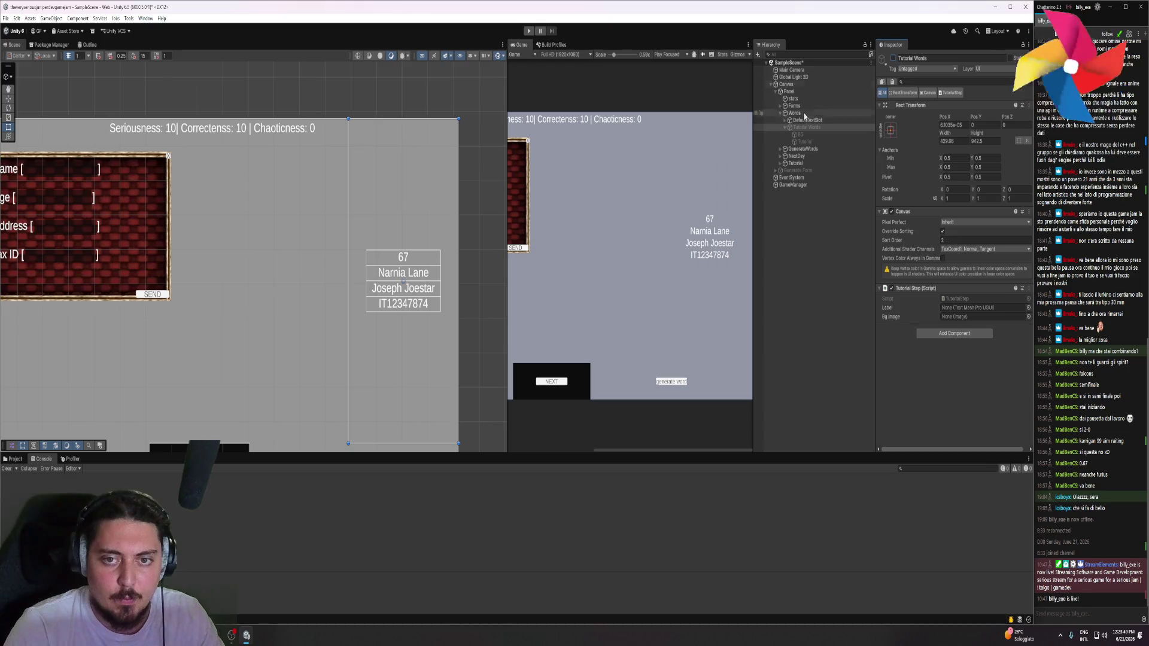
click(780, 113)
click(781, 106)
click(808, 120)
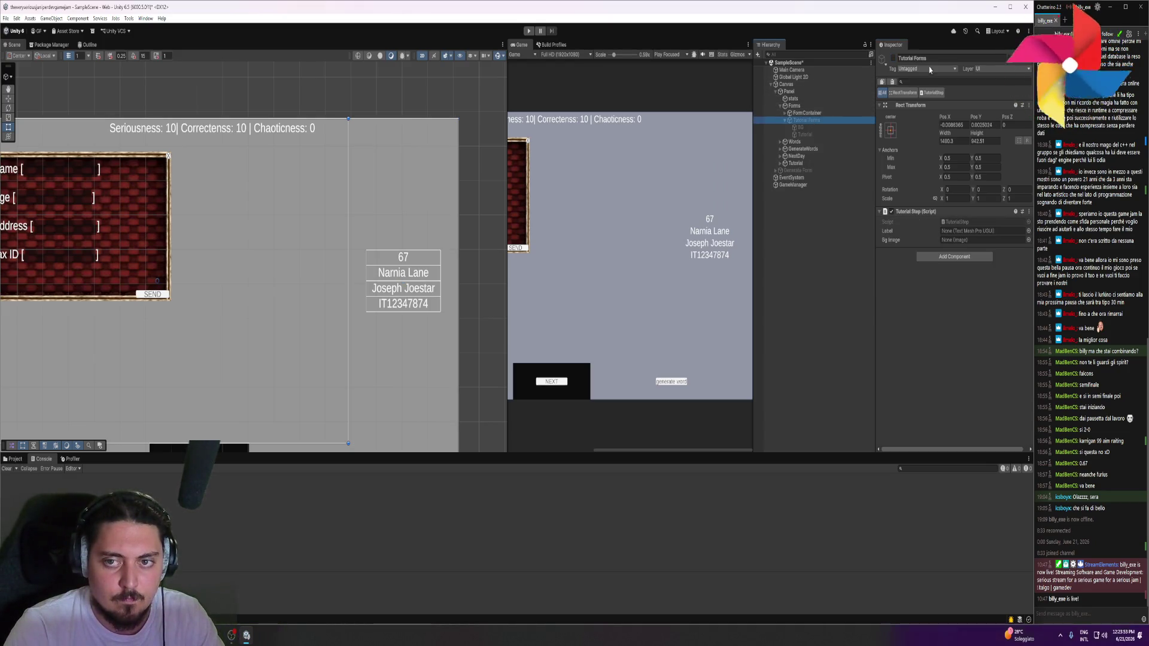
click(892, 58)
click(800, 128)
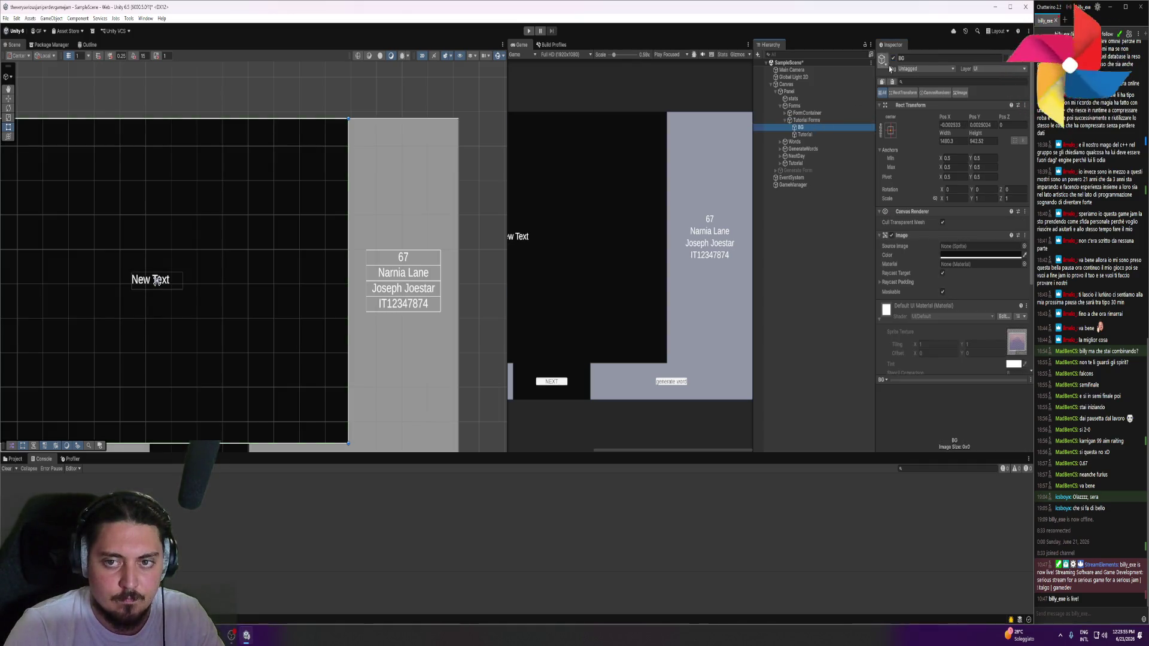
click(893, 58)
click(805, 135)
Place the text box beside the form and type 'Here you'll find the extremely serious forms that we need you to compile every day'
mouse_move(157, 279)
mouse_down()
mouse_move(212, 176)
mouse_move(204, 159)
mouse_move(321, 271)
mouse_up()
click(918, 277)
text(Here you'll find the)
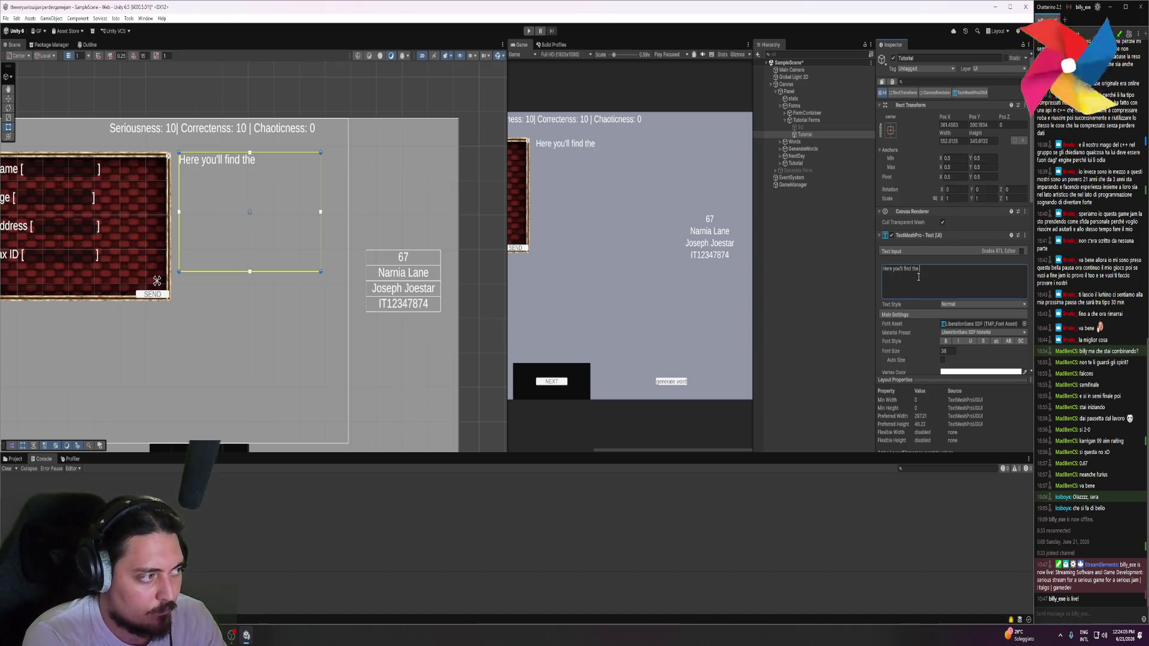
text( extremely)
text(serious forms t)
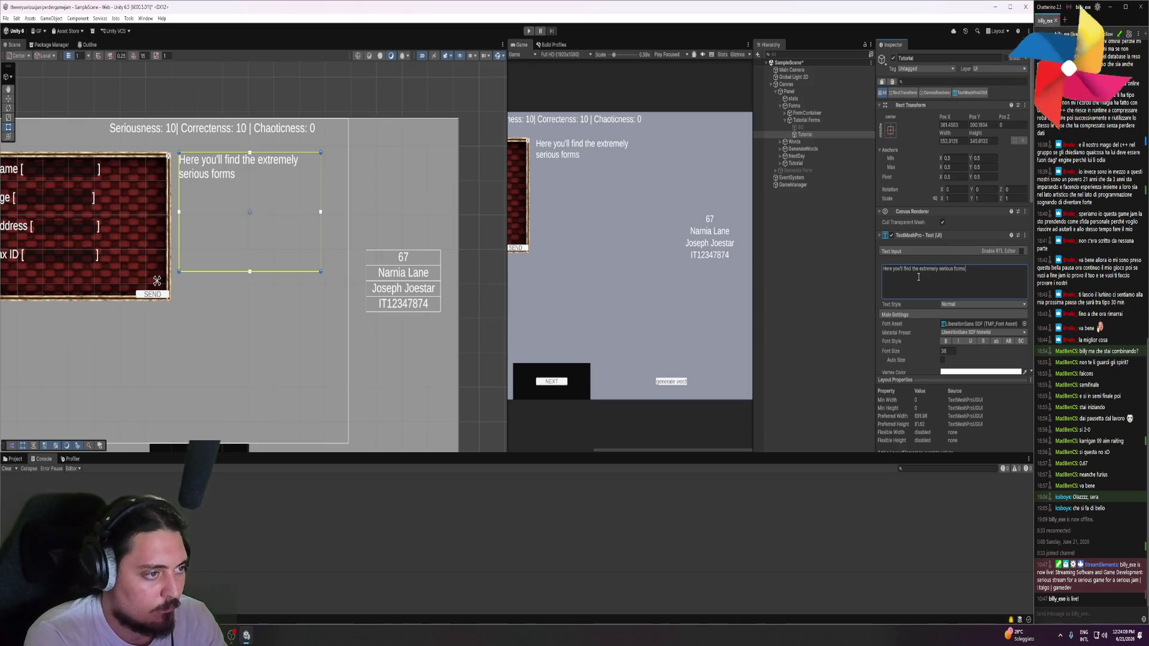
text(hat we nee)
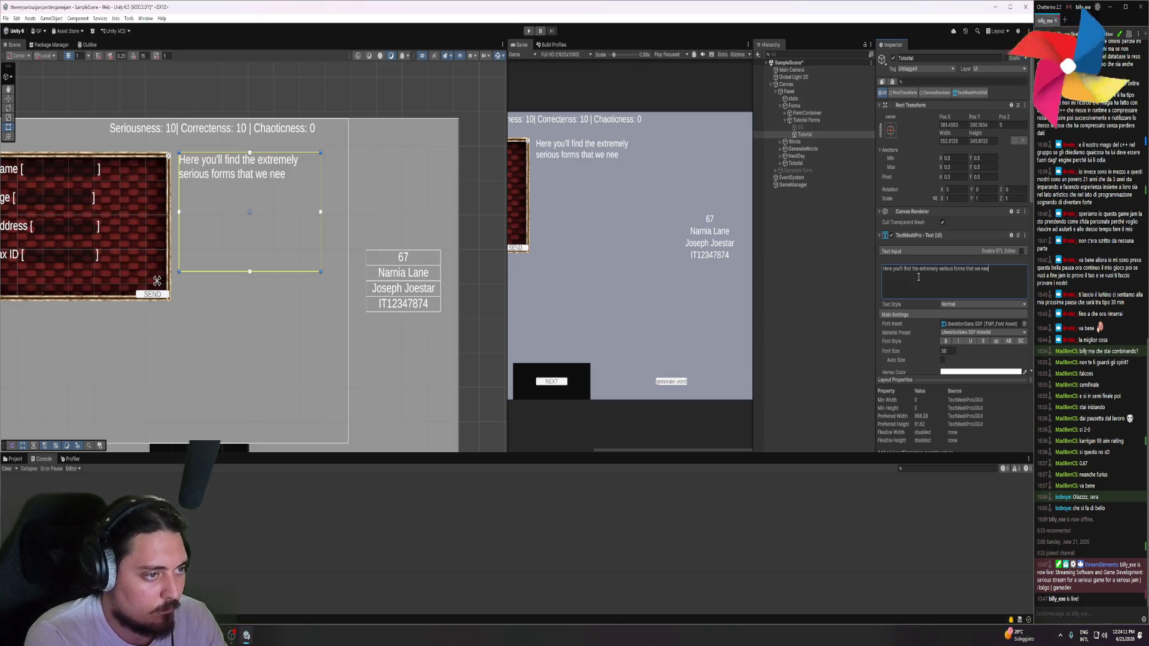
text(d you to compile e)
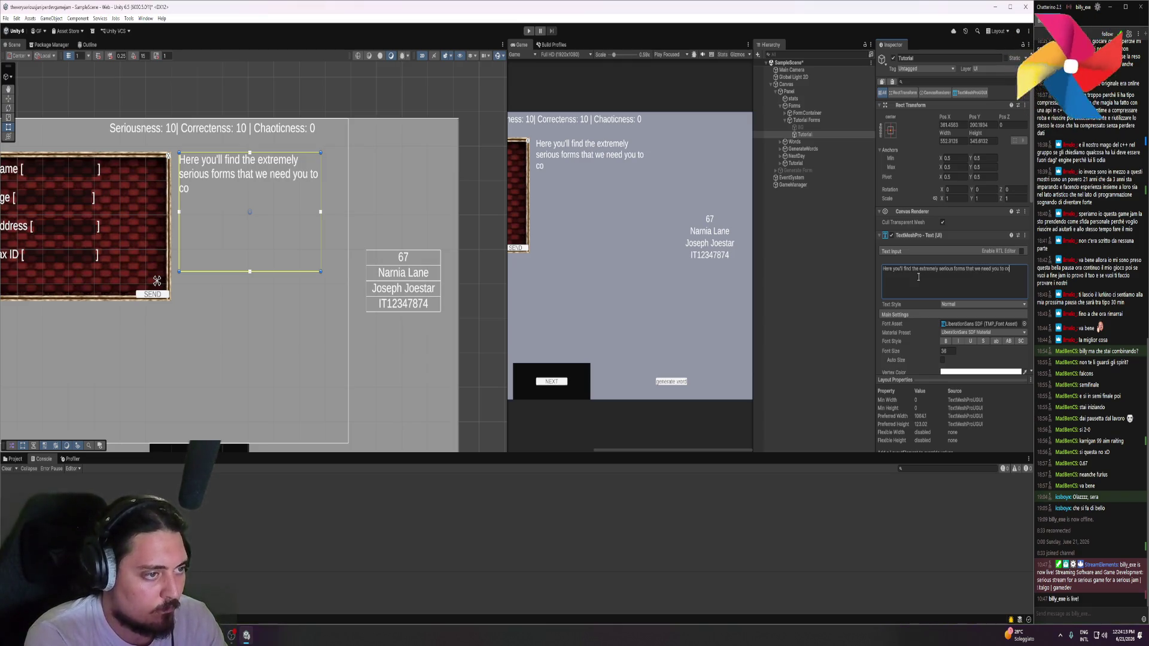
text(very day)
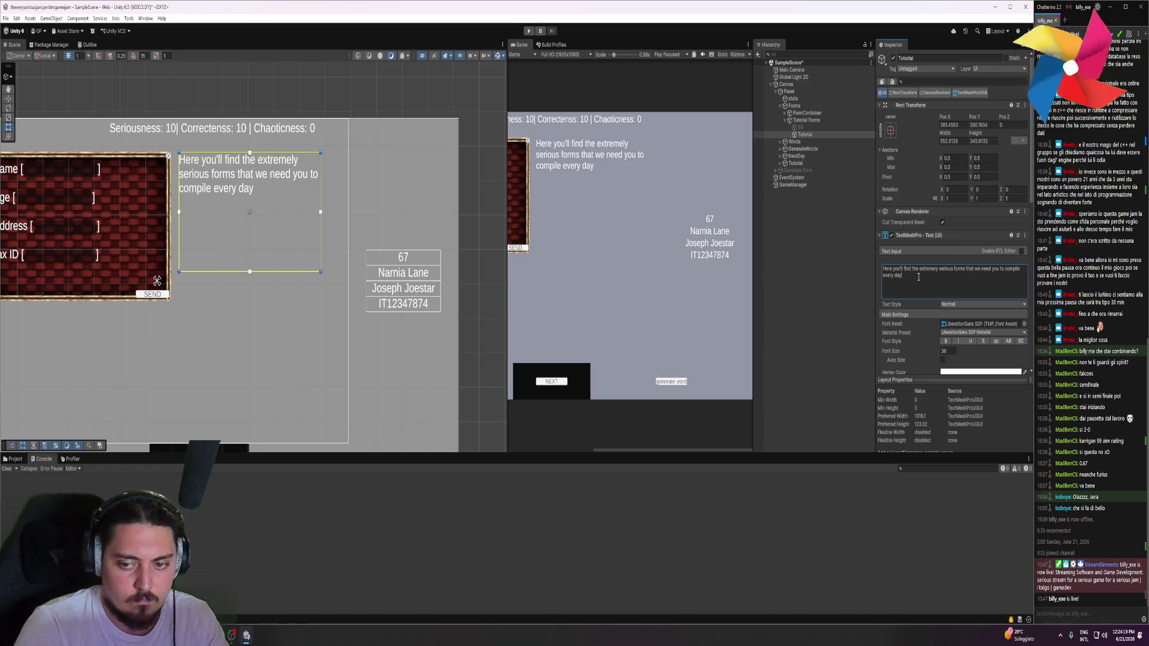
Centre-align the forms hint and resize its box to fit the text
scroll(933, 294, down, 4)
click(952, 313)
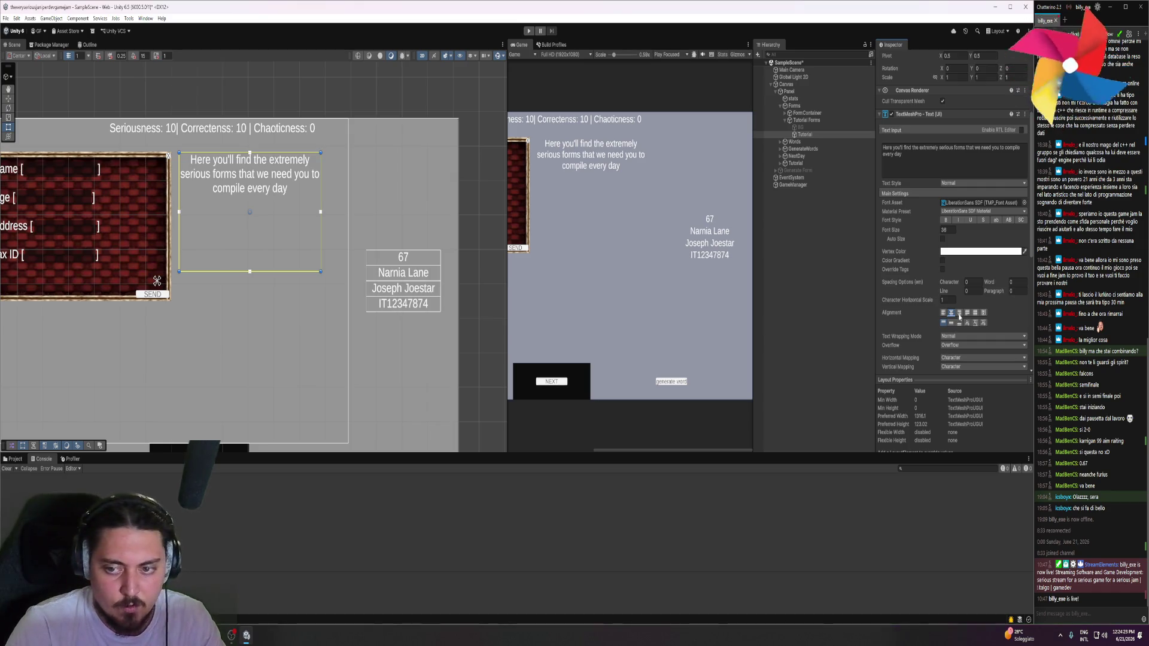
click(966, 313)
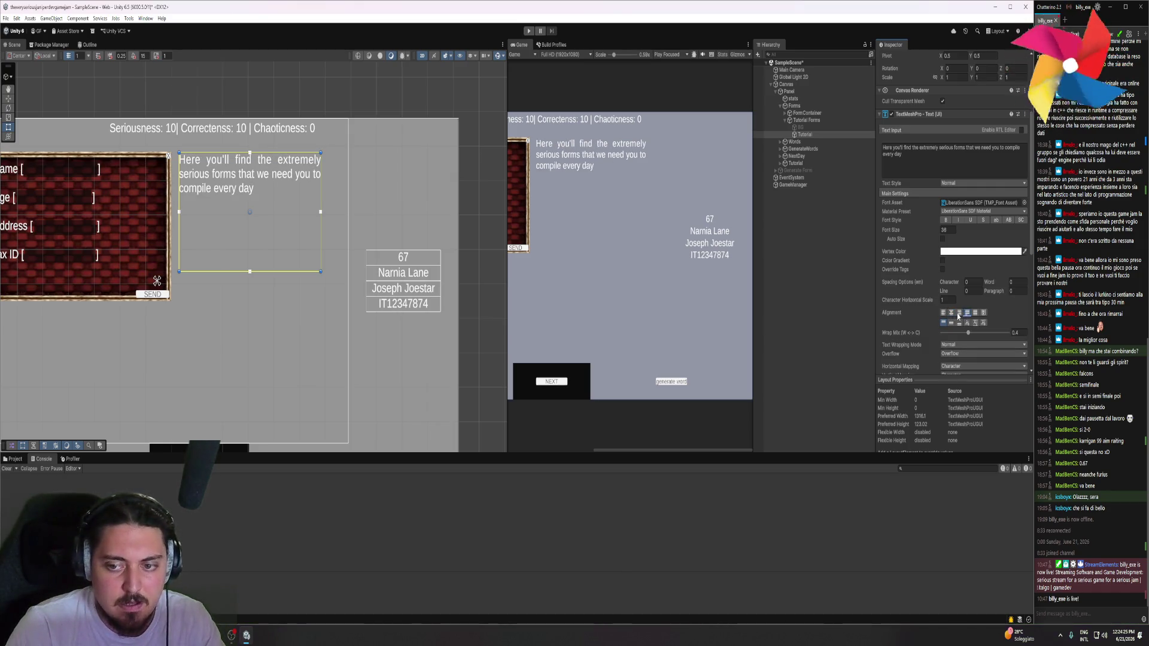
click(951, 313)
scroll(244, 265, down, 2)
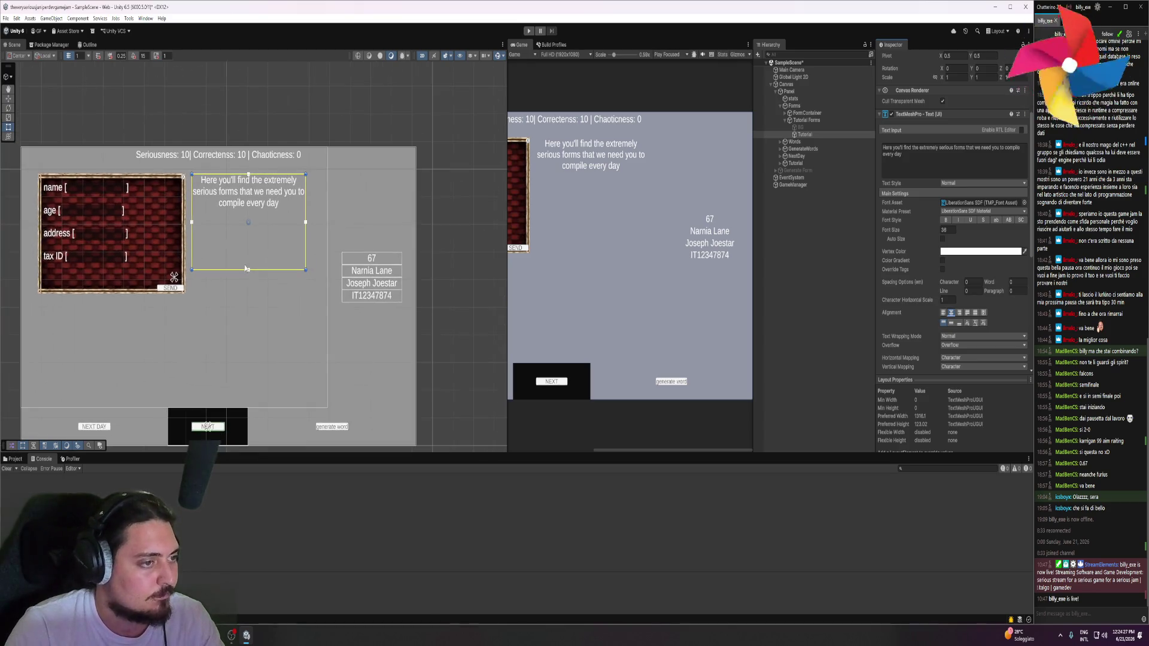
mouse_move(249, 273)
mouse_down()
mouse_move(259, 233)
mouse_move(307, 271)
mouse_move(302, 221)
mouse_up()
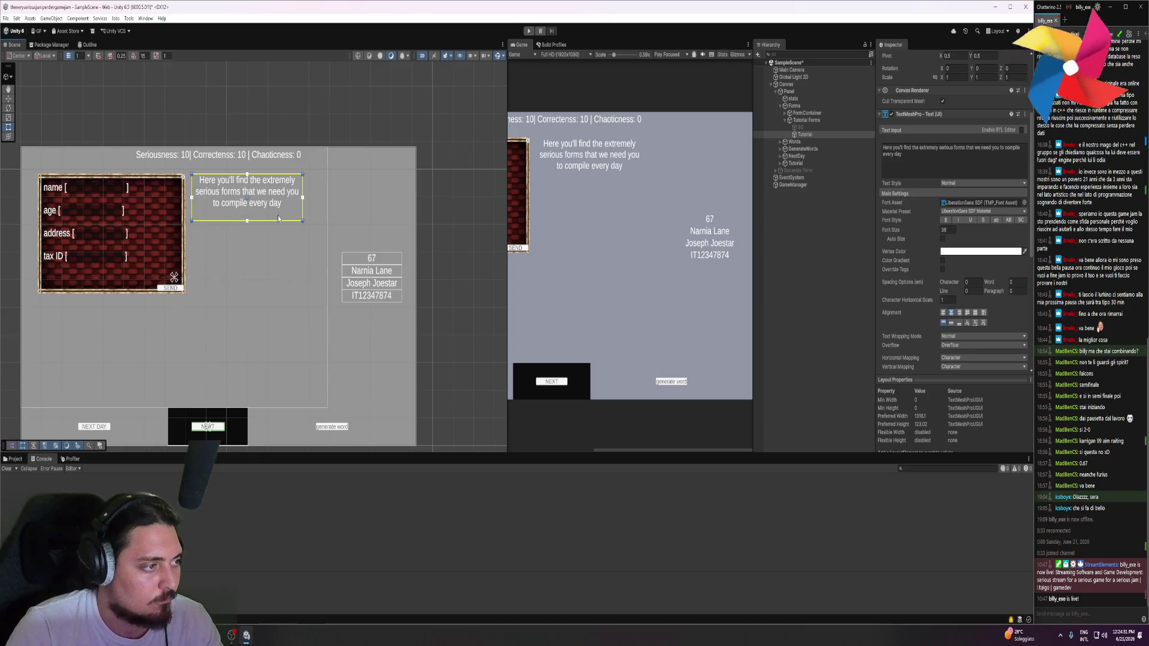
click(147, 123)
scroll(271, 218, down, 2)
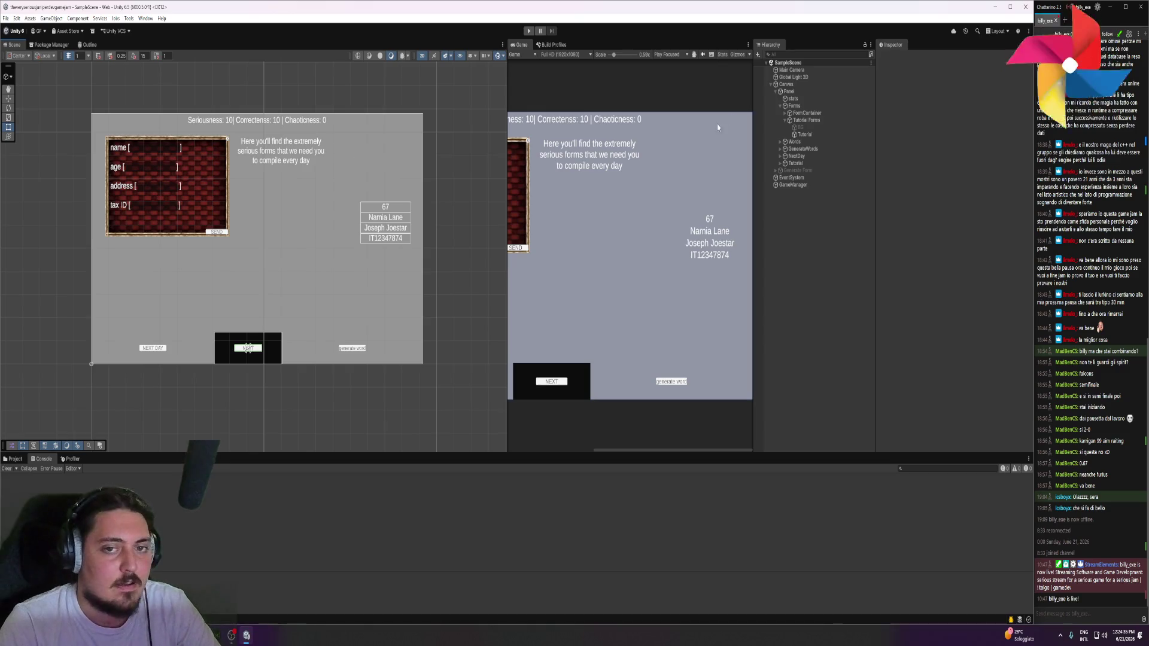
Deactivate Tutorial Forms, play the game, and open the logged message's source in TutorialManager.cs
click(806, 120)
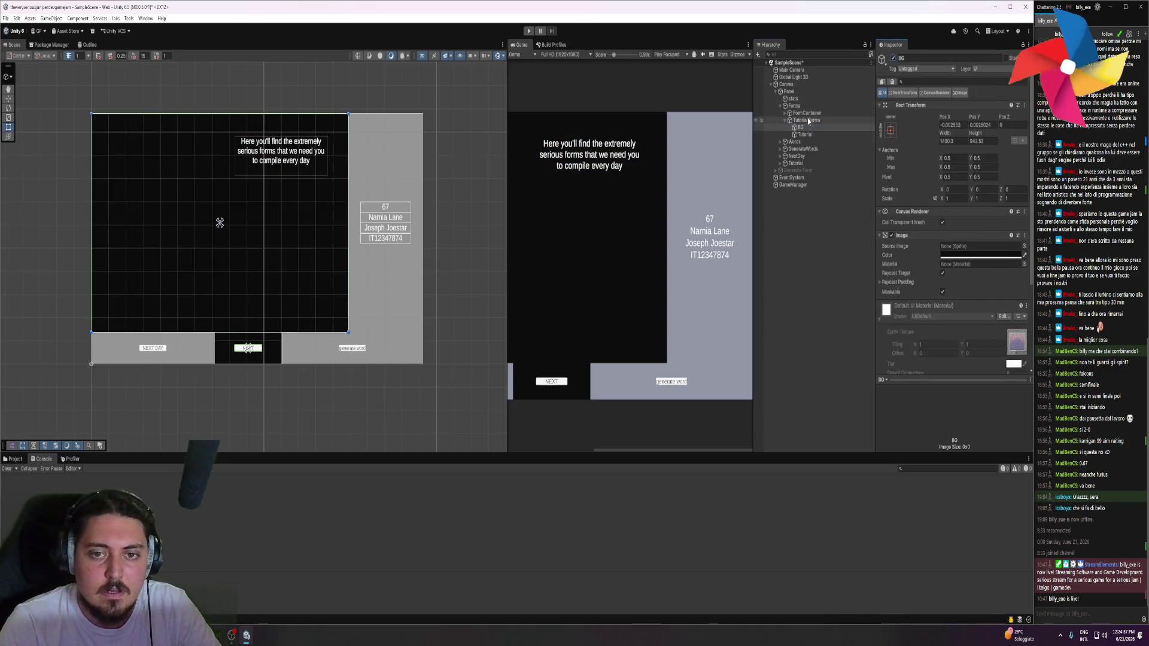
click(892, 58)
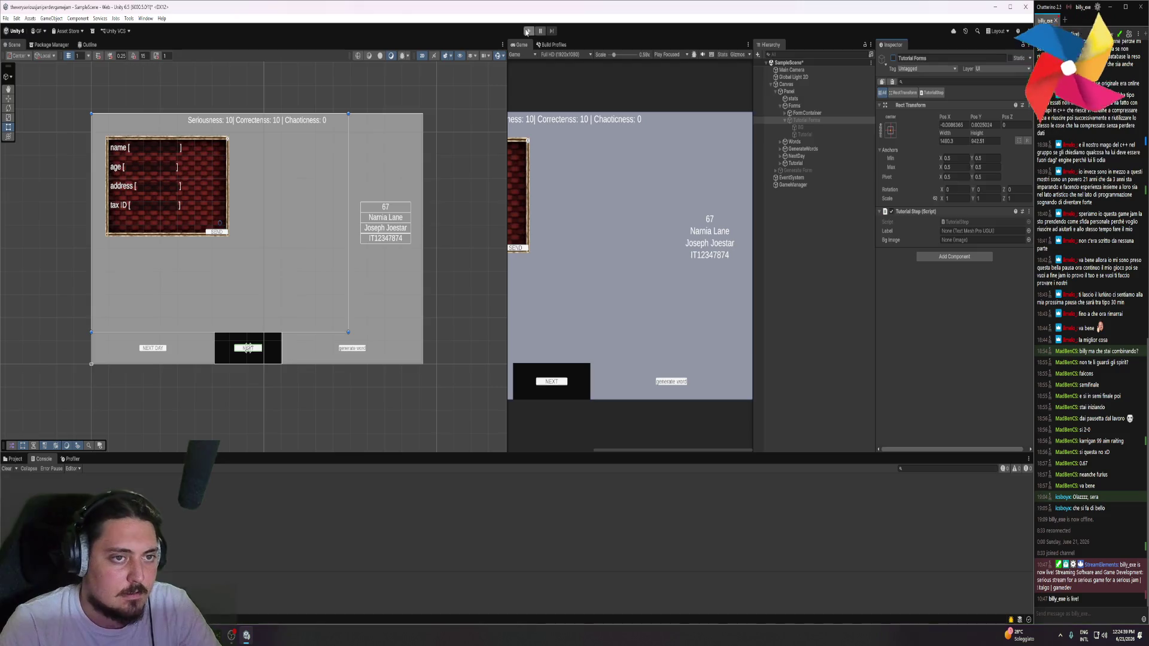
key(ctrl+p)
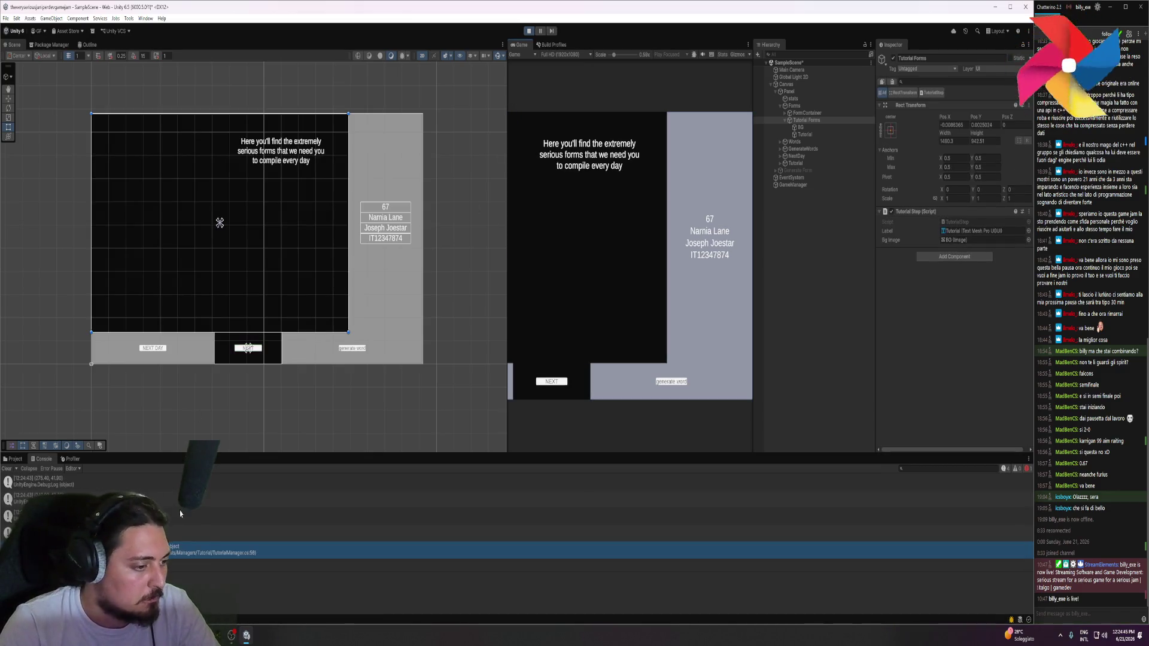
double_click(183, 555)
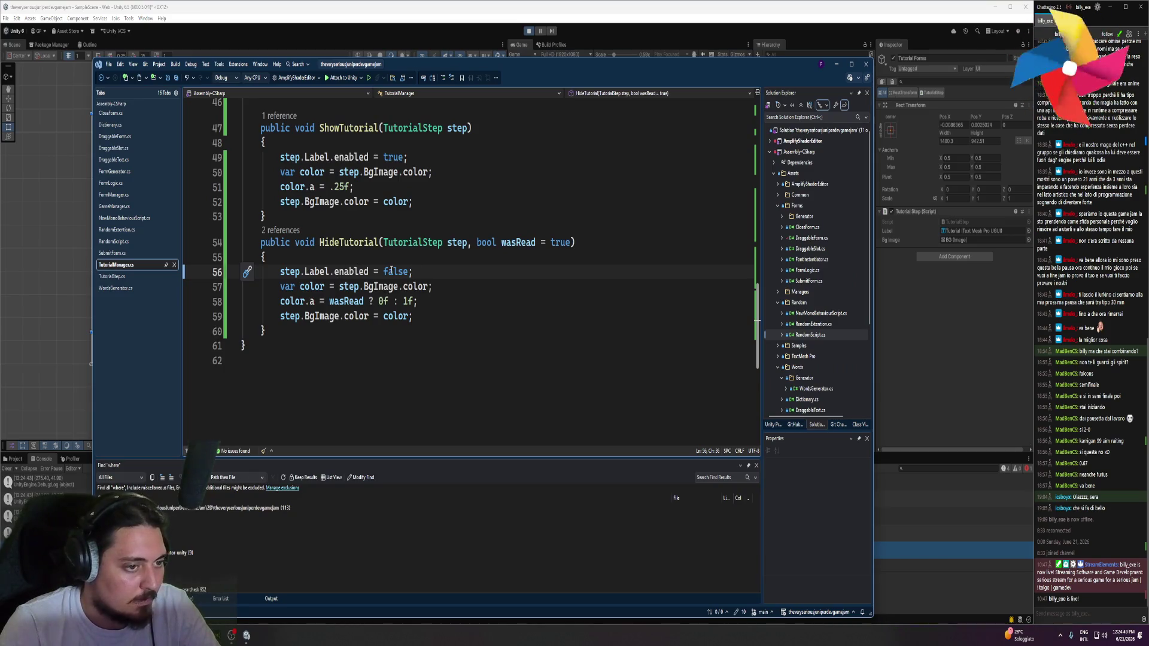
key(alt+Tab)
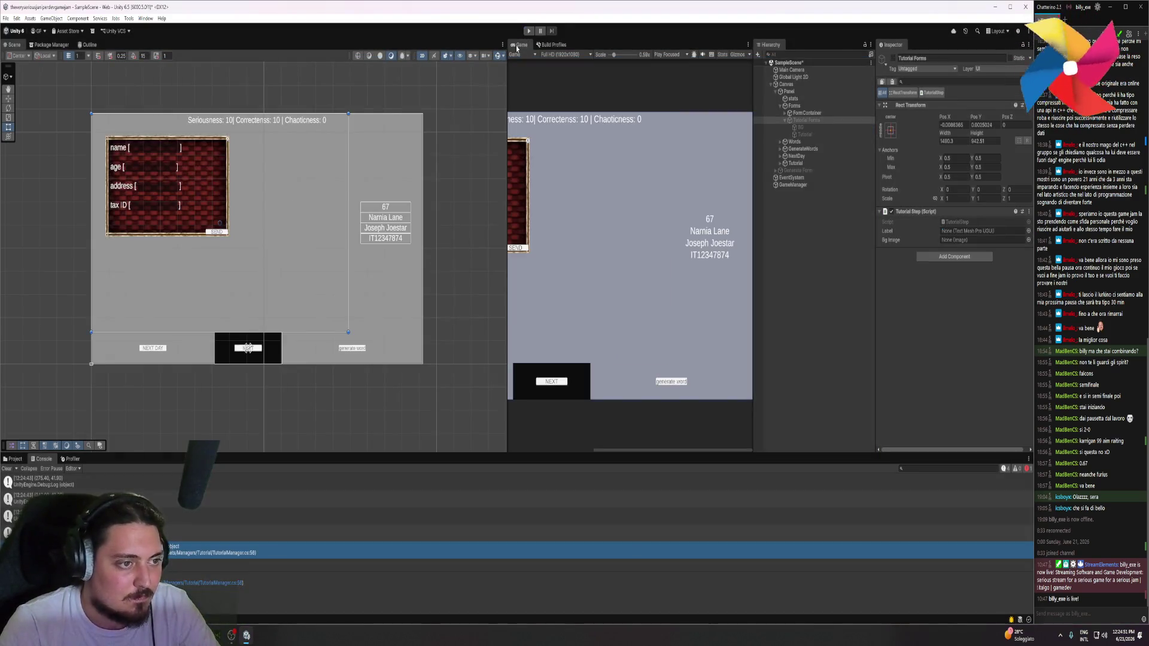
Reactivate the Tutorial Forms, Tutorial Words and Tutorial NextDay steps
click(807, 122)
key(alt+shift+a)
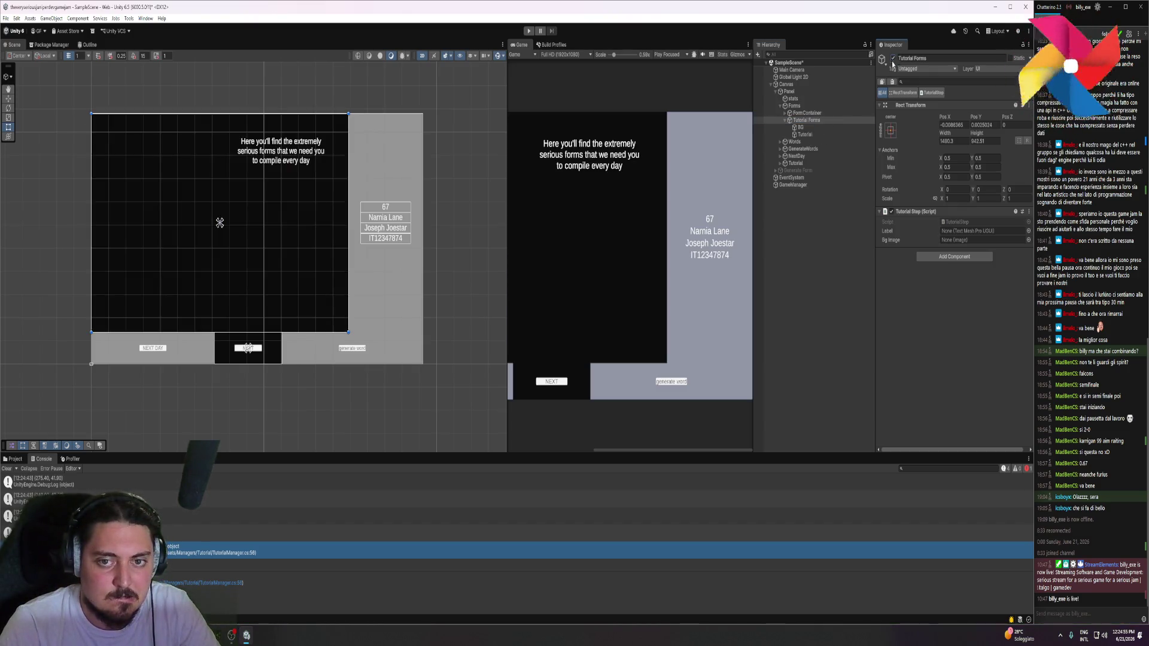
click(784, 120)
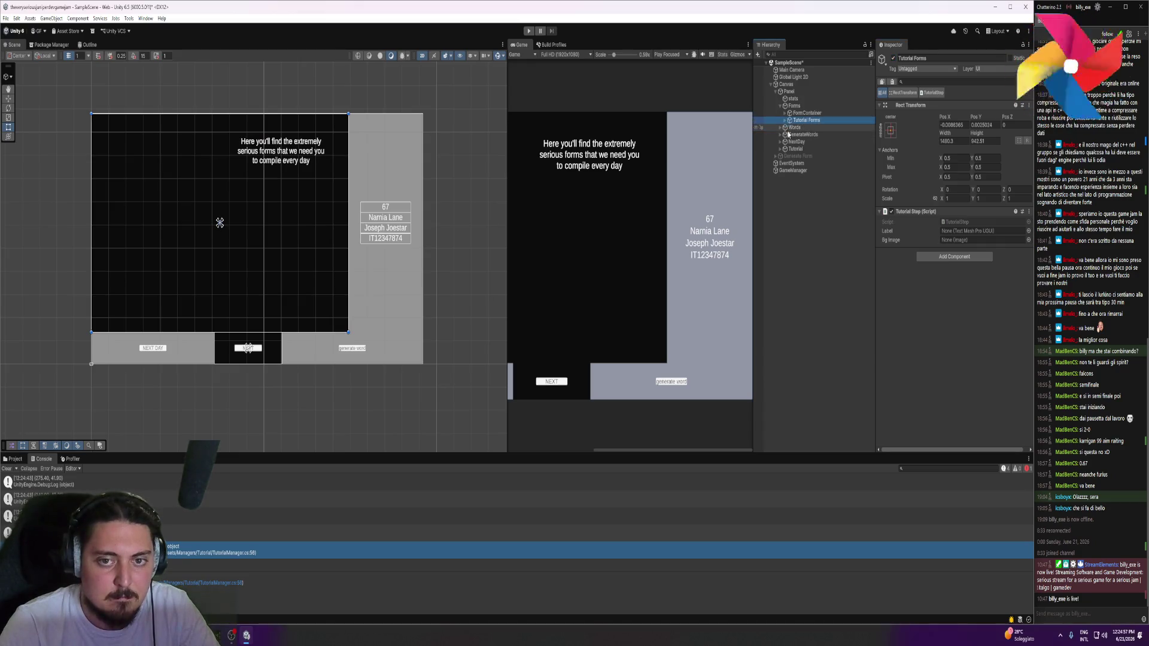
click(780, 106)
click(780, 113)
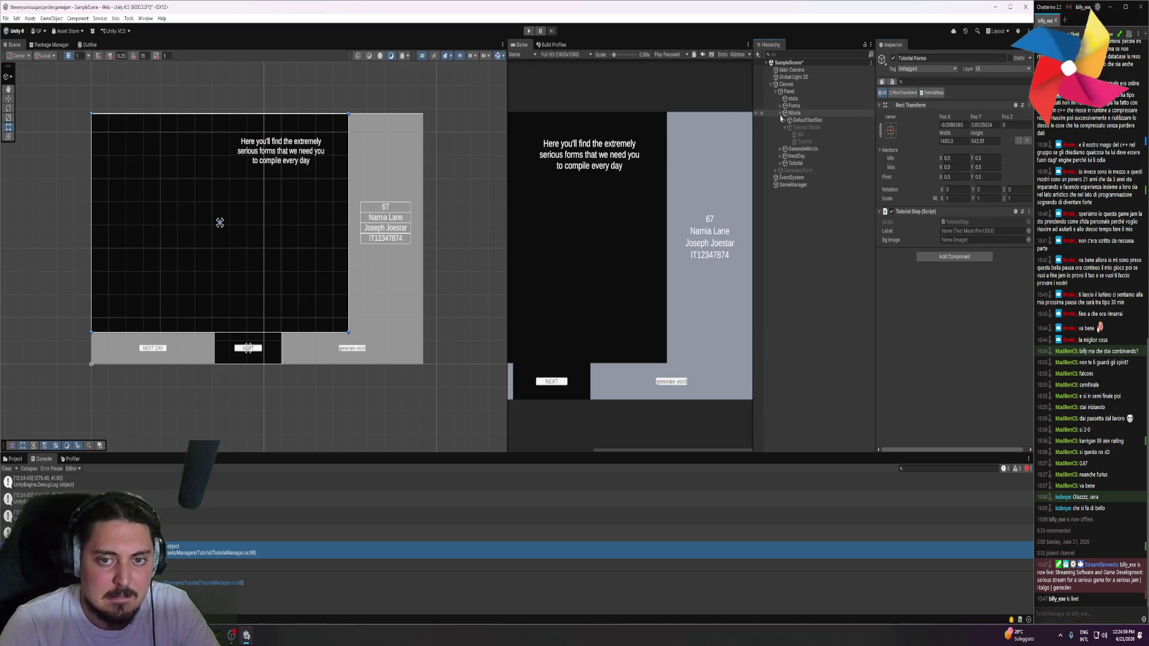
click(802, 128)
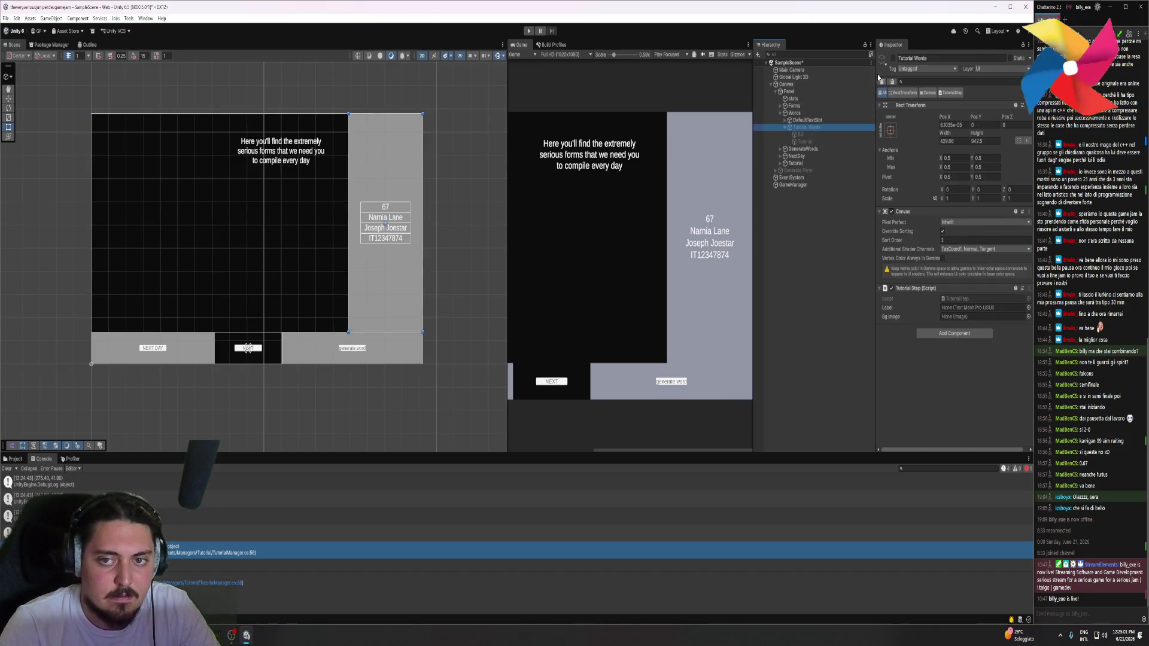
click(893, 59)
click(780, 113)
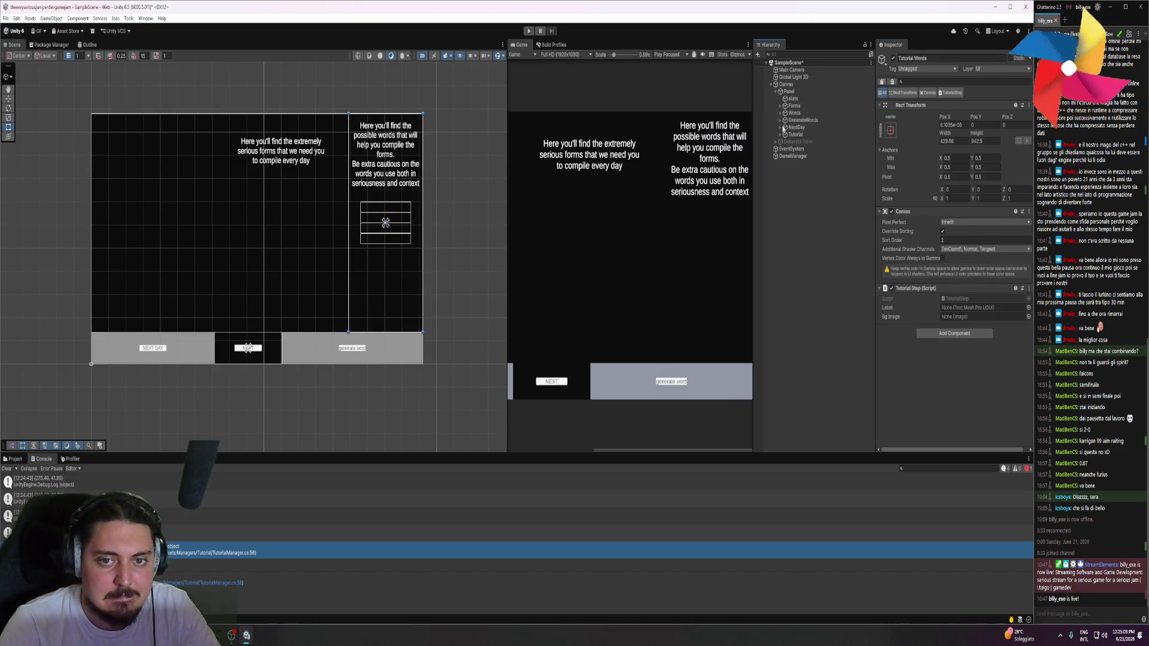
click(781, 127)
click(805, 142)
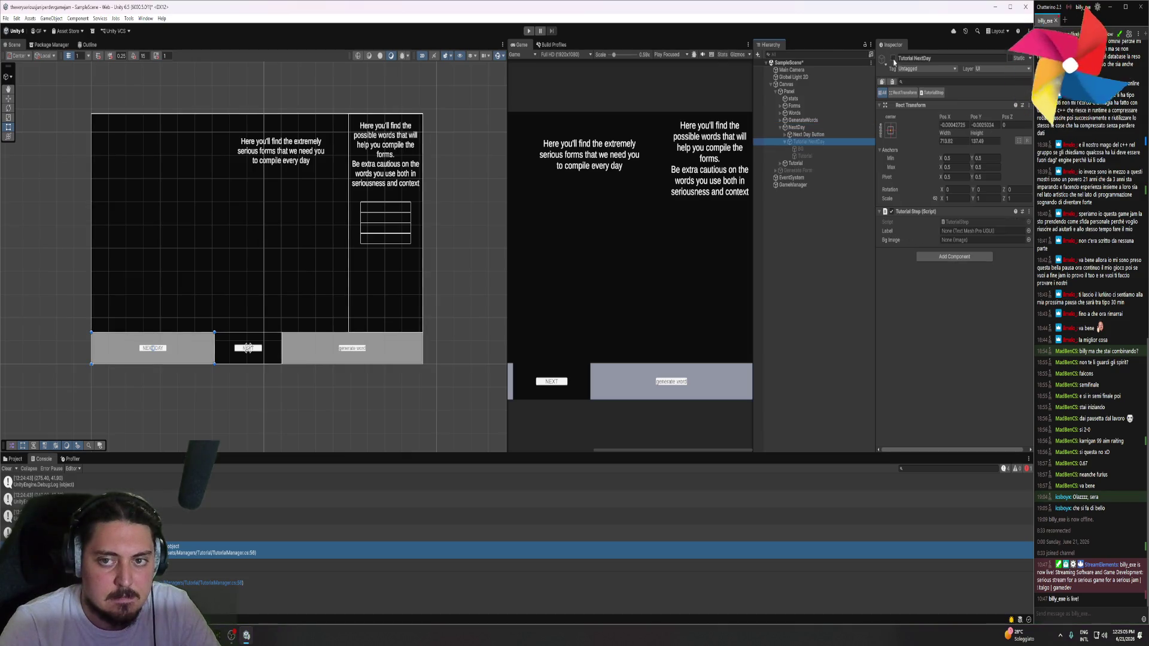
click(893, 58)
click(780, 127)
Activate the Tutorial Generation hint and start play mode
click(795, 141)
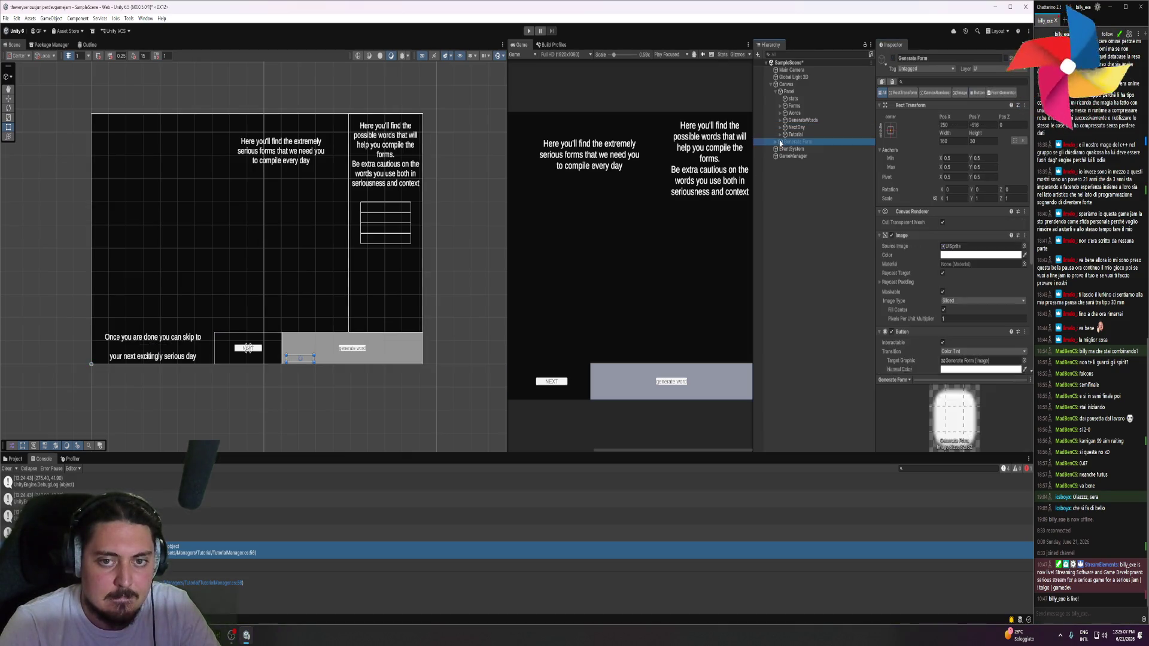
click(780, 134)
click(781, 134)
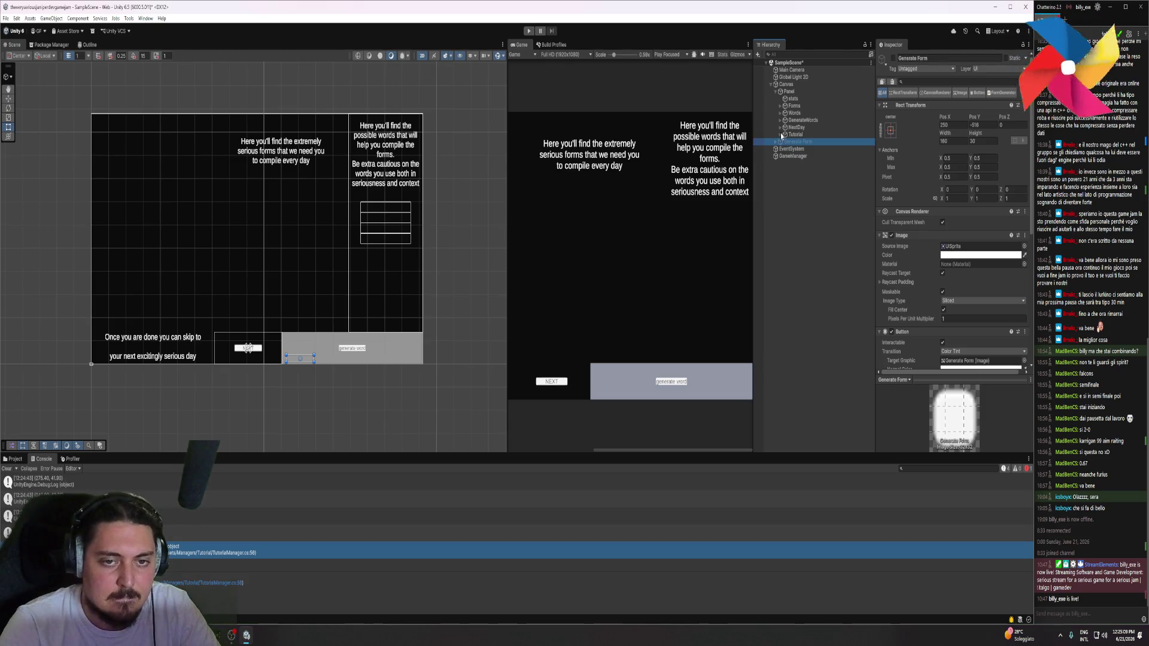
click(780, 119)
click(804, 127)
click(804, 134)
click(893, 58)
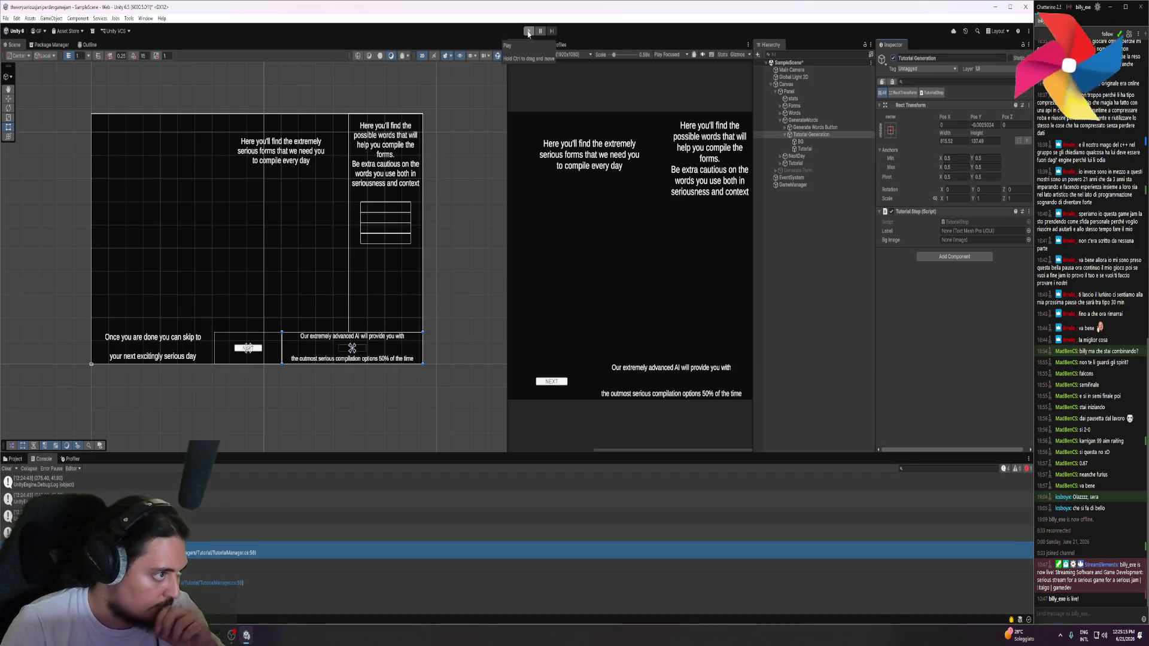
click(528, 32)
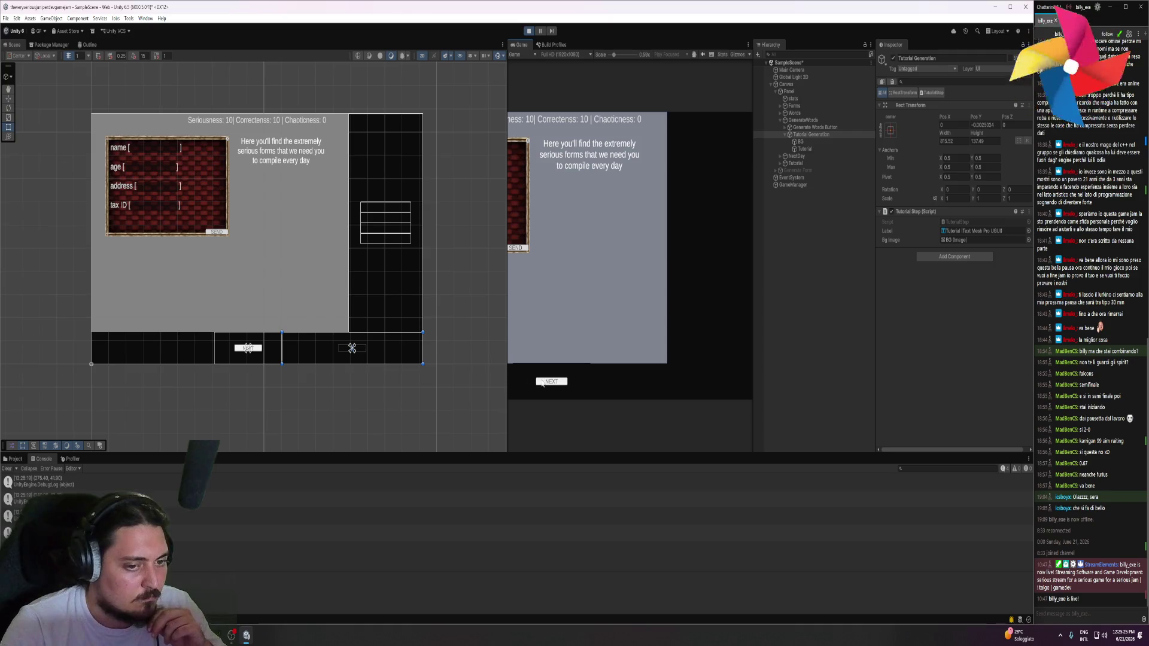
Advance through the three remaining hints with NEXT, widening the Game view, then stop play
click(543, 383)
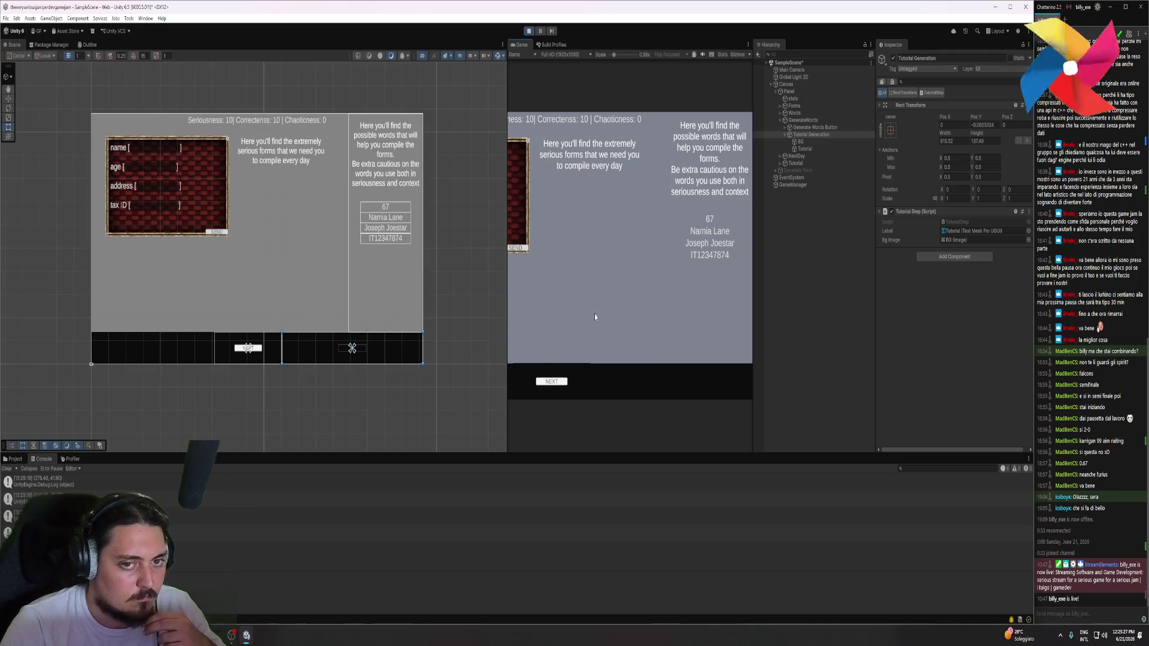
drag(507, 298, 382, 297)
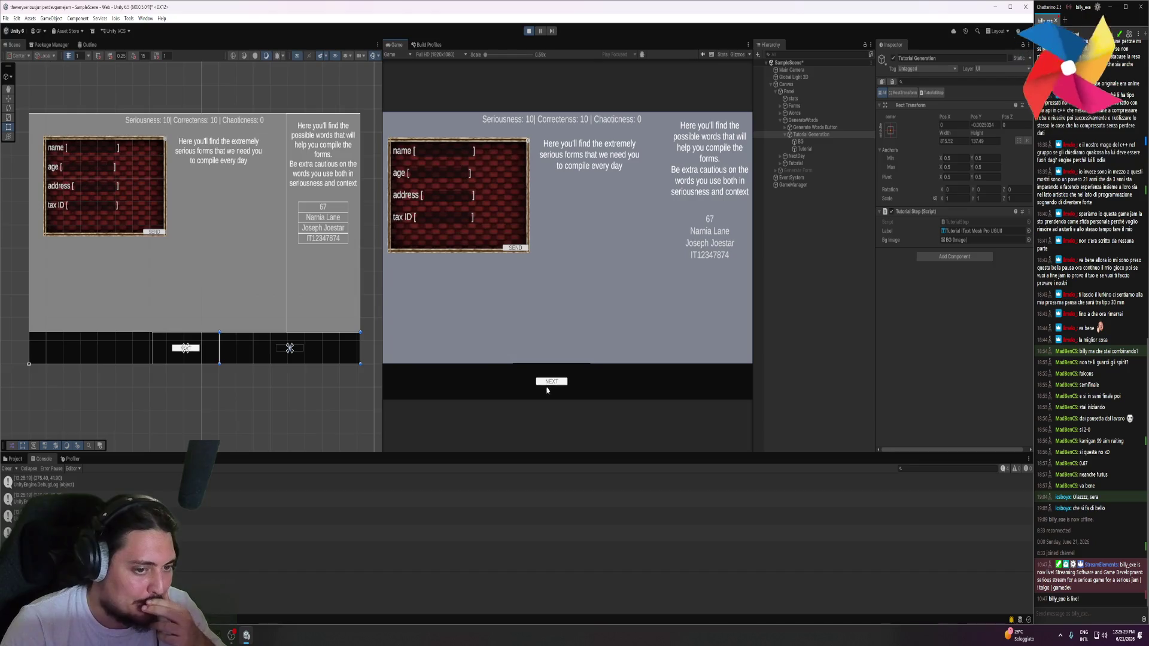
click(552, 384)
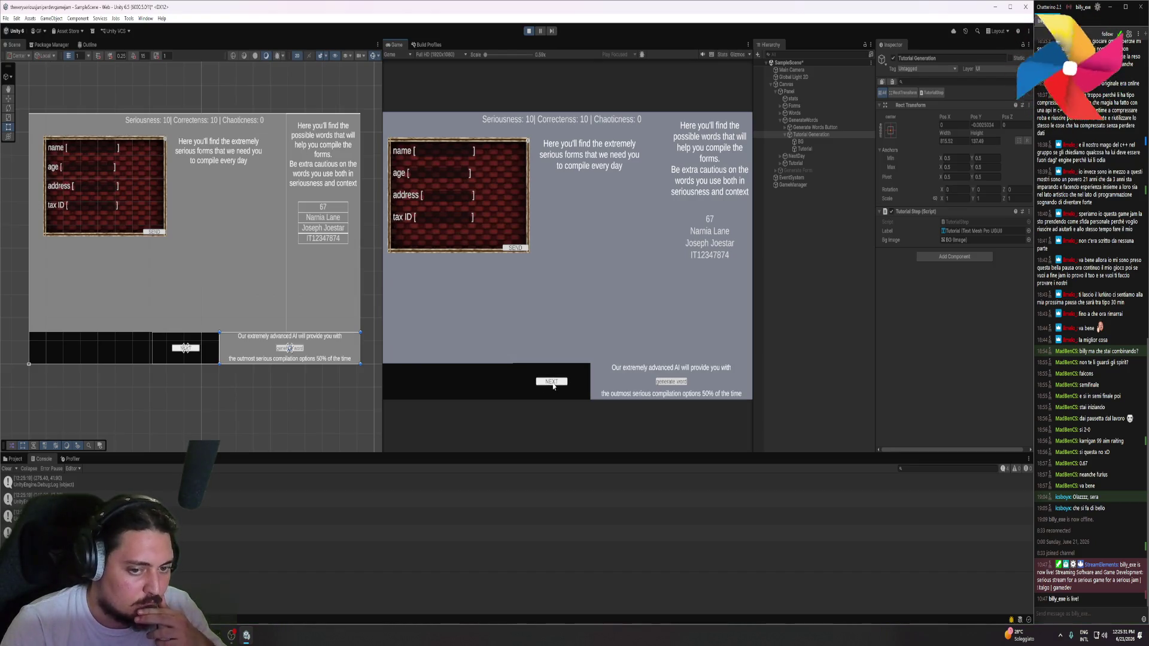
click(553, 384)
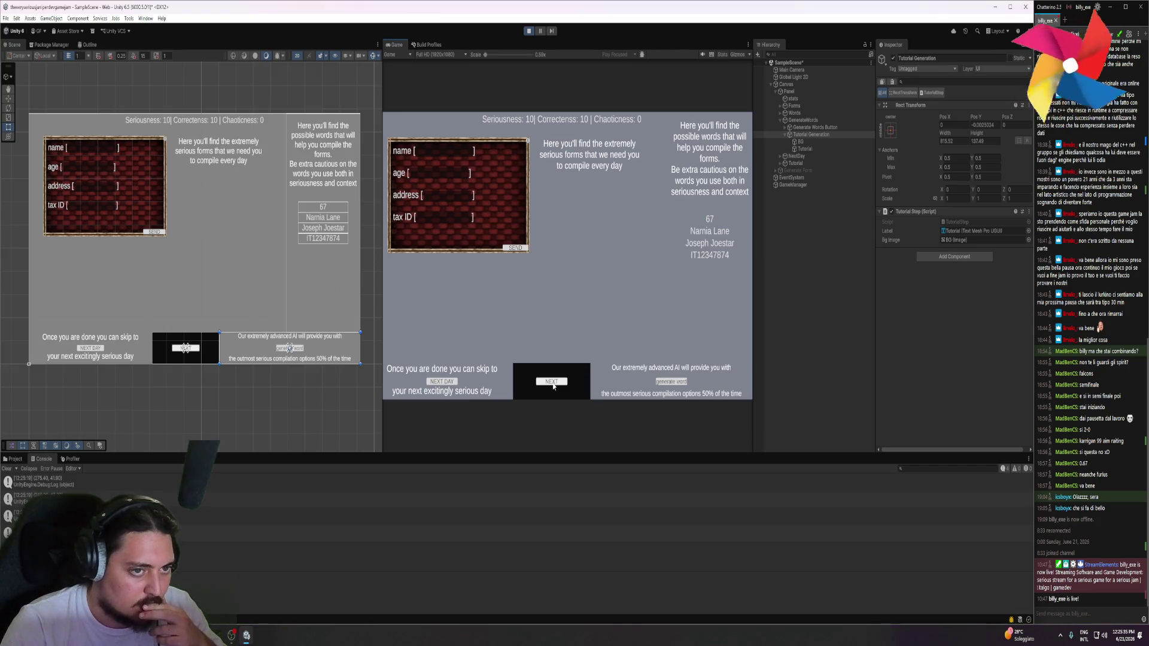
key(ctrl+p)
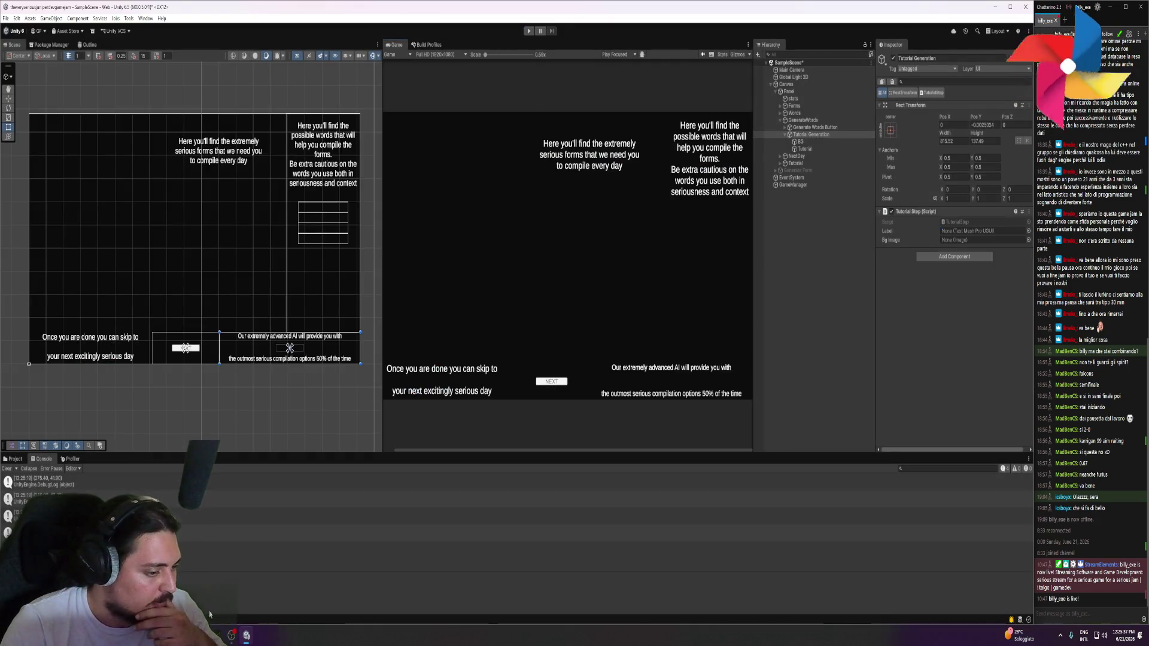
key(alt+Tab)
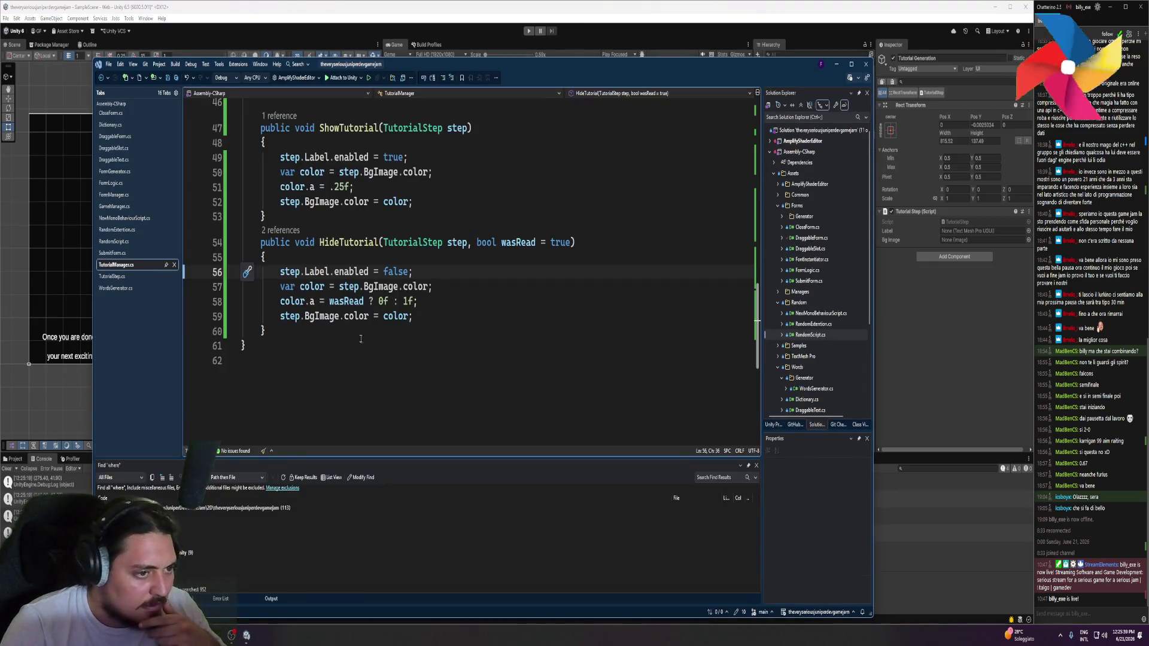
Review HideTutorial and the stepCount check in NextTutorial
scroll(360, 339, up, 2)
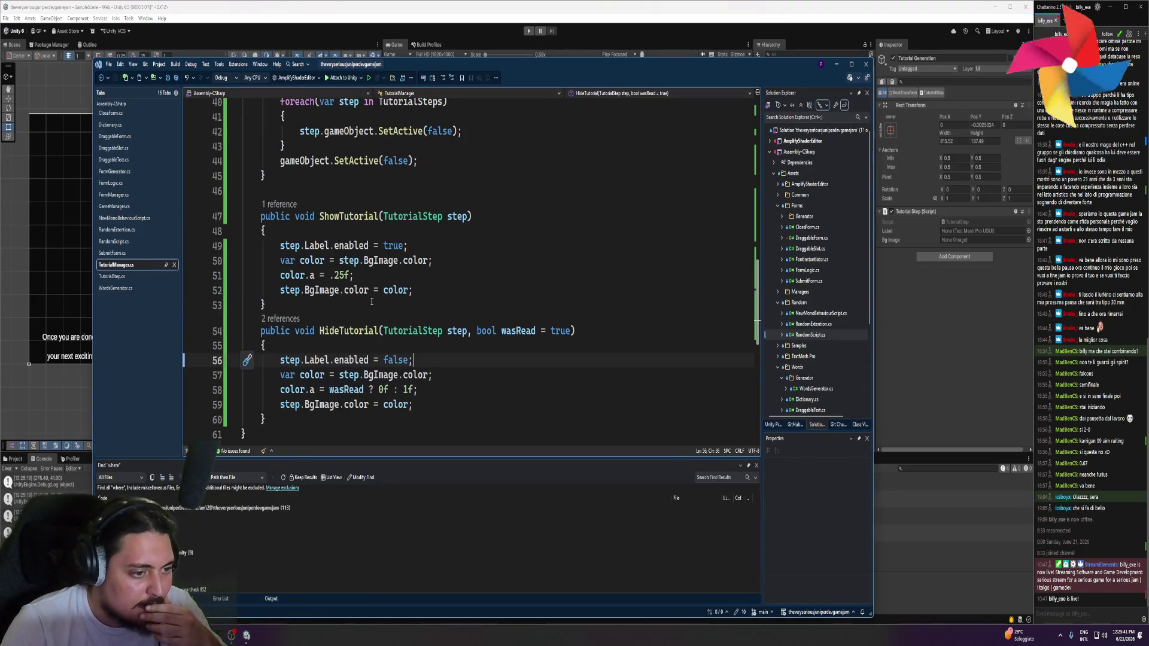
click(455, 344)
scroll(360, 330, up, 6)
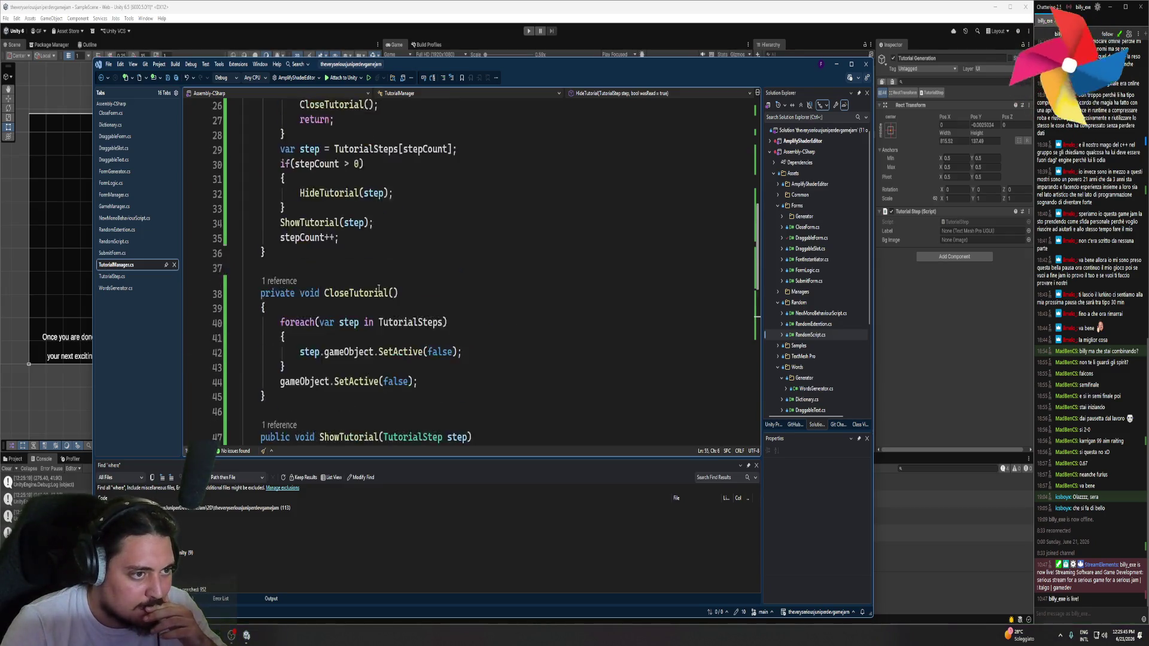
scroll(378, 289, up, 1)
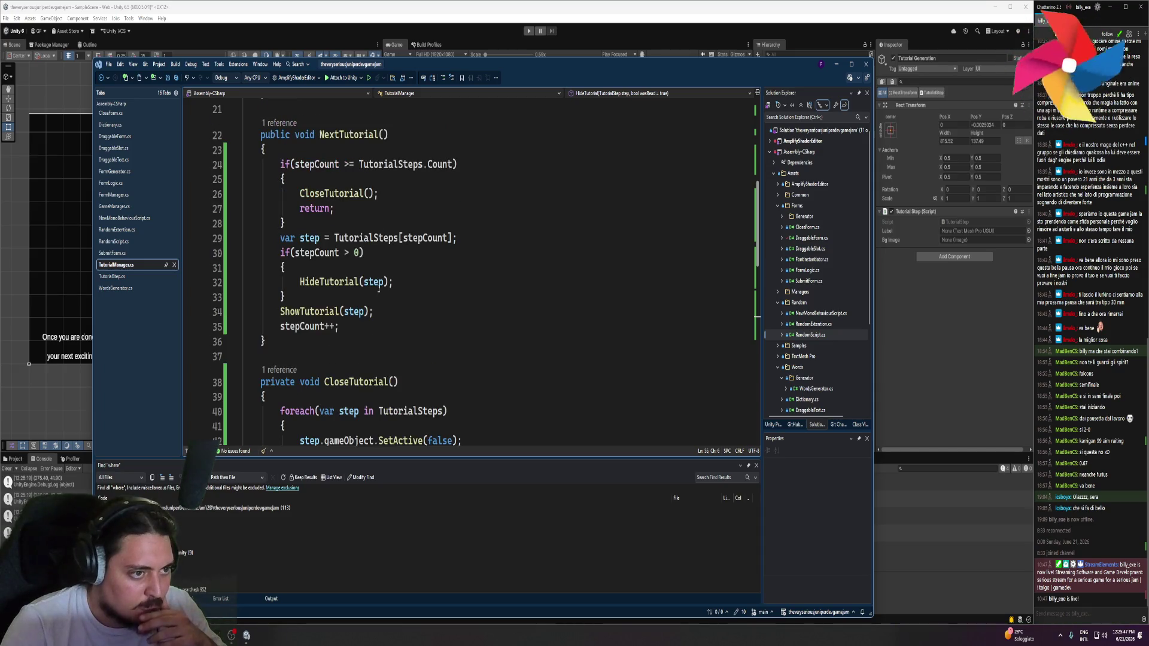
double_click(340, 196)
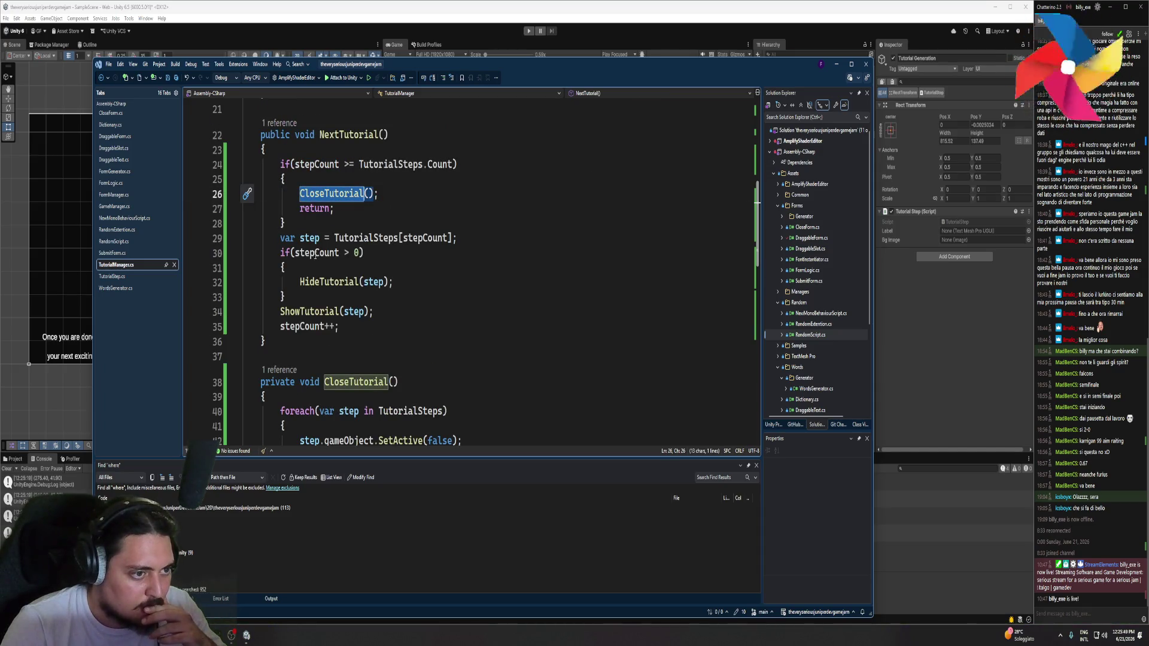
click(392, 257)
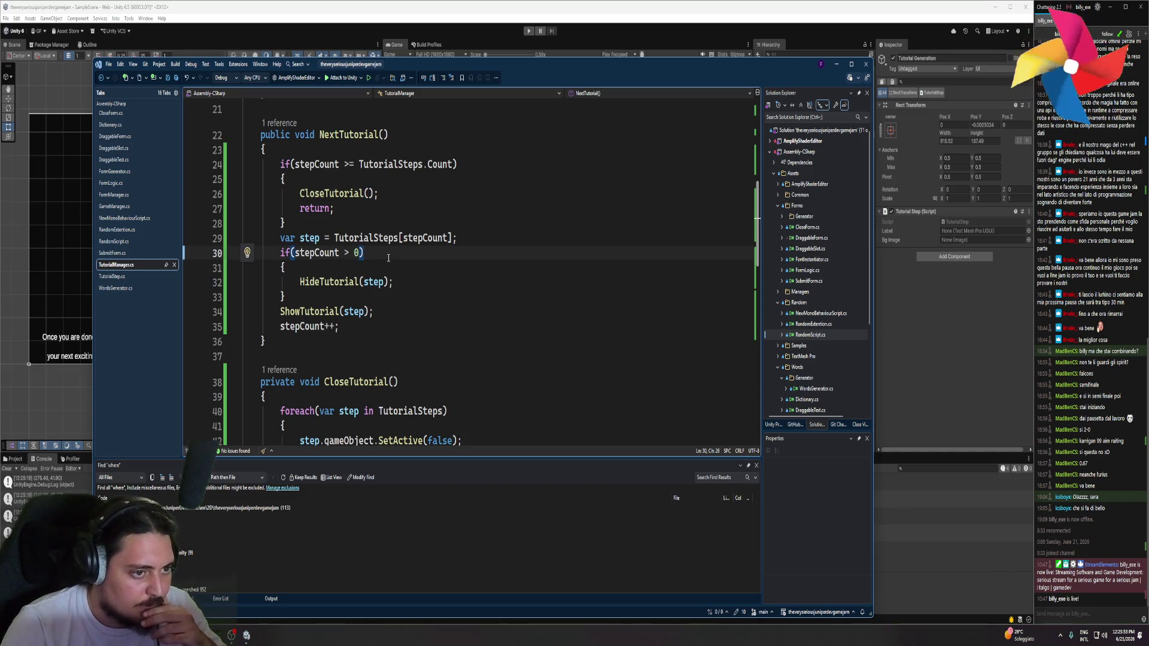
click(366, 281)
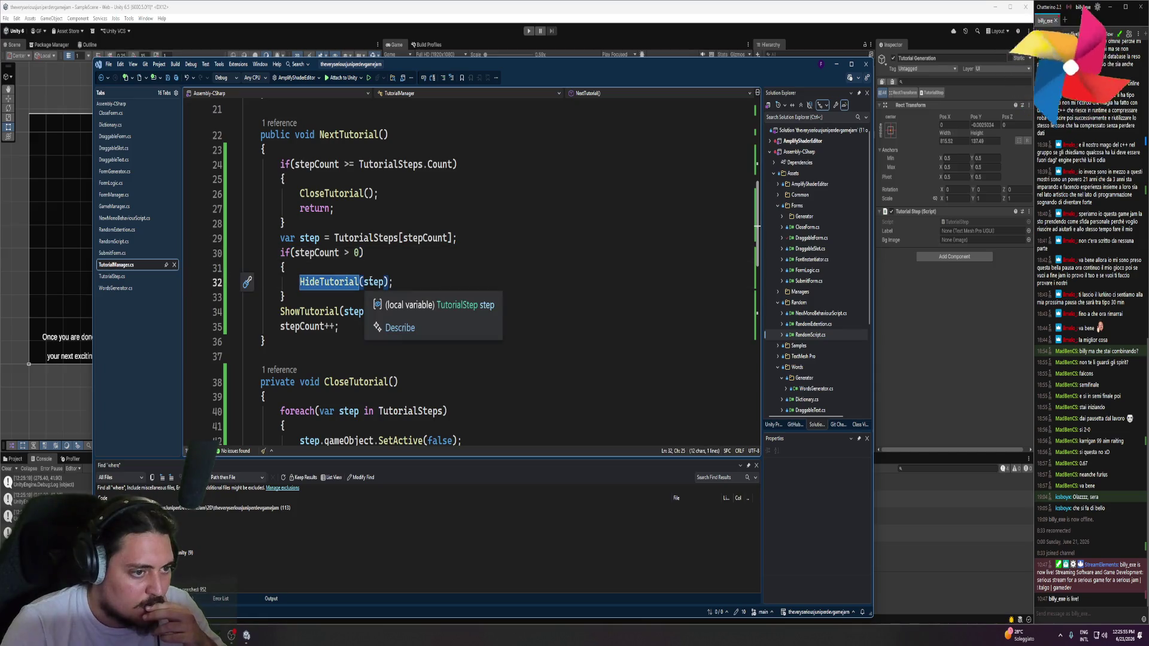
Change HideTutorial(step) to HideTutorial(TutorialSteps[stepCount-1]) and return to Unity
drag(334, 238, 455, 239)
key(ctrl+c)
double_click(372, 282)
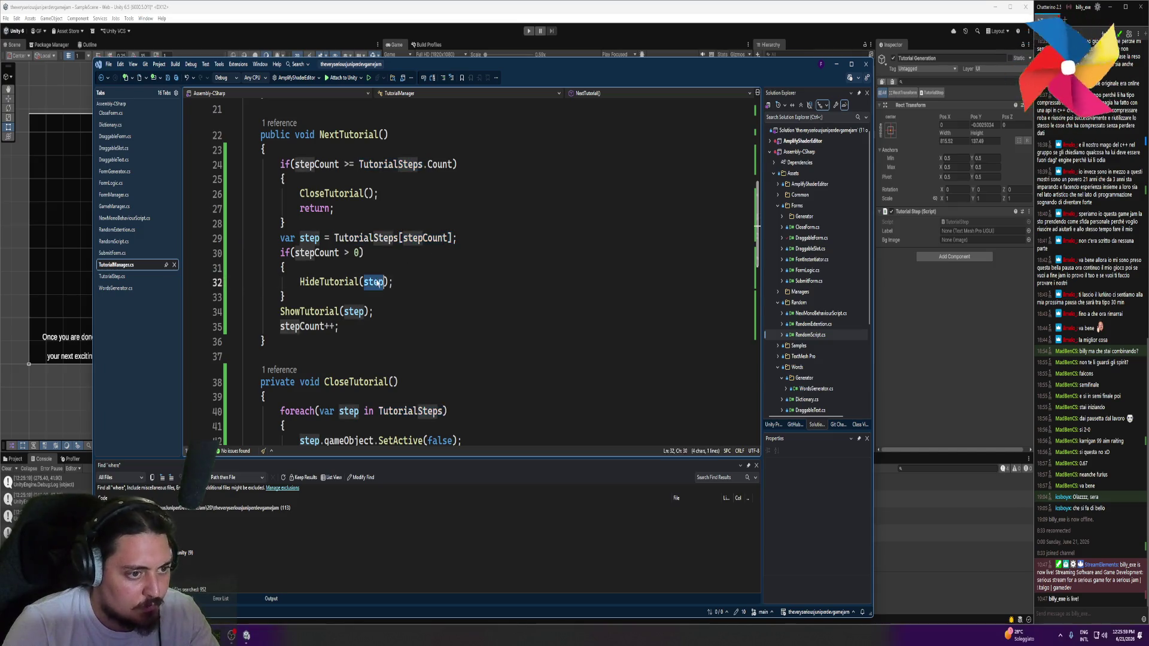
key(ctrl+v)
text(-1)
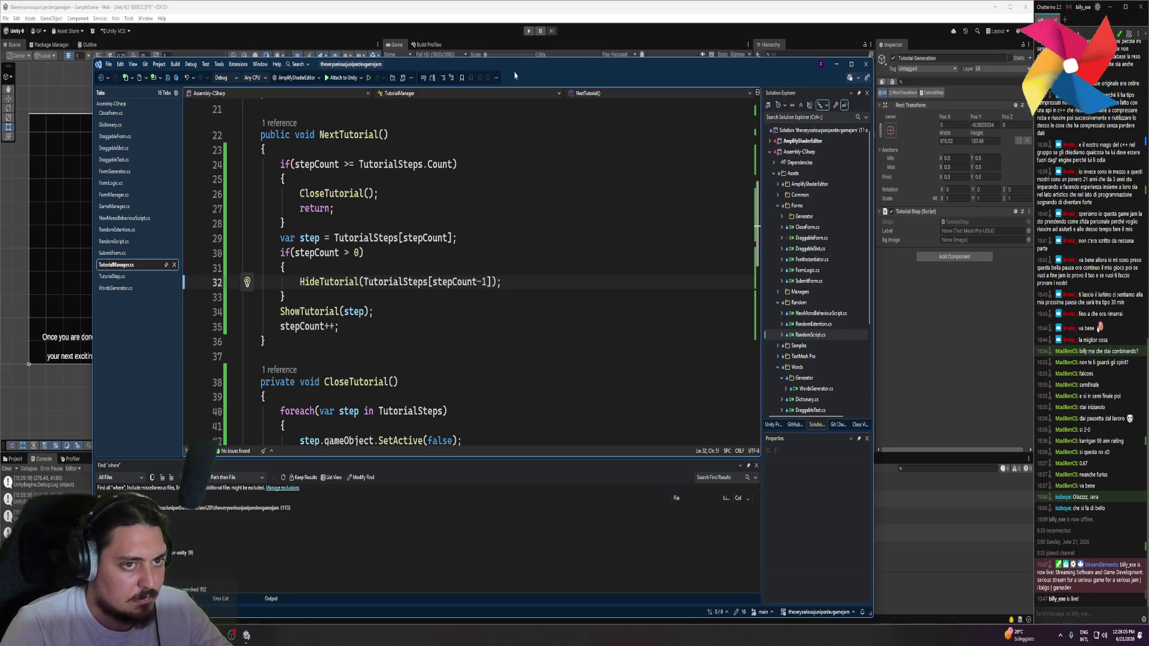
click(456, 3)
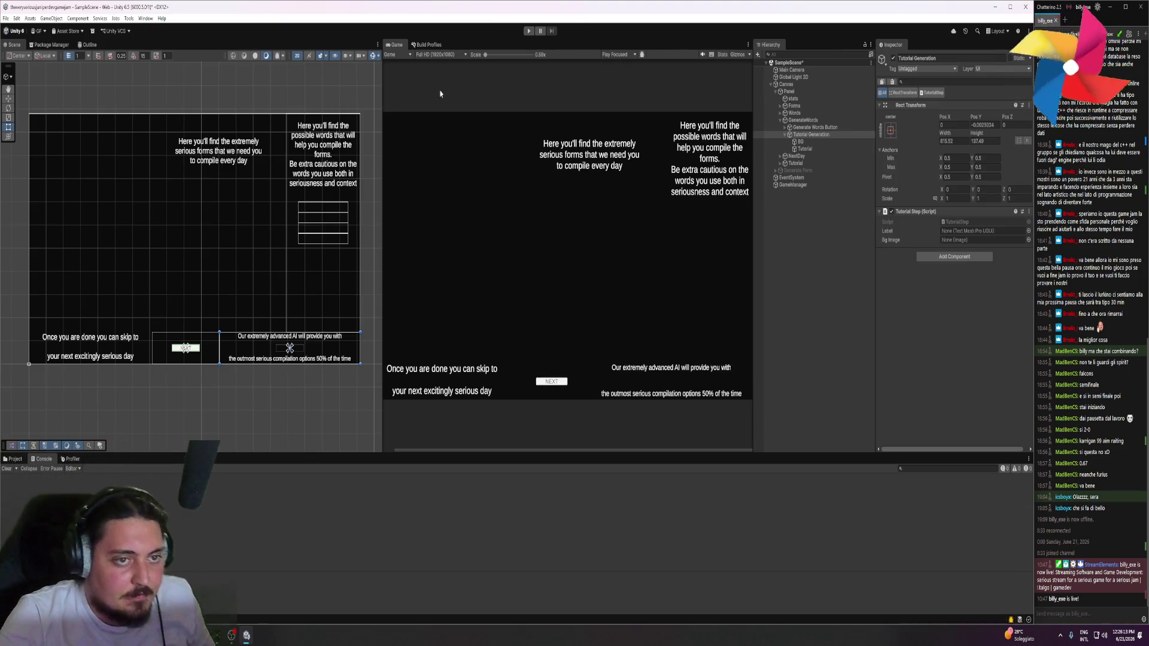
Play the game and step through all four tutorial hints with NEXT
click(529, 31)
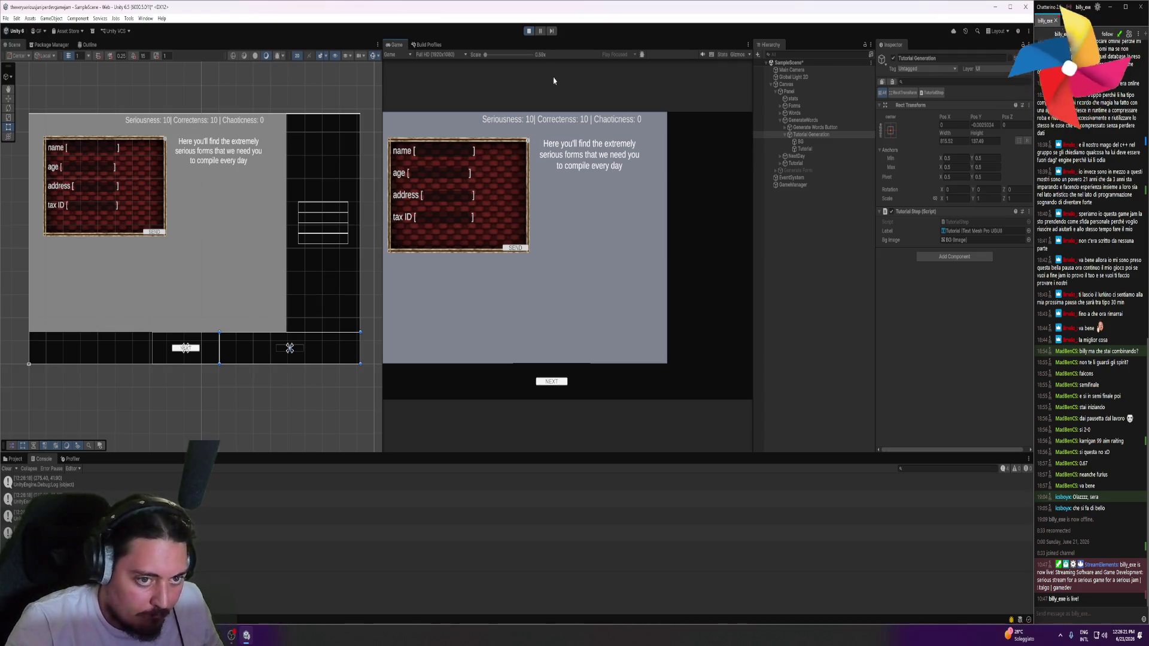
click(561, 382)
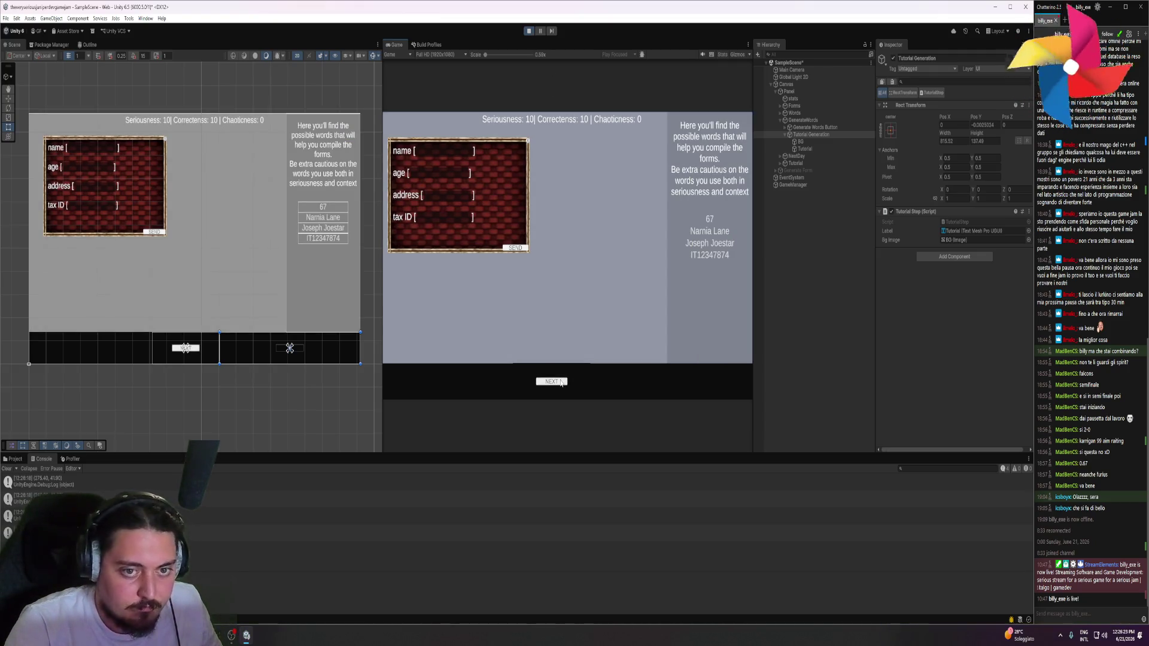
click(561, 382)
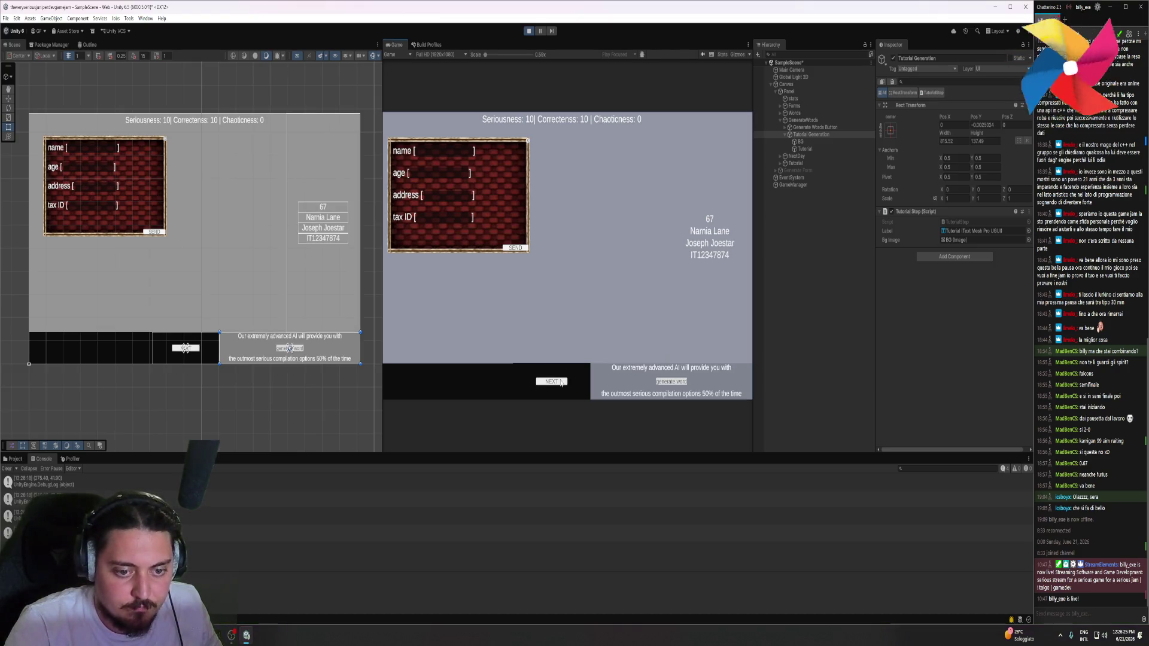
click(561, 381)
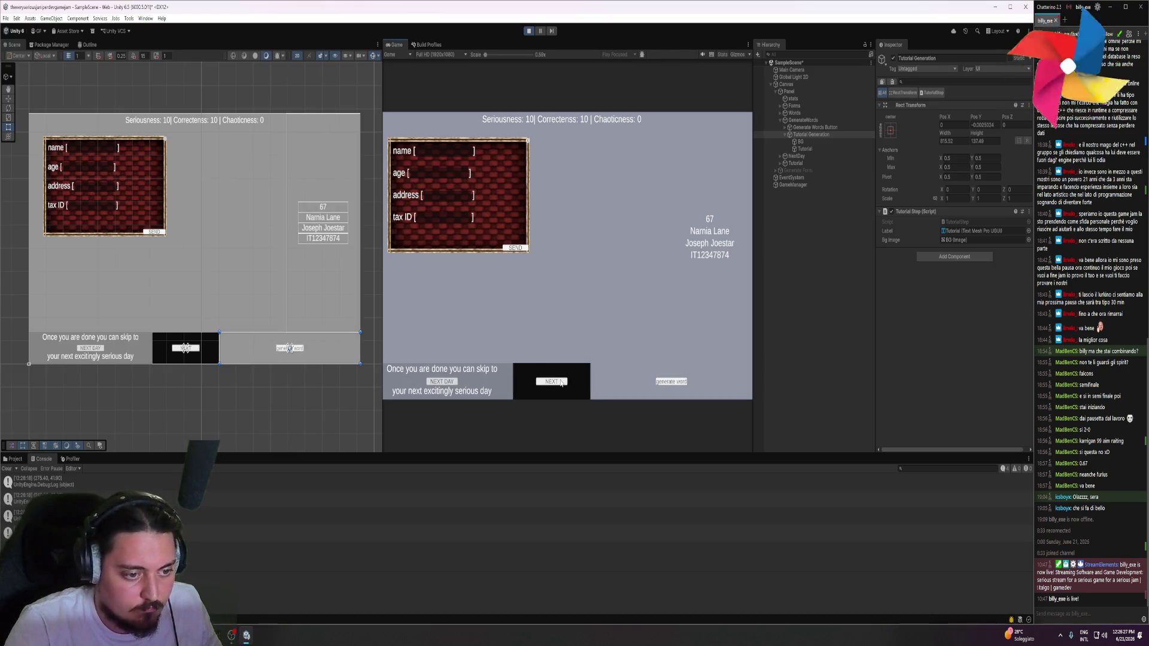
click(562, 382)
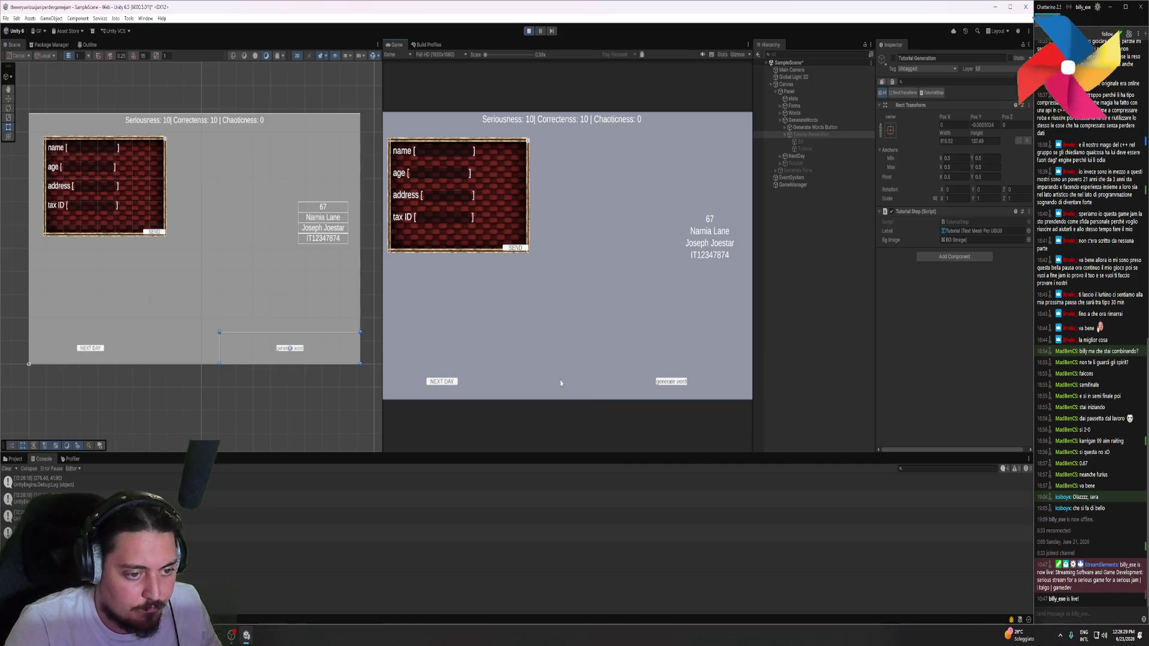
Fill the form with 67 for age plus address and tax ID, generate a word, and start the next day
mouse_move(710, 226)
mouse_down()
mouse_move(494, 174)
mouse_move(451, 197)
mouse_move(441, 172)
mouse_move(461, 182)
mouse_move(449, 196)
mouse_up()
mouse_move(710, 249)
mouse_down()
mouse_move(497, 224)
mouse_move(562, 190)
mouse_move(443, 151)
mouse_up()
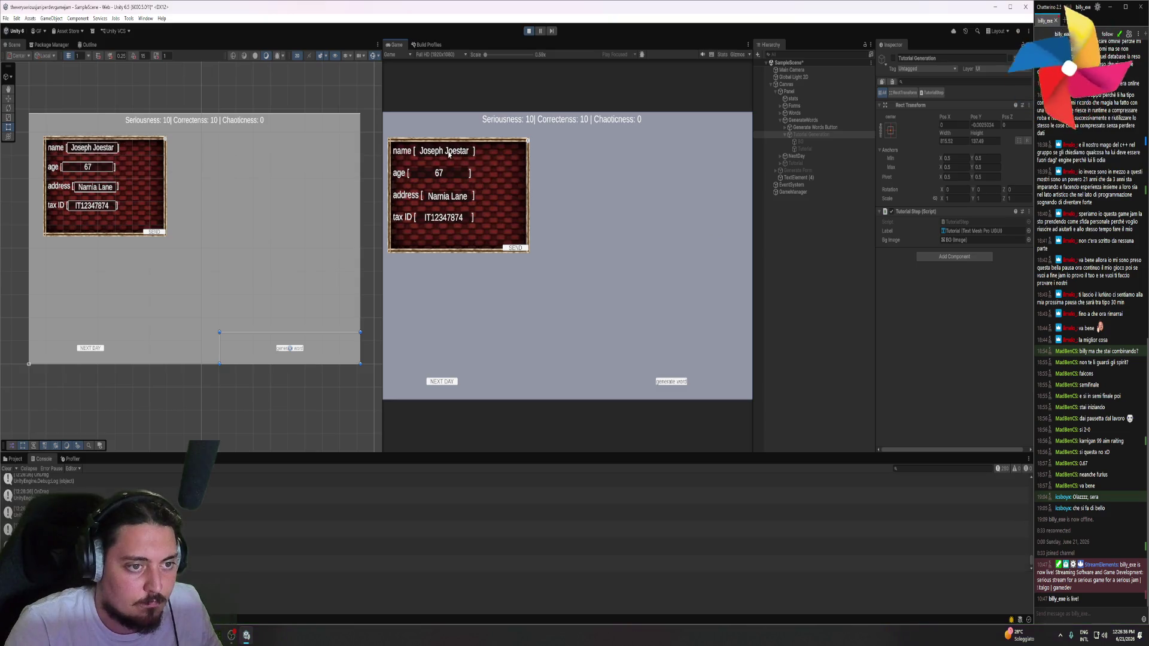
click(674, 385)
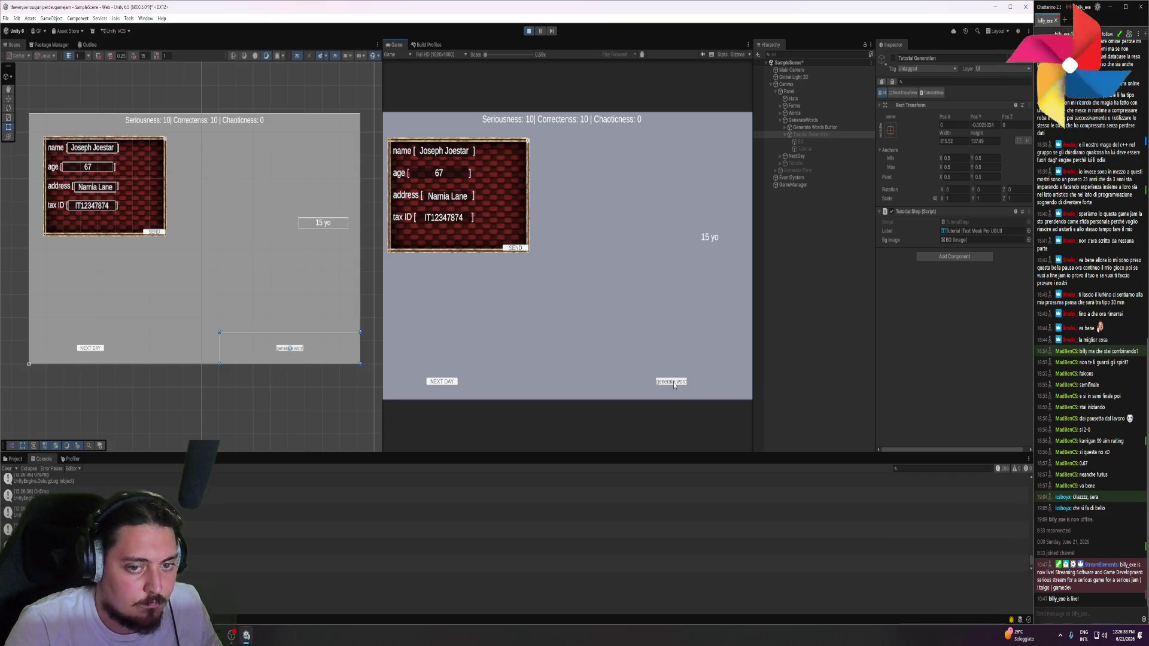
click(455, 381)
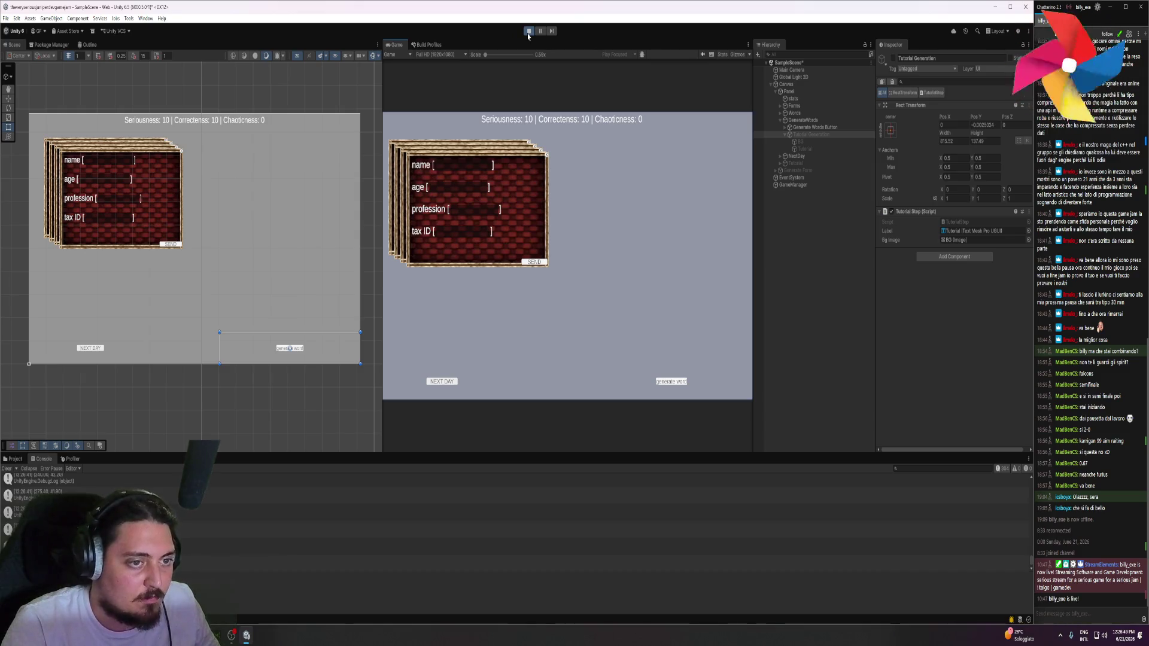
Stop the game and select Tutorial Forms under Forms in the Hierarchy
click(528, 32)
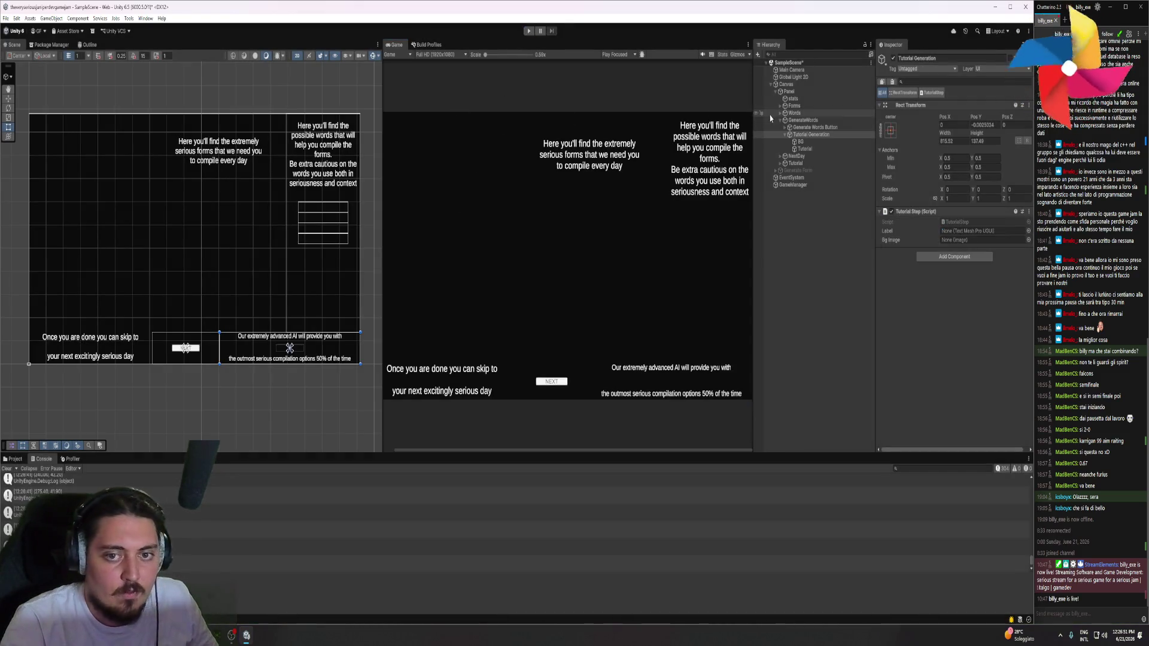
click(781, 120)
click(780, 106)
click(804, 120)
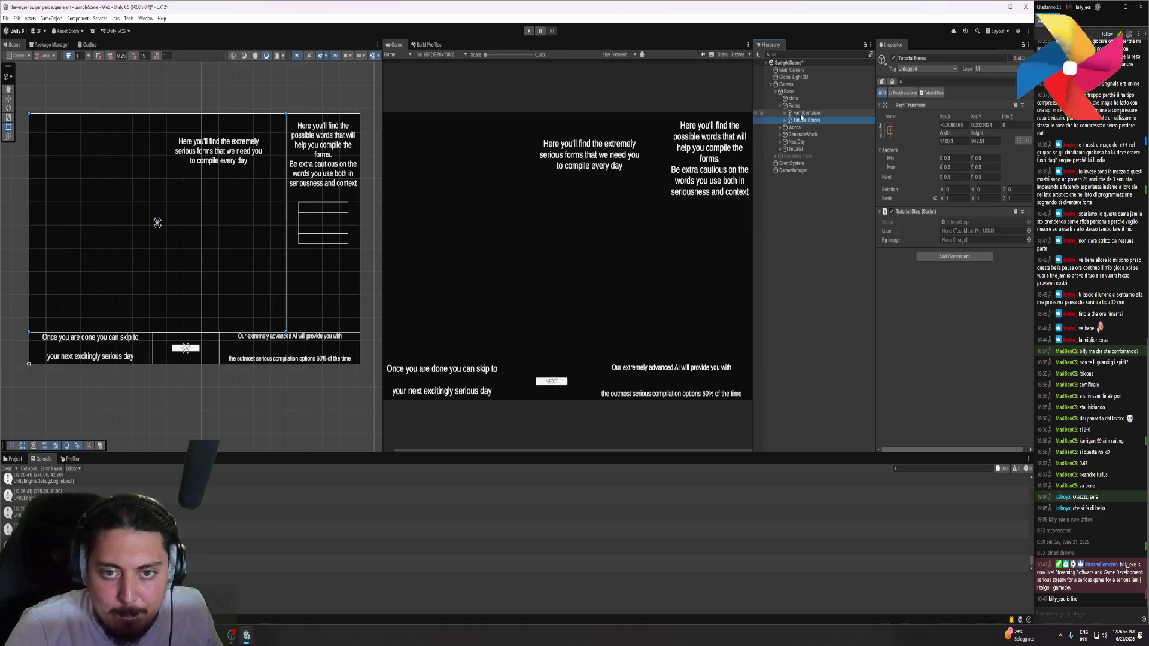